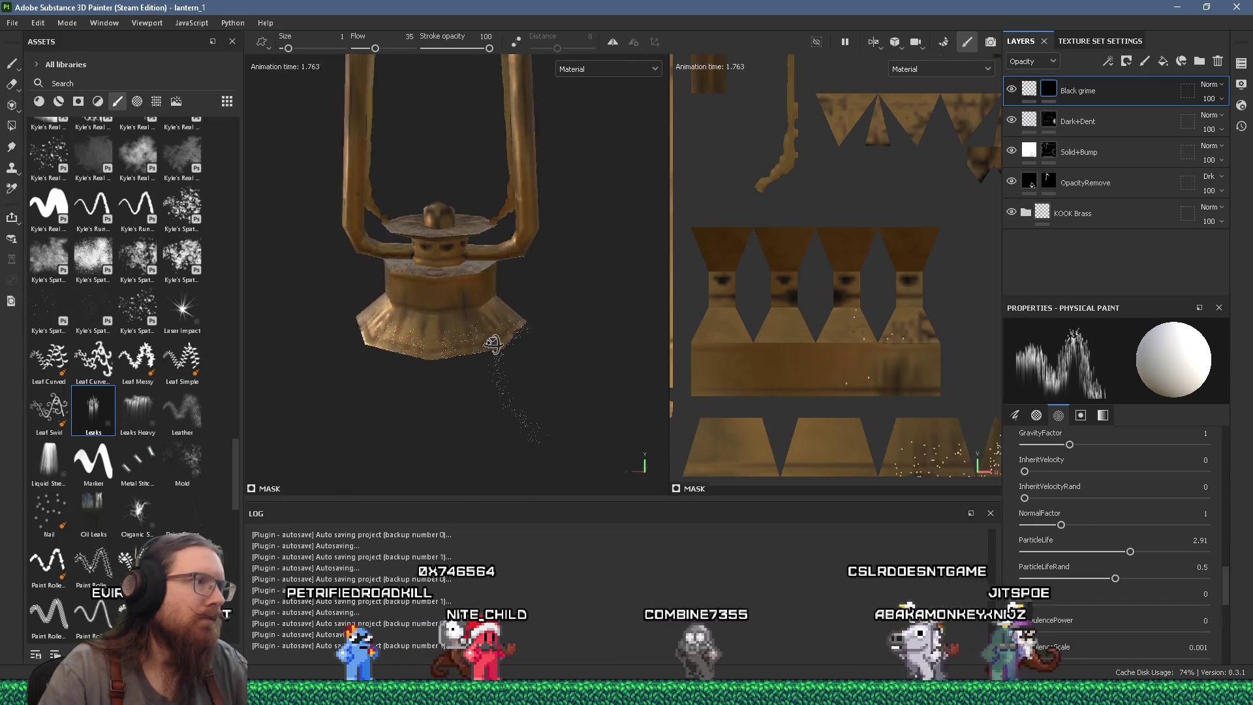
# Spray Leaks physical-paint grime particles onto the lantern base, orbiting to check coverage.
pyautogui.click(490, 319)
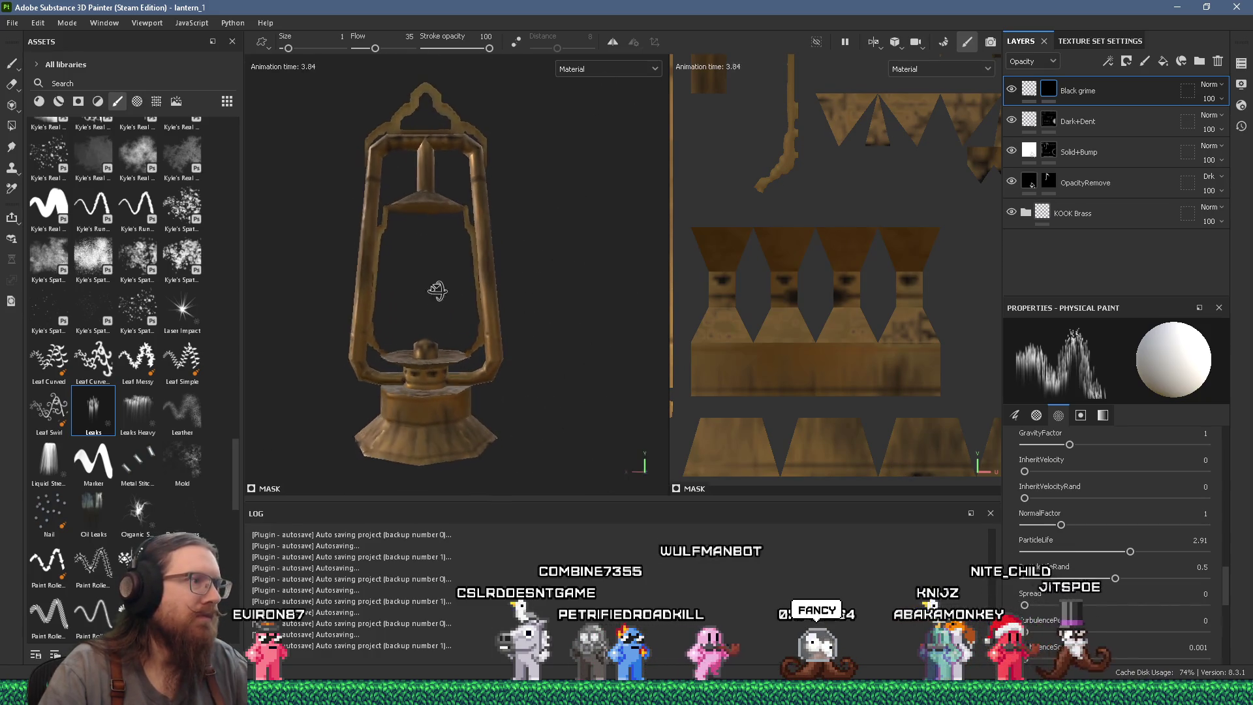
pyautogui.click(428, 291)
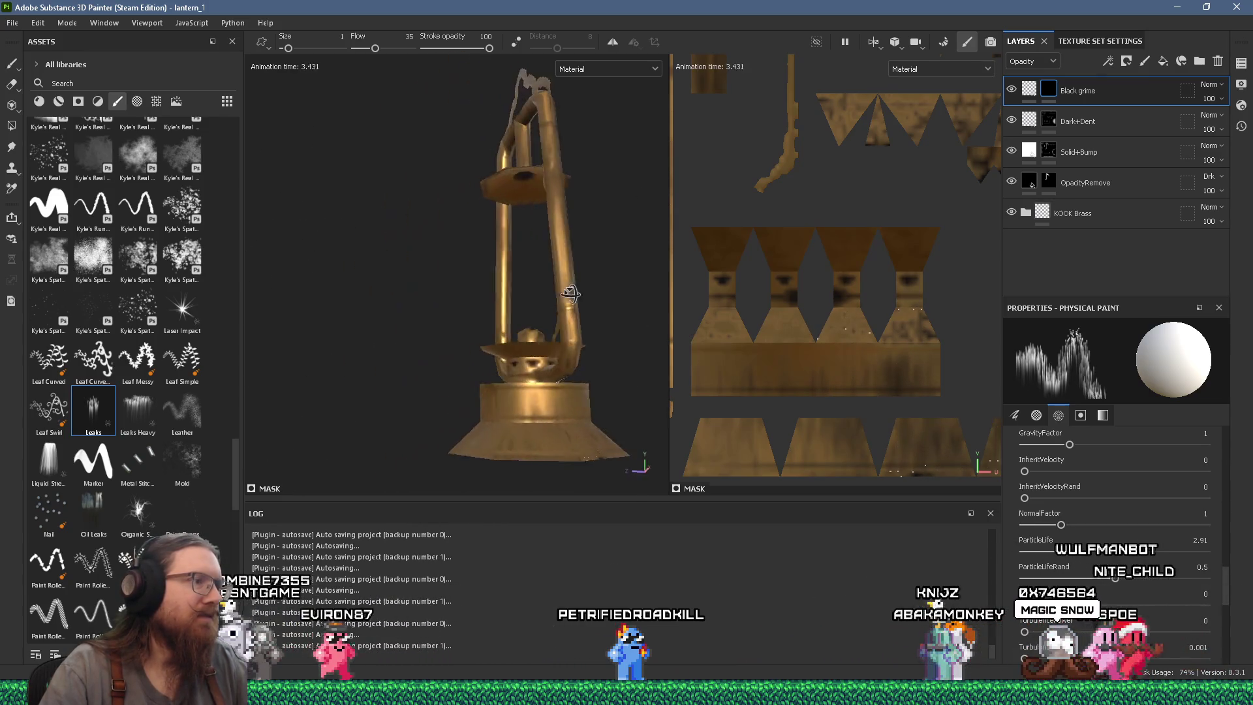
pyautogui.moveTo(460, 333); pyautogui.dragTo(528, 271)
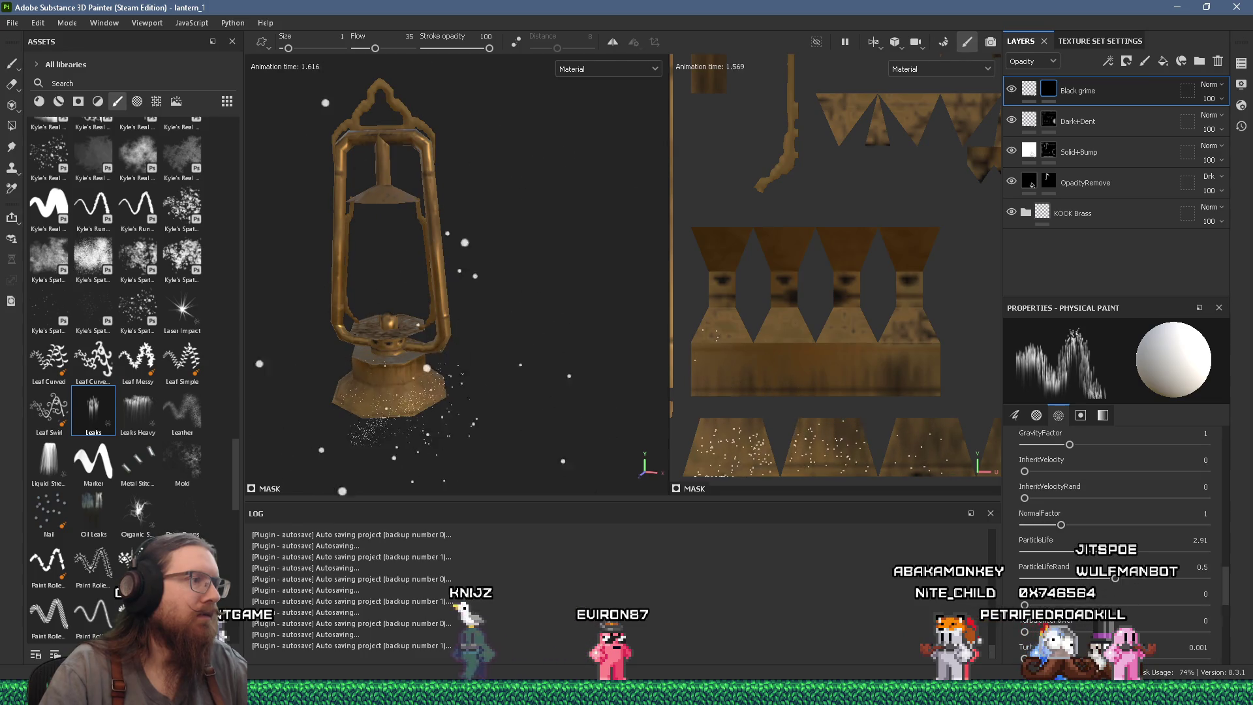
pyautogui.moveTo(450, 385); pyautogui.dragTo(462, 243)
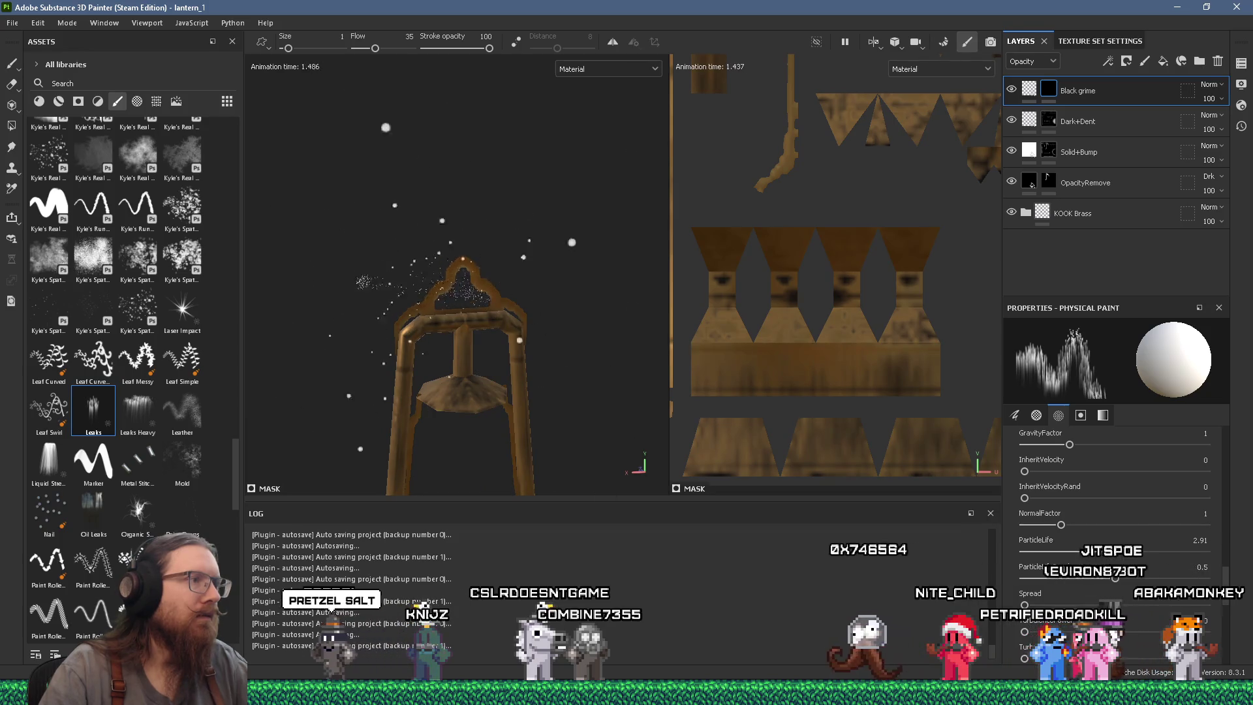
pyautogui.moveTo(462, 243); pyautogui.dragTo(416, 184)
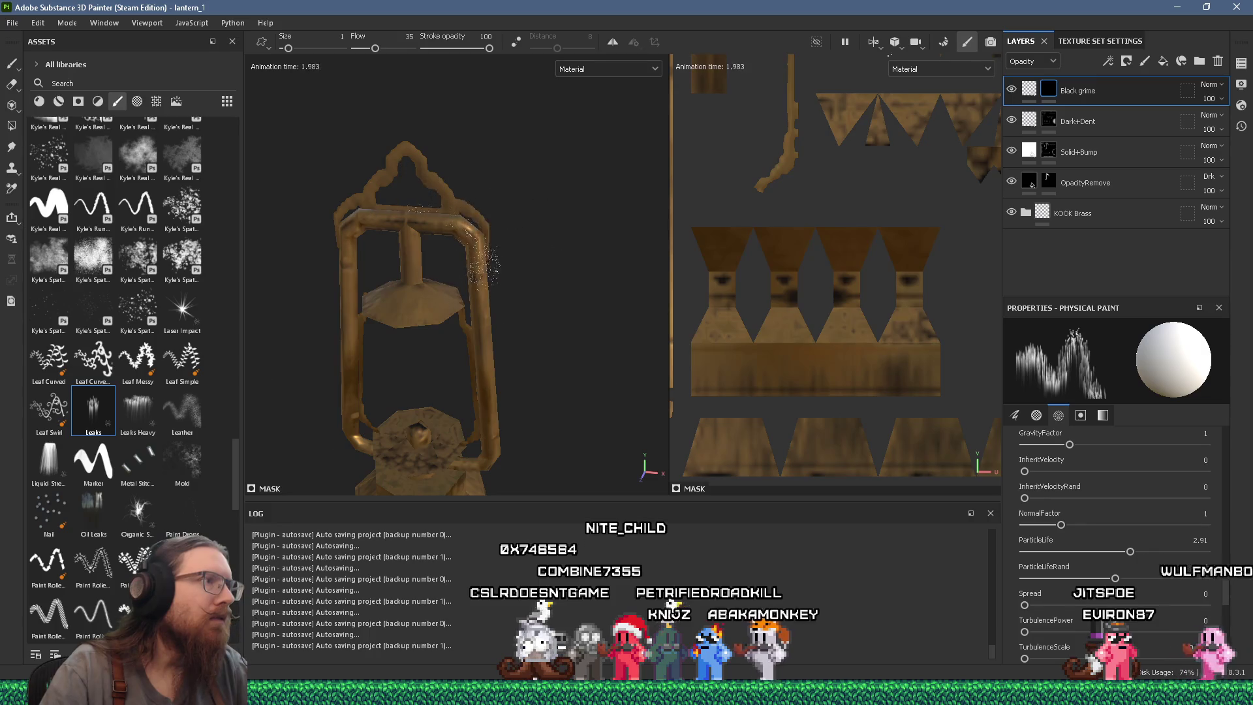
pyautogui.moveTo(476, 330); pyautogui.dragTo(503, 265)
pyautogui.scroll(3)
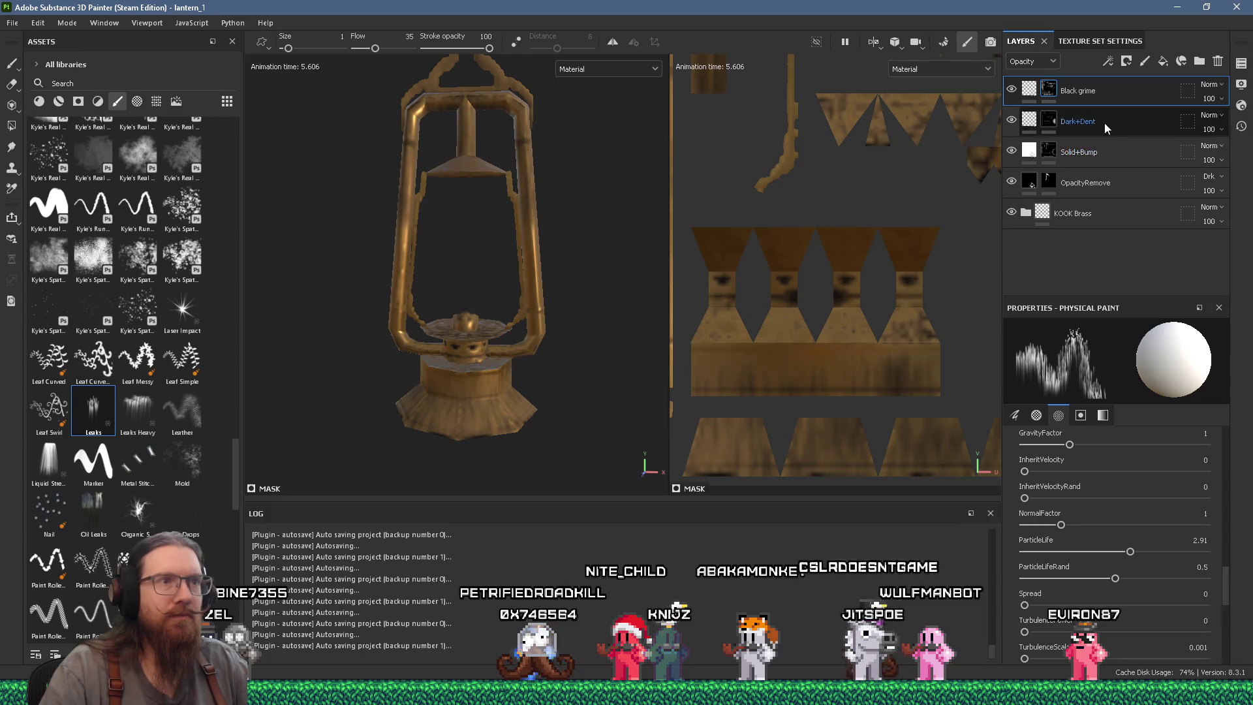
# Add a new fill layer at the top of the layer stack.
pyautogui.rightClick(1115, 88)
pyautogui.click(1061, 87)
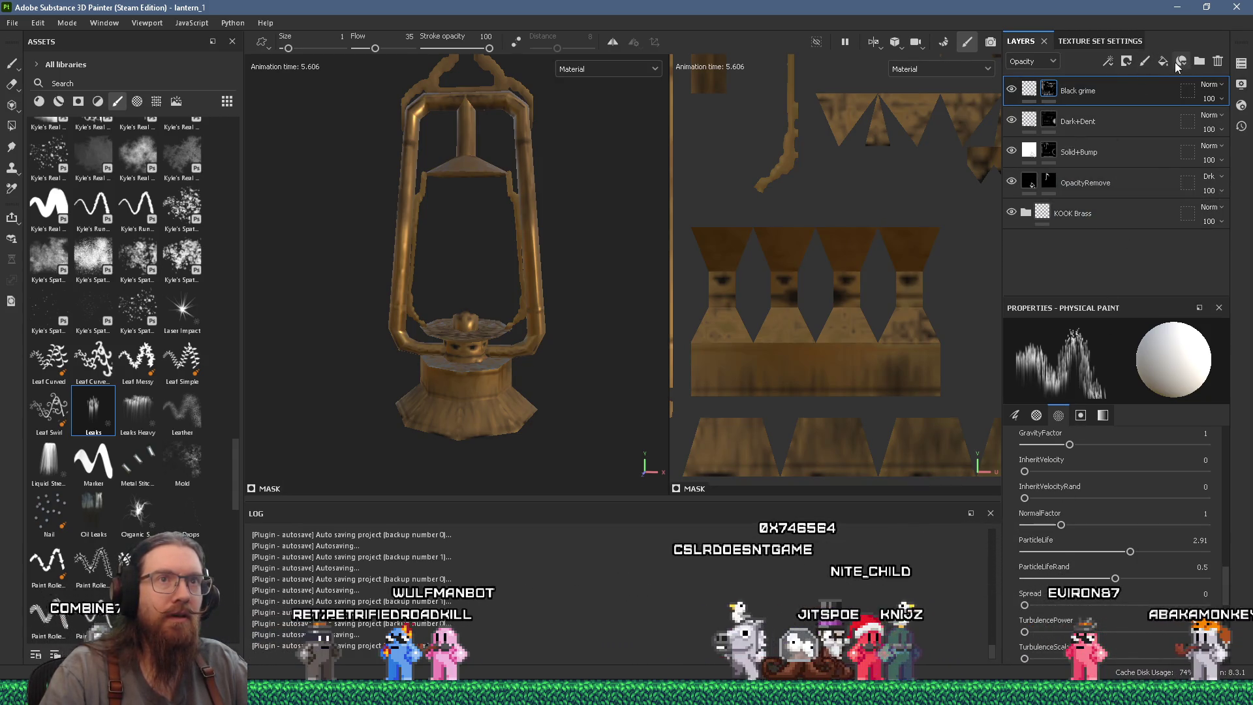
pyautogui.click(1180, 62)
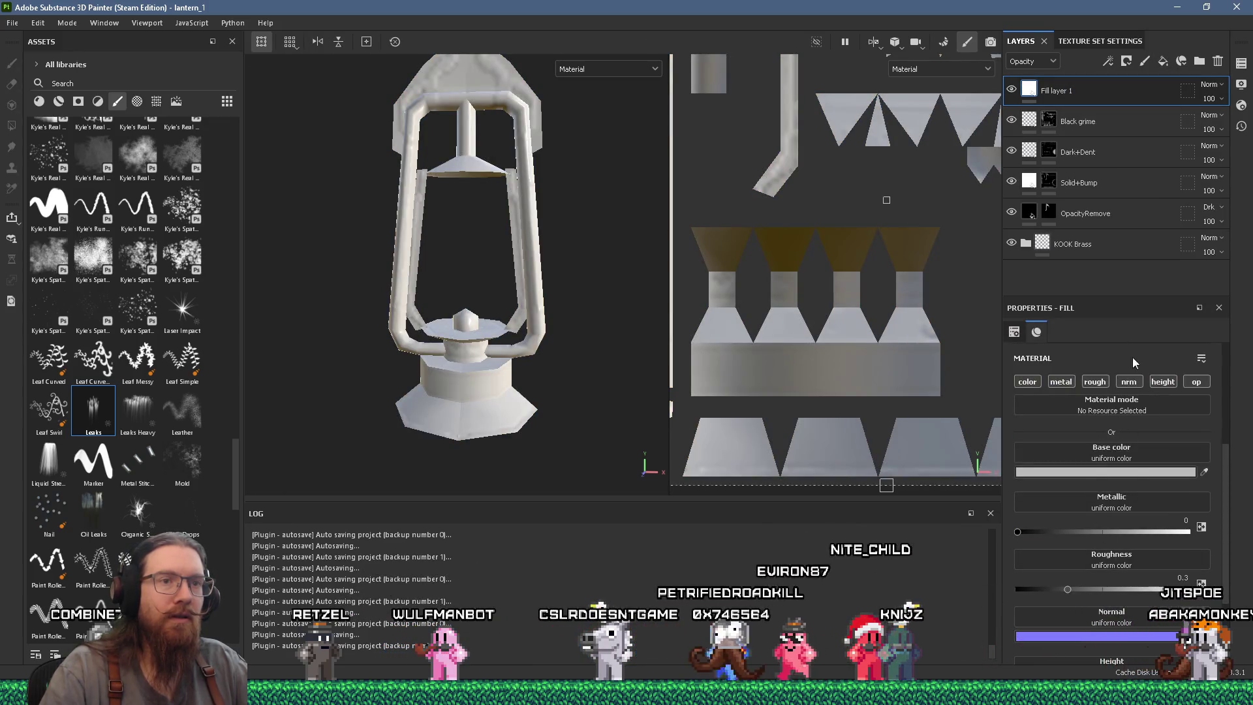
# Enable the fill's colour, metal and roughness channels and set roughness to 1.
pyautogui.click(1038, 383)
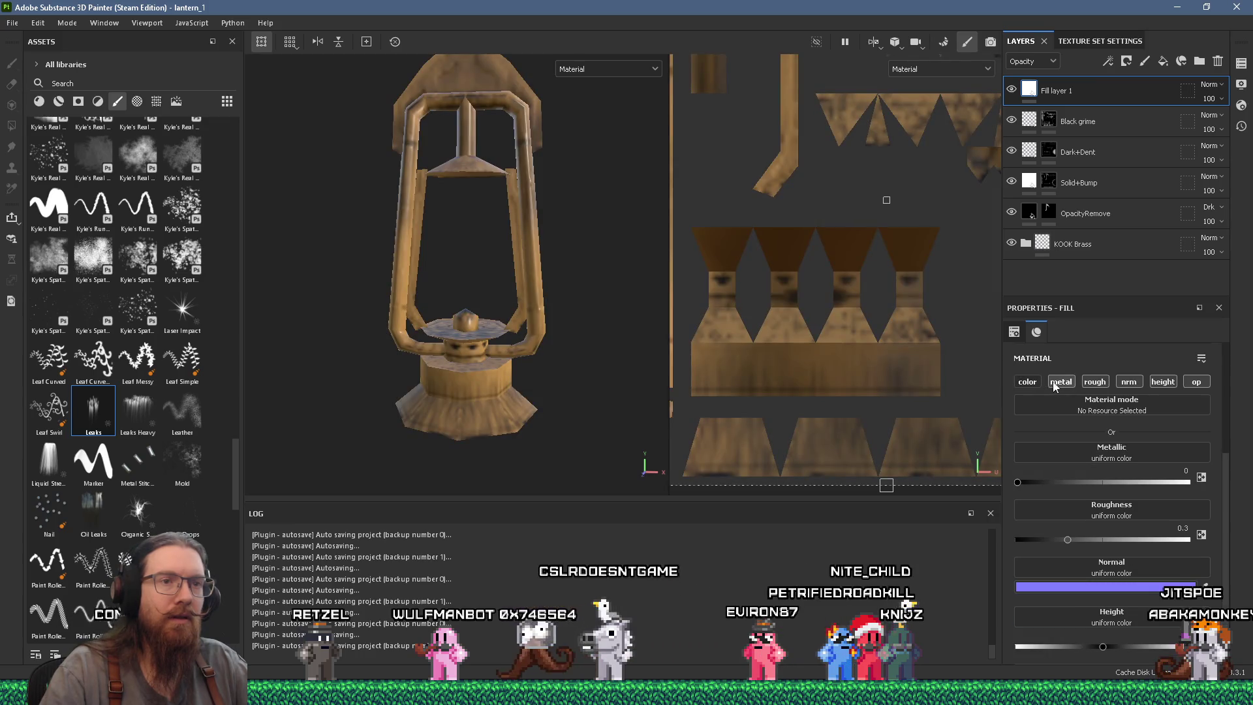
pyautogui.click(1038, 383)
pyautogui.click(1071, 381)
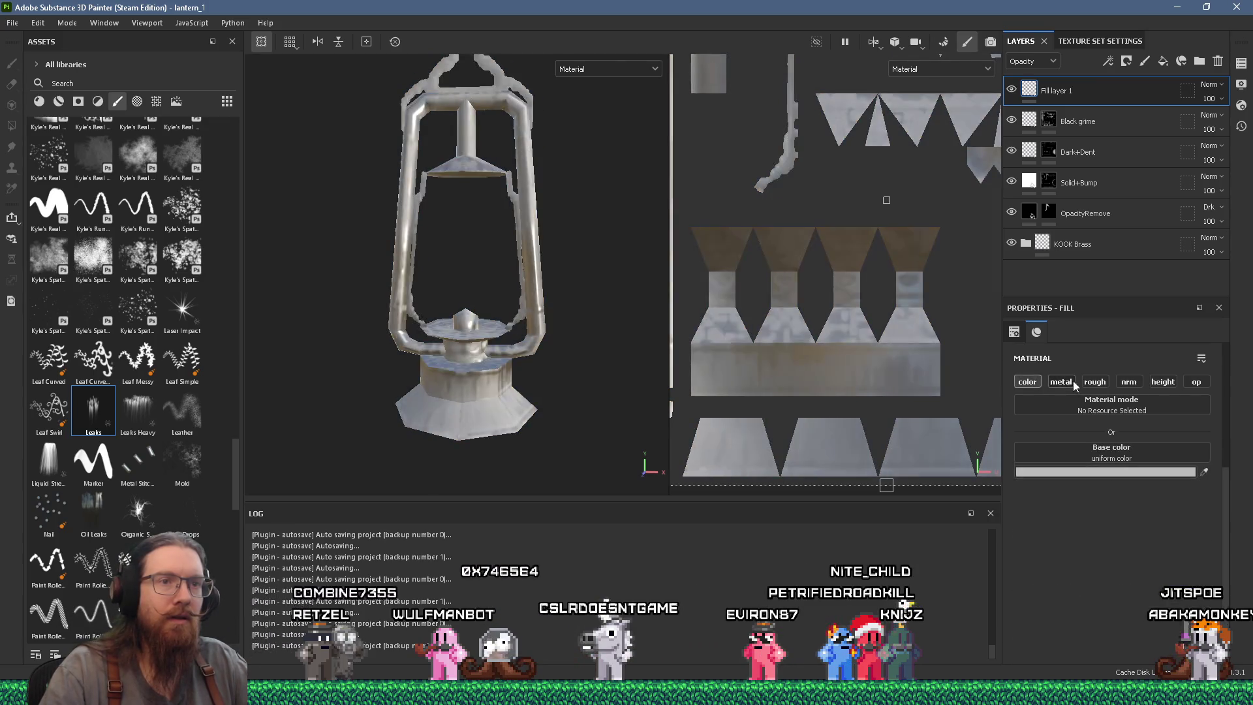
pyautogui.click(1106, 384)
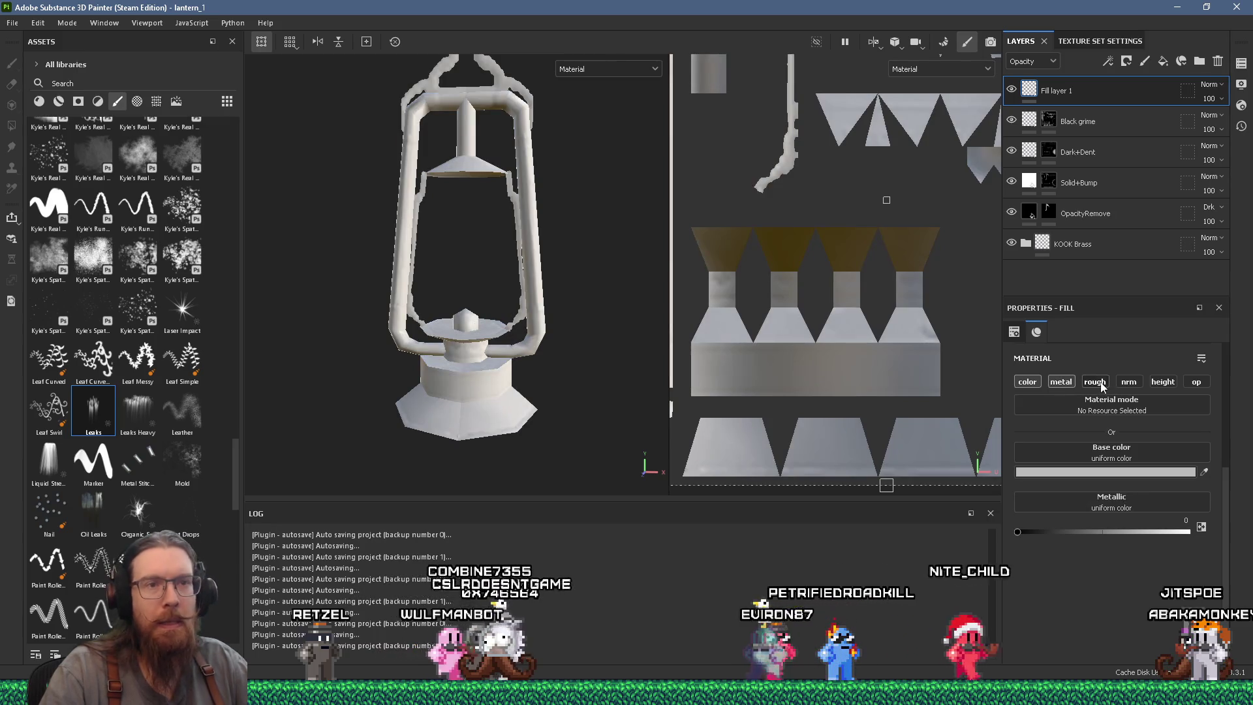
pyautogui.moveTo(1086, 586); pyautogui.dragTo(1195, 589)
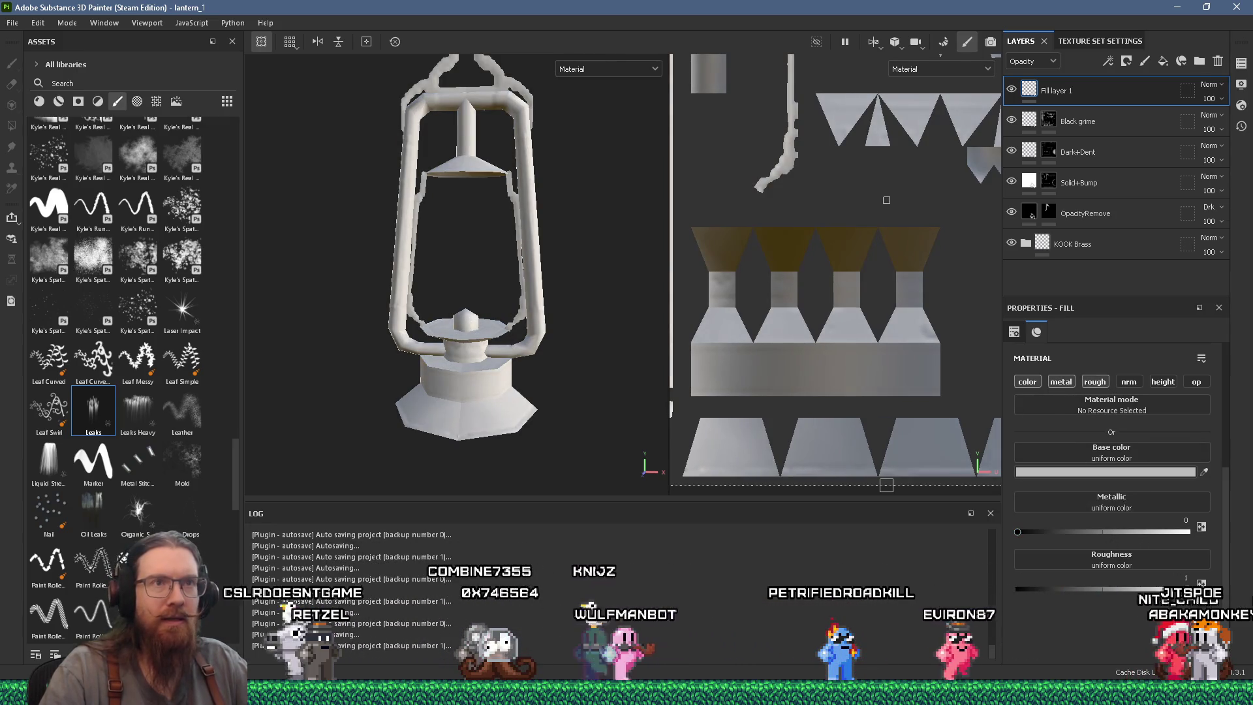
# Rename the fill layer to 'Rust'.
pyautogui.doubleClick(1080, 96)
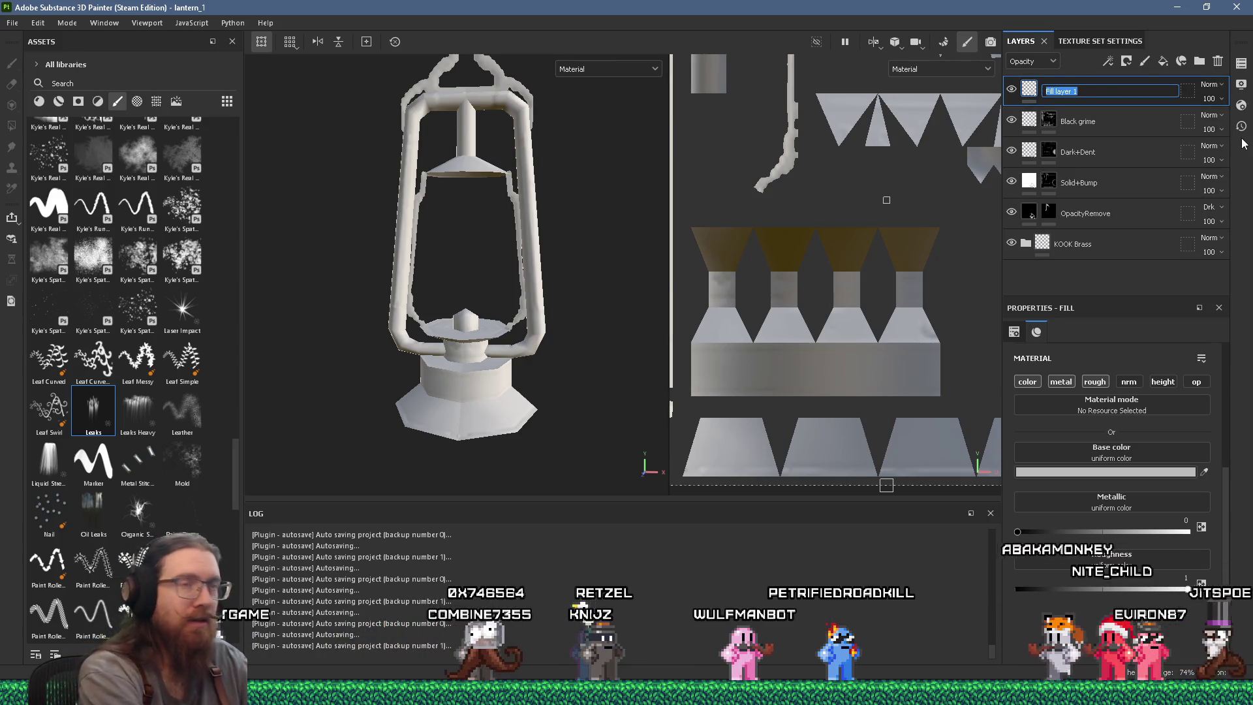
pyautogui.write('Rust Gr')
pyautogui.press('BackSpace')
pyautogui.press('BackSpace')
pyautogui.press('BackSpace')
pyautogui.press('Return')
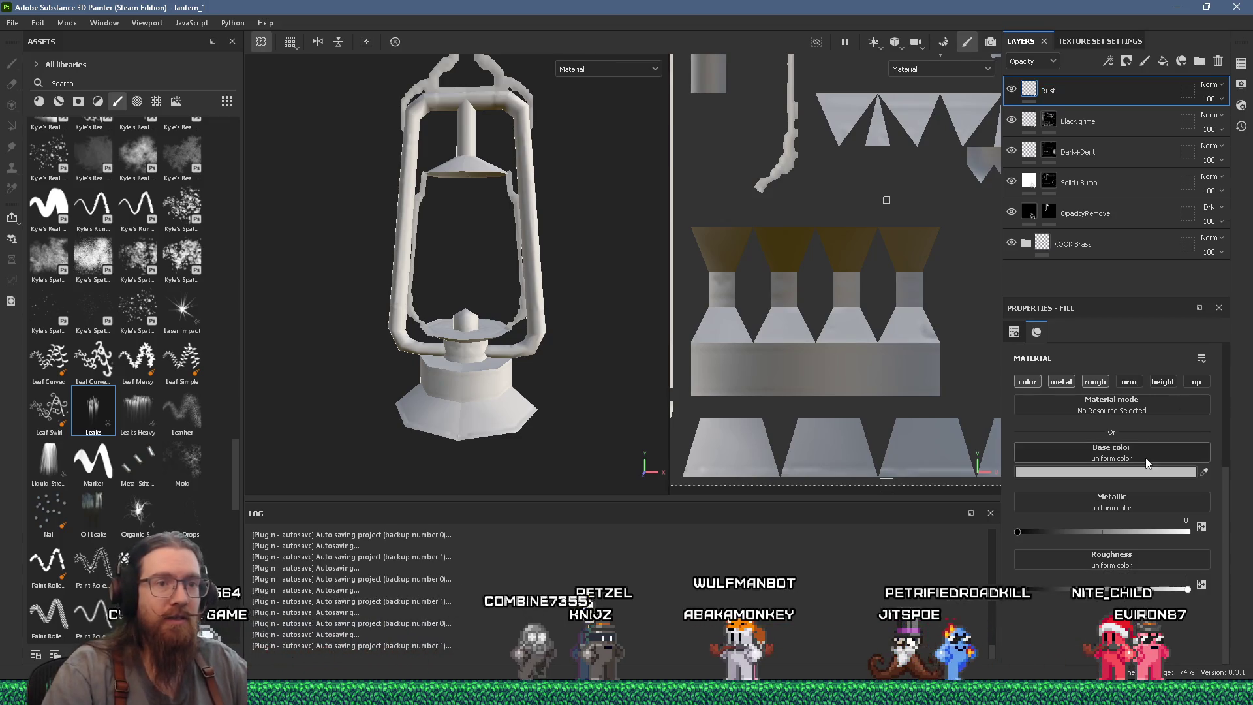
# Give the Rust layer a dark teal base colour 215241.
pyautogui.click(1132, 473)
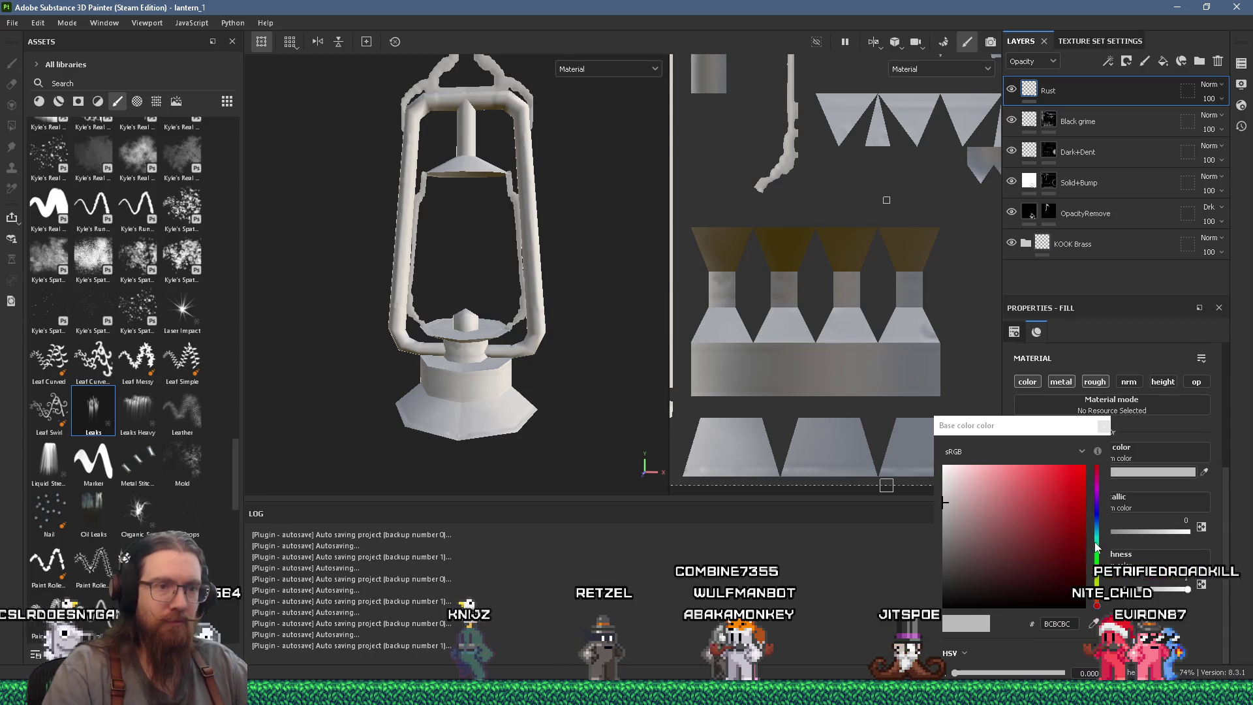
pyautogui.click(1098, 543)
pyautogui.moveTo(1024, 550); pyautogui.dragTo(1035, 575)
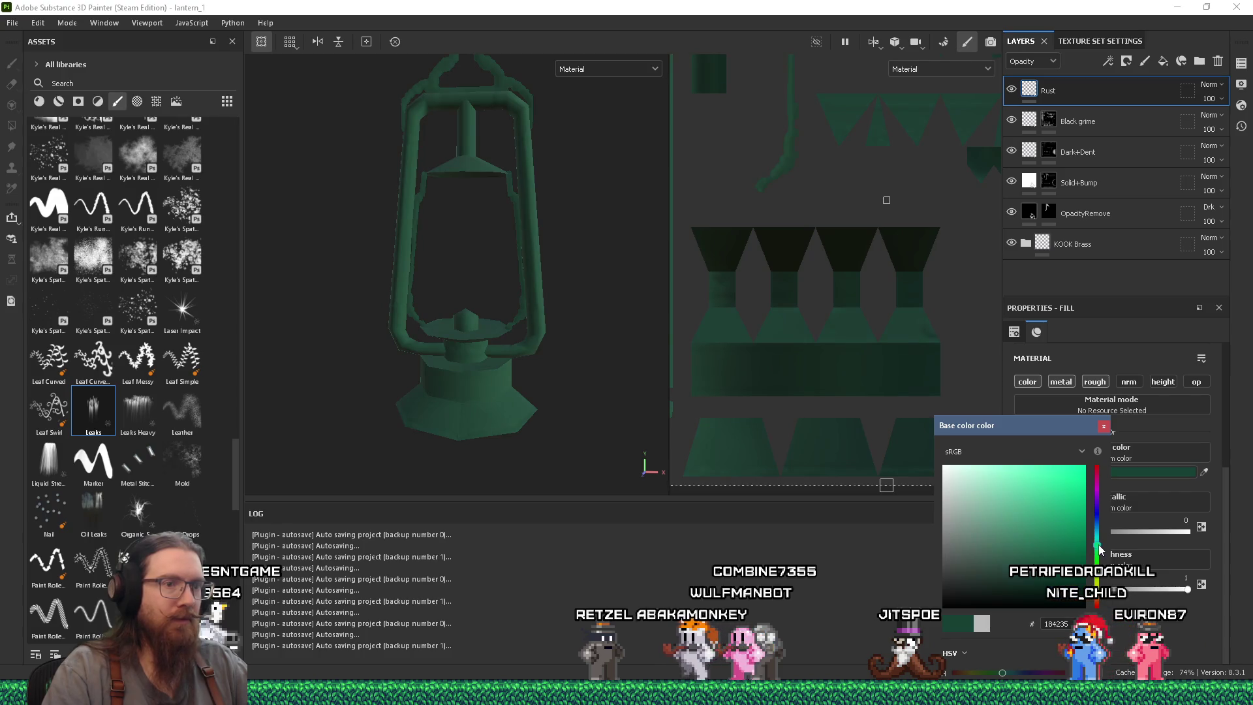
pyautogui.moveTo(1032, 575); pyautogui.dragTo(1027, 562)
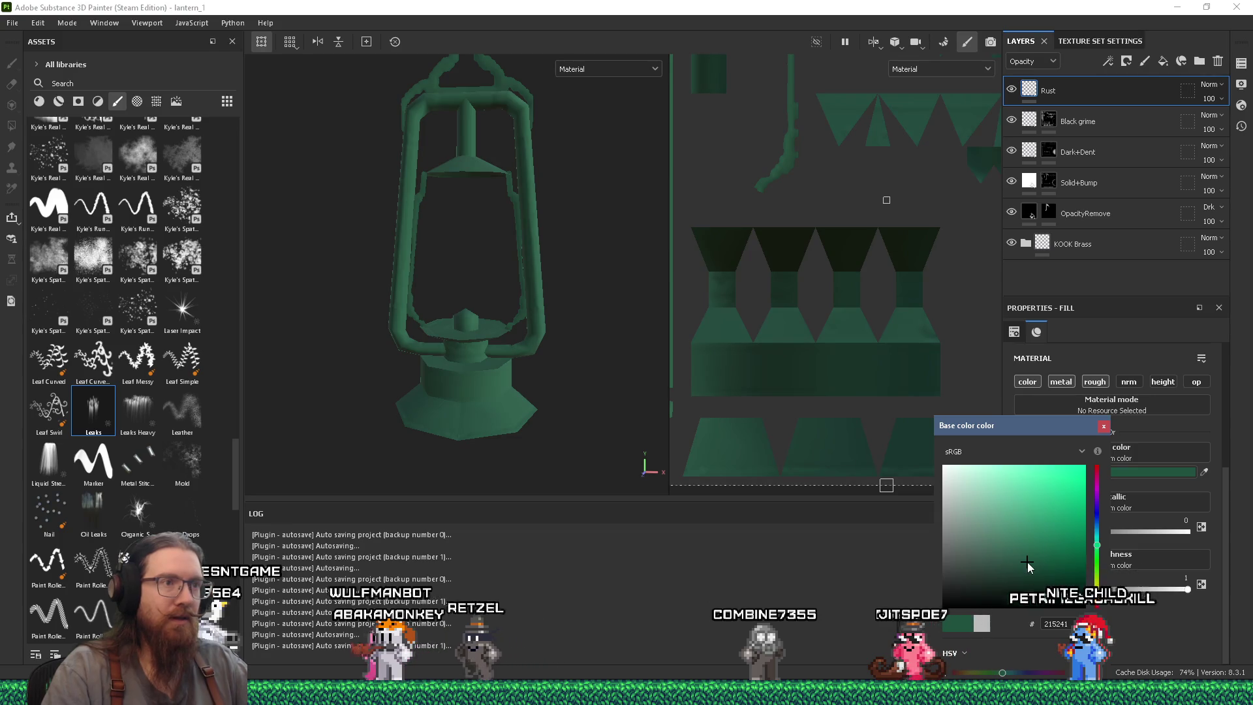
pyautogui.moveTo(598, 490); pyautogui.dragTo(534, 408)
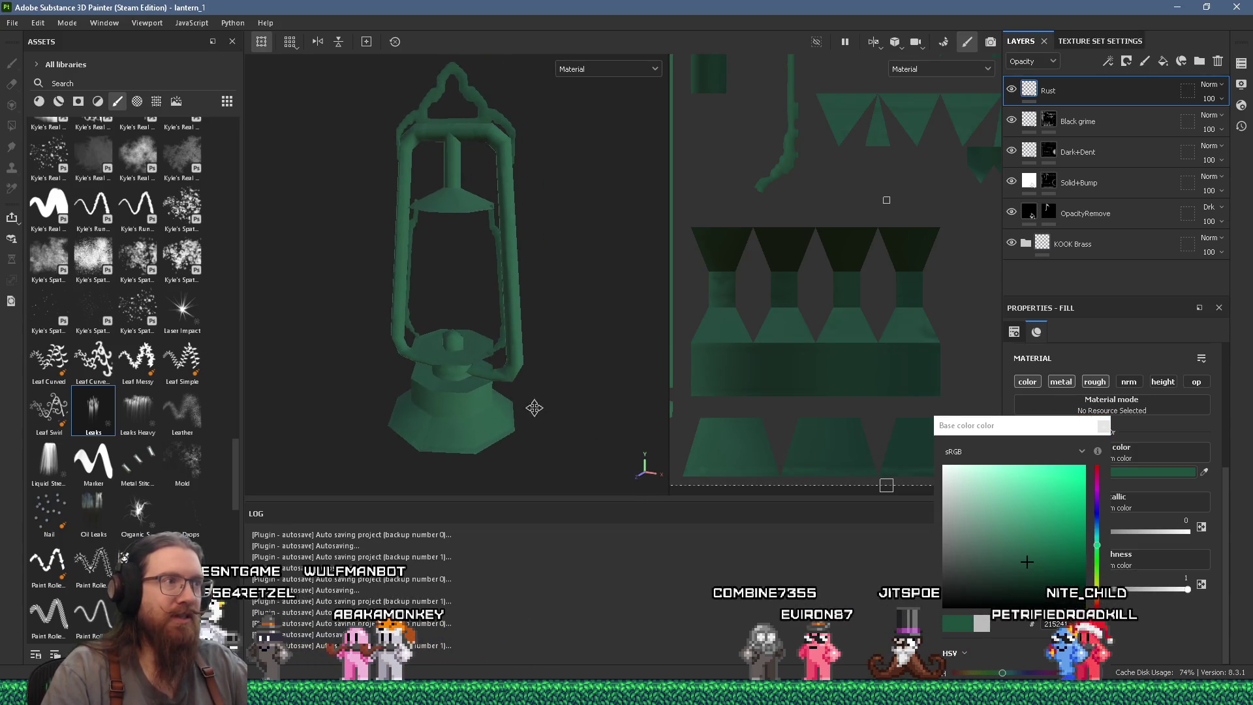
pyautogui.click(585, 360)
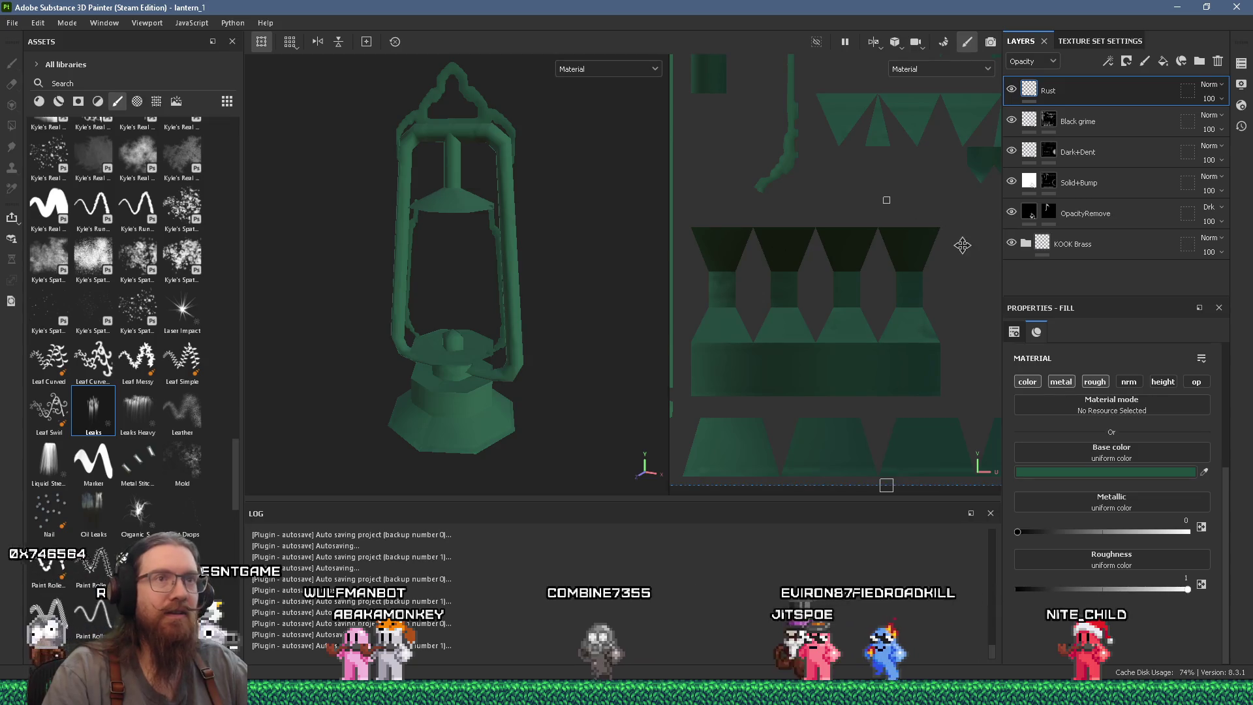
pyautogui.rightClick(1076, 96)
# Add a black mask to Rust and drop physical-paint particles, revealing teal rust on the base and frame.
pyautogui.click(1106, 116)
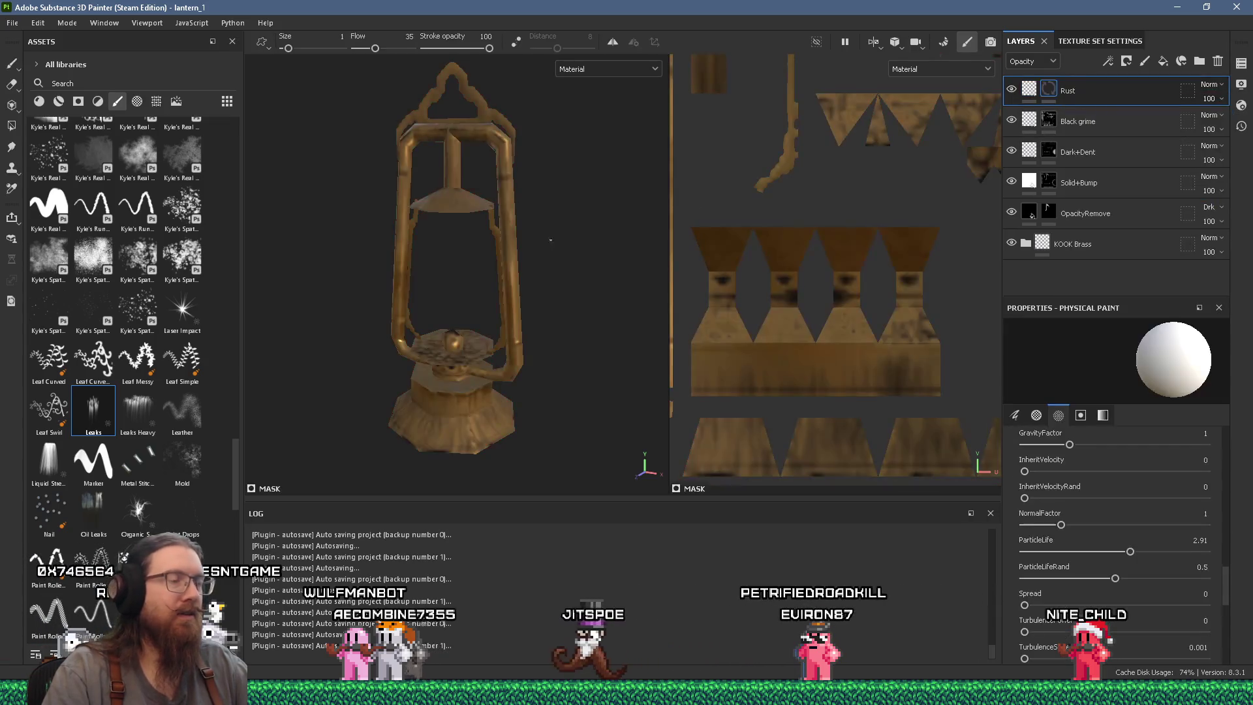
pyautogui.click(480, 340)
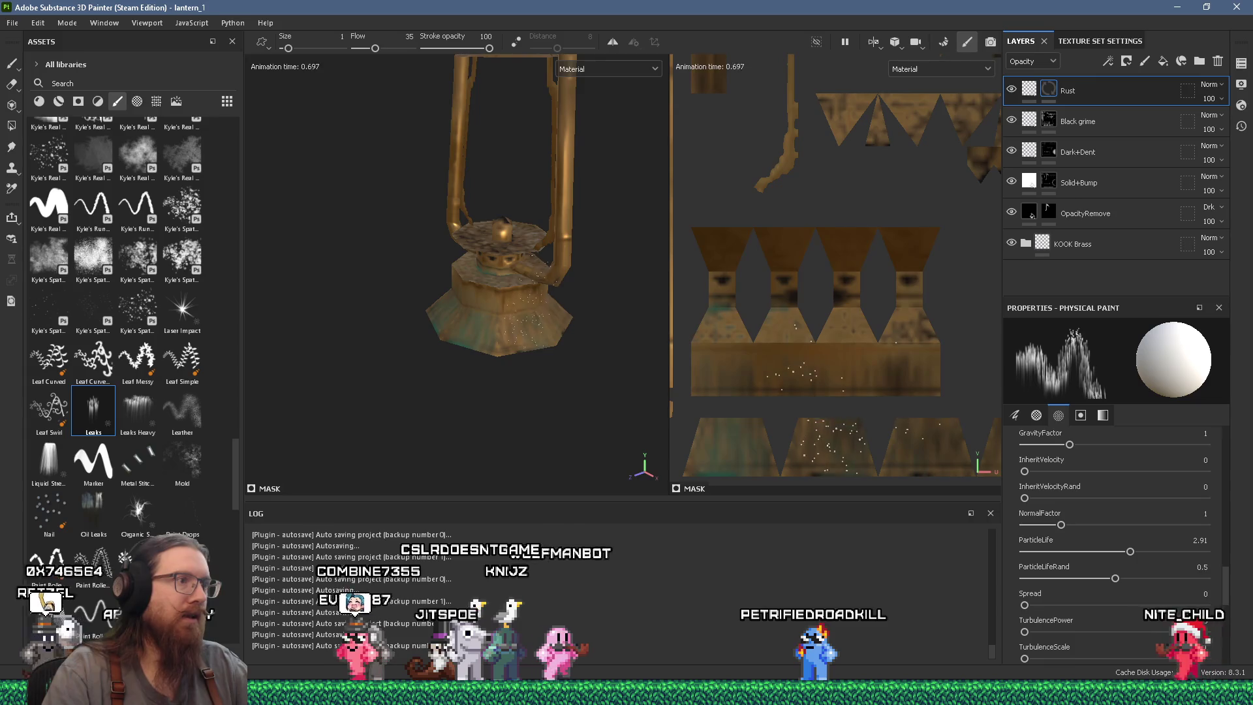
pyautogui.moveTo(585, 210); pyautogui.dragTo(534, 319)
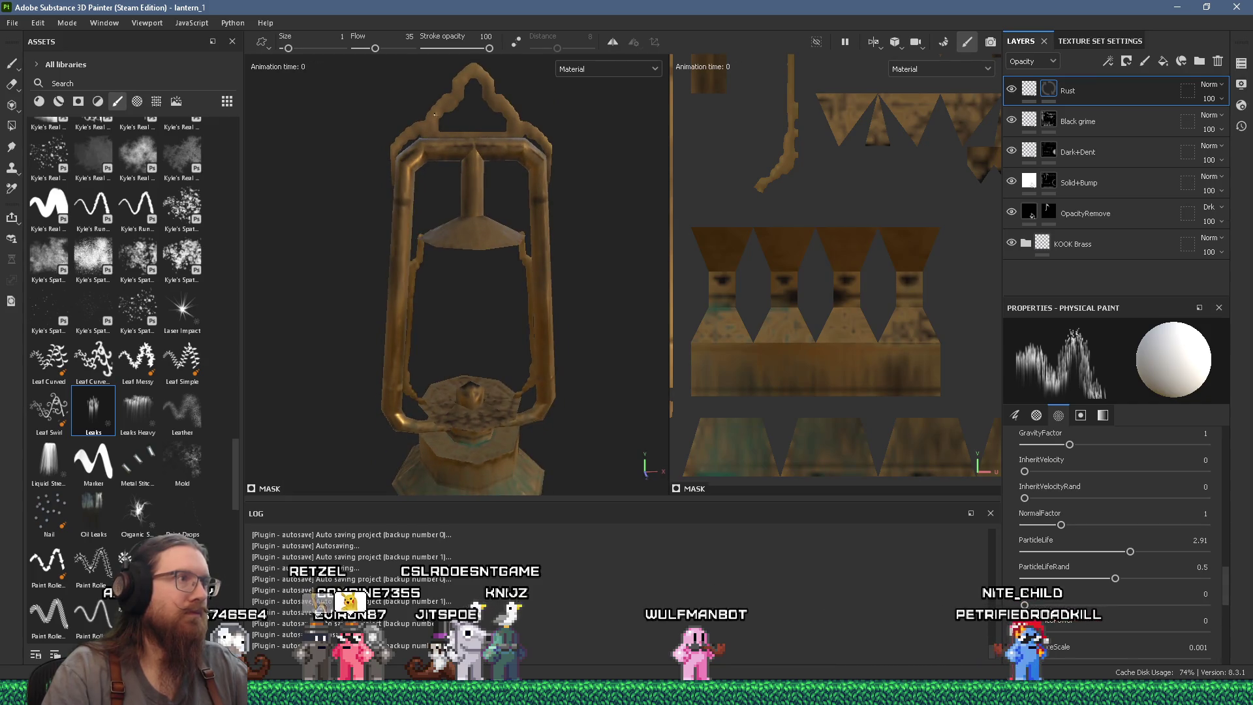
pyautogui.moveTo(472, 83); pyautogui.dragTo(477, 183)
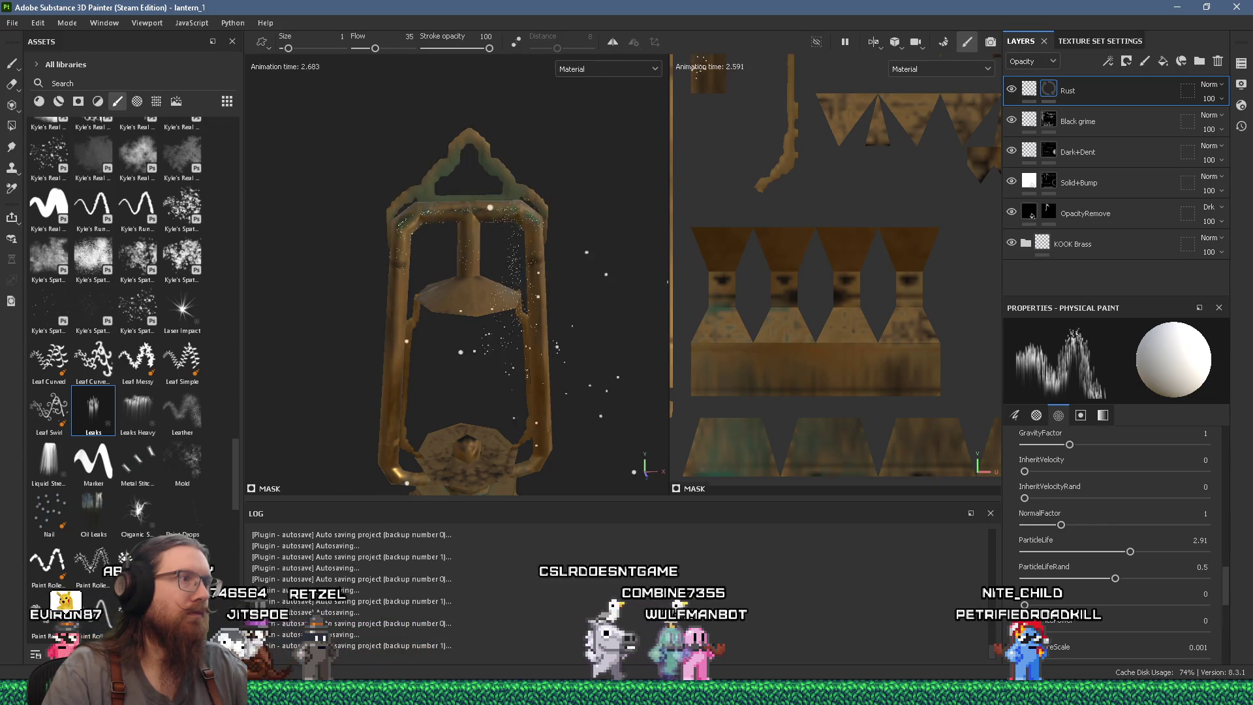
pyautogui.moveTo(490, 207); pyautogui.dragTo(427, 166)
pyautogui.scroll(3)
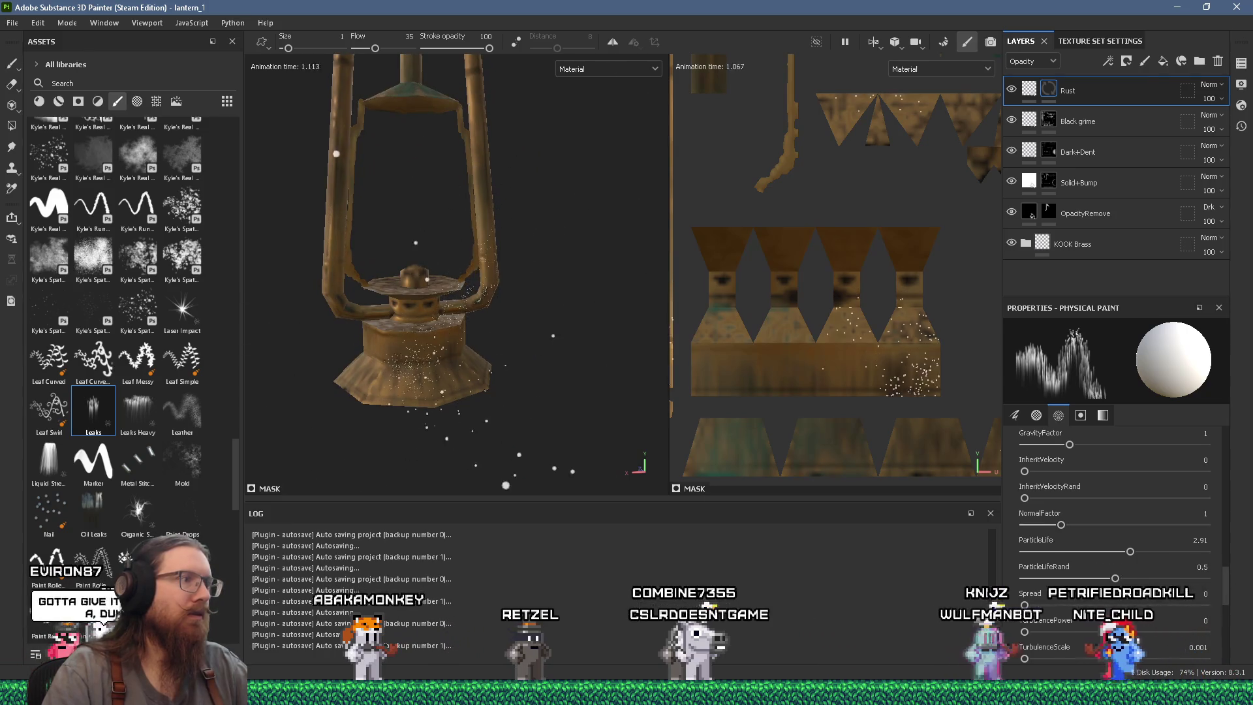
pyautogui.press('f')
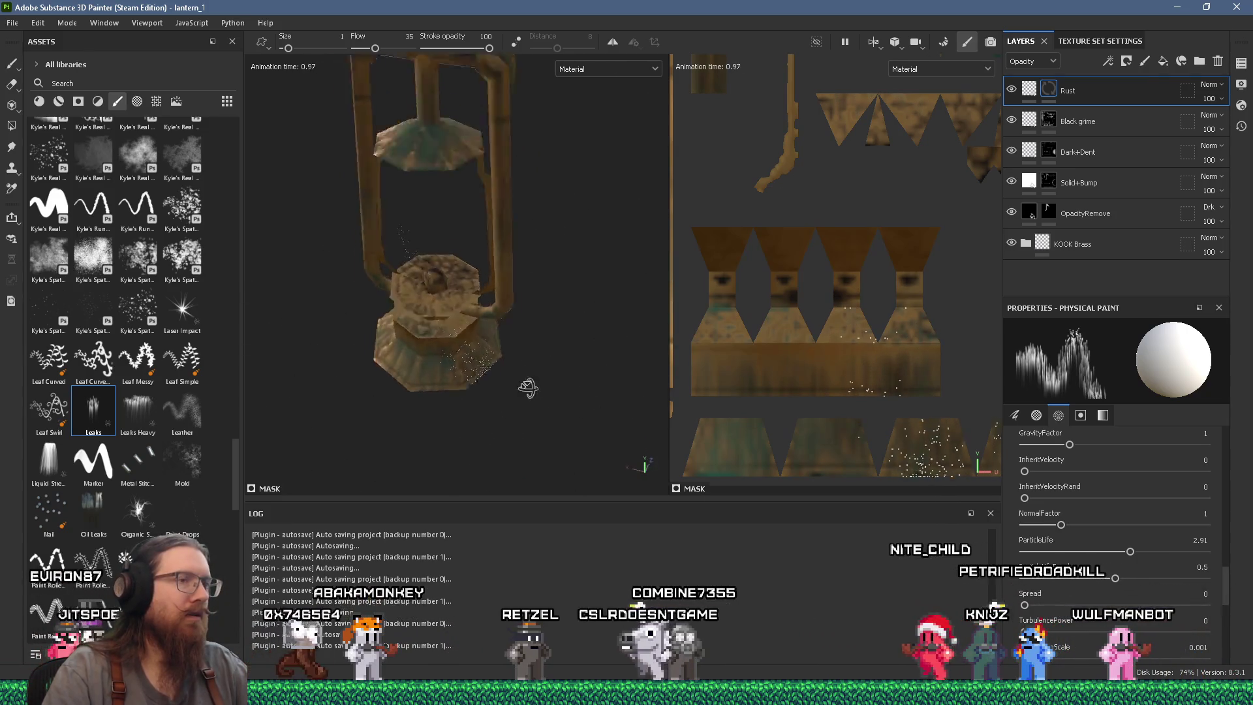
pyautogui.scroll(3)
pyautogui.moveTo(555, 314); pyautogui.dragTo(497, 255)
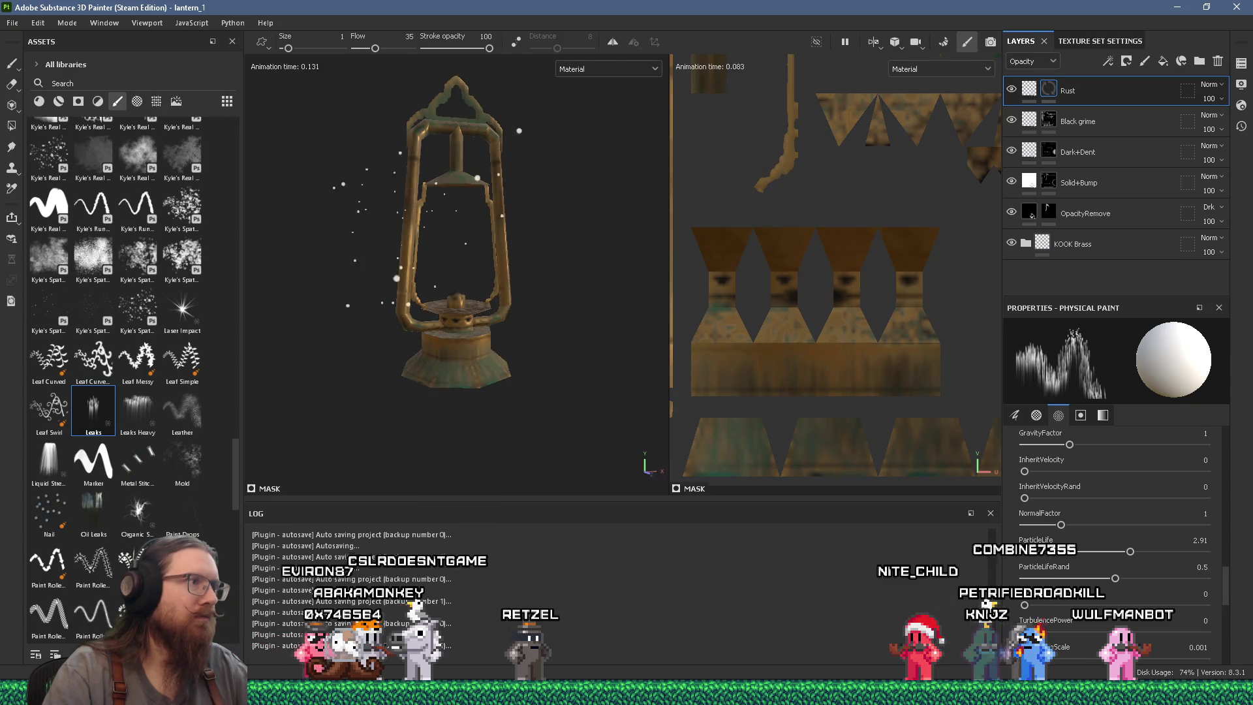
pyautogui.scroll(3)
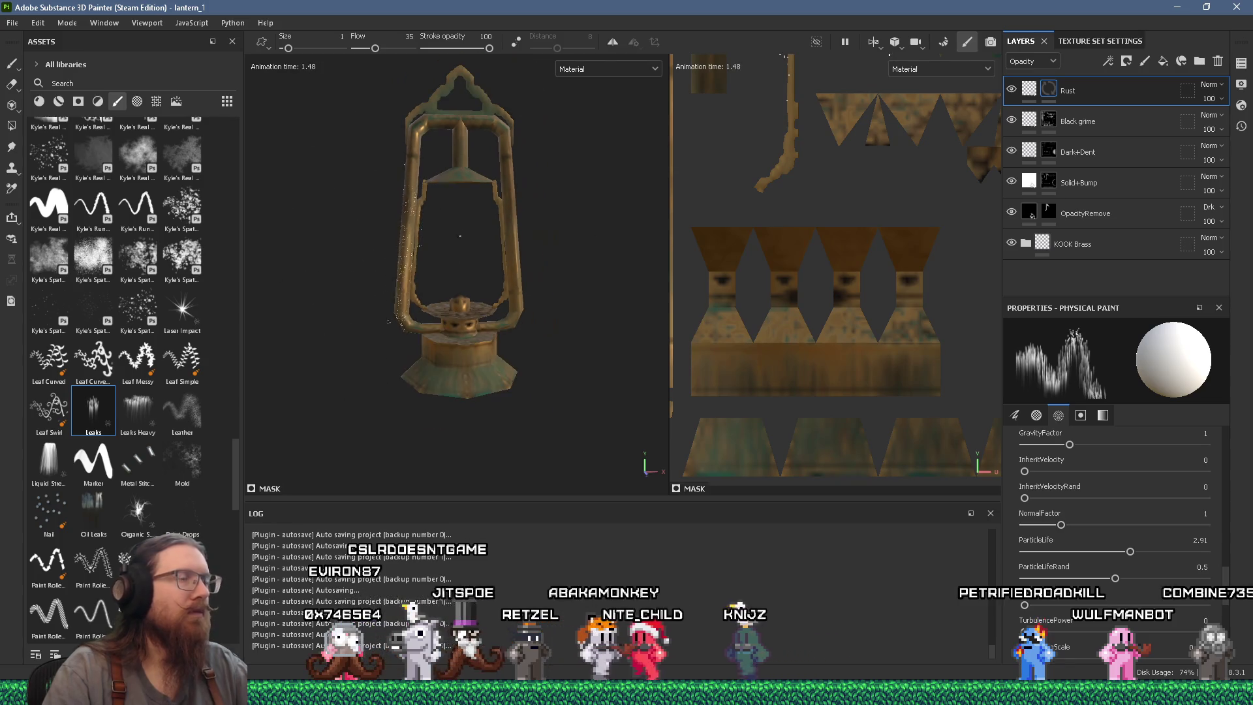
pyautogui.moveTo(476, 232); pyautogui.dragTo(480, 216)
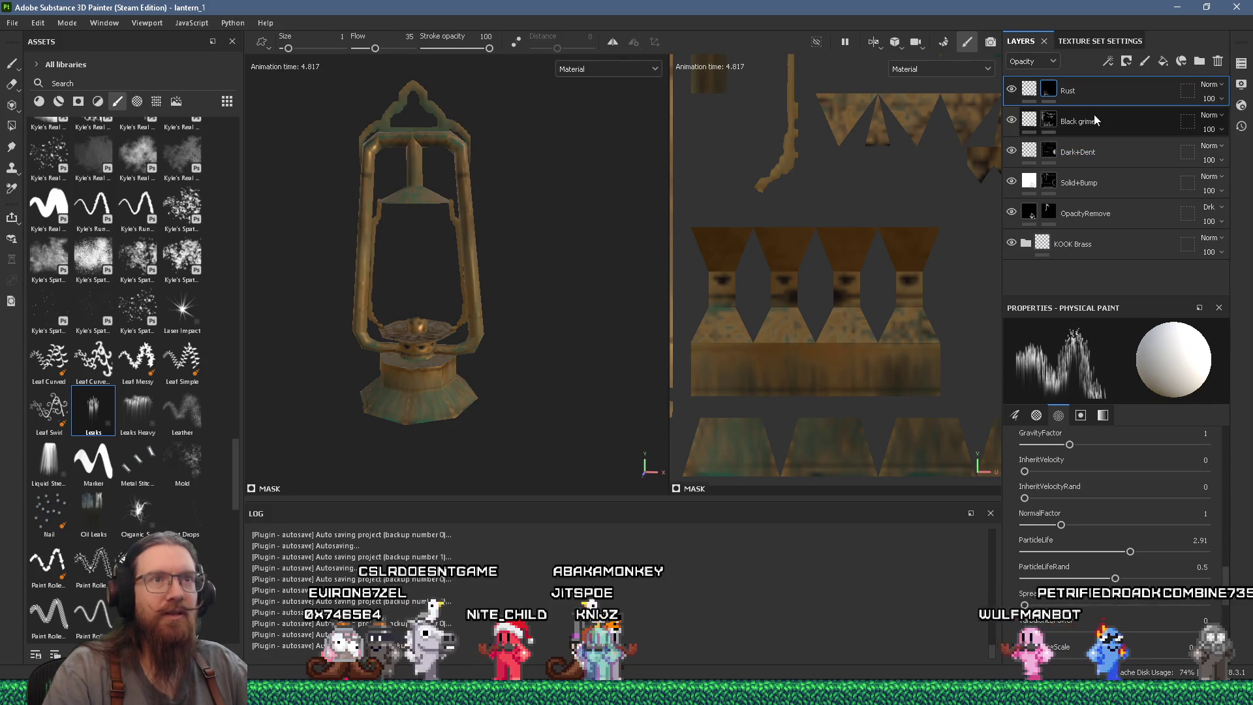
# Add a new fill layer named 'White grime' above Black grime.
pyautogui.click(1095, 120)
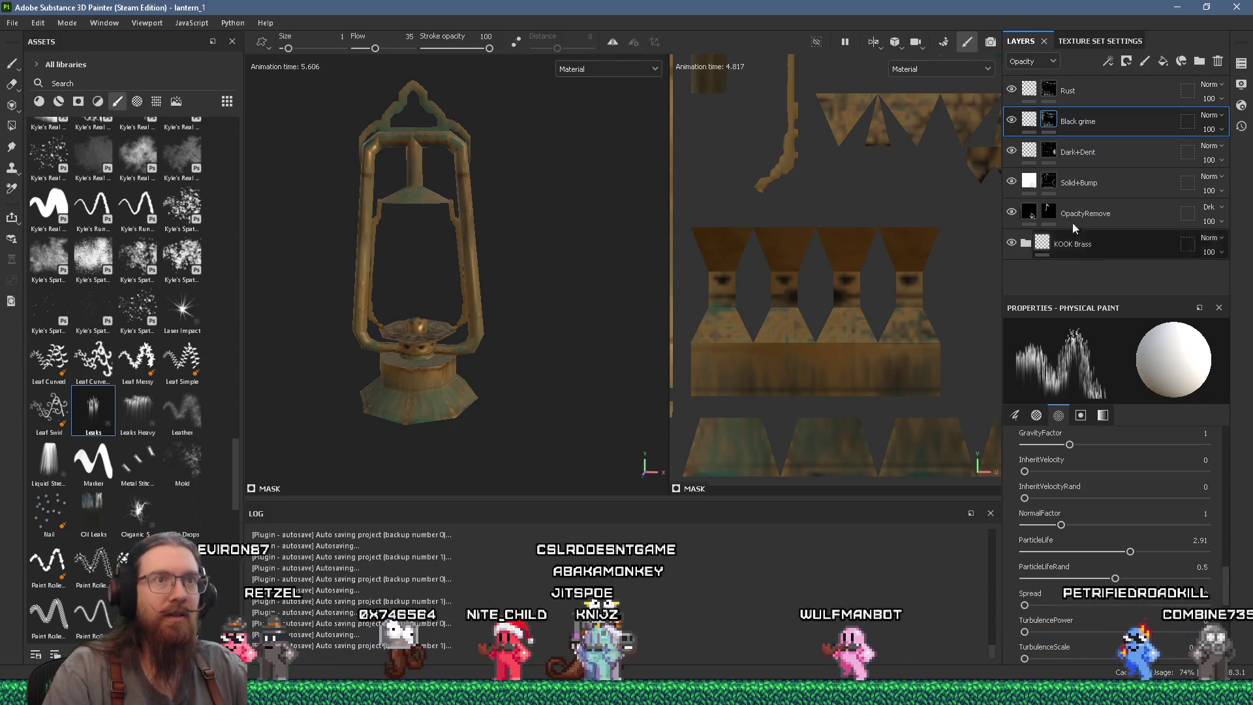
pyautogui.click(1163, 61)
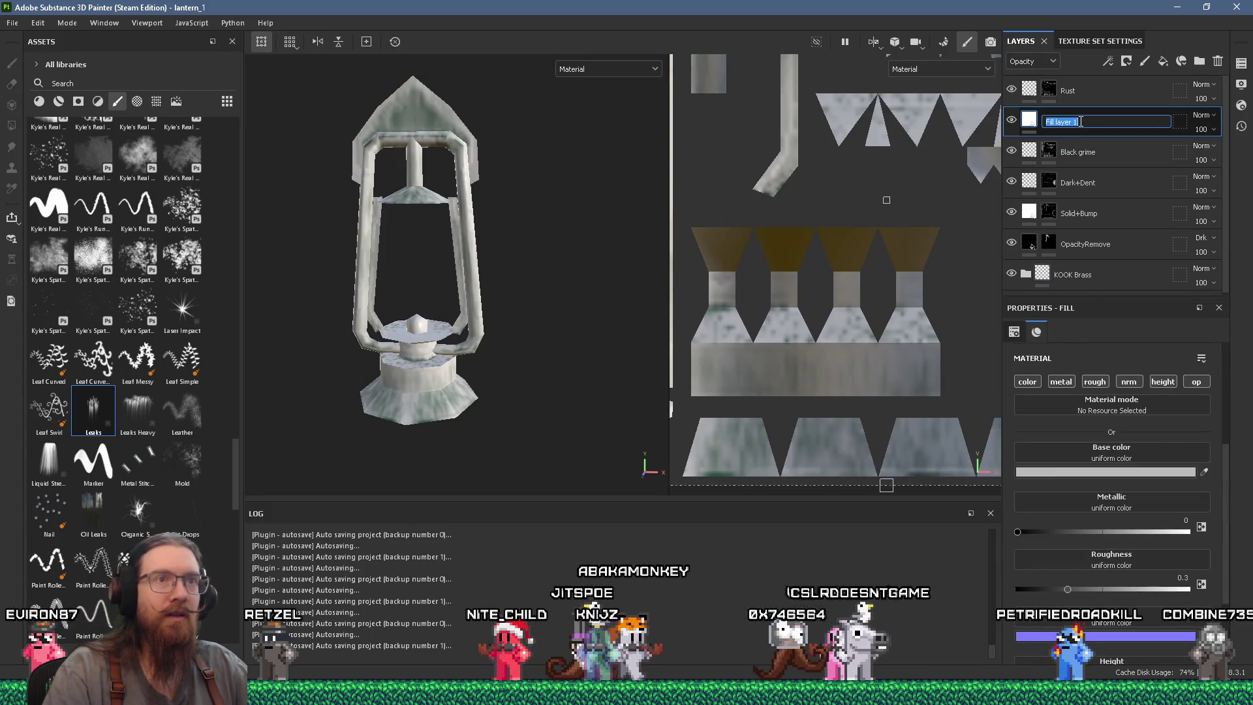
pyautogui.write('me')
pyautogui.press('Return')
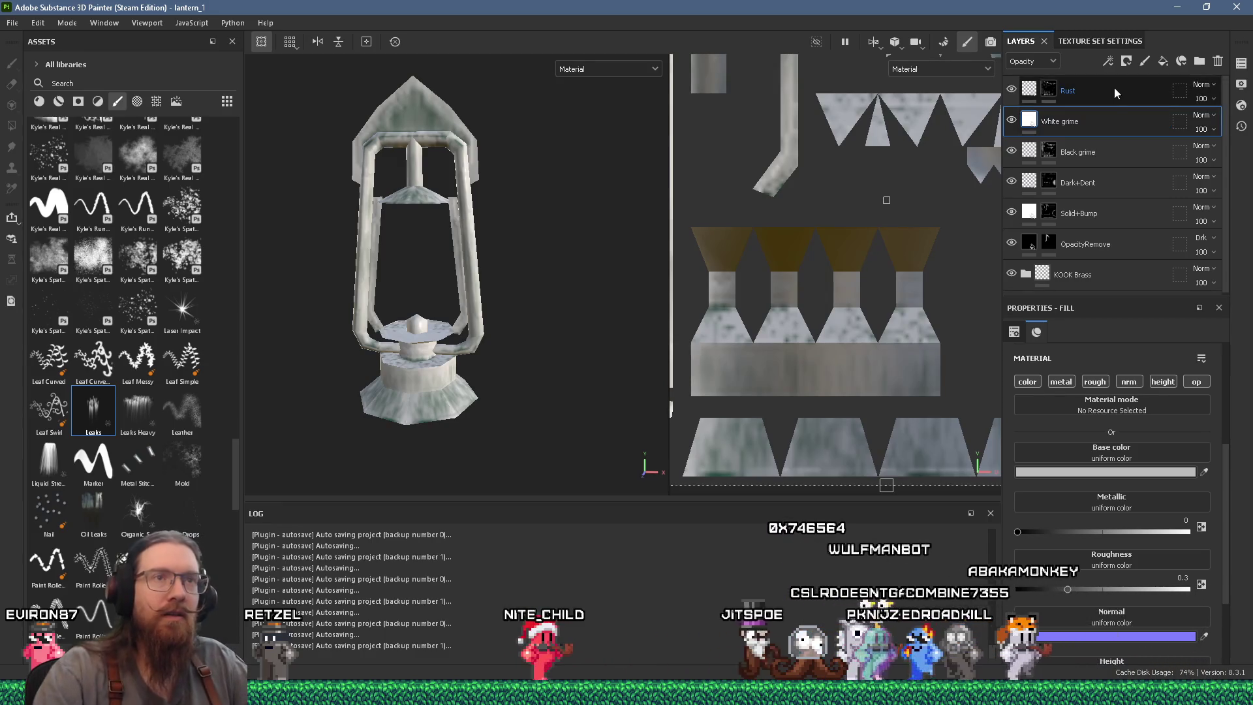
# Keep colour, metal and roughness channels on White grime and set roughness to 1.
pyautogui.click(1030, 383)
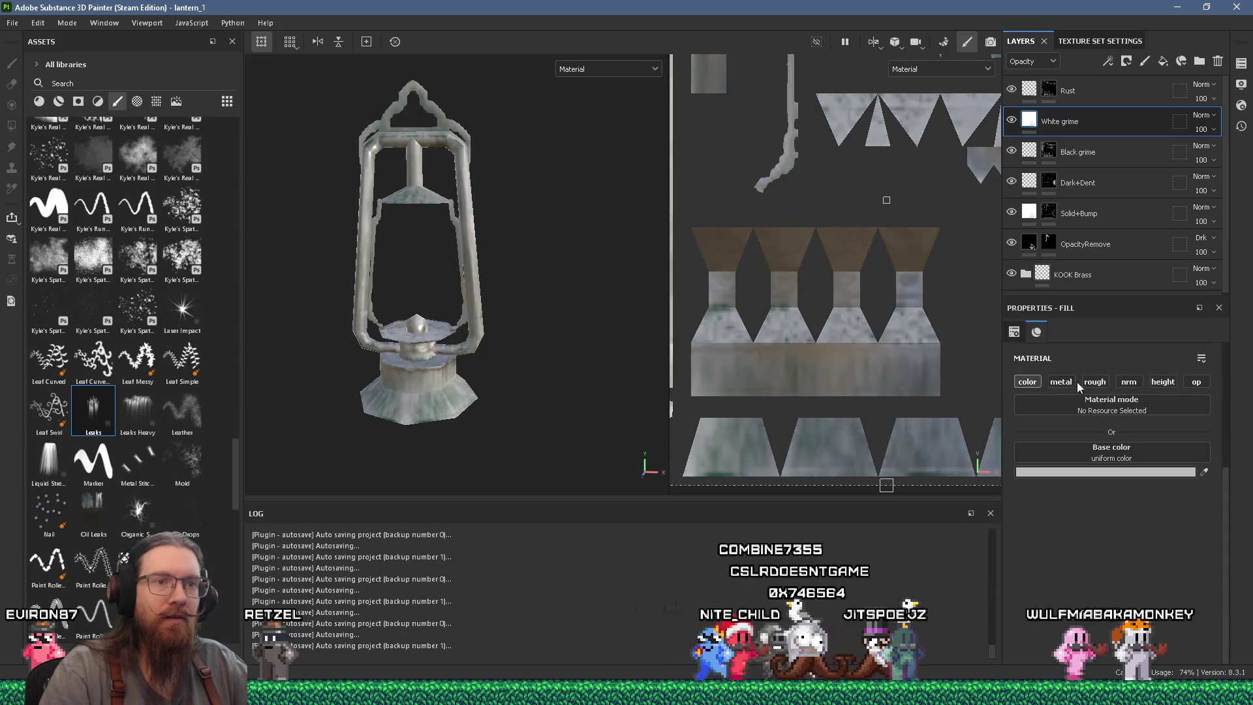
pyautogui.click(1063, 383)
pyautogui.click(1097, 384)
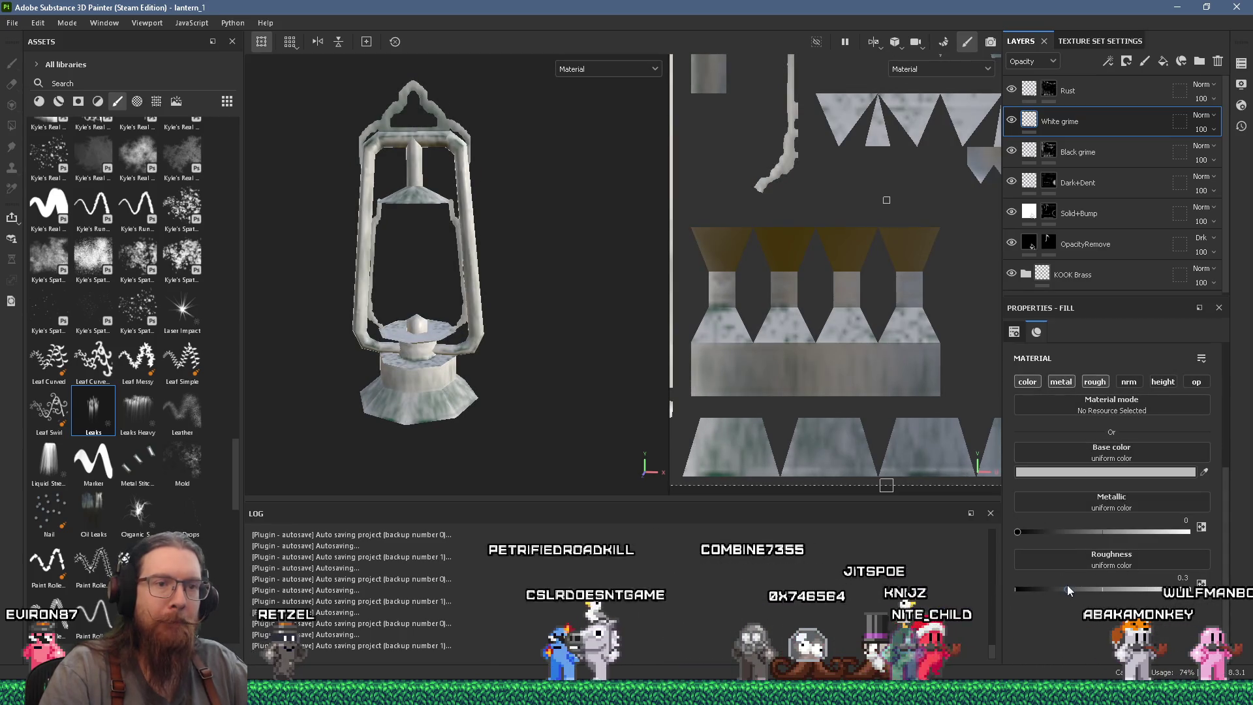
pyautogui.moveTo(1068, 587); pyautogui.dragTo(1191, 590)
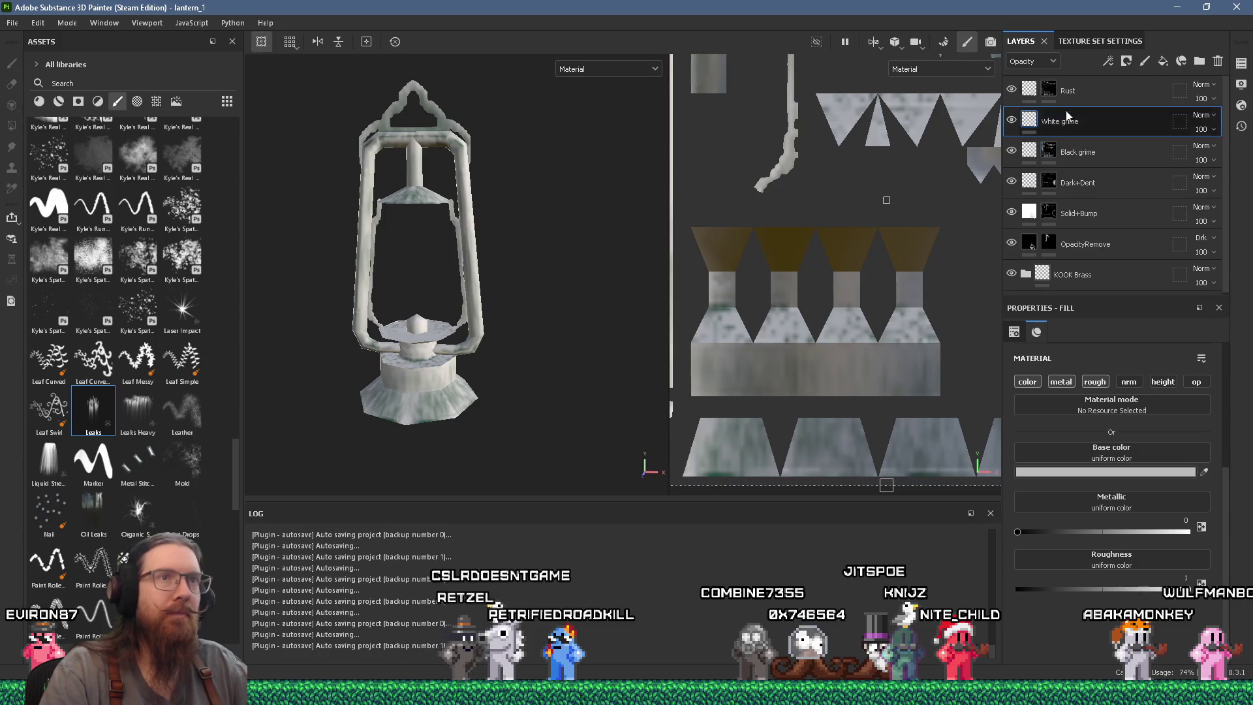
# Select the Rust layer's mask and clear it back to black.
pyautogui.click(1071, 96)
pyautogui.rightClick(1071, 97)
pyautogui.click(523, 294)
pyautogui.hotkey('ctrl', 'z')
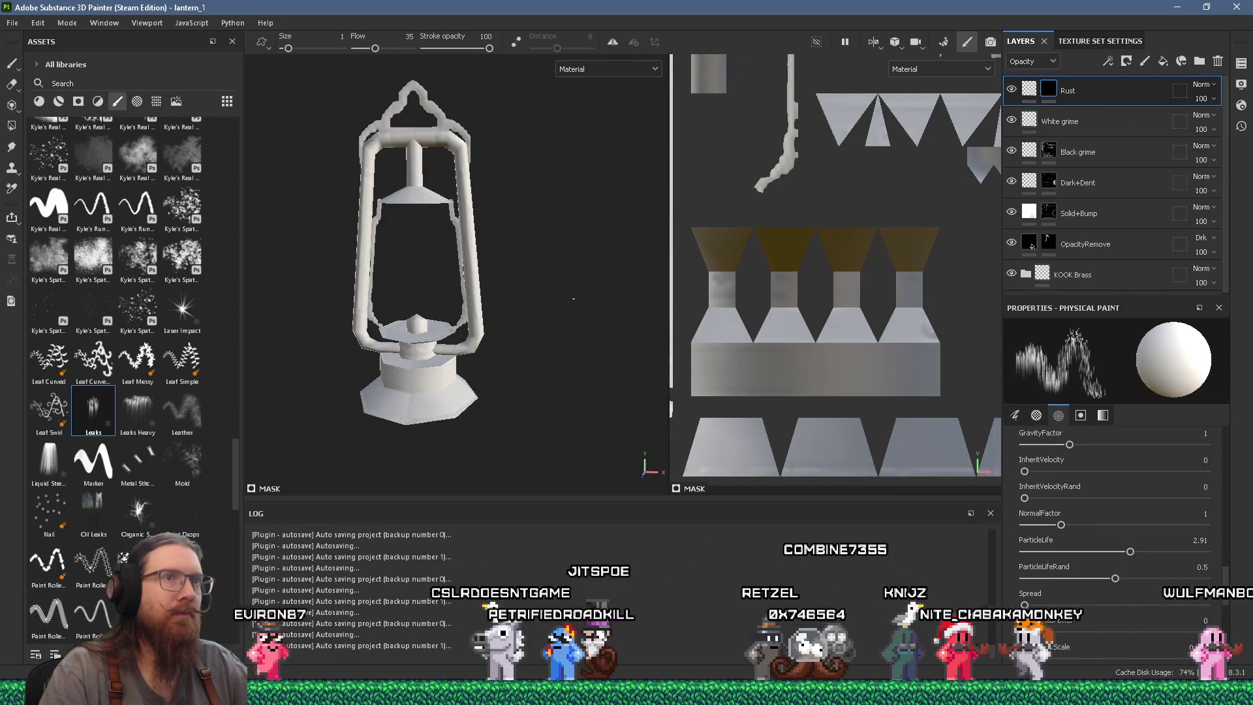
# Give the White grime layer a black mask.
pyautogui.click(1055, 125)
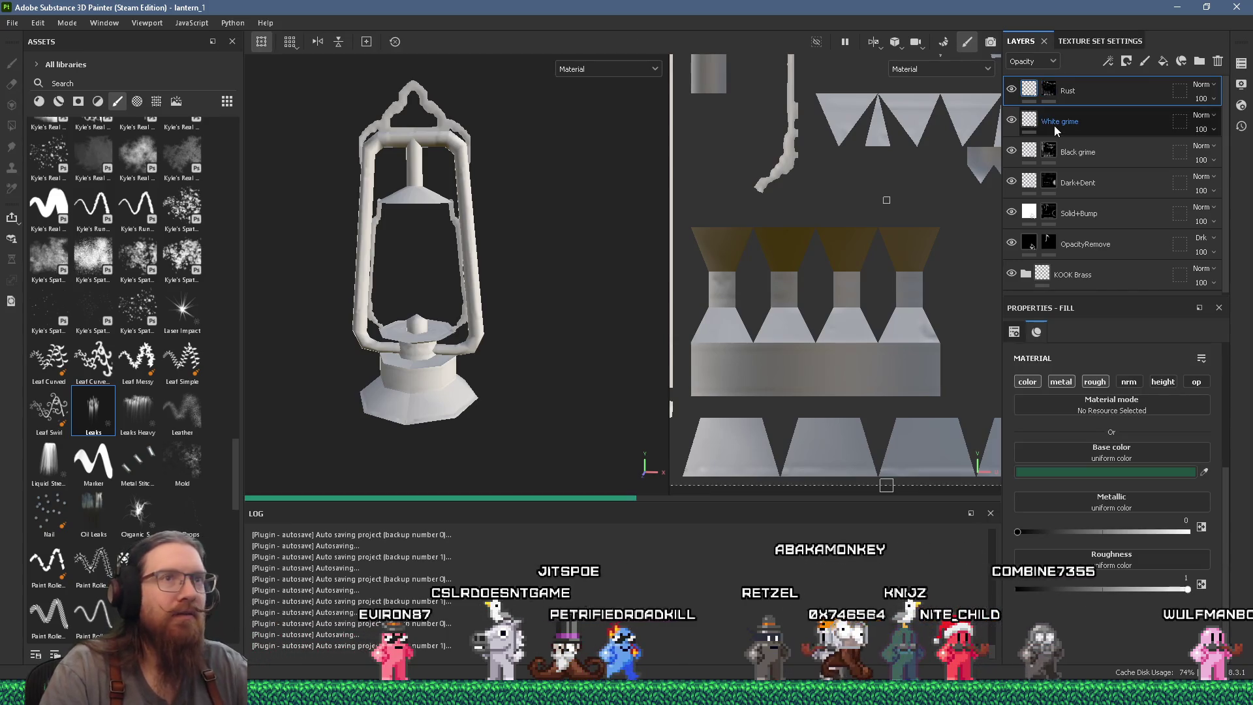
pyautogui.rightClick(1056, 123)
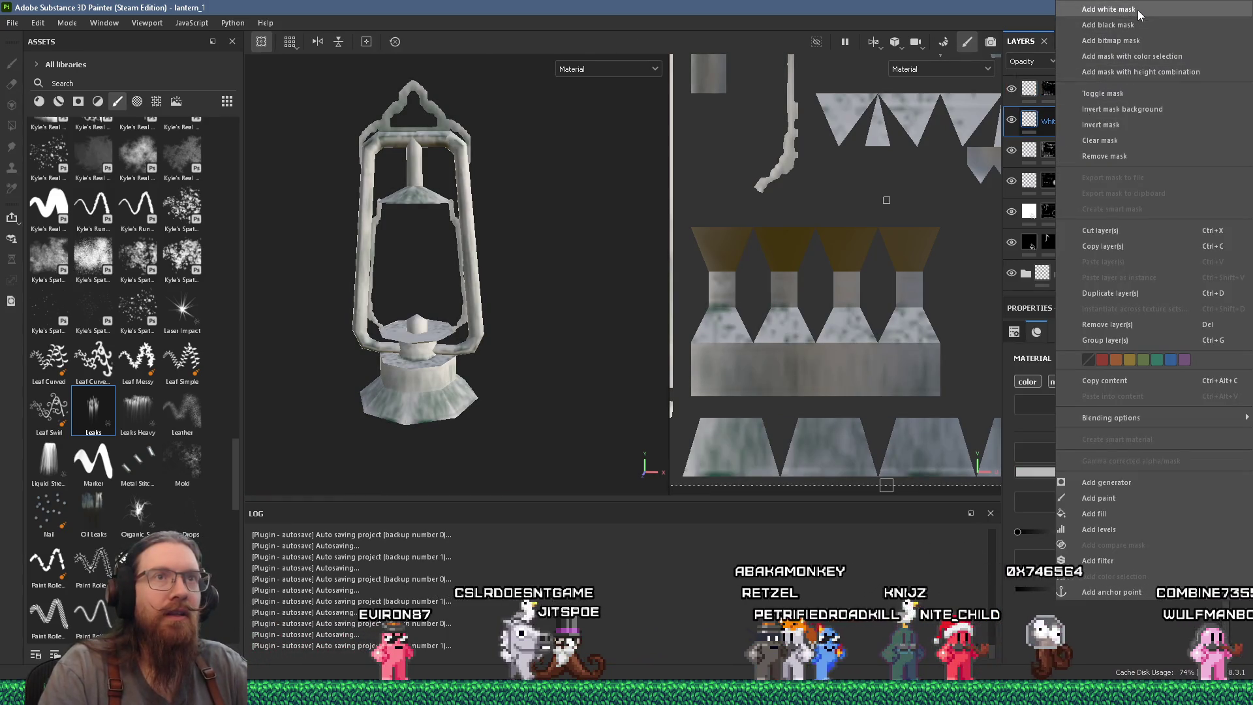
pyautogui.press('Escape')
pyautogui.scroll(3)
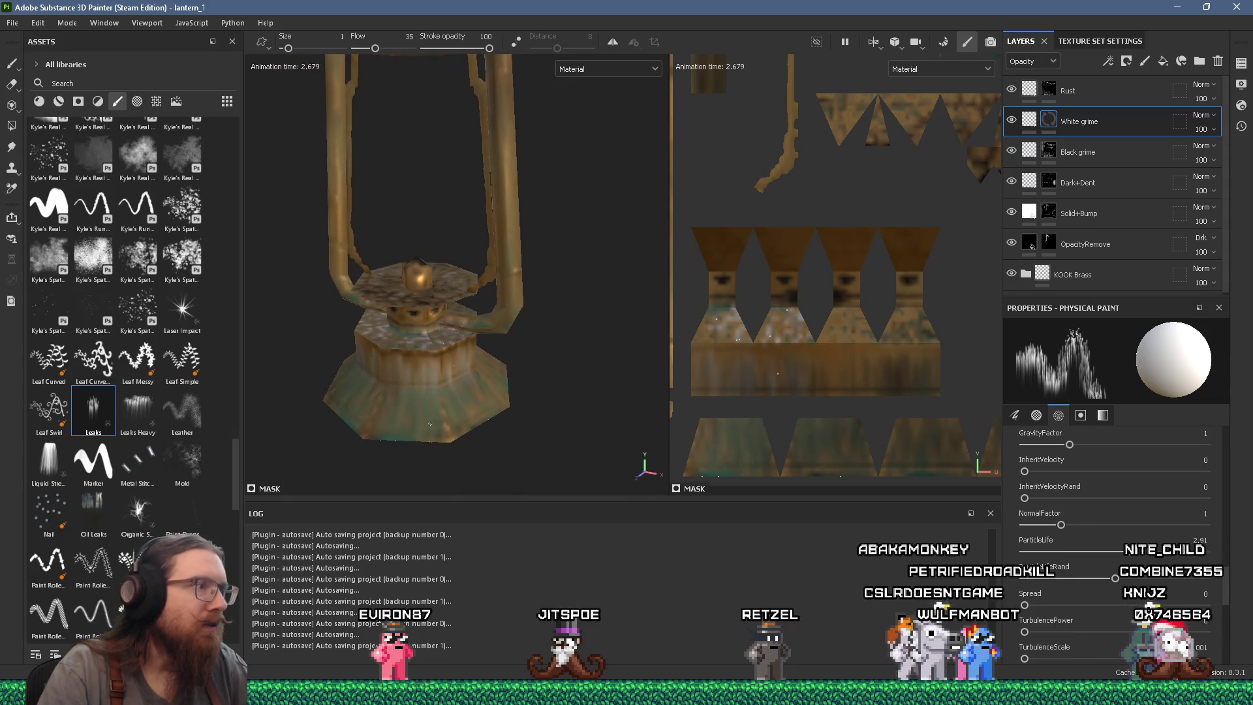
# Drip white grime particles onto the lantern base at two spots.
pyautogui.moveTo(463, 400); pyautogui.dragTo(463, 269)
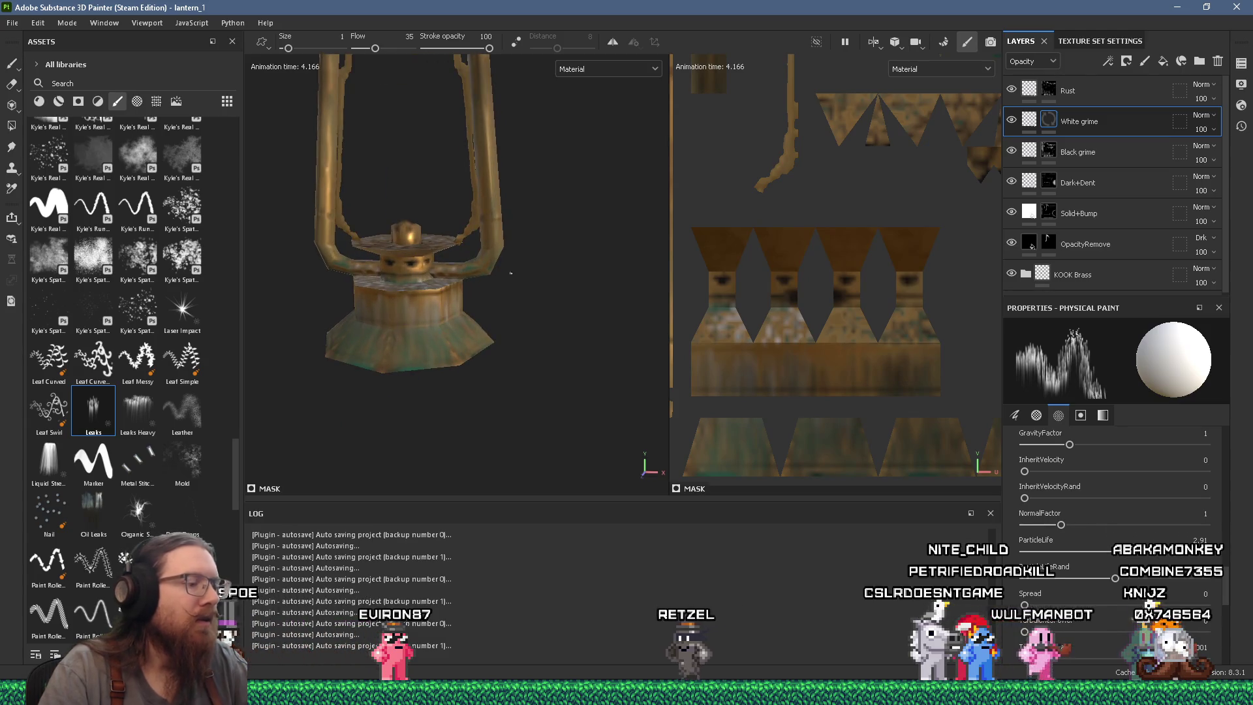
pyautogui.click(428, 358)
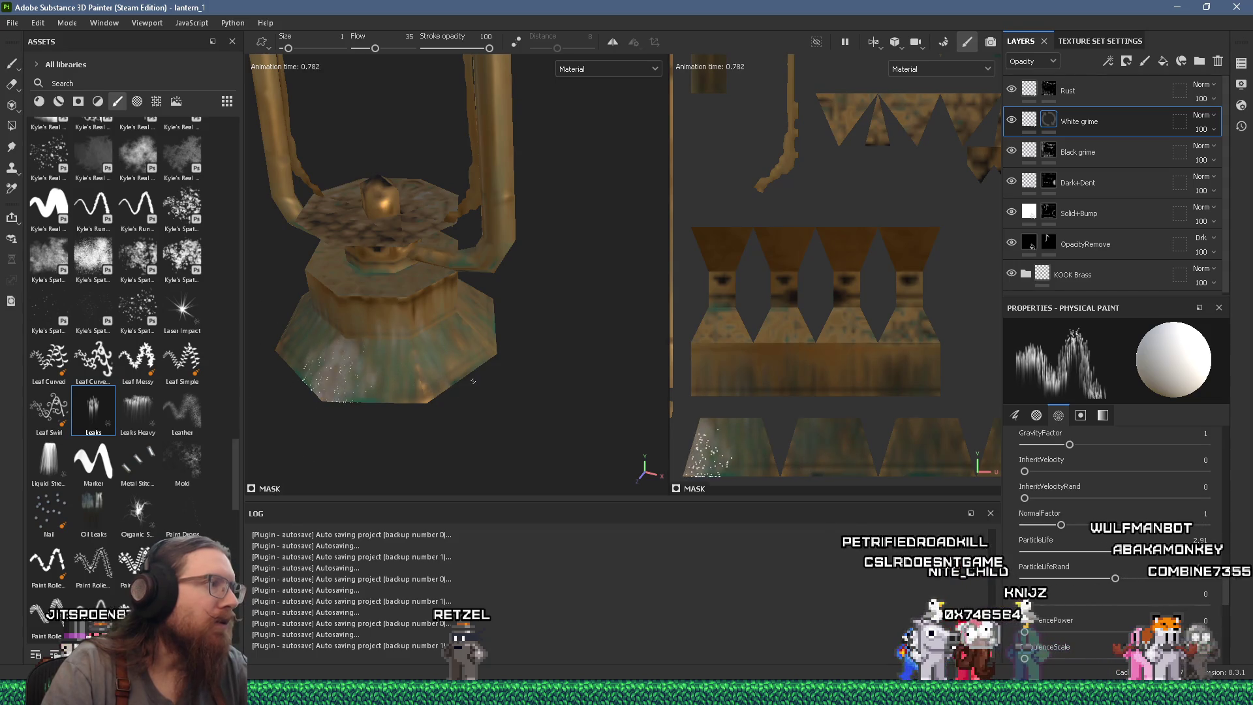
pyautogui.click(356, 339)
# Orbit around the lantern to check the grime, then drip more particles on the base front.
pyautogui.moveTo(458, 352); pyautogui.dragTo(460, 331)
pyautogui.moveTo(527, 361); pyautogui.dragTo(533, 233)
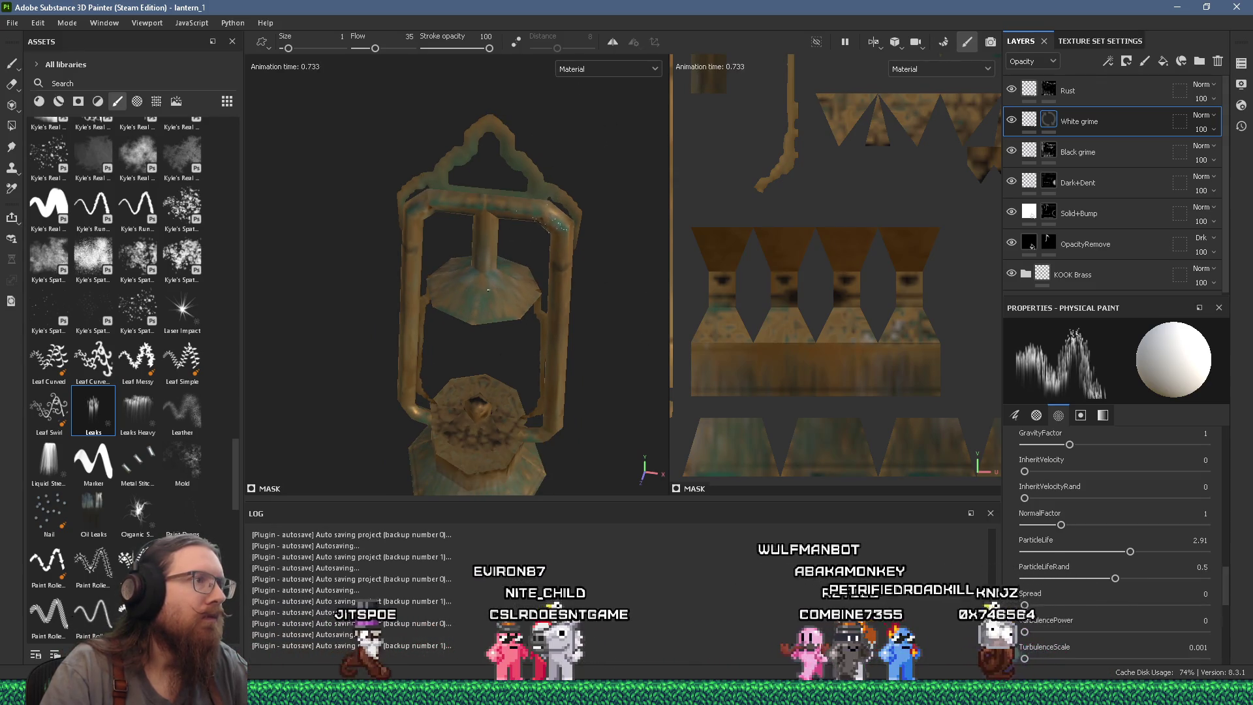
pyautogui.moveTo(509, 288); pyautogui.dragTo(524, 203)
pyautogui.moveTo(611, 237); pyautogui.dragTo(502, 197)
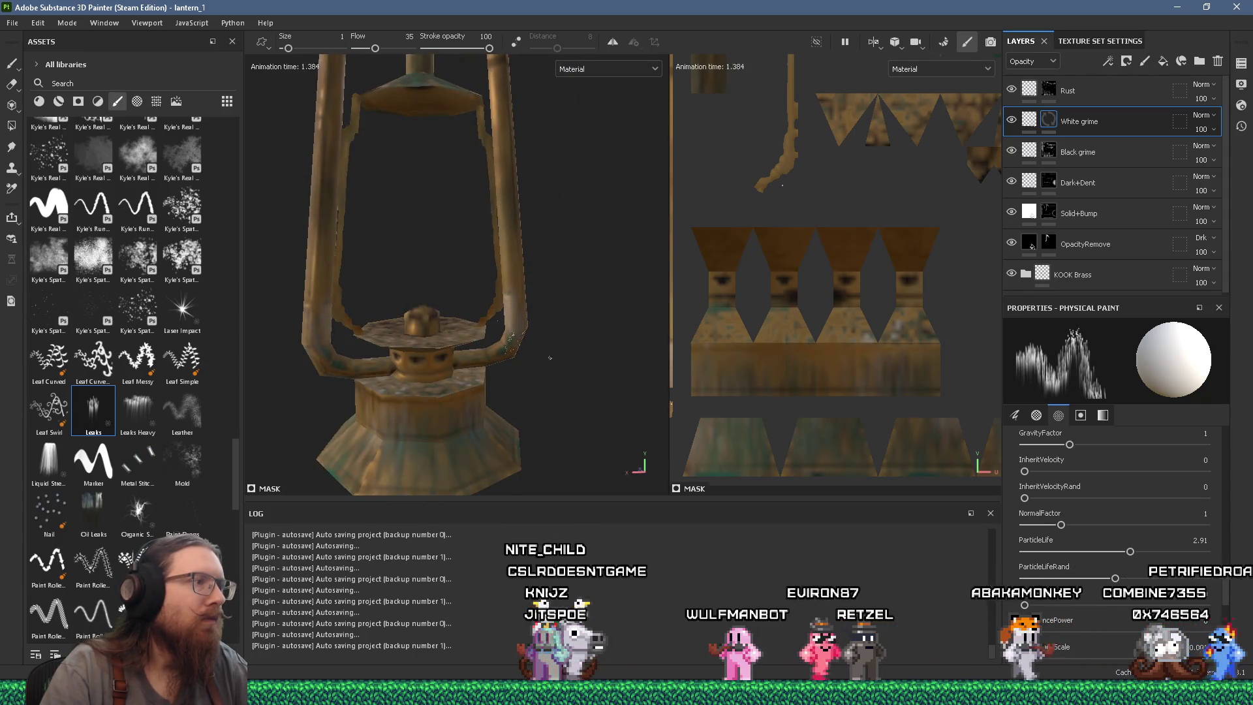
pyautogui.moveTo(555, 373); pyautogui.dragTo(532, 313)
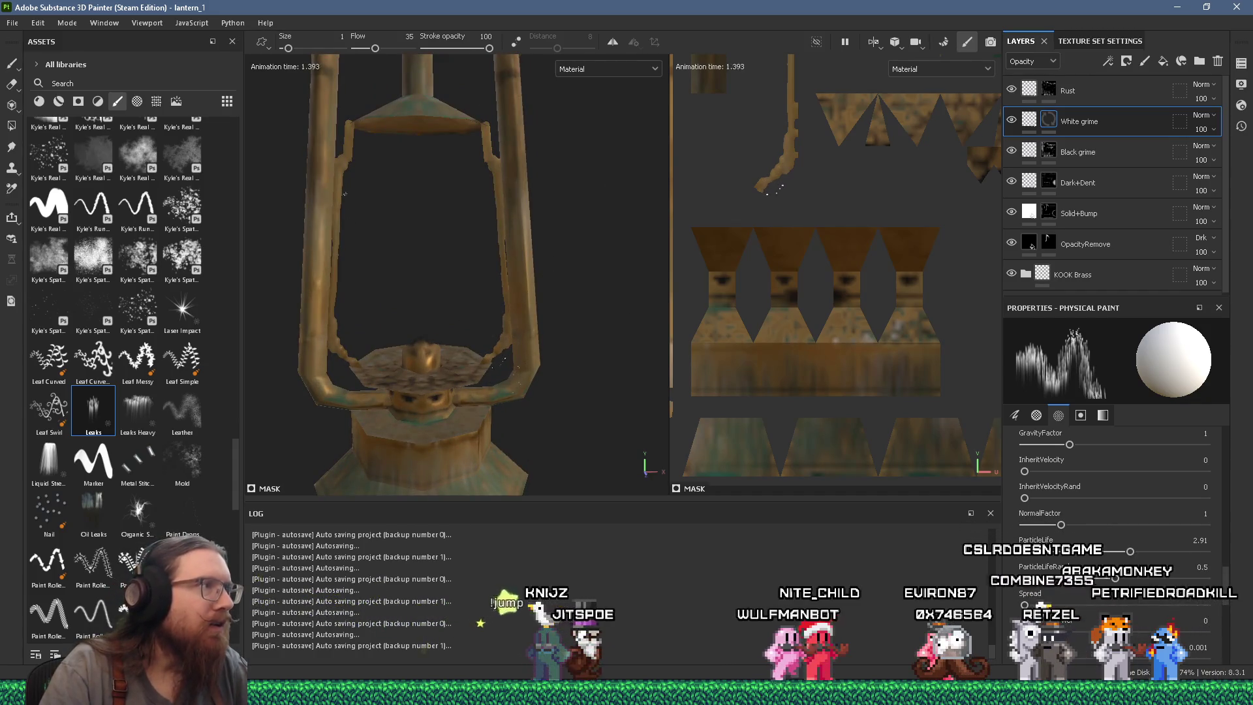
pyautogui.moveTo(381, 222); pyautogui.dragTo(414, 226)
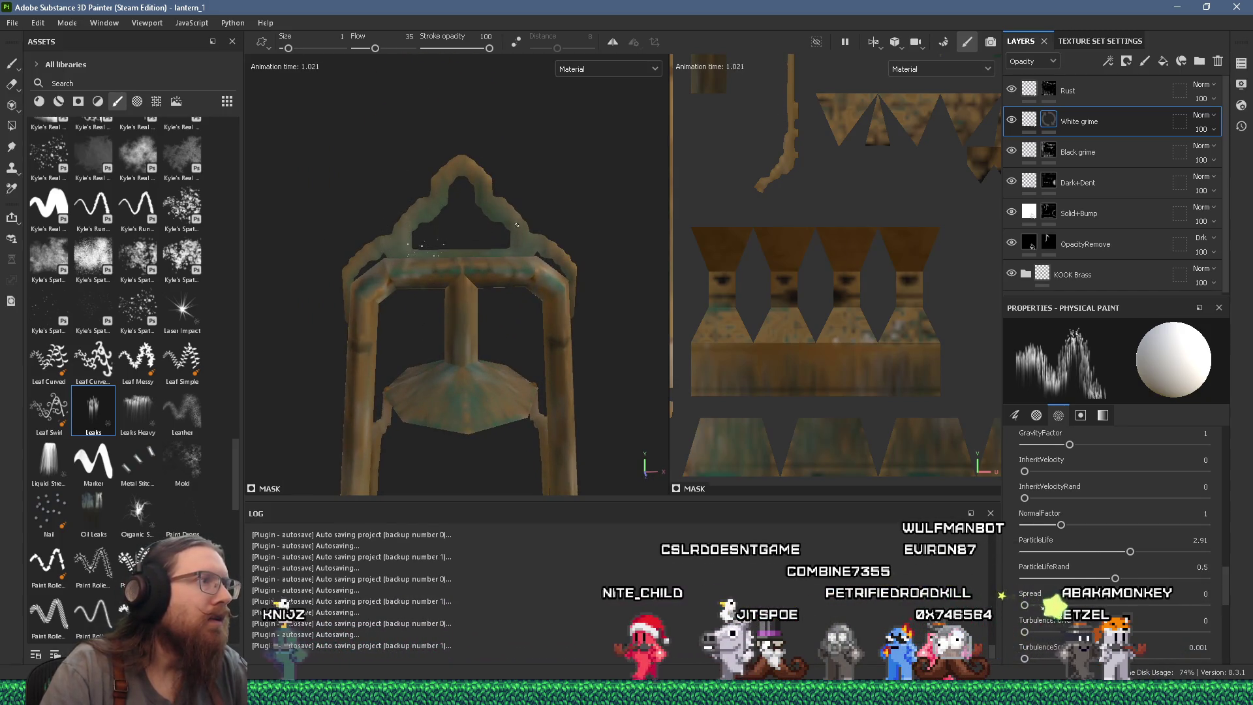
pyautogui.scroll(-3)
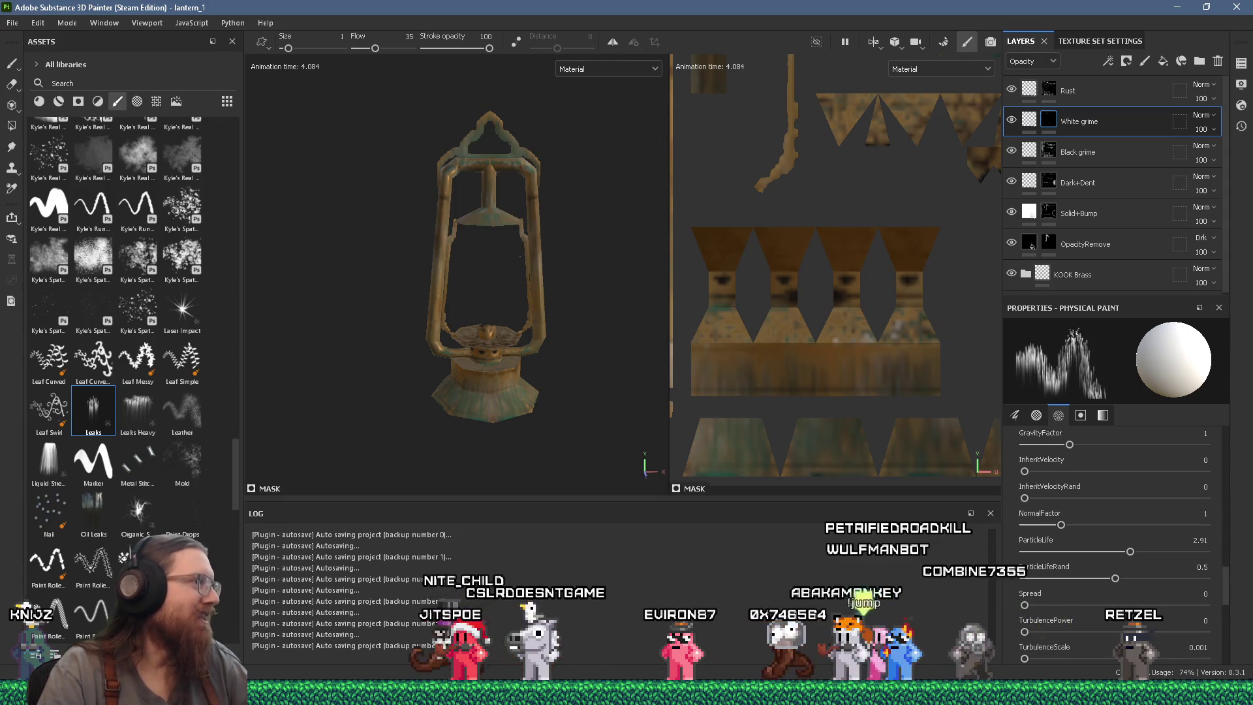
pyautogui.moveTo(520, 257); pyautogui.dragTo(474, 272)
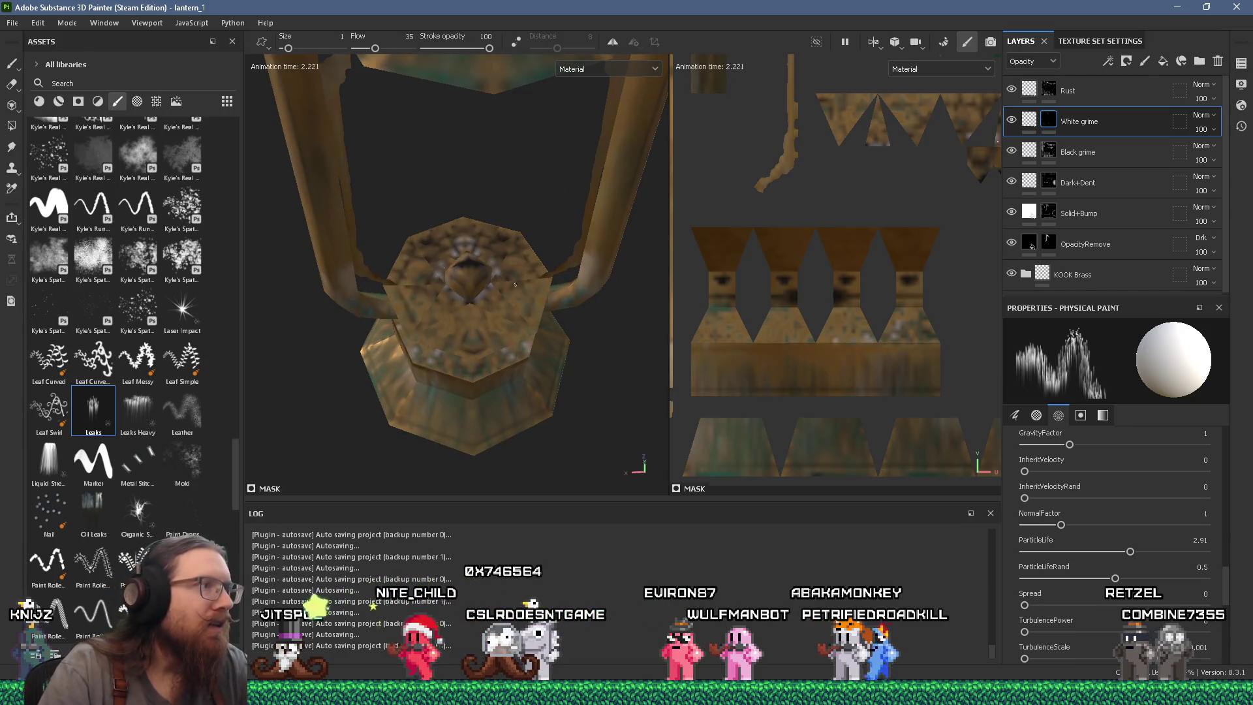
pyautogui.moveTo(456, 298); pyautogui.dragTo(528, 176)
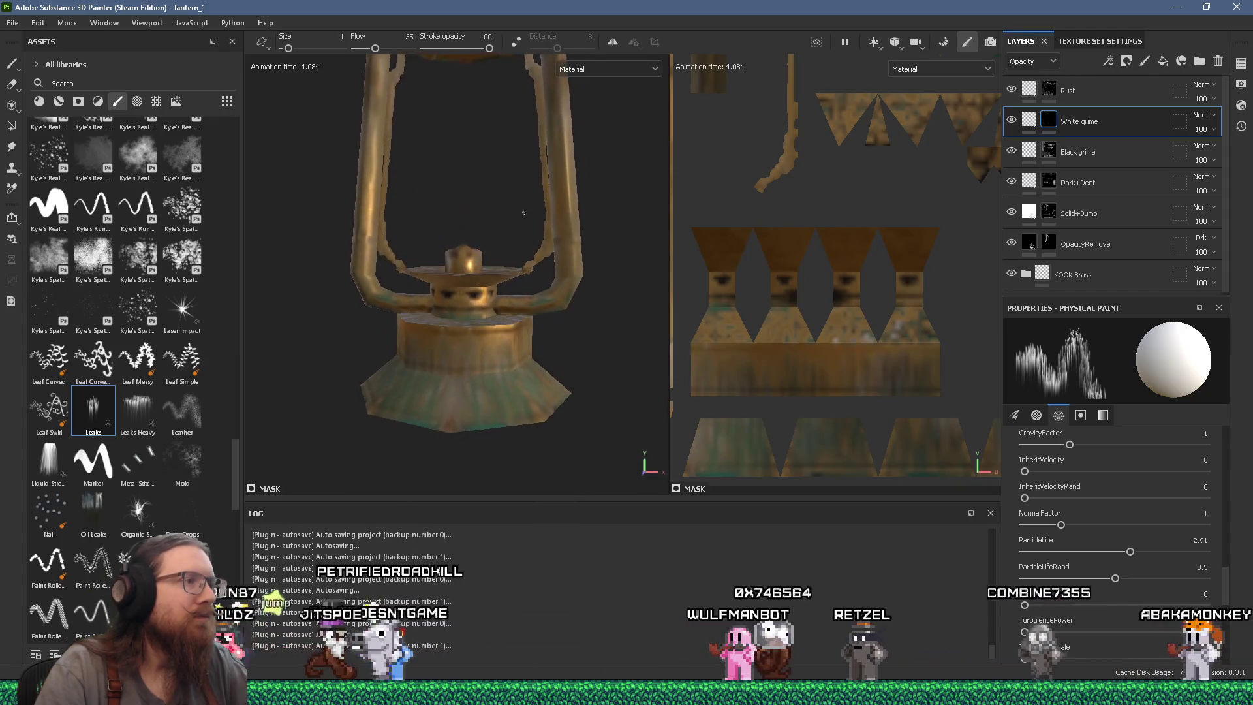
pyautogui.scroll(3)
pyautogui.click(484, 384)
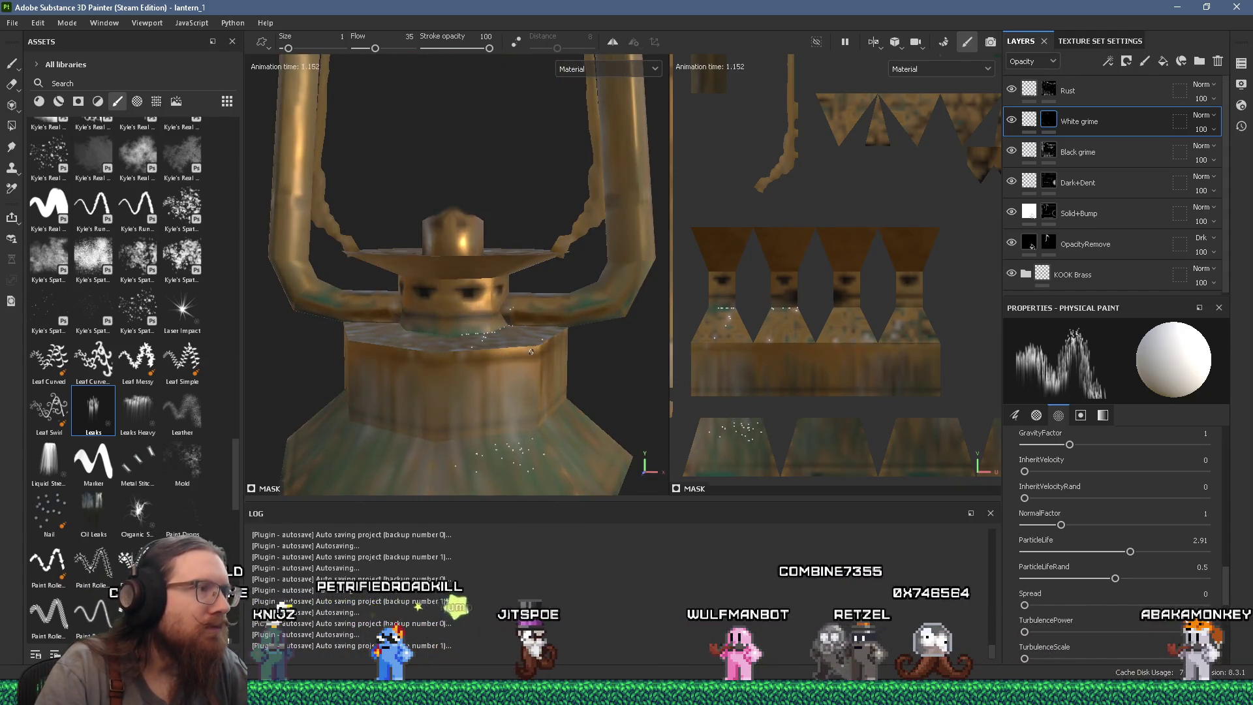
# Filter the brush library with 'scr' and load the Scratches brush.
pyautogui.moveTo(521, 317); pyautogui.dragTo(509, 318)
pyautogui.scroll(-3)
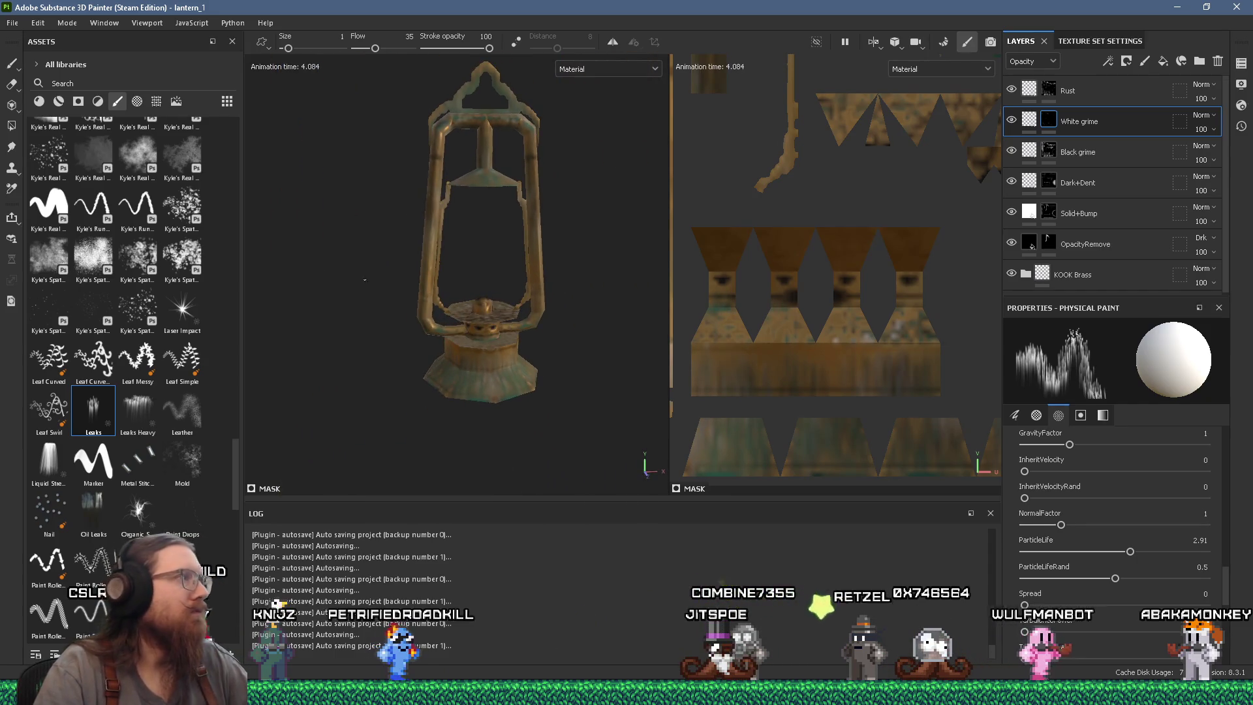
pyautogui.moveTo(362, 183); pyautogui.dragTo(468, 285)
pyautogui.scroll(3)
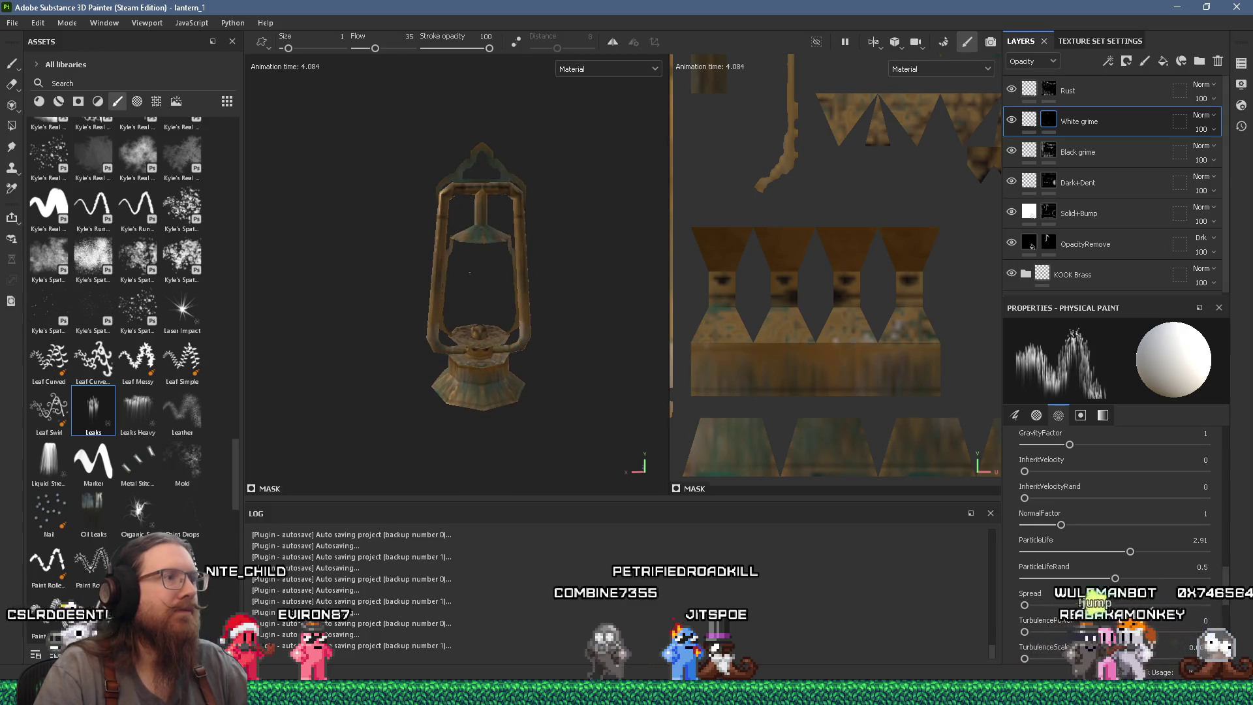
pyautogui.scroll(3)
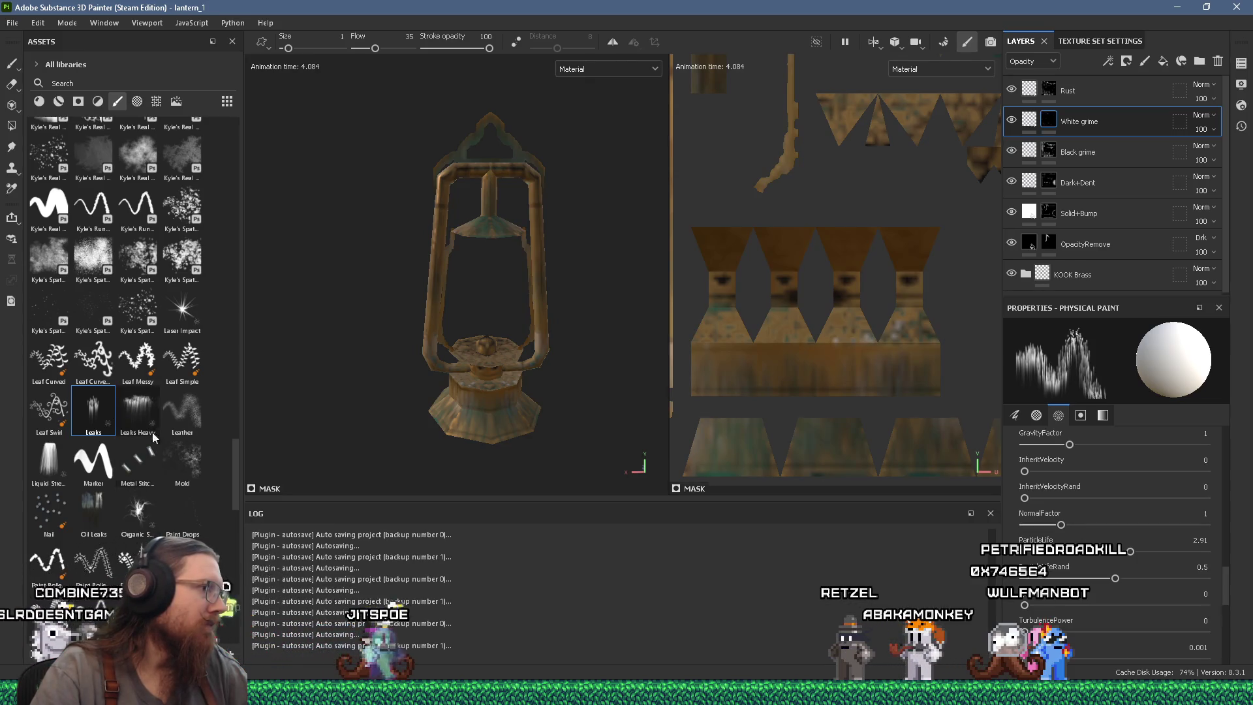
pyautogui.scroll(-3)
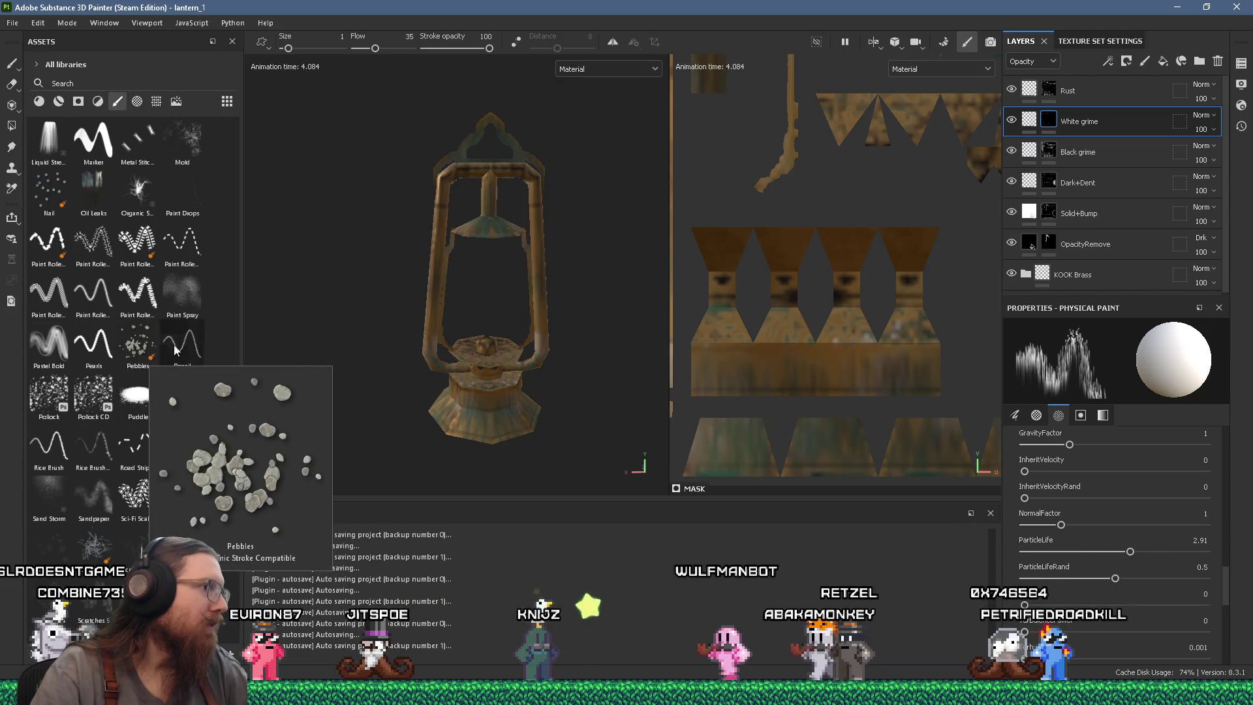
pyautogui.click(114, 83)
pyautogui.write('scr')
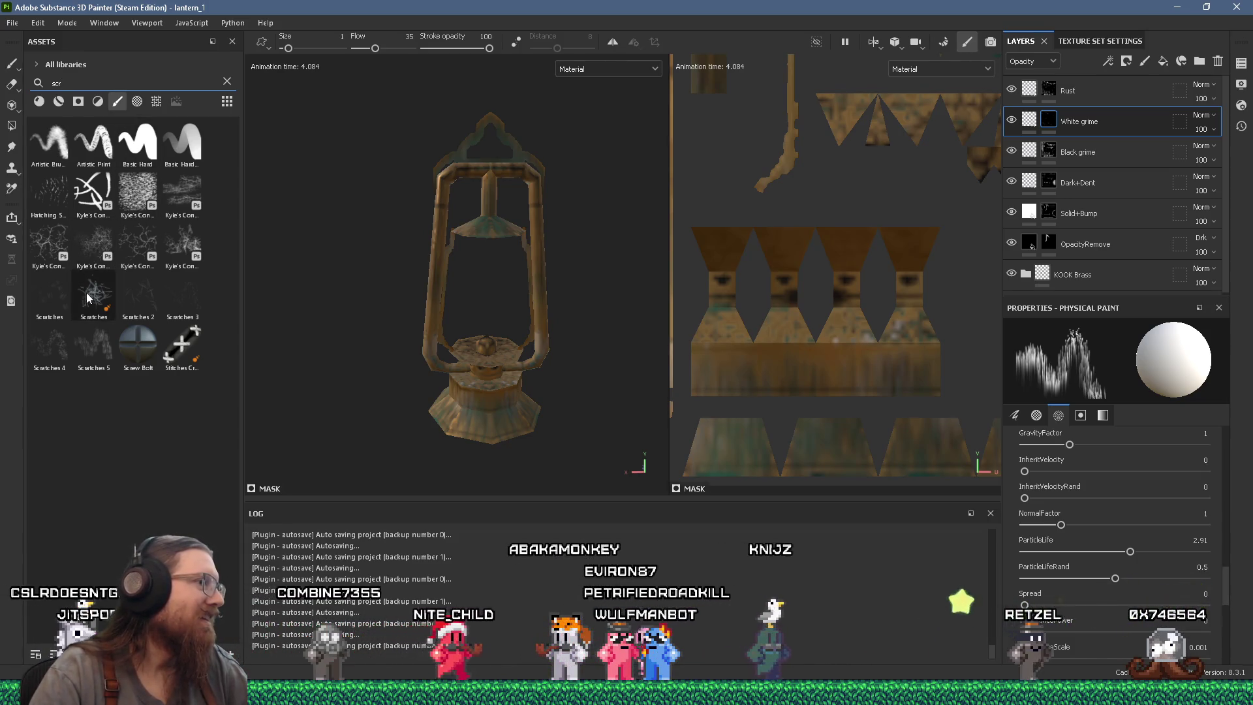
pyautogui.click(87, 297)
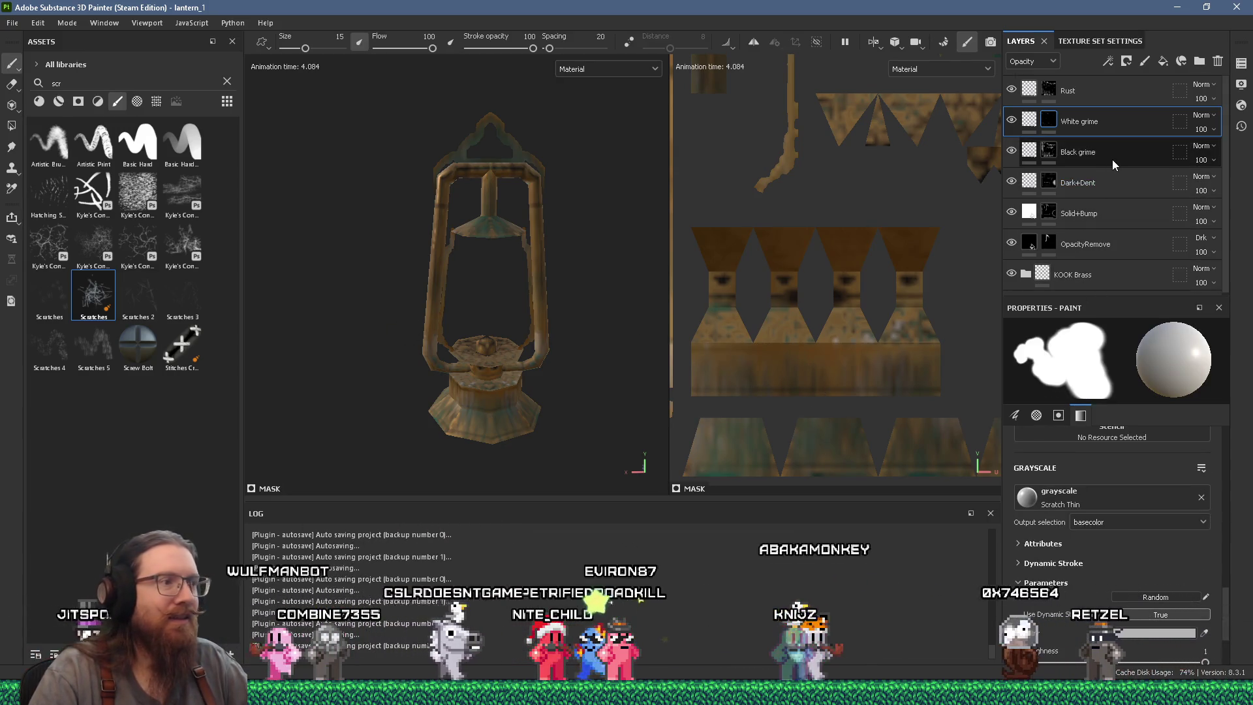
# Select the Rust layer's mask as the paint target.
pyautogui.click(1102, 98)
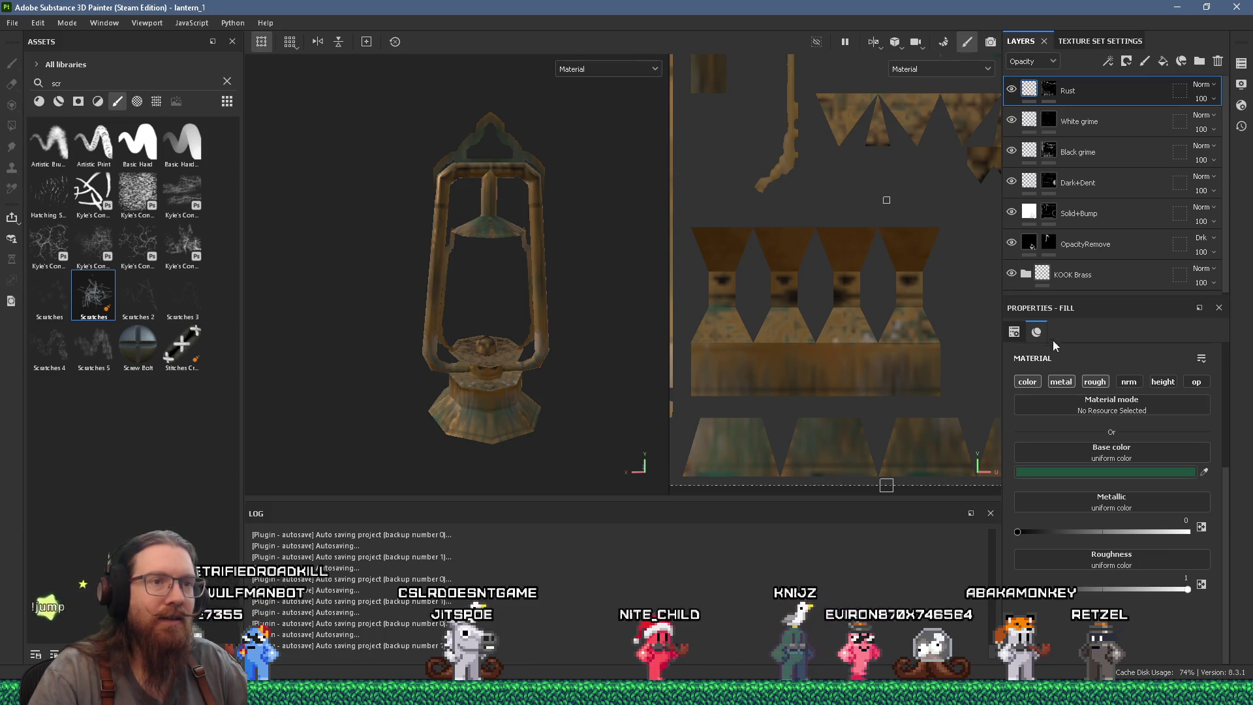
pyautogui.scroll(3)
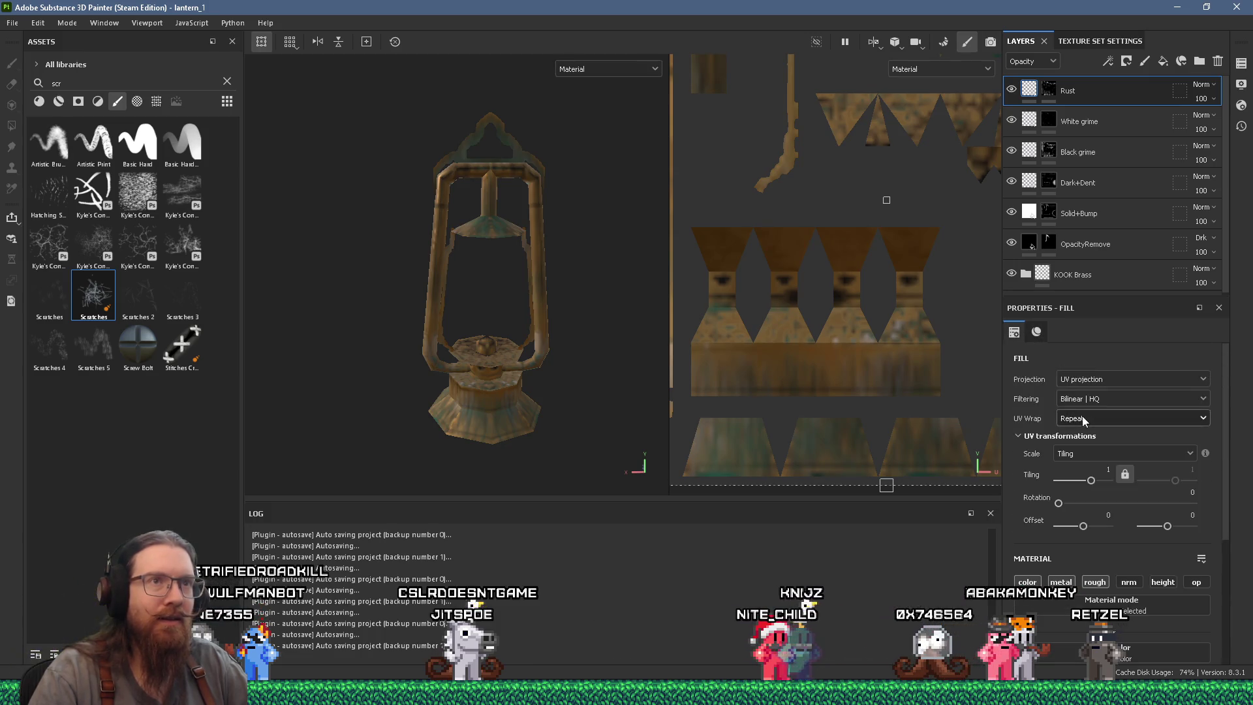
pyautogui.scroll(-3)
pyautogui.click(1049, 90)
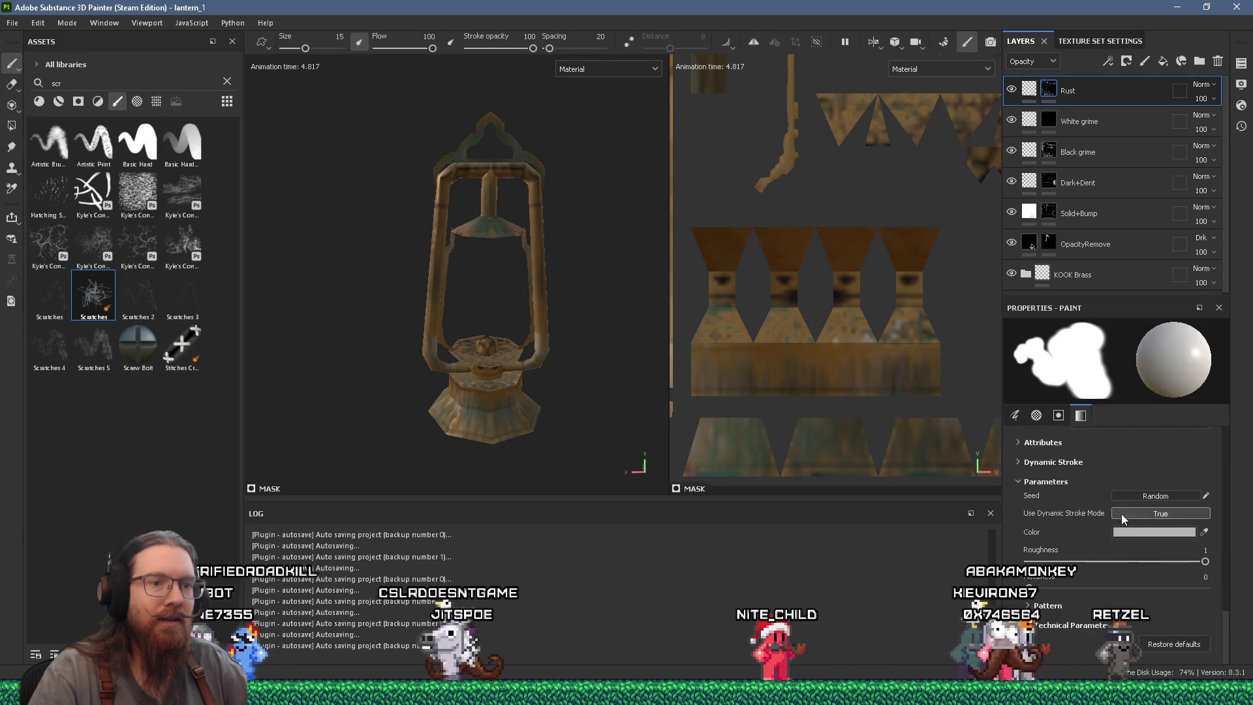
pyautogui.scroll(3)
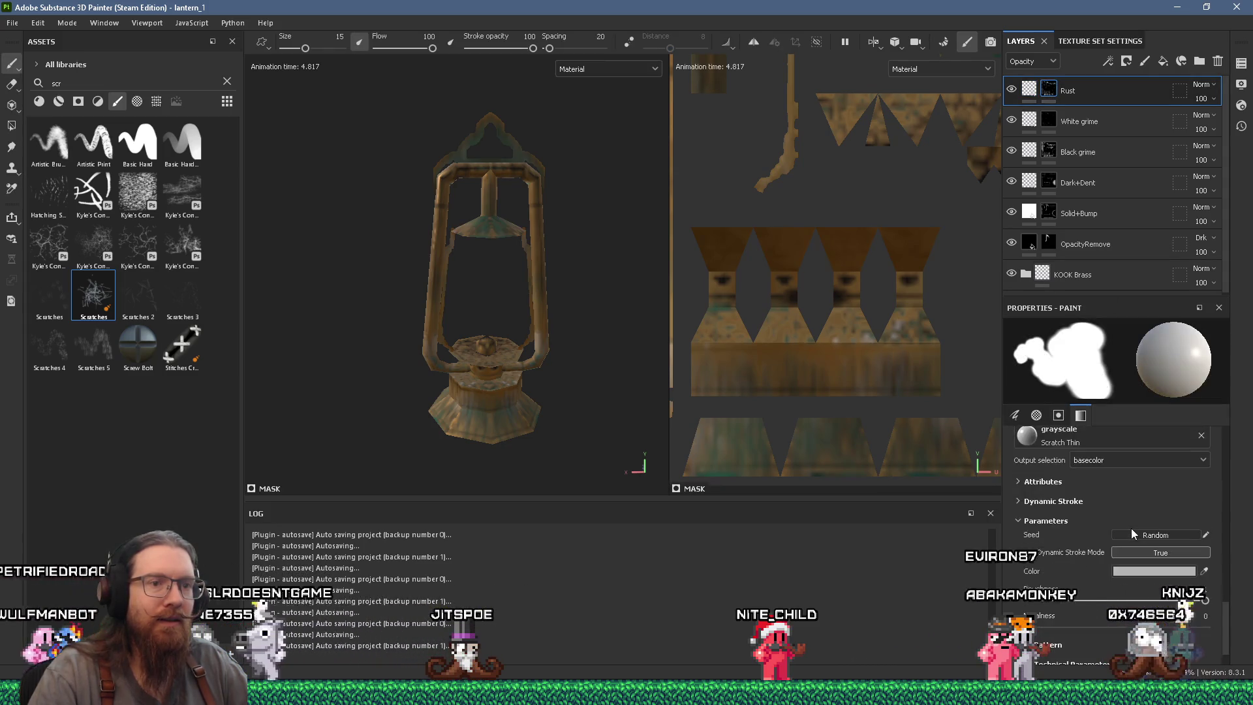
pyautogui.scroll(3)
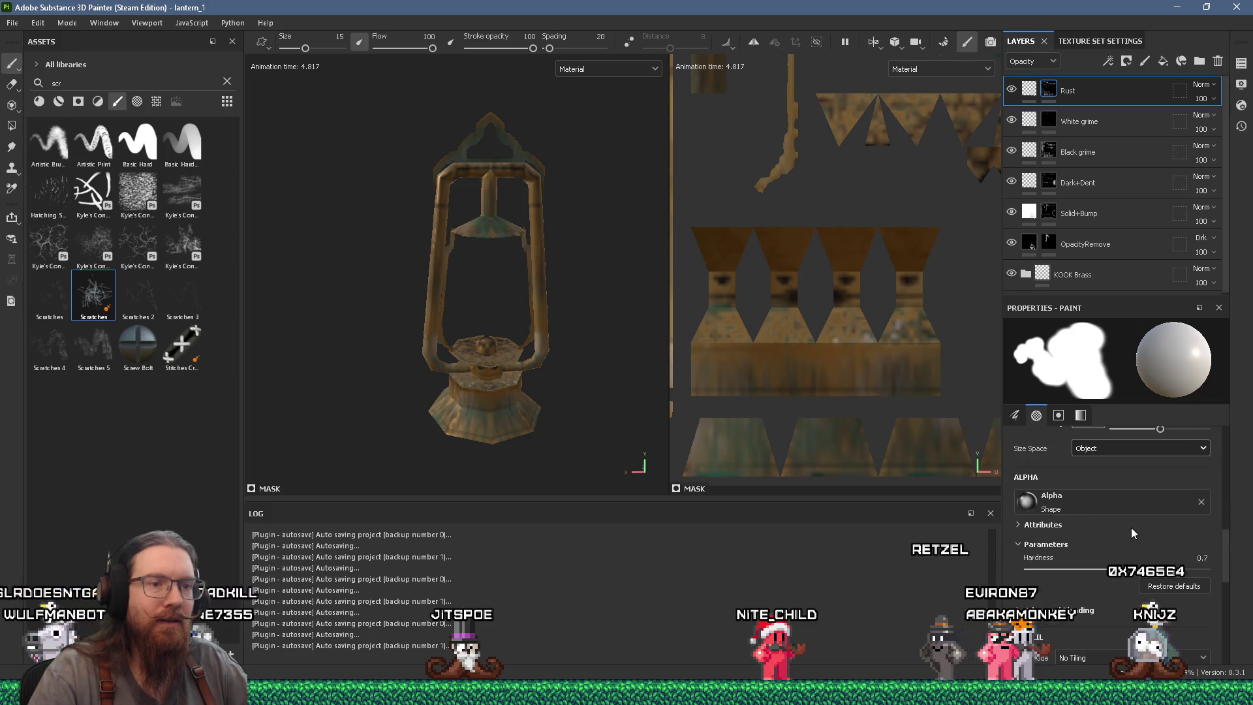
pyautogui.scroll(3)
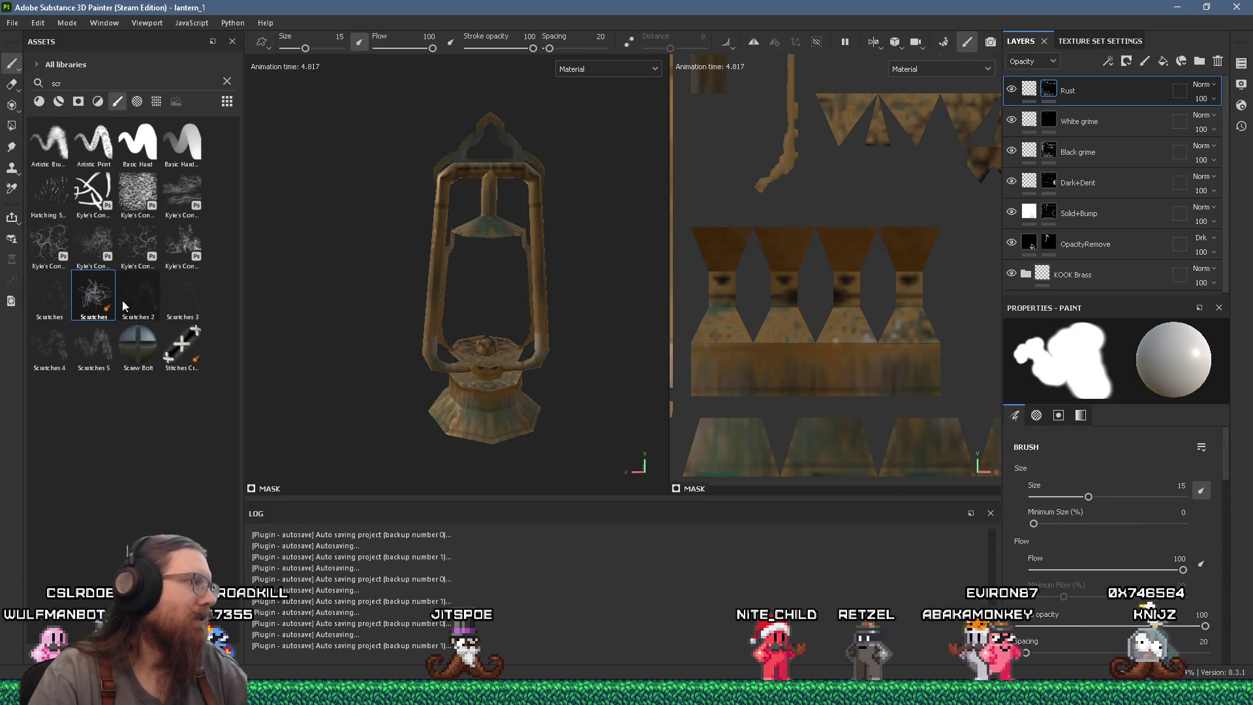
pyautogui.moveTo(109, 300)
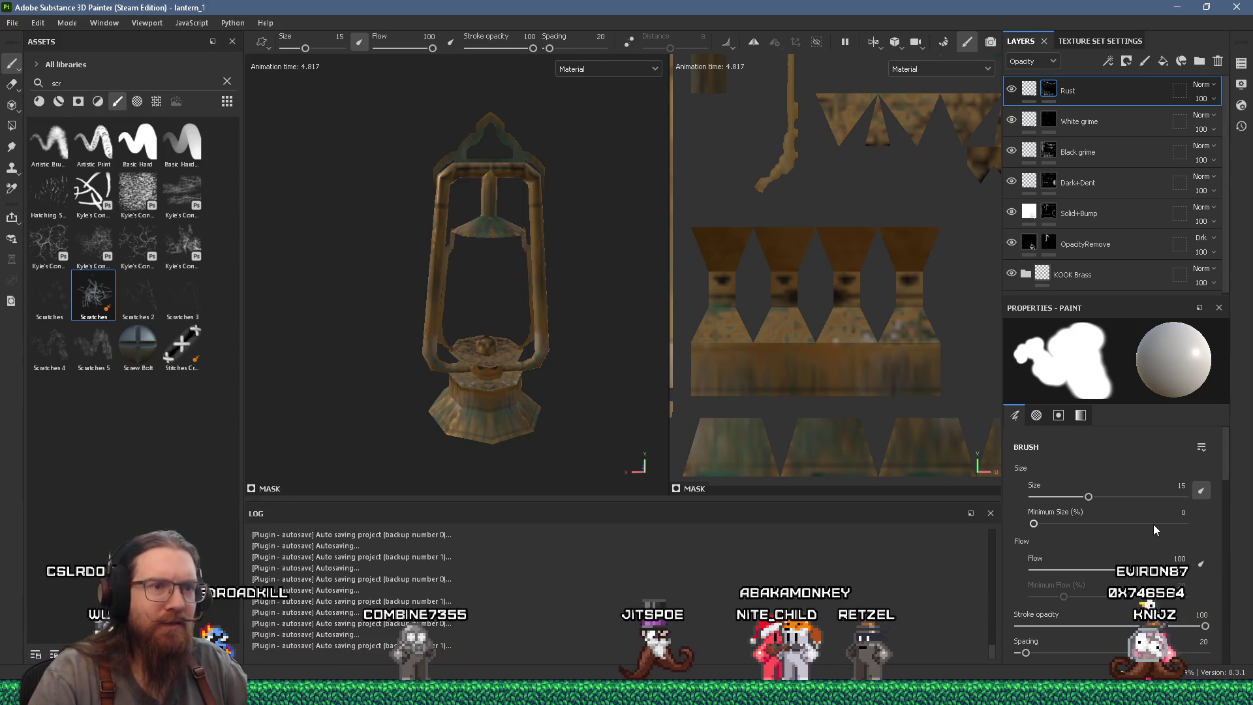
pyautogui.scroll(-3)
pyautogui.scroll(-3)
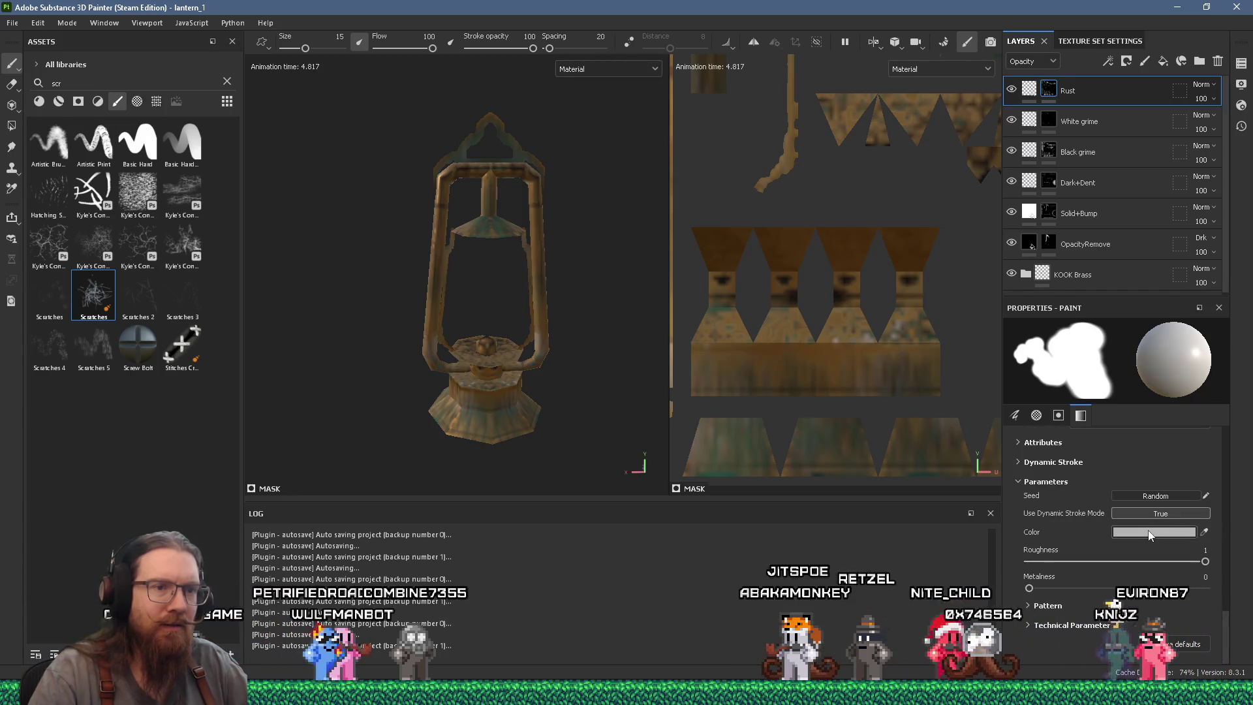
# Set the Scratches brush colour to black 000000 and show all asset types.
pyautogui.click(1148, 530)
pyautogui.click(945, 584)
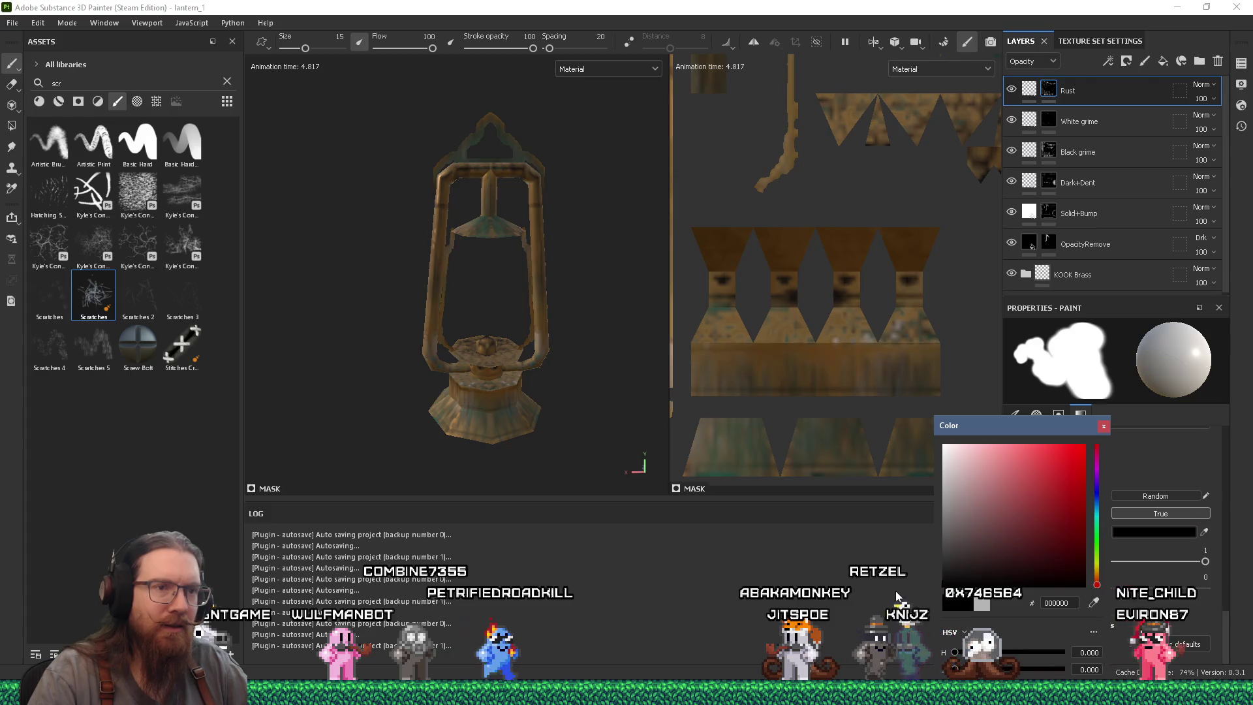
pyautogui.scroll(3)
pyautogui.scroll(3)
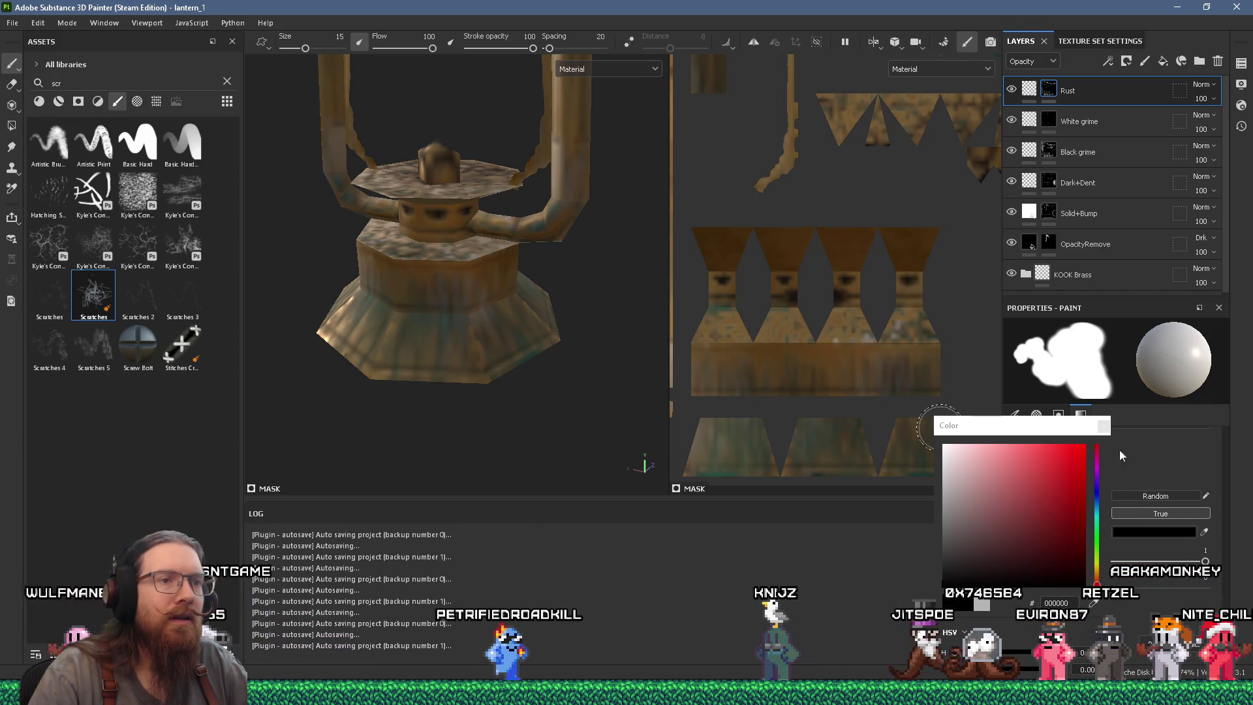
pyautogui.click(1104, 426)
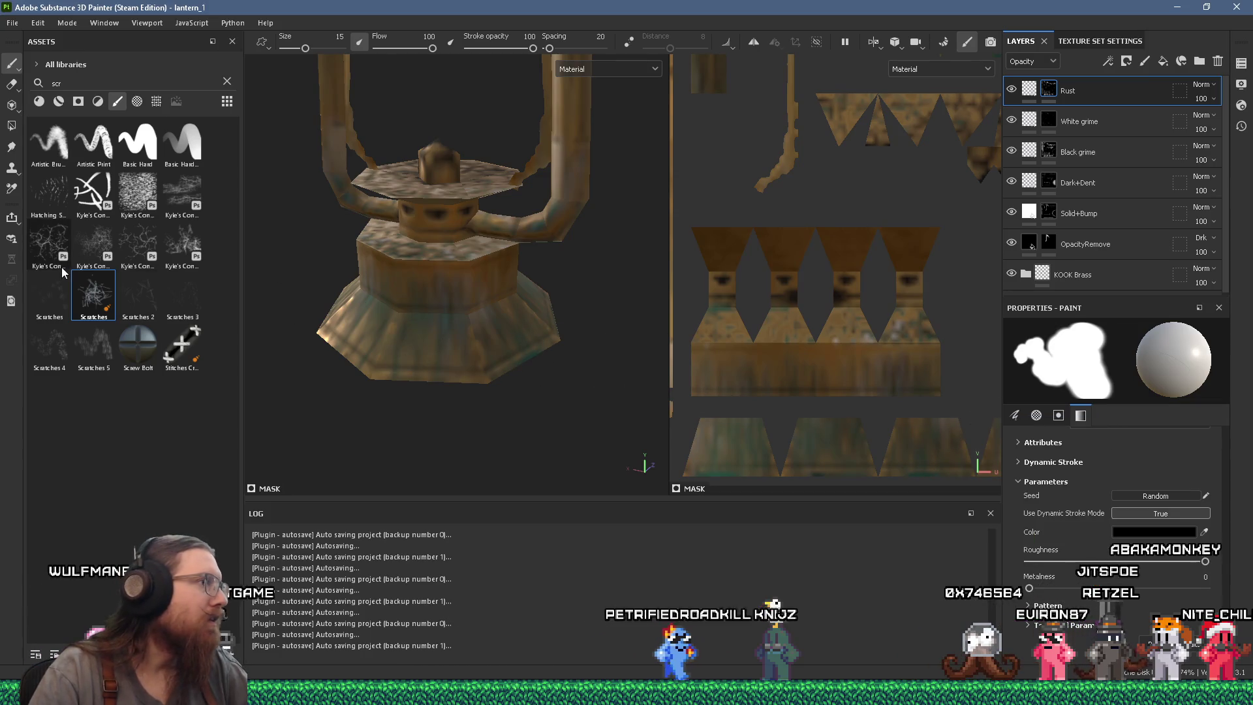
pyautogui.click(116, 102)
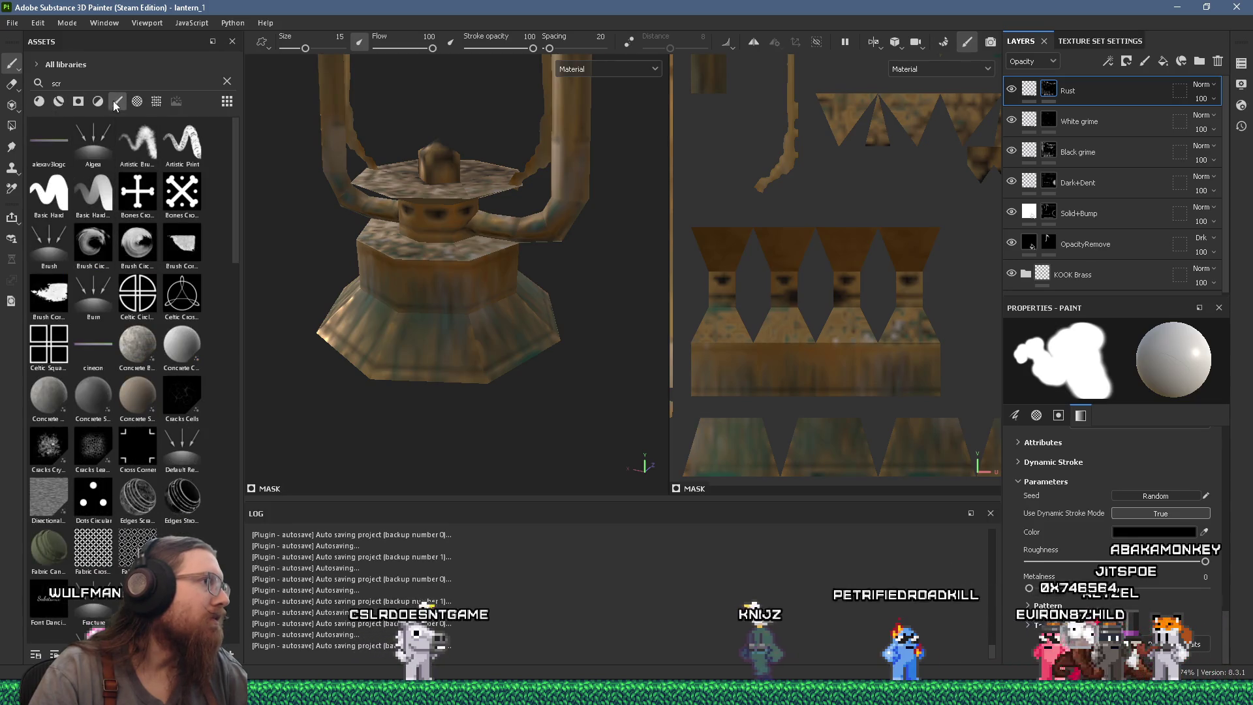
# Clear the 'scr' search, load Basic Soft, and set flow 21 and size 1.2.
pyautogui.click(118, 102)
pyautogui.click(227, 82)
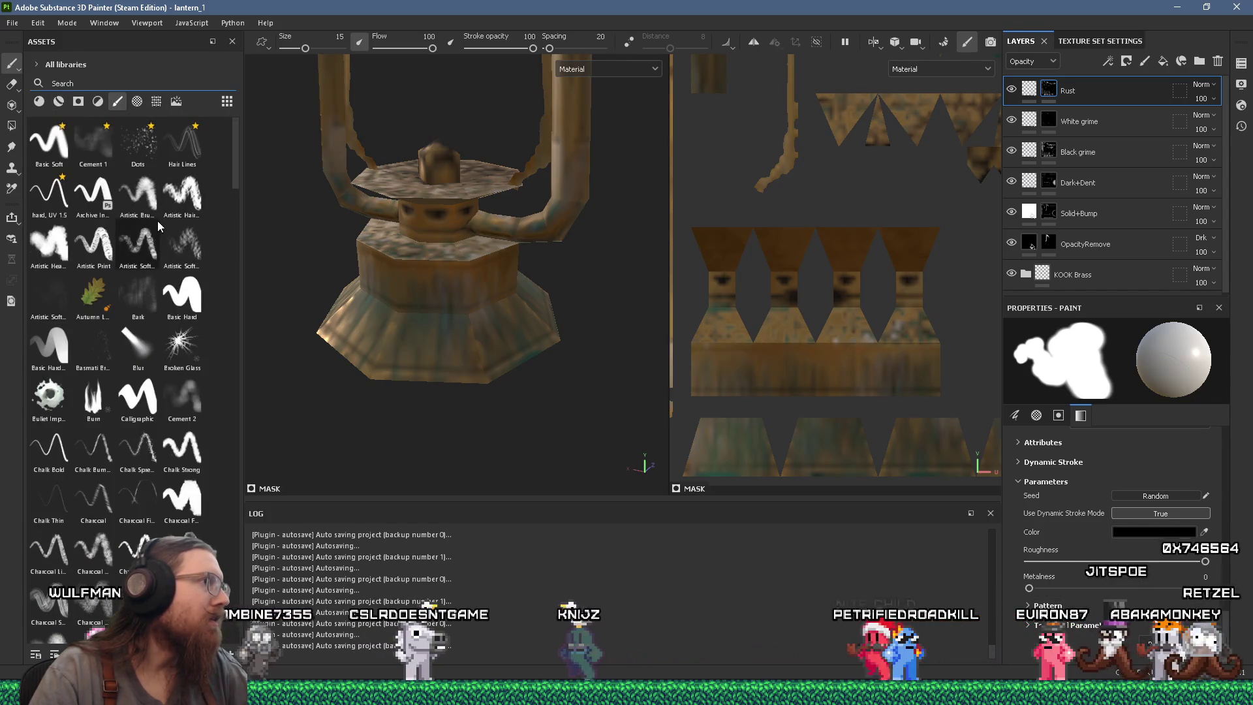
pyautogui.click(49, 140)
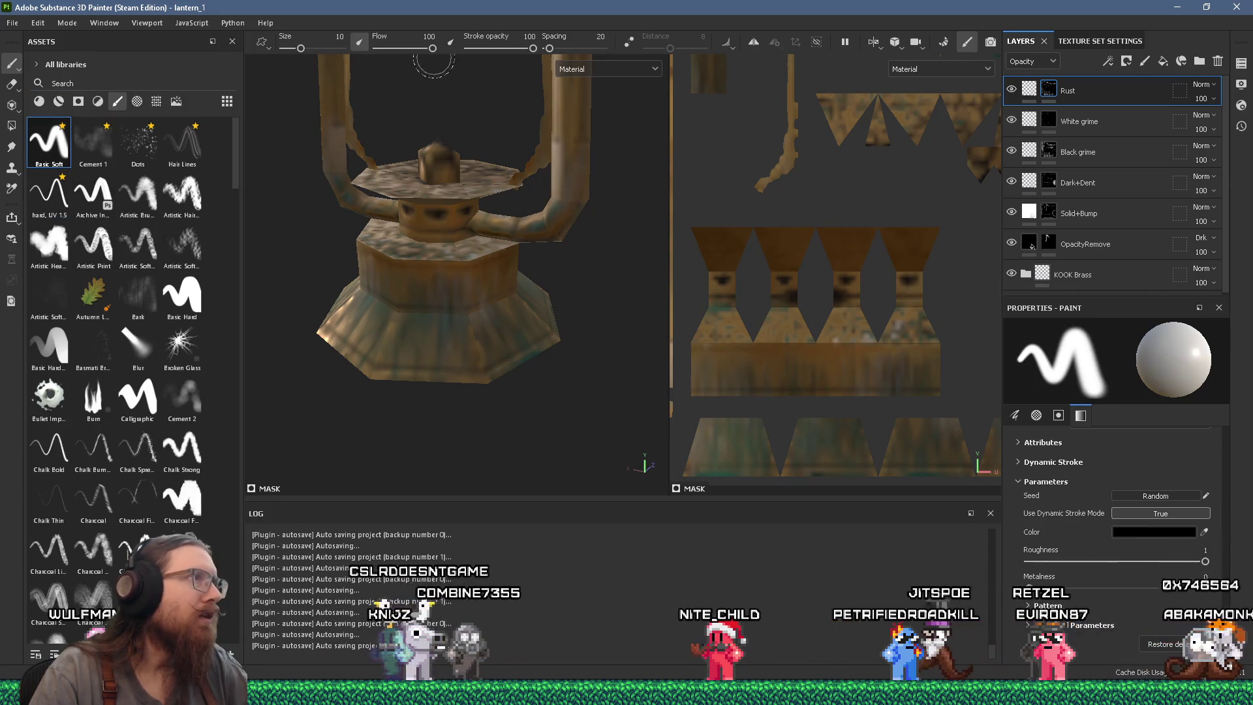
pyautogui.moveTo(433, 49); pyautogui.dragTo(389, 49)
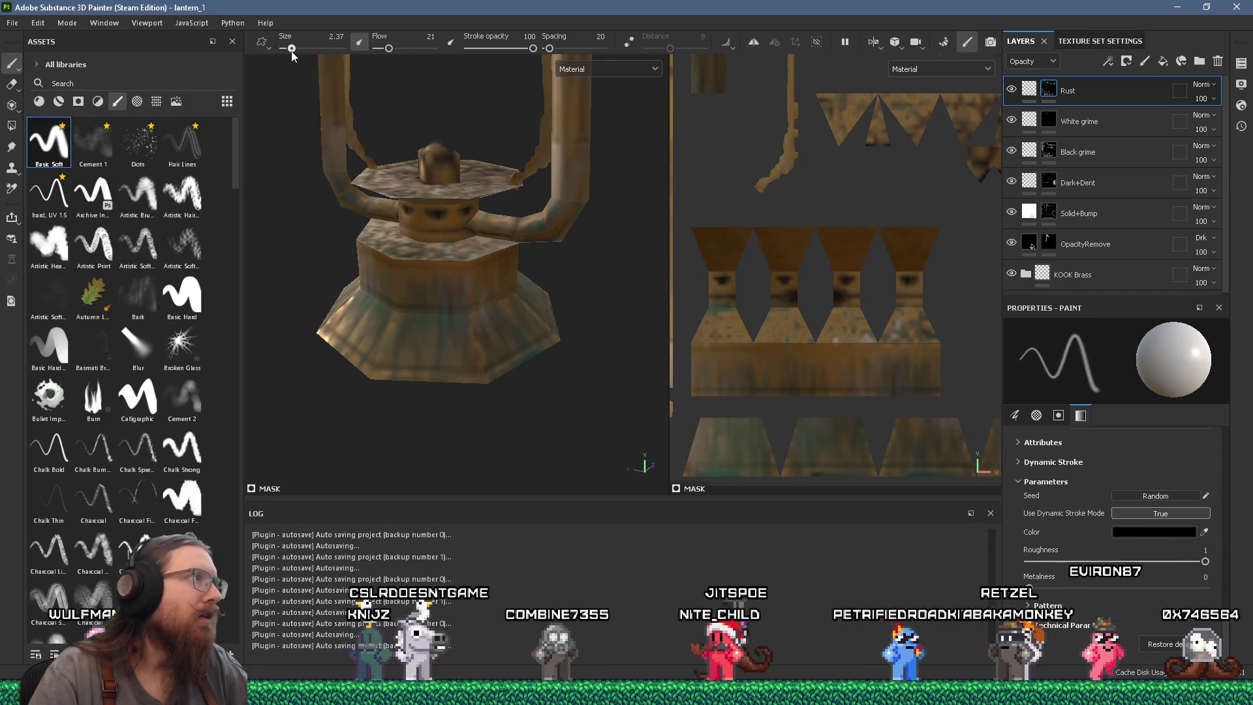
pyautogui.scroll(3)
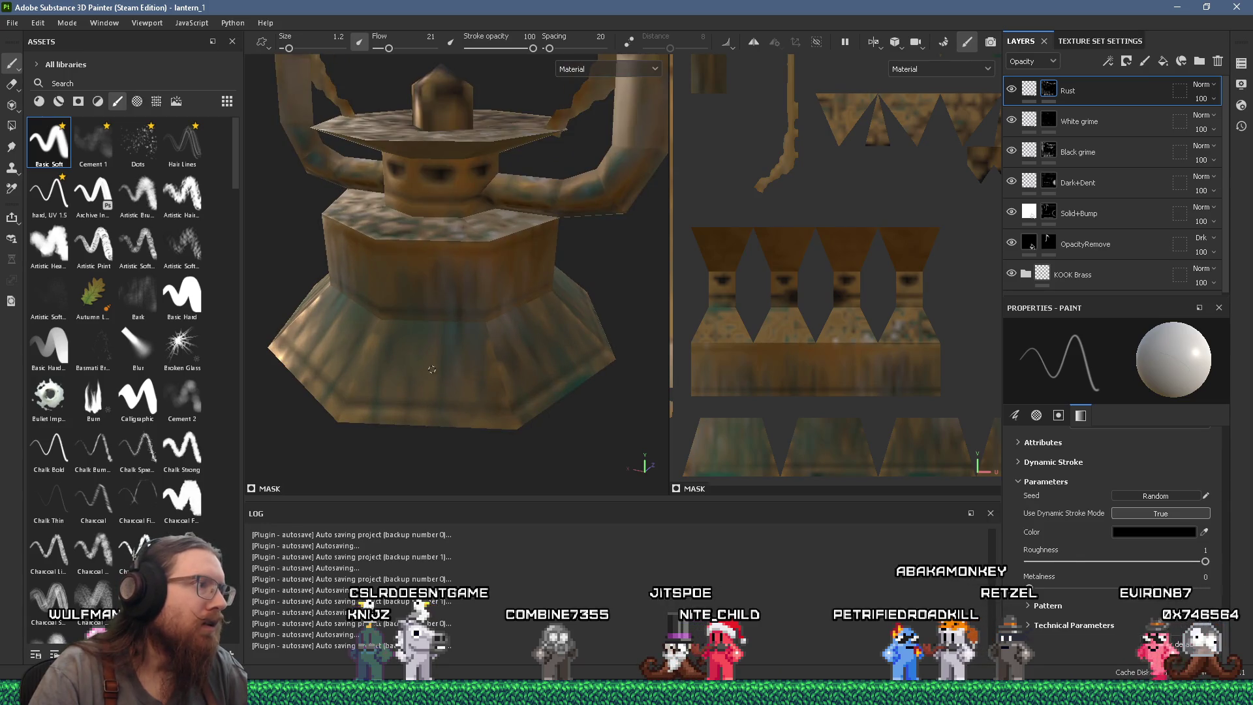
pyautogui.scroll(3)
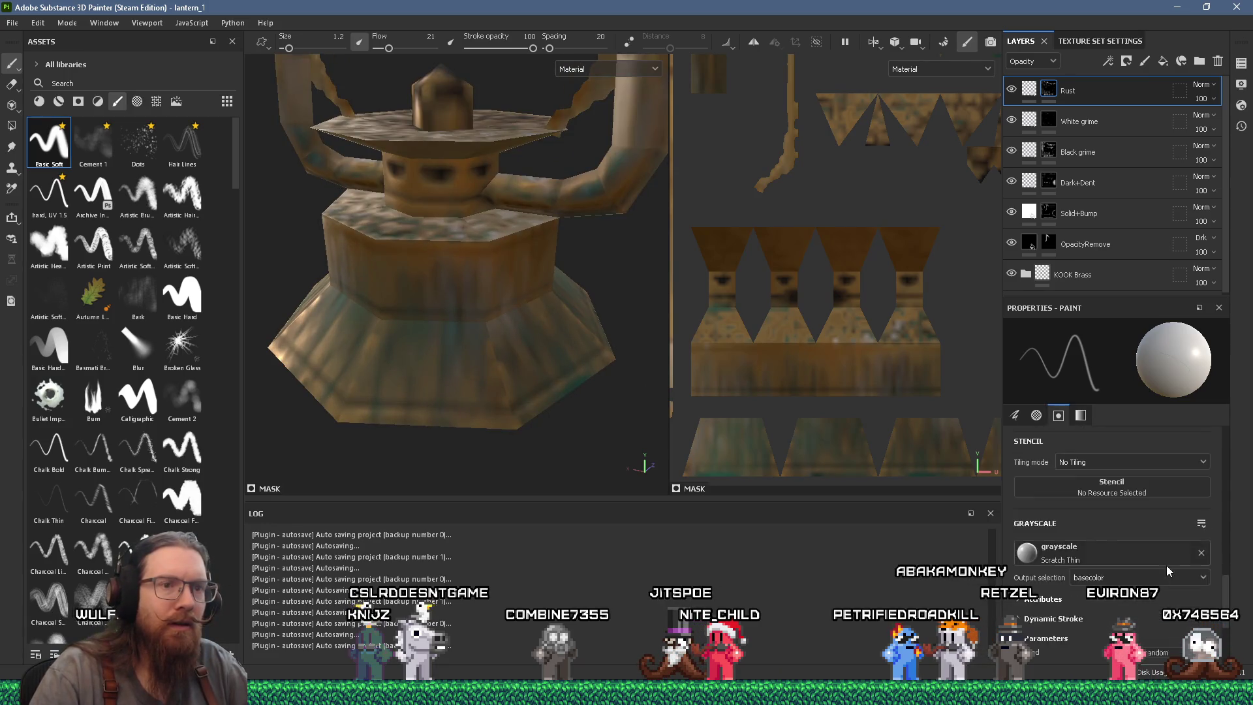
pyautogui.scroll(3)
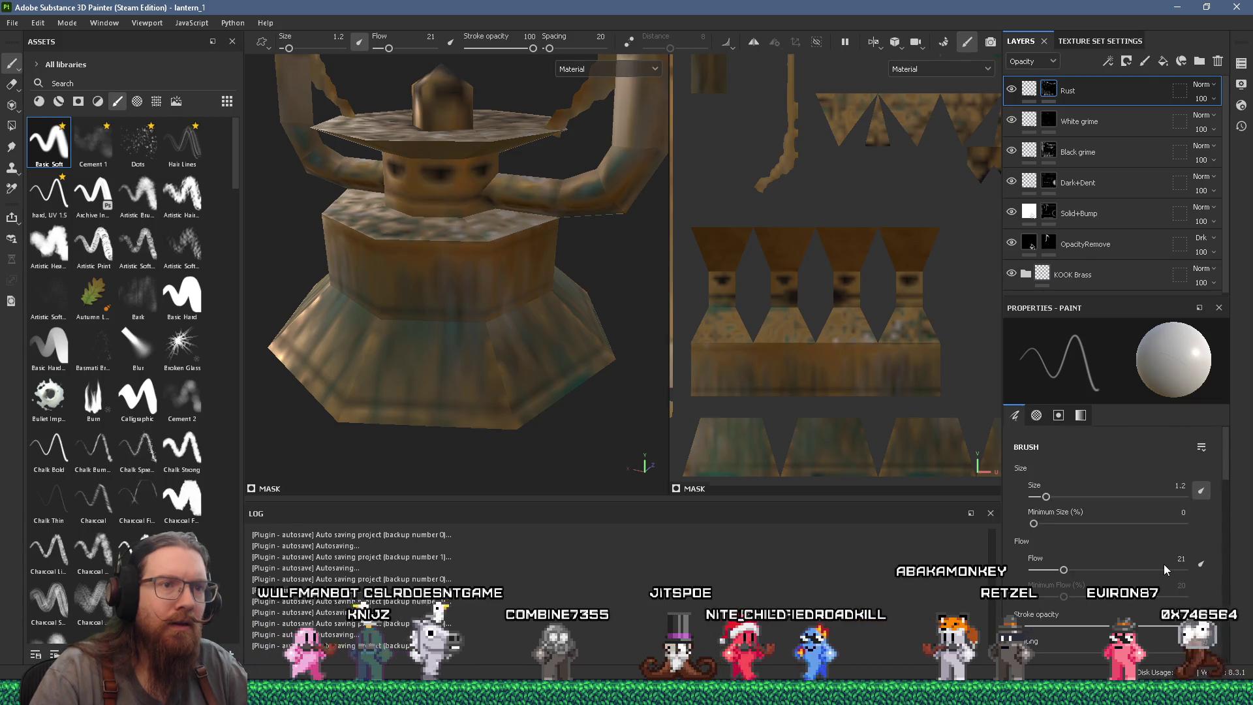
pyautogui.scroll(-3)
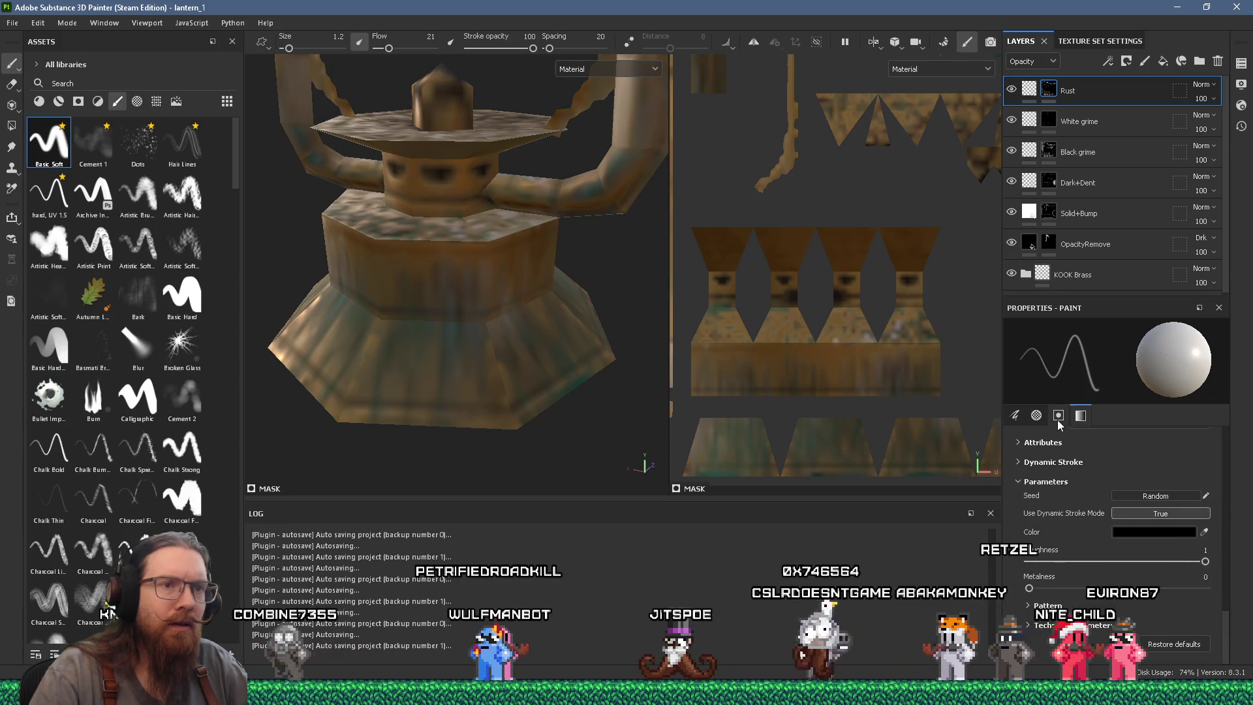
pyautogui.scroll(-3)
pyautogui.scroll(3)
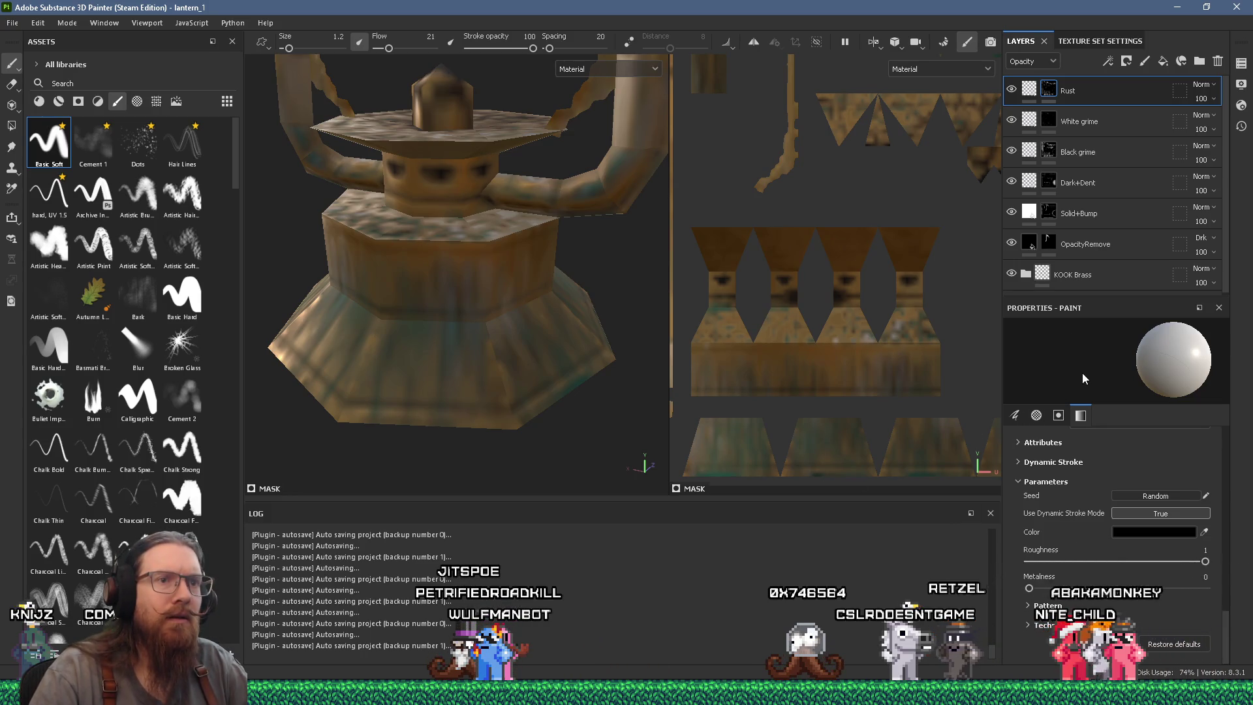
pyautogui.scroll(3)
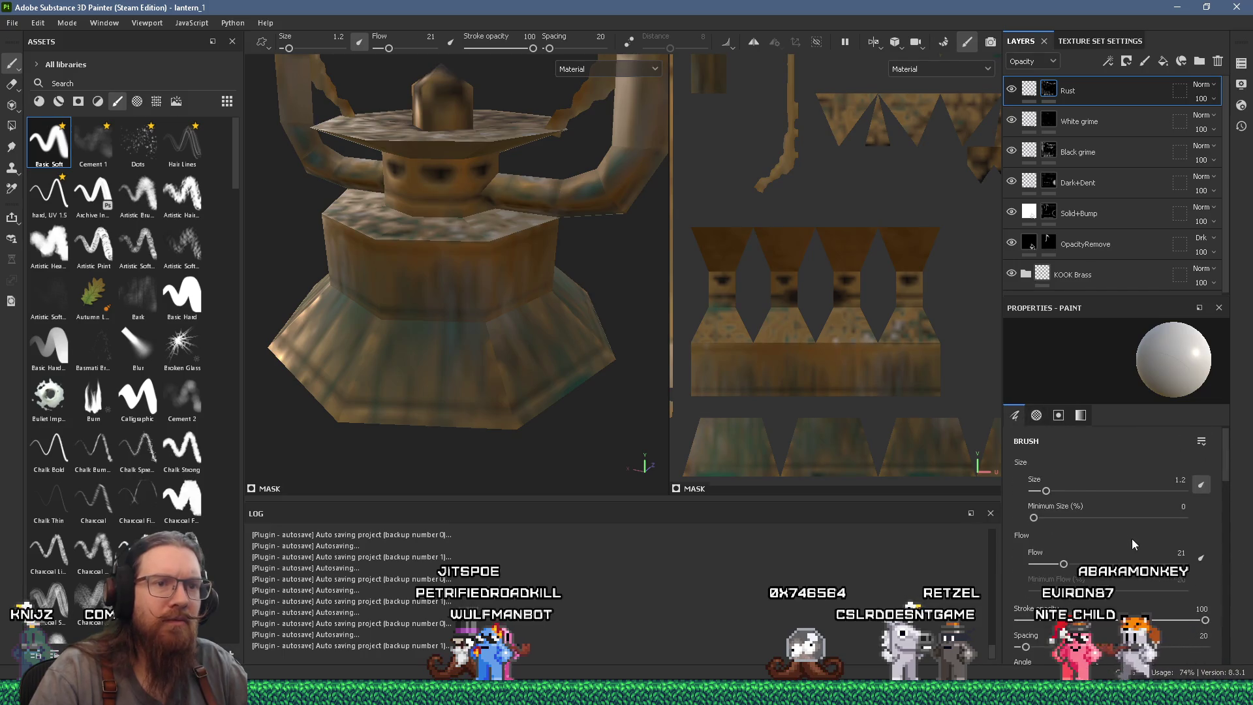
pyautogui.scroll(-3)
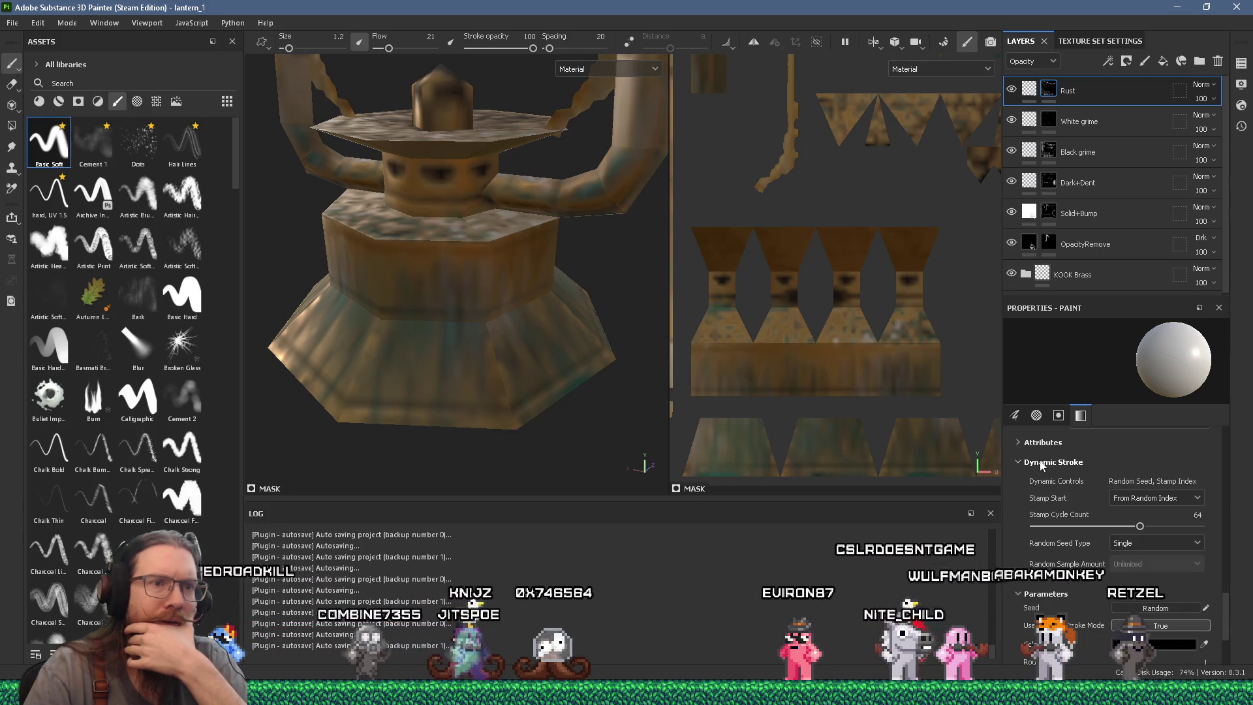
# Set the Basic Soft brush paint colour to white FFFFFF.
pyautogui.click(1038, 444)
pyautogui.scroll(-3)
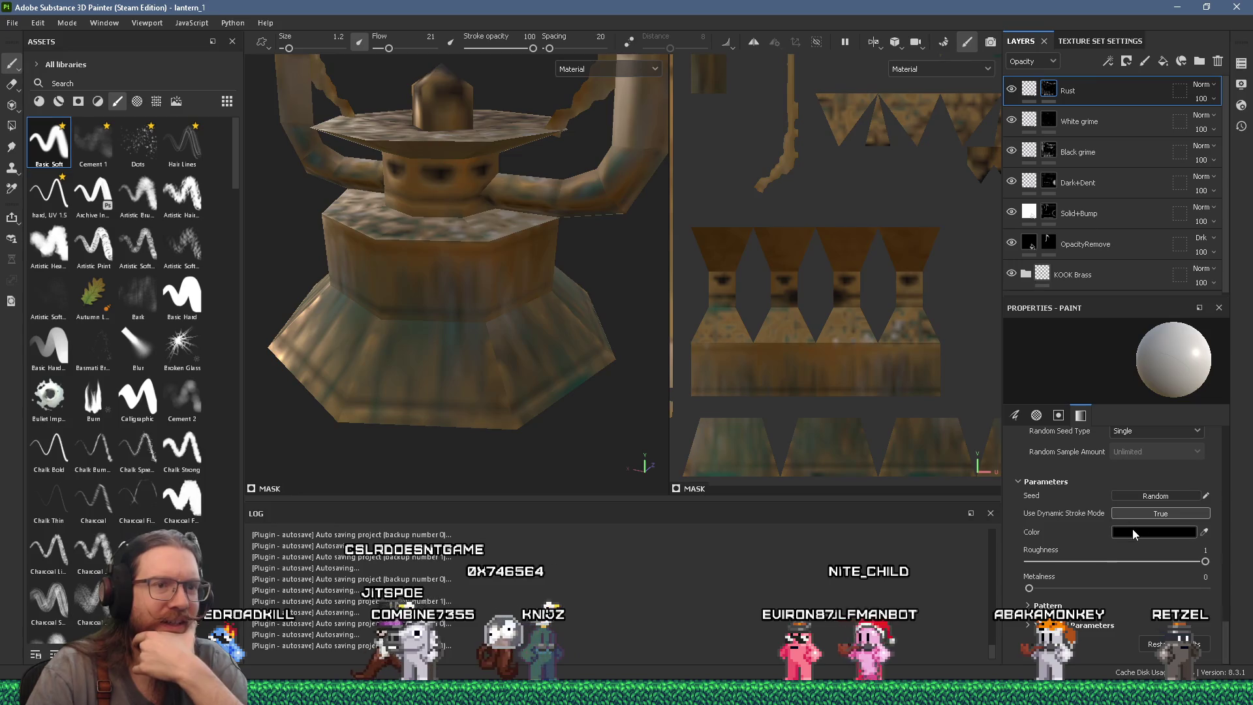
pyautogui.click(1134, 533)
pyautogui.click(946, 446)
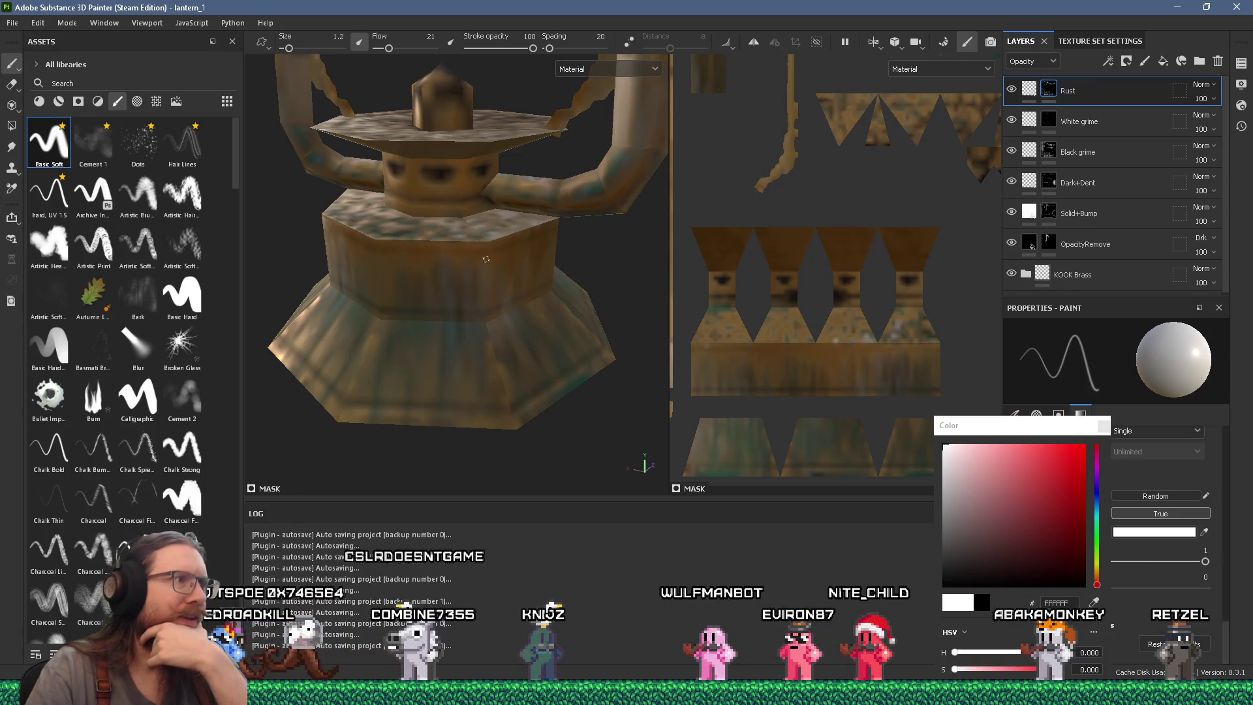
# Load the 'hard, UV 1.5' brush and select the White grime layer to paint on.
pyautogui.scroll(3)
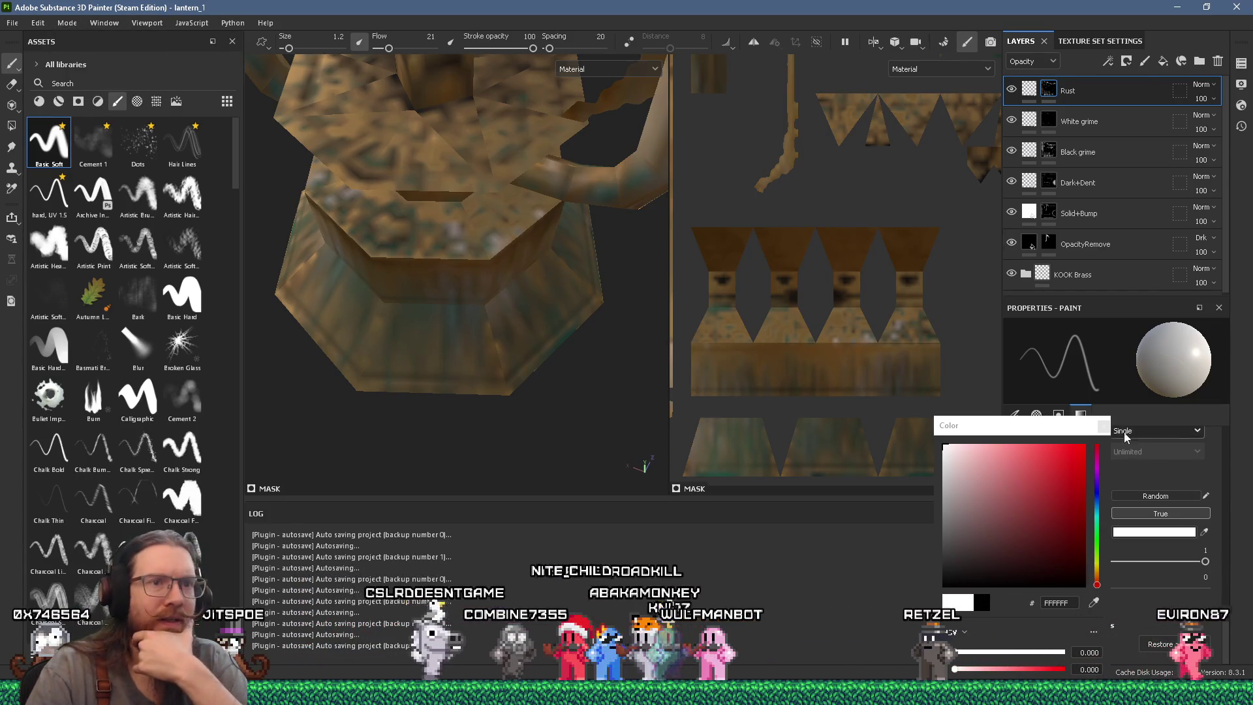
pyautogui.press('Escape')
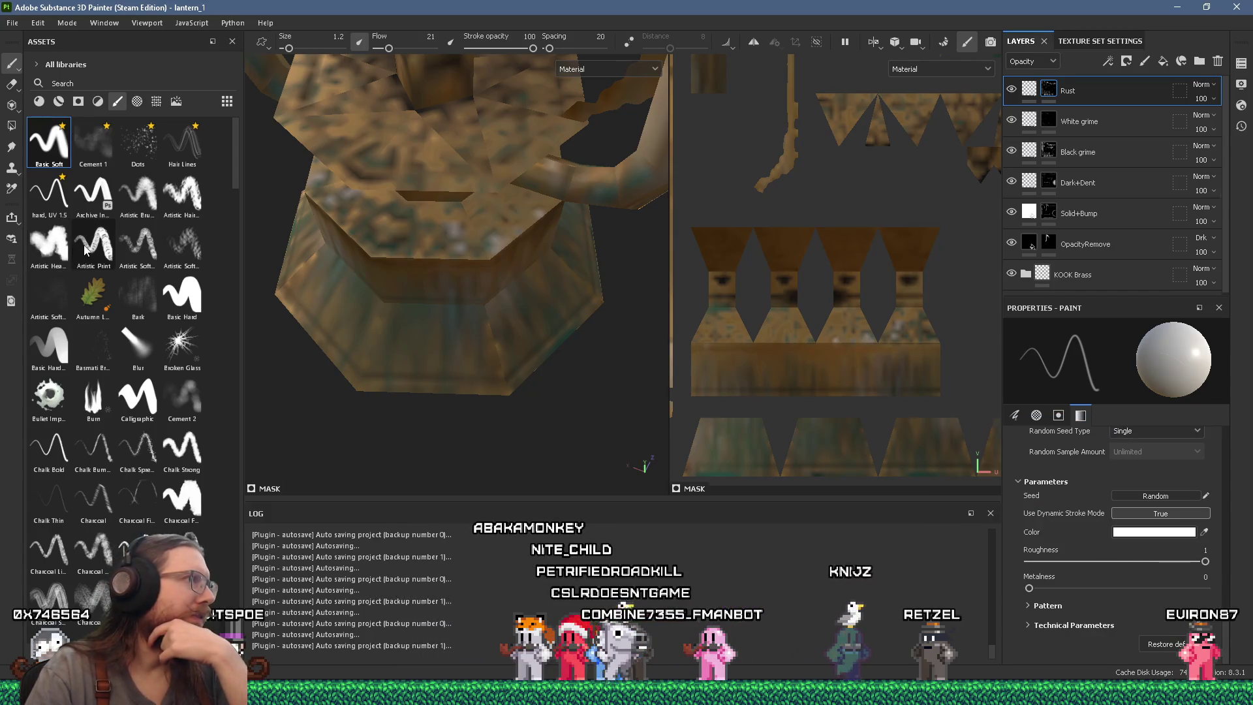
pyautogui.click(39, 205)
pyautogui.scroll(3)
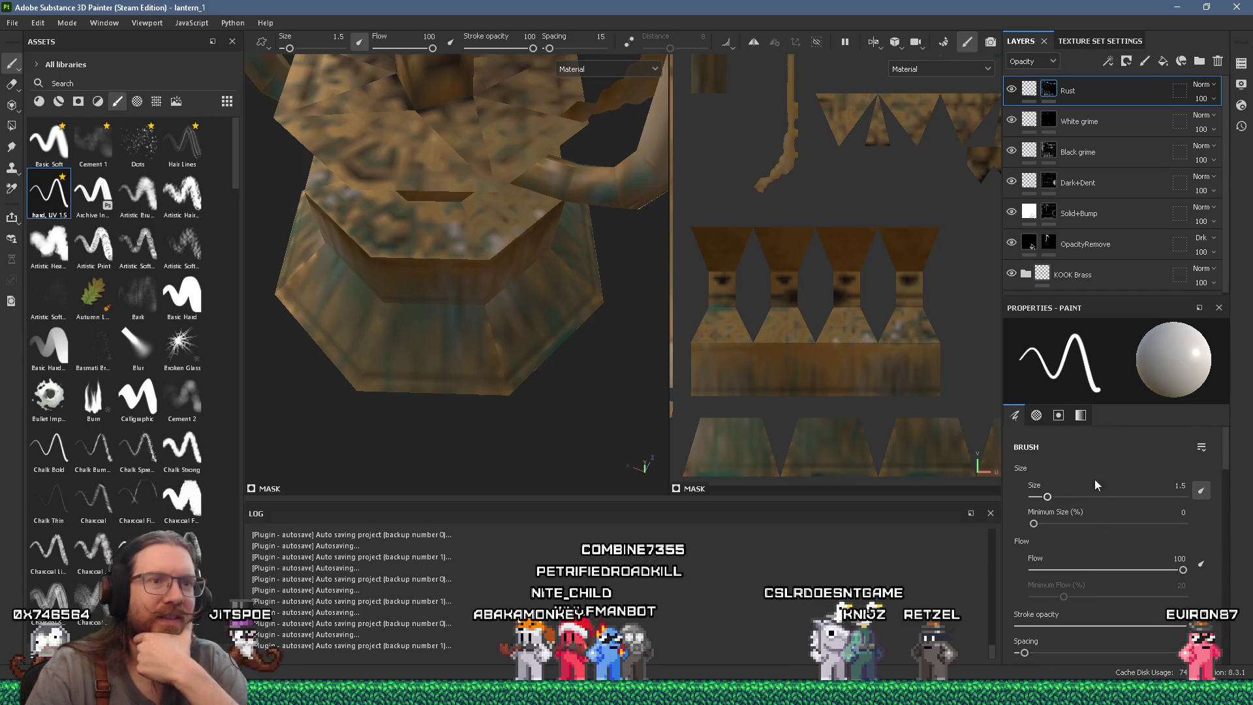
pyautogui.scroll(-3)
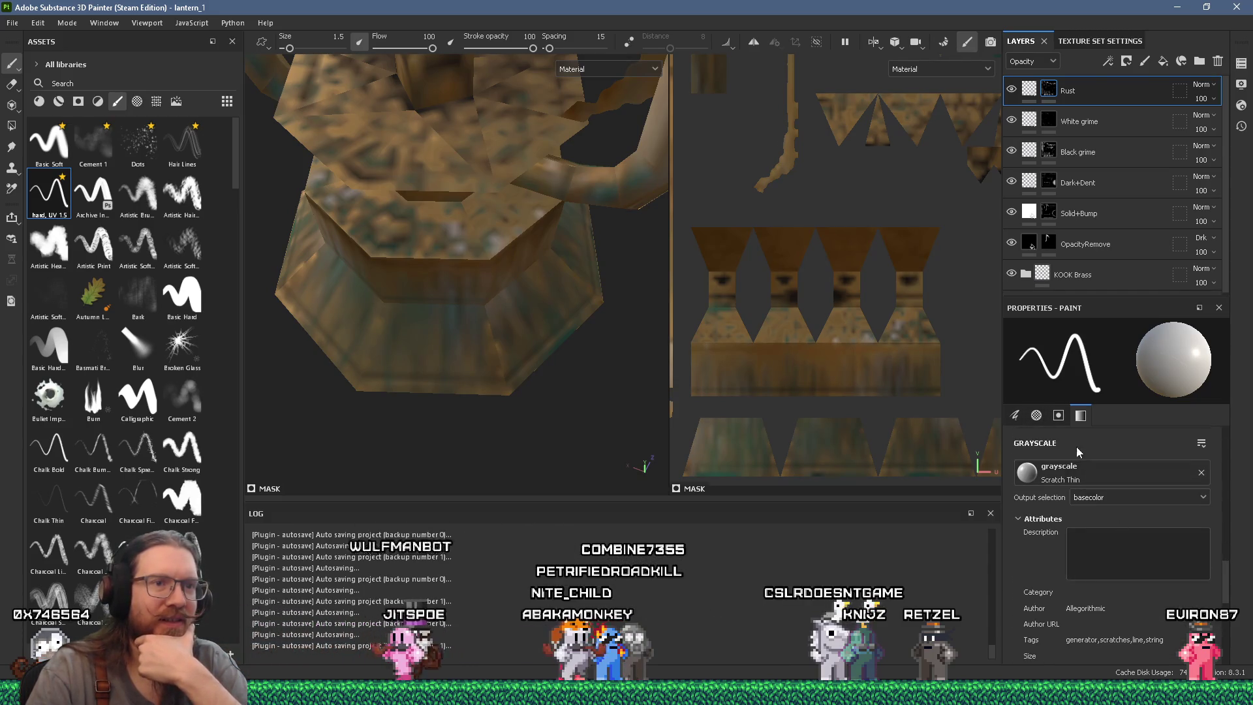
pyautogui.scroll(3)
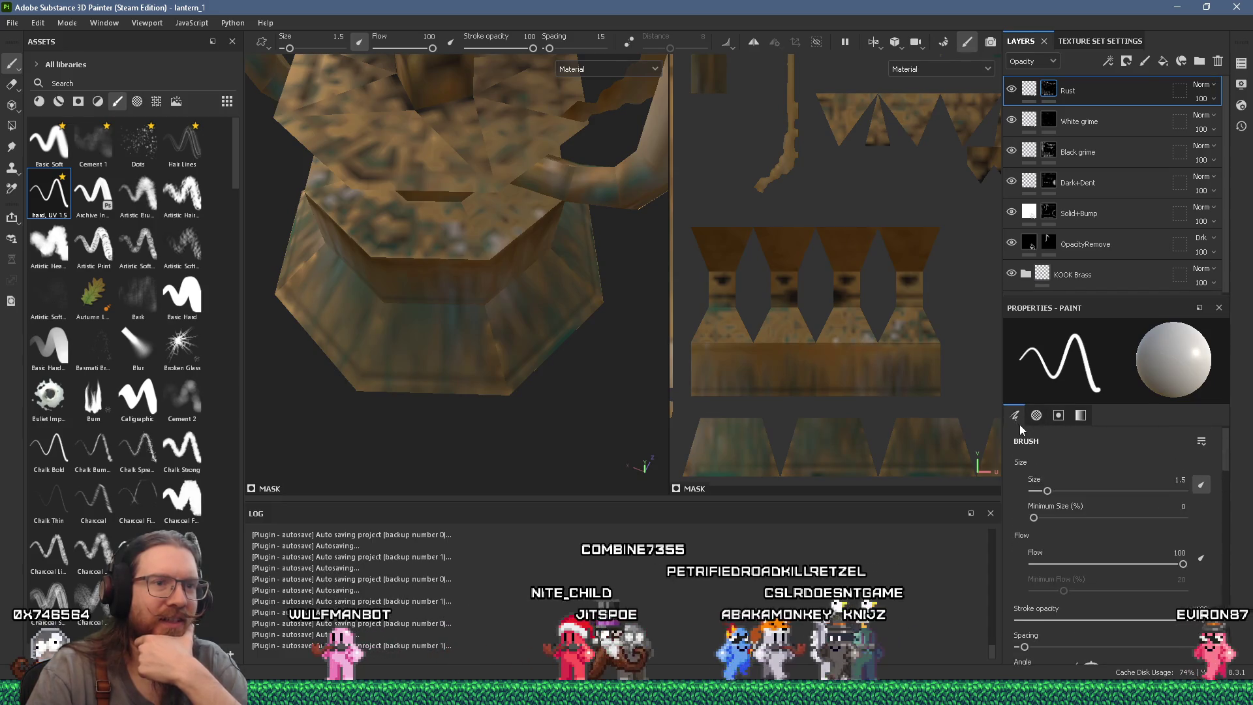
pyautogui.click(1116, 123)
pyautogui.scroll(-3)
pyautogui.scroll(-3)
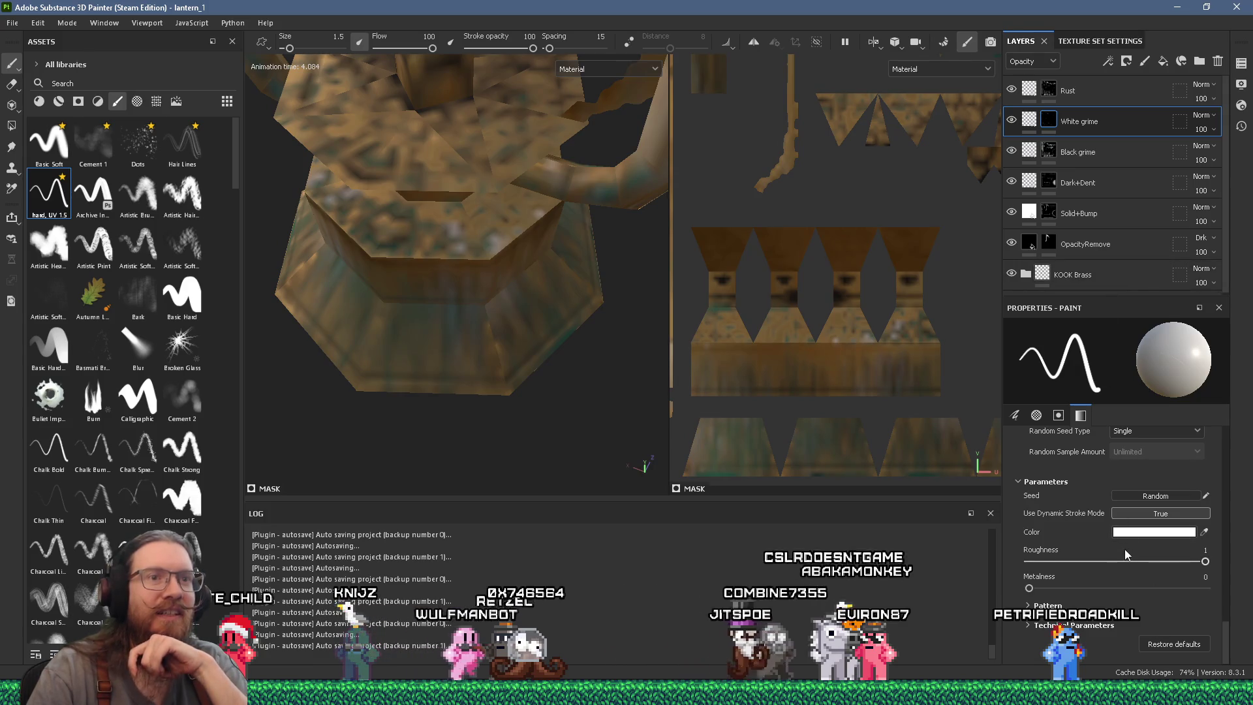
# Confirm the brush colour stays white and collapse the brush Parameters section.
pyautogui.click(1152, 537)
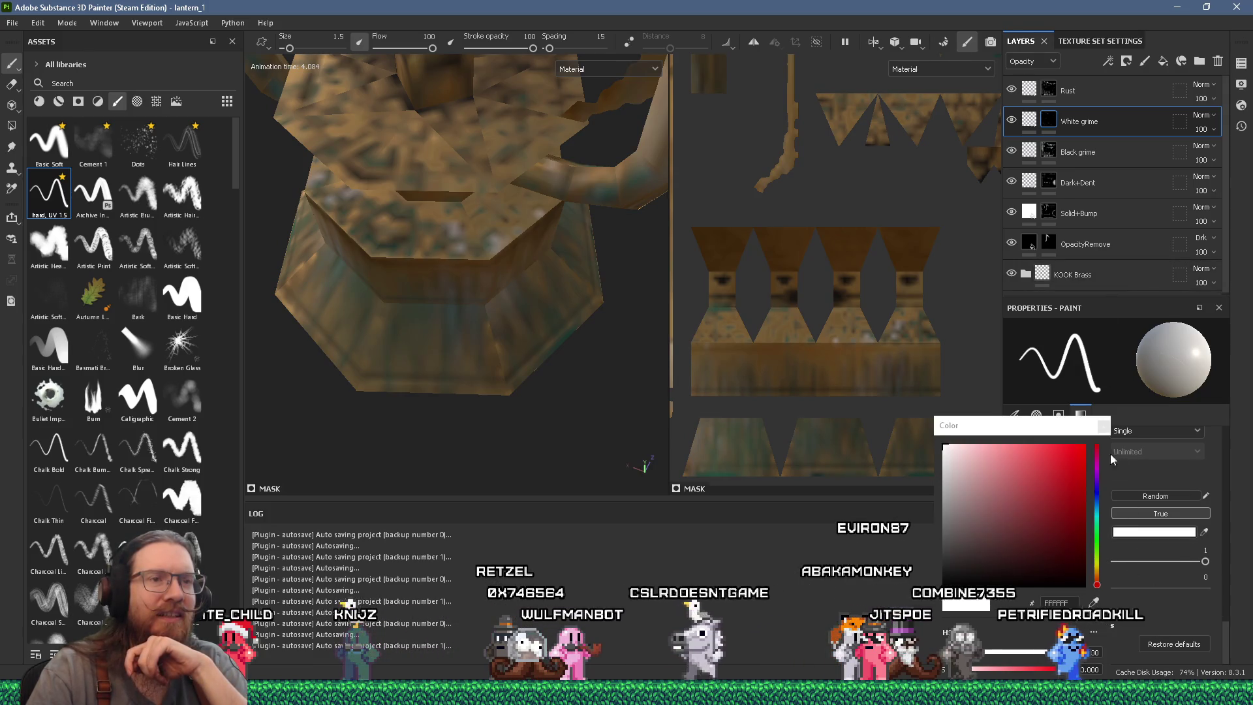
pyautogui.click(1104, 424)
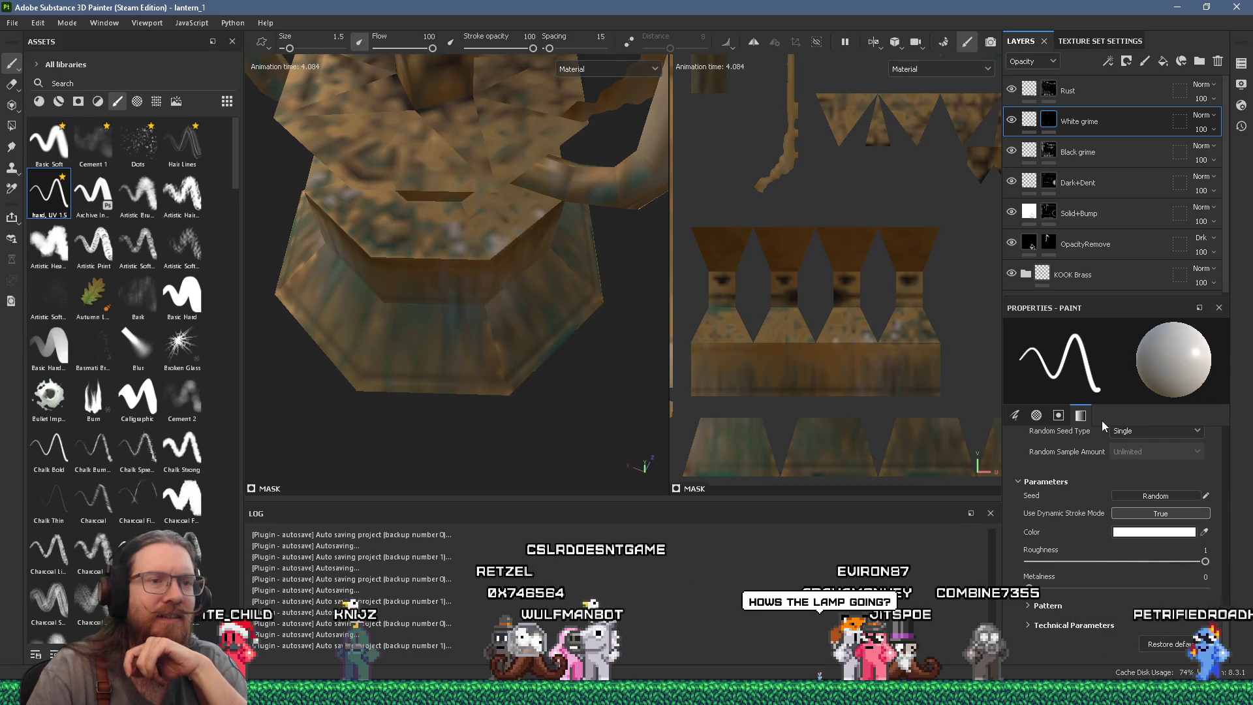
pyautogui.moveTo(1102, 429)
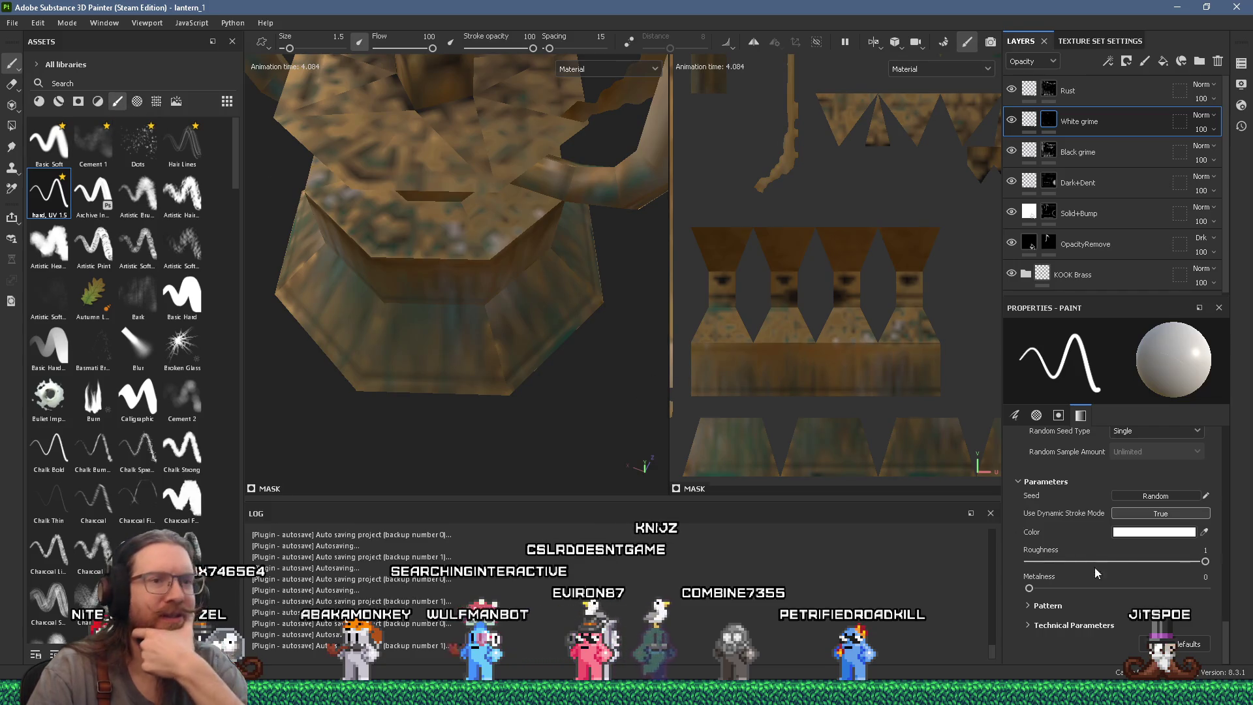
pyautogui.scroll(3)
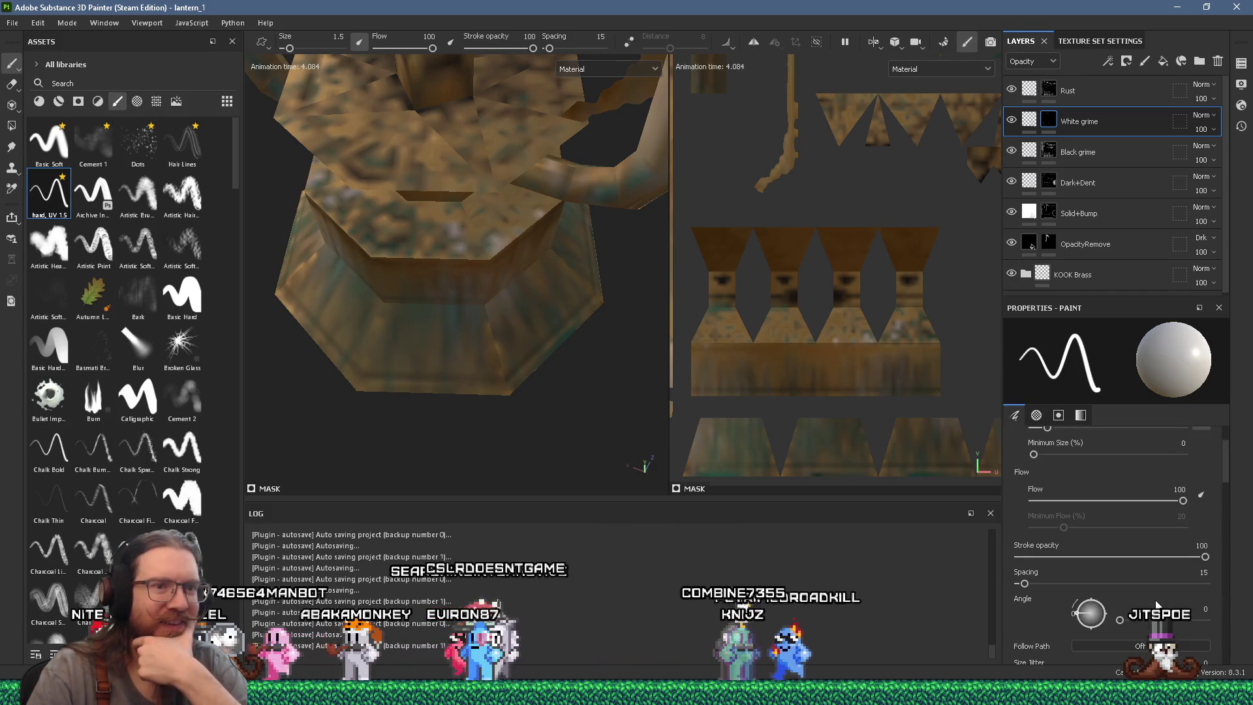
pyautogui.scroll(-3)
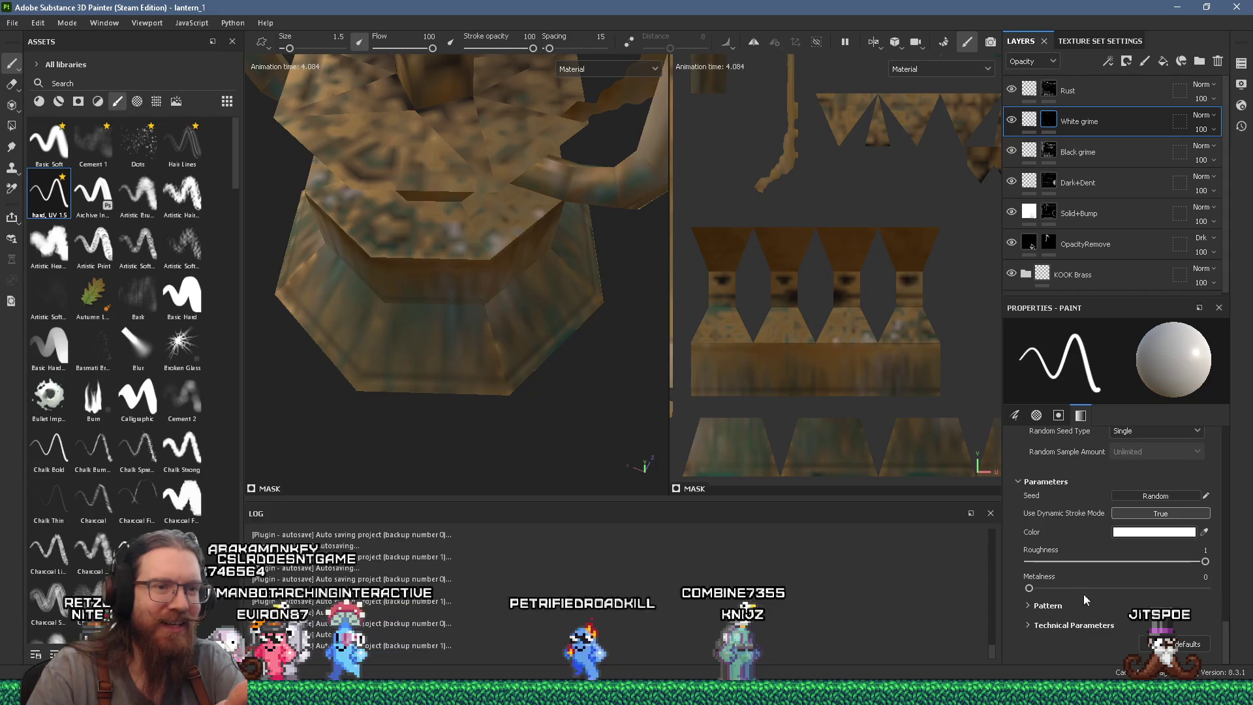
pyautogui.click(1021, 484)
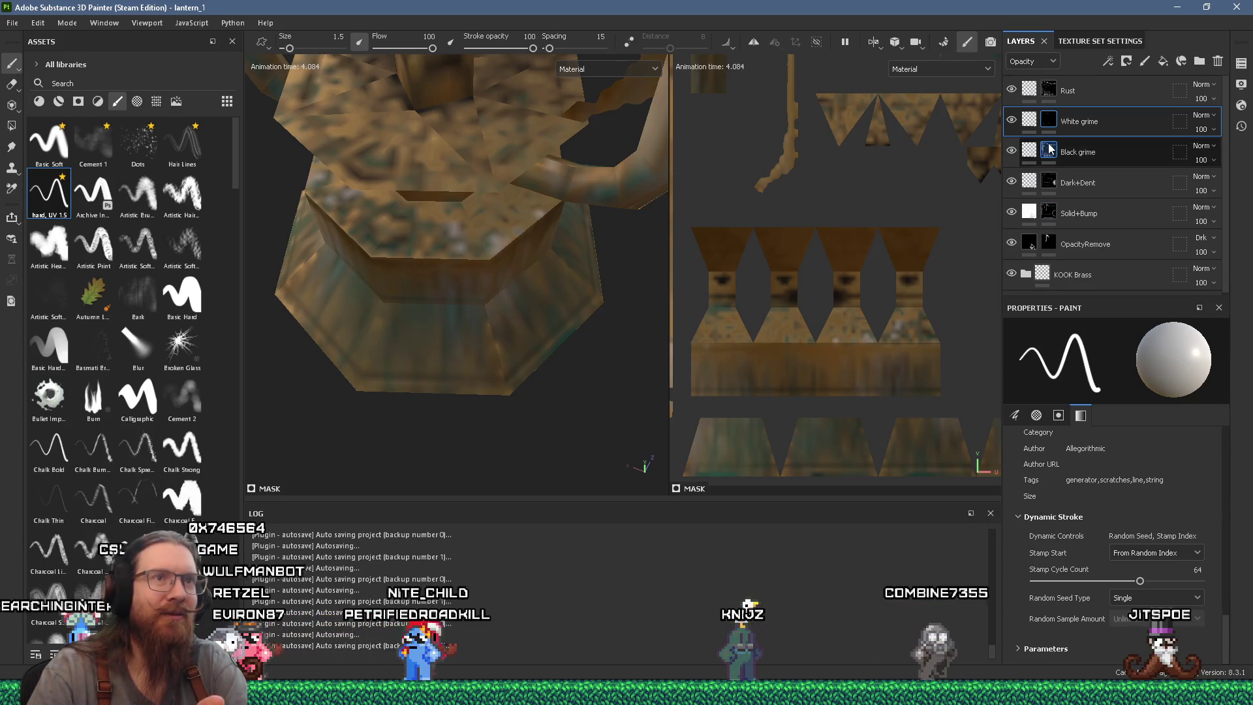
# Target the White grime mask, save the lantern_1 project, and switch to Godot.
pyautogui.click(1051, 122)
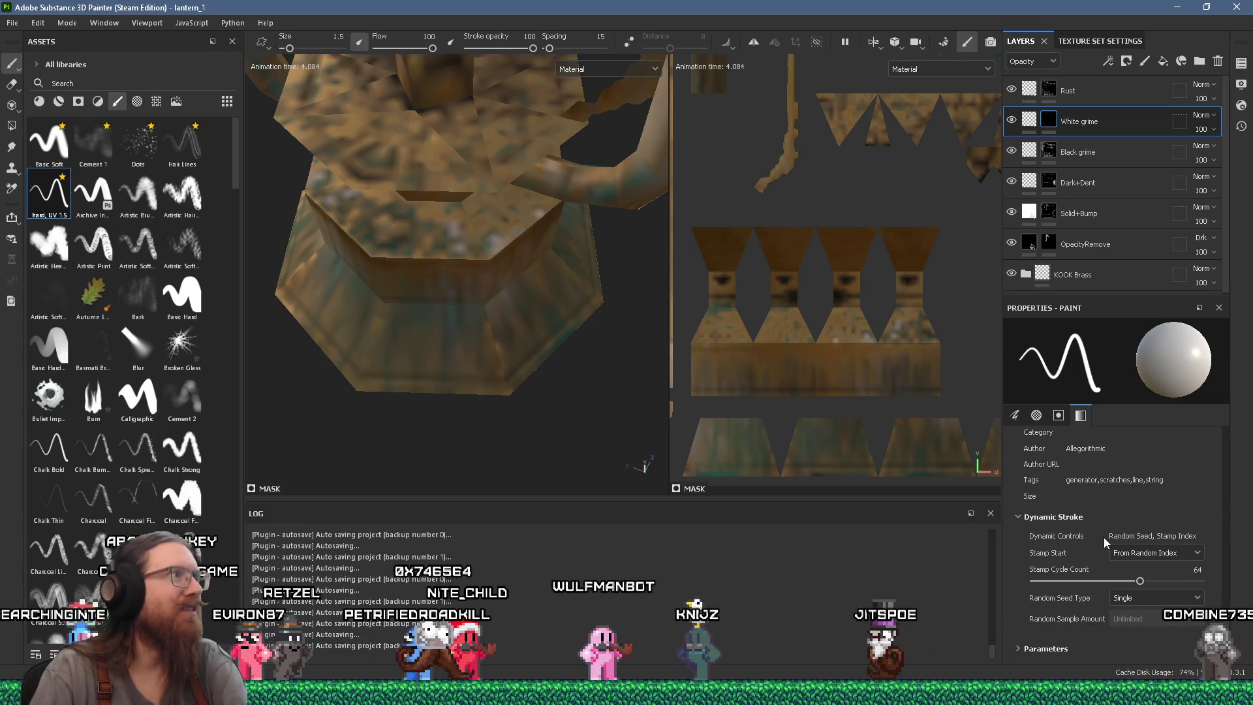
pyautogui.scroll(3)
pyautogui.scroll(3)
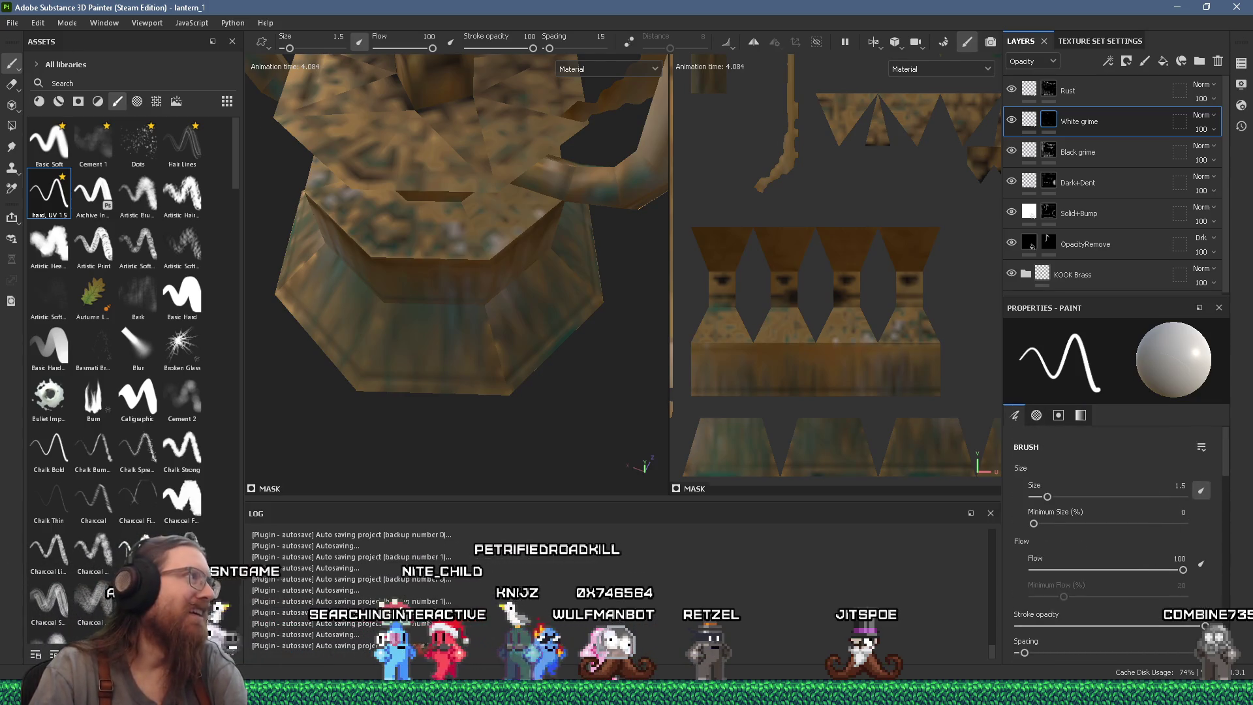
pyautogui.click(12, 22)
pyautogui.click(65, 107)
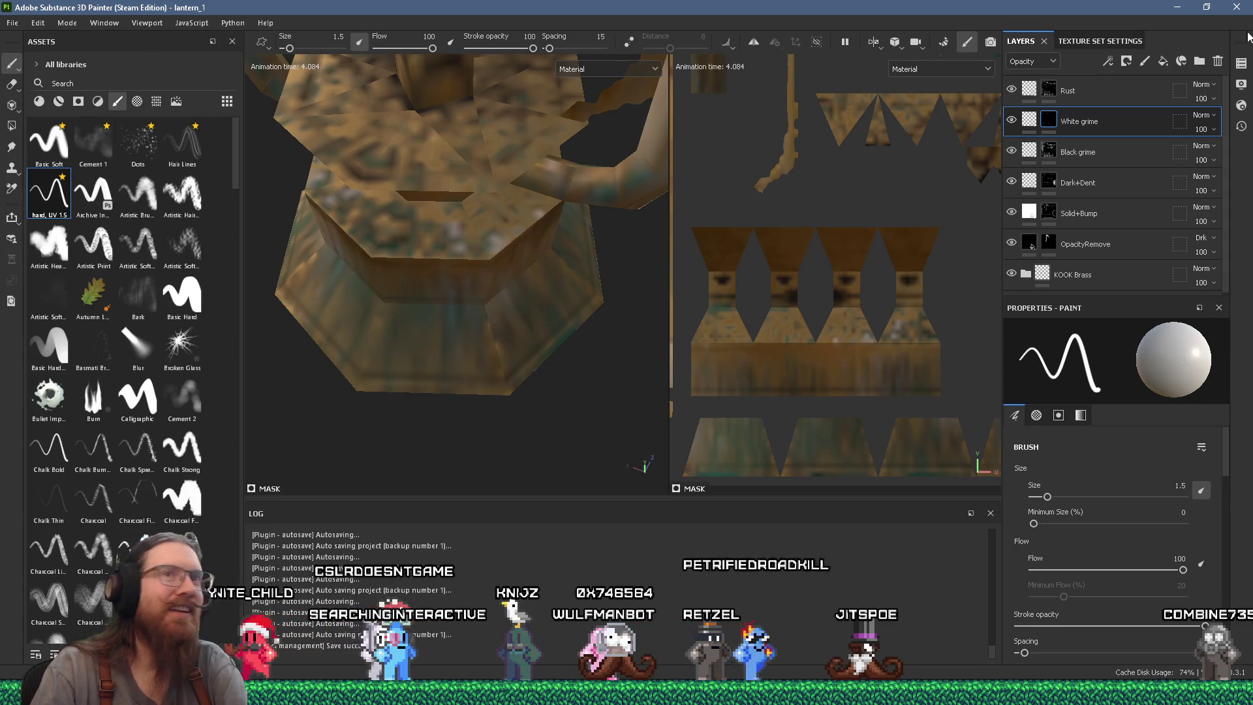
pyautogui.hotkey('alt', 'Tab')
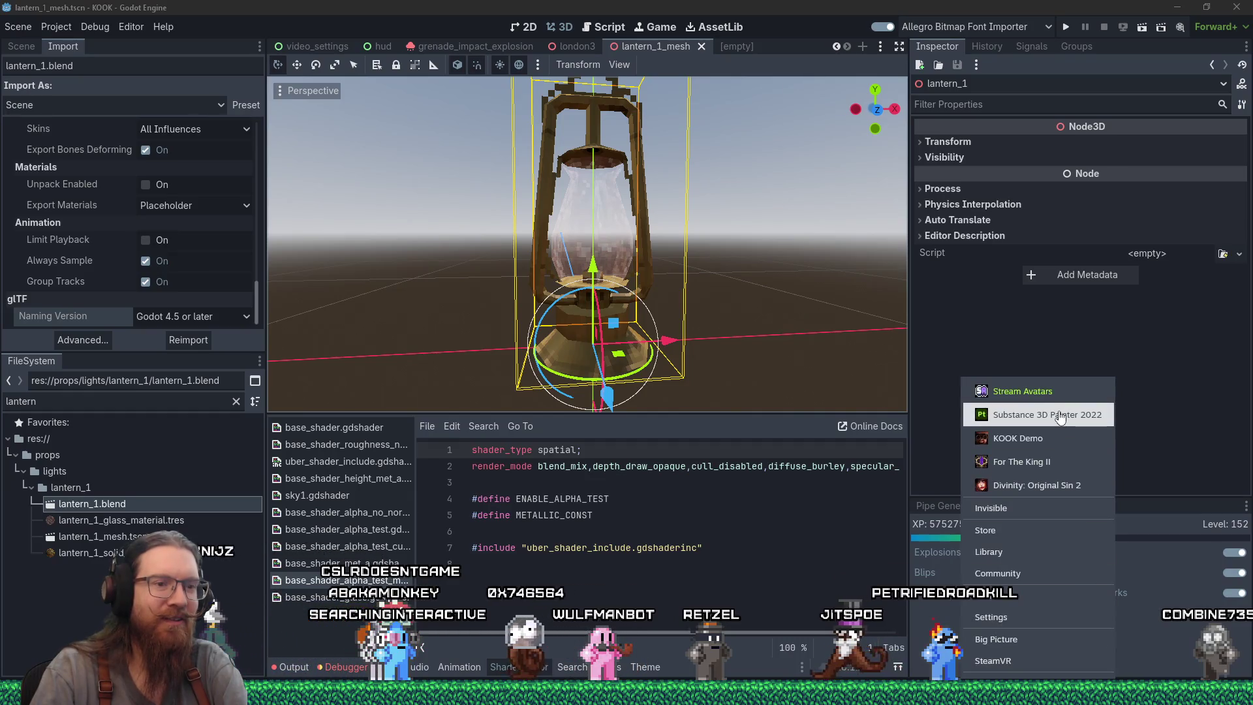
# Relaunch Substance 3D Painter 2022 from Steam after dismissing the already-running error.
pyautogui.press('Escape')
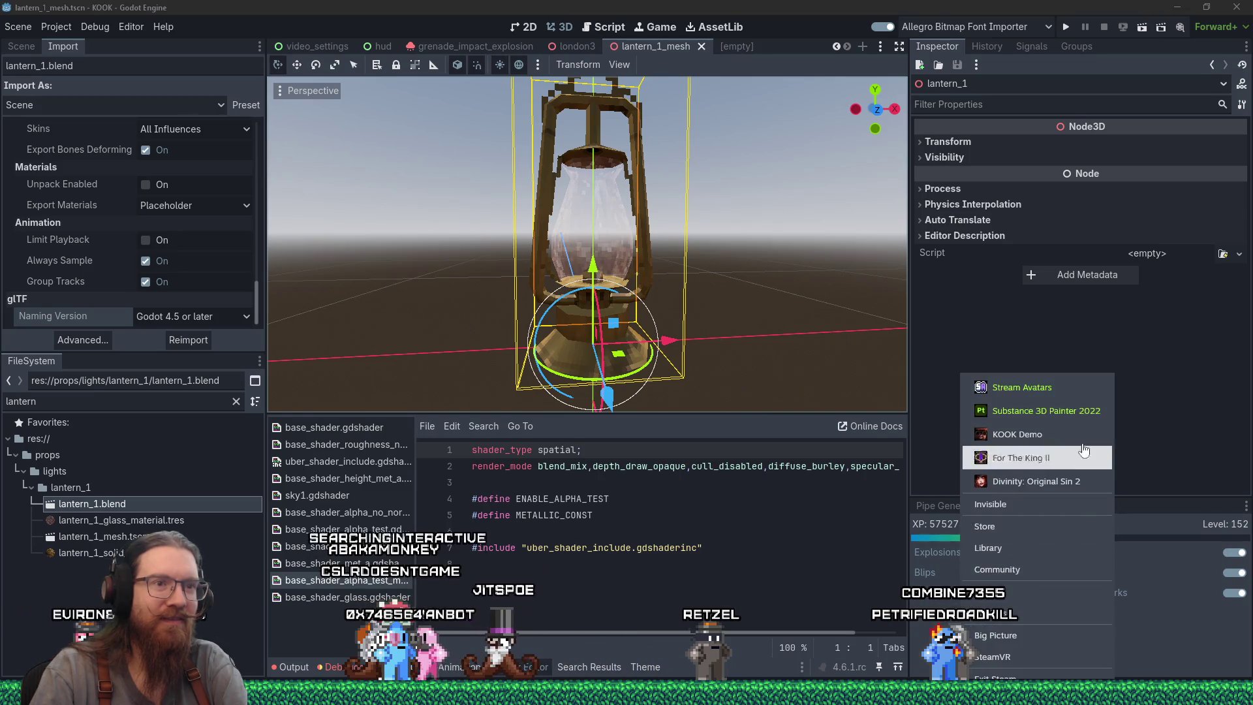
pyautogui.click(1075, 421)
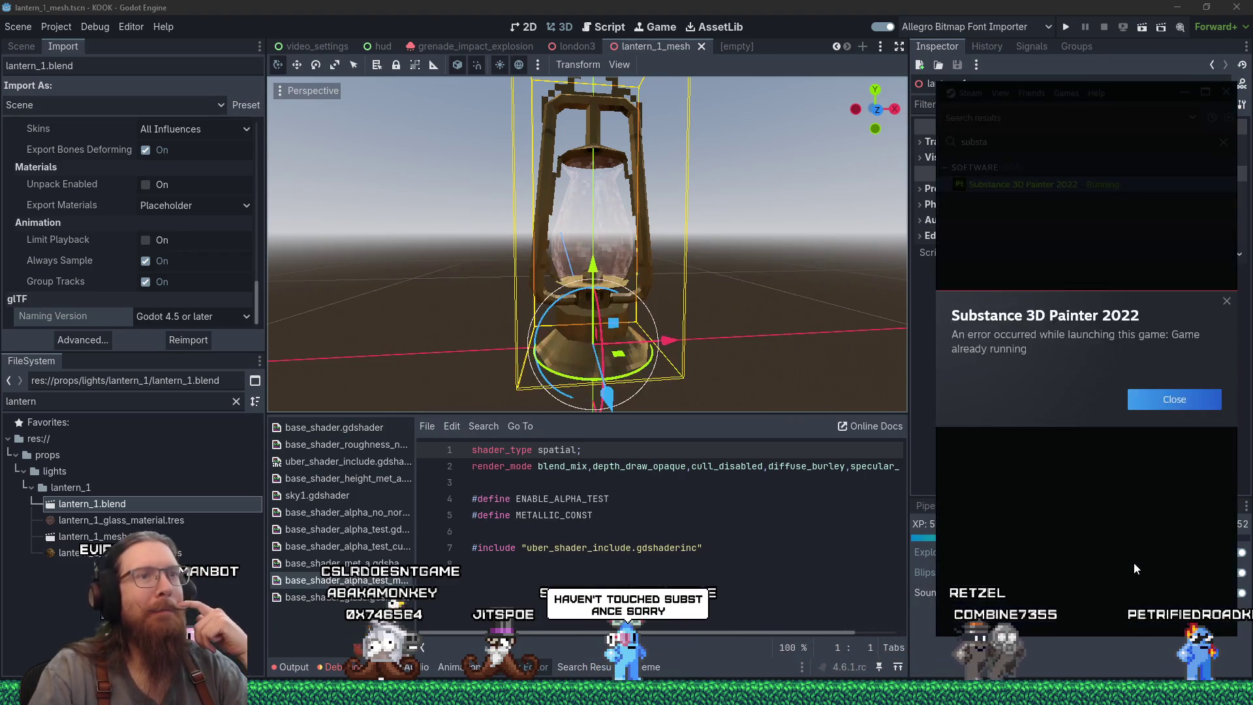
pyautogui.click(1172, 400)
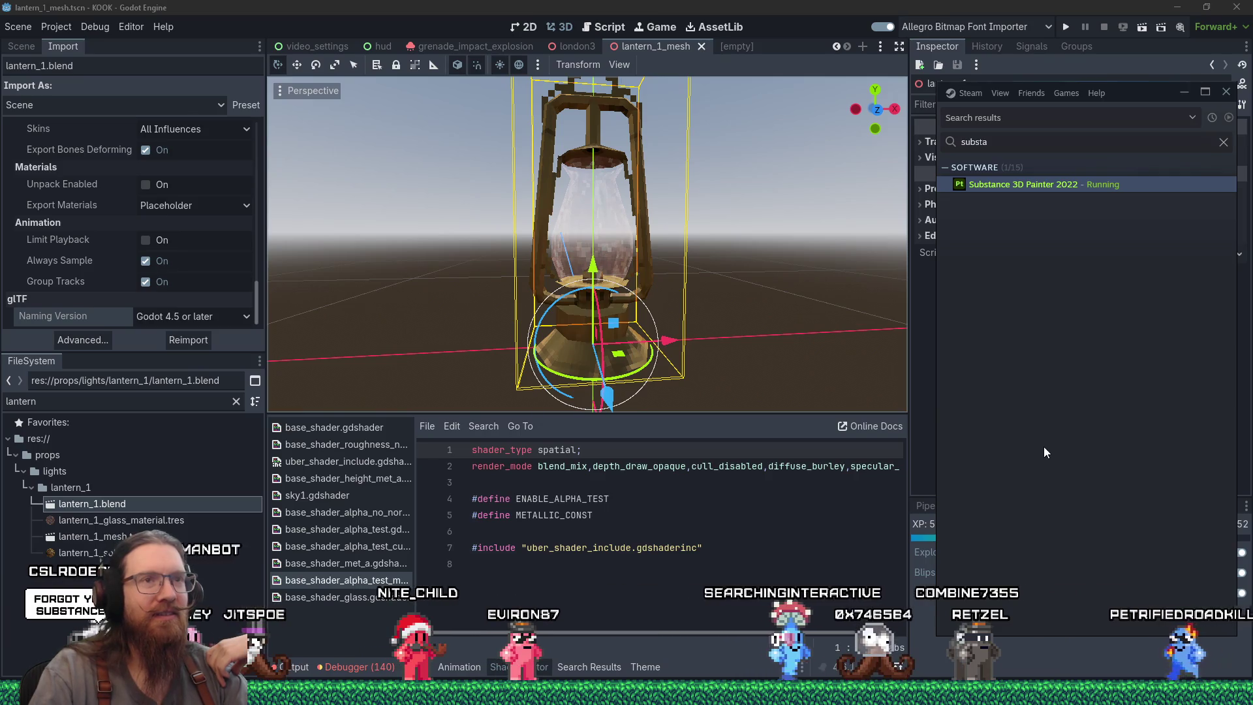
pyautogui.rightClick(1048, 186)
pyautogui.click(1077, 196)
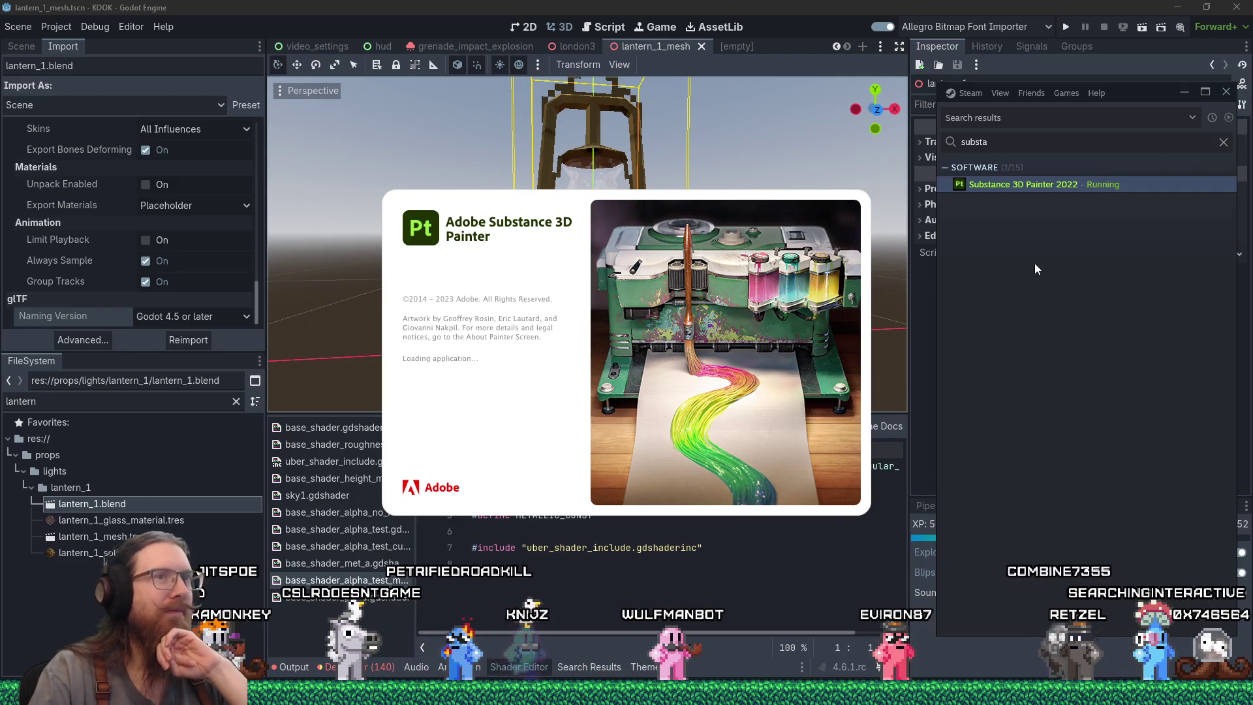
pyautogui.click(954, 219)
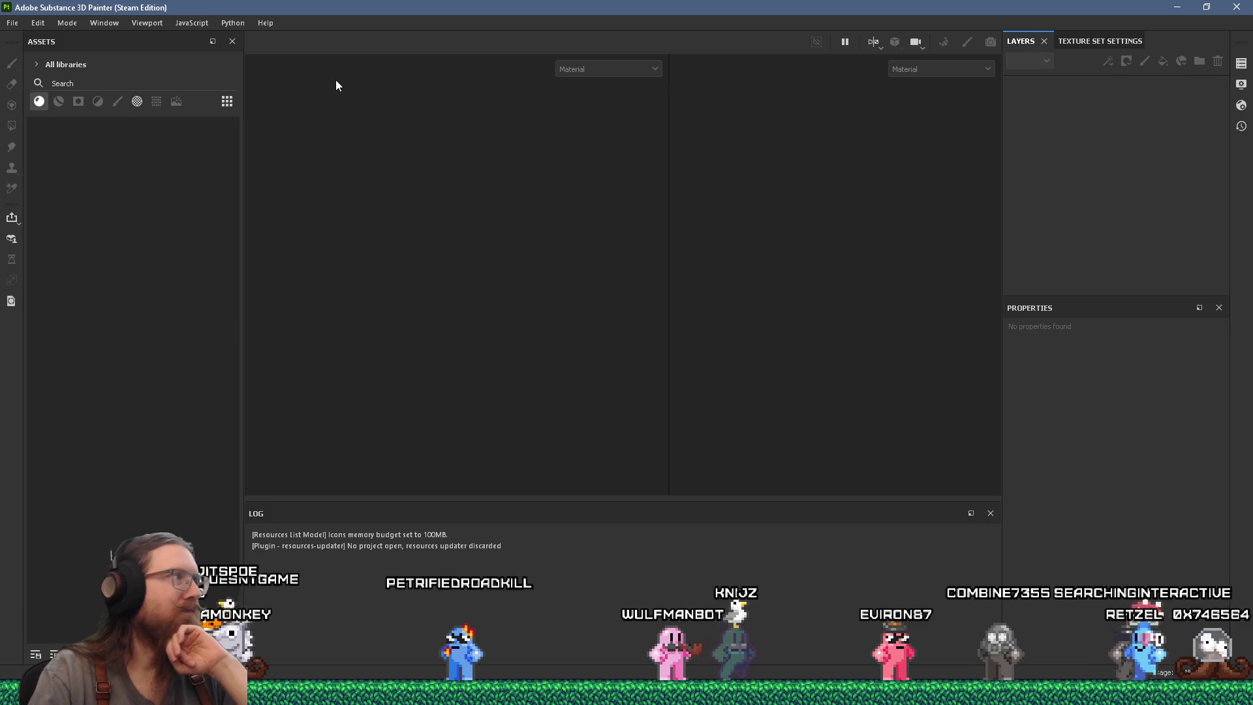
# Reopen lantern_1.spp from the File menu's Recent Files.
pyautogui.click(12, 22)
pyautogui.moveTo(27, 66)
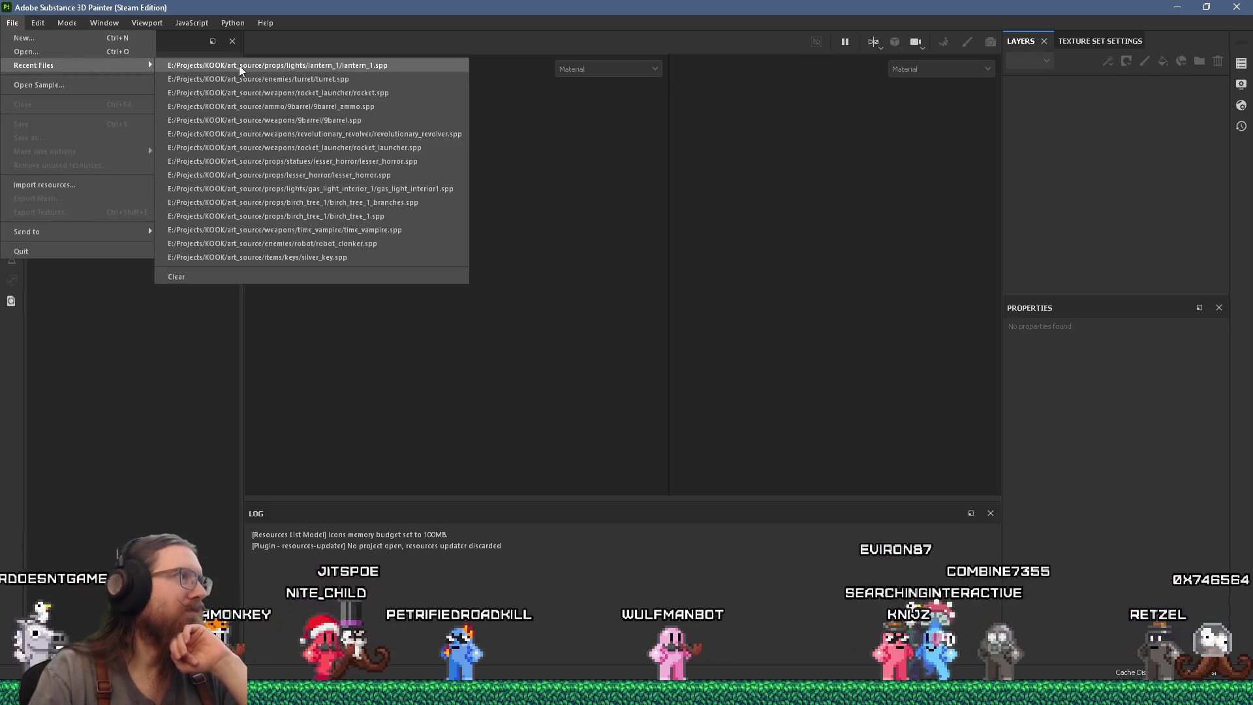
pyautogui.click(239, 65)
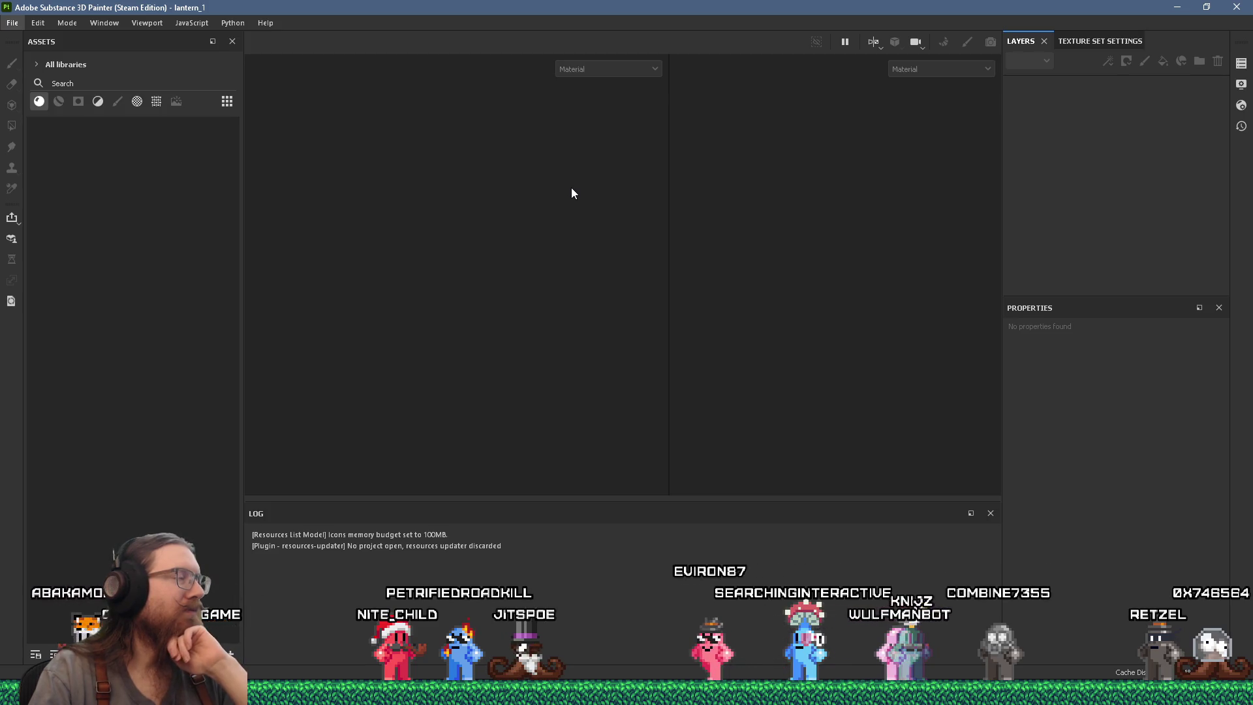
# Test raising the OpacityRemove layer's opacity, then return it to 0.
pyautogui.scroll(-3)
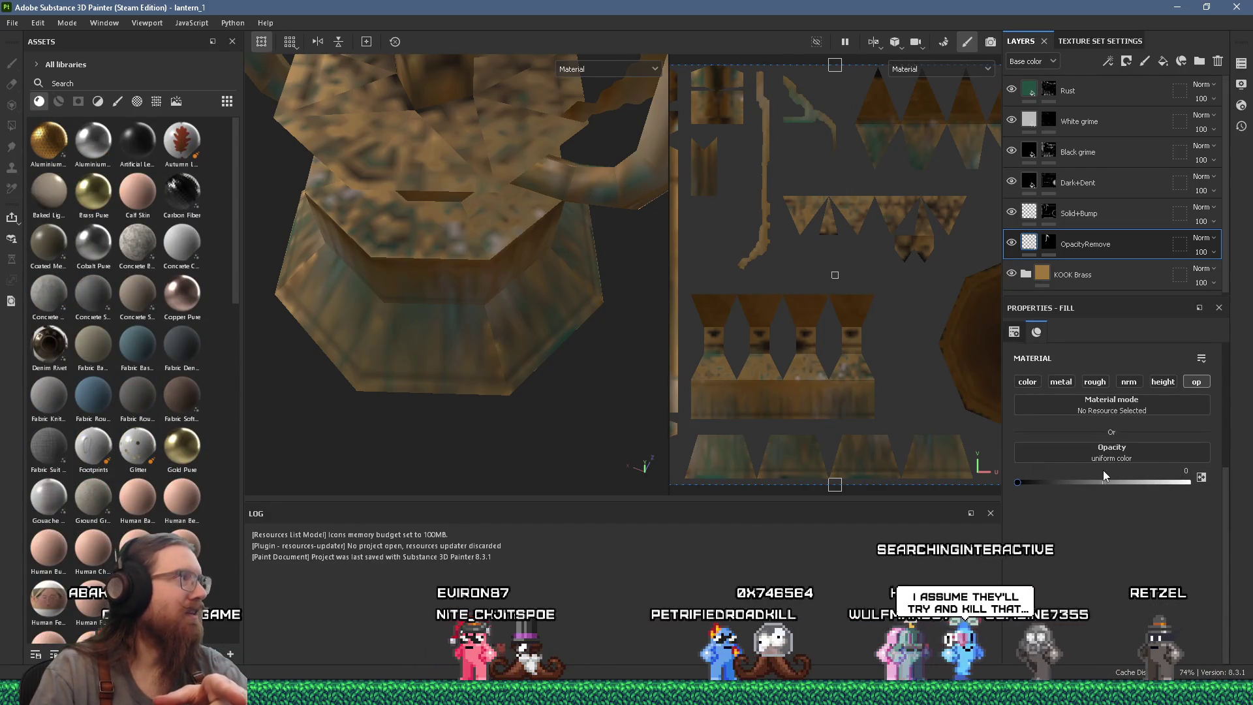
pyautogui.moveTo(1059, 472); pyautogui.dragTo(1197, 486)
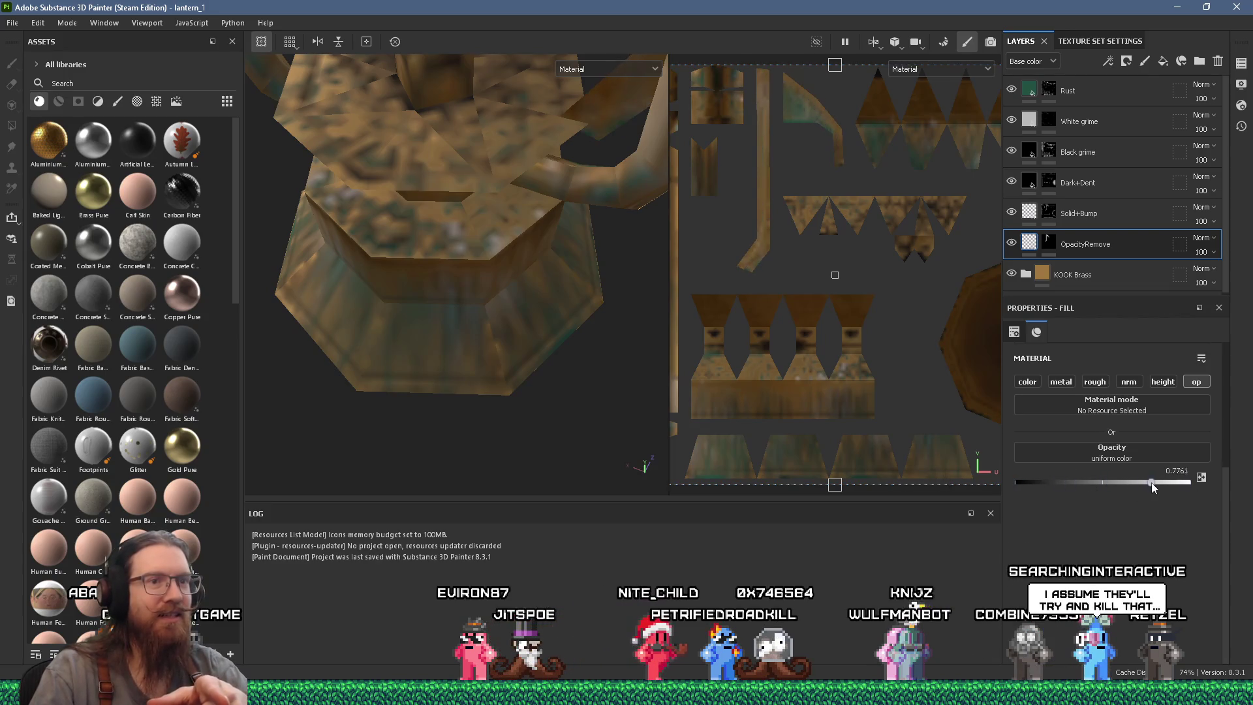
pyautogui.moveTo(1143, 490); pyautogui.dragTo(982, 491)
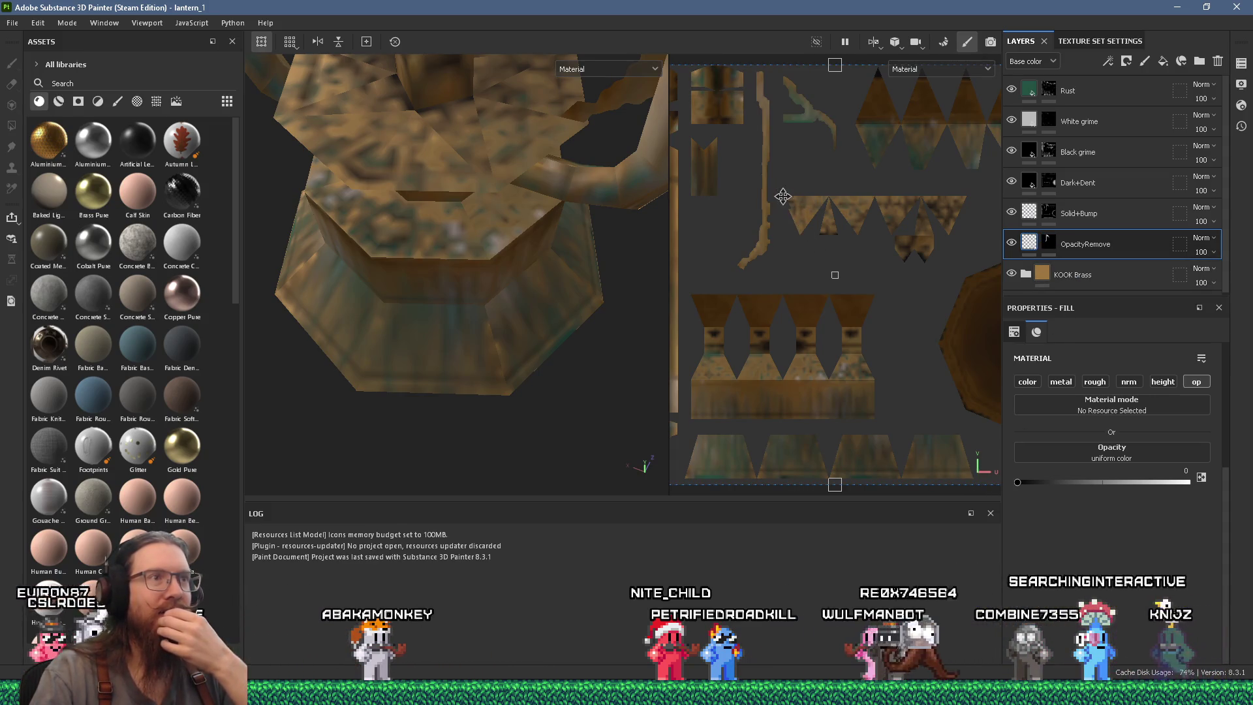
pyautogui.moveTo(570, 194); pyautogui.dragTo(561, 288)
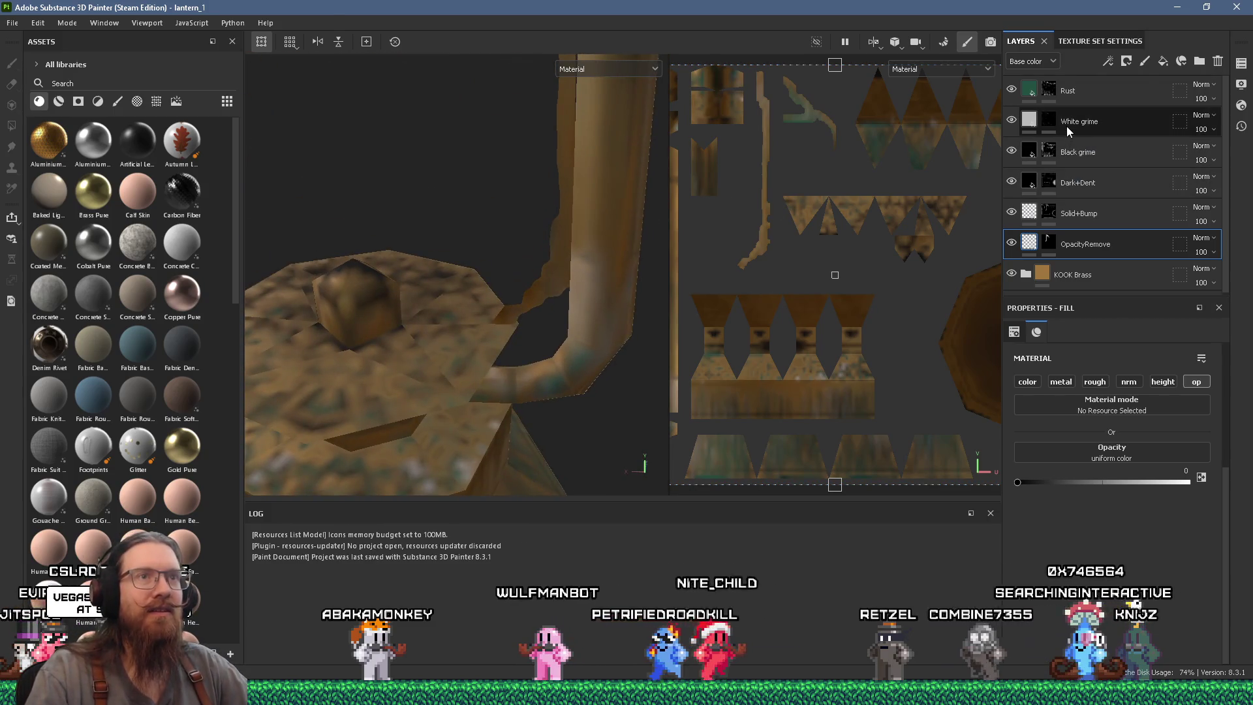
pyautogui.click(1049, 93)
# Set the grayscale value painted into the Rust layer's mask to 0.
pyautogui.click(1081, 415)
pyautogui.moveTo(1054, 499); pyautogui.dragTo(1143, 499)
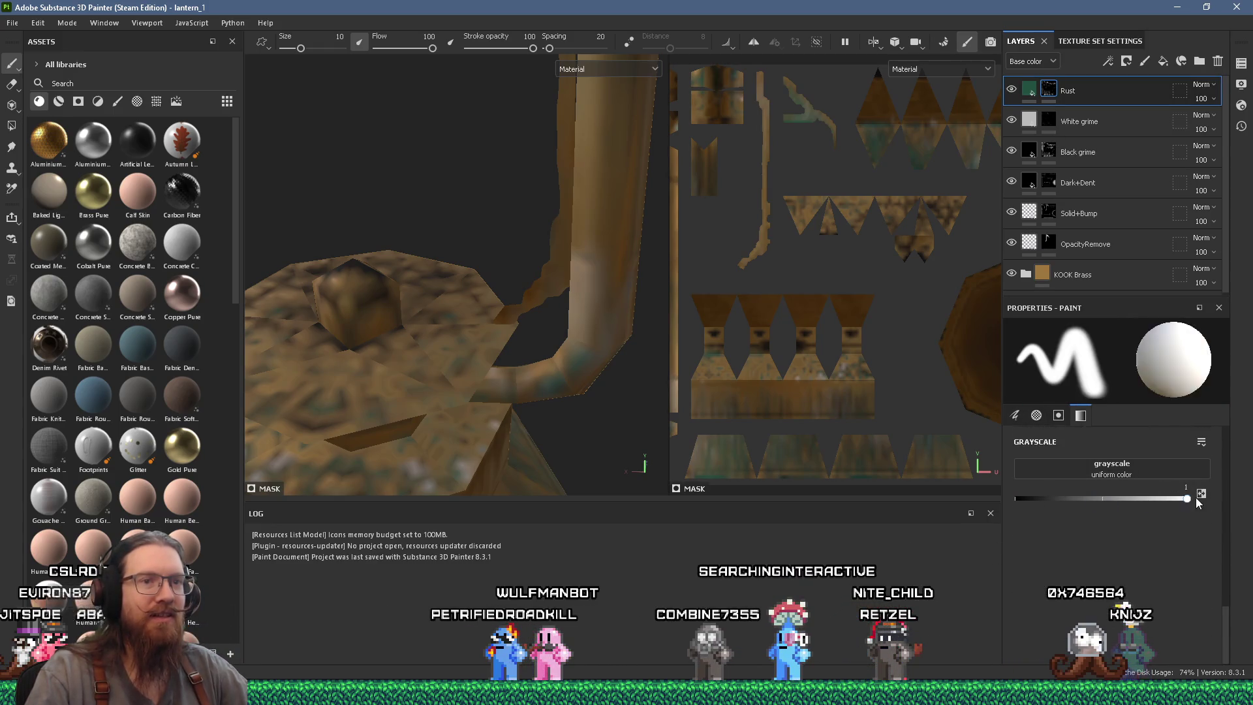
pyautogui.scroll(3)
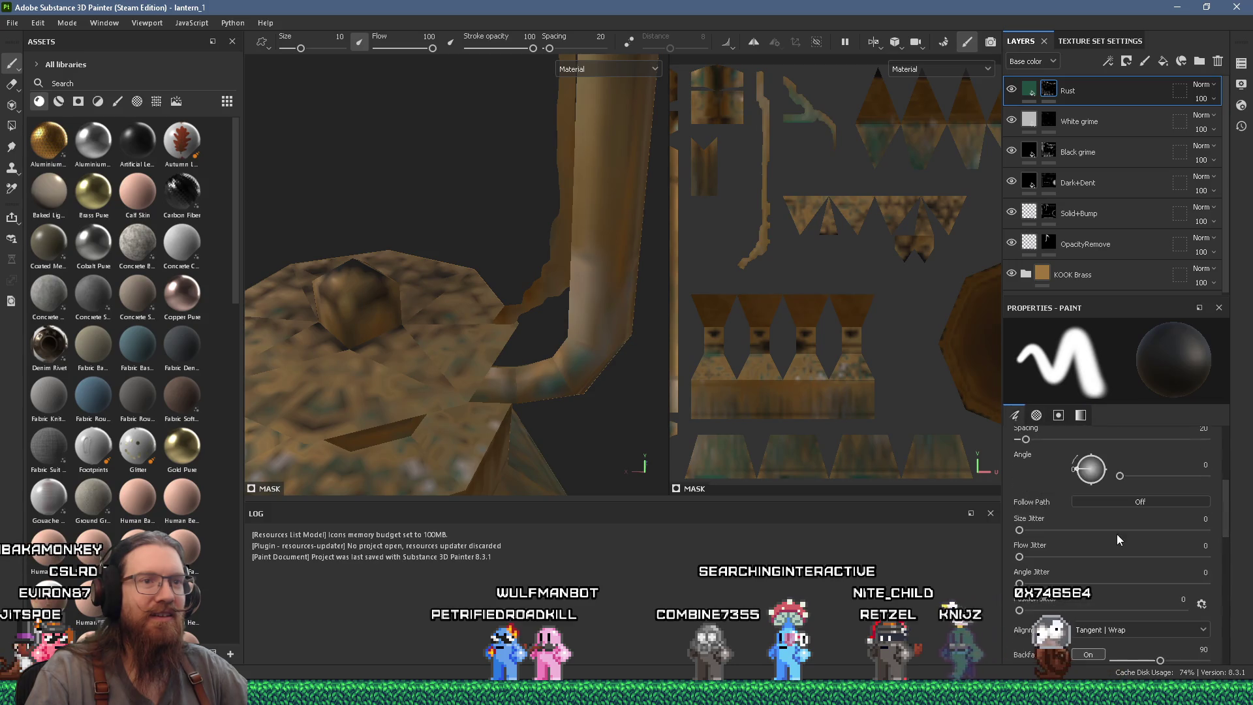
pyautogui.scroll(-3)
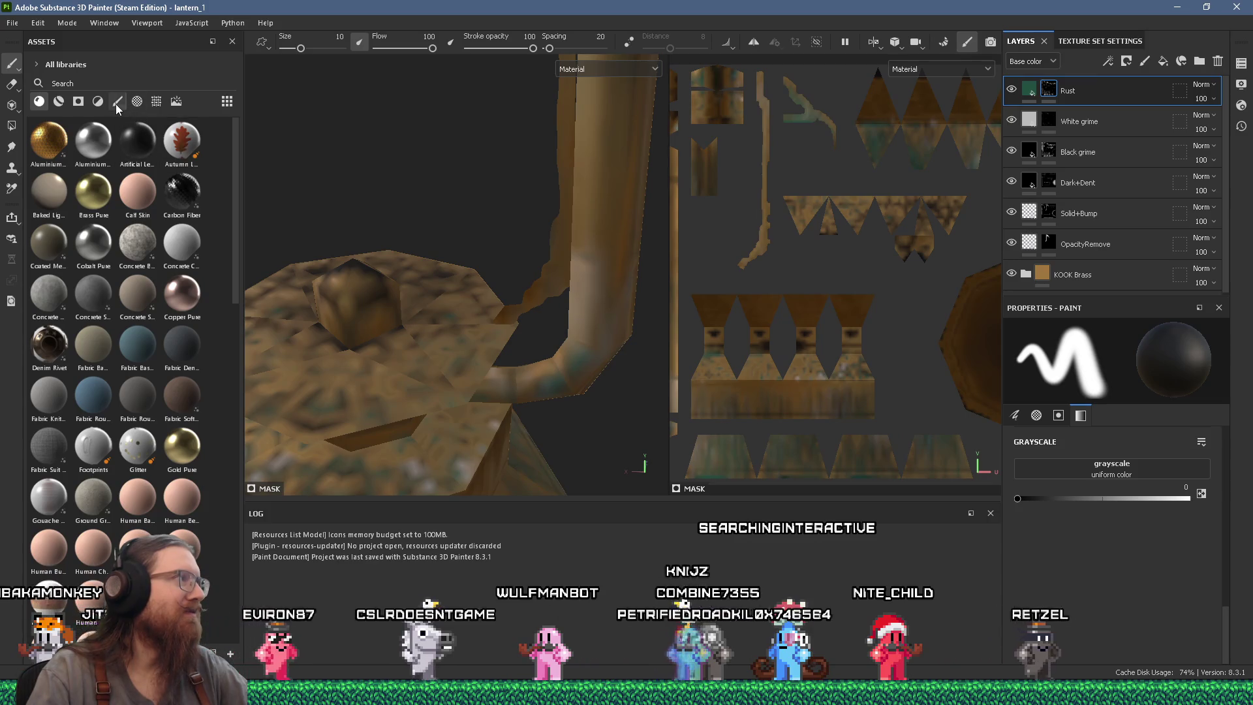
# Choose the Basic Soft brush with size 2.73 and flow 26.
pyautogui.click(118, 101)
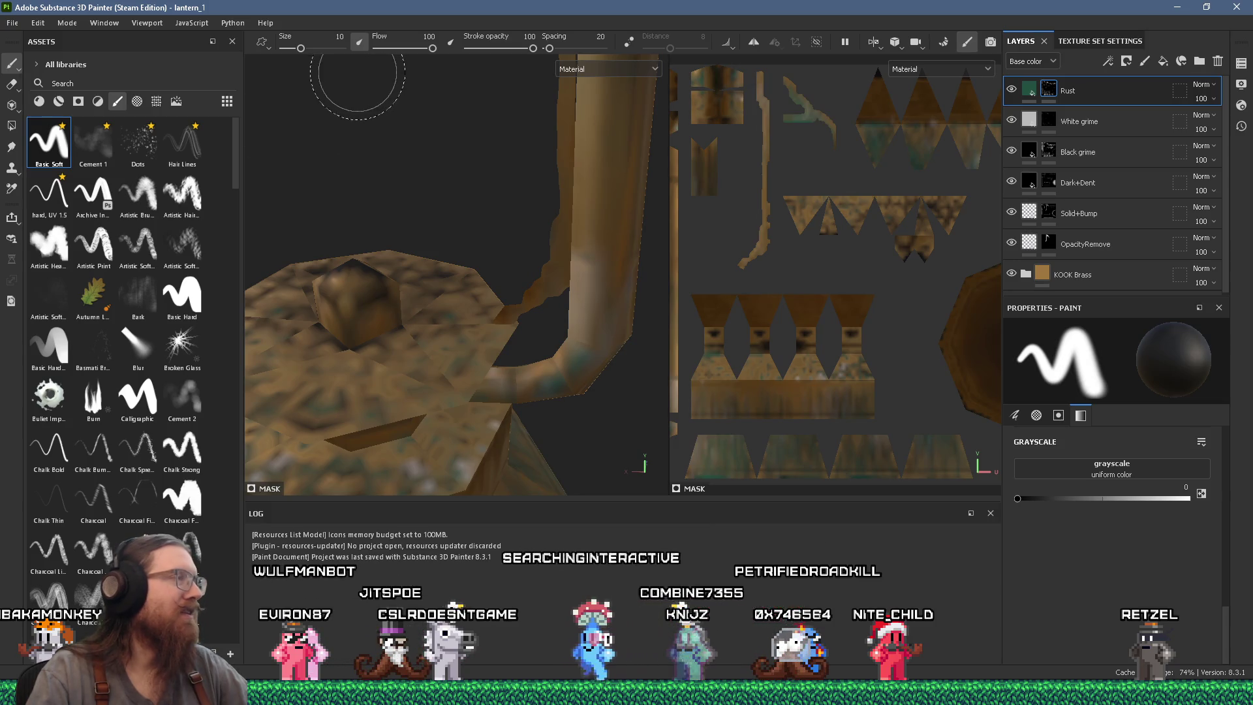
pyautogui.moveTo(433, 48); pyautogui.dragTo(392, 49)
pyautogui.moveTo(301, 48); pyautogui.dragTo(292, 49)
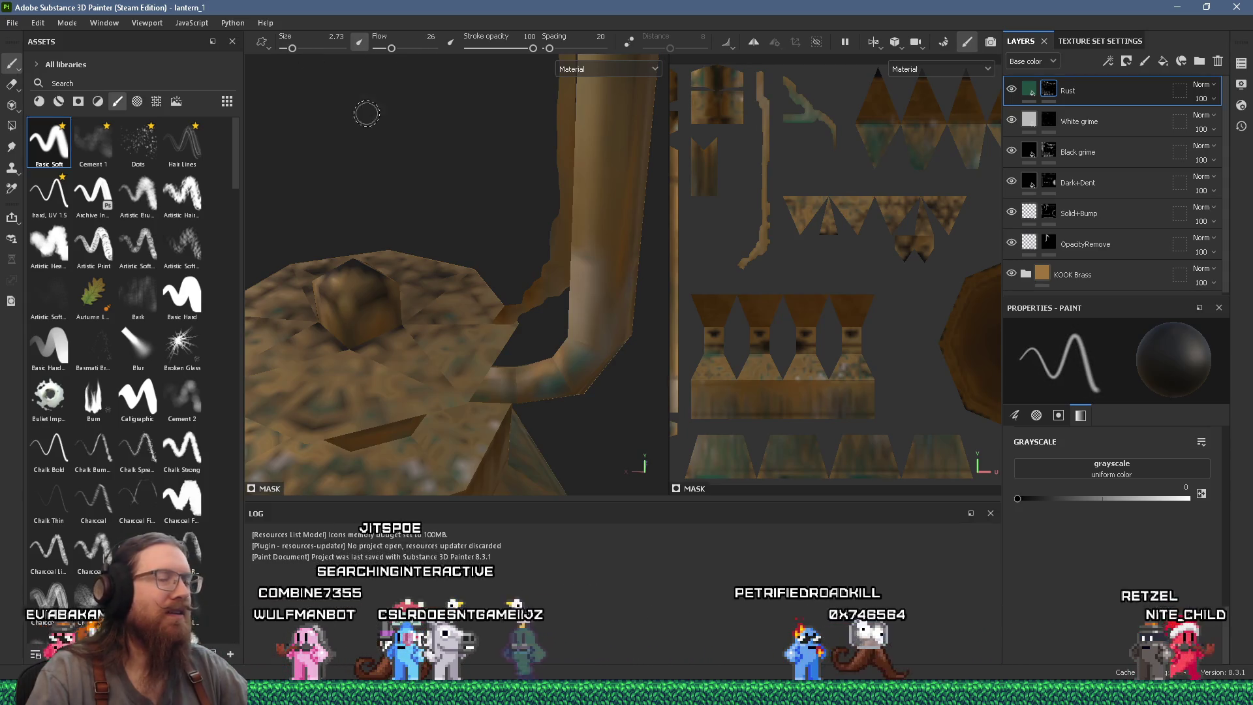
pyautogui.scroll(-3)
# Orbit the viewport to inspect the lantern cap and base.
pyautogui.moveTo(532, 238); pyautogui.dragTo(462, 258)
pyautogui.moveTo(475, 353); pyautogui.dragTo(488, 302)
pyautogui.scroll(-3)
pyautogui.scroll(3)
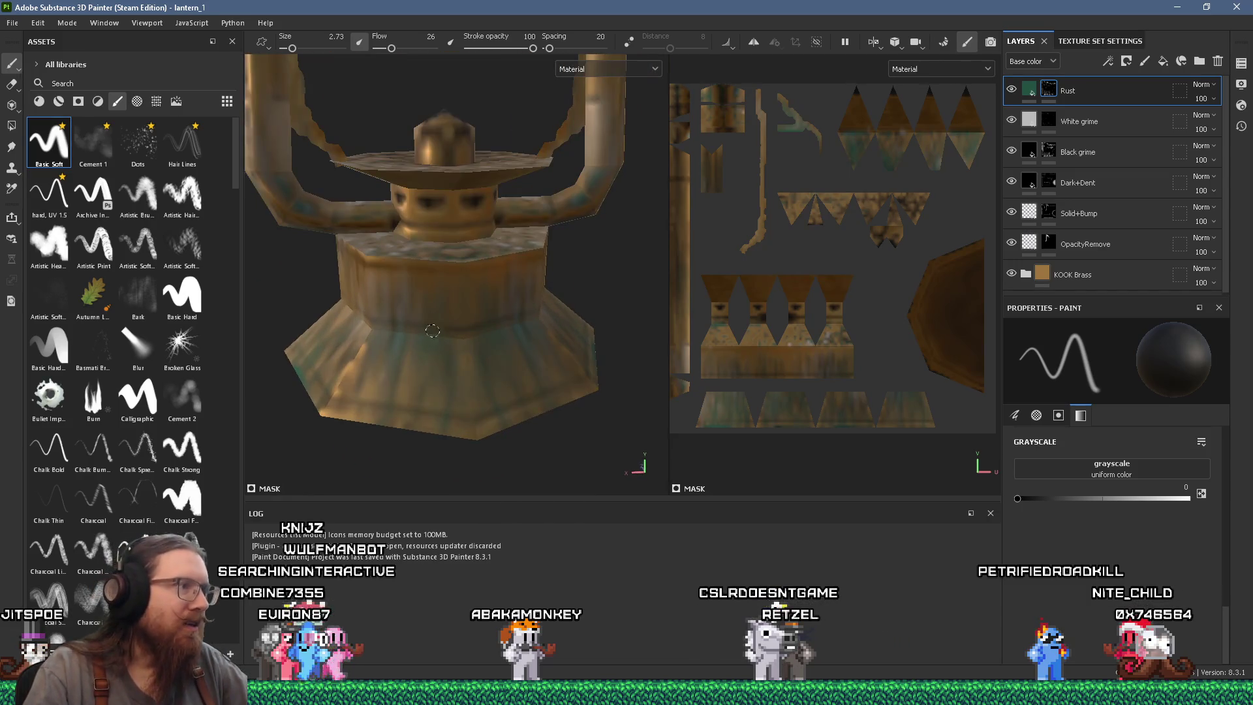
pyautogui.moveTo(448, 369); pyautogui.dragTo(526, 316)
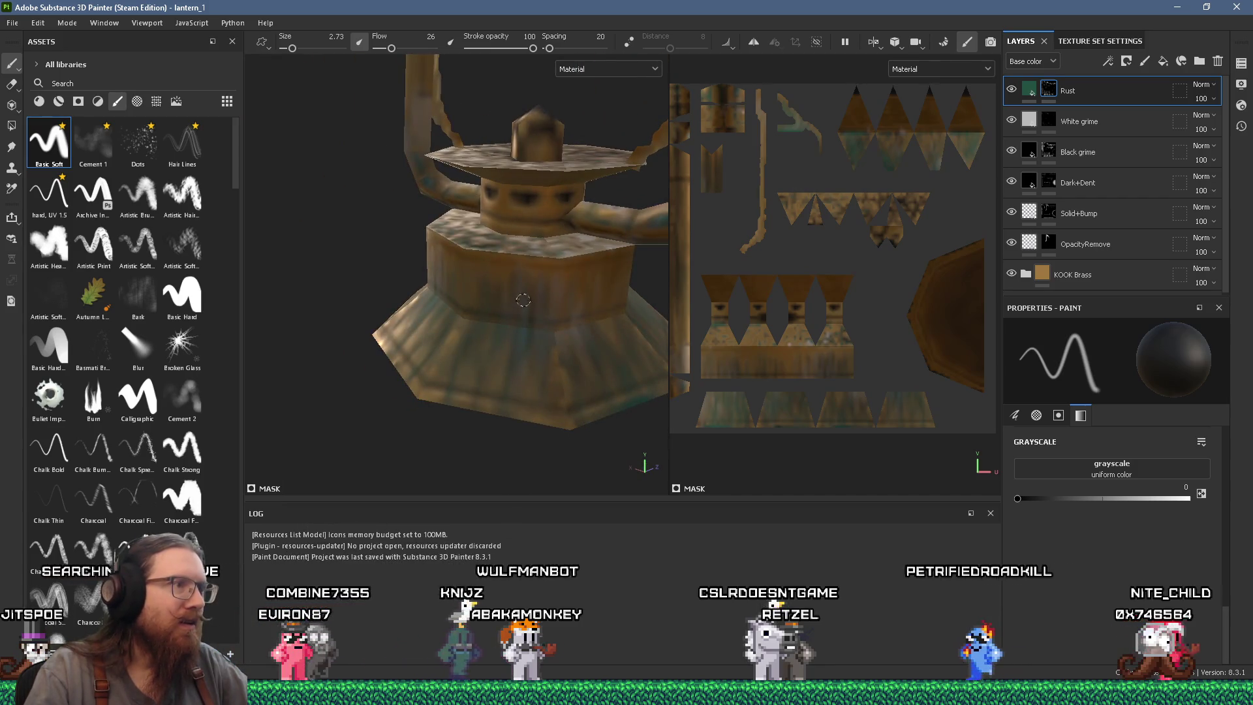
pyautogui.moveTo(565, 353); pyautogui.dragTo(560, 271)
# Zoom in on the lantern and briefly check the Godot editor.
pyautogui.scroll(3)
pyautogui.scroll(3)
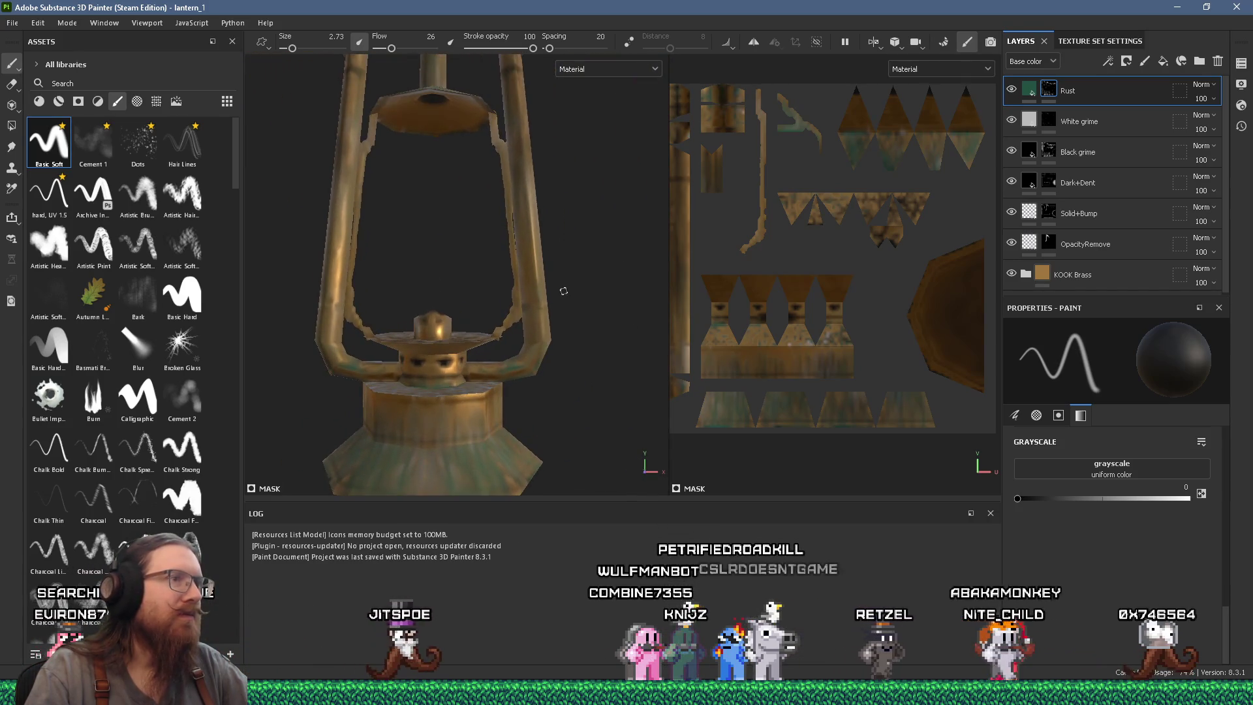
pyautogui.scroll(3)
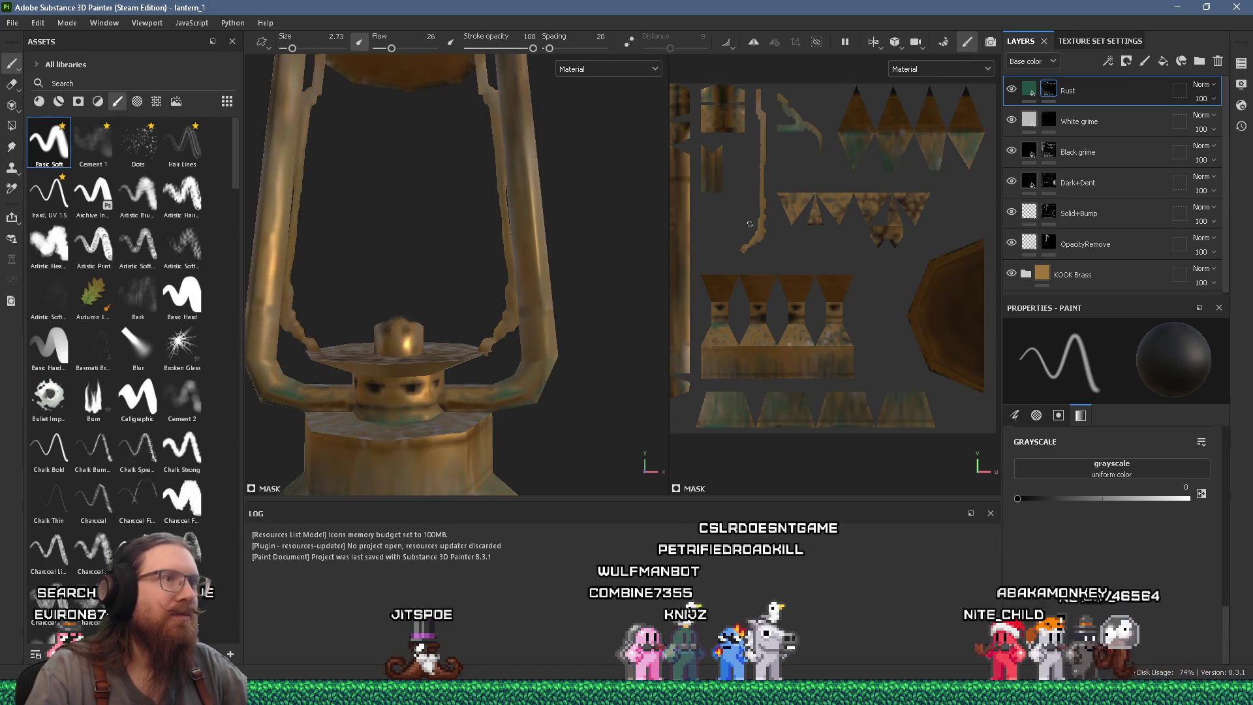
pyautogui.scroll(3)
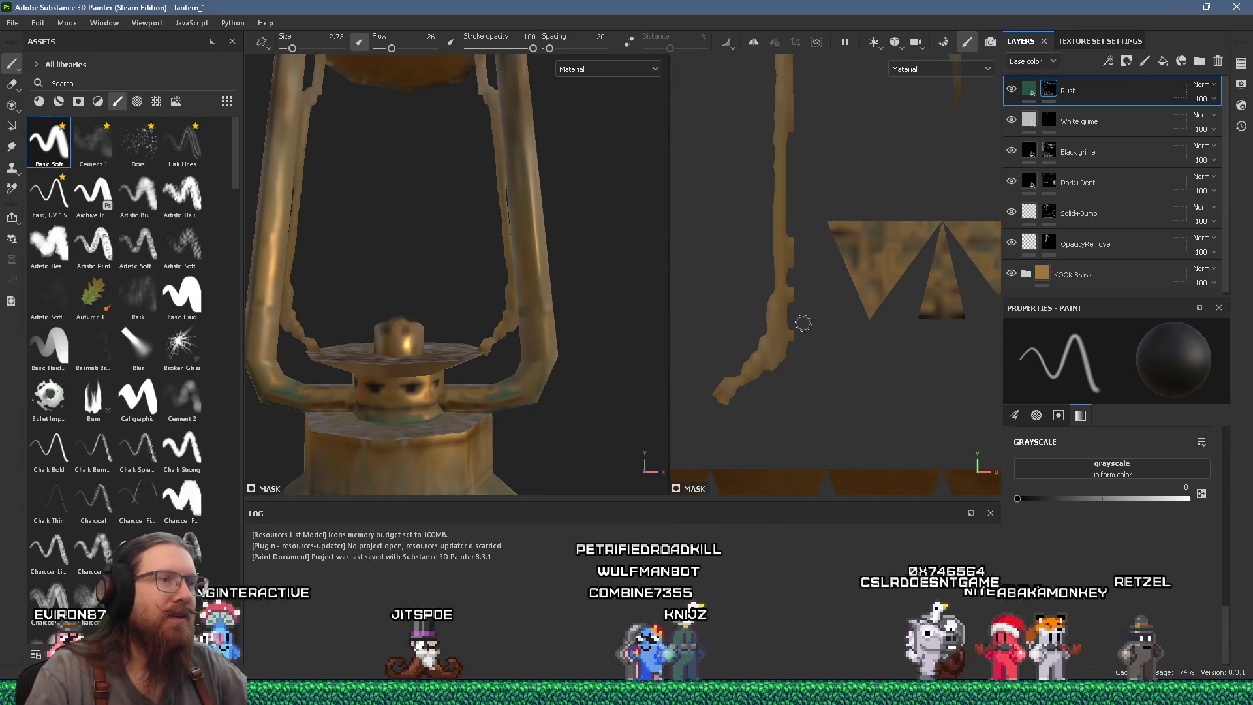
pyautogui.hotkey('alt', 'Tab')
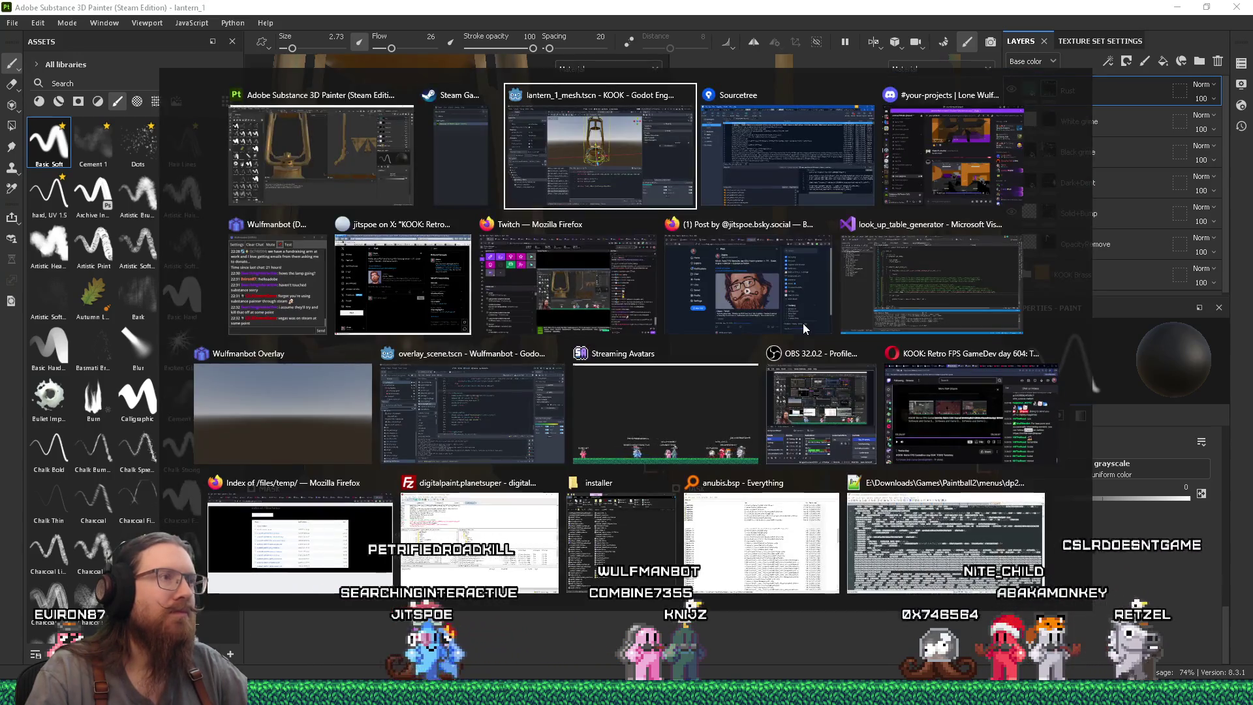
pyautogui.scroll(3)
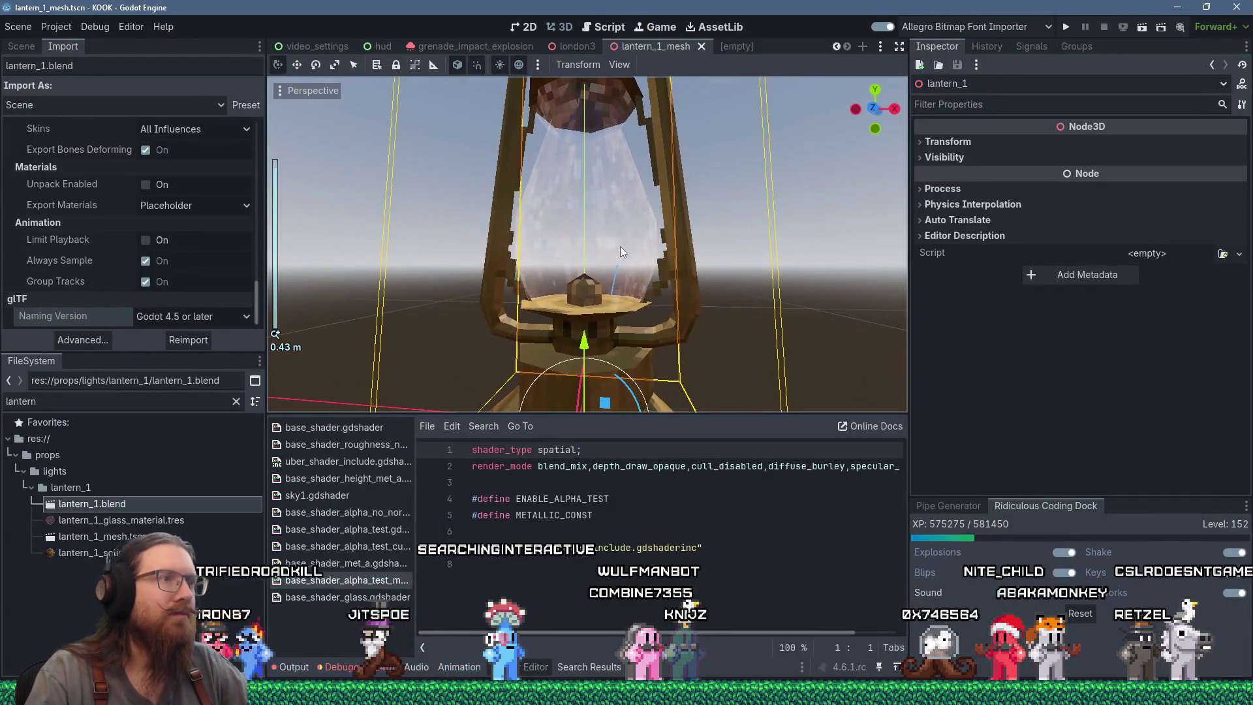
pyautogui.hotkey('alt', 'Tab')
pyautogui.scroll(-3)
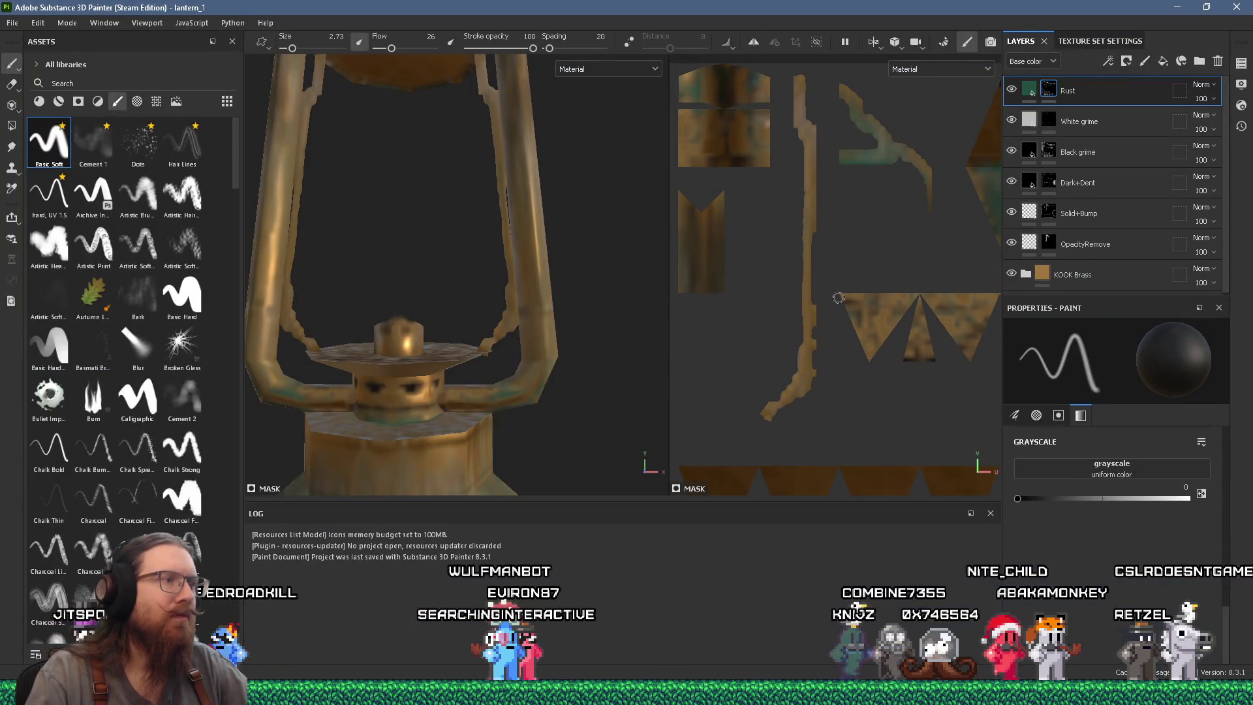
# Look over the OpacityRemove and Solid+Bump layers and the Python plugin menu without changes.
pyautogui.click(1099, 243)
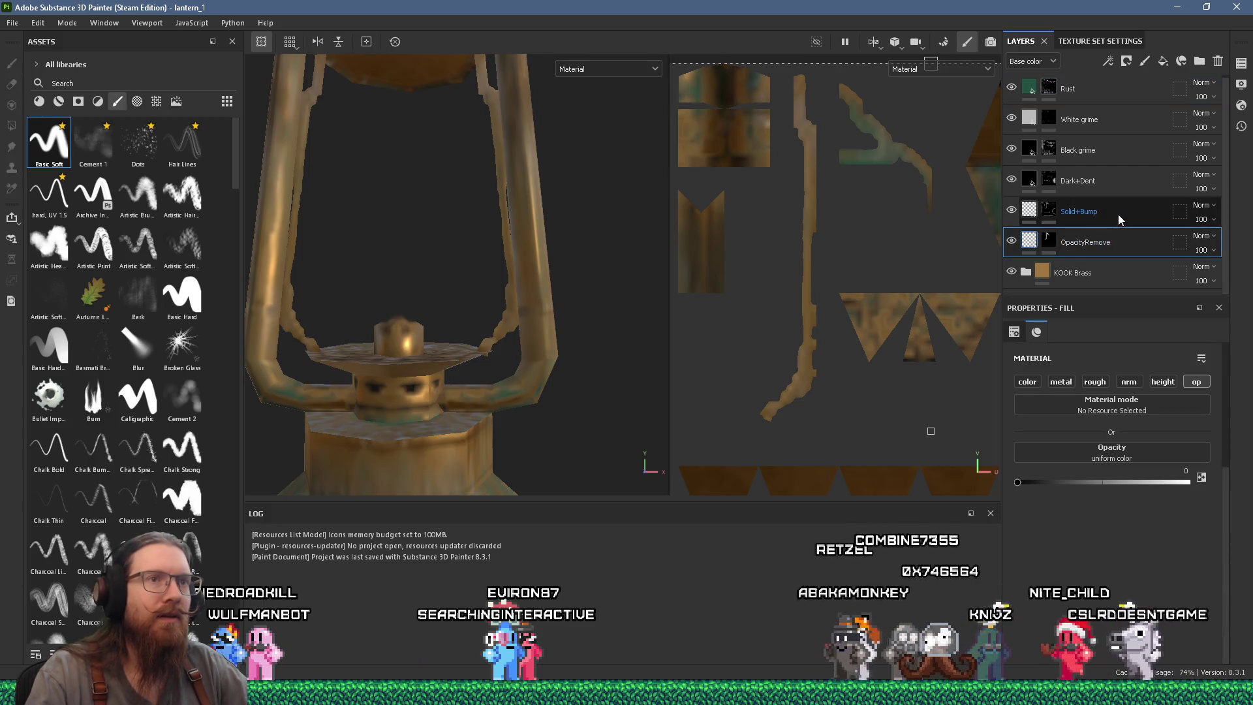
pyautogui.click(1119, 213)
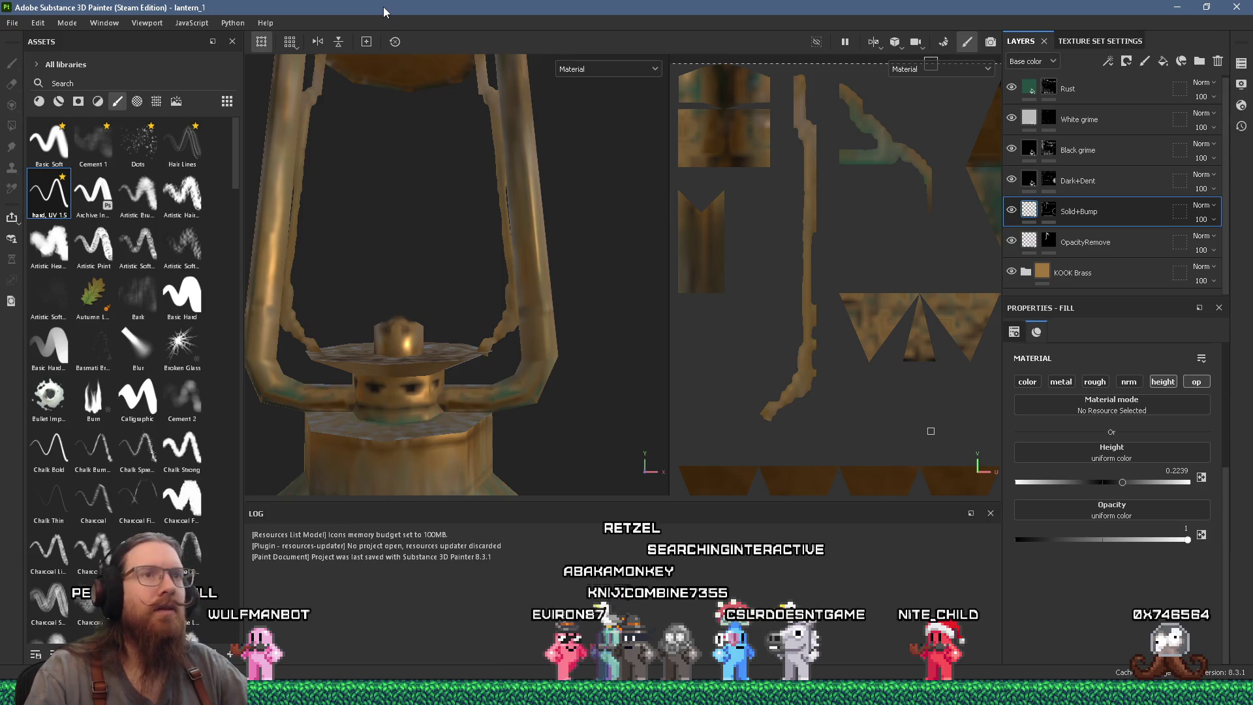
pyautogui.scroll(3)
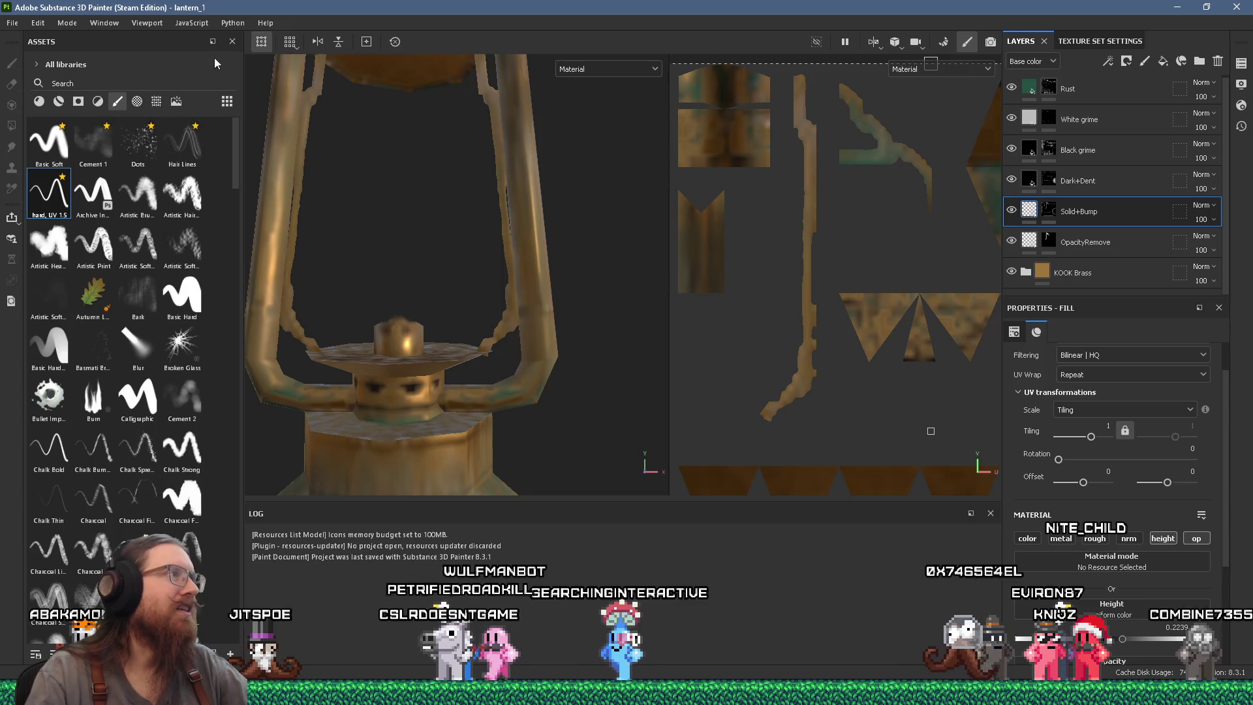
pyautogui.click(224, 26)
pyautogui.click(526, 24)
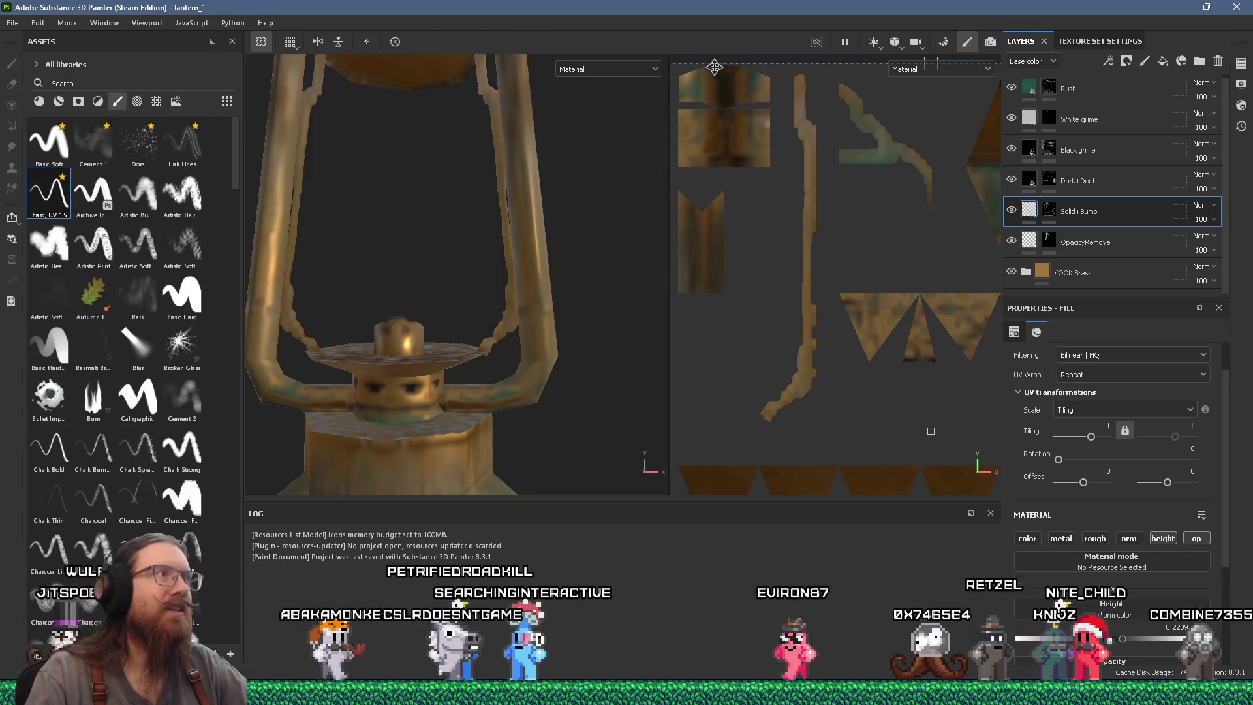
# Recentre the lantern in the 3D view and zoom the UV view onto the islands.
pyautogui.scroll(-3)
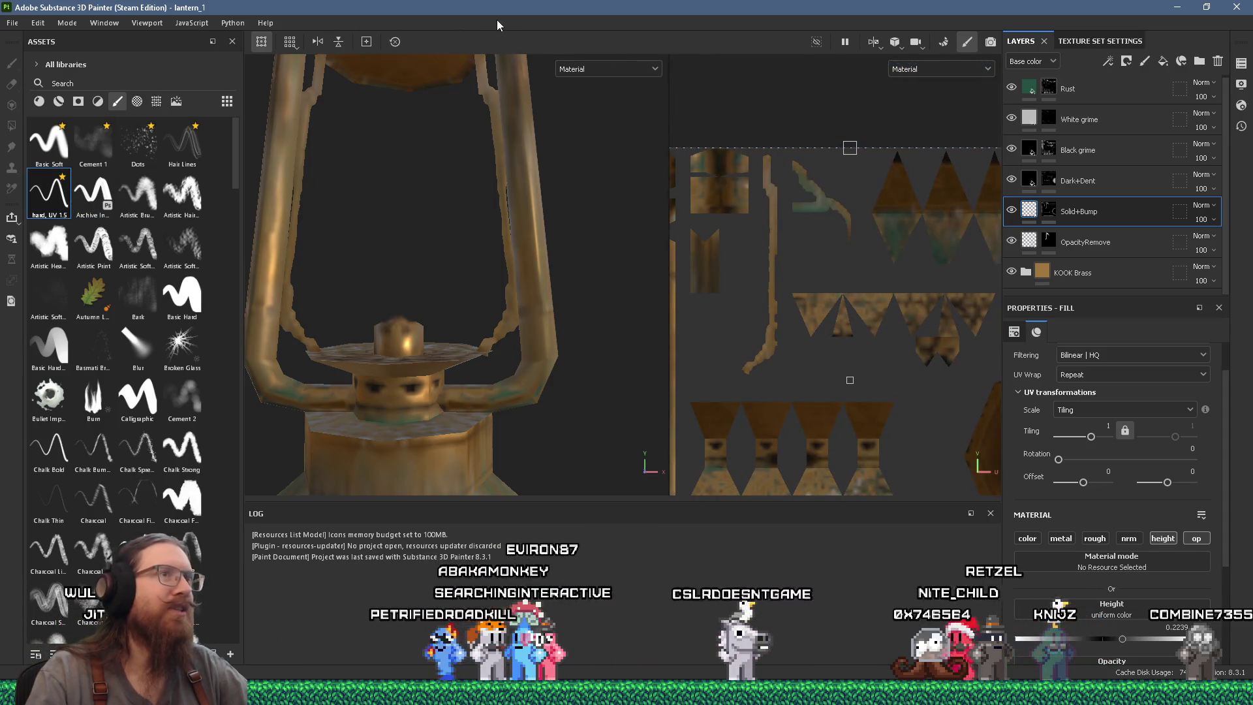
pyautogui.scroll(-3)
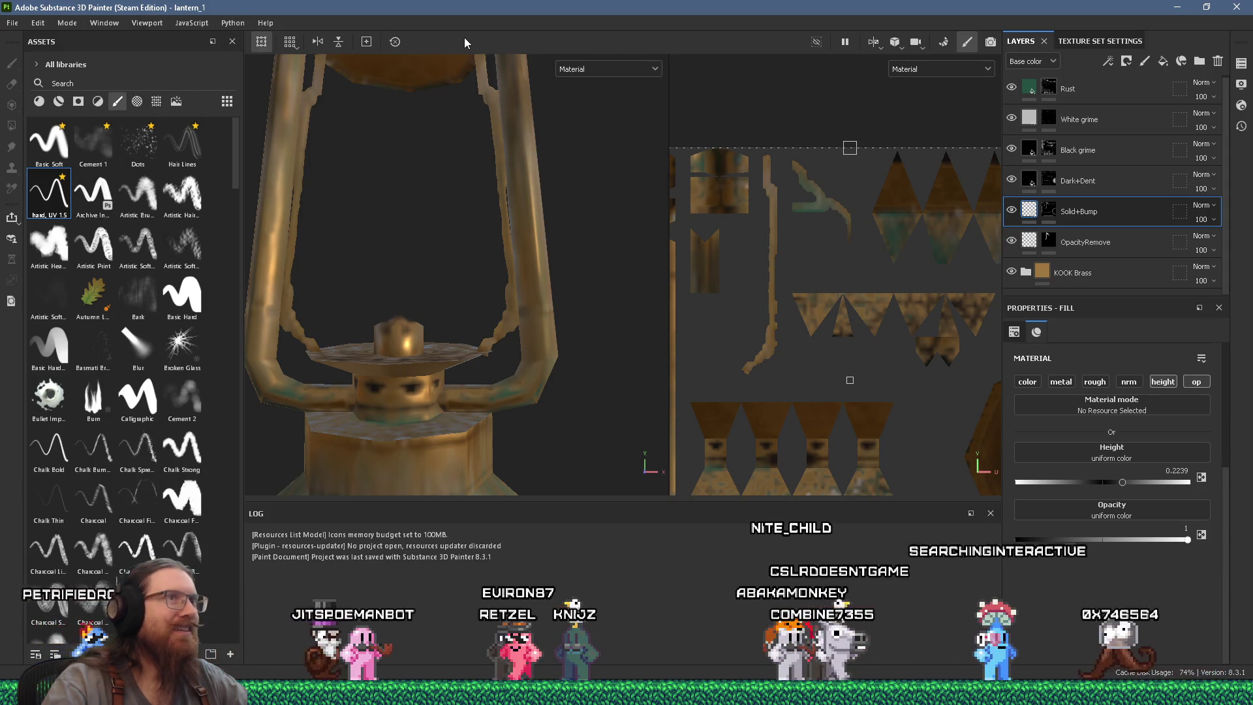
pyautogui.scroll(-3)
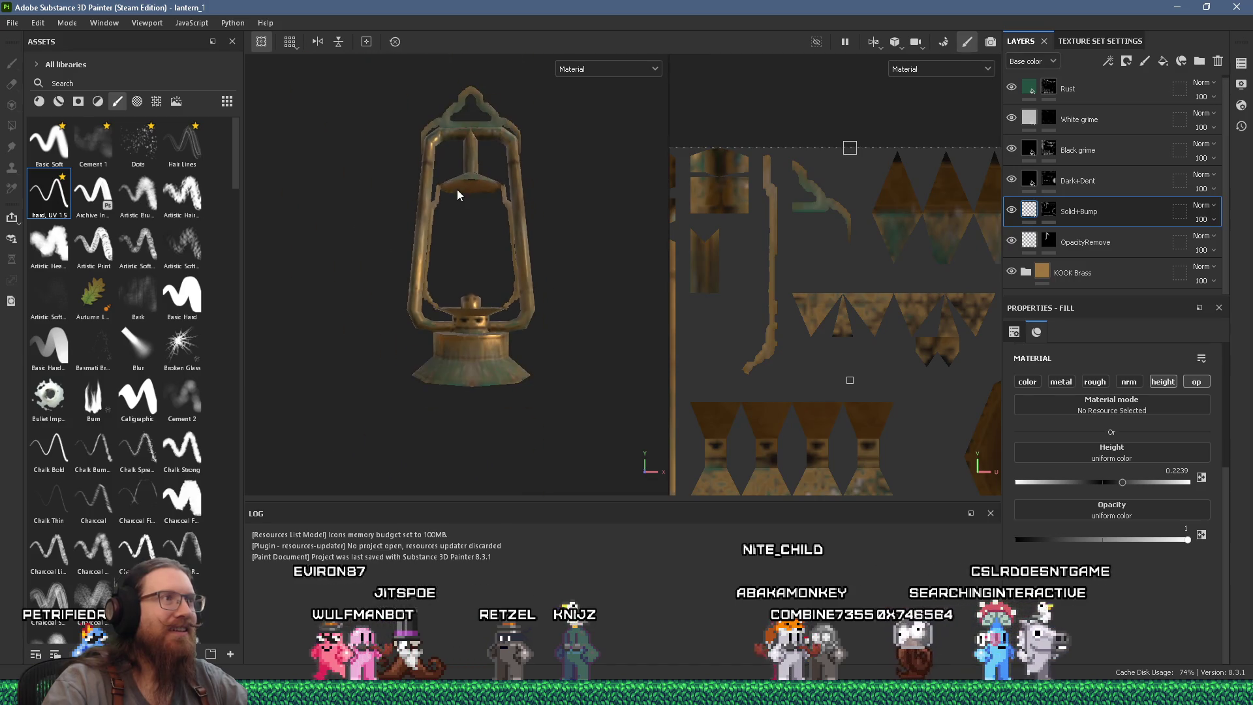
pyautogui.moveTo(476, 188); pyautogui.dragTo(479, 208)
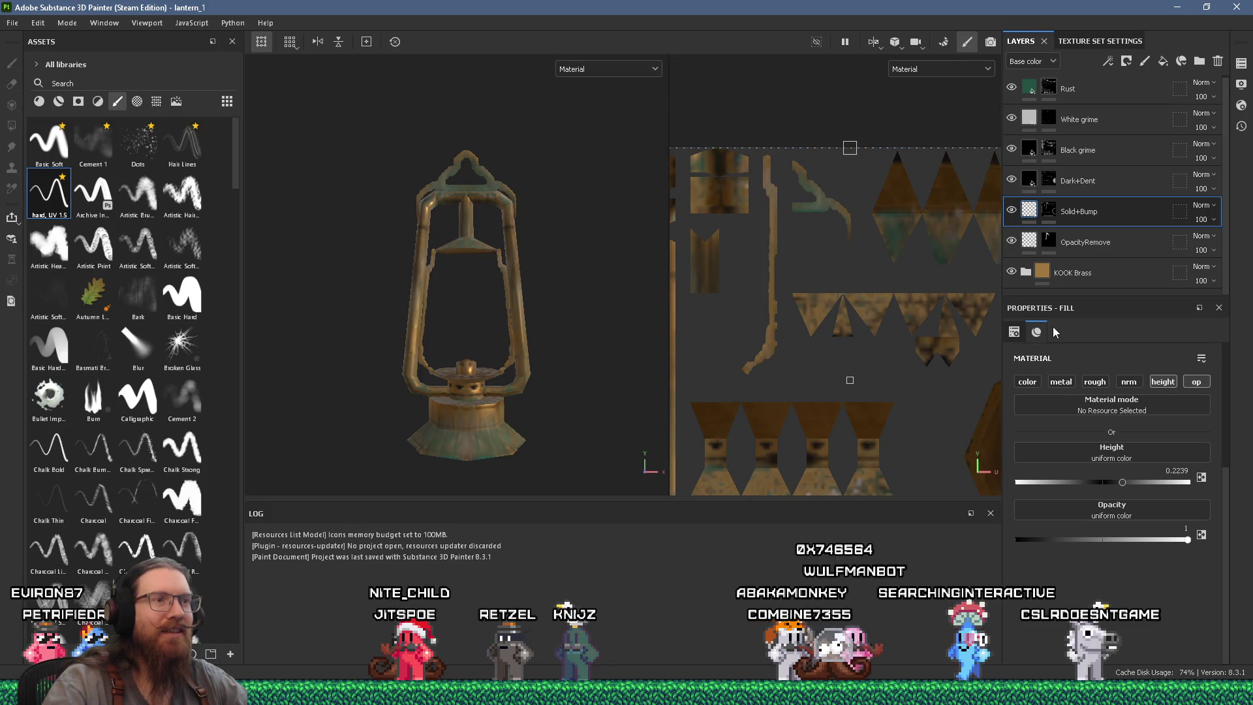
pyautogui.moveTo(868, 306); pyautogui.dragTo(782, 350)
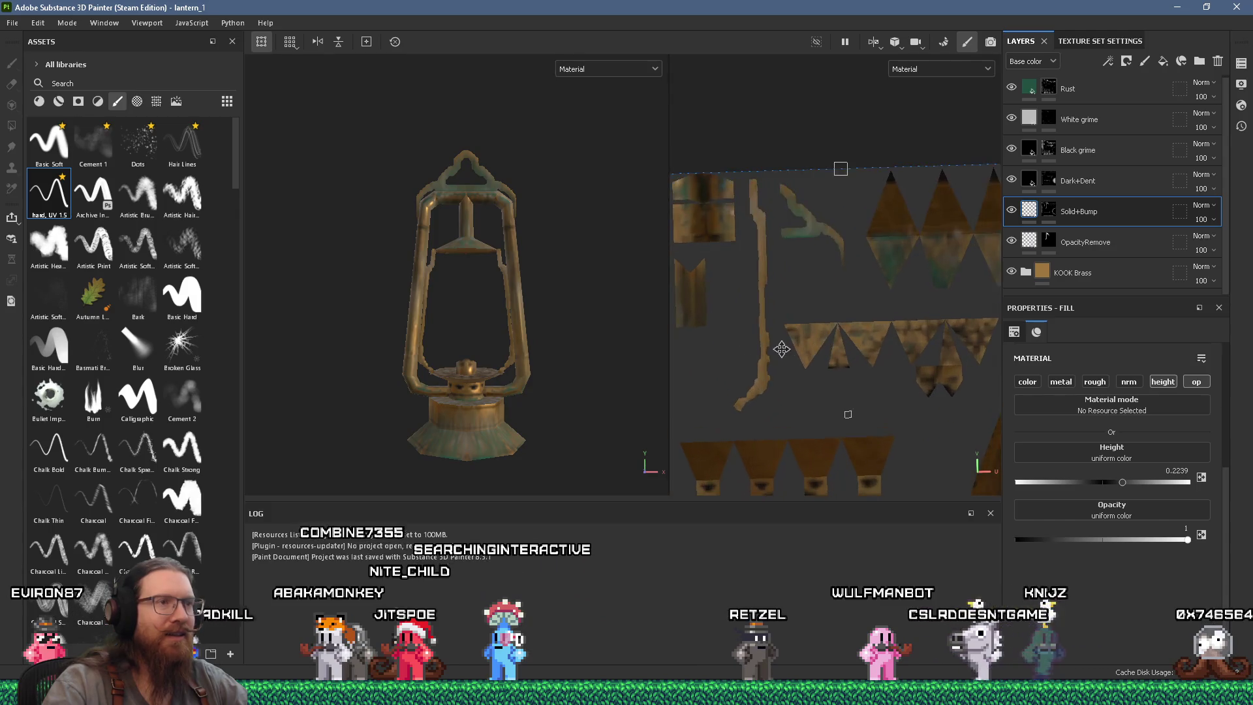
pyautogui.scroll(3)
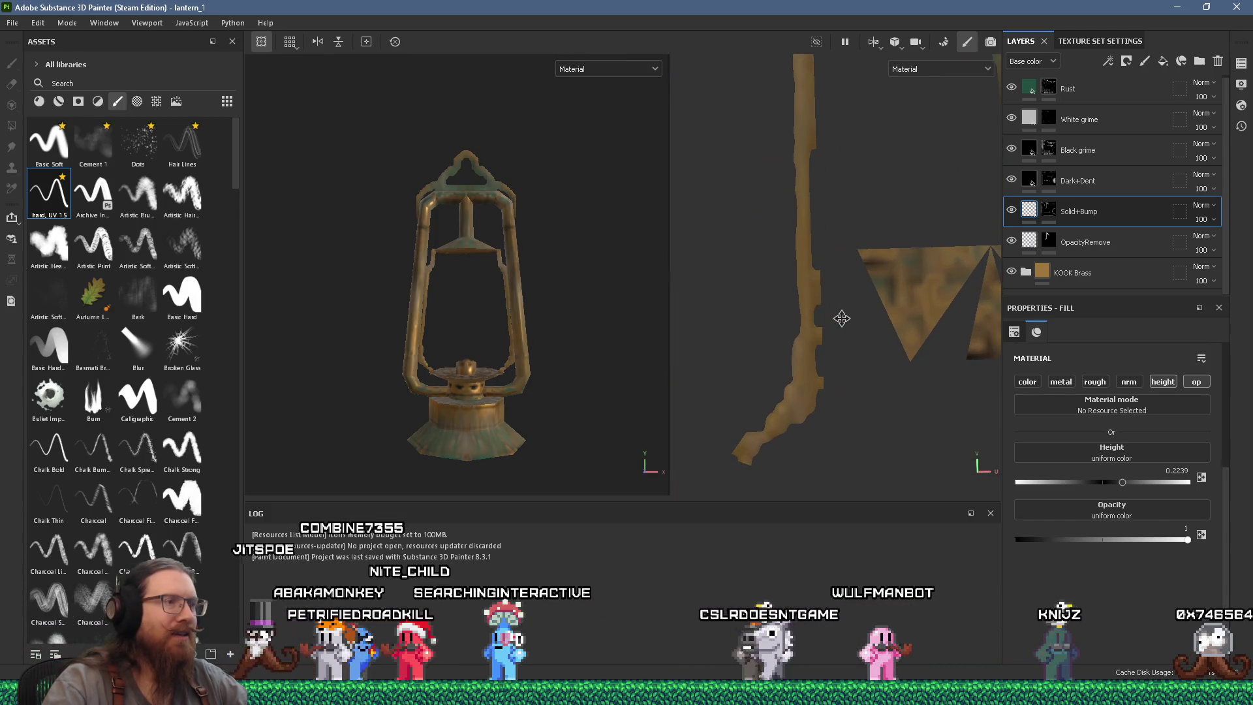
# Save the lantern project and pick the Basic Soft brush from the Brushes shelf.
pyautogui.click(13, 23)
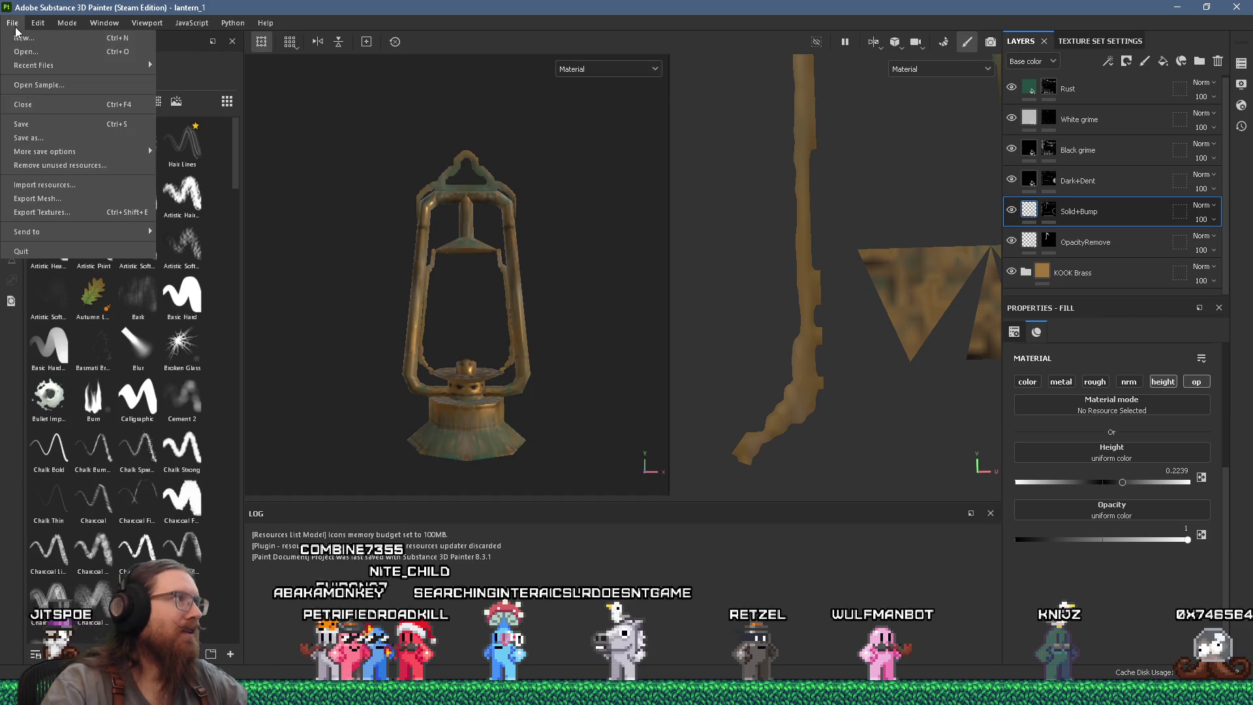
pyautogui.click(38, 120)
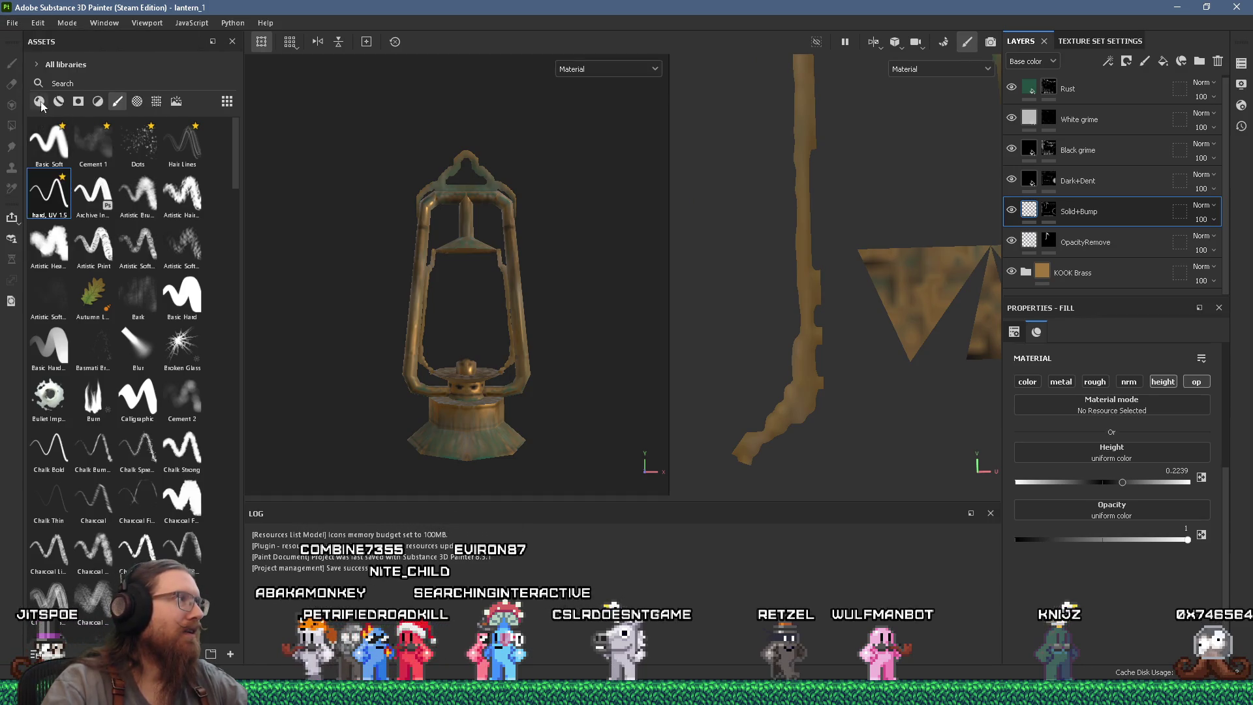
pyautogui.click(40, 102)
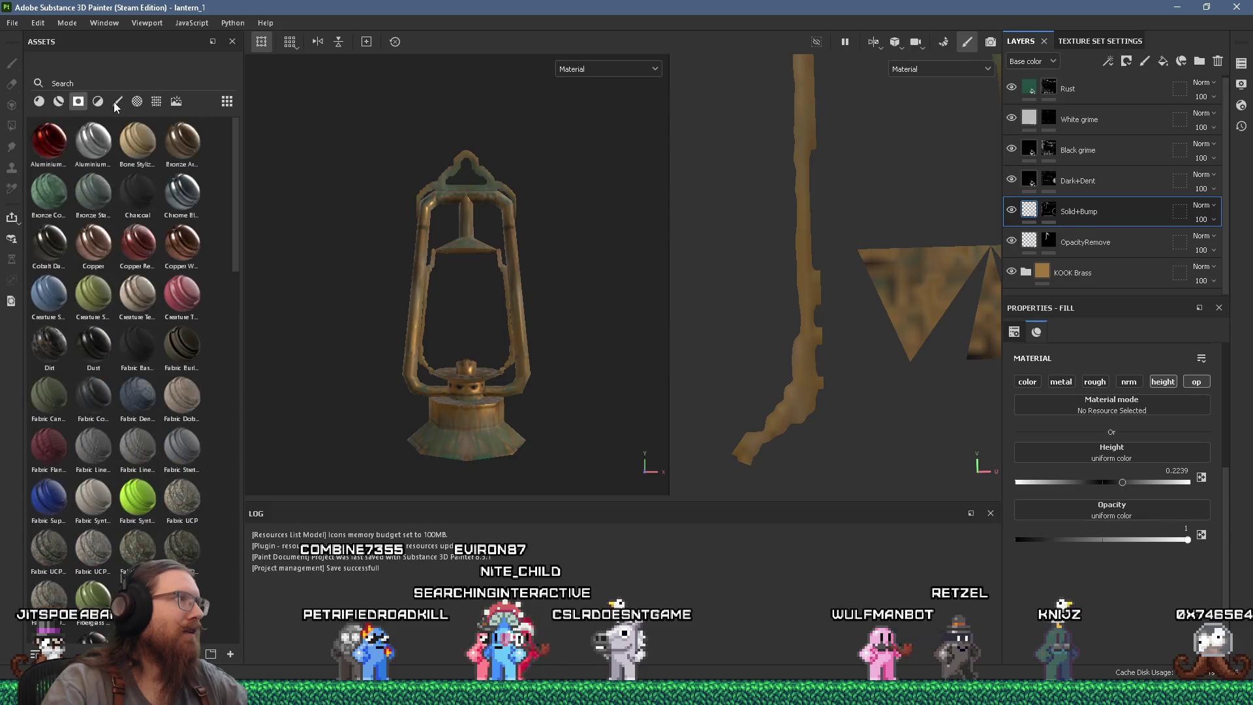
pyautogui.click(116, 103)
pyautogui.click(57, 151)
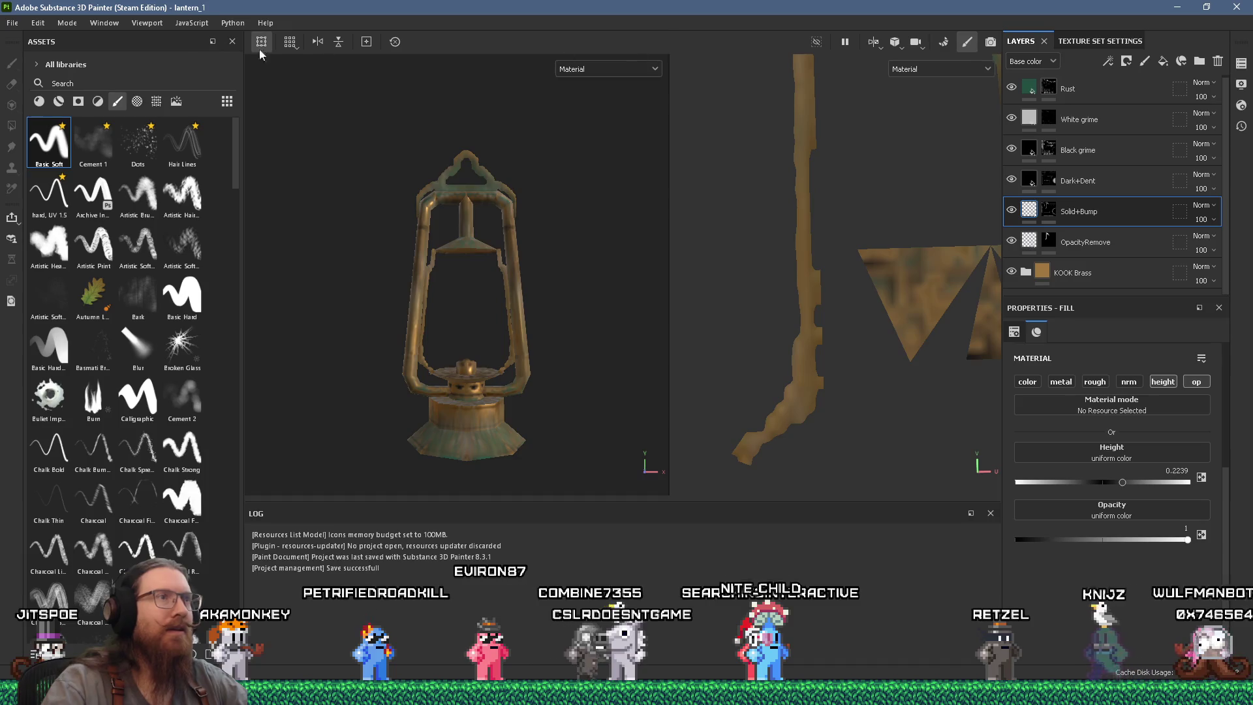
pyautogui.click(13, 22)
pyautogui.hotkey('alt', 'Tab')
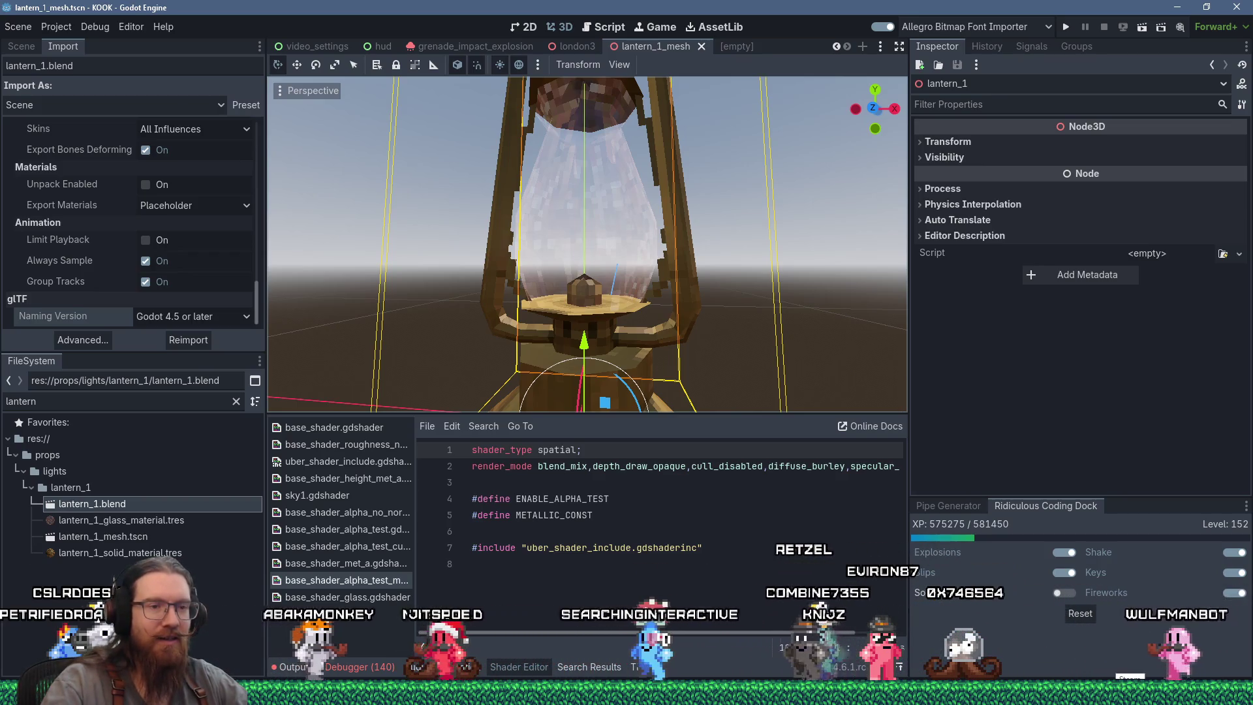
# Launch Substance 3D Painter 2022 from Steam's tray recent-games menu.
pyautogui.rightClick(963, 702)
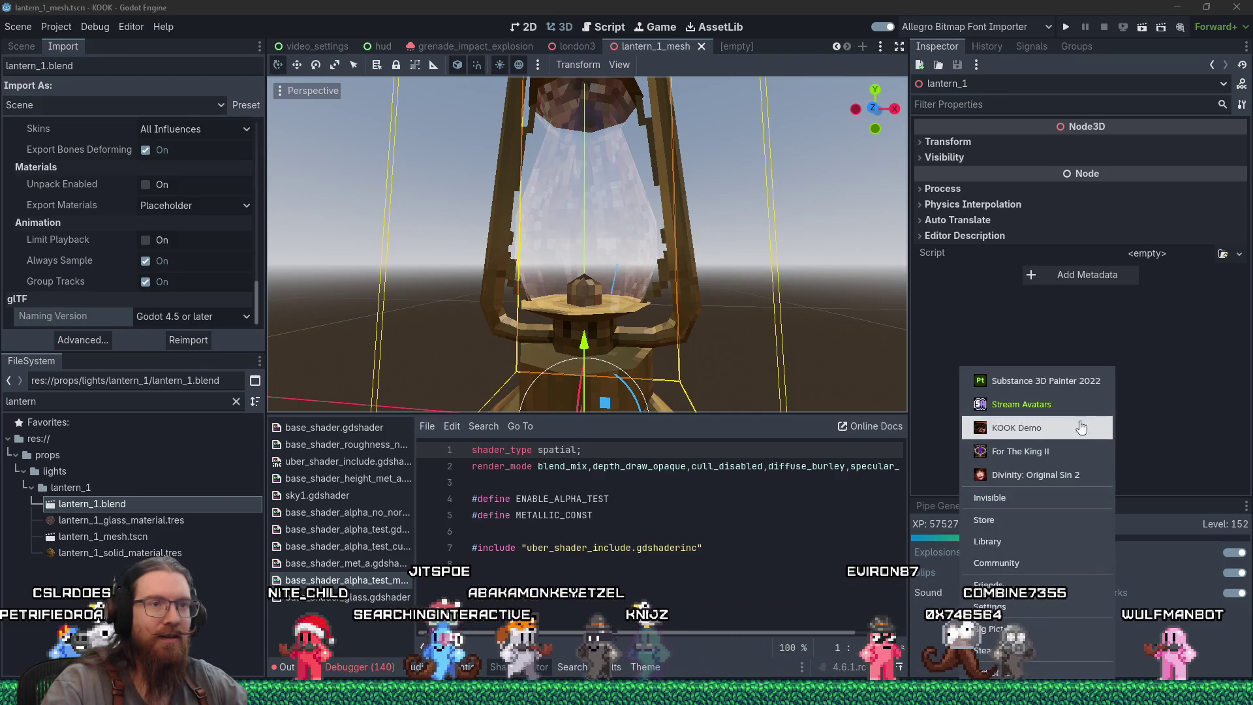
pyautogui.click(1051, 381)
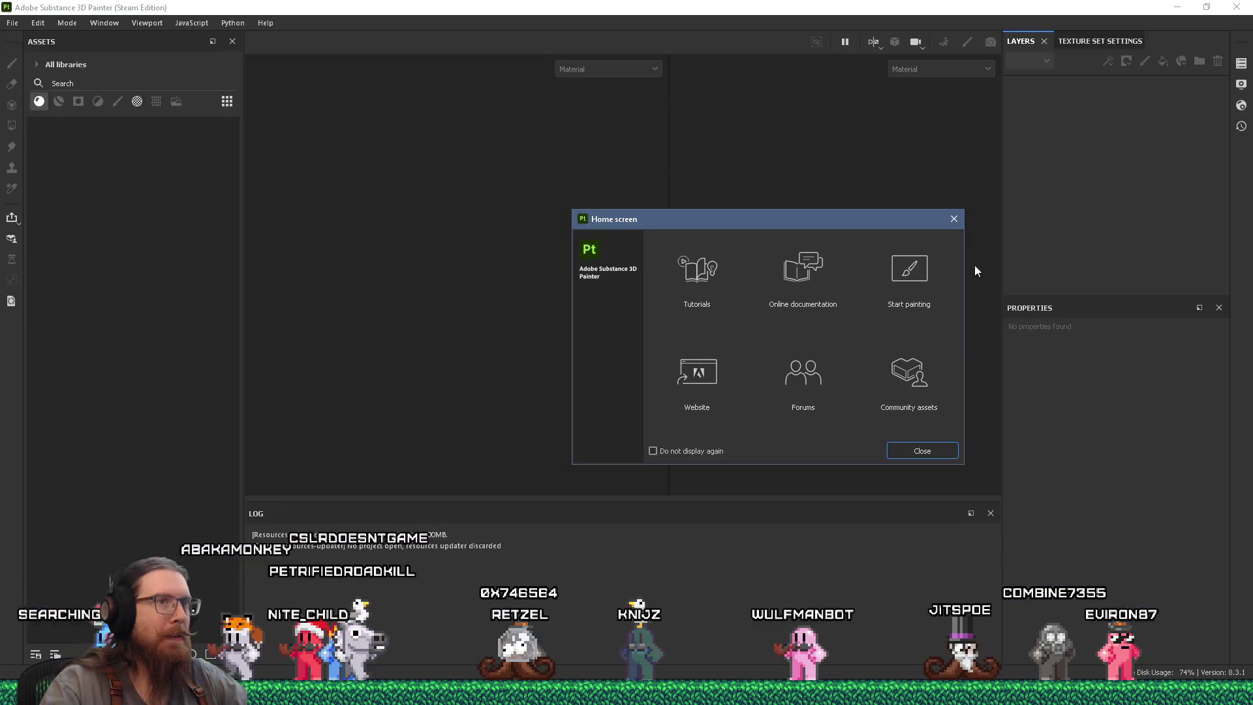
# Dismiss the home screen and reopen the recent lantern_1 project.
pyautogui.click(956, 222)
pyautogui.click(11, 22)
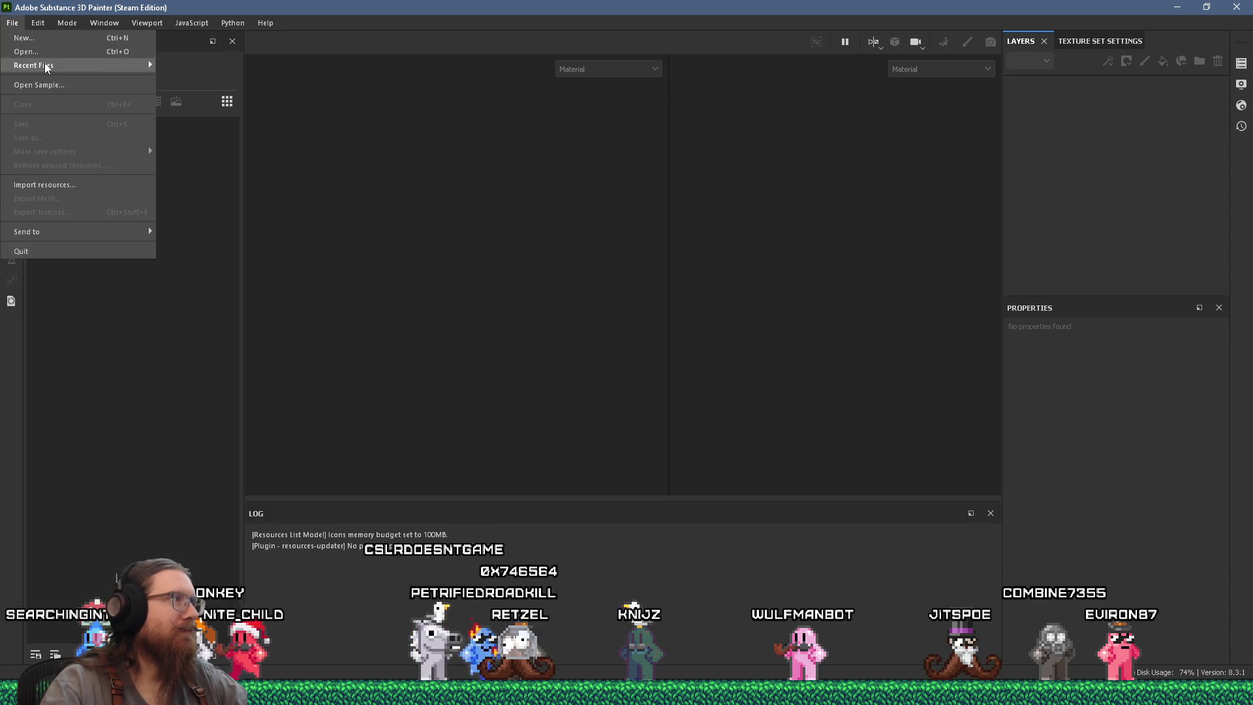
pyautogui.moveTo(49, 64)
pyautogui.click(287, 64)
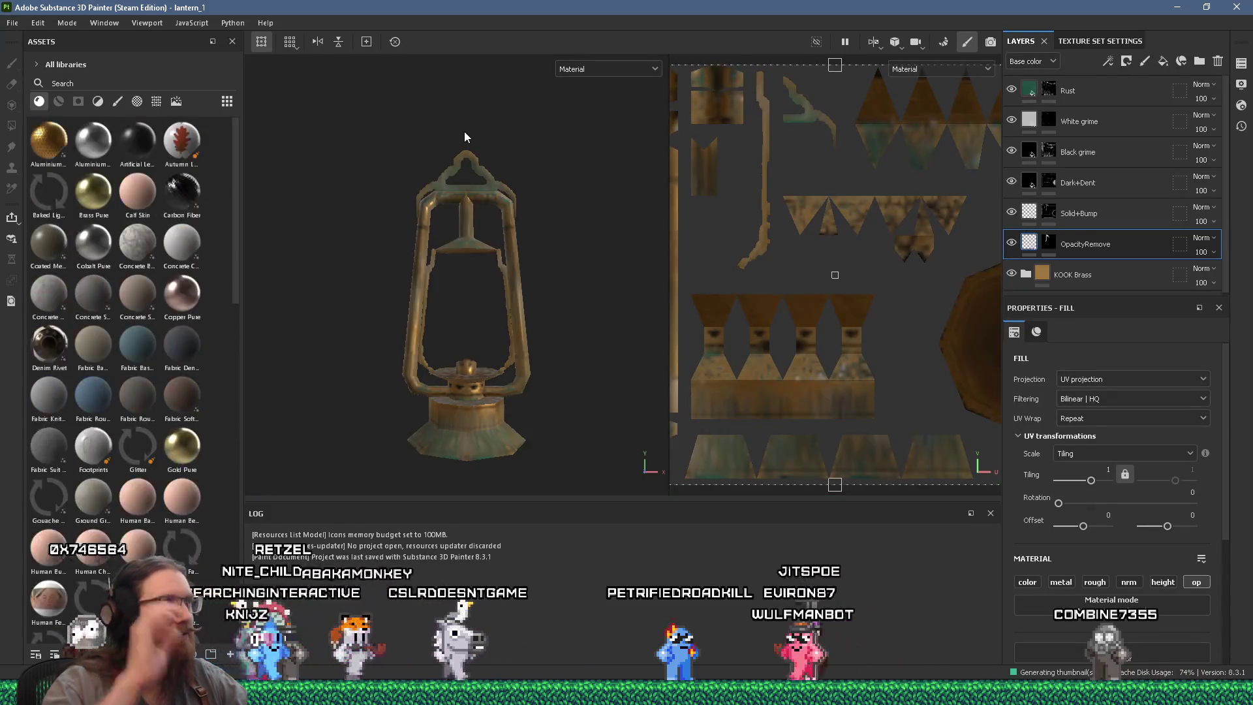
# Show brushes in the asset shelf and select the Solid+Bump layer's mask.
pyautogui.click(117, 102)
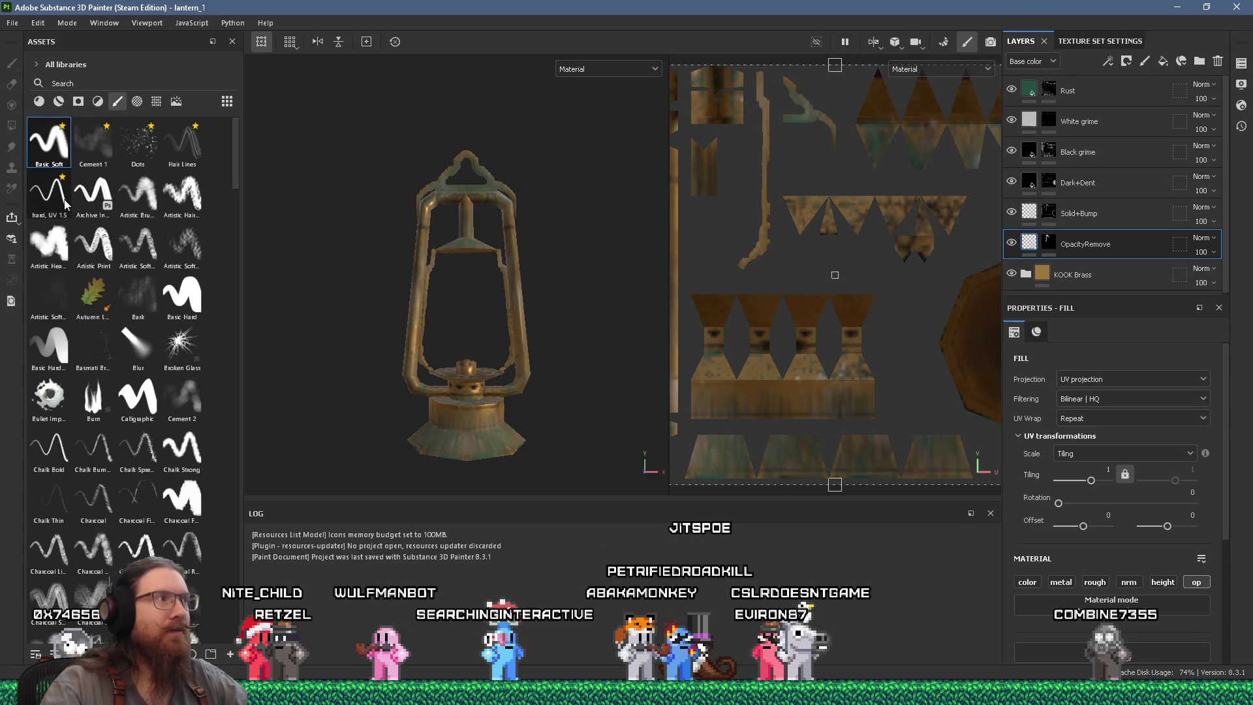
pyautogui.moveTo(64, 205)
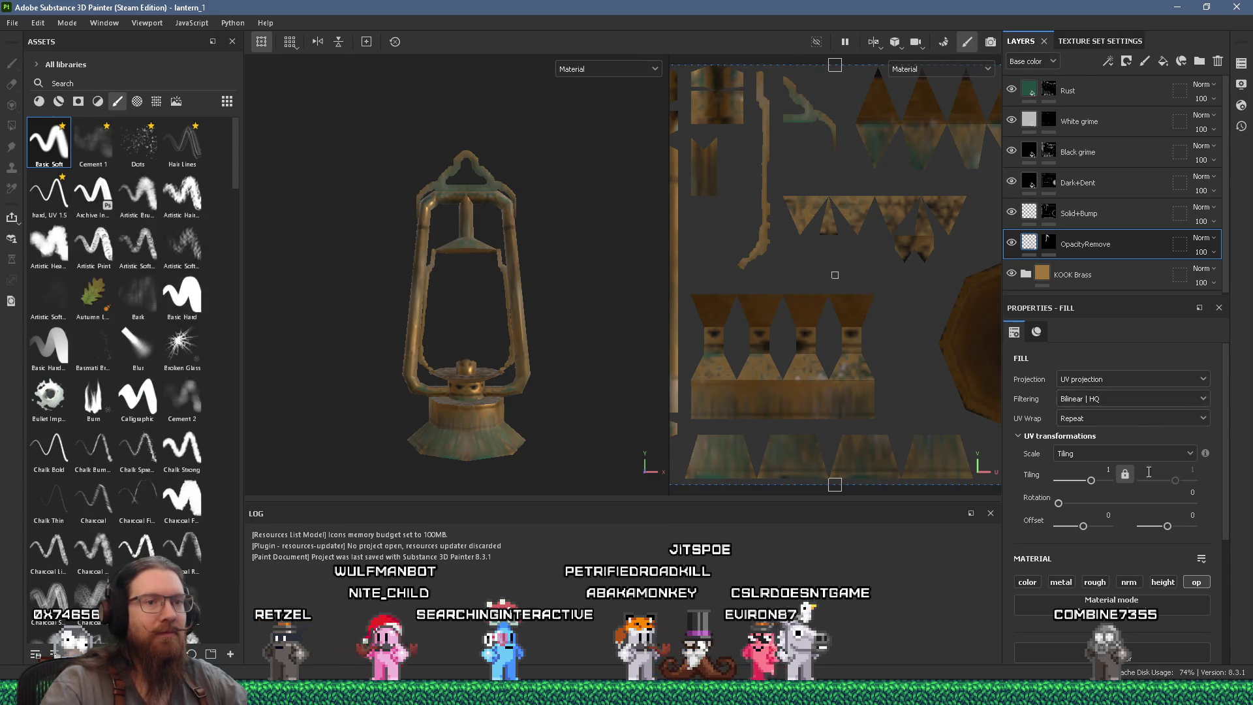
pyautogui.scroll(-3)
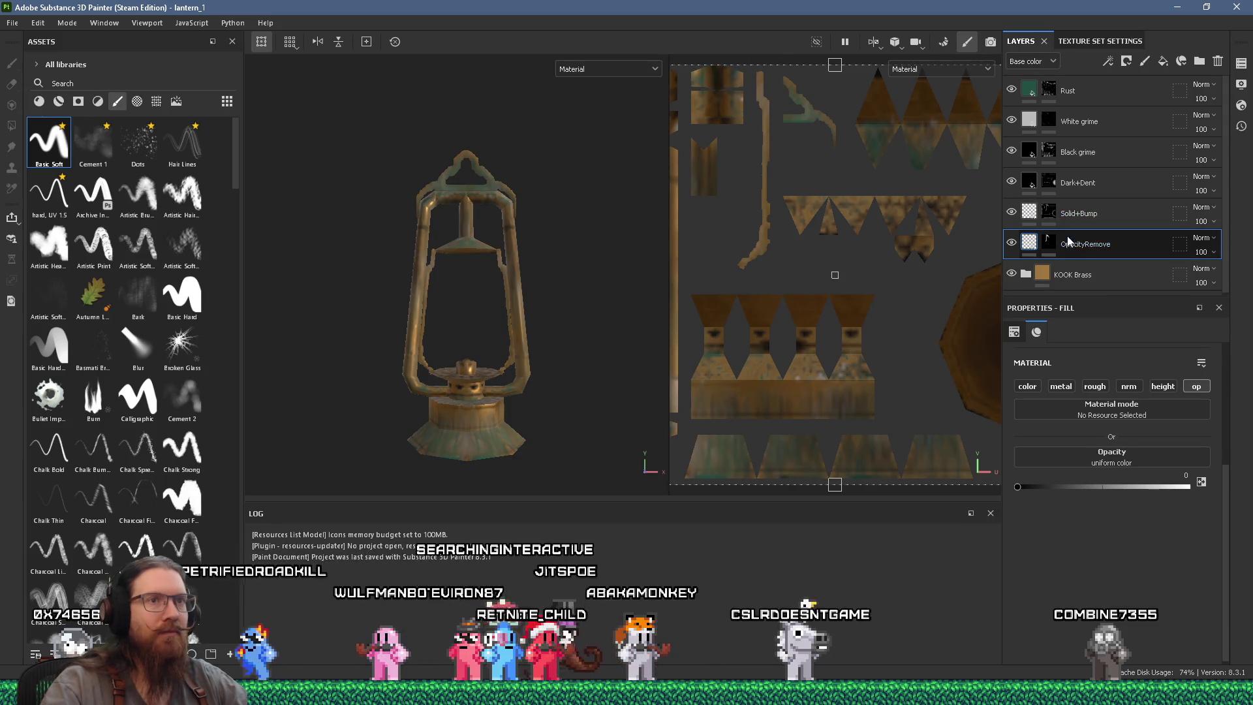
pyautogui.click(1048, 212)
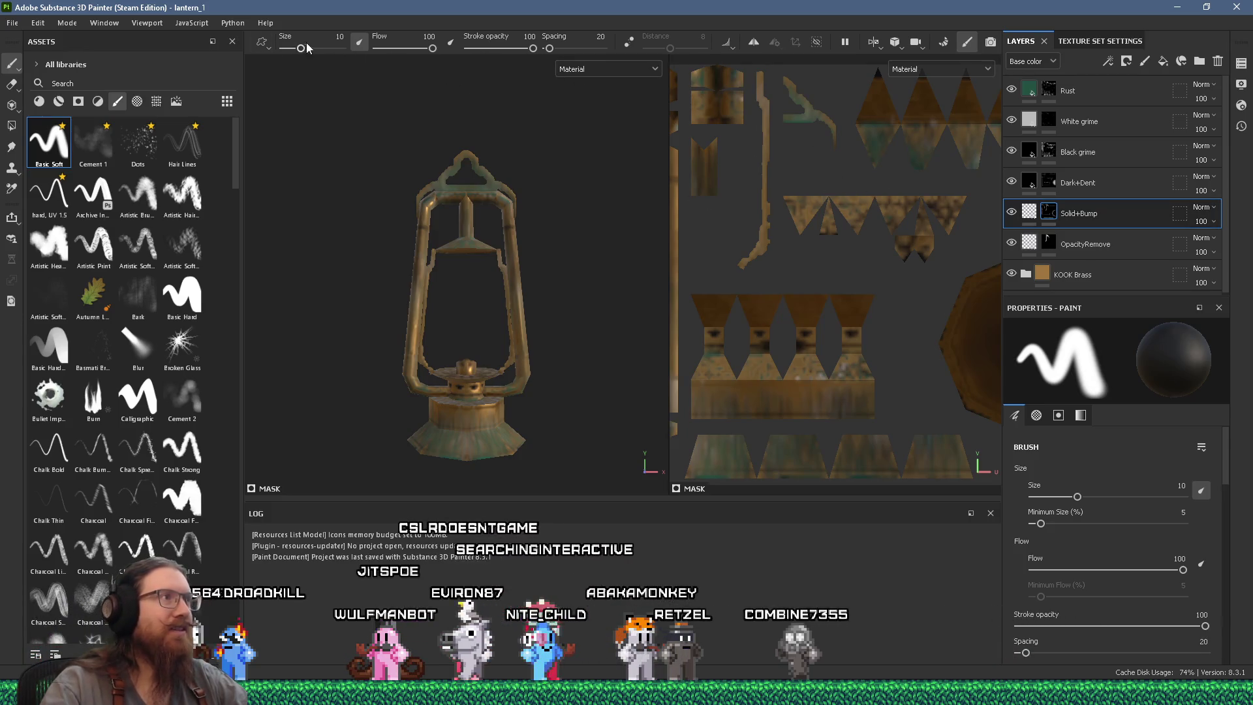
pyautogui.scroll(3)
pyautogui.scroll(3)
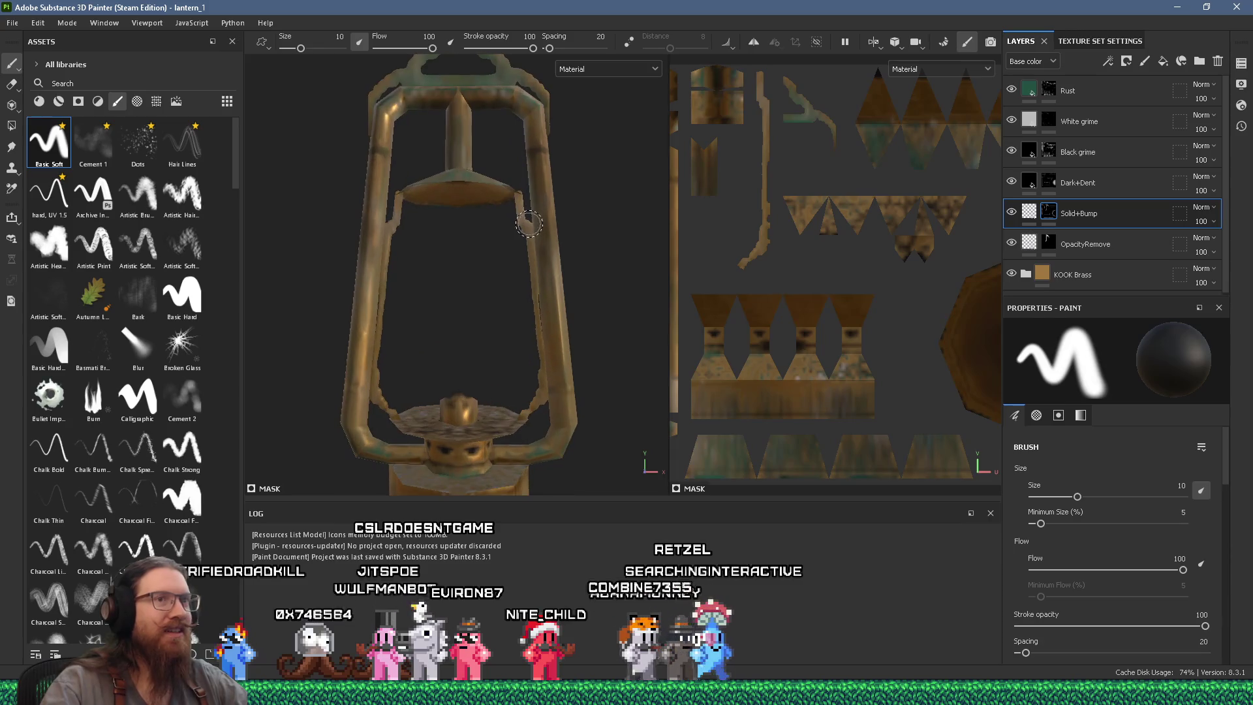
pyautogui.scroll(3)
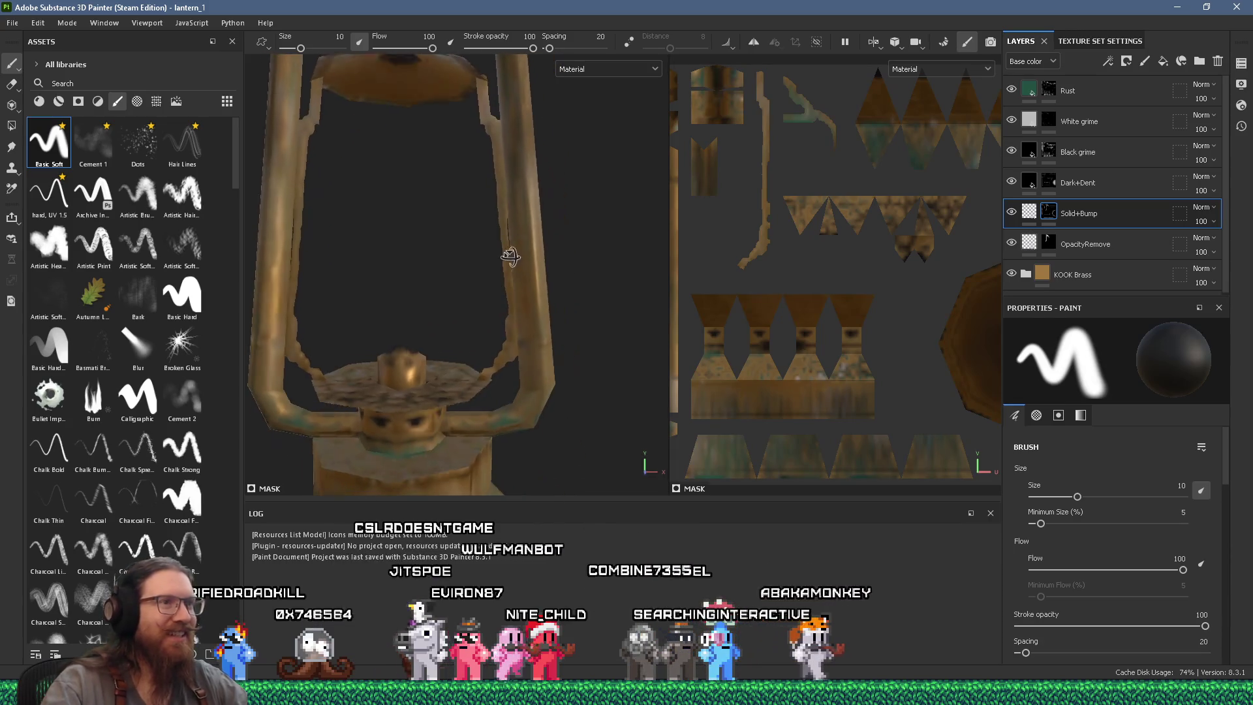
pyautogui.scroll(3)
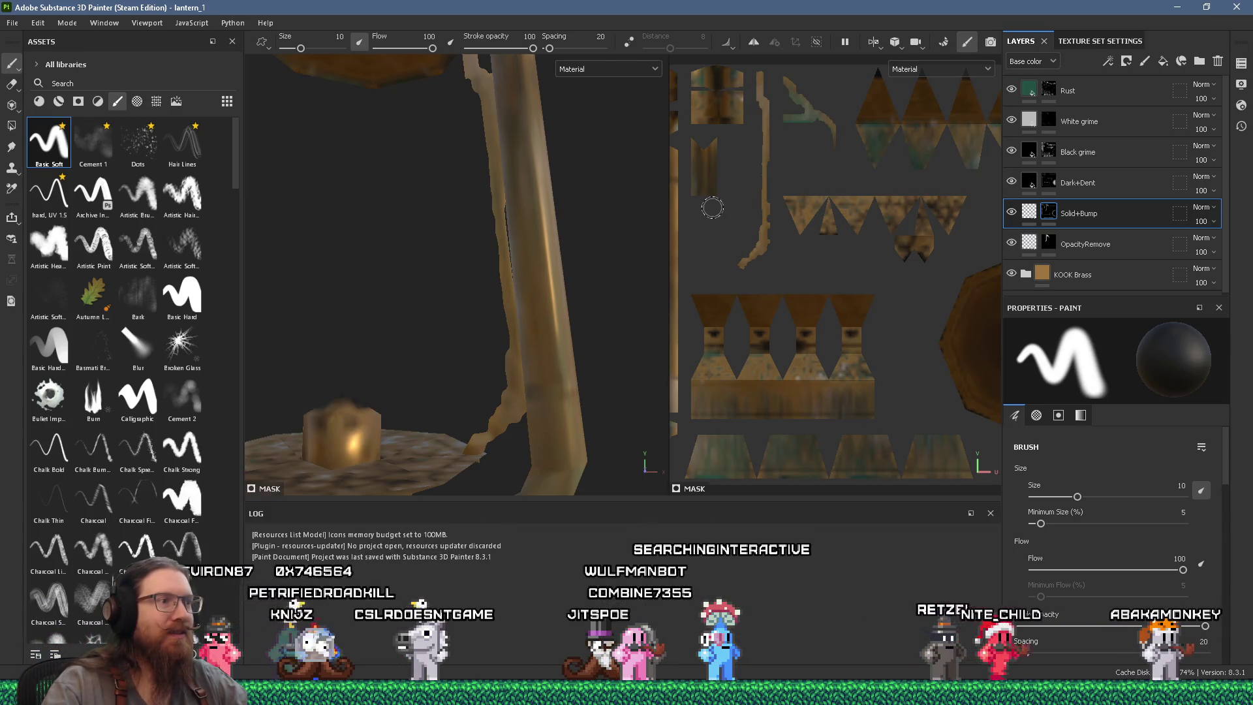
pyautogui.scroll(3)
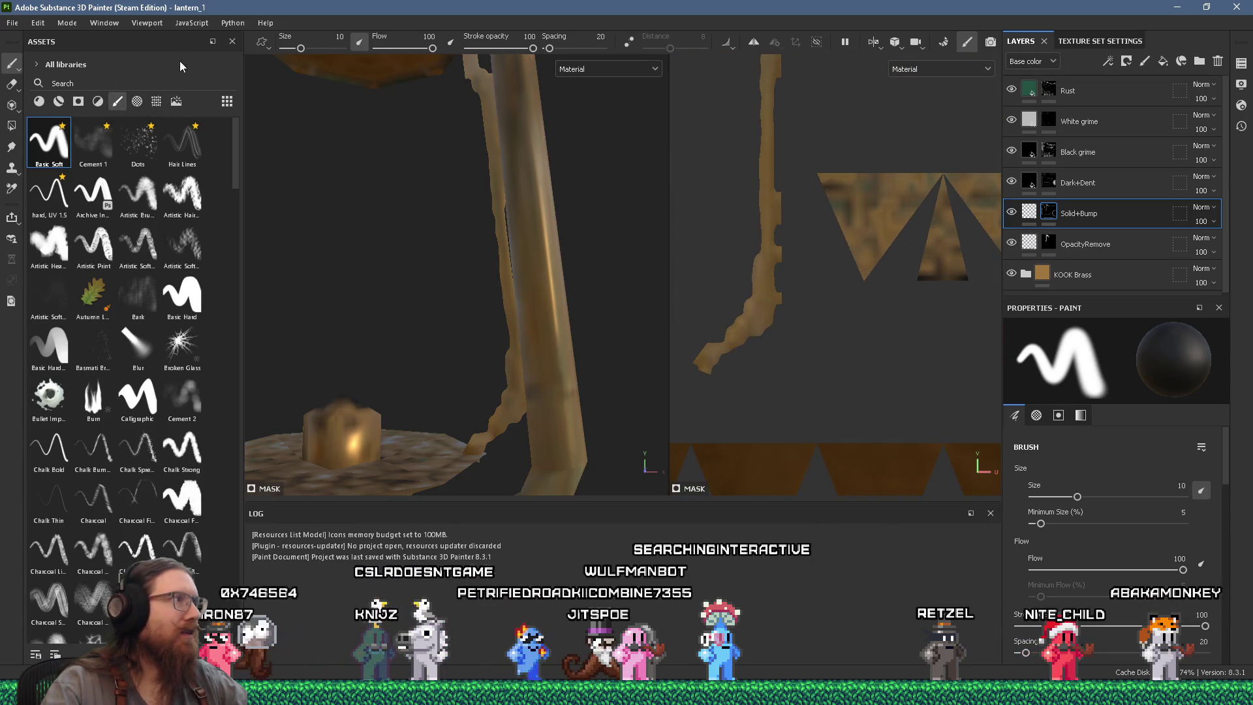
pyautogui.scroll(-3)
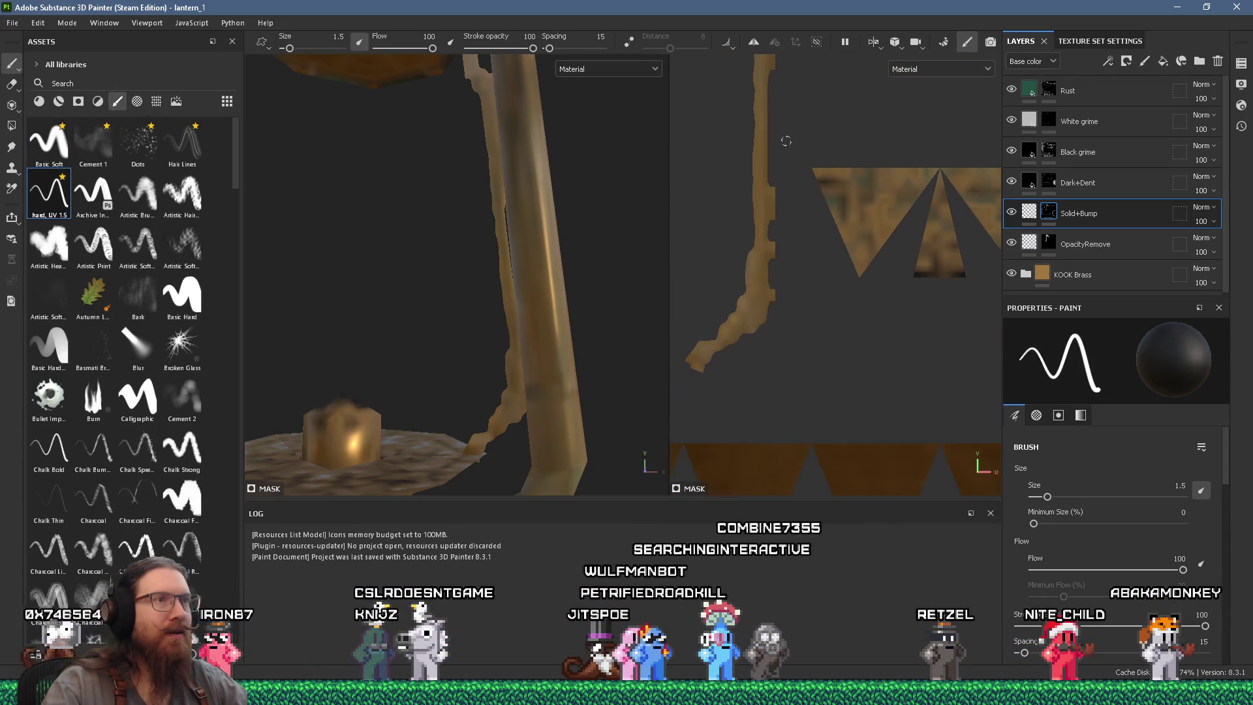
# Compare the painted lantern against the Godot scene by switching between the applications.
pyautogui.hotkey('alt', 'Tab')
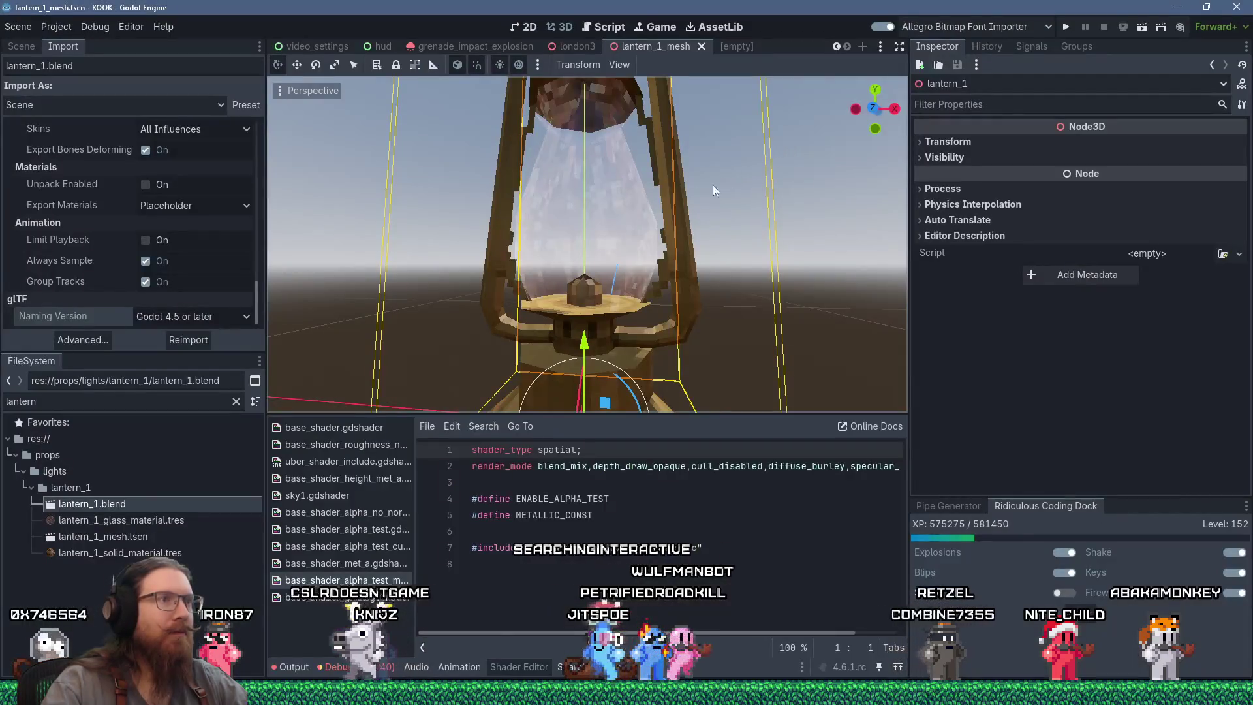
pyautogui.hotkey('alt', 'Tab')
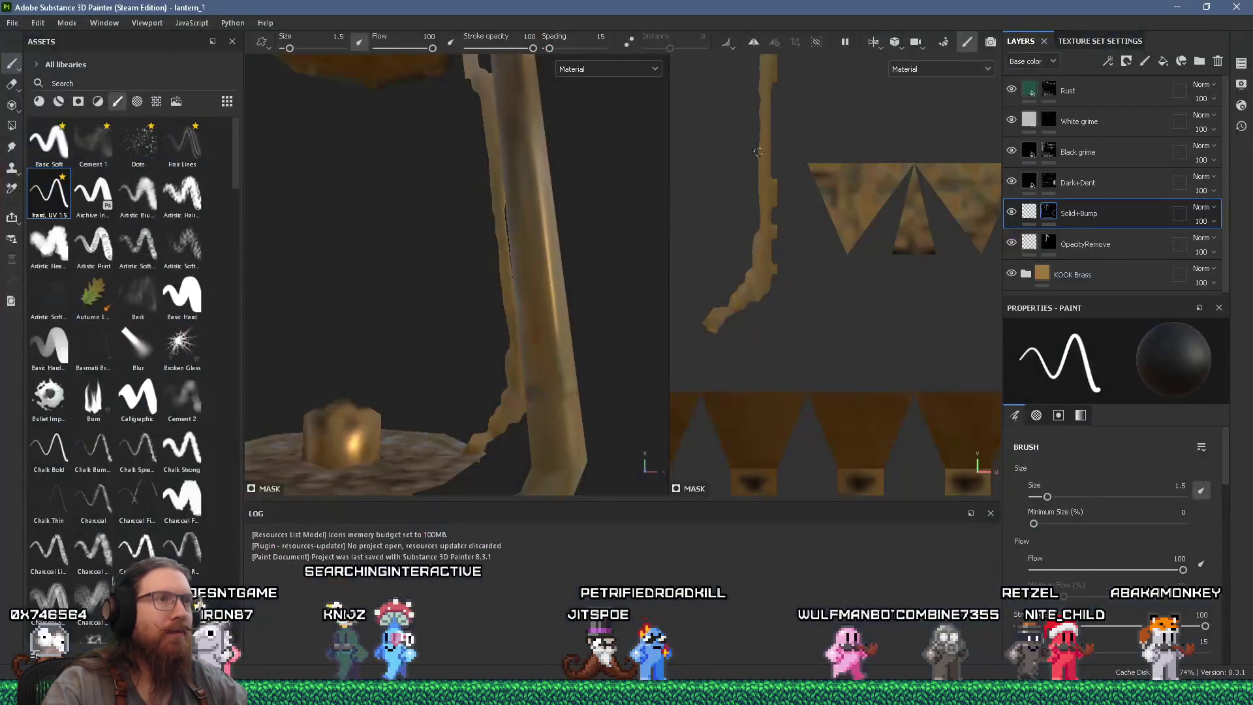
pyautogui.hotkey('alt', 'Tab')
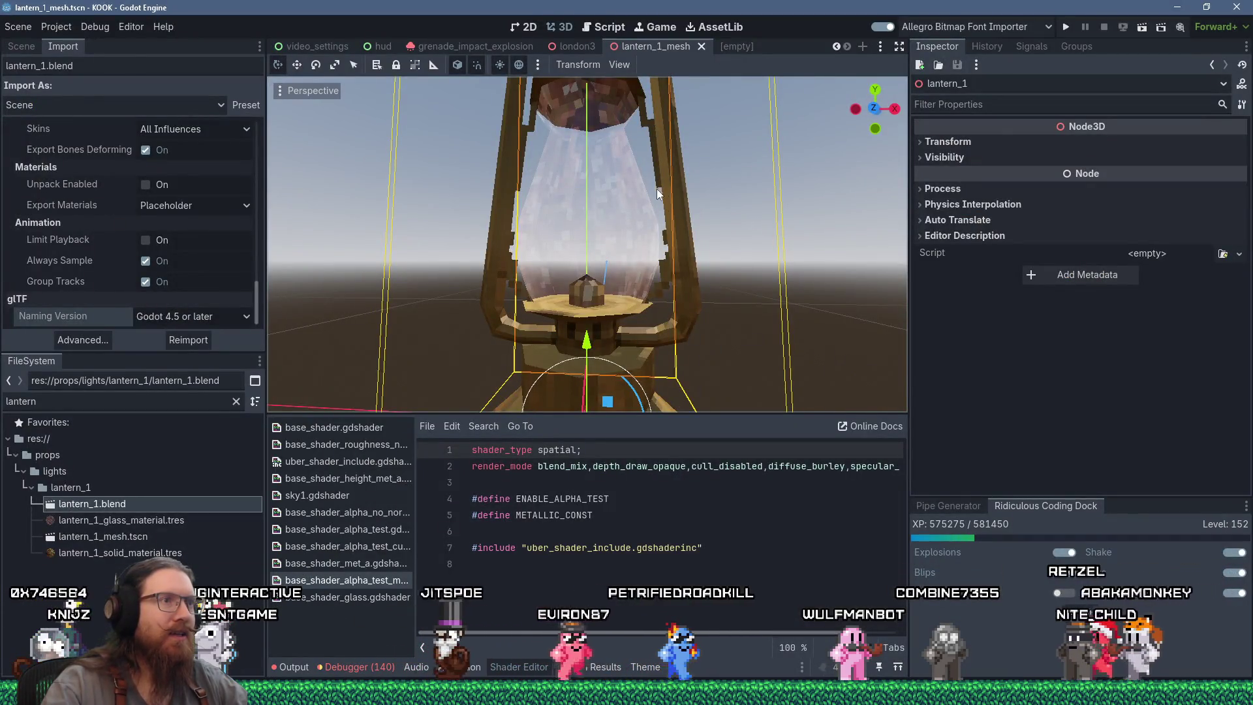
pyautogui.hotkey('alt', 'Tab')
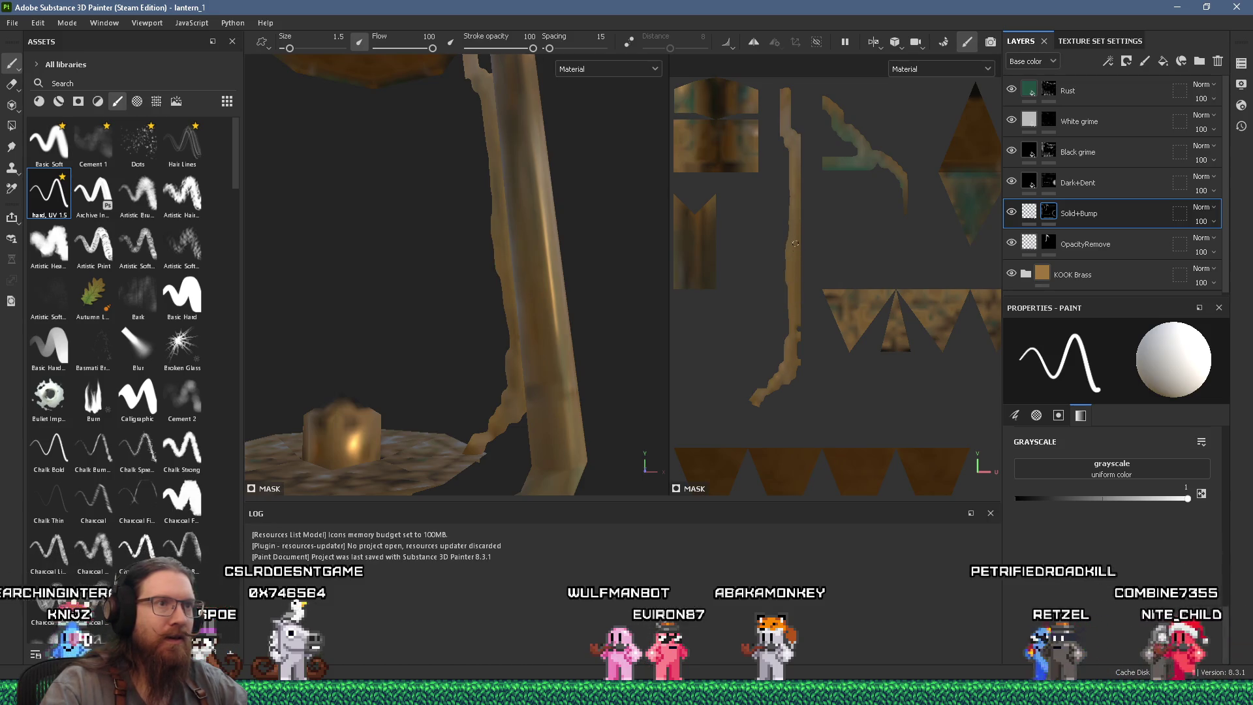
pyautogui.hotkey('alt', 'Tab')
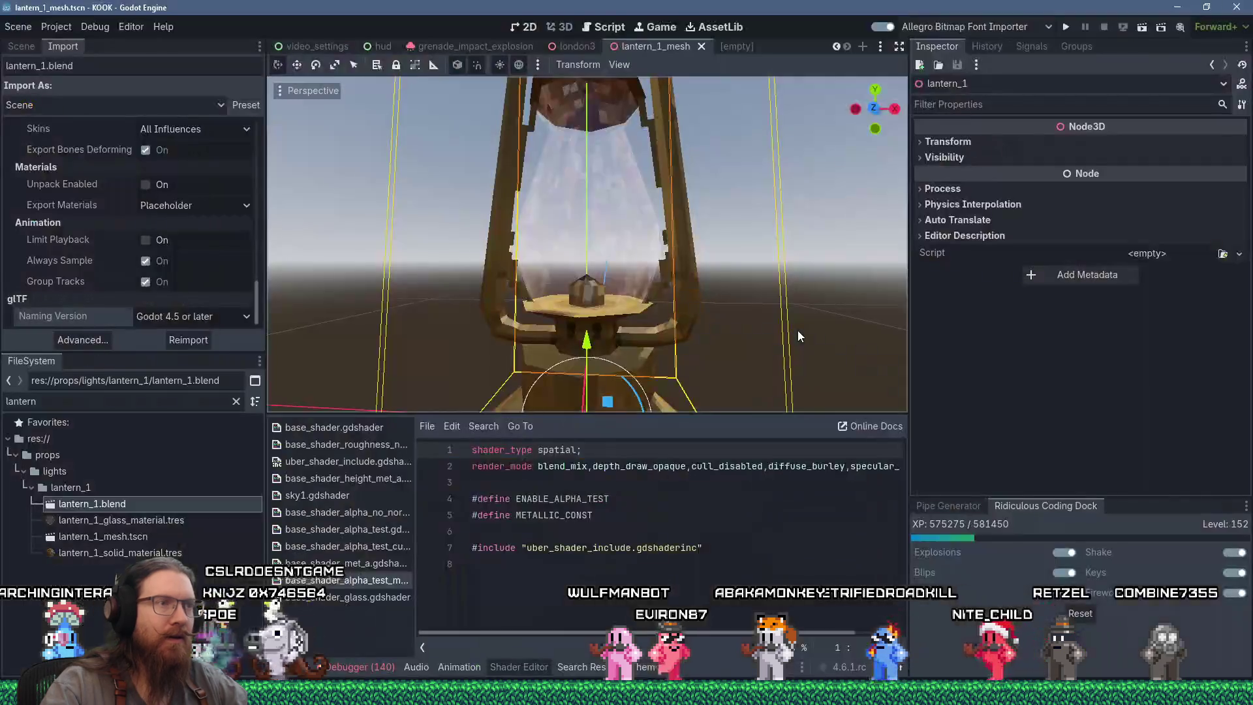
pyautogui.hotkey('alt', 'Tab')
pyautogui.hotkey('alt', 'Tab')
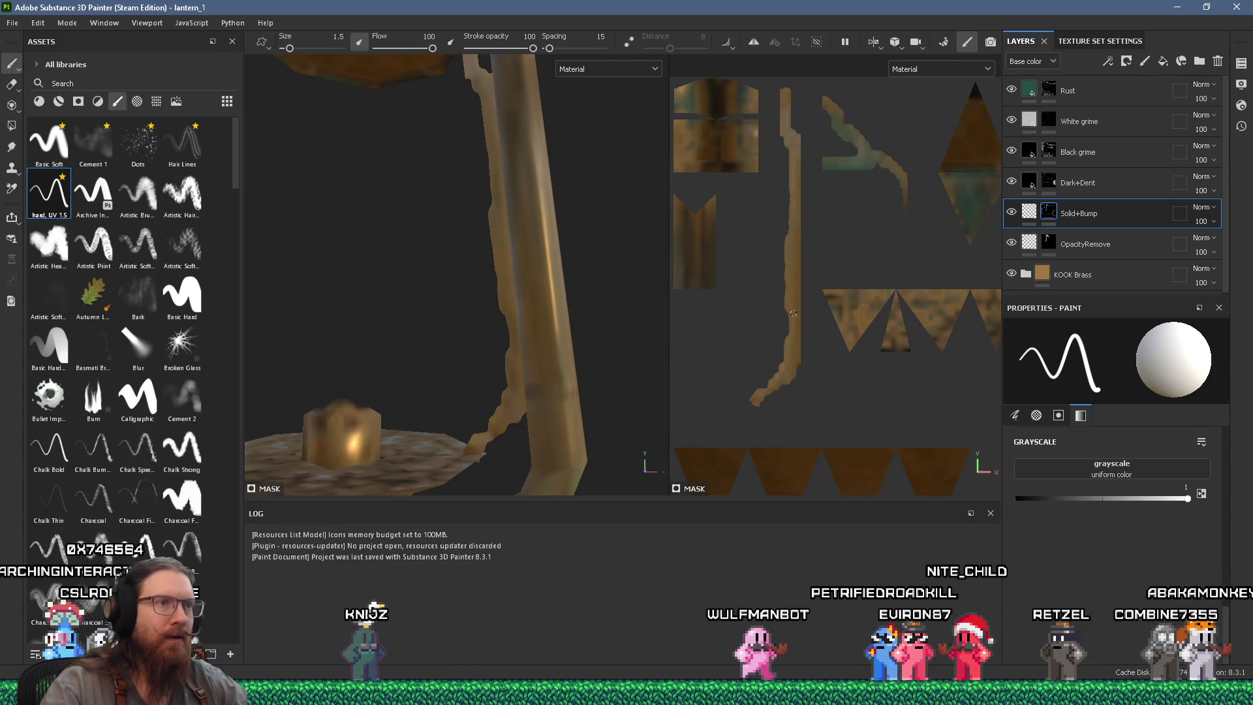
pyautogui.scroll(-3)
pyautogui.hotkey('alt', 'Tab')
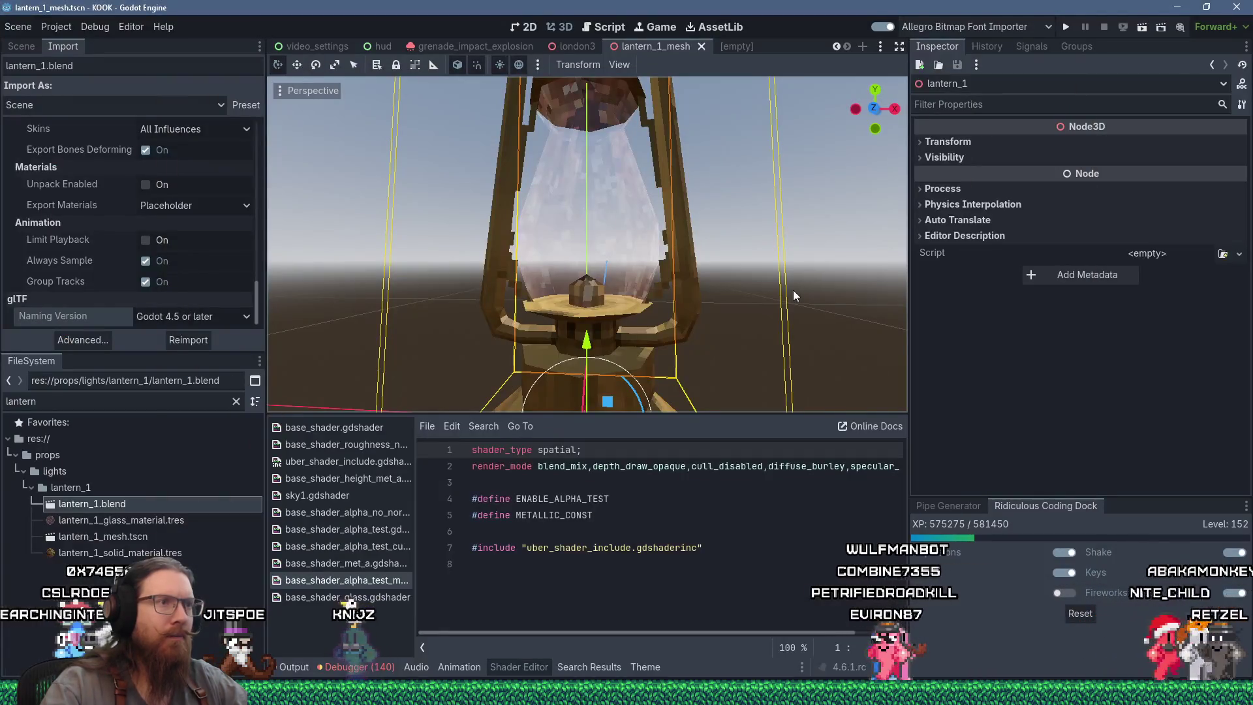
pyautogui.hotkey('alt', 'Tab')
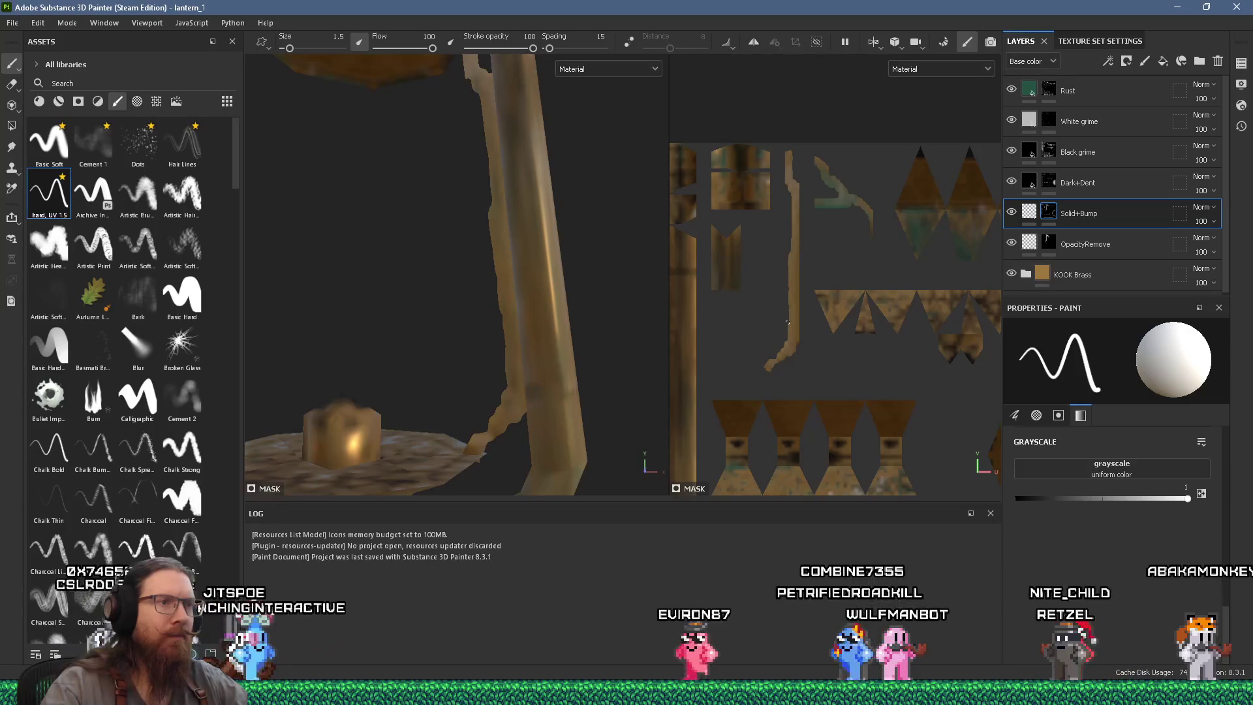
# Lower the paint grayscale from 1 to 0 and save the project with Ctrl+S.
pyautogui.moveTo(1076, 498); pyautogui.dragTo(1015, 498)
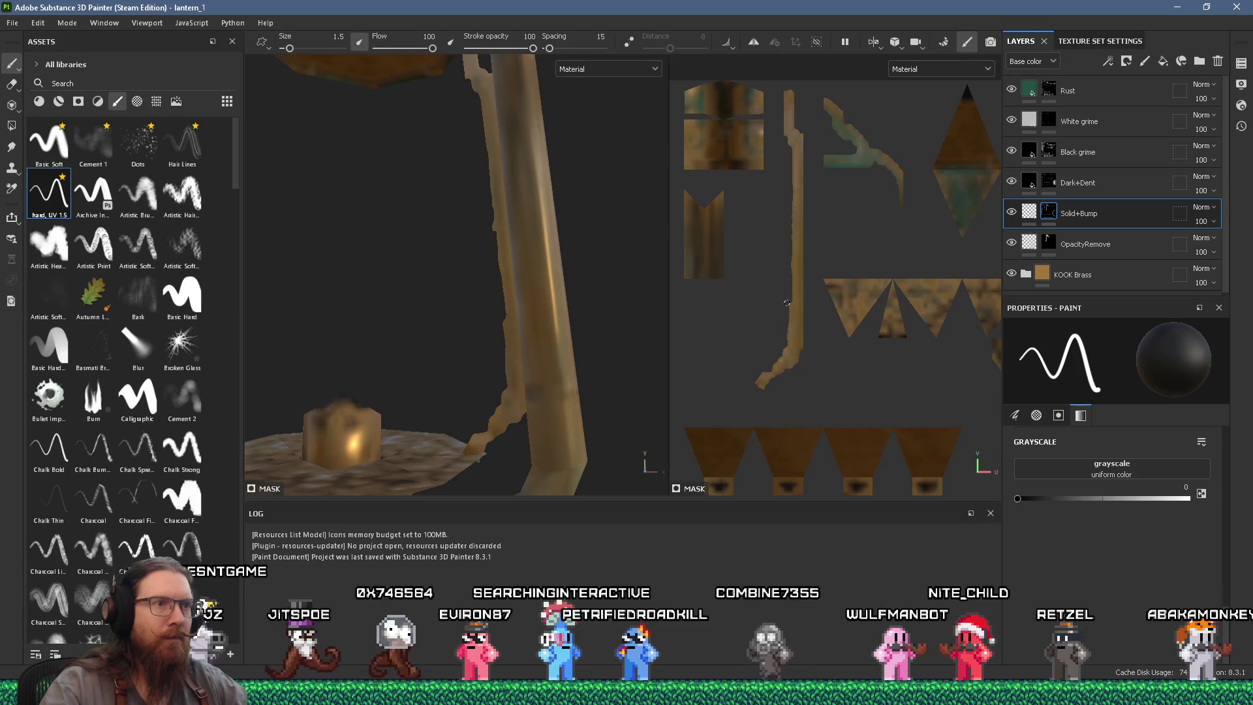
pyautogui.scroll(-3)
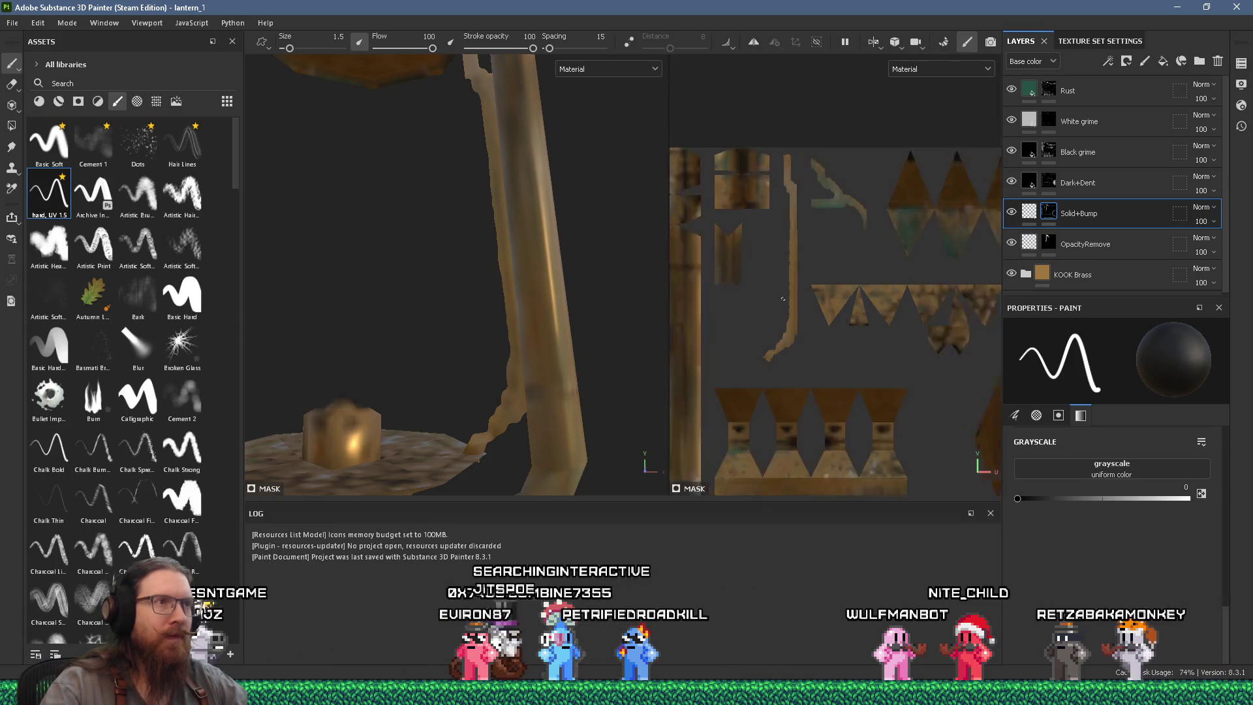
pyautogui.scroll(-3)
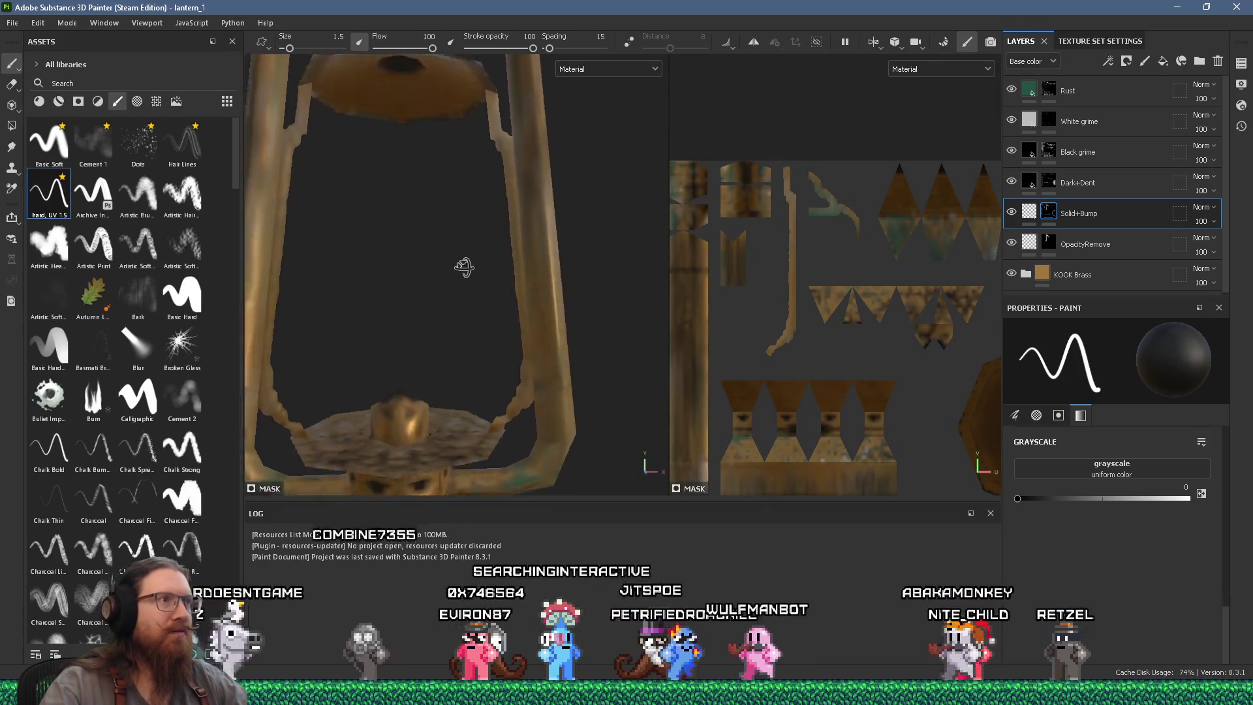
pyautogui.scroll(-3)
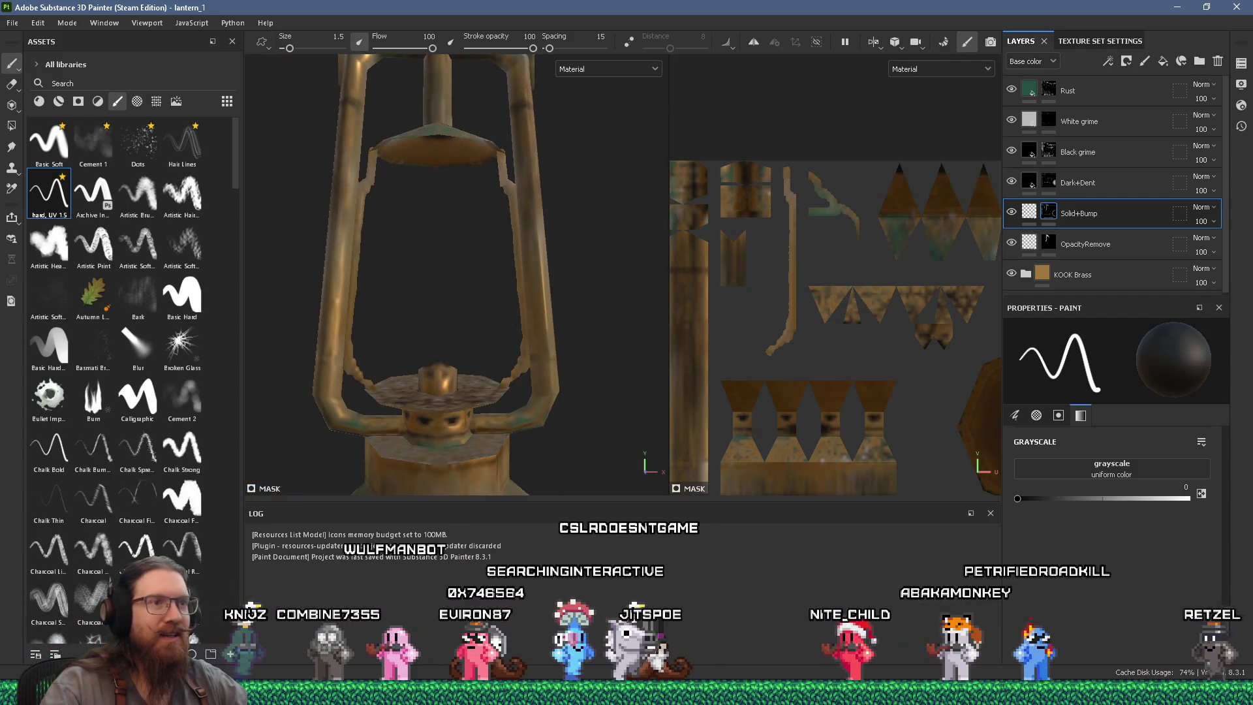
pyautogui.scroll(3)
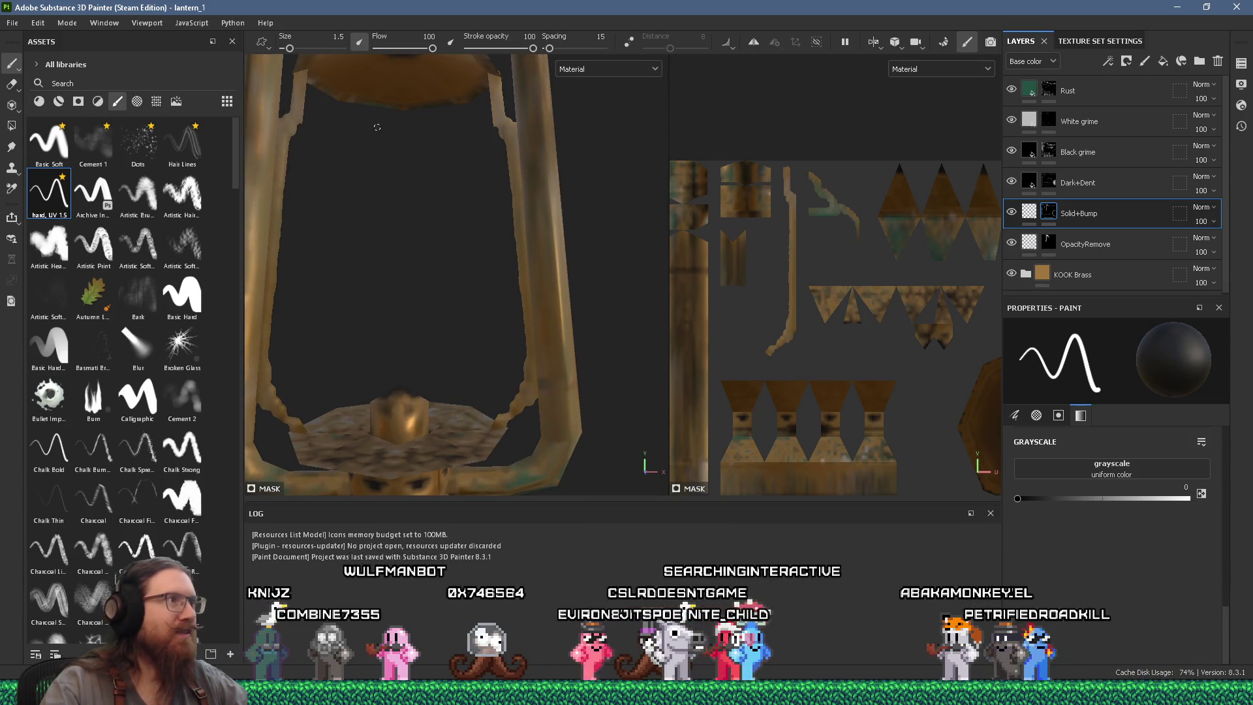
pyautogui.click(3, 25)
pyautogui.hotkey('ctrl', 's')
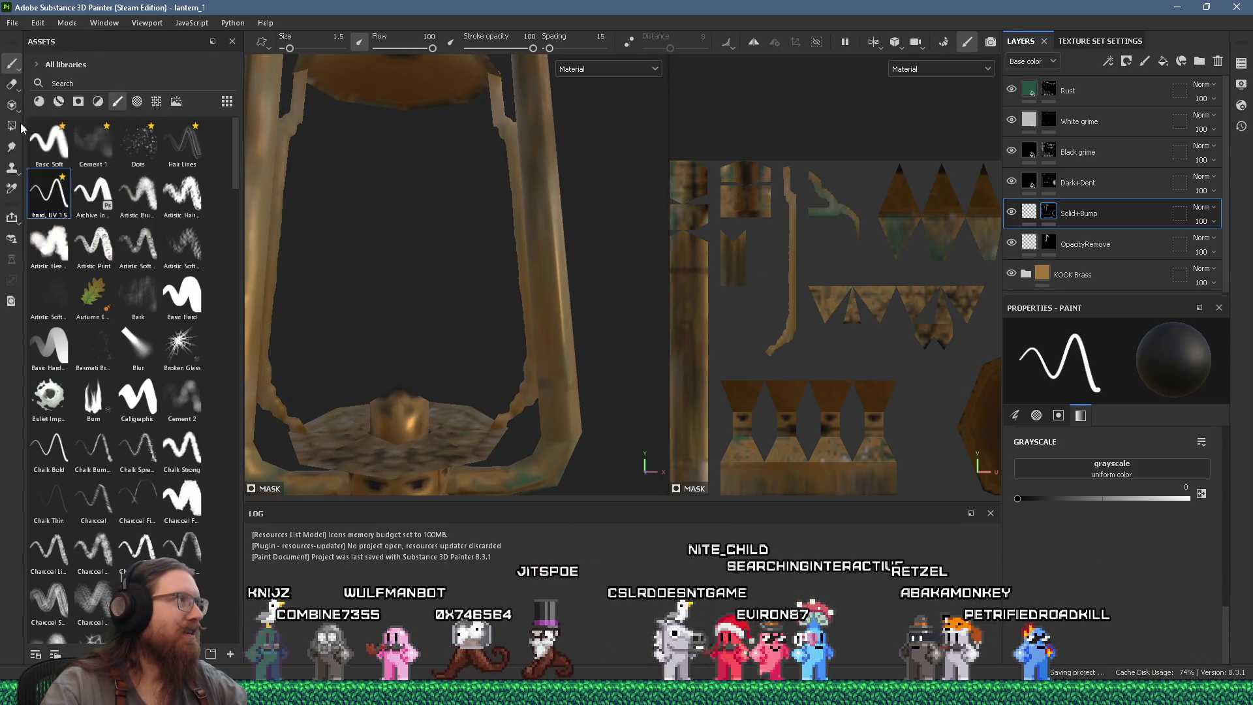
pyautogui.click(12, 22)
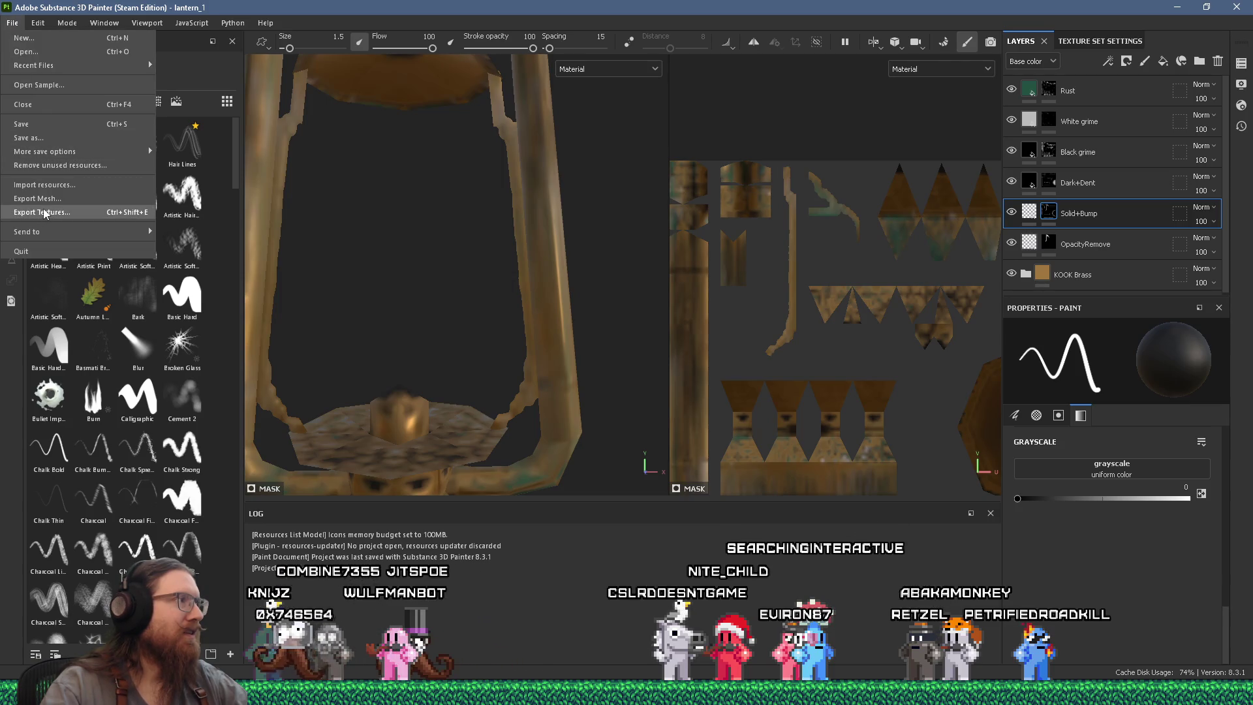
# Export albedo, height and normal textures as 128x128 PNGs with the KOOK template.
pyautogui.click(40, 210)
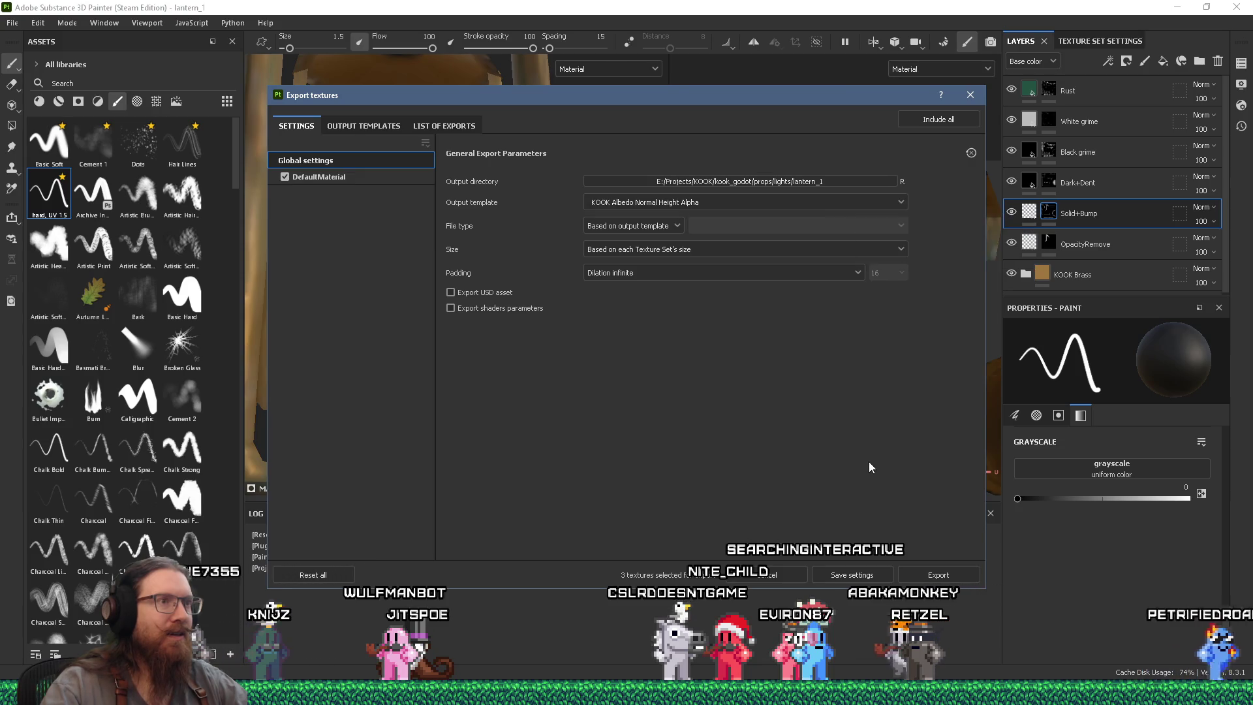
pyautogui.click(912, 576)
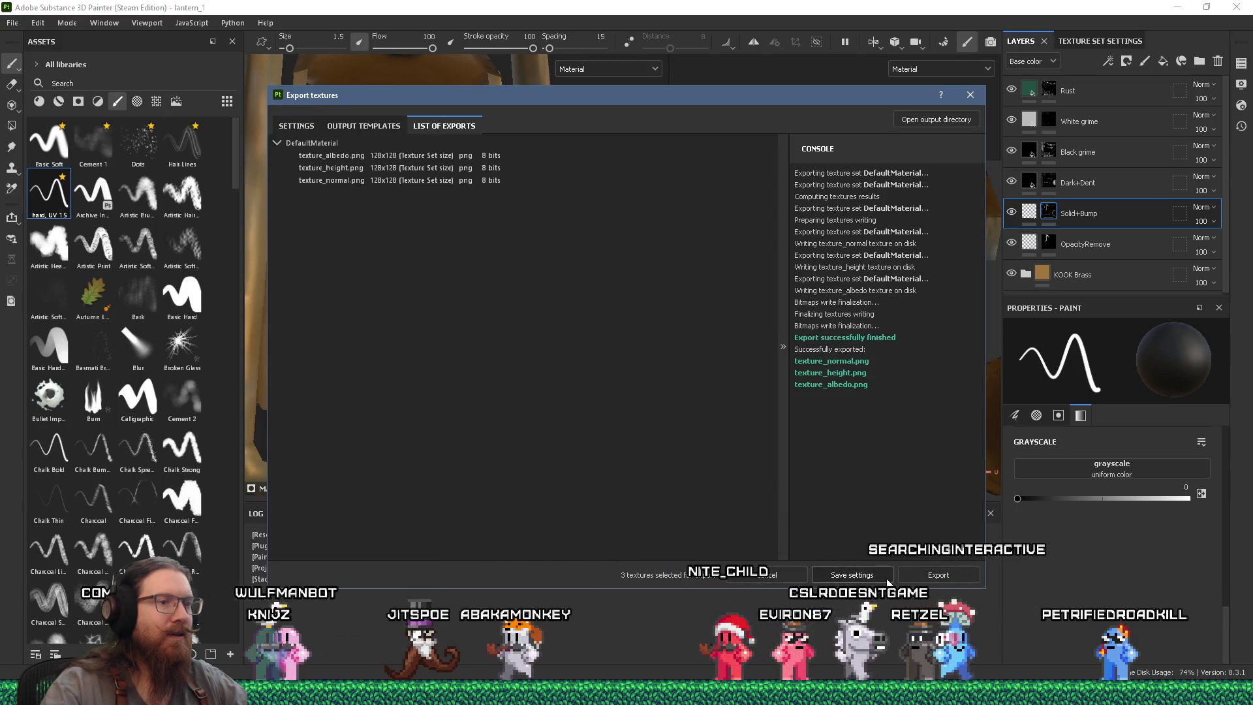
pyautogui.press('Escape')
pyautogui.hotkey('alt', 'Tab')
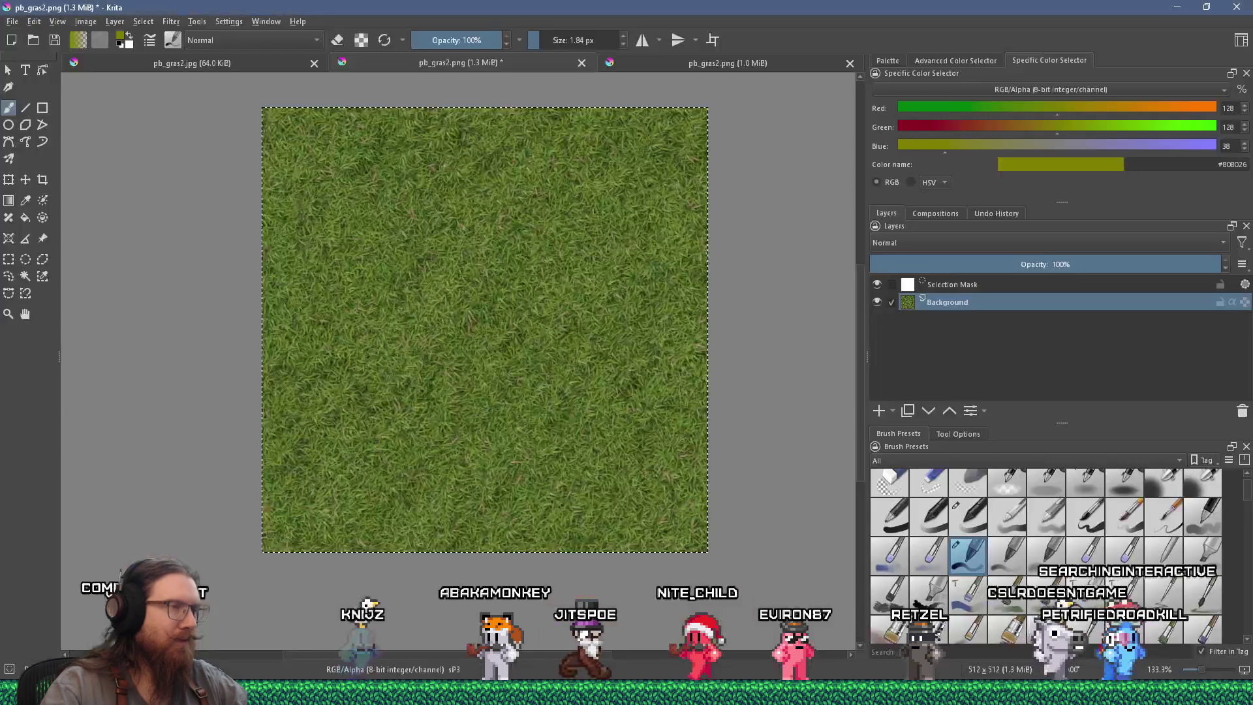
# Drop the albedo, height and normal PNGs from lantern_1 into Krita as separate documents.
pyautogui.click(323, 693)
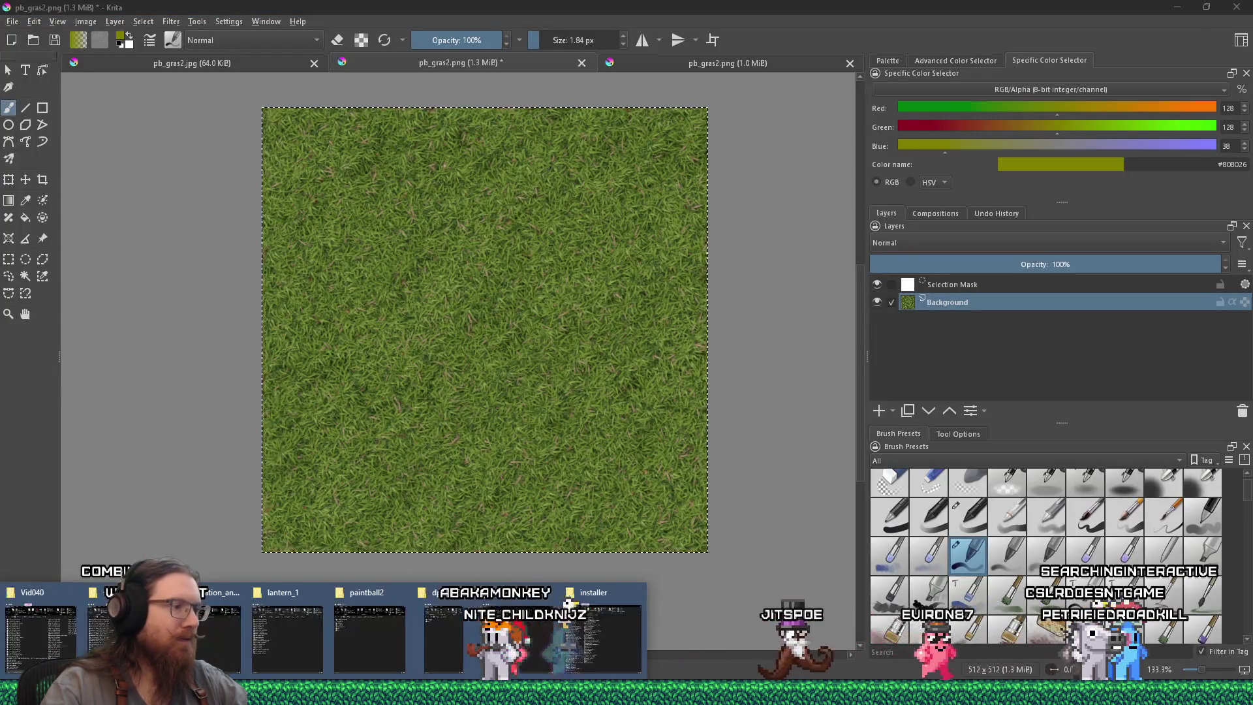
pyautogui.click(287, 637)
pyautogui.moveTo(306, 265); pyautogui.dragTo(538, 331)
pyautogui.moveTo(801, 351); pyautogui.dragTo(802, 352)
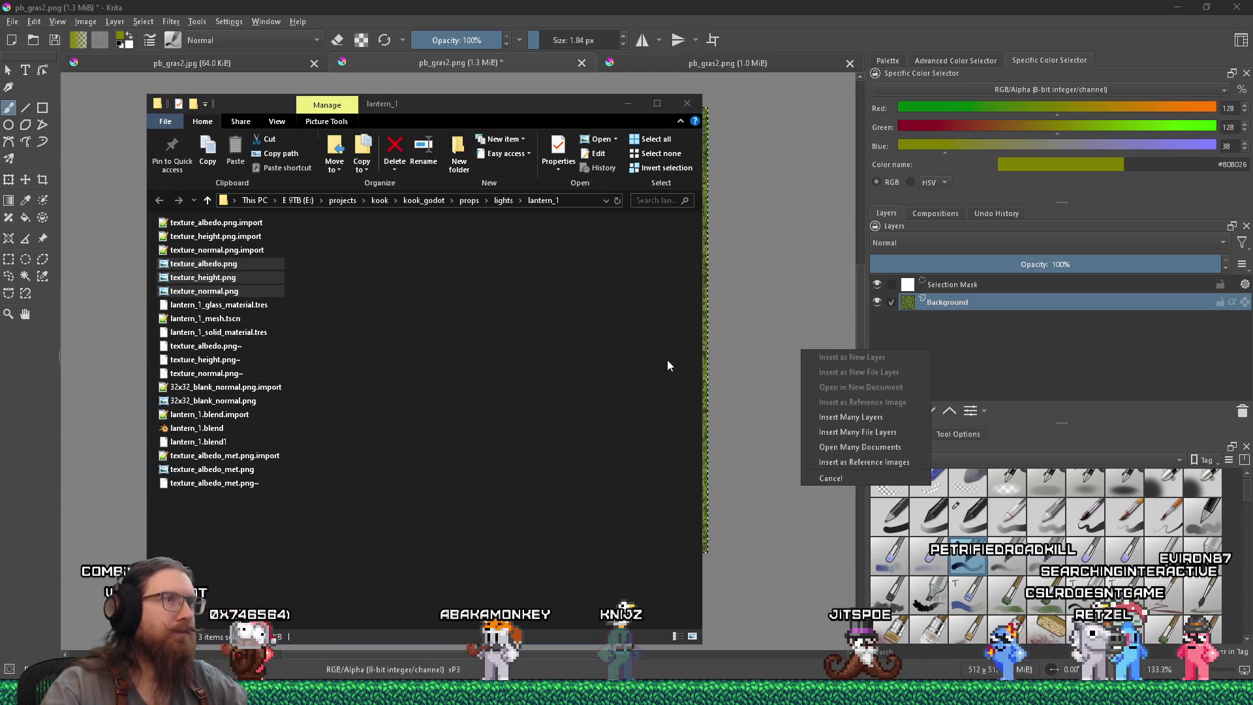
pyautogui.click(890, 447)
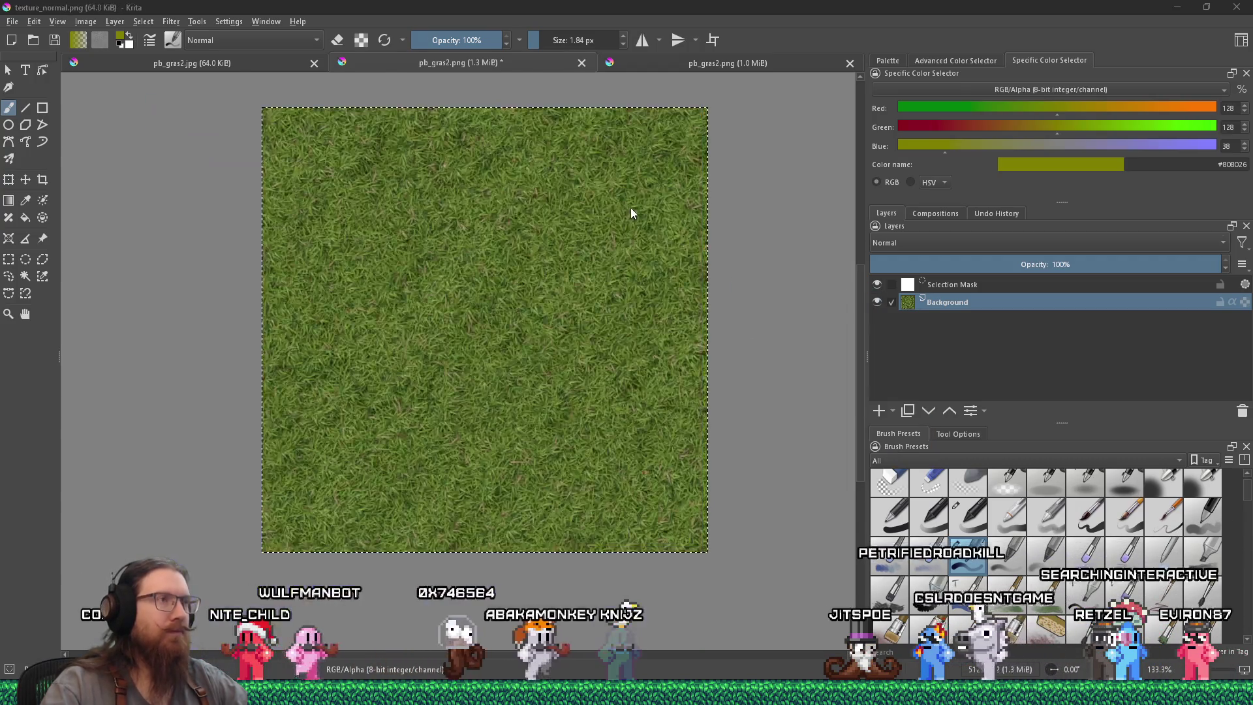
# Scale texture_height.png to 64x64 and save it over the original while closing.
pyautogui.click(86, 21)
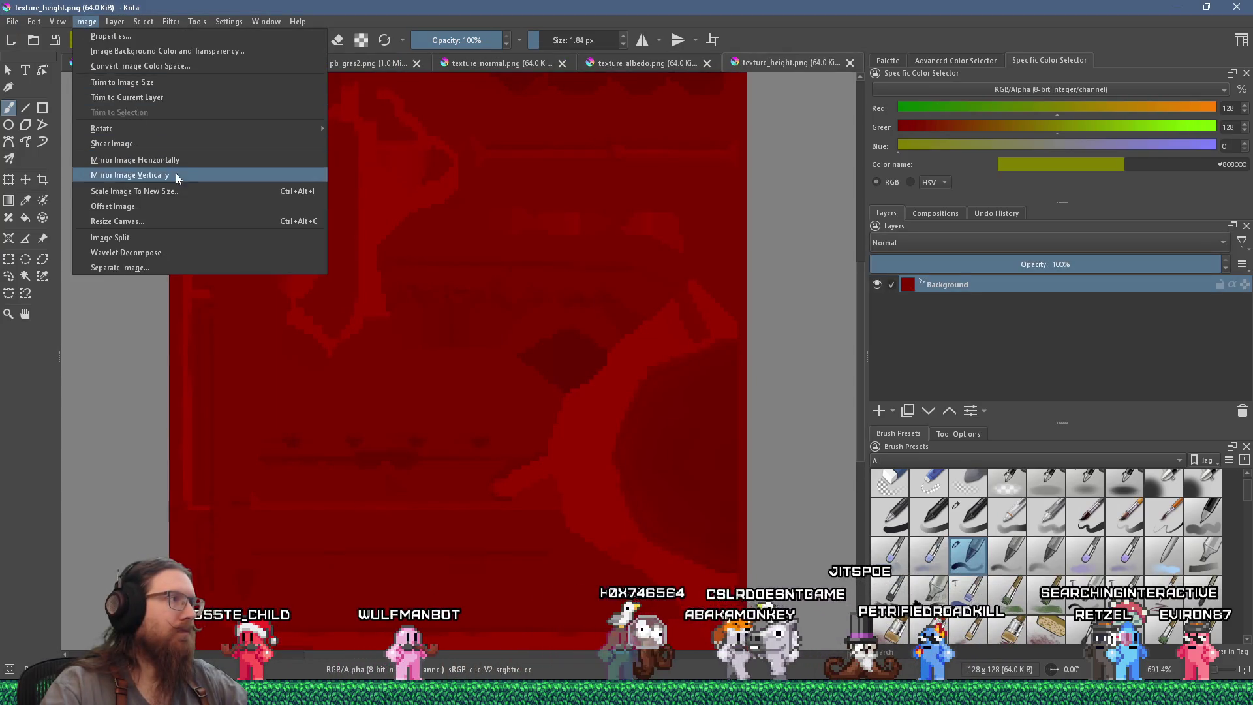
pyautogui.click(184, 195)
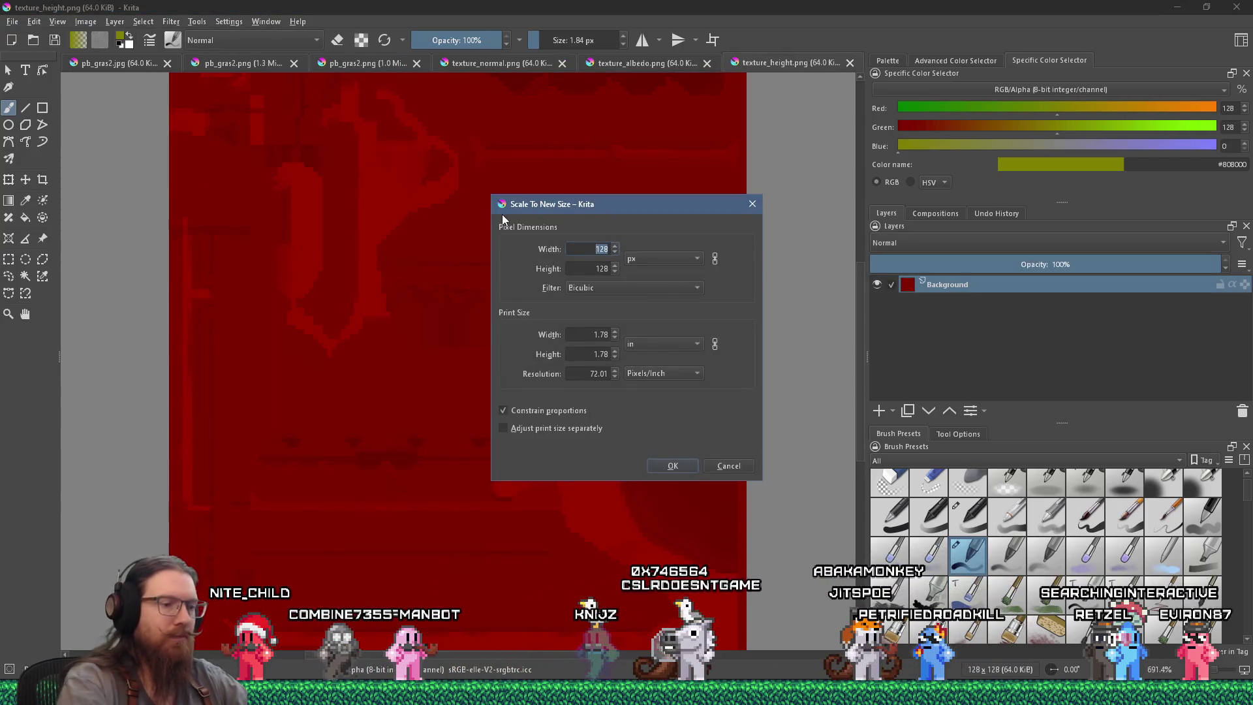
pyautogui.press('Return')
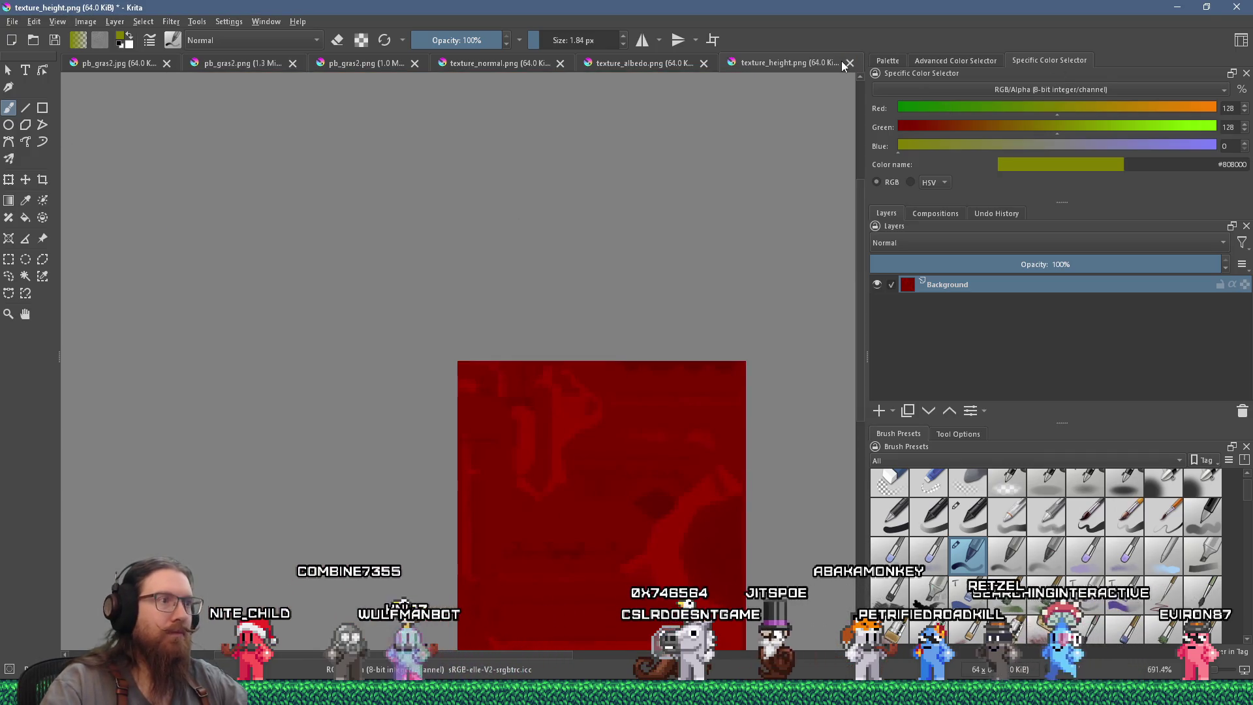
pyautogui.click(850, 63)
pyautogui.click(617, 375)
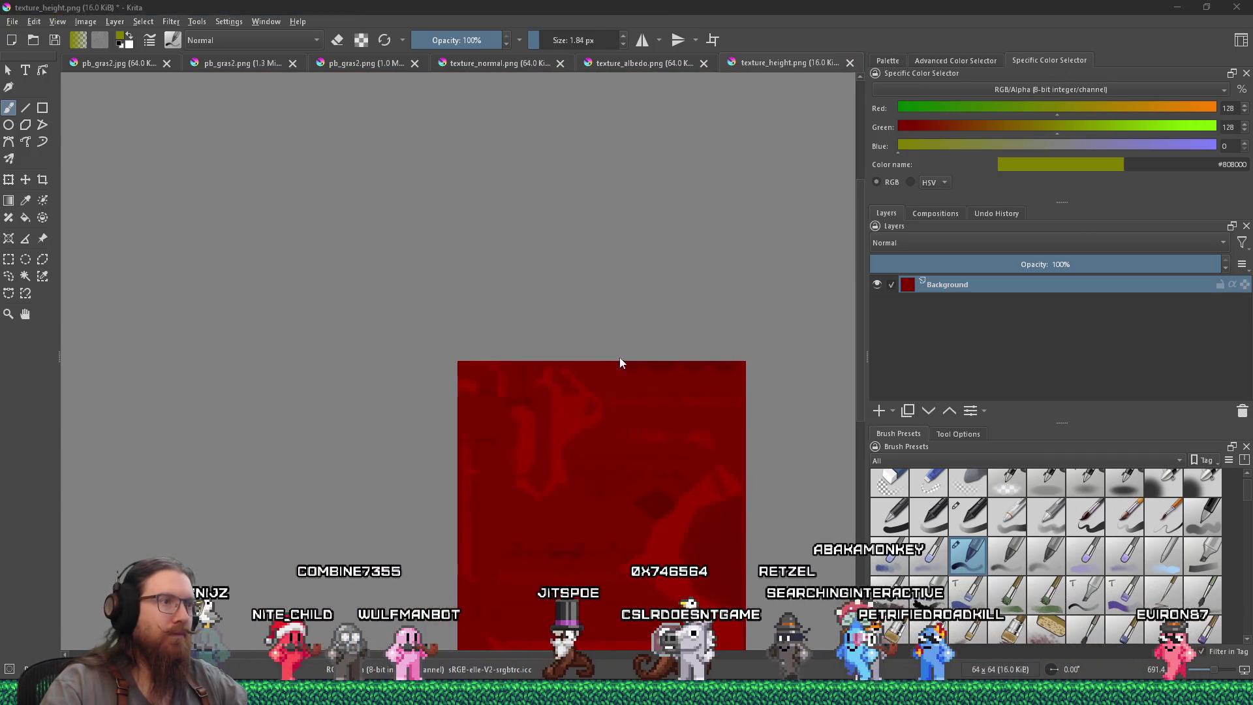
pyautogui.click(564, 477)
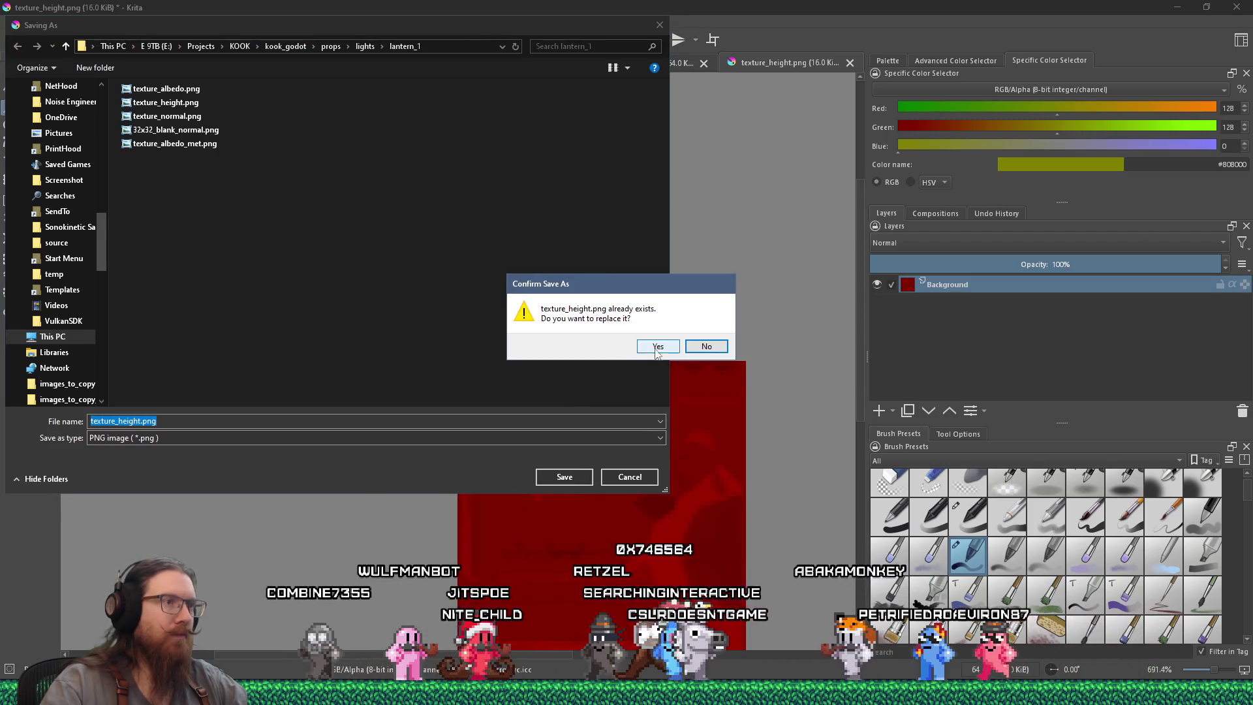
pyautogui.click(606, 324)
pyautogui.click(682, 475)
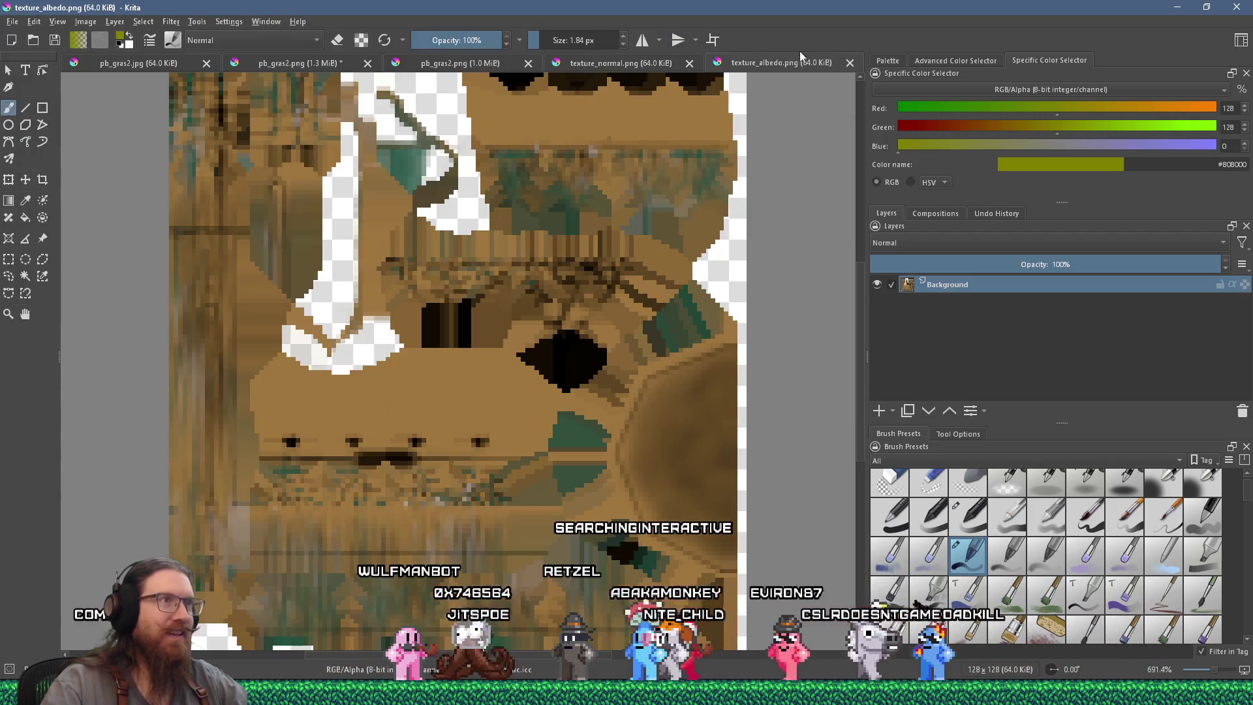
# Scale texture_normal.png to 64x64, save it as PNG and close it.
pyautogui.click(656, 63)
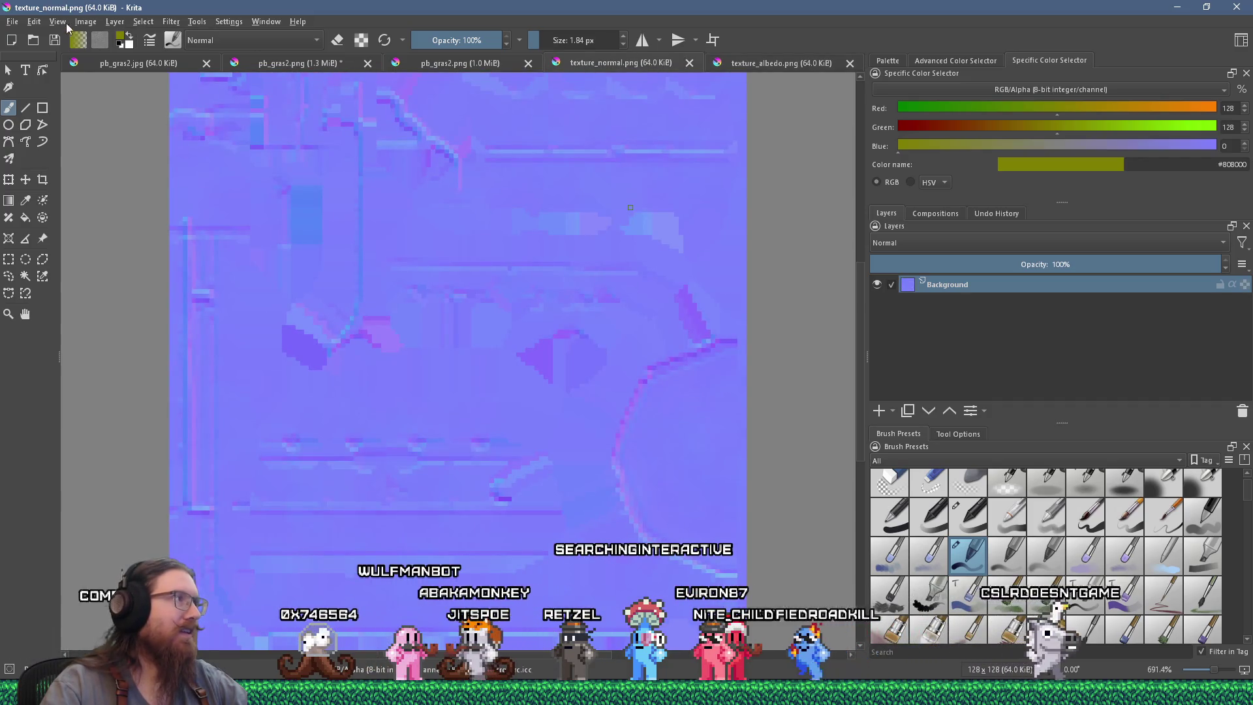
pyautogui.click(85, 22)
pyautogui.click(161, 190)
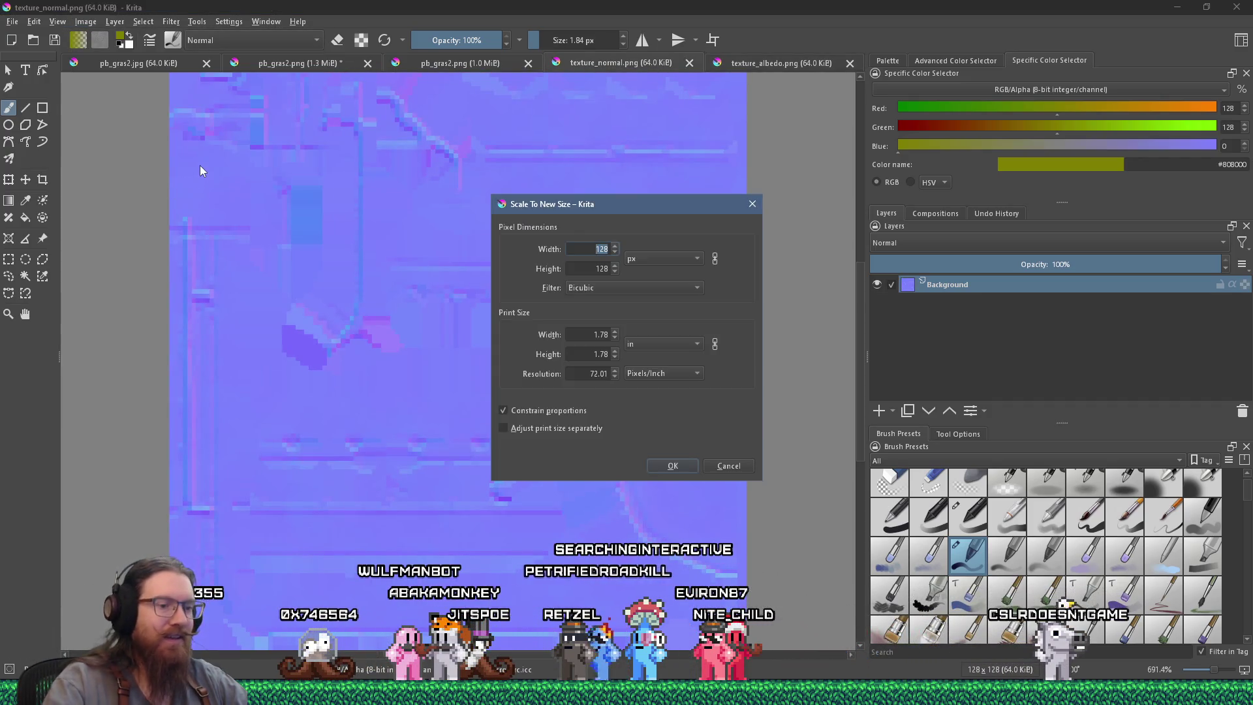
pyautogui.write('64')
pyautogui.press('Return')
pyautogui.hotkey('ctrl', 's')
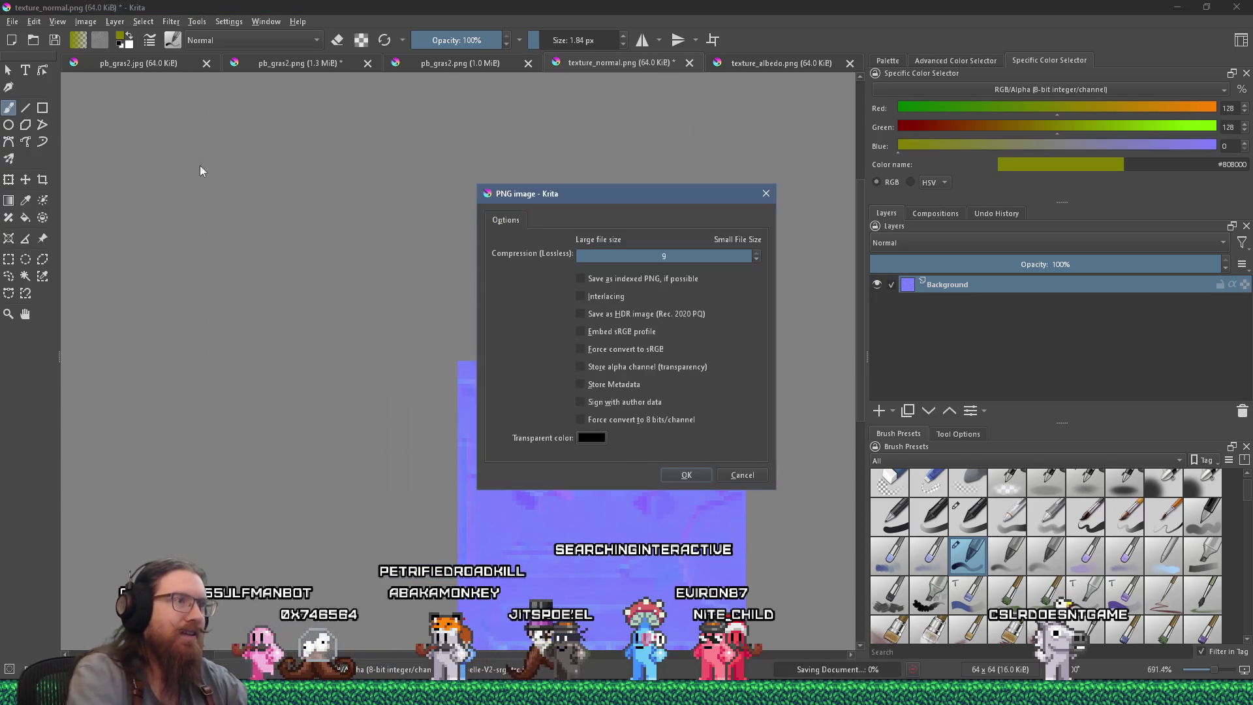
pyautogui.click(684, 480)
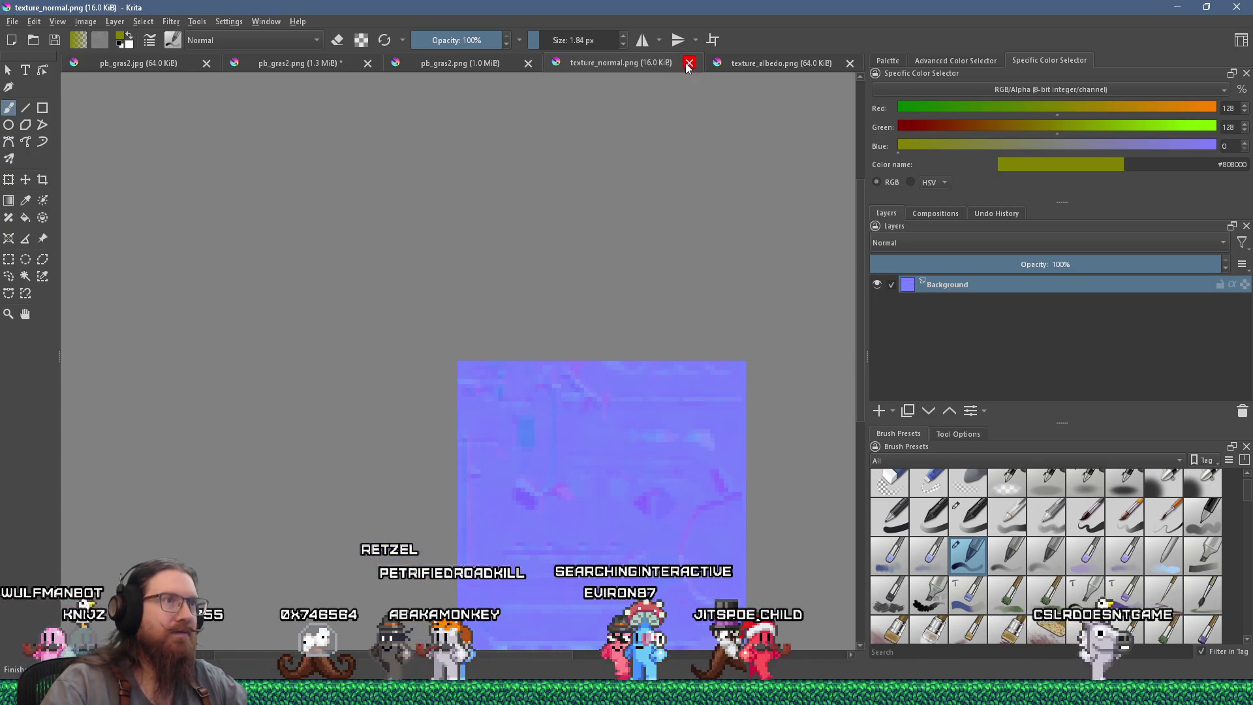
pyautogui.click(688, 64)
# Scale texture_albedo.png to 64x64, save it as PNG with alpha and close it.
pyautogui.click(85, 22)
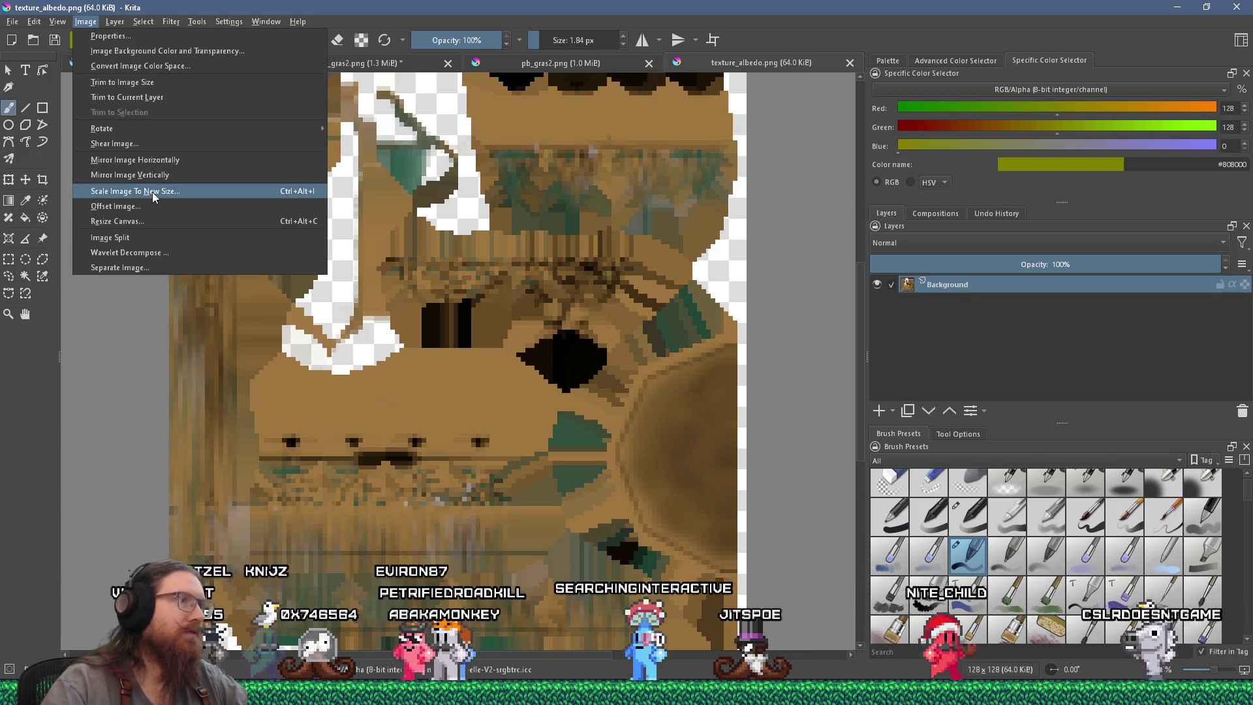
pyautogui.click(152, 192)
pyautogui.write('64')
pyautogui.press('Return')
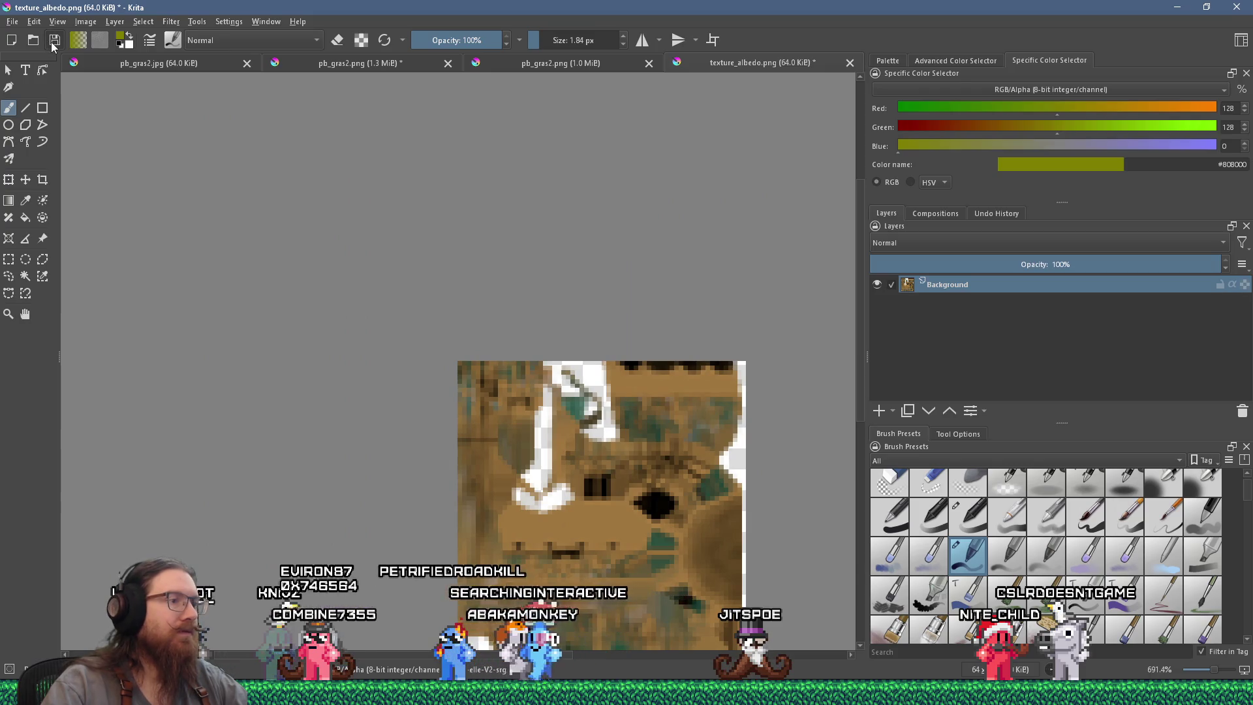
pyautogui.click(53, 44)
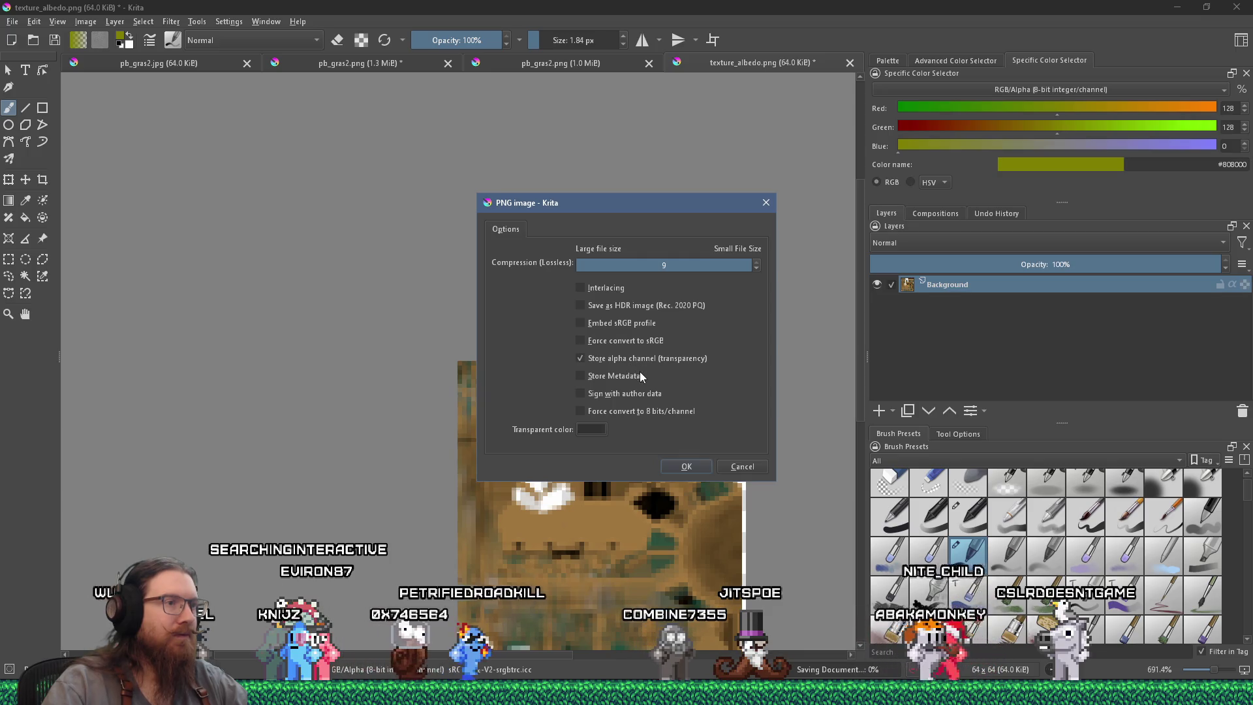
pyautogui.click(686, 466)
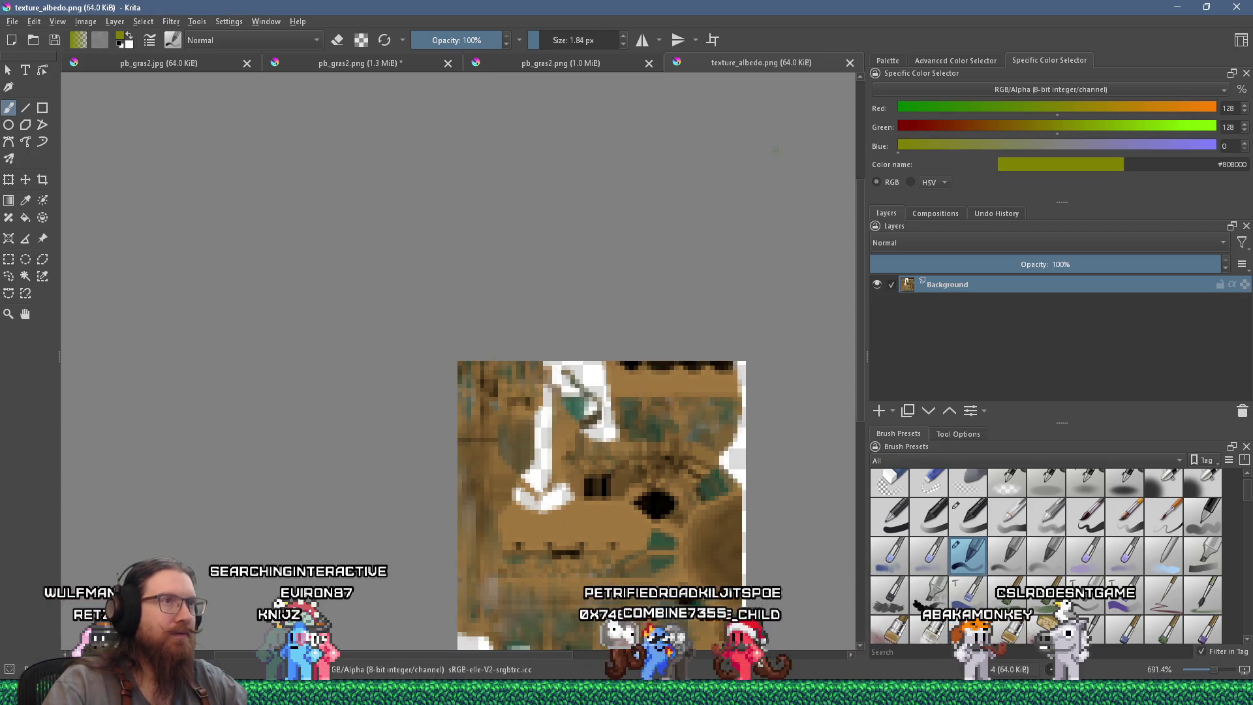
pyautogui.click(850, 63)
pyautogui.hotkey('alt', 'Tab')
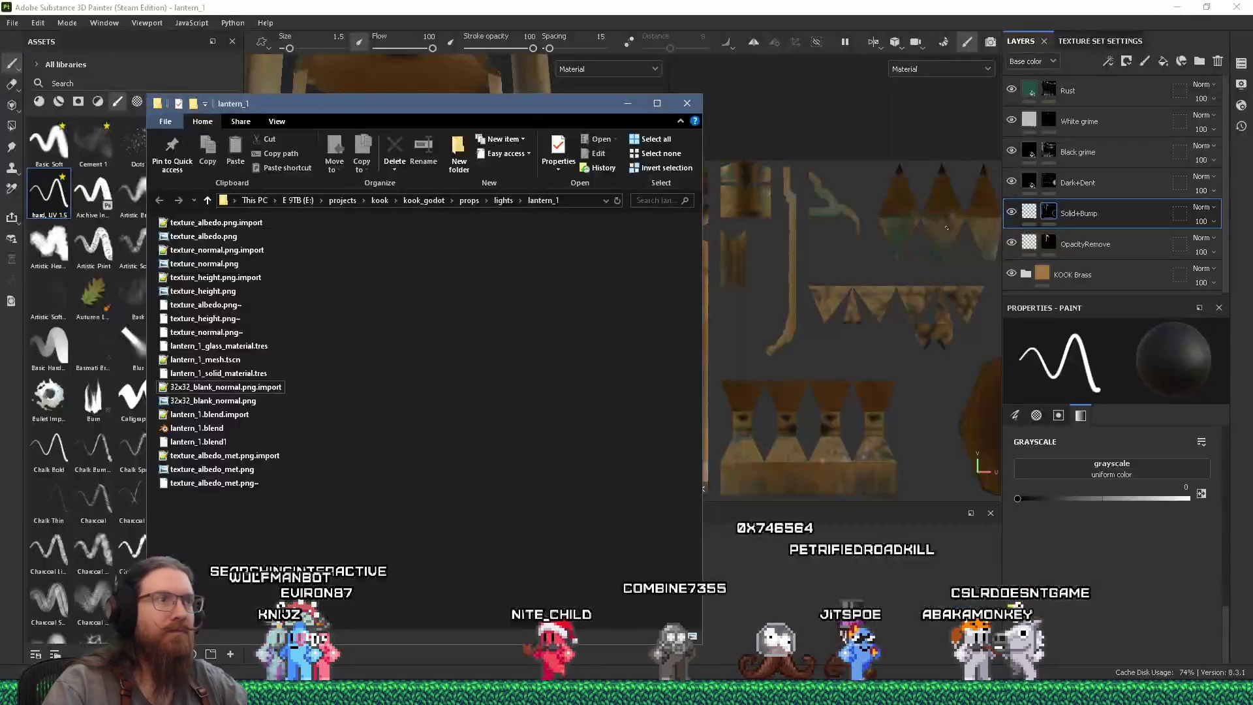
# Return to Godot's lantern_1_mesh scene and zoom in on the textured lantern.
pyautogui.hotkey('alt', 'Tab')
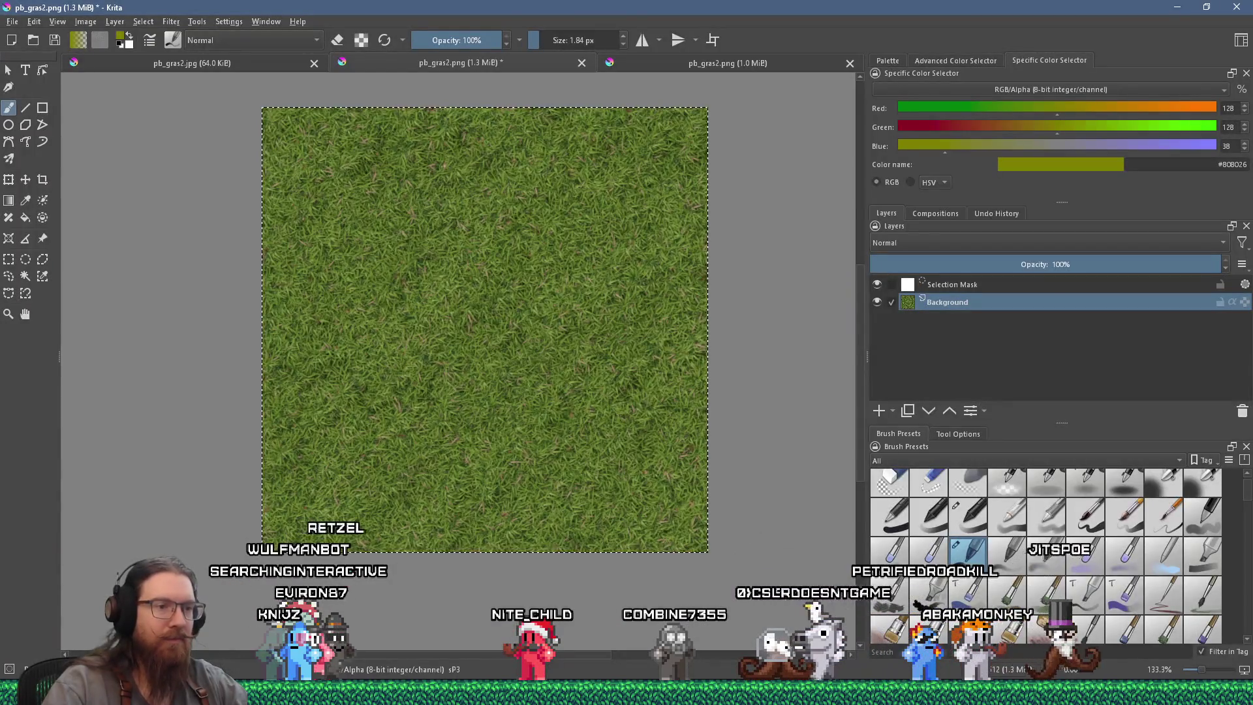
pyautogui.hotkey('alt', 'Tab')
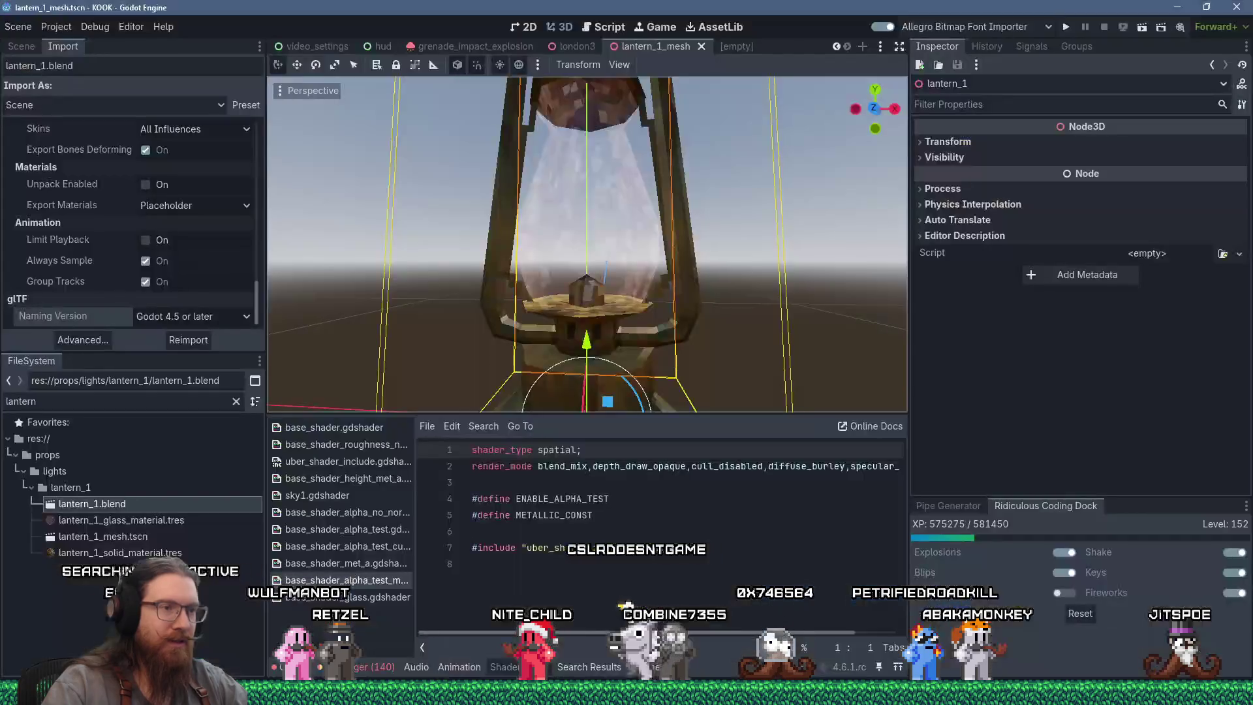
pyautogui.scroll(-3)
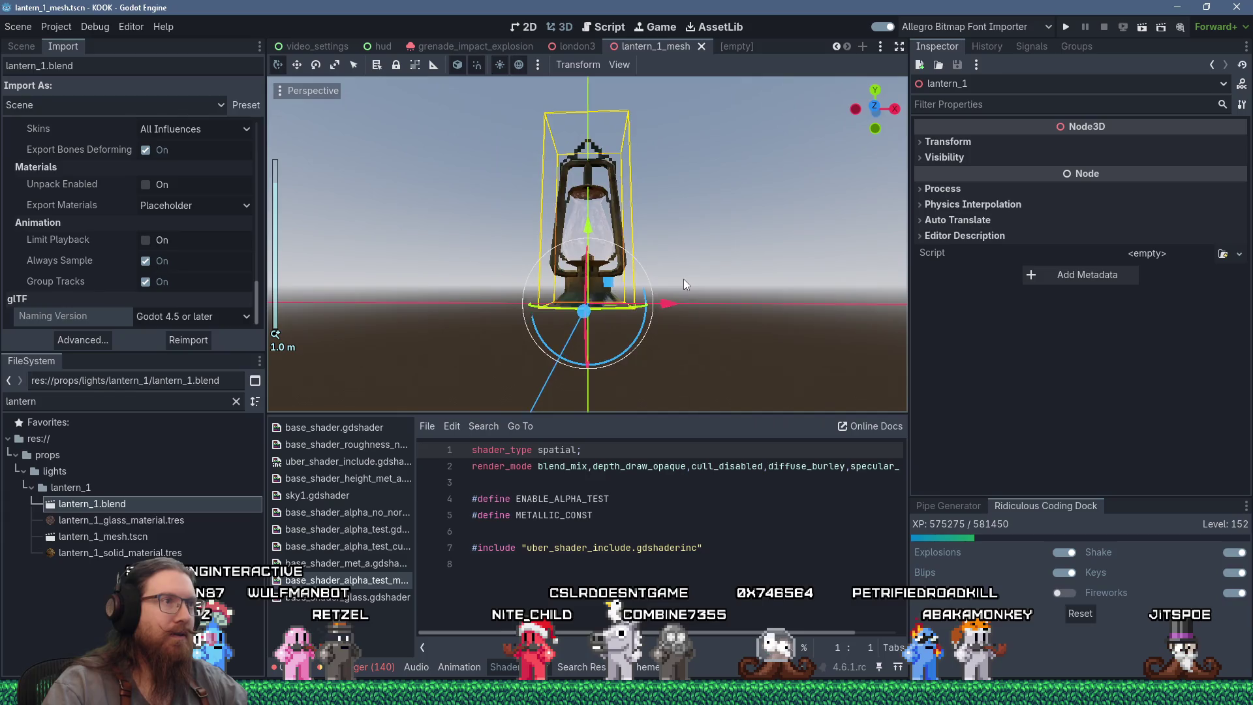
pyautogui.scroll(3)
pyautogui.scroll(3)
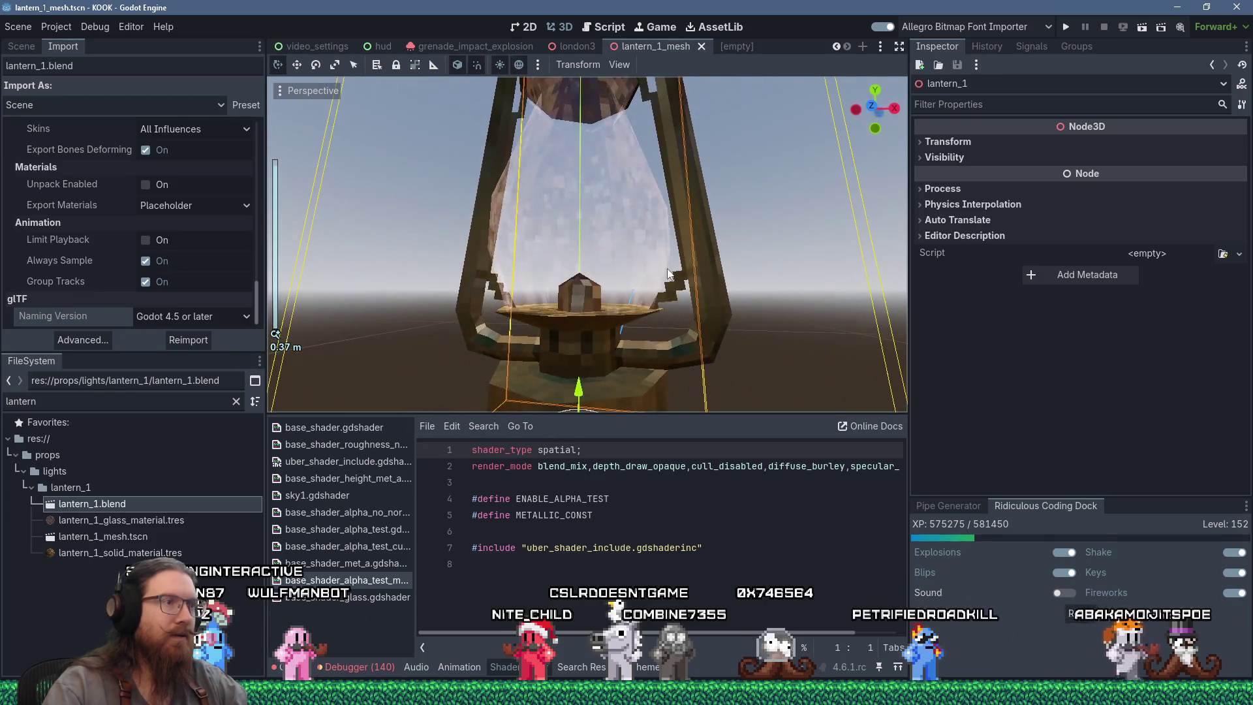
pyautogui.moveTo(712, 272); pyautogui.dragTo(675, 280)
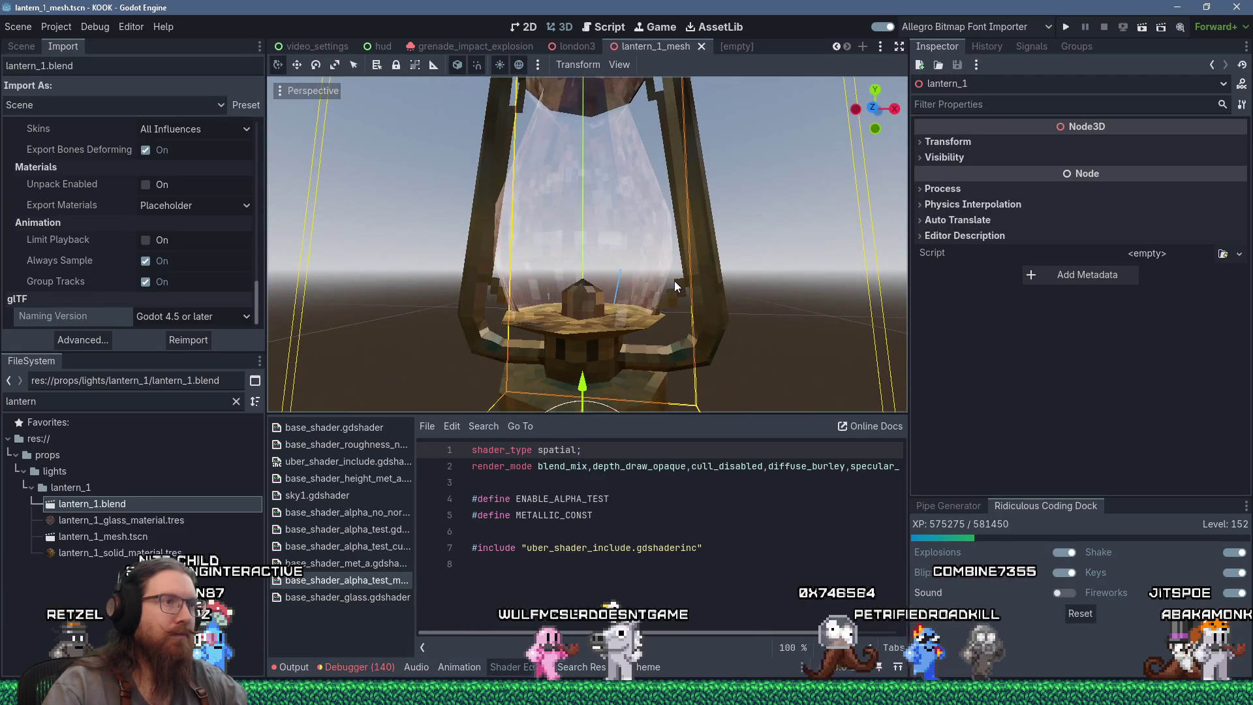
pyautogui.scroll(-3)
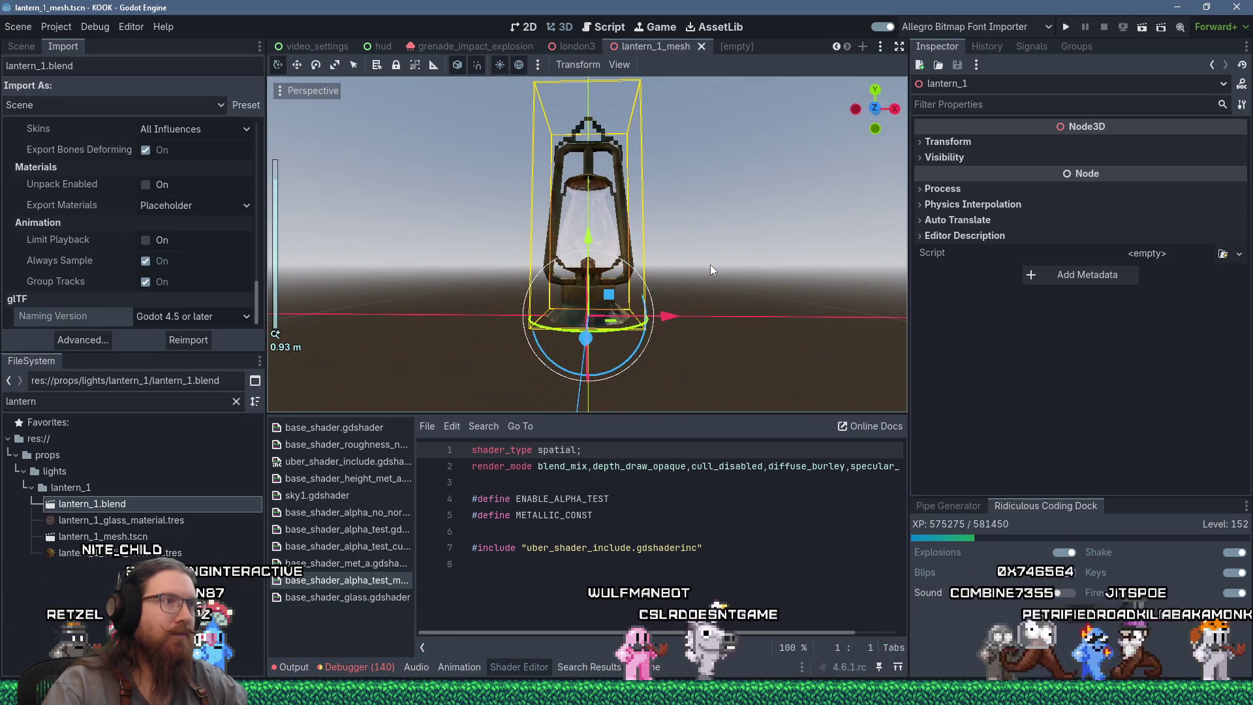
pyautogui.scroll(3)
pyautogui.moveTo(629, 257); pyautogui.dragTo(668, 231)
pyautogui.scroll(3)
pyautogui.scroll(-3)
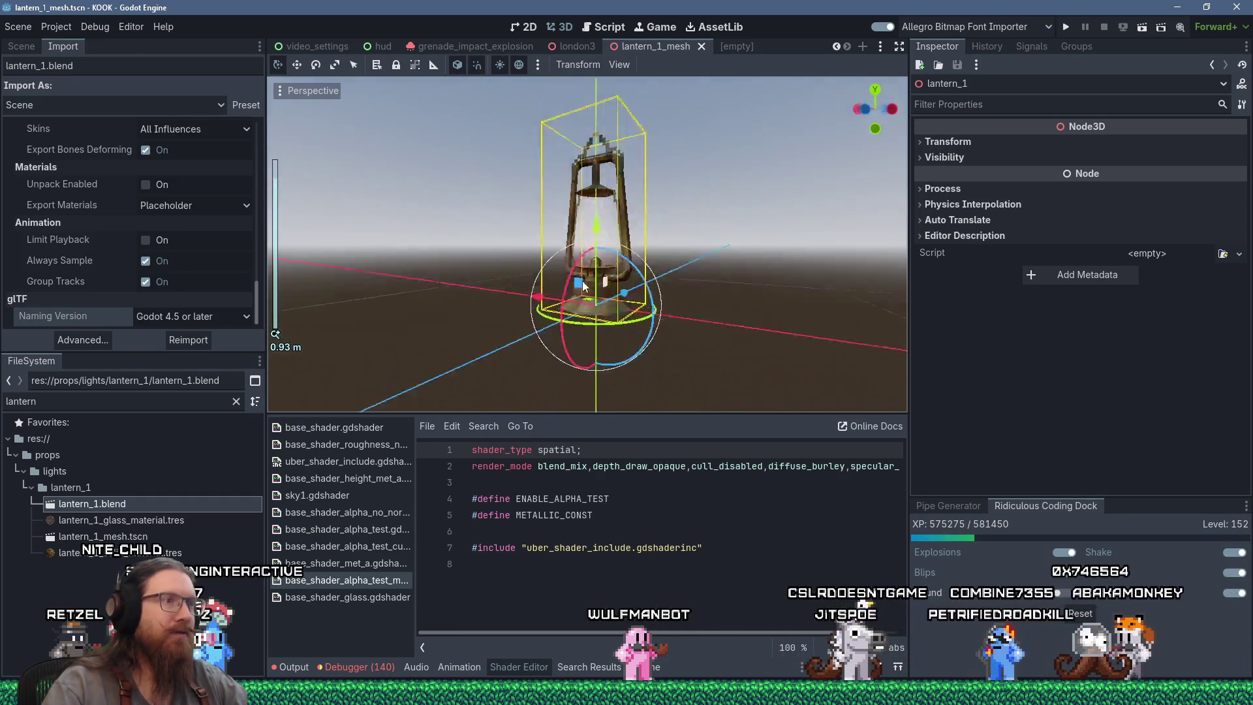
pyautogui.scroll(3)
# Orbit around the lantern's glass chimney and base from level and overhead angles.
pyautogui.moveTo(601, 281); pyautogui.dragTo(555, 274)
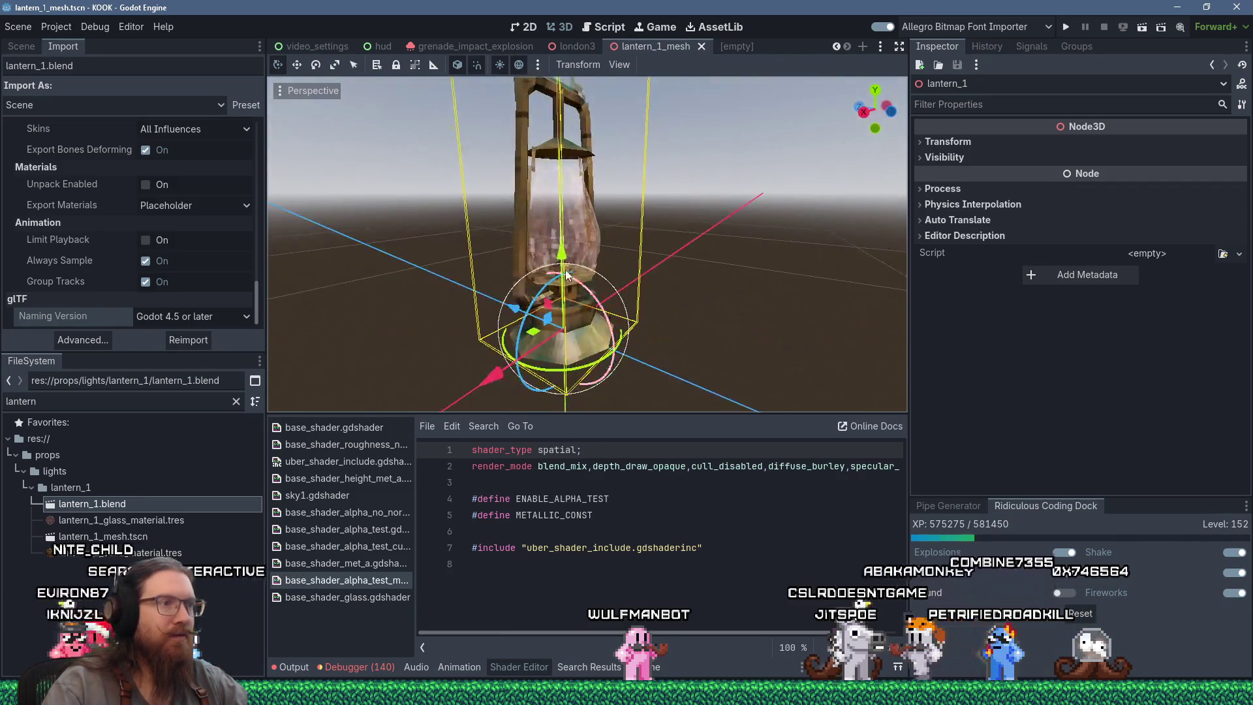
pyautogui.scroll(3)
pyautogui.moveTo(468, 276); pyautogui.dragTo(585, 249)
pyautogui.scroll(-3)
pyautogui.scroll(-3)
pyautogui.moveTo(570, 342); pyautogui.dragTo(590, 243)
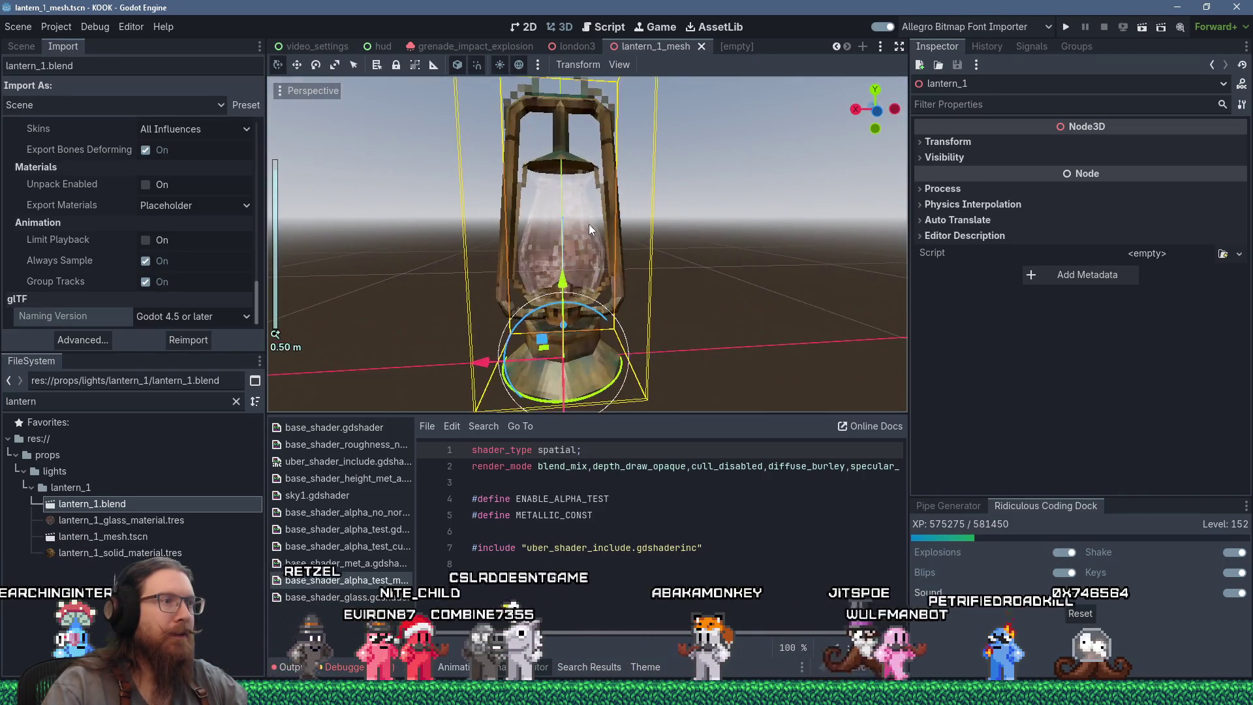
pyautogui.moveTo(622, 188); pyautogui.dragTo(588, 245)
pyautogui.scroll(3)
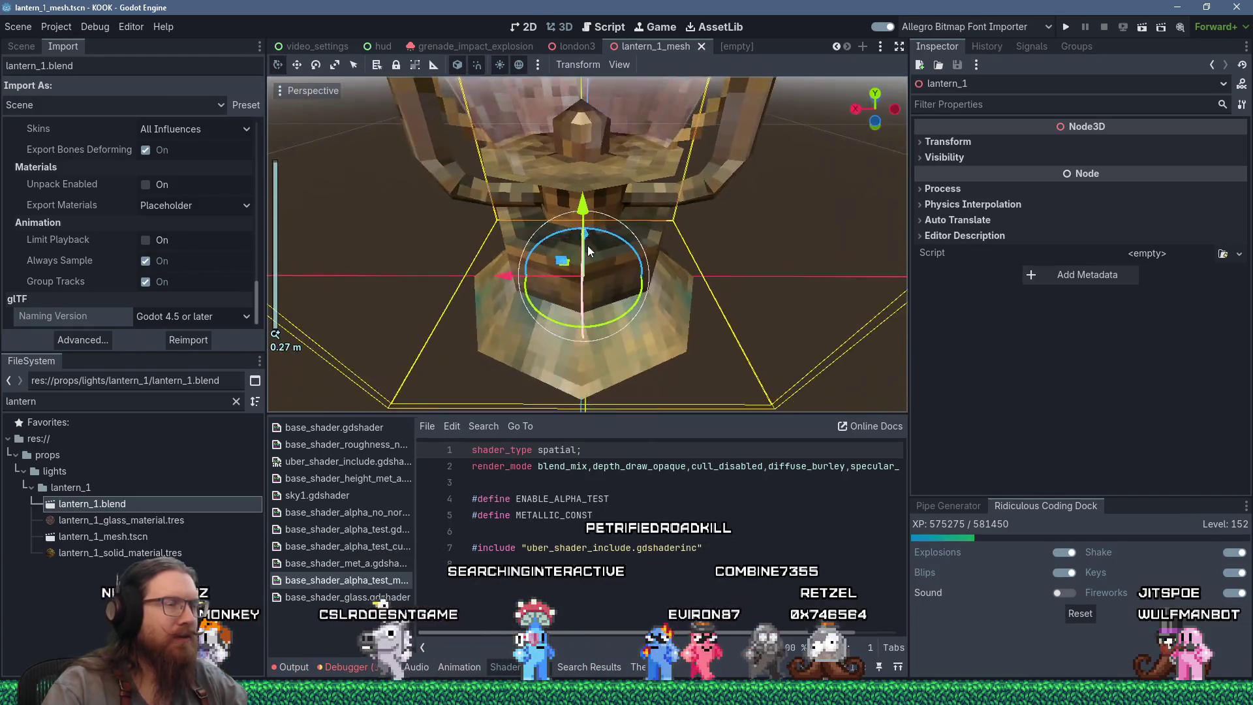
pyautogui.scroll(-3)
# Deselect the lantern, orbit once more, and bring the Scene dock back into view.
pyautogui.click(719, 263)
pyautogui.scroll(-3)
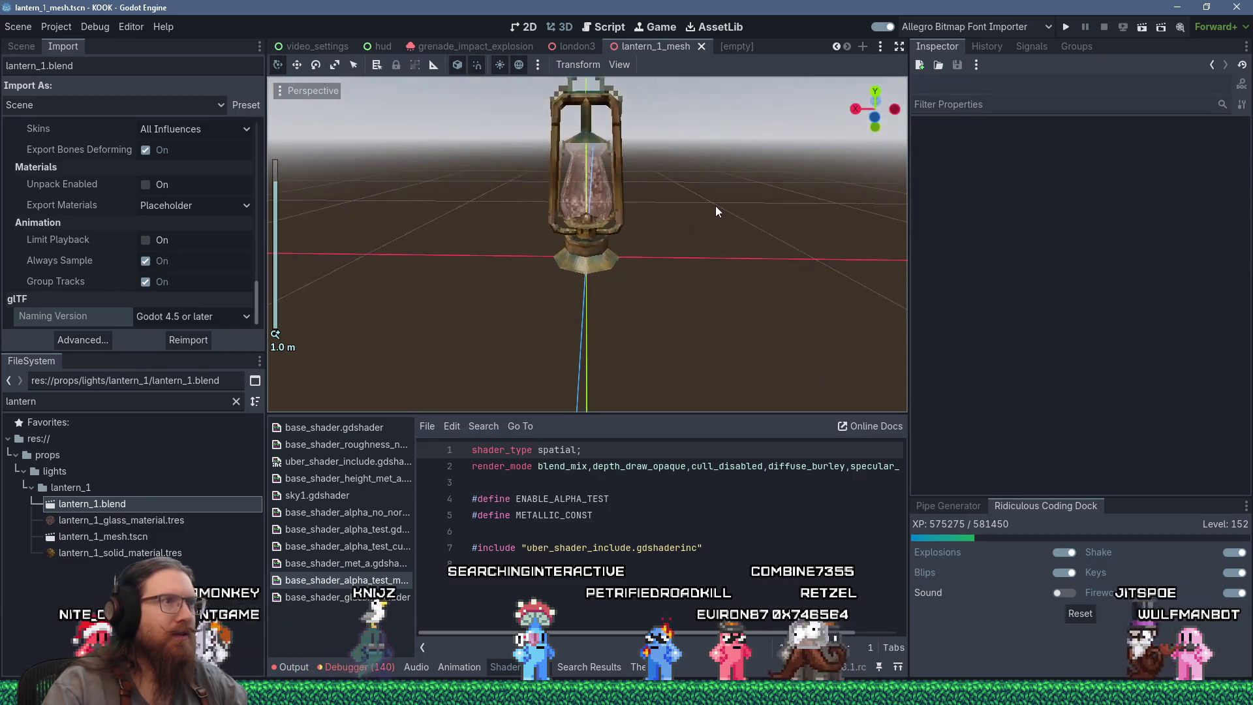
pyautogui.moveTo(708, 286); pyautogui.dragTo(561, 230)
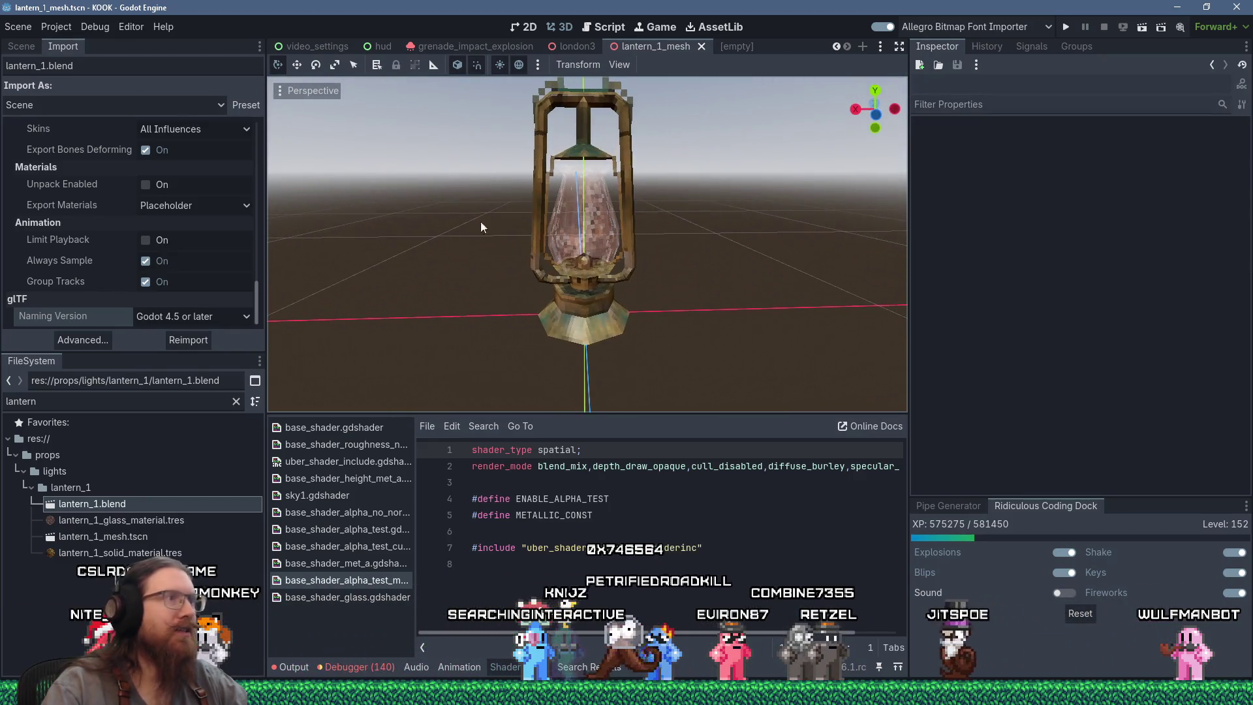
pyautogui.click(10, 48)
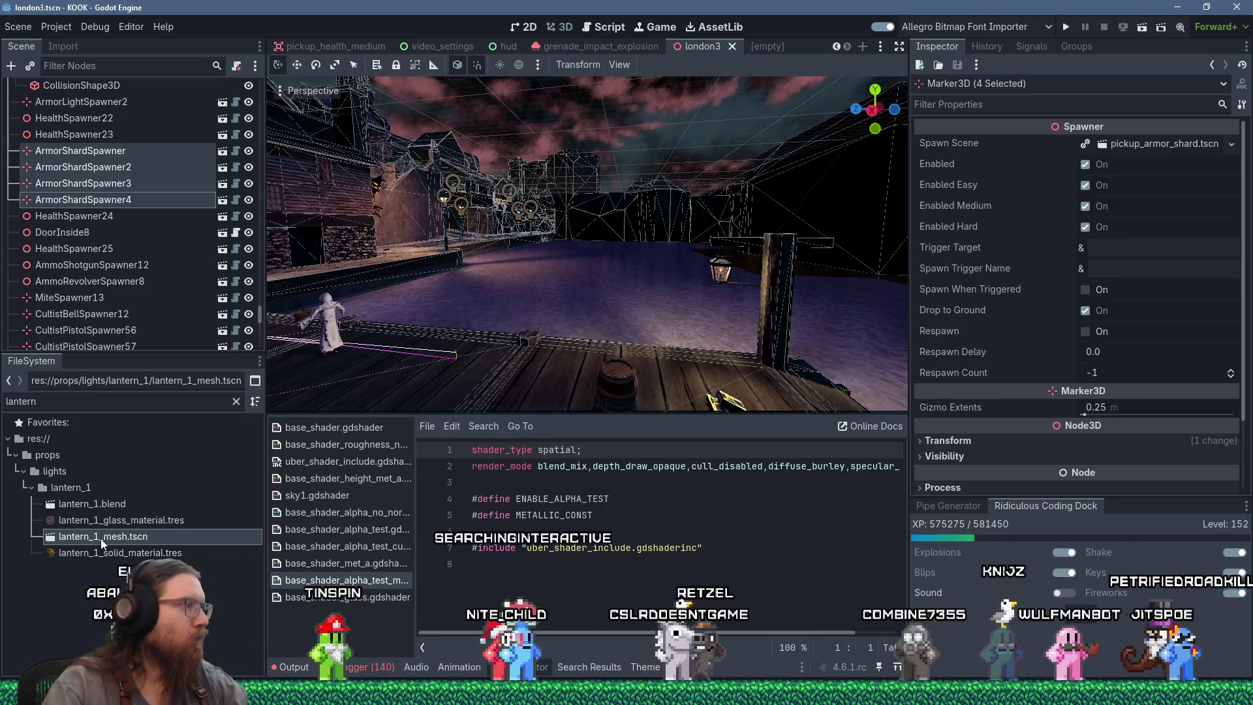
# Rename lantern_1_mesh.tscn to lantern_1.tscn and open it.
pyautogui.press('F2')
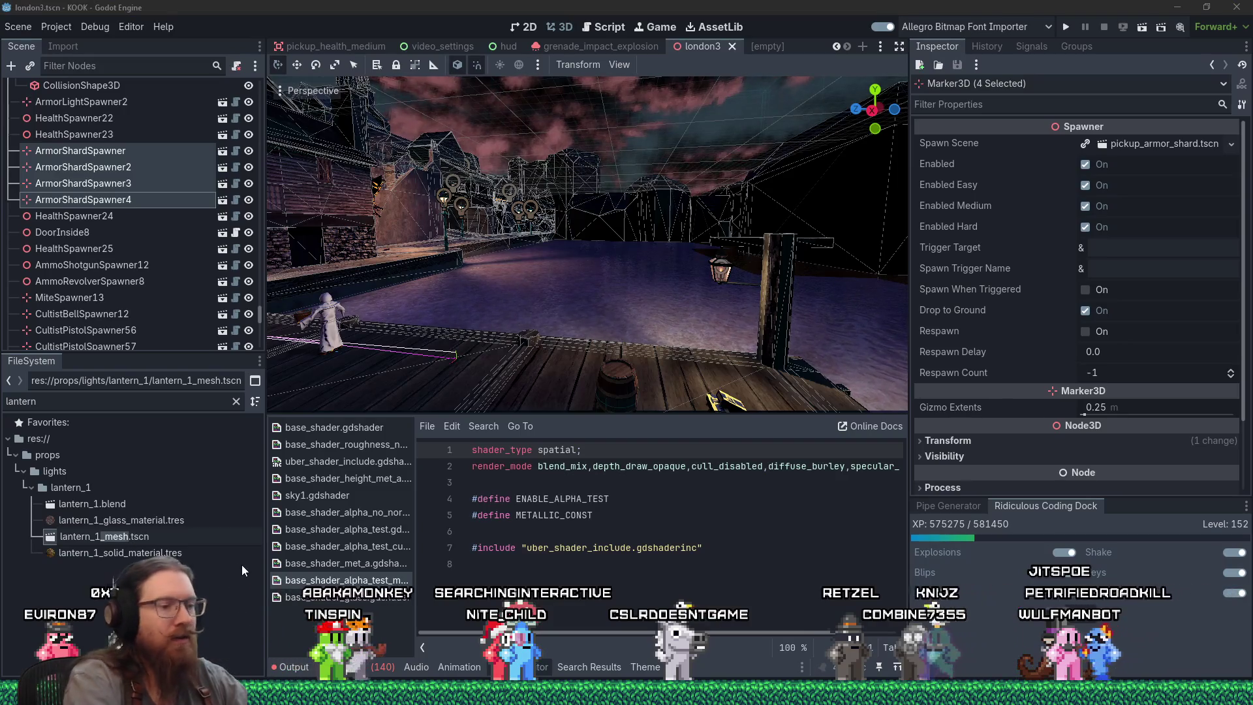
pyautogui.press('BackSpace')
pyautogui.press('Return')
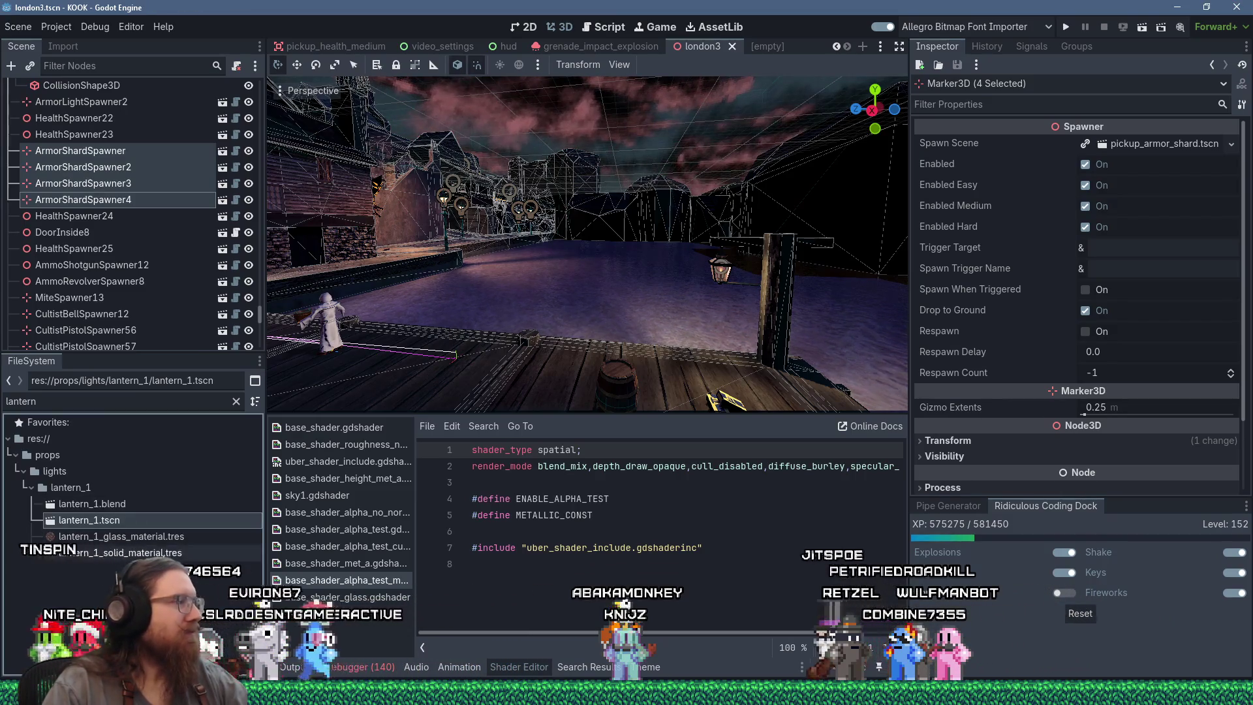
pyautogui.doubleClick(150, 523)
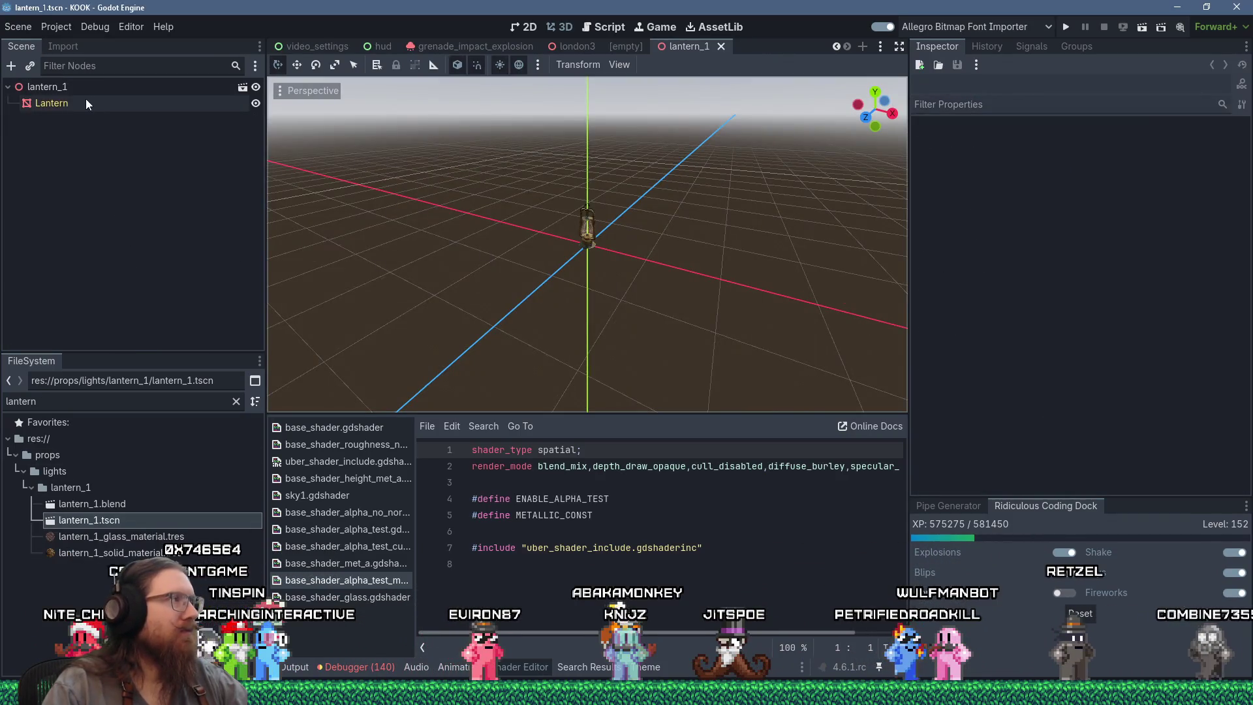
# Filter the FileSystem dock for 'flame' and browse the results.
pyautogui.doubleClick(112, 405)
pyautogui.write('fla')
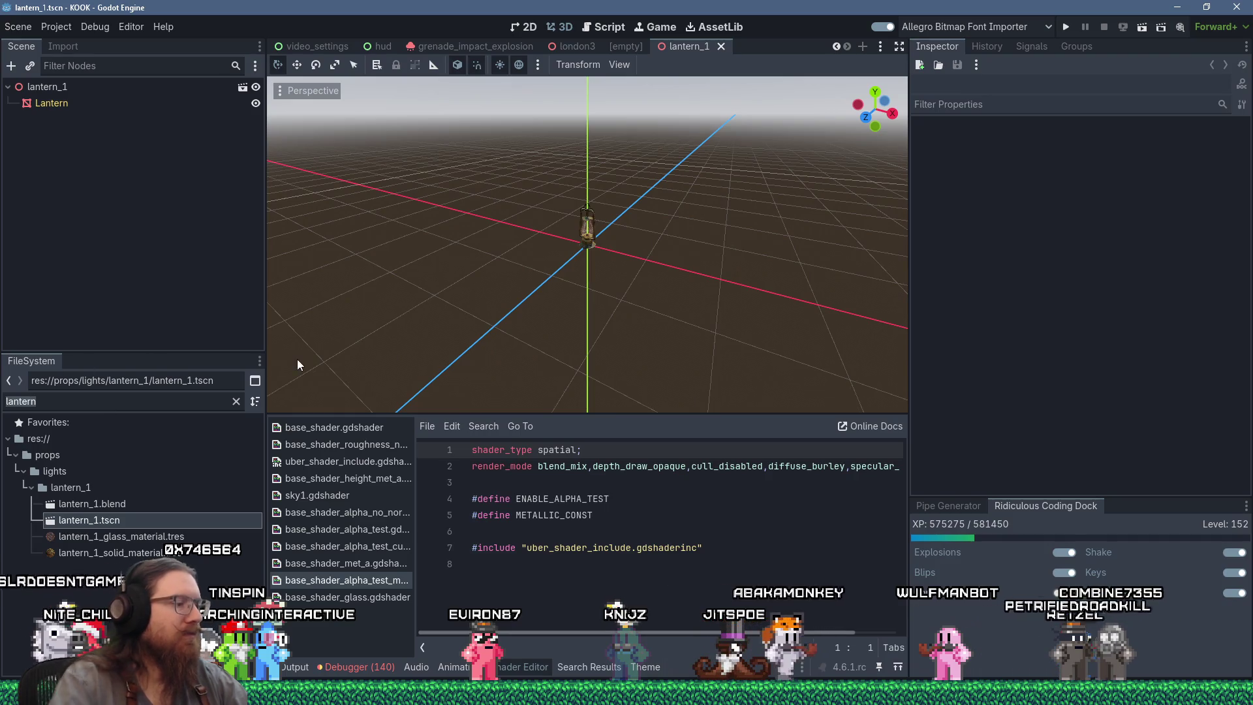
pyautogui.write('me')
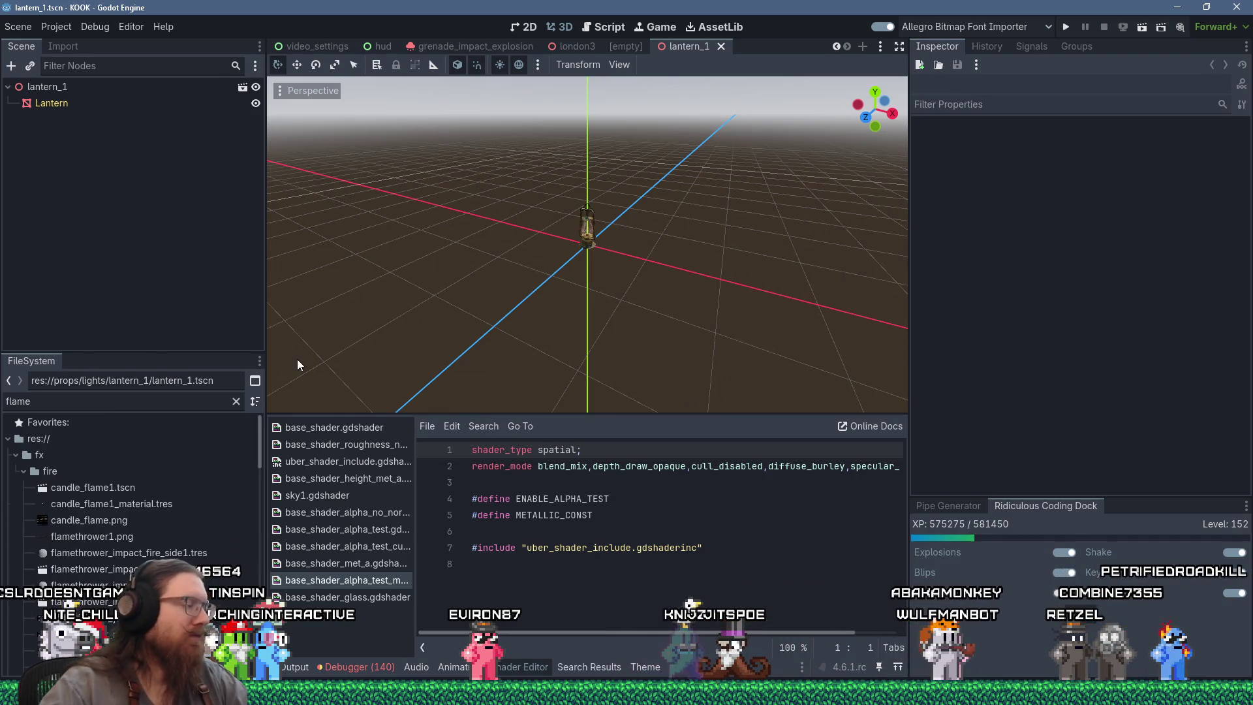
pyautogui.moveTo(180, 518)
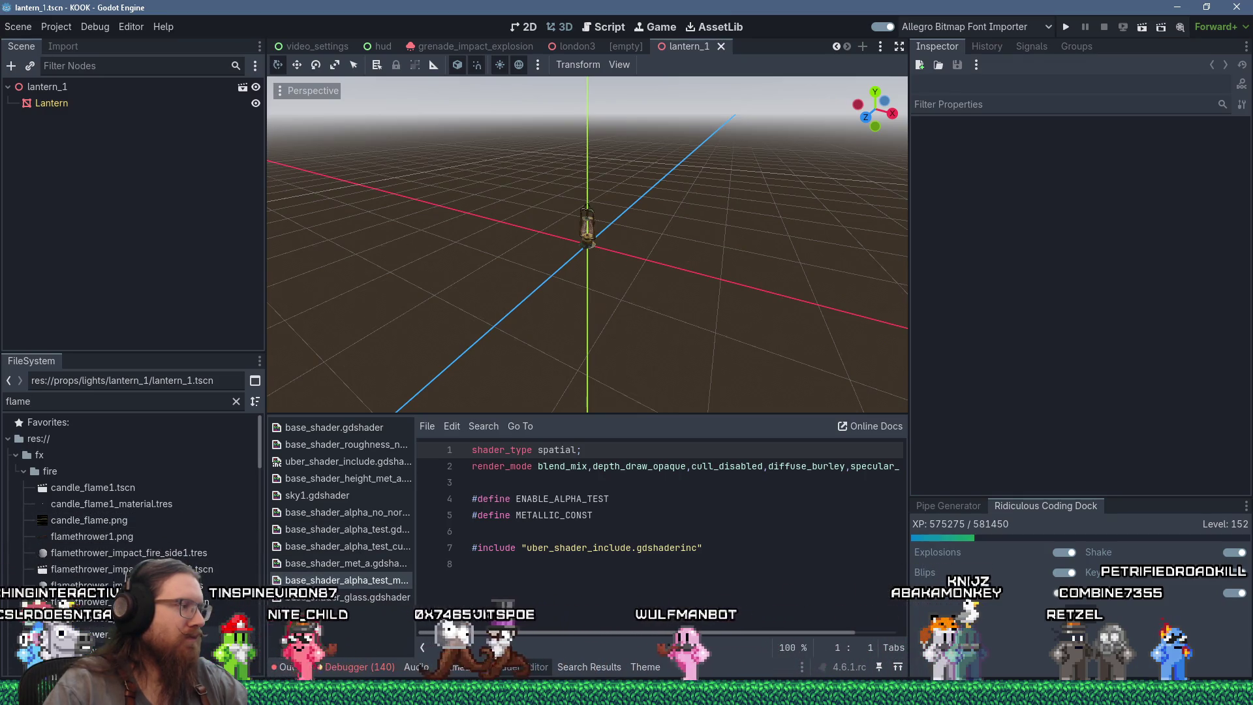
pyautogui.scroll(-3)
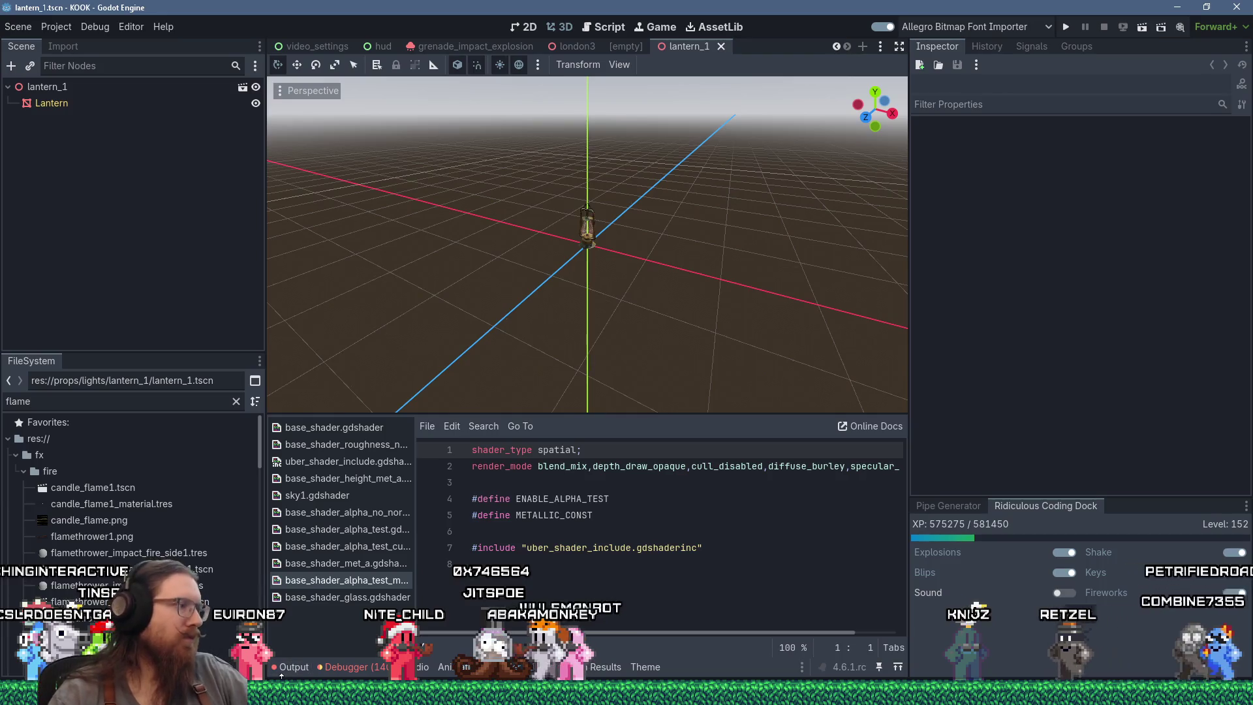
# Filter the files for 'gas interi' and open gas_light_interior1.tscn.
pyautogui.moveTo(206, 625)
pyautogui.scroll(-3)
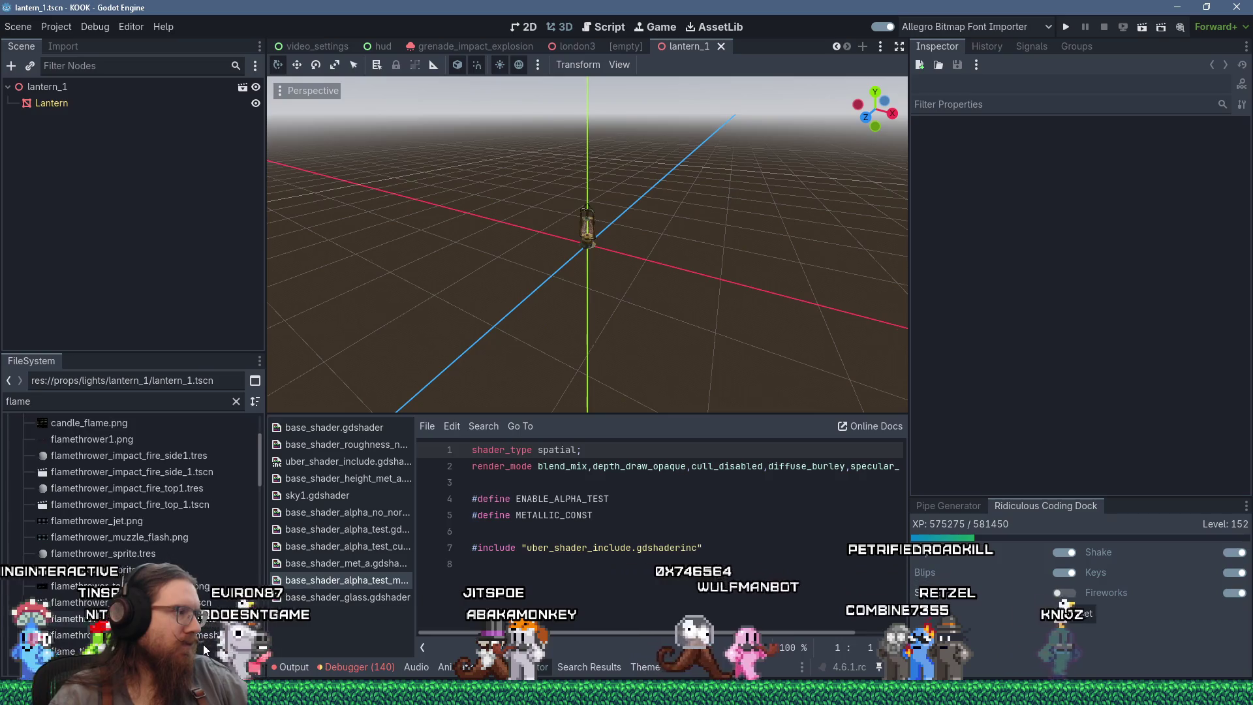
pyautogui.moveTo(206, 587)
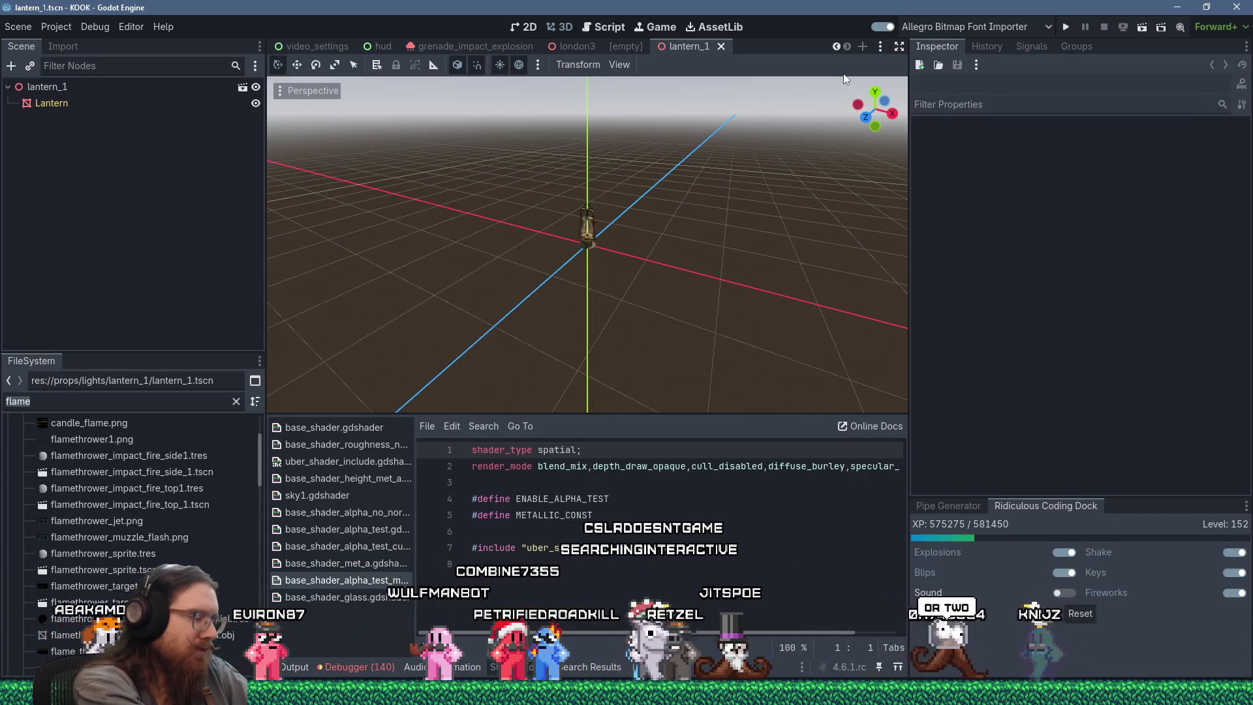
pyautogui.write('gas interi')
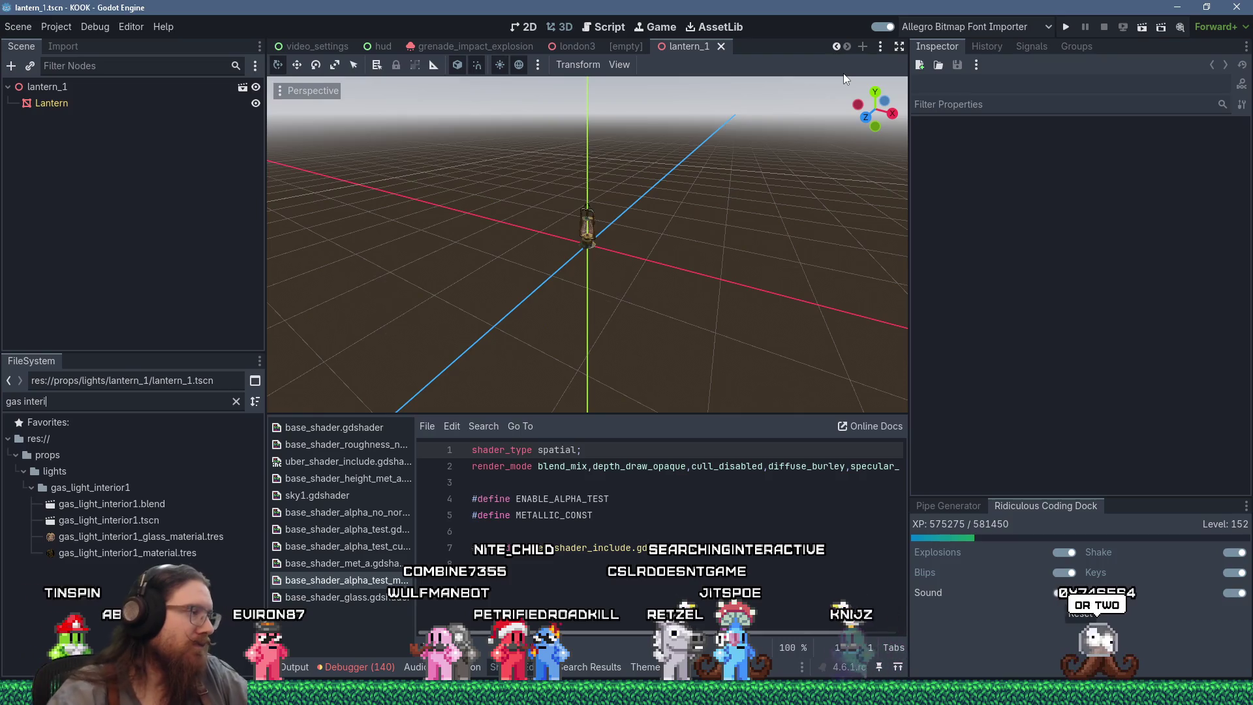
pyautogui.click(176, 521)
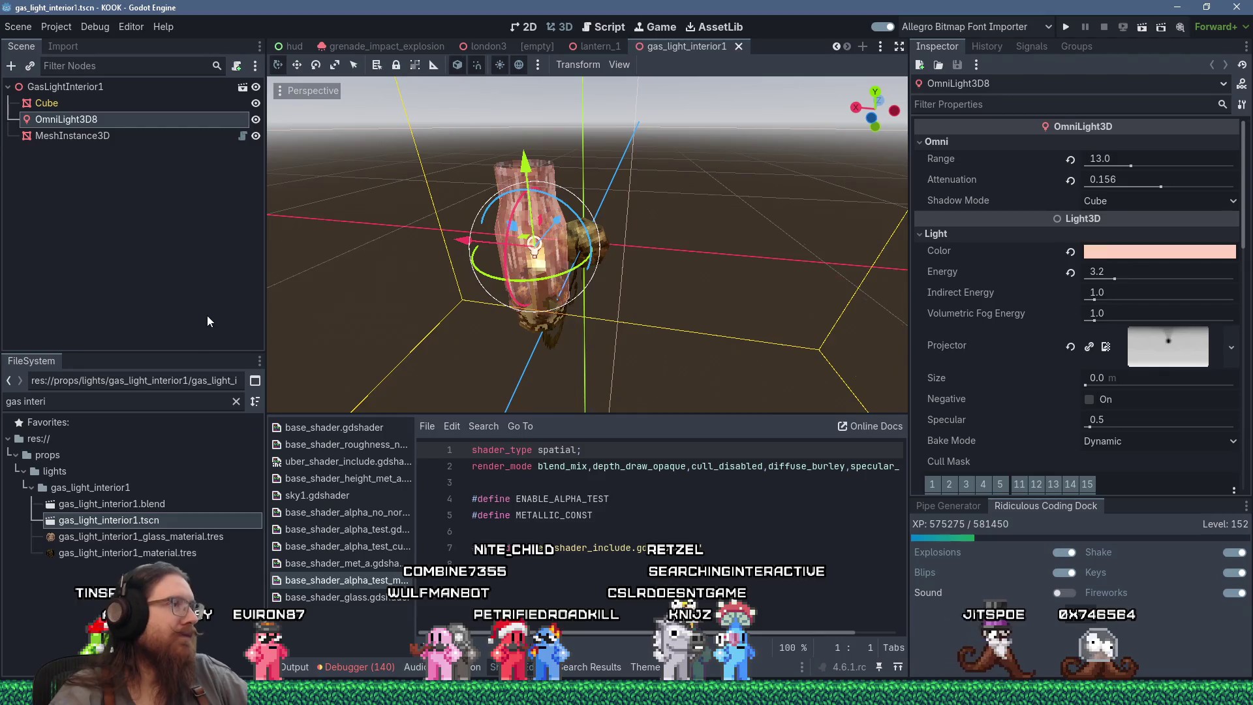
# Copy the MeshInstance3D flame node from gas_light_interior1 and paste it under lantern_1.
pyautogui.click(92, 140)
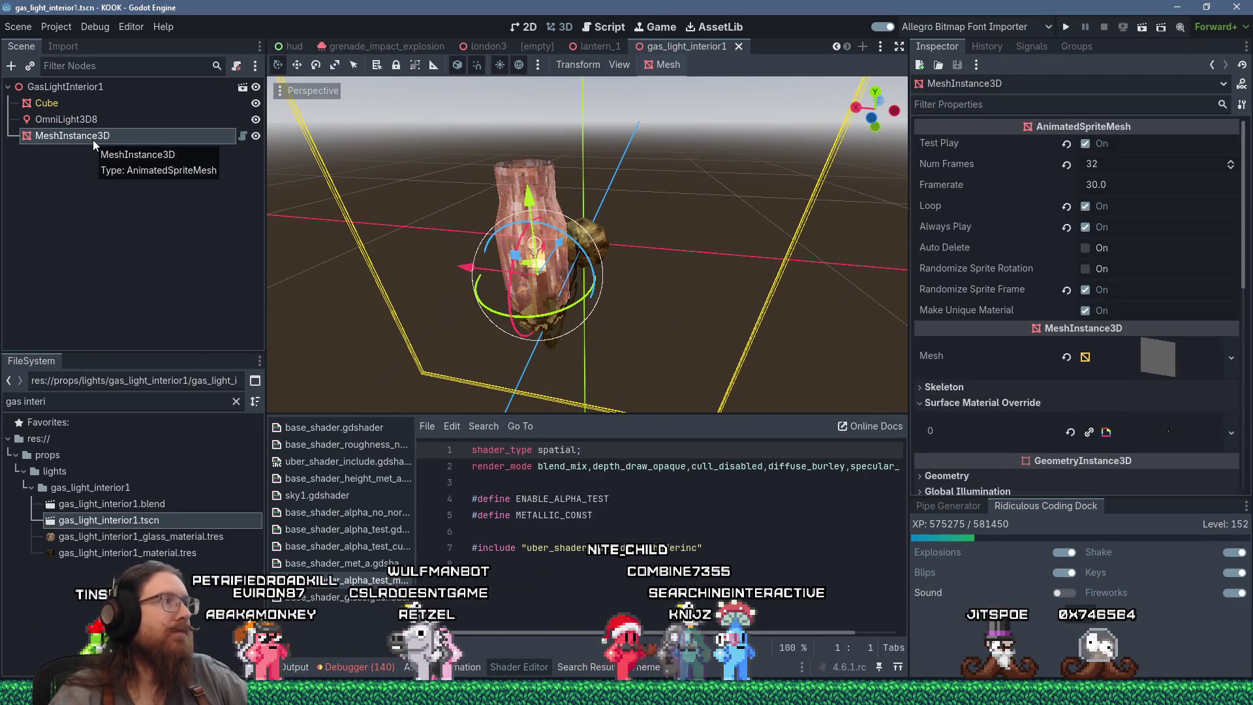
pyautogui.rightClick(92, 140)
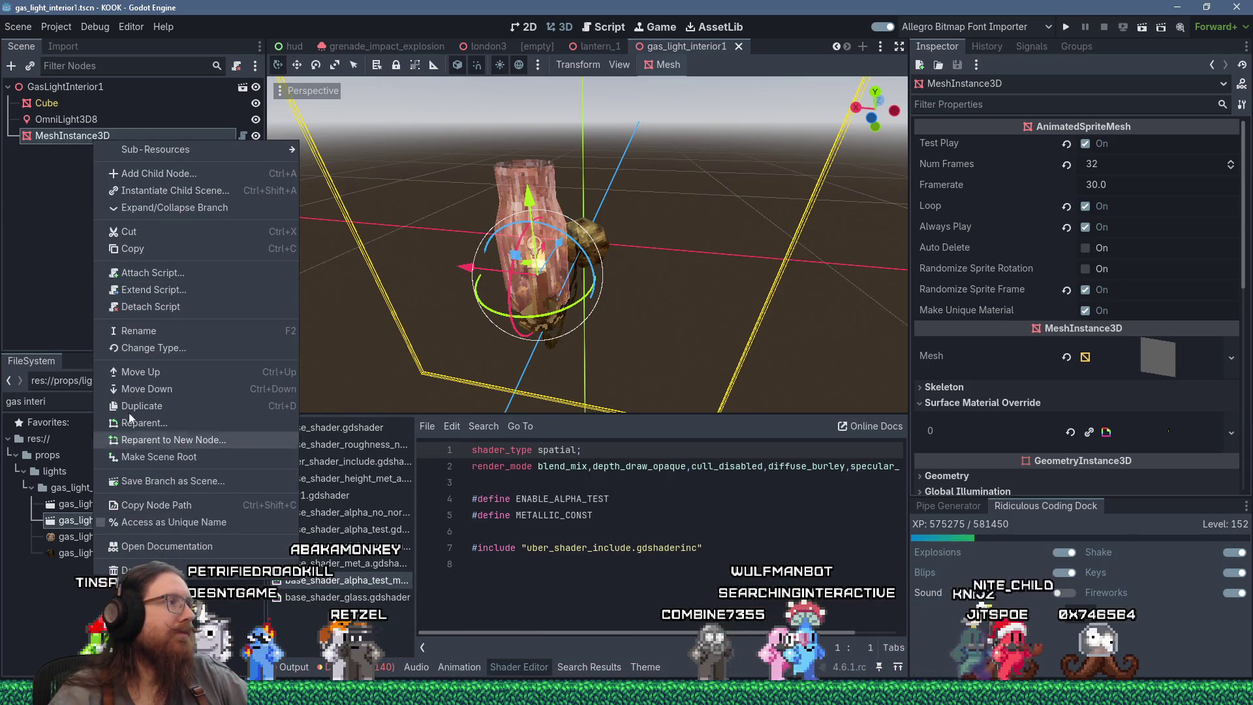
pyautogui.click(142, 253)
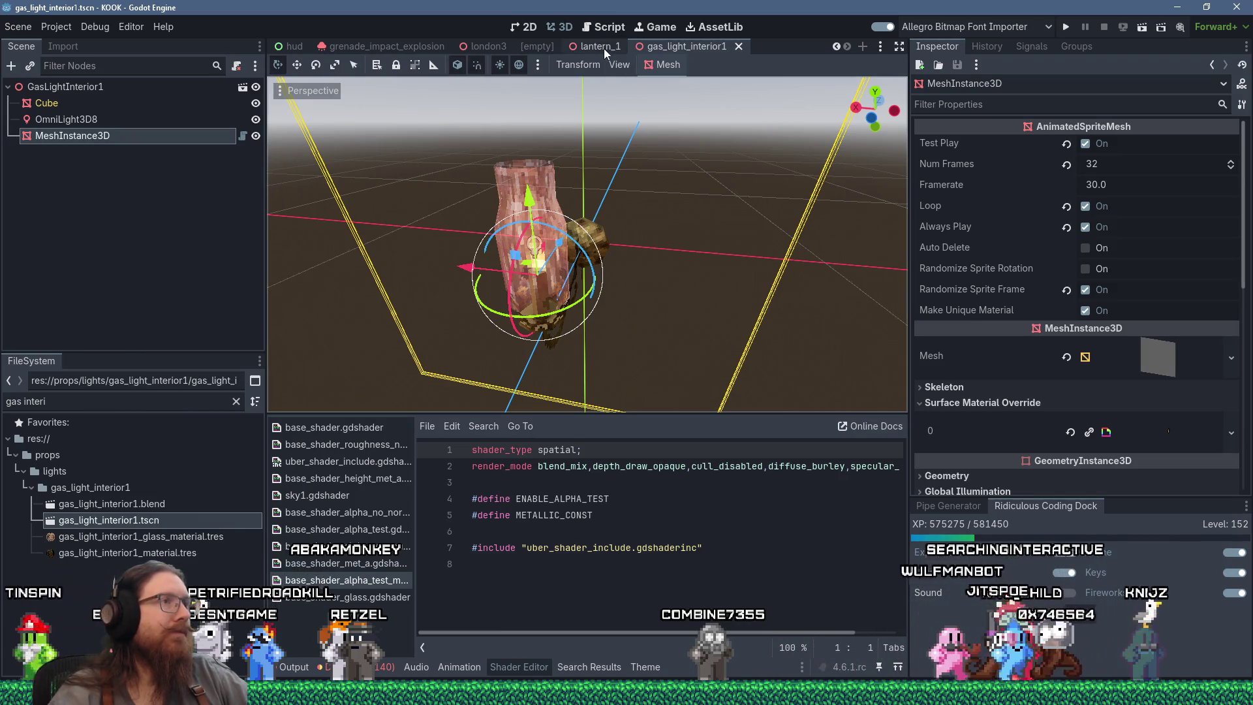
pyautogui.click(605, 47)
pyautogui.rightClick(54, 85)
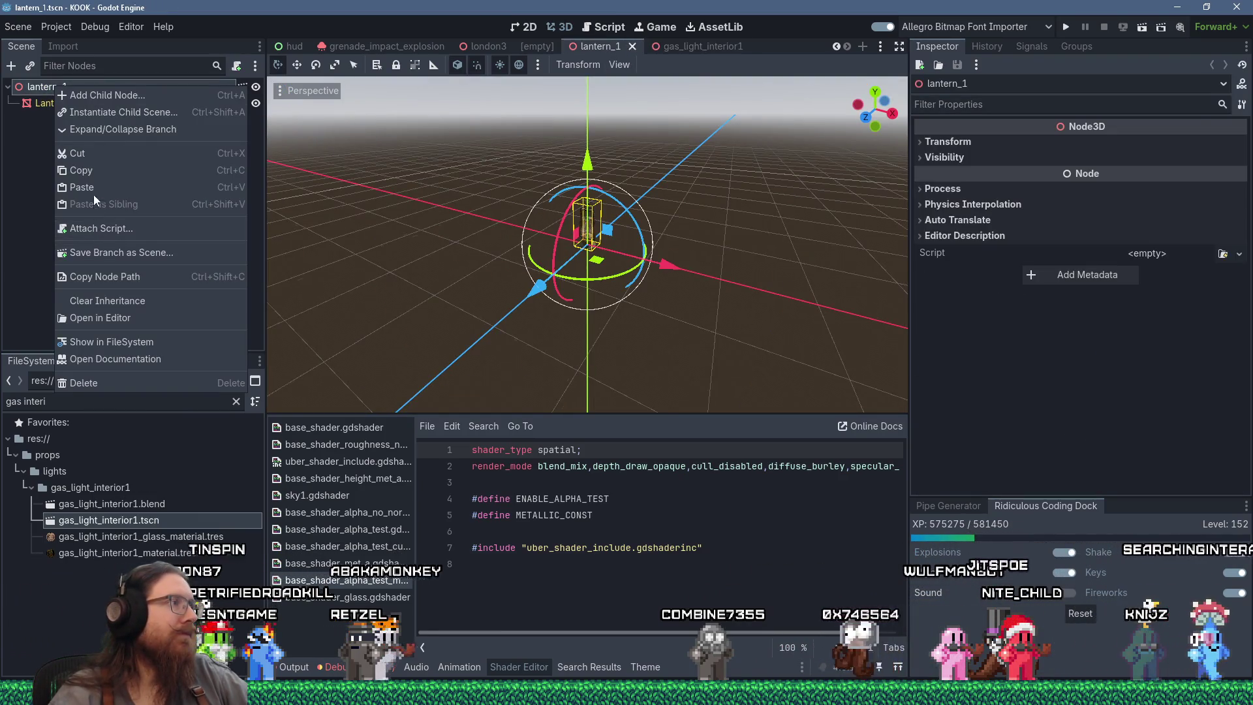
pyautogui.click(92, 197)
pyautogui.scroll(3)
pyautogui.moveTo(594, 244); pyautogui.dragTo(522, 191)
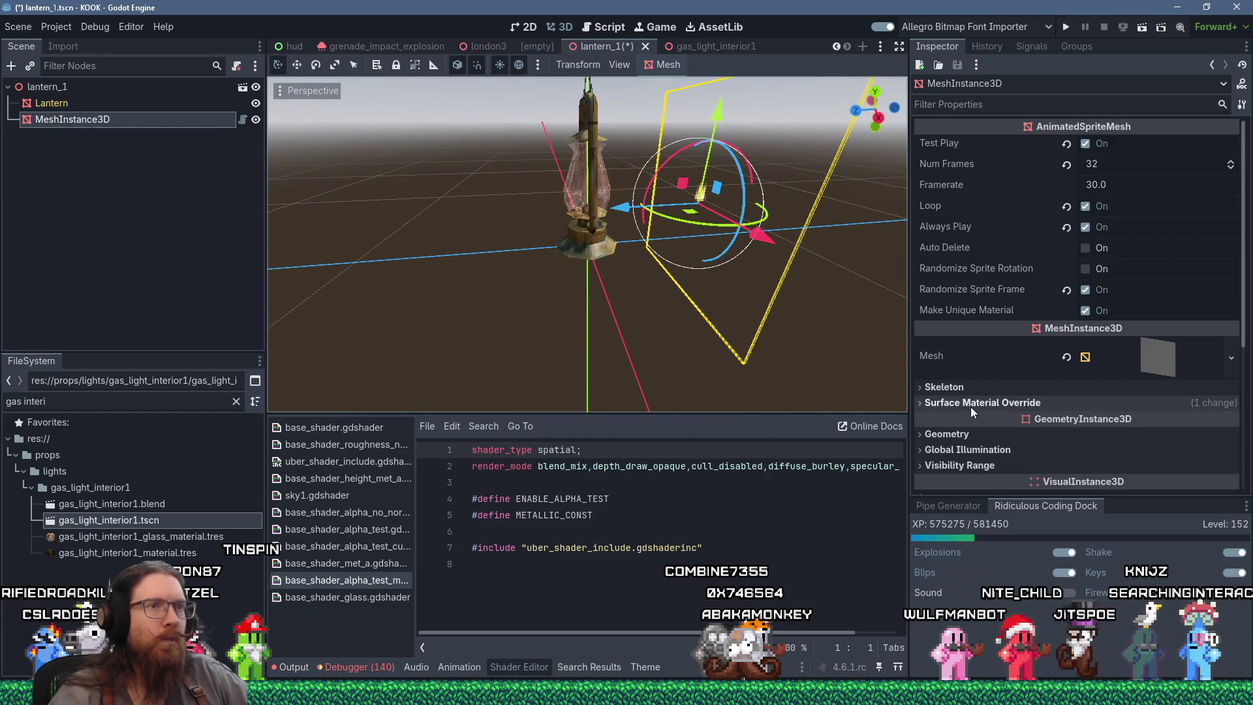
# Rename the pasted mesh node to FlameMesh.
pyautogui.doubleClick(96, 120)
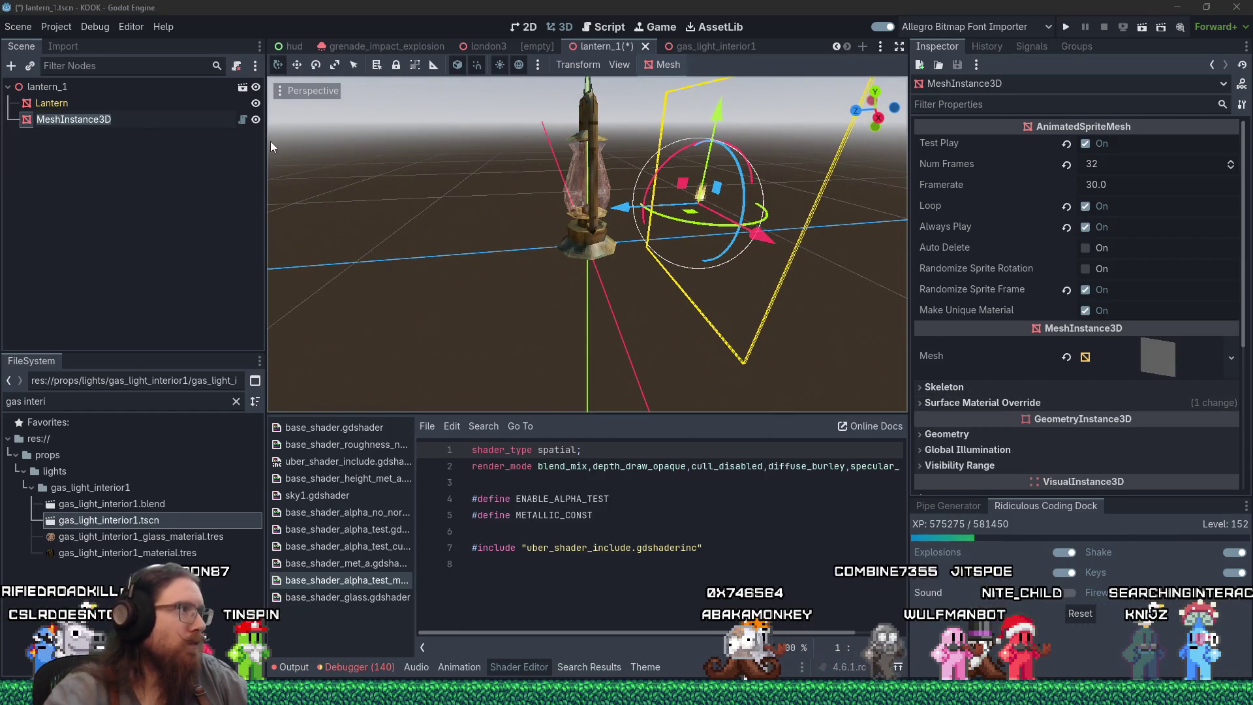
pyautogui.write('FlameMesh')
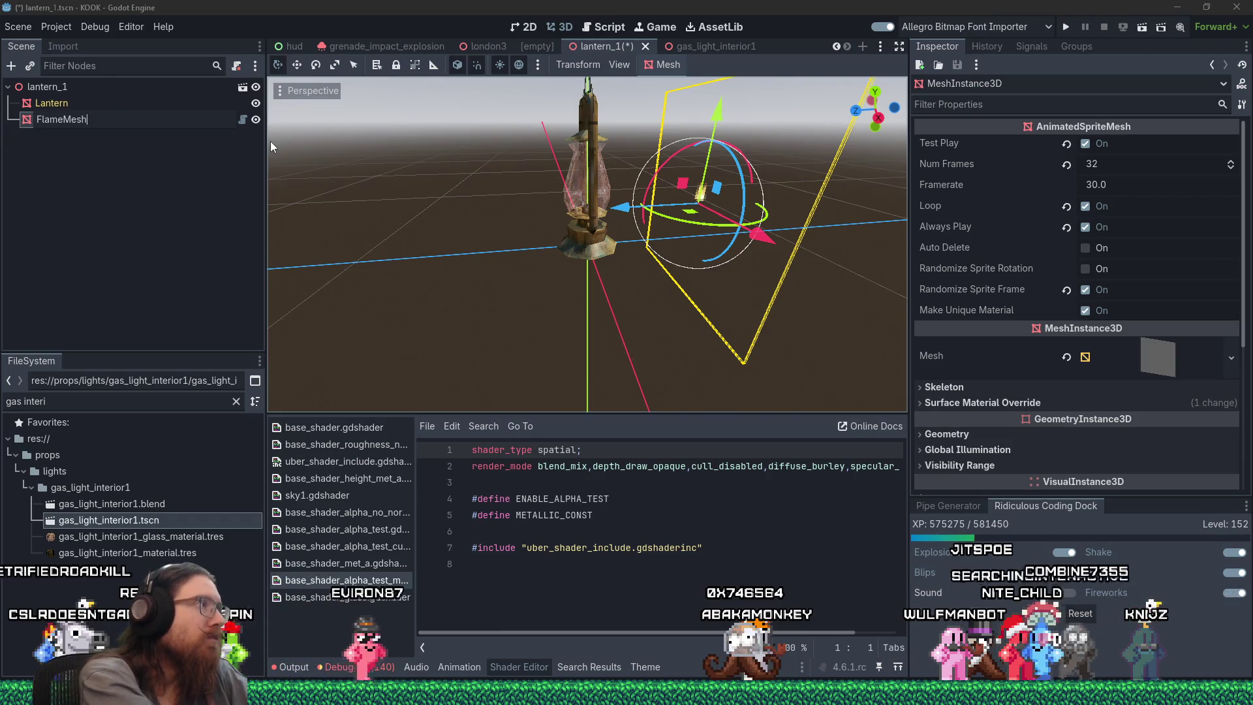
pyautogui.press('Return')
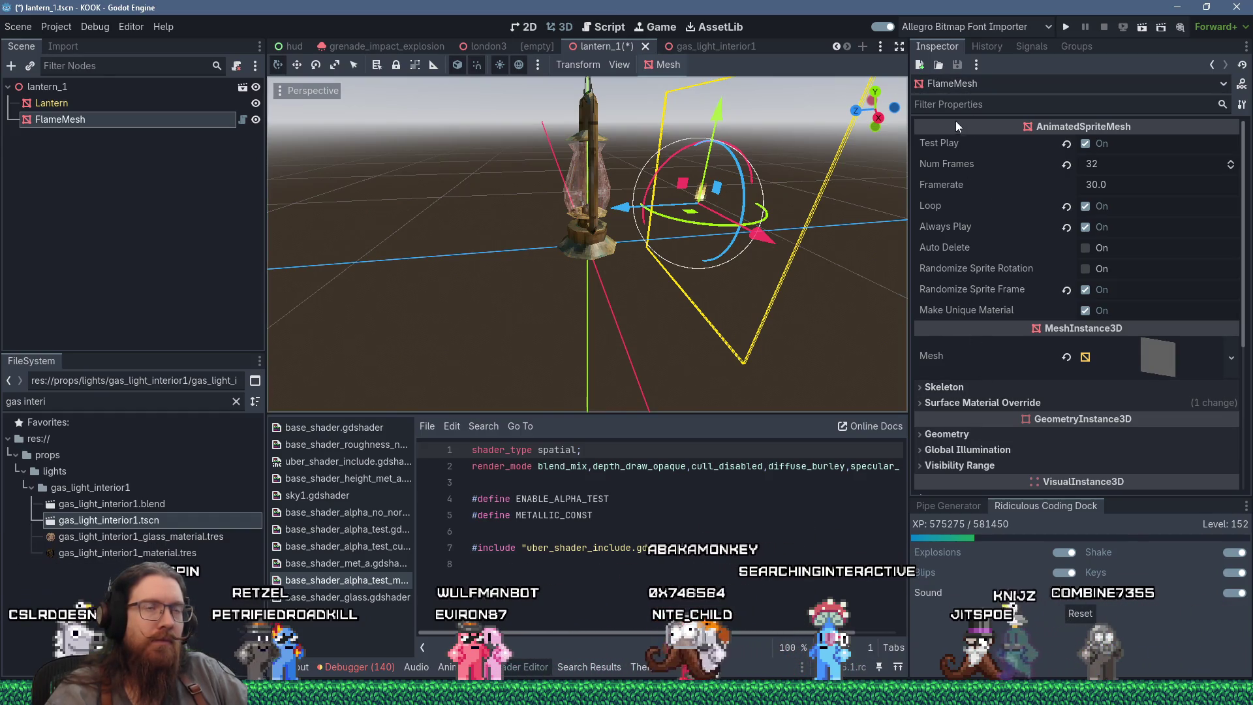
pyautogui.scroll(-3)
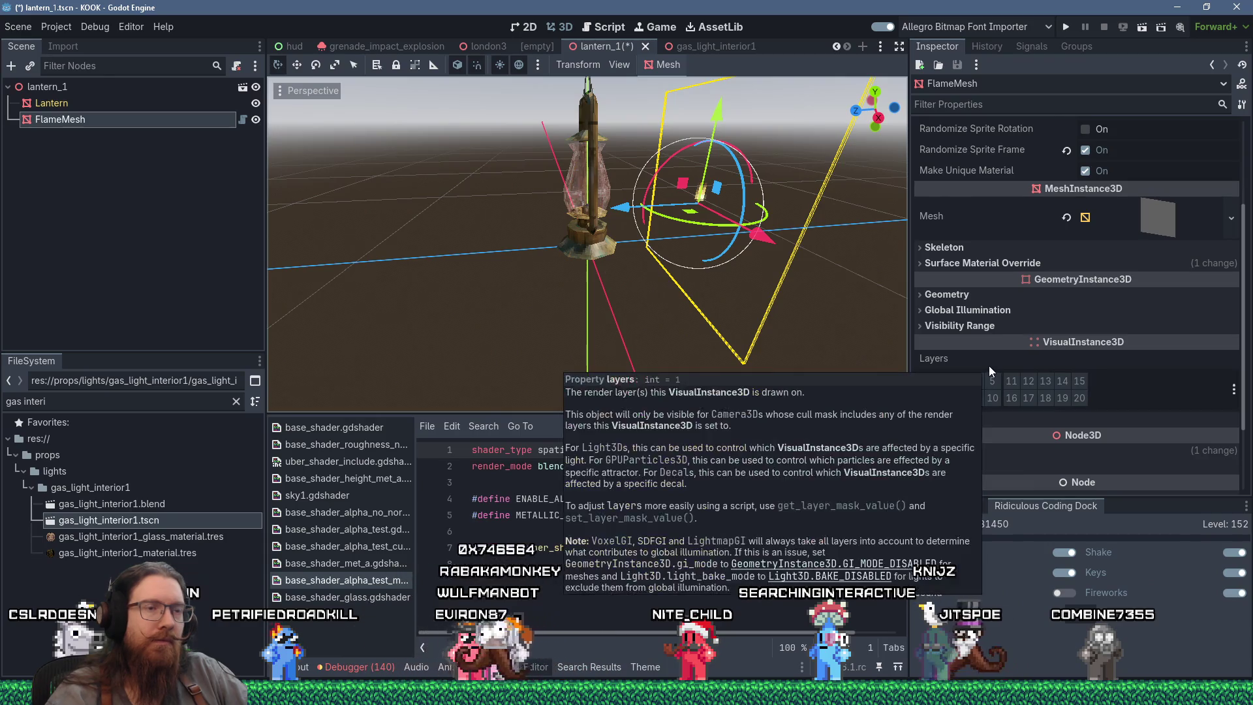
pyautogui.scroll(3)
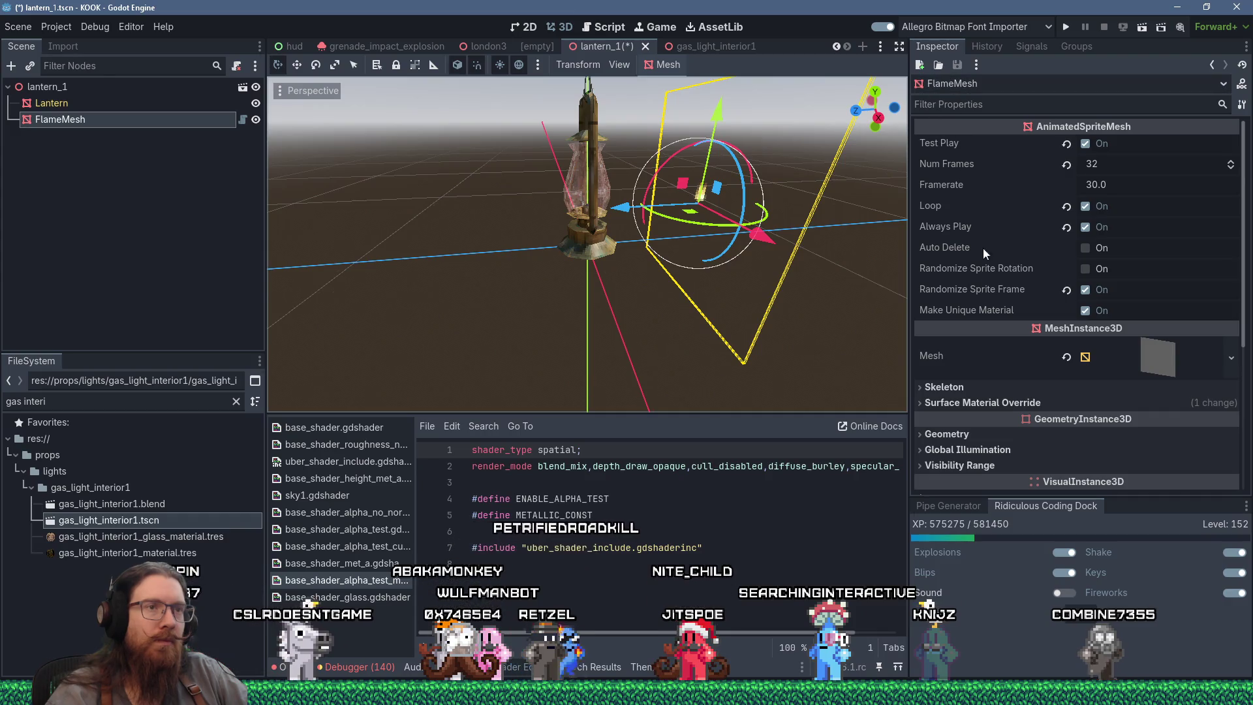
pyautogui.scroll(-3)
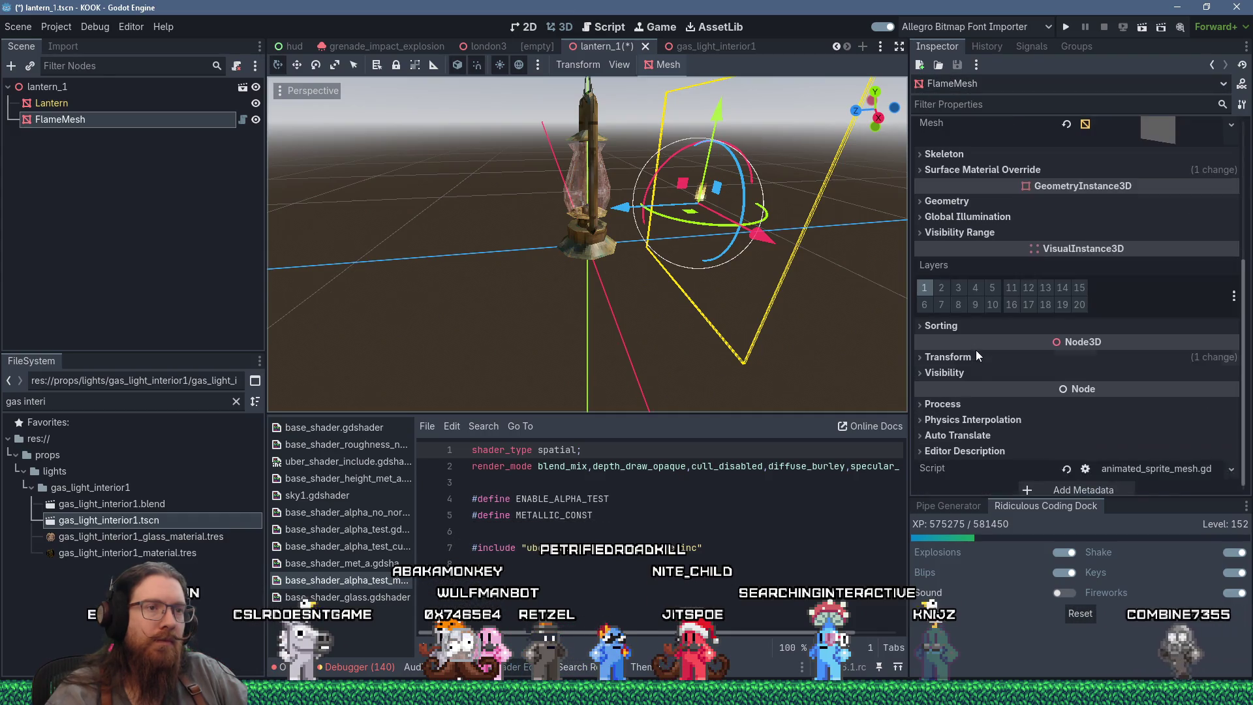
# Reset FlameMesh's Transform position to 0, 0, 0 in the Inspector.
pyautogui.click(976, 355)
pyautogui.scroll(-3)
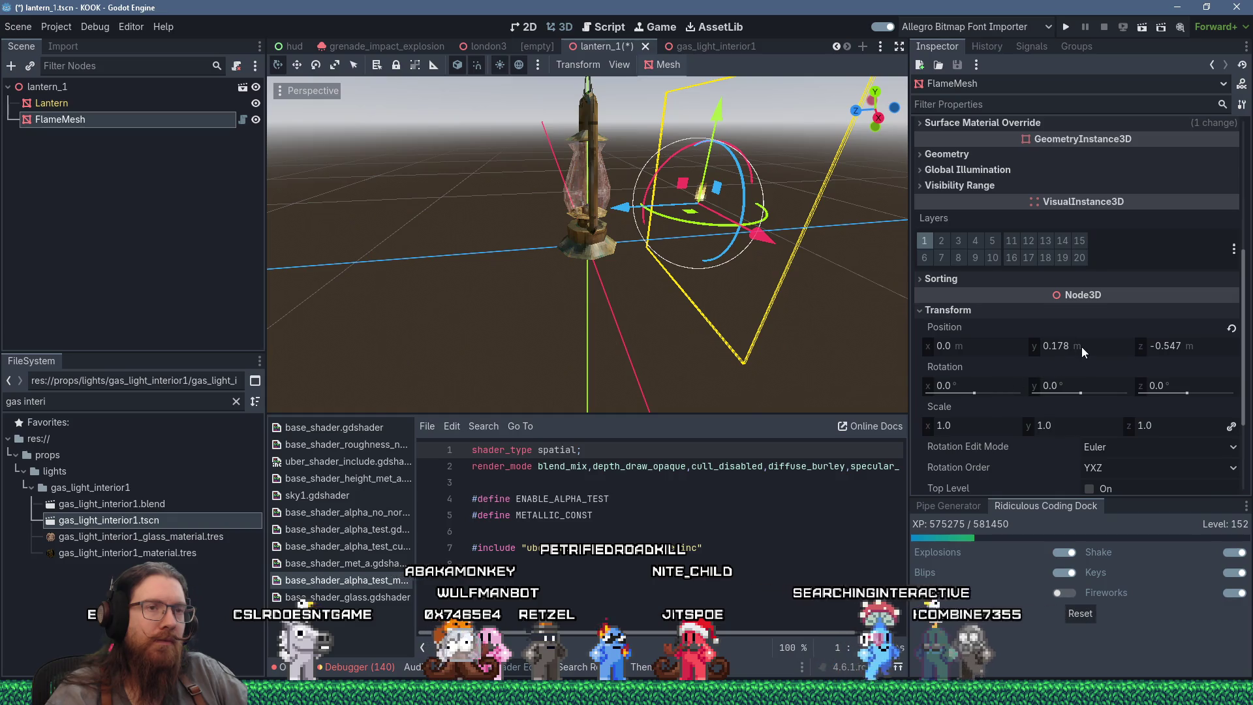
pyautogui.click(1083, 346)
pyautogui.write('0')
pyautogui.press('Tab')
pyautogui.write('0')
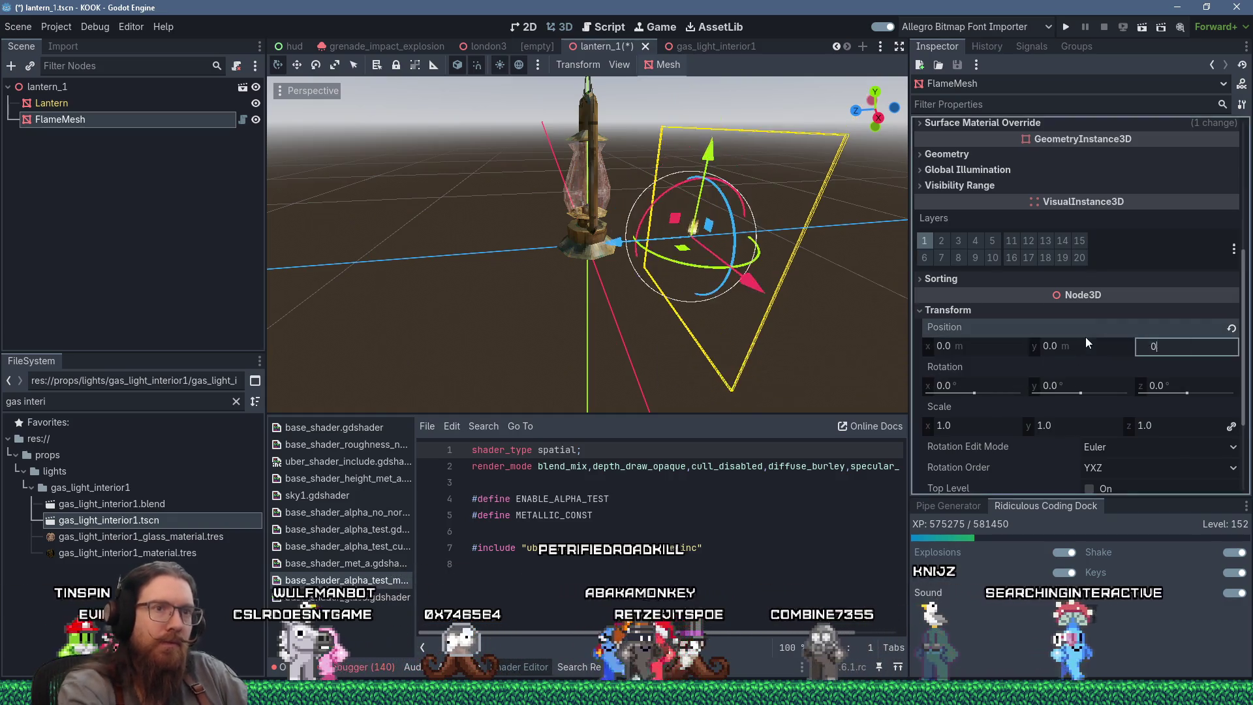
pyautogui.press('Return')
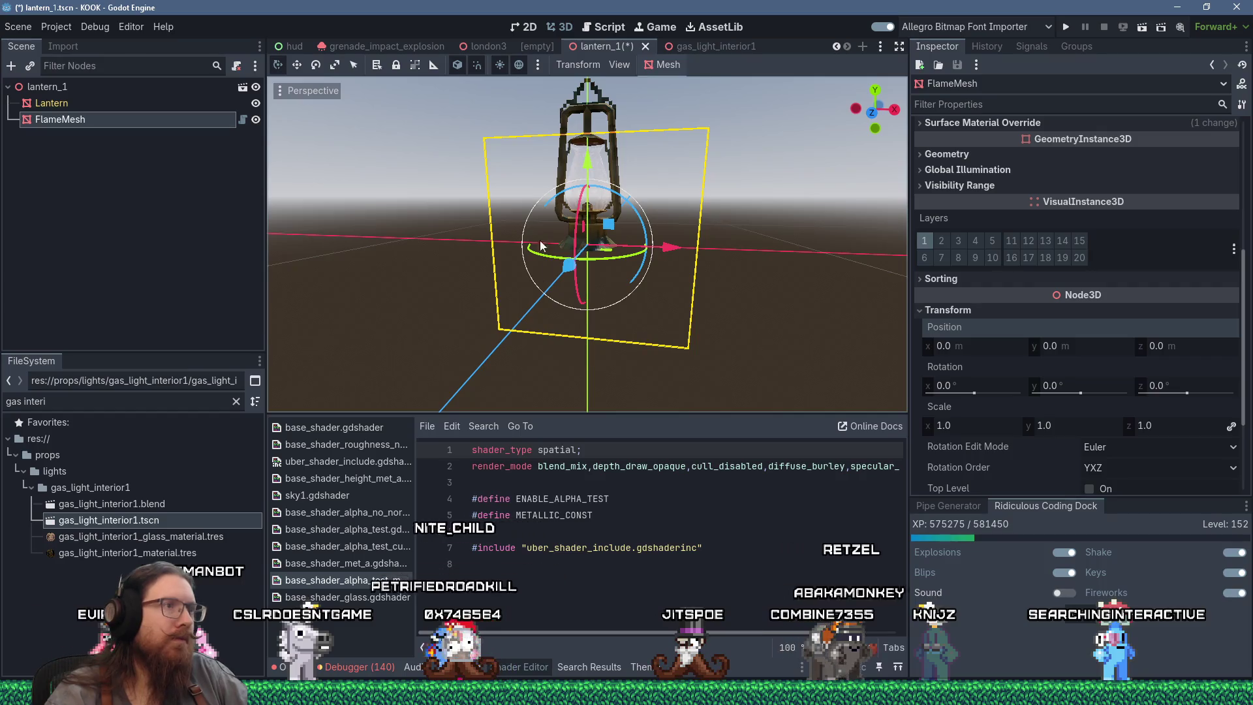
# Raise FlameMesh to y 0.178 inside the lantern glass and inspect it.
pyautogui.scroll(3)
pyautogui.moveTo(589, 163); pyautogui.dragTo(586, 135)
pyautogui.scroll(-3)
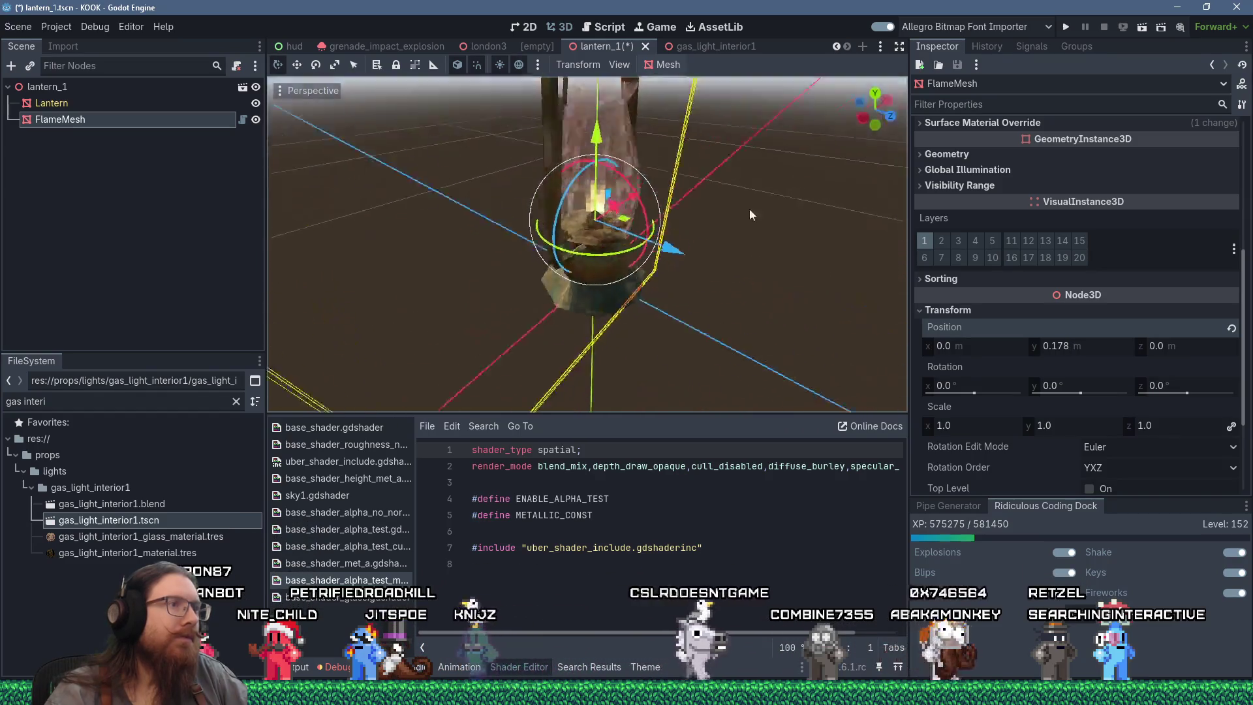
pyautogui.moveTo(706, 189); pyautogui.dragTo(576, 227)
pyautogui.scroll(3)
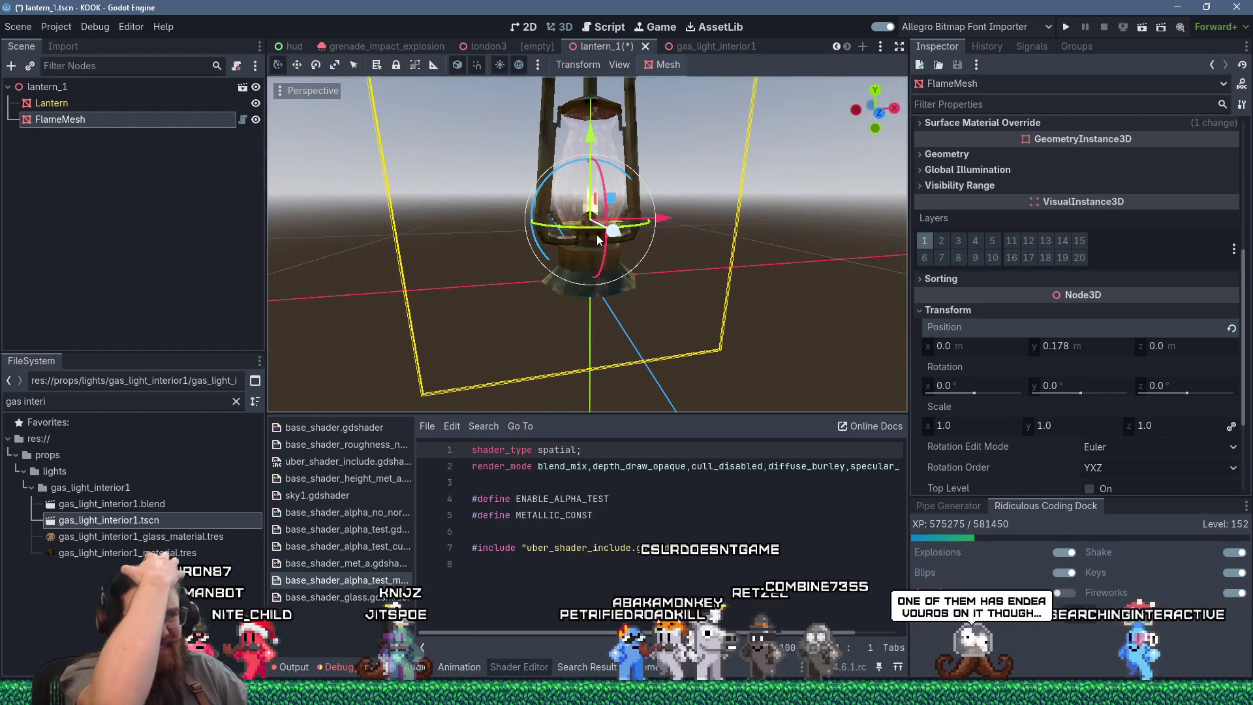
pyautogui.click(745, 45)
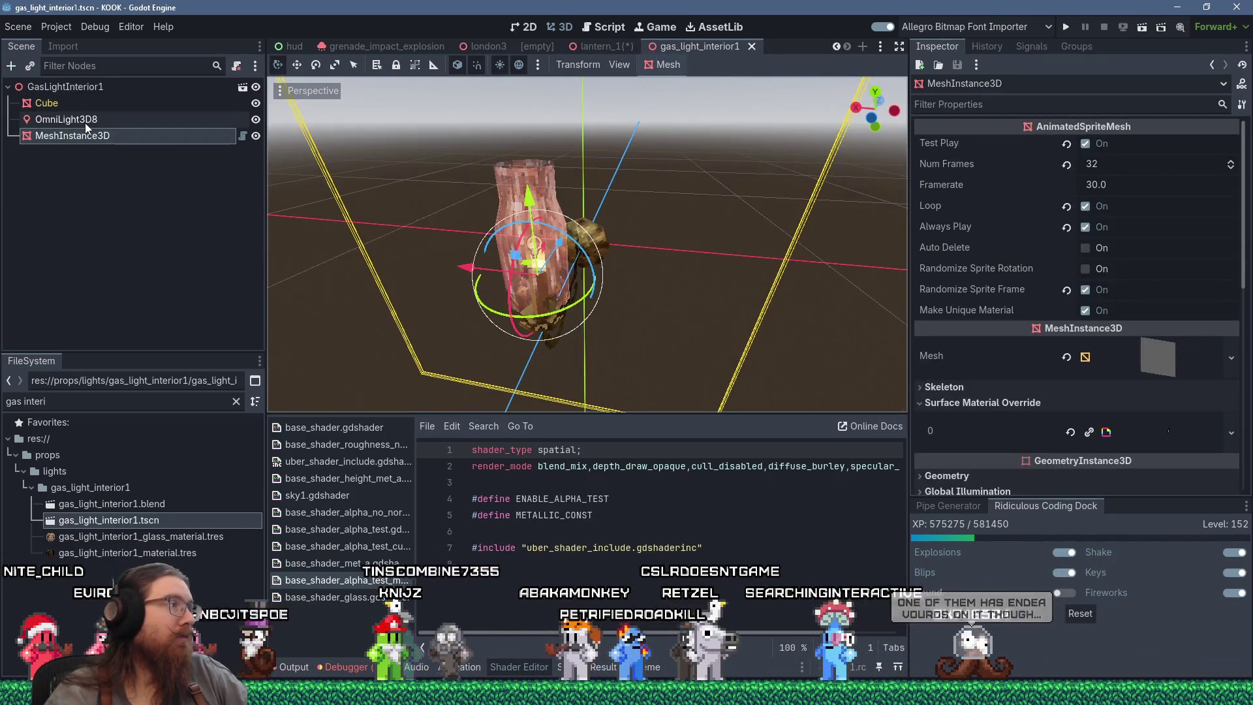
# Copy OmniLight3D8 from gas_light_interior1 and paste it under the lantern_1 root.
pyautogui.click(86, 121)
pyautogui.rightClick(85, 123)
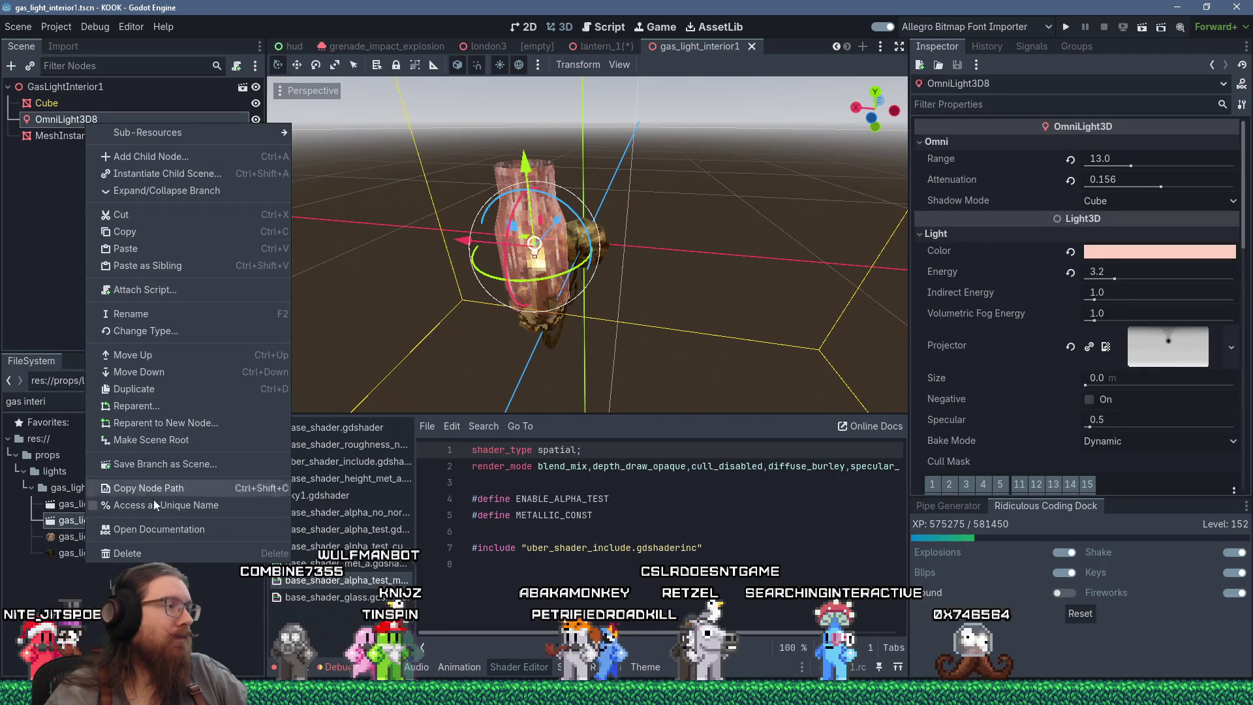
pyautogui.click(128, 232)
pyautogui.click(608, 48)
pyautogui.click(88, 93)
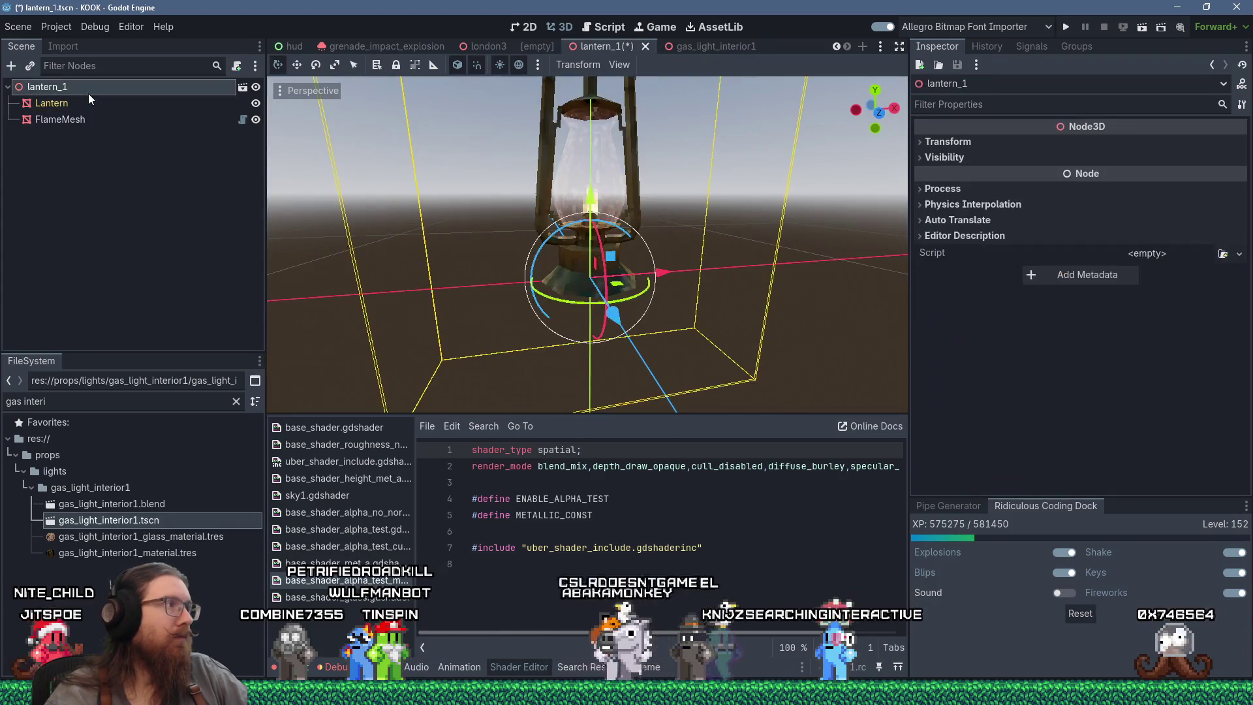
pyautogui.rightClick(88, 93)
pyautogui.click(149, 190)
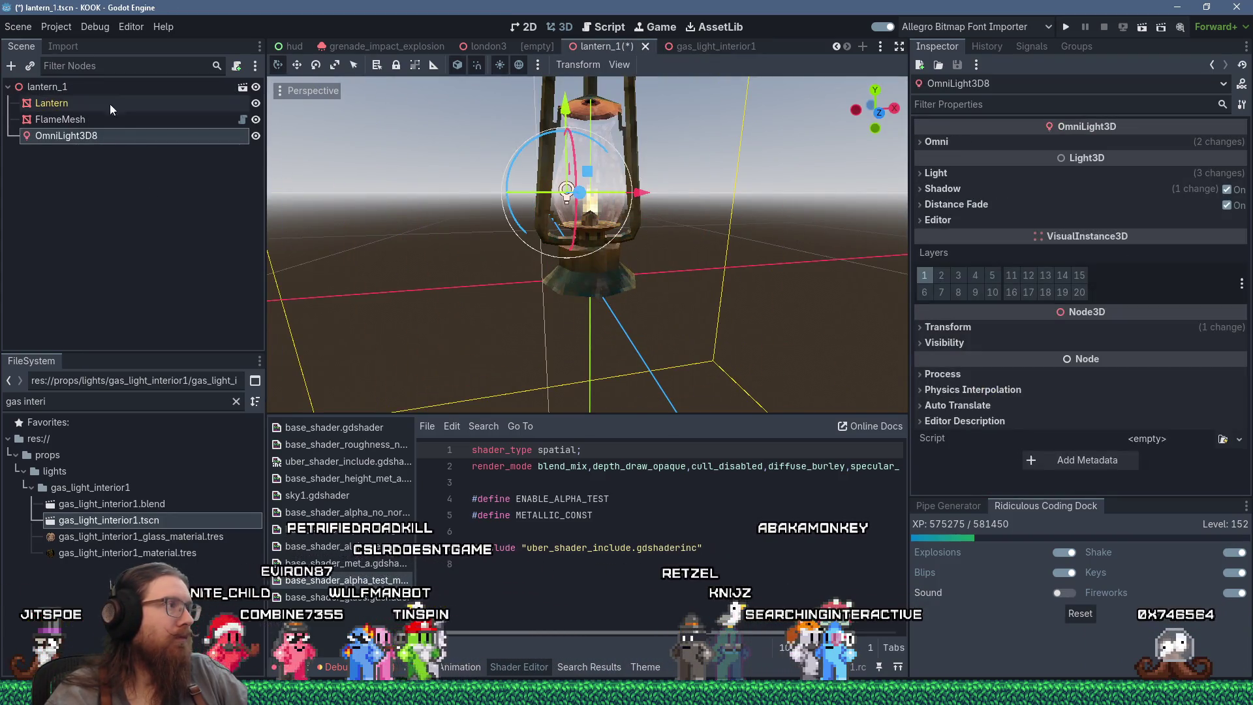
# Rename the root node to Lantern1 and the pasted light to OmniLight3D.
pyautogui.doubleClick(90, 86)
pyautogui.write('L')
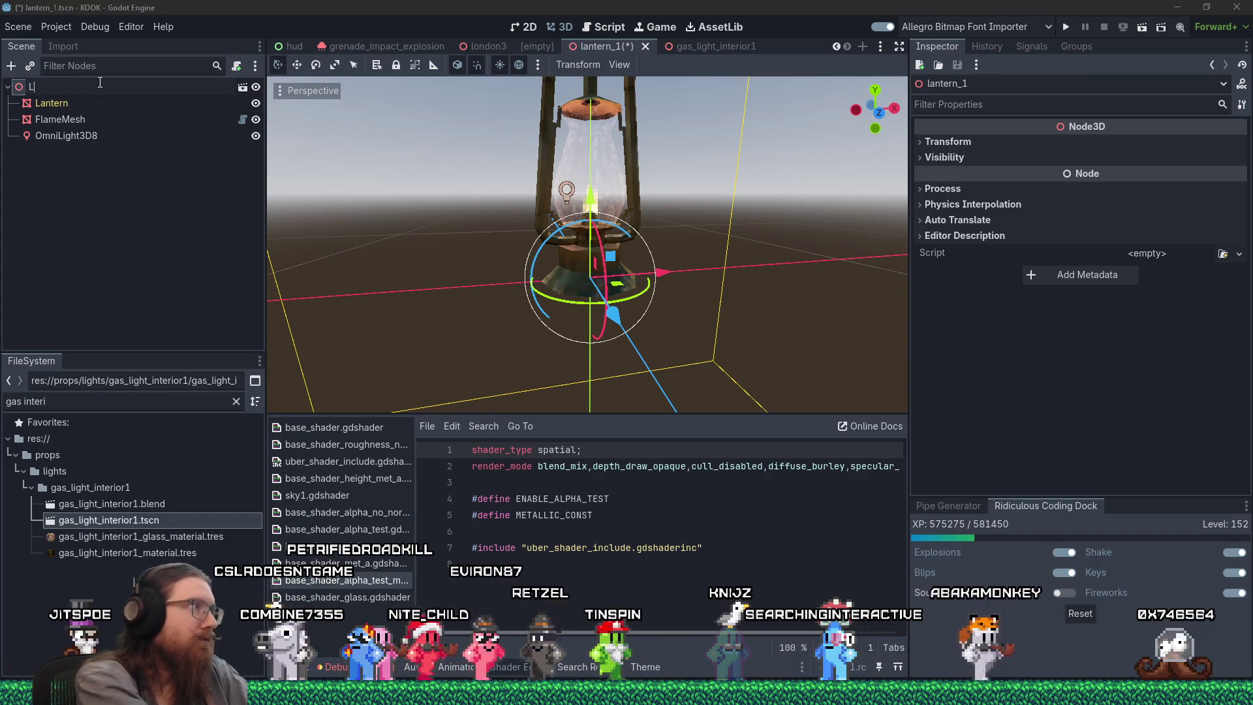
pyautogui.write('antern1')
pyautogui.press('Return')
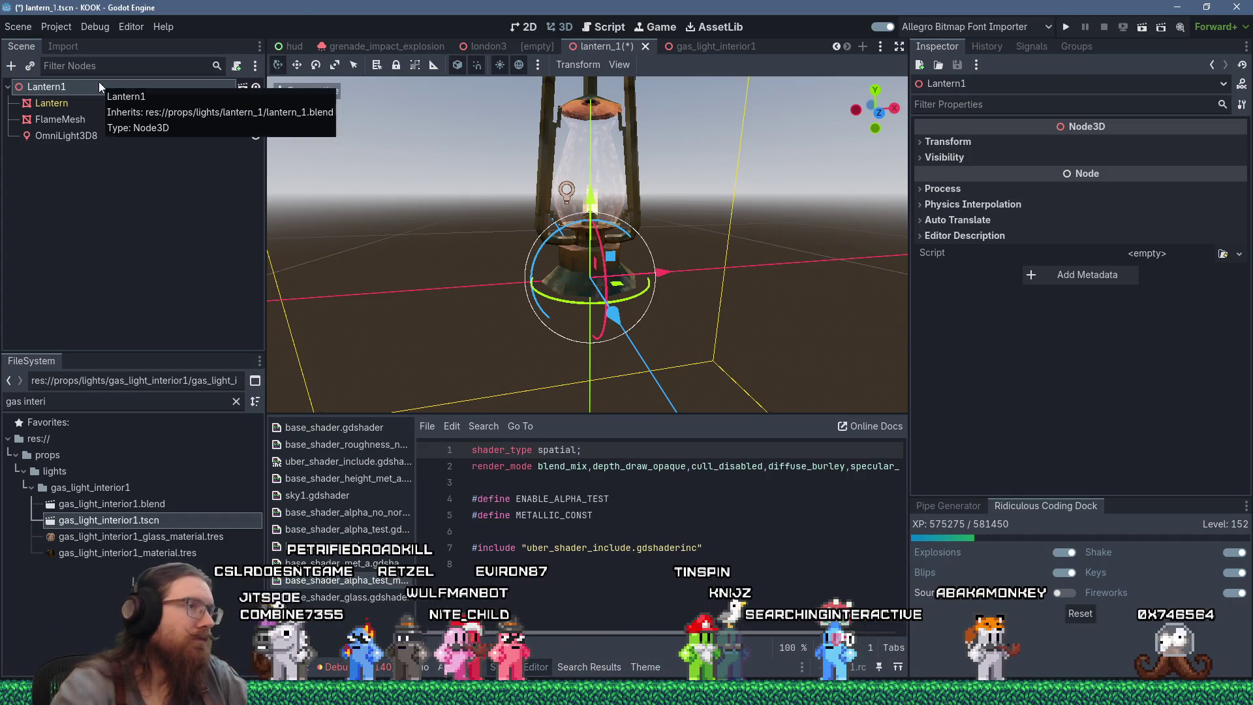
pyautogui.click(94, 137)
pyautogui.doubleClick(98, 137)
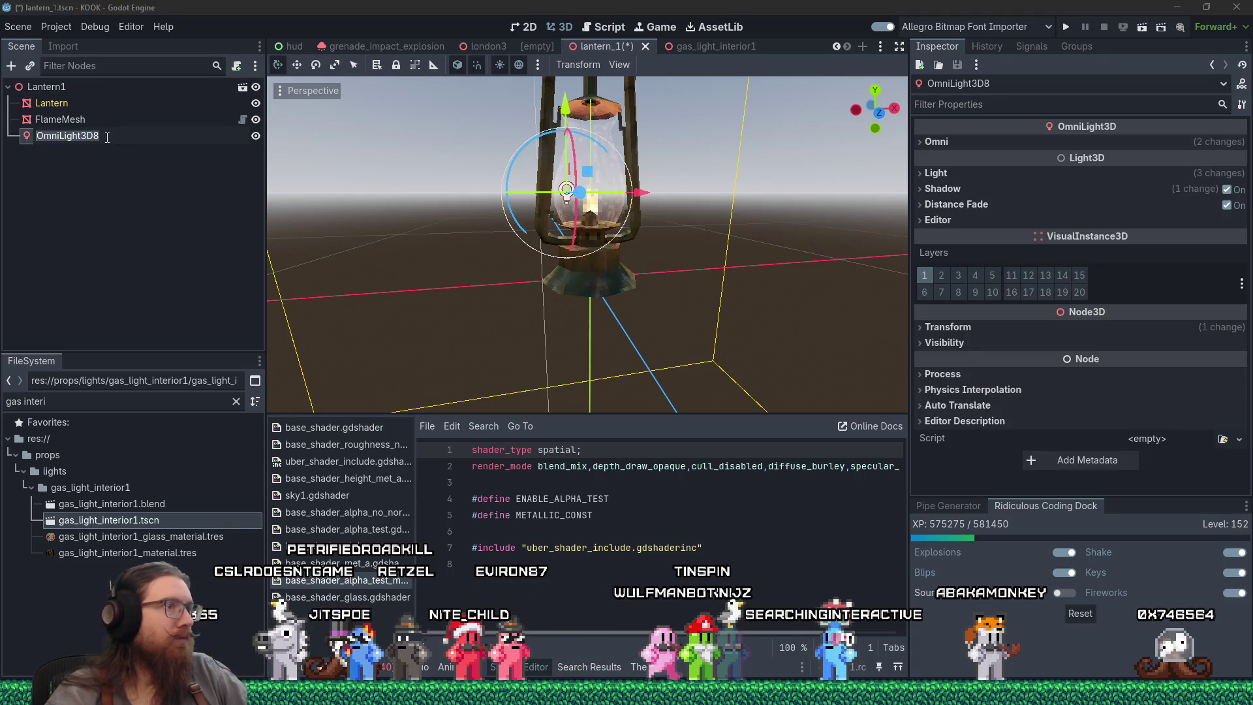
pyautogui.press('BackSpace')
pyautogui.press('Return')
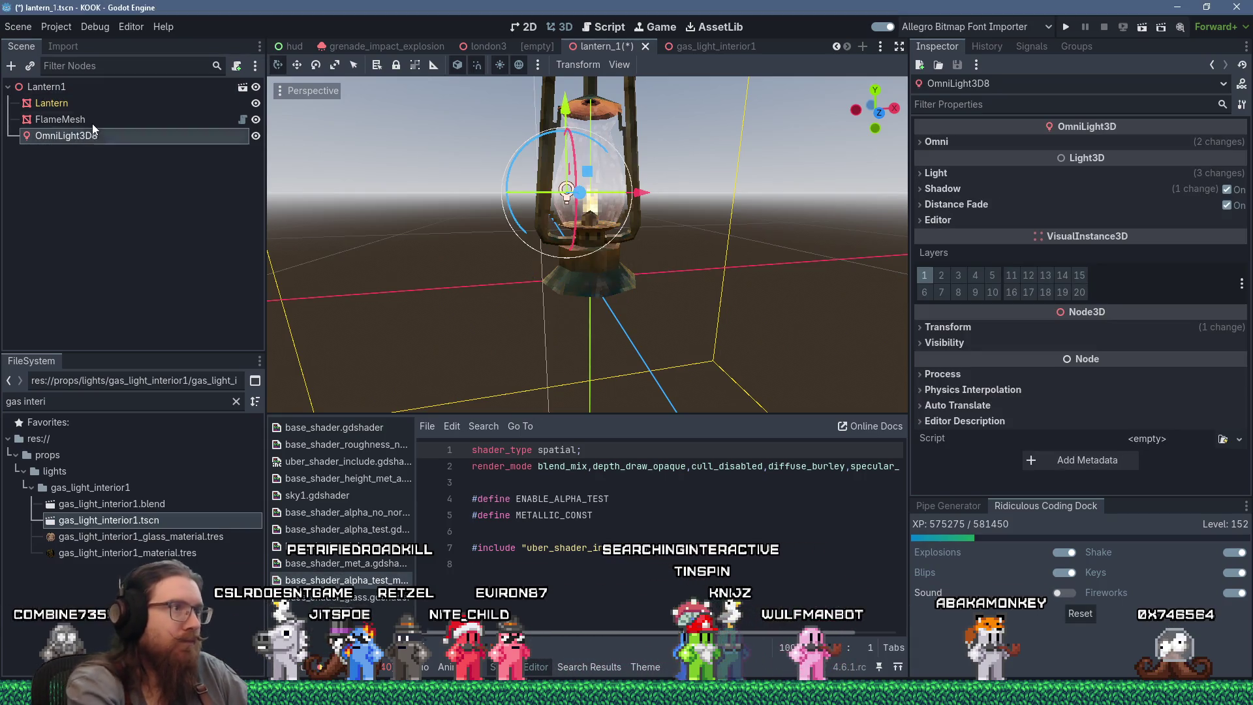
# Zero the light's position, then raise it to y 0.25 inside the glass.
pyautogui.click(978, 336)
pyautogui.click(1095, 362)
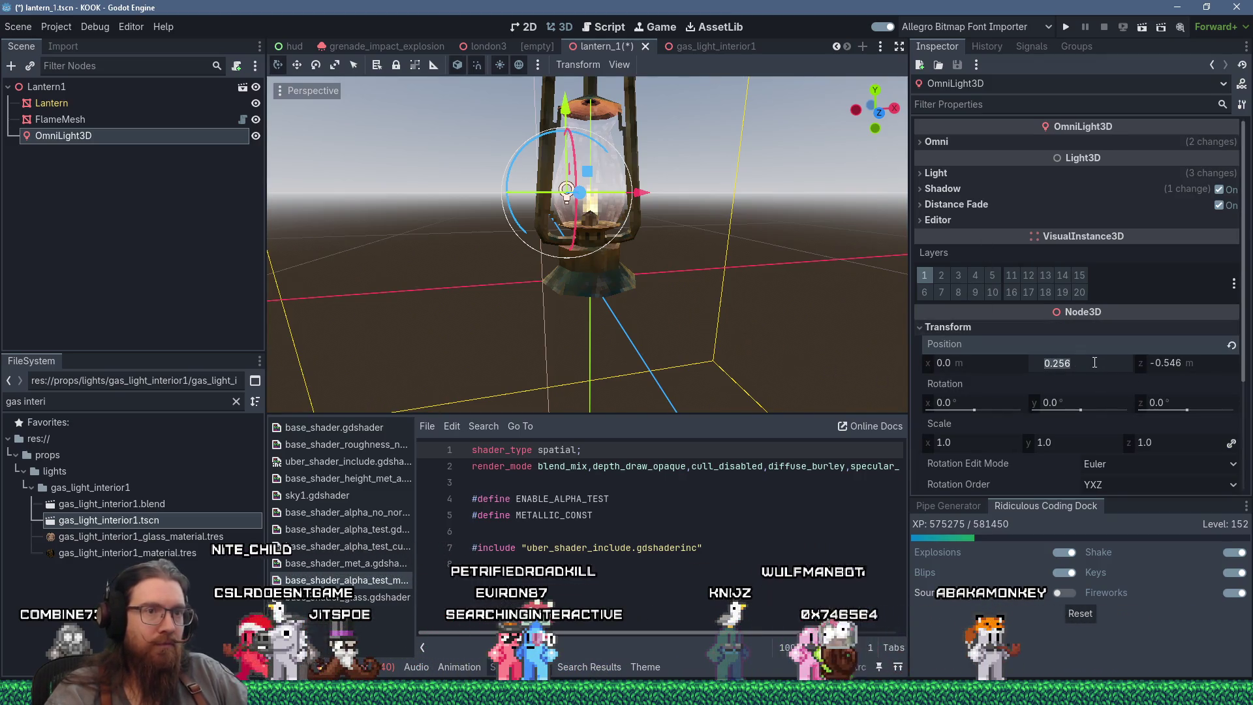
pyautogui.press('Tab')
pyautogui.write('0')
pyautogui.press('Return')
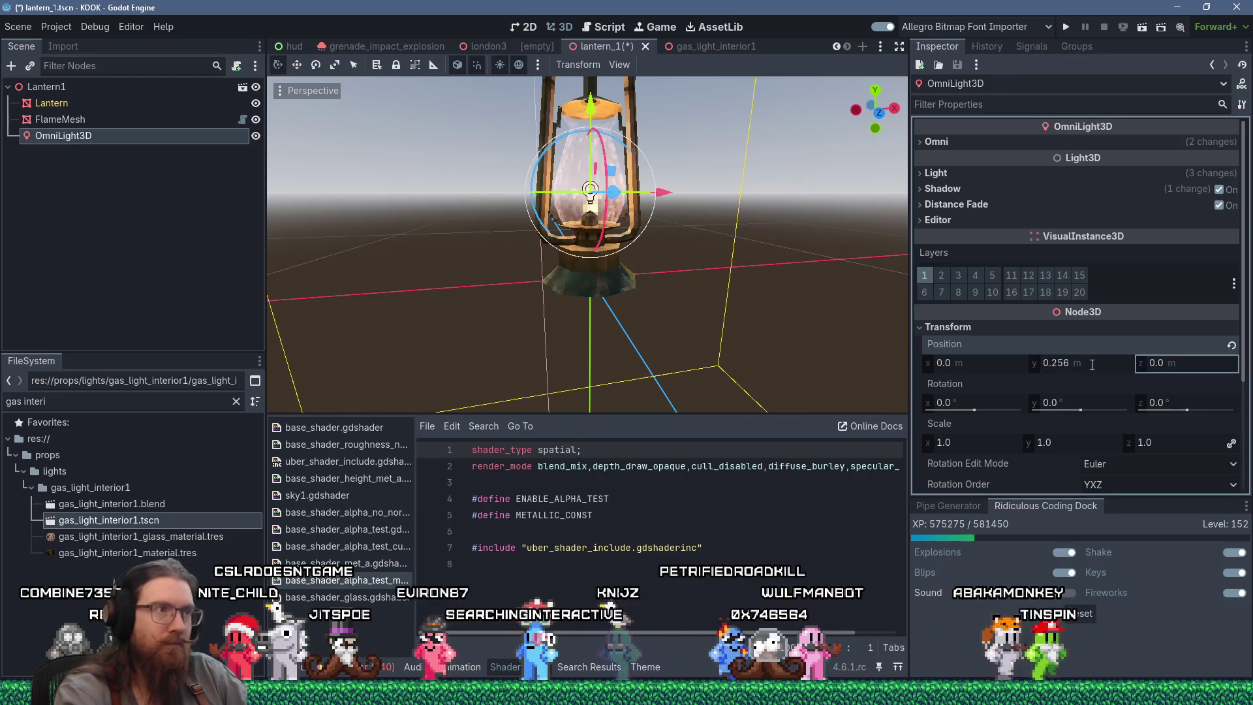
pyautogui.scroll(3)
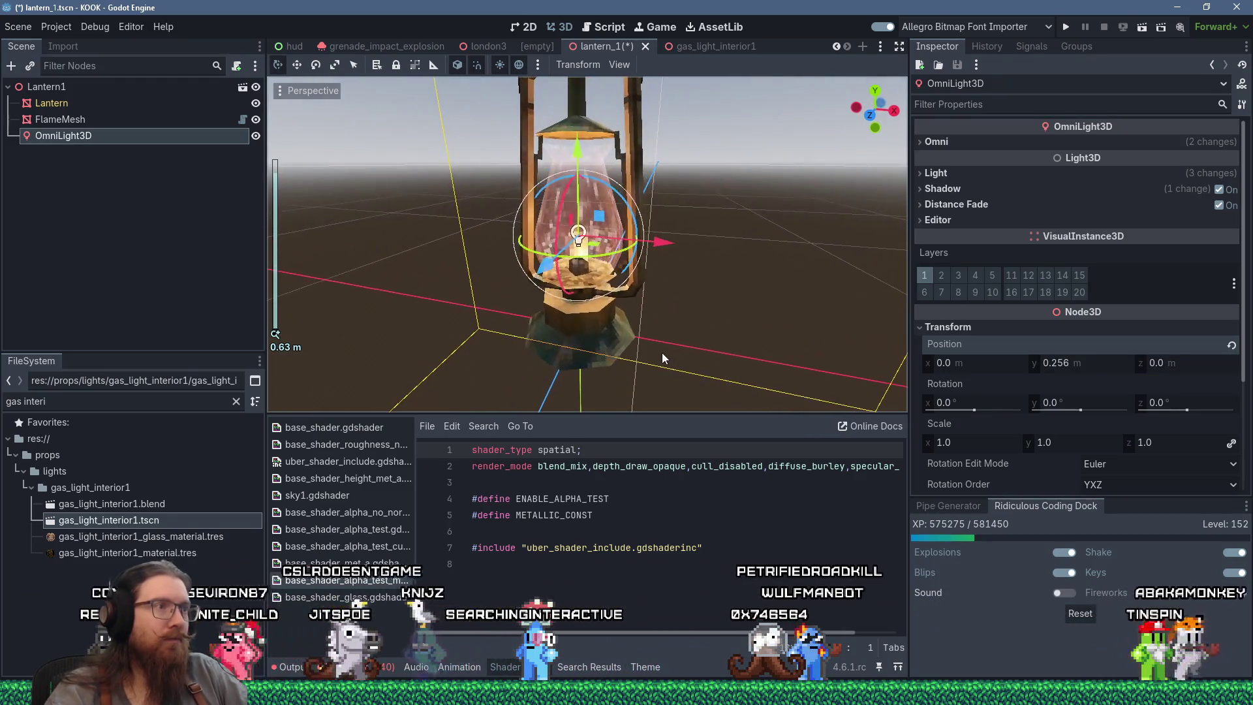
pyautogui.moveTo(581, 167); pyautogui.dragTo(516, 277)
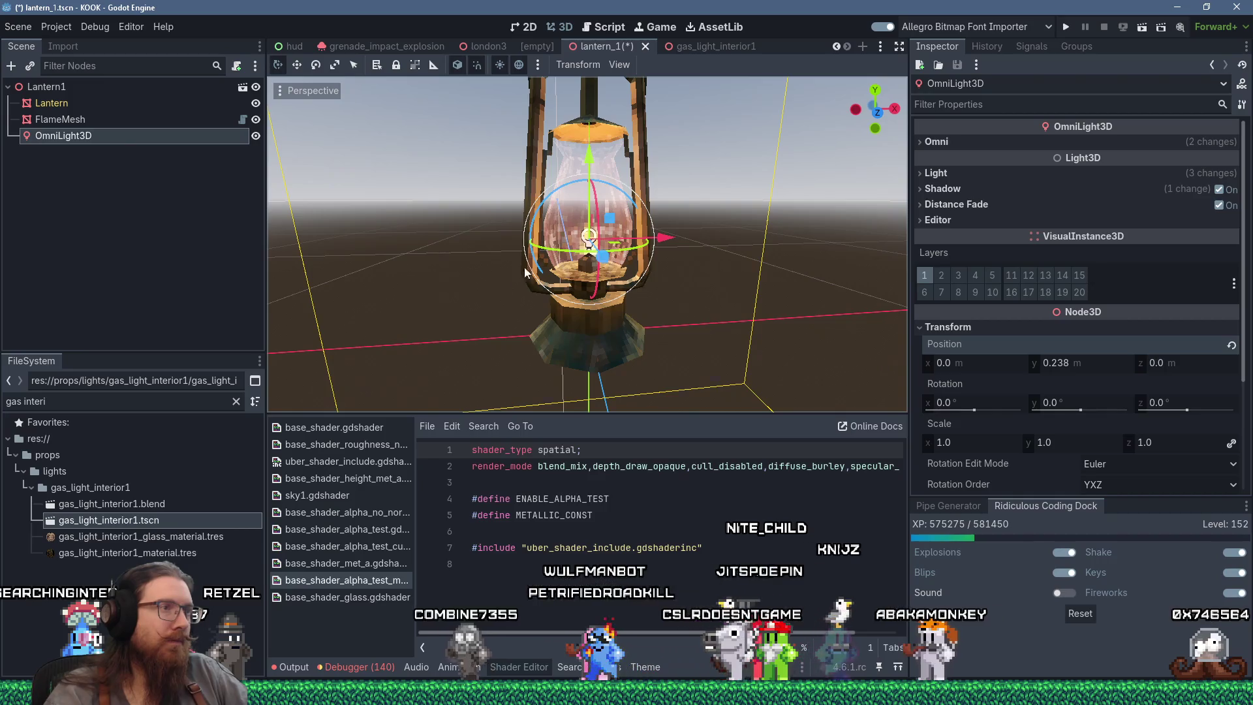
pyautogui.moveTo(594, 160); pyautogui.dragTo(617, 256)
pyautogui.scroll(-3)
pyautogui.scroll(3)
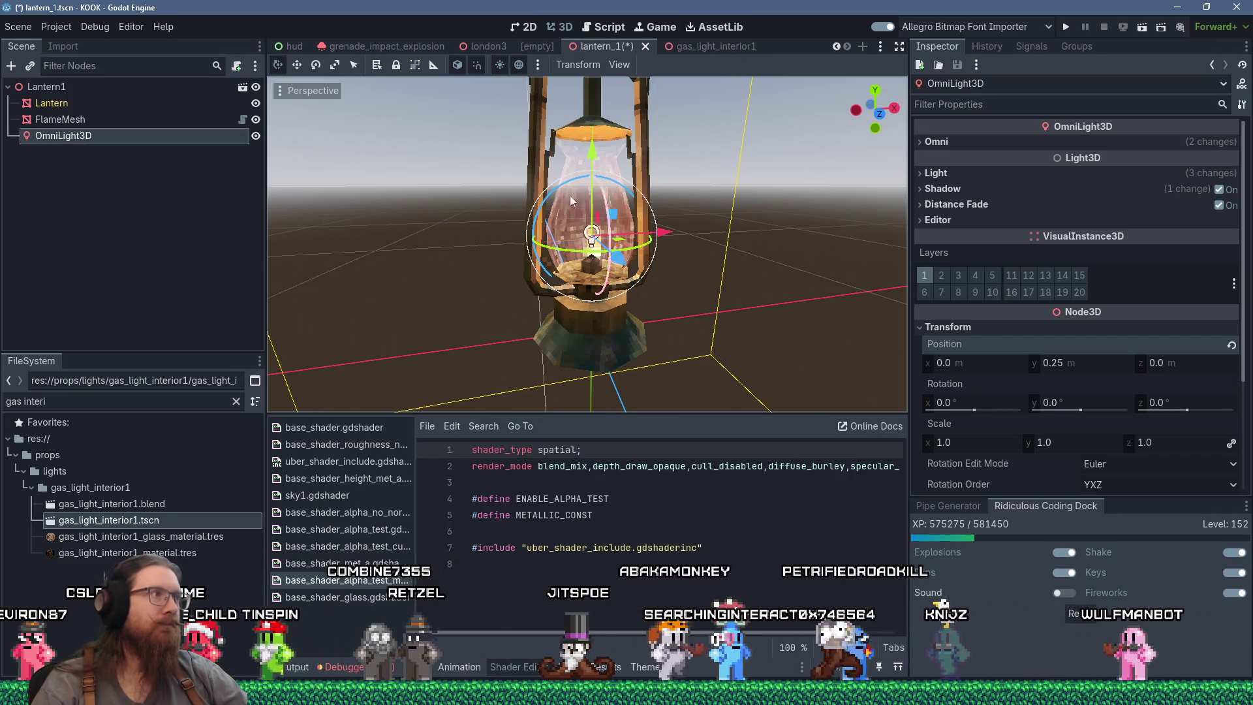
pyautogui.scroll(-3)
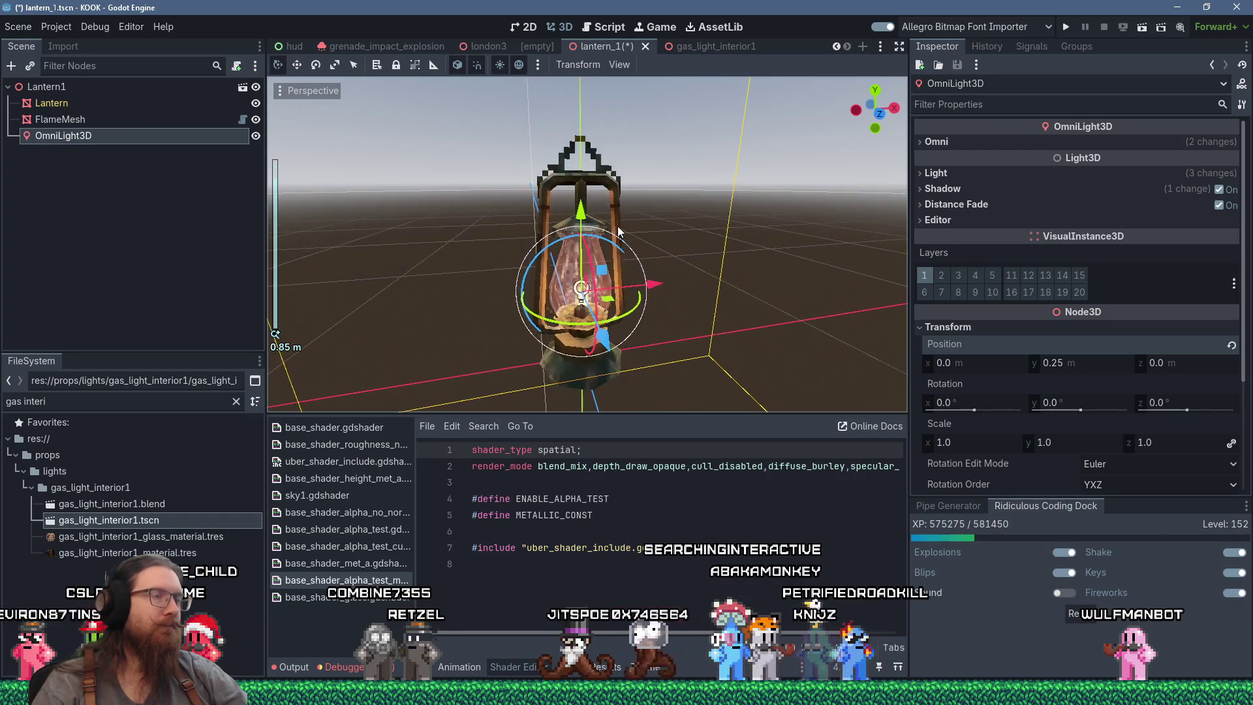
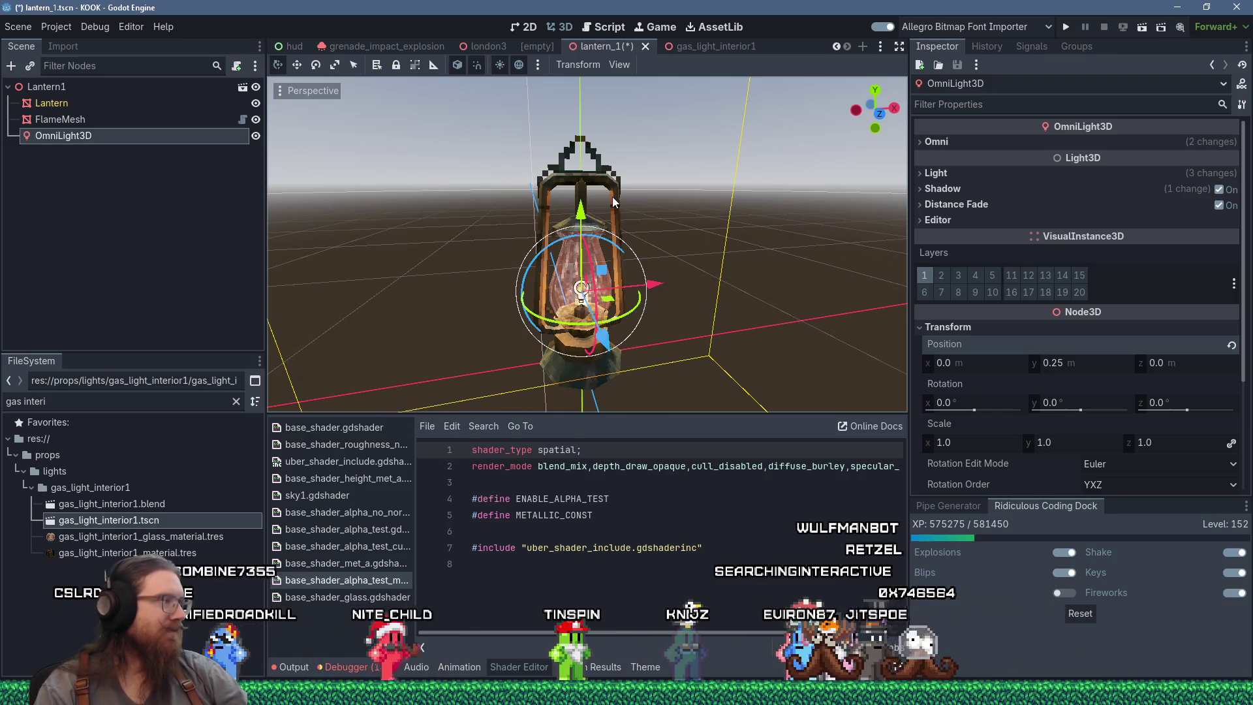
# Orbit and zoom around the lantern to inspect it from above, below and the side.
pyautogui.moveTo(626, 192); pyautogui.dragTo(608, 234)
pyautogui.scroll(3)
pyautogui.scroll(-3)
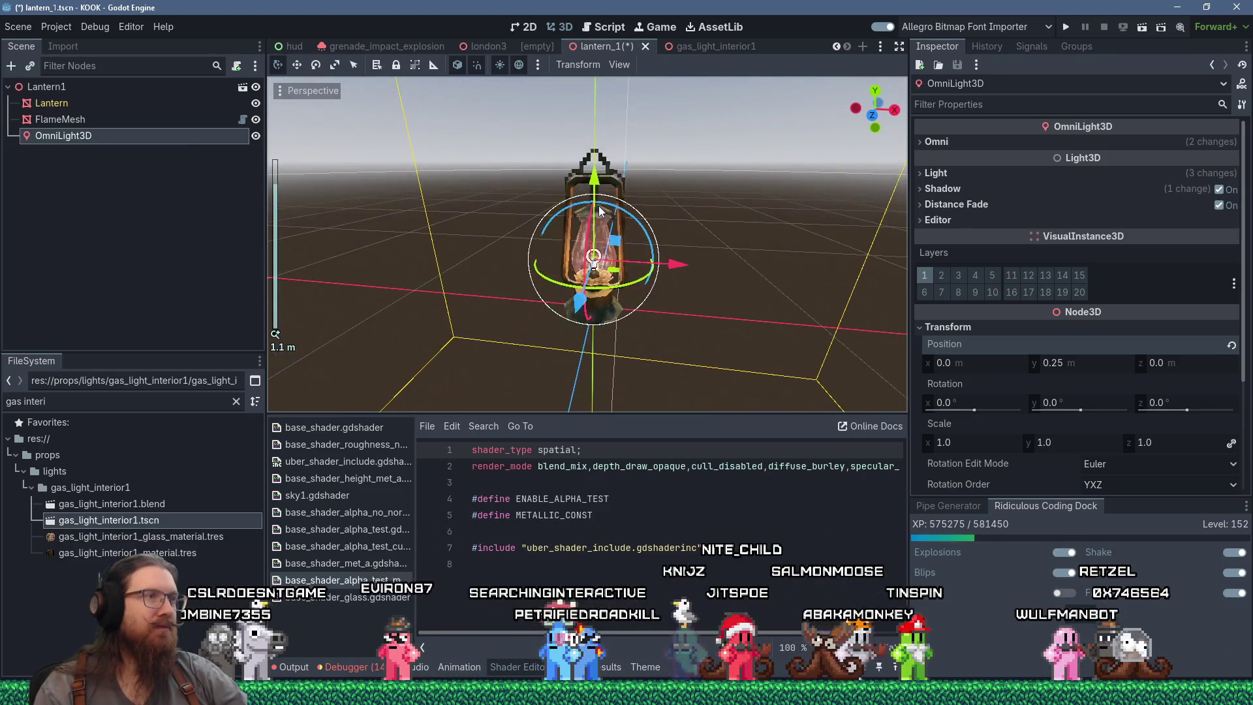
pyautogui.scroll(3)
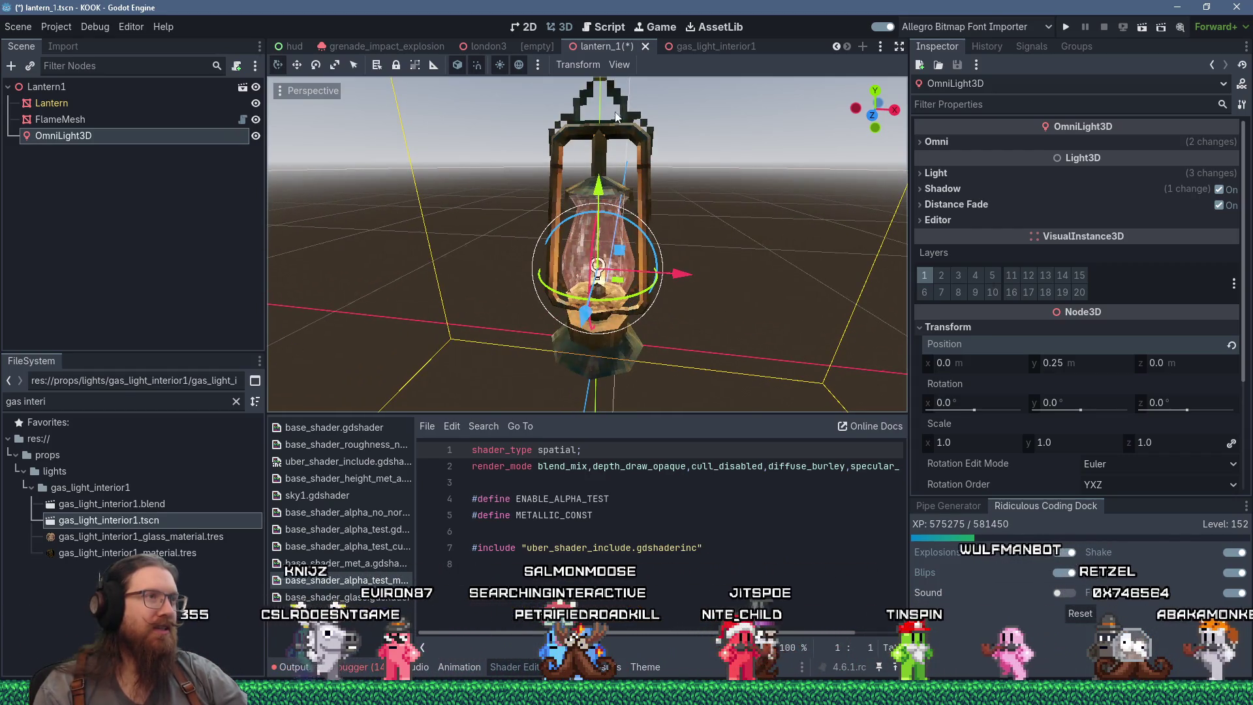
pyautogui.scroll(-3)
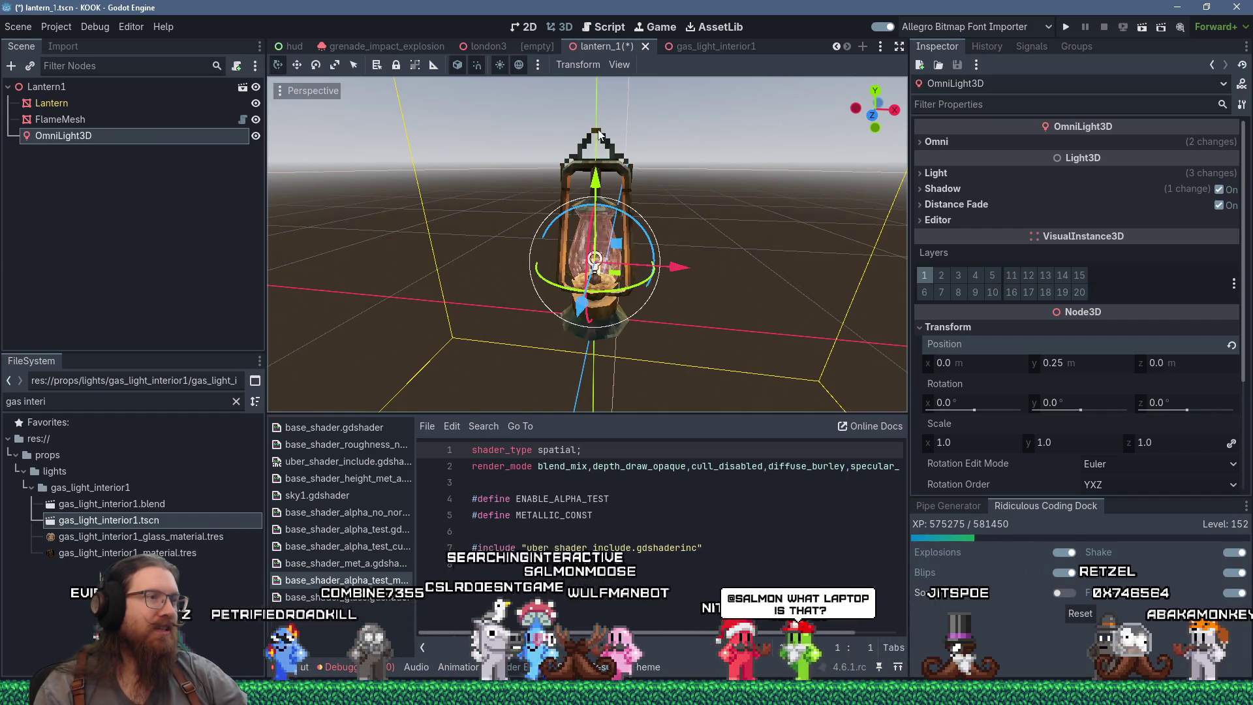
pyautogui.scroll(-3)
pyautogui.scroll(3)
pyautogui.scroll(3)
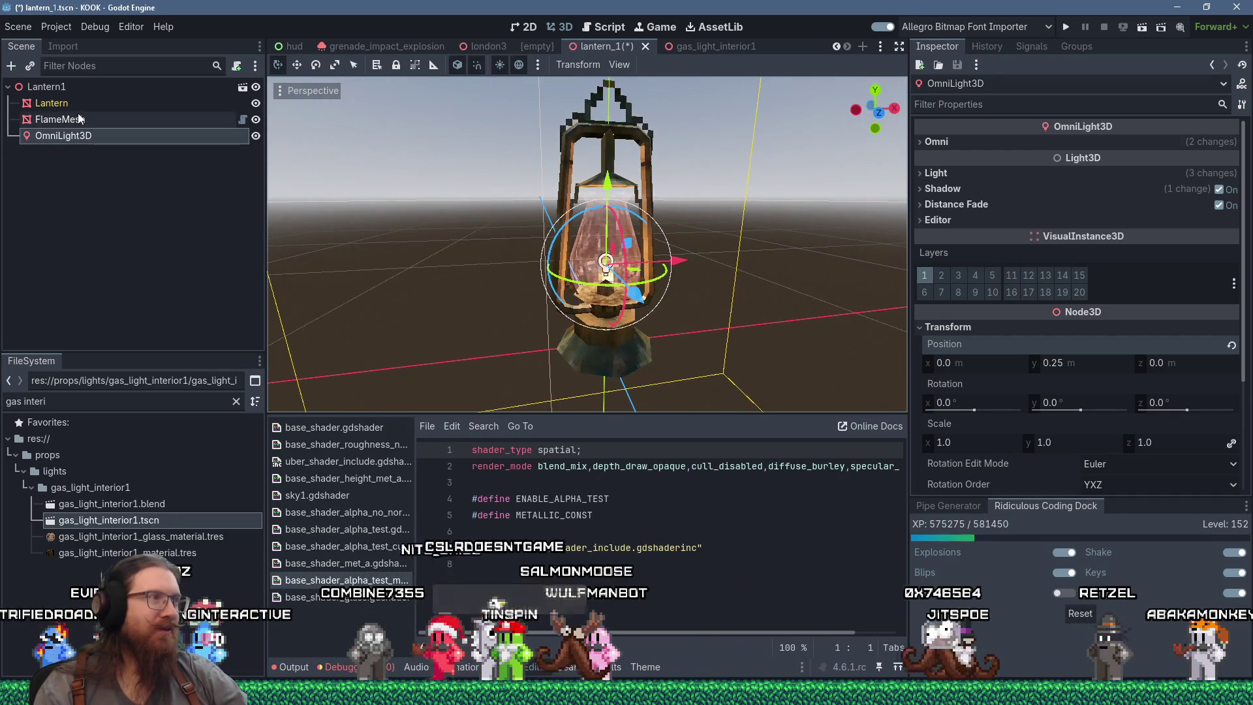
pyautogui.scroll(3)
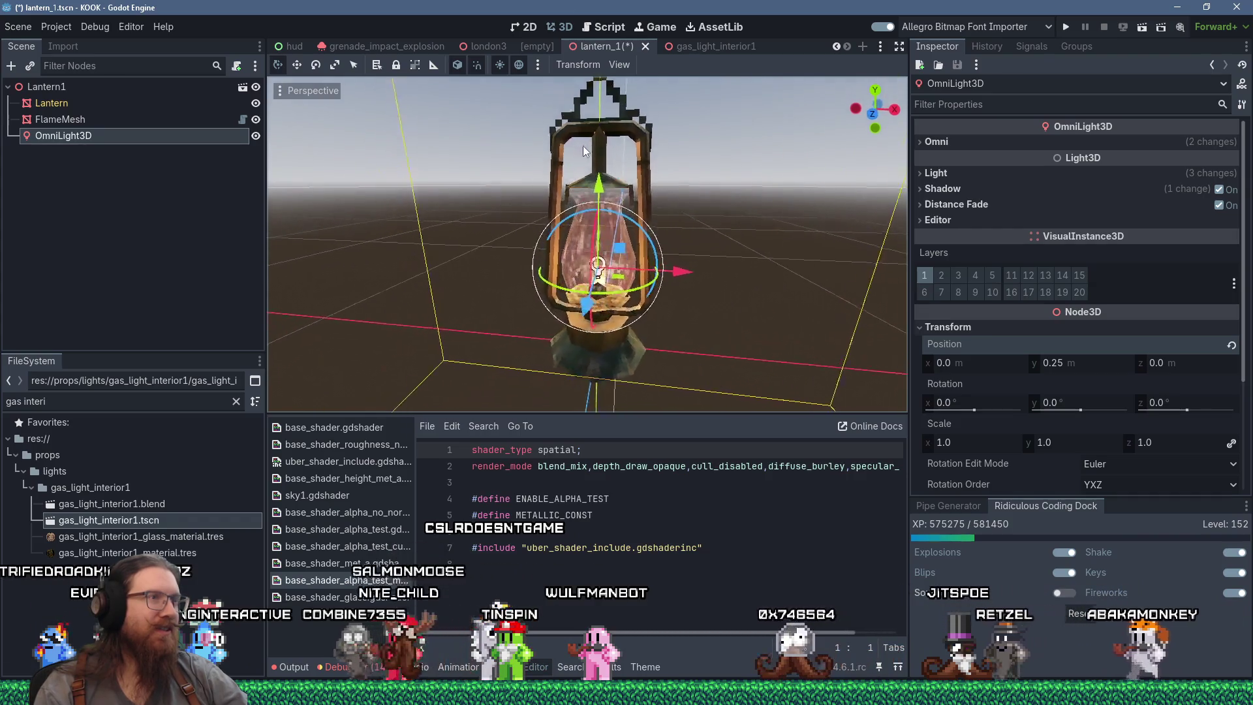
pyautogui.scroll(-3)
pyautogui.scroll(3)
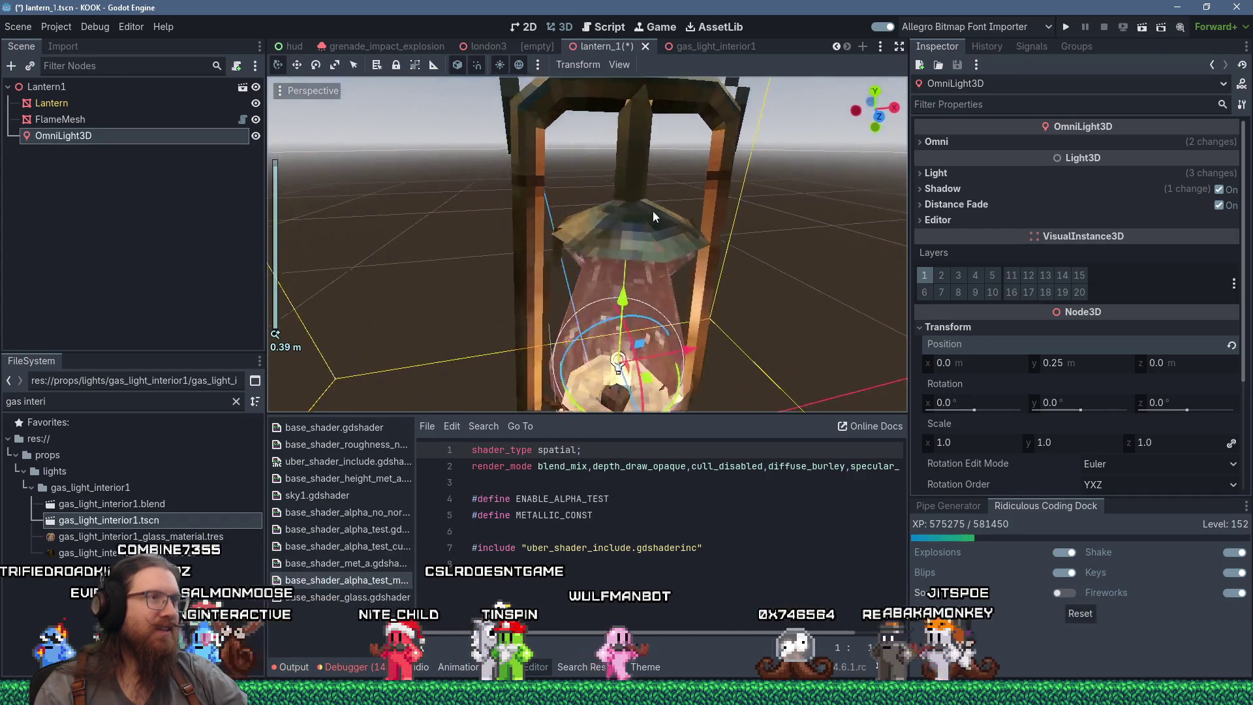
pyautogui.moveTo(652, 233); pyautogui.dragTo(548, 123)
pyautogui.scroll(3)
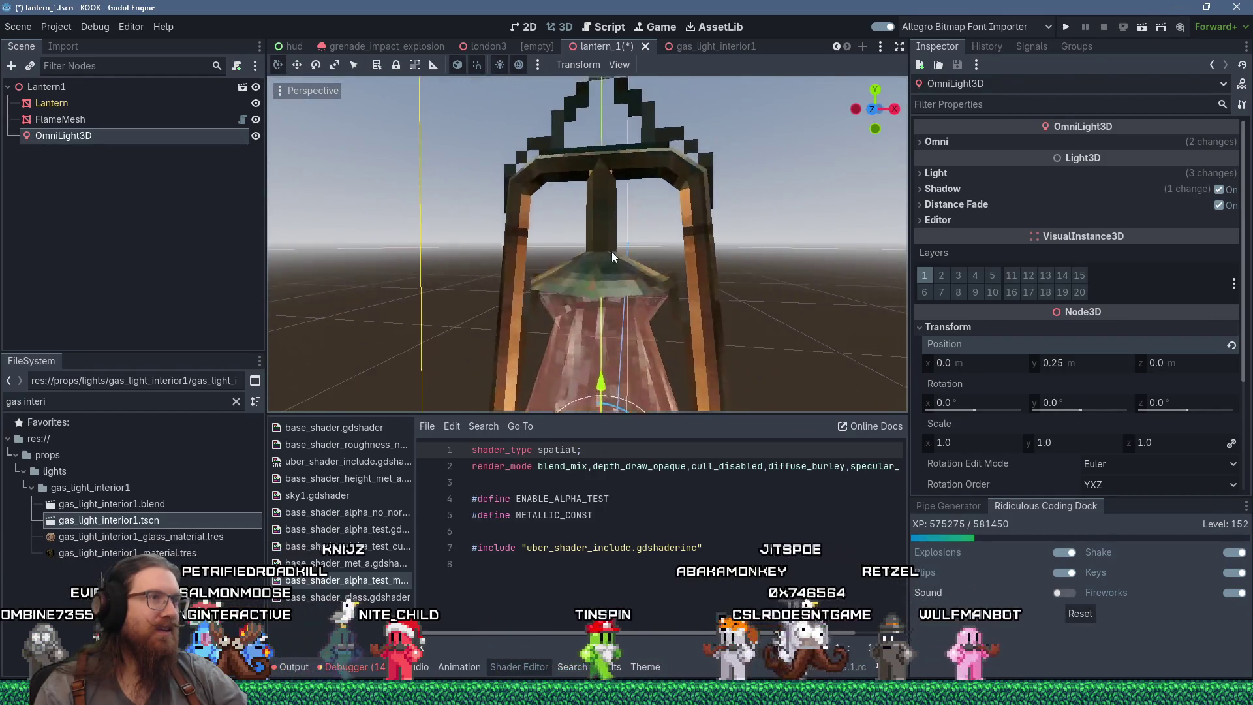
pyautogui.scroll(3)
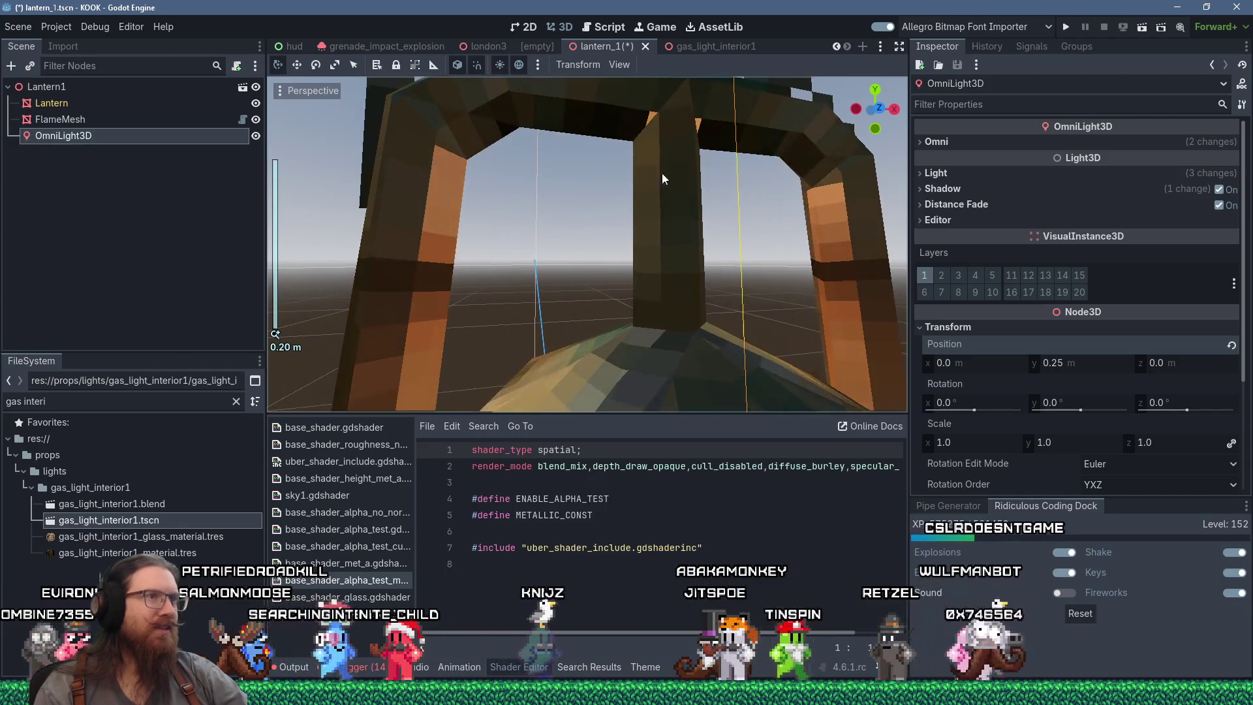
pyautogui.scroll(-3)
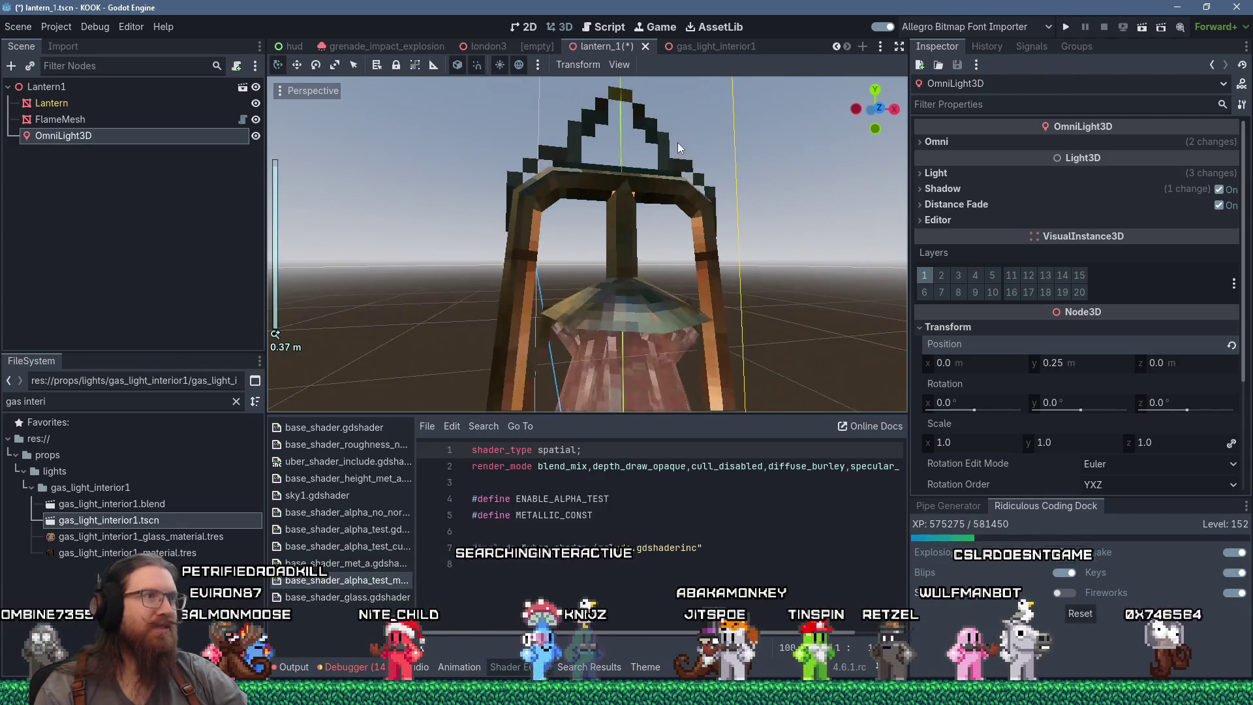
pyautogui.scroll(3)
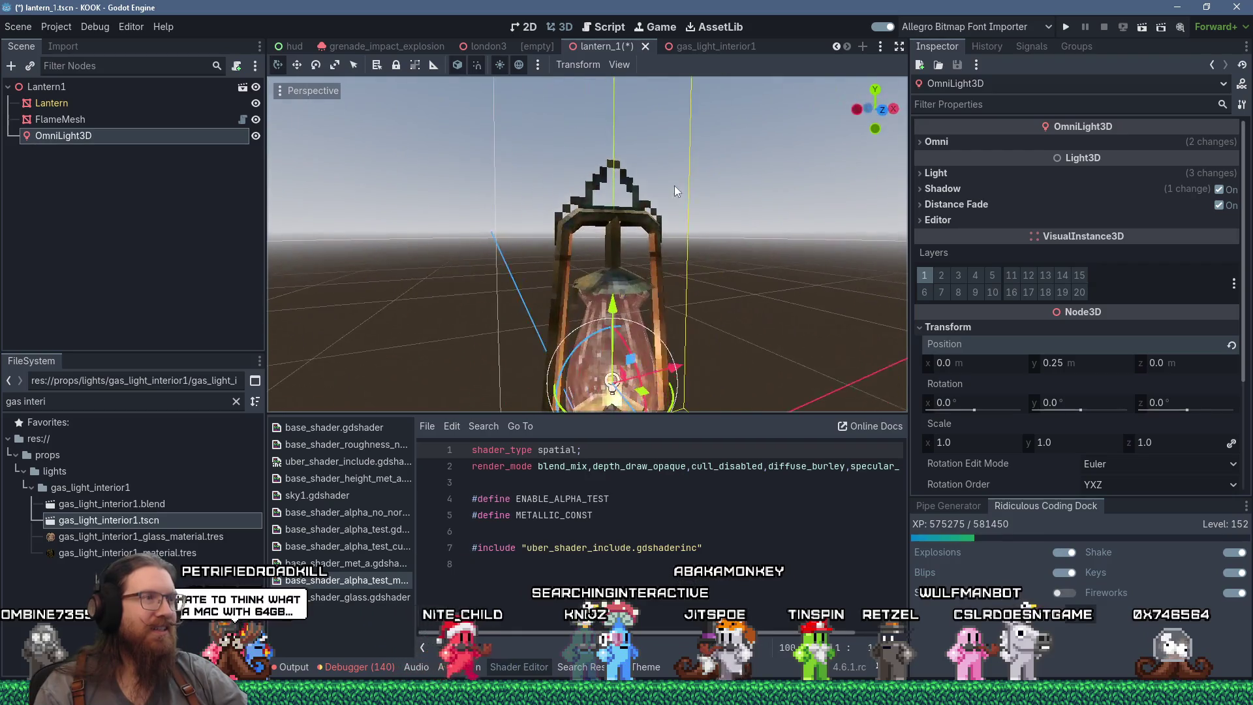
pyautogui.moveTo(667, 186); pyautogui.dragTo(603, 180)
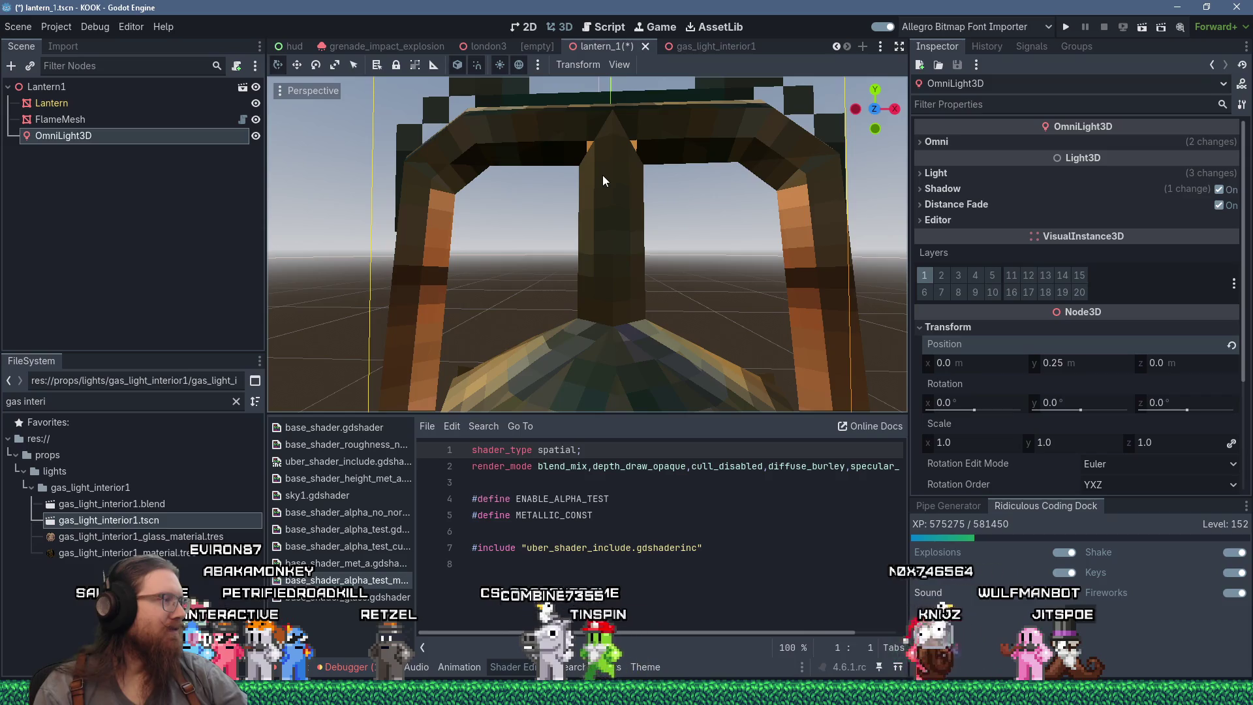
pyautogui.scroll(-3)
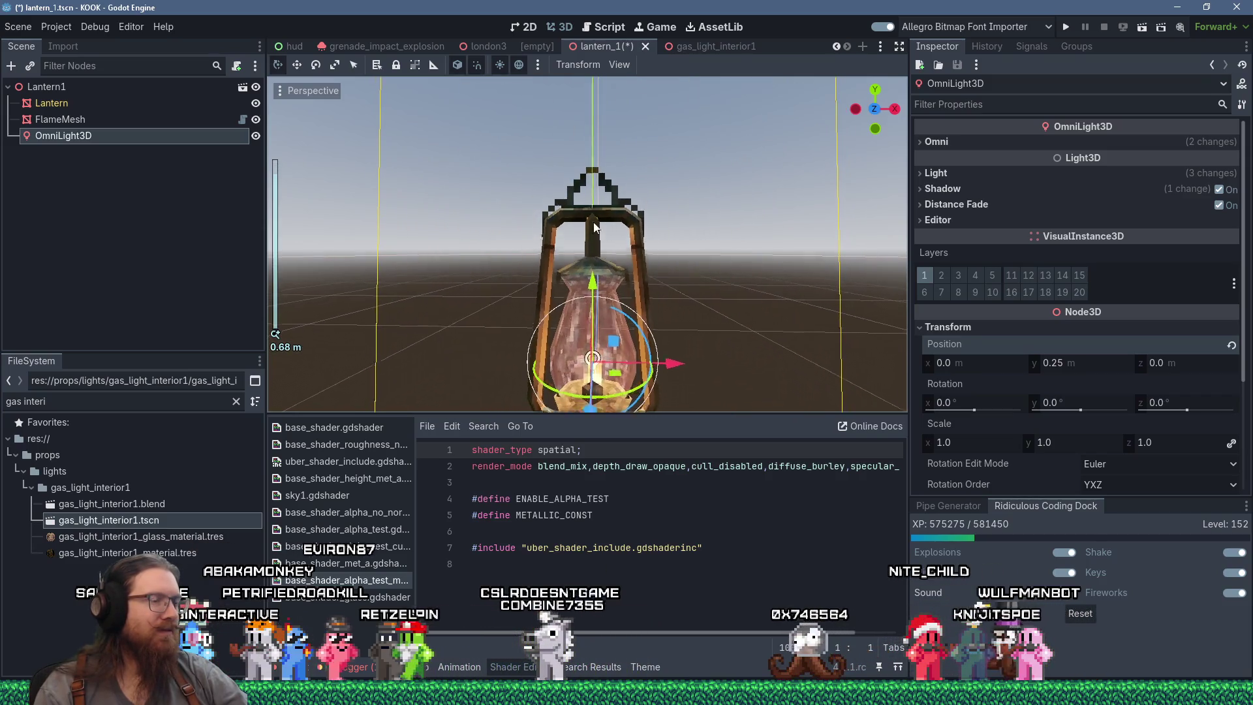
pyautogui.moveTo(609, 115); pyautogui.dragTo(757, 91)
pyautogui.moveTo(683, 509); pyautogui.dragTo(514, 142)
pyautogui.scroll(-3)
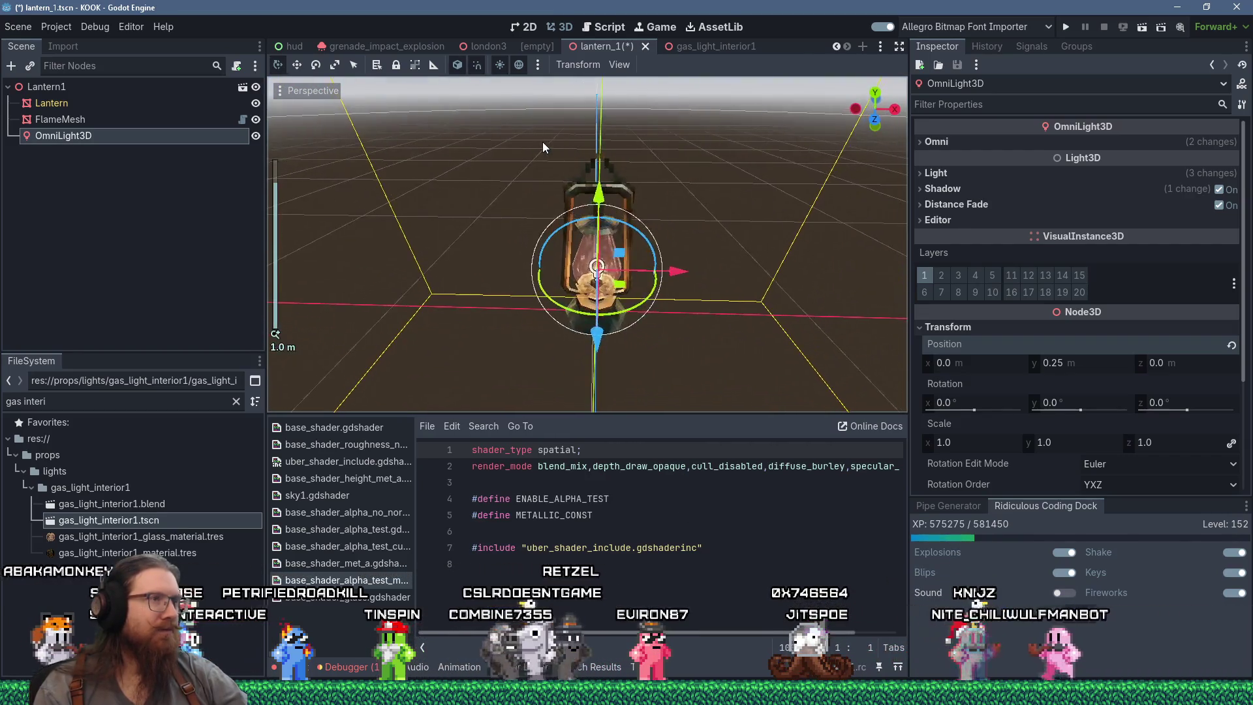
pyautogui.scroll(3)
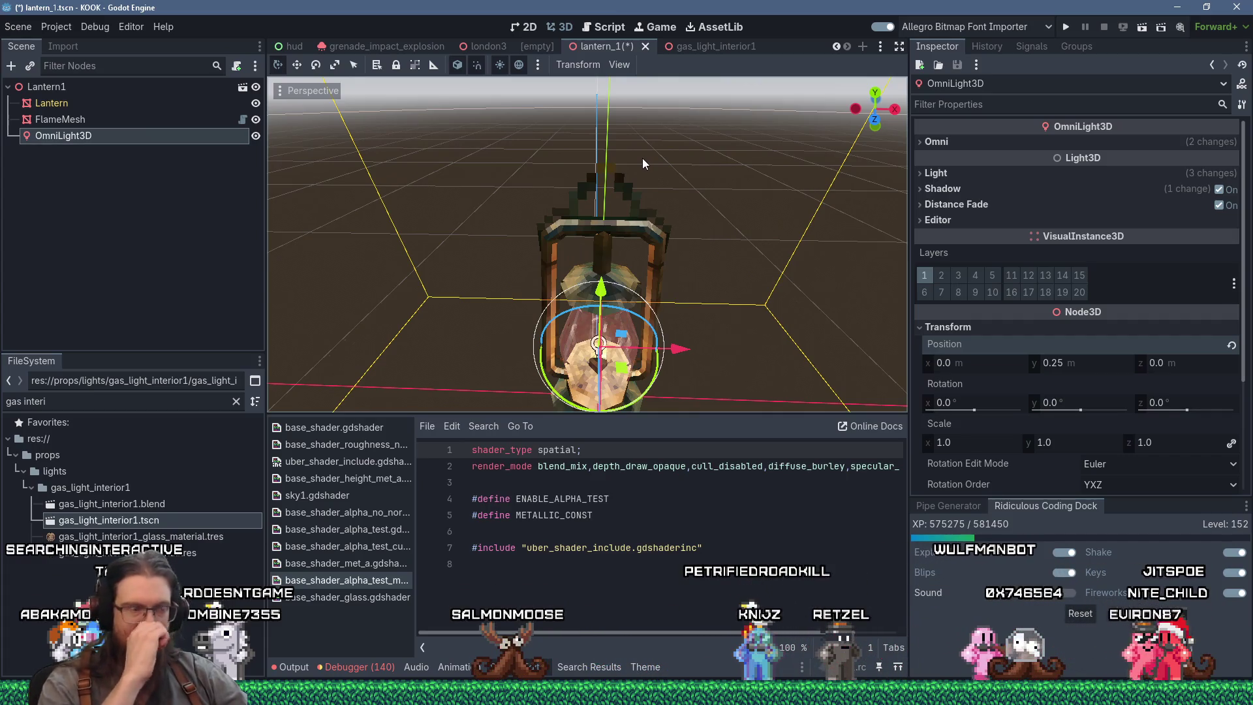
pyautogui.scroll(-3)
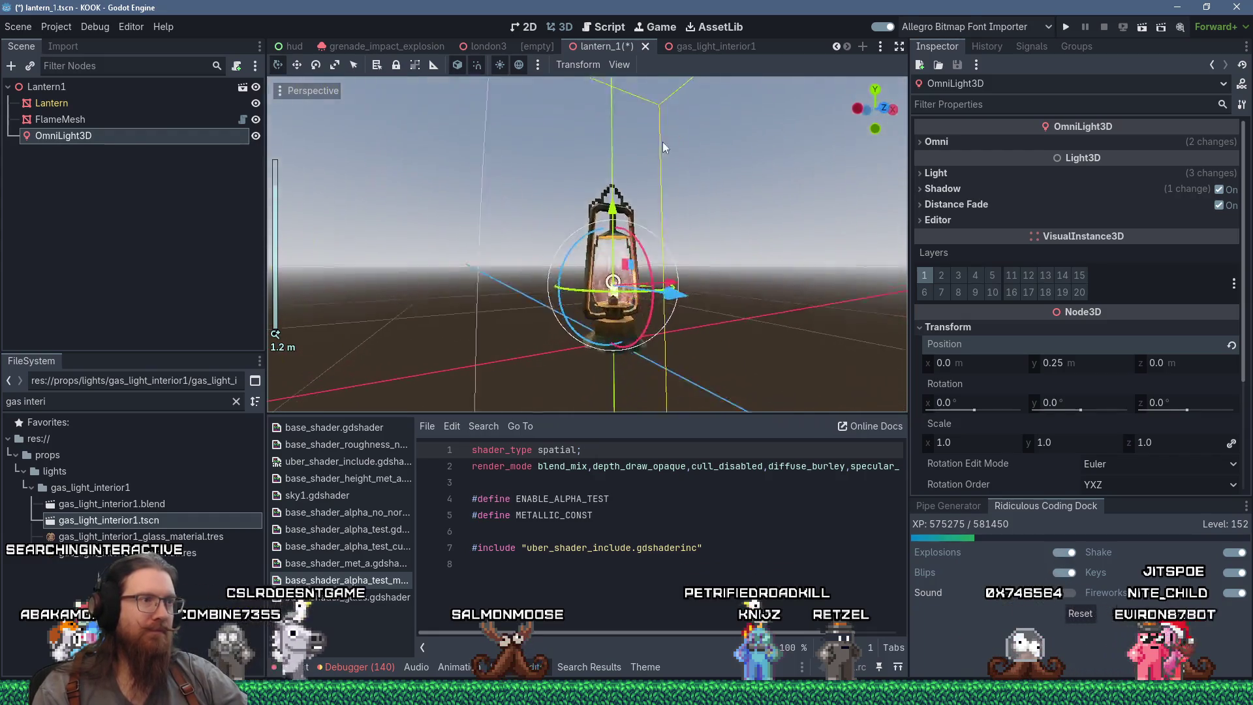
pyautogui.moveTo(675, 134); pyautogui.dragTo(655, 125)
pyautogui.scroll(3)
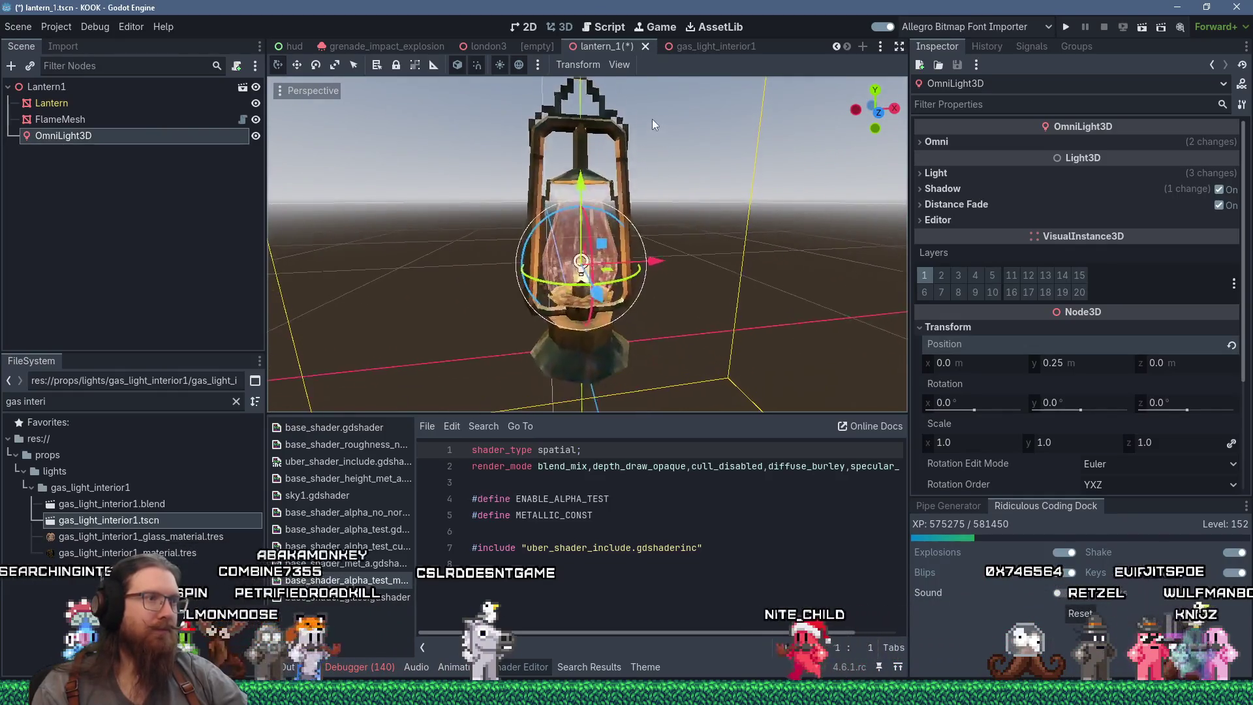
pyautogui.scroll(-3)
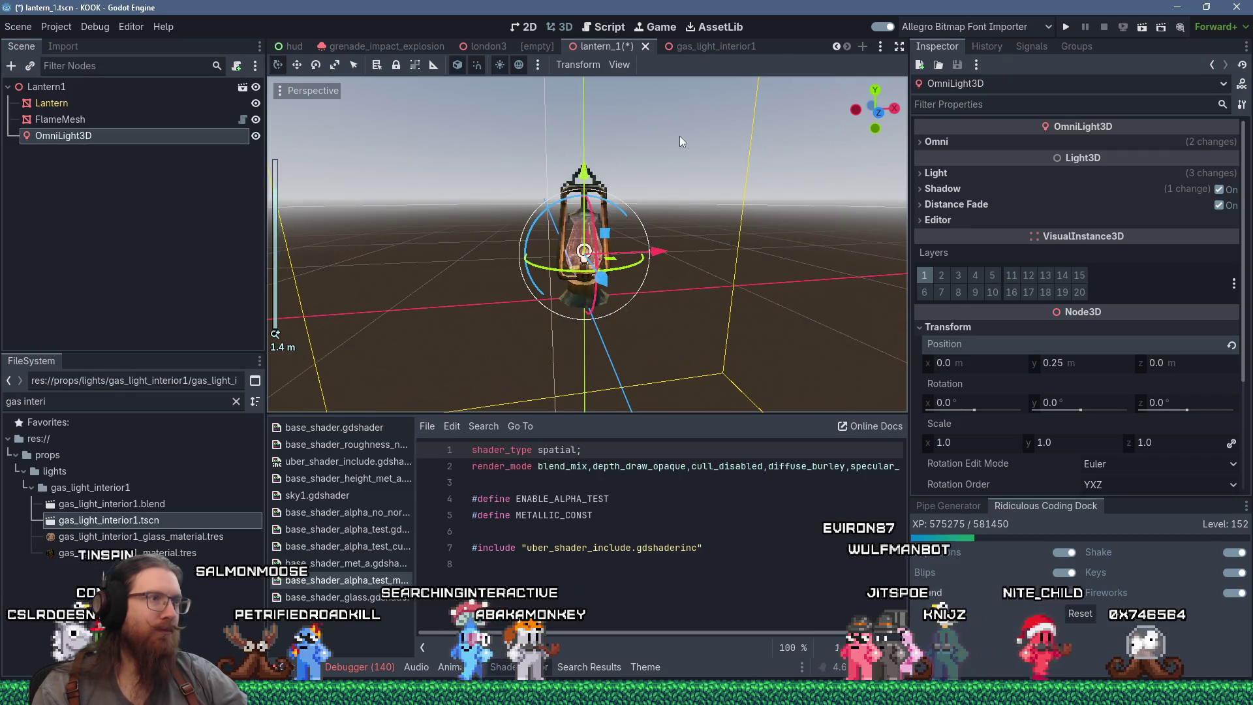
pyautogui.scroll(3)
pyautogui.moveTo(607, 158); pyautogui.dragTo(723, 164)
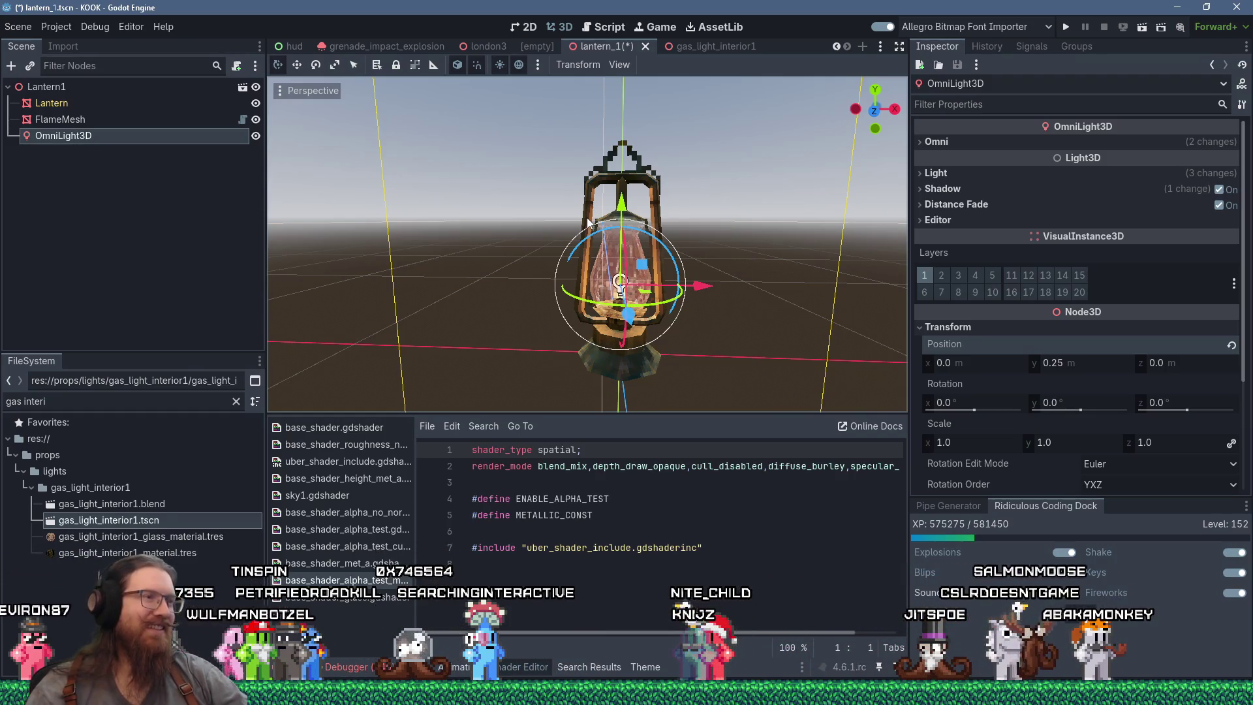
pyautogui.scroll(-3)
pyautogui.scroll(3)
pyautogui.moveTo(590, 215); pyautogui.dragTo(596, 230)
pyautogui.scroll(-3)
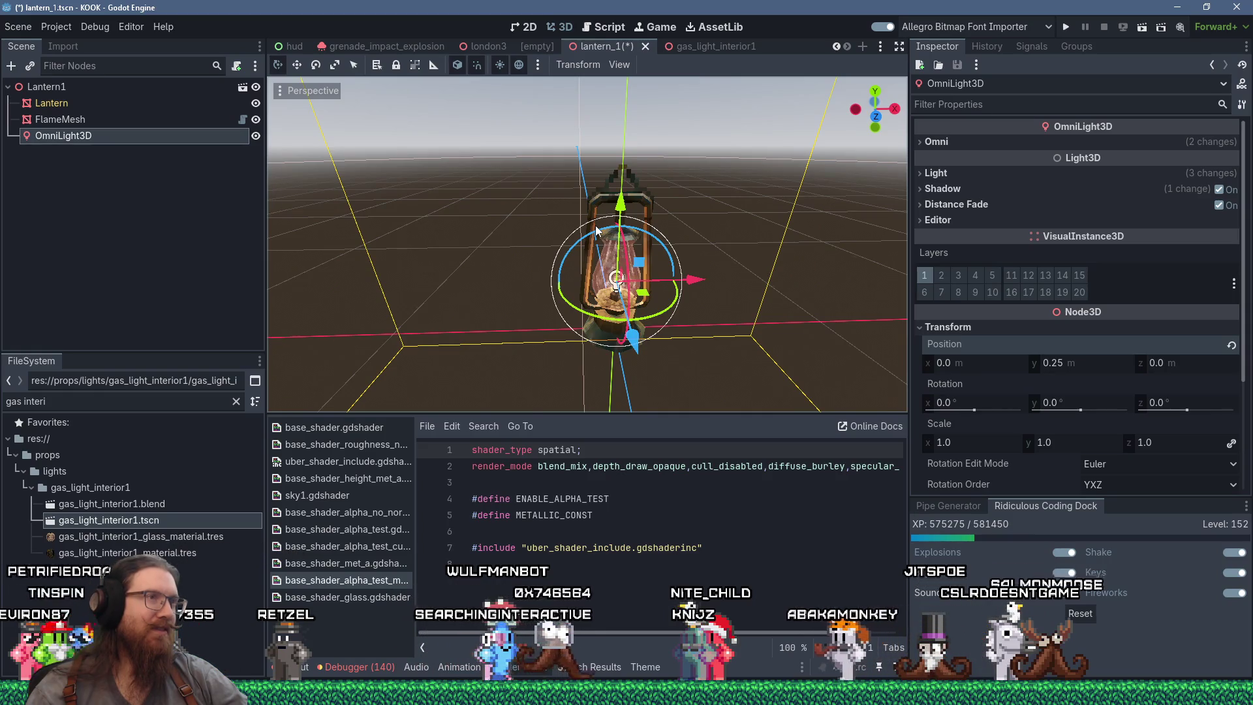
# Save lantern_1.tscn, then check the lantern from a straight front view and lower angles.
pyautogui.hotkey('ctrl', 's')
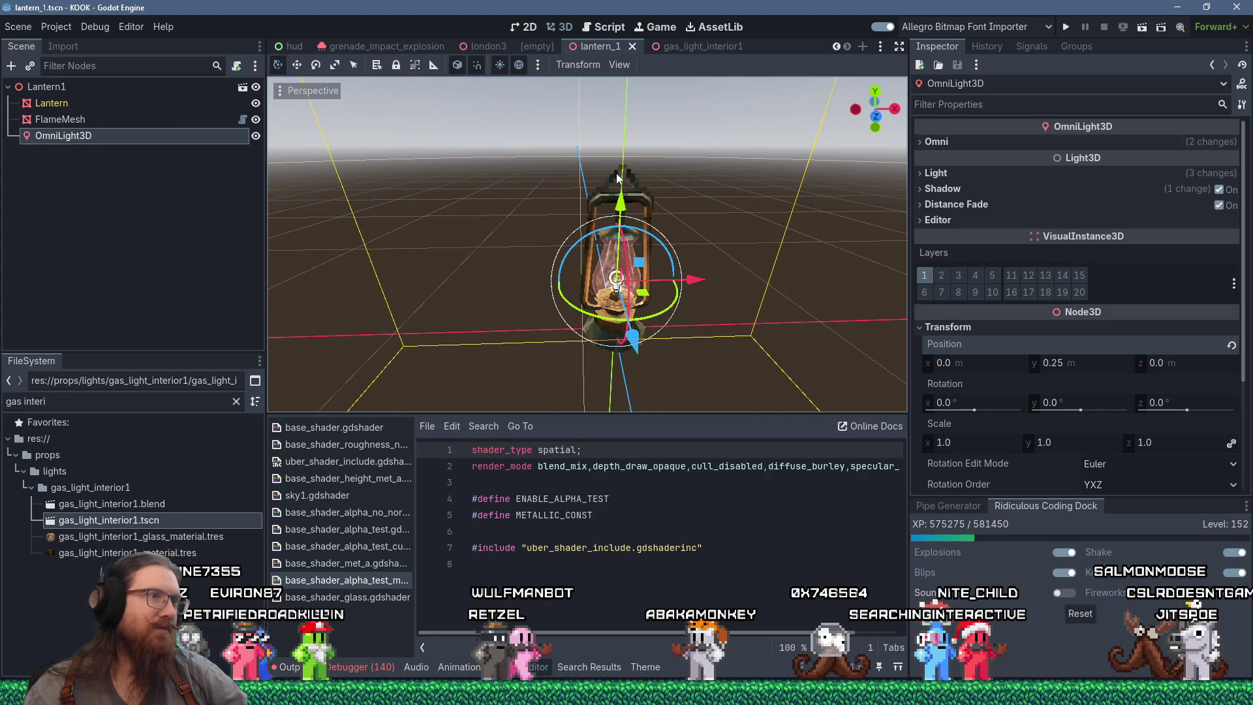
pyautogui.scroll(3)
pyautogui.moveTo(609, 151); pyautogui.dragTo(518, 170)
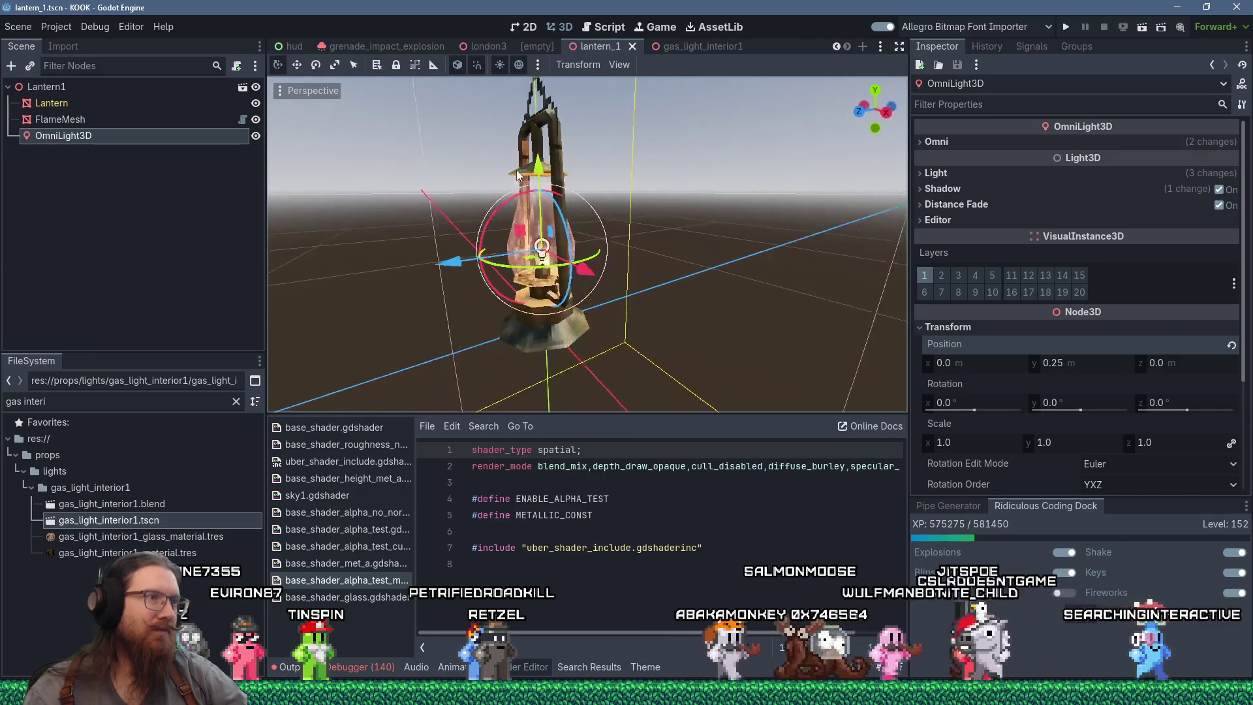
pyautogui.press('KP_1')
pyautogui.scroll(-3)
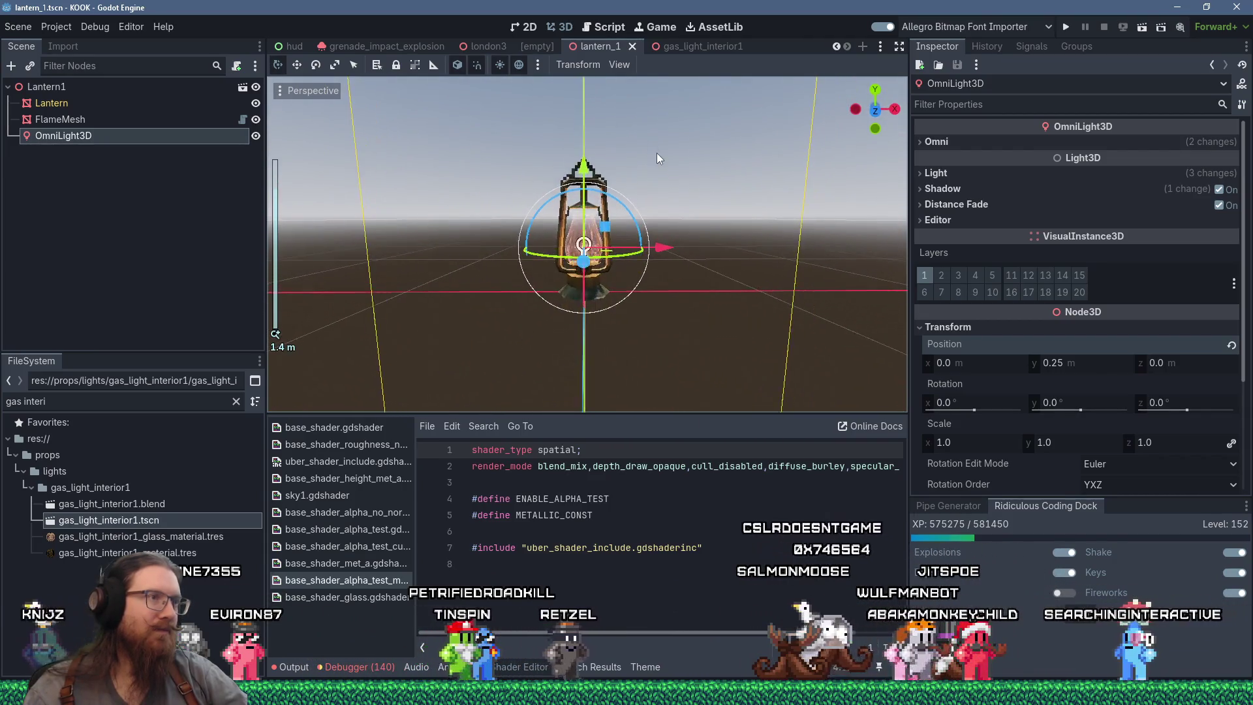
pyautogui.scroll(3)
pyautogui.moveTo(657, 153); pyautogui.dragTo(648, 171)
pyautogui.scroll(-3)
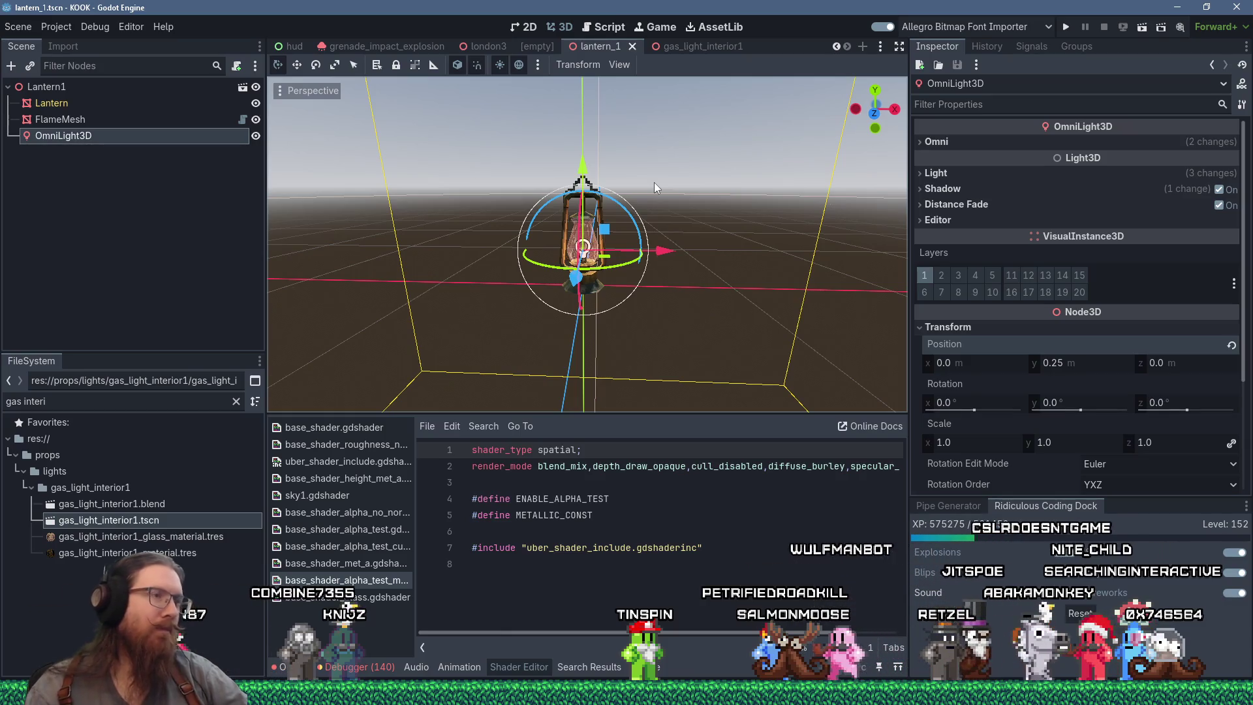
pyautogui.scroll(3)
pyautogui.moveTo(628, 227); pyautogui.dragTo(632, 220)
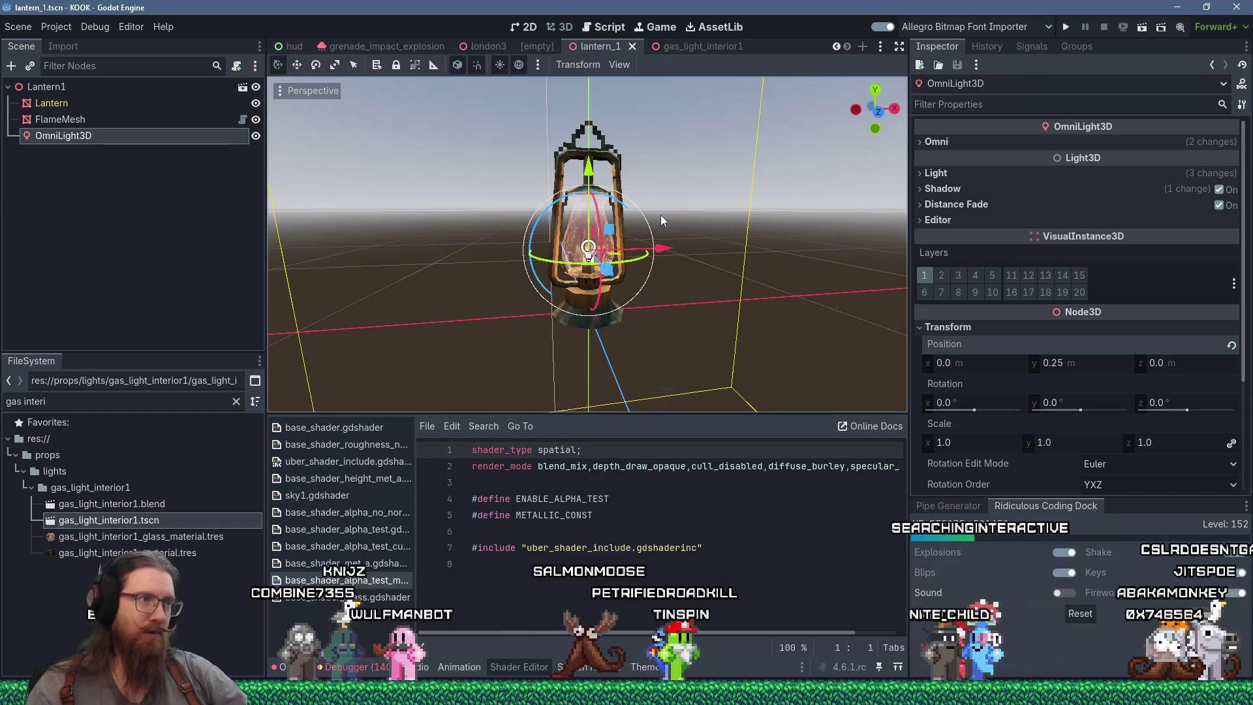
pyautogui.scroll(3)
pyautogui.scroll(-3)
pyautogui.moveTo(694, 254); pyautogui.dragTo(638, 254)
pyautogui.scroll(3)
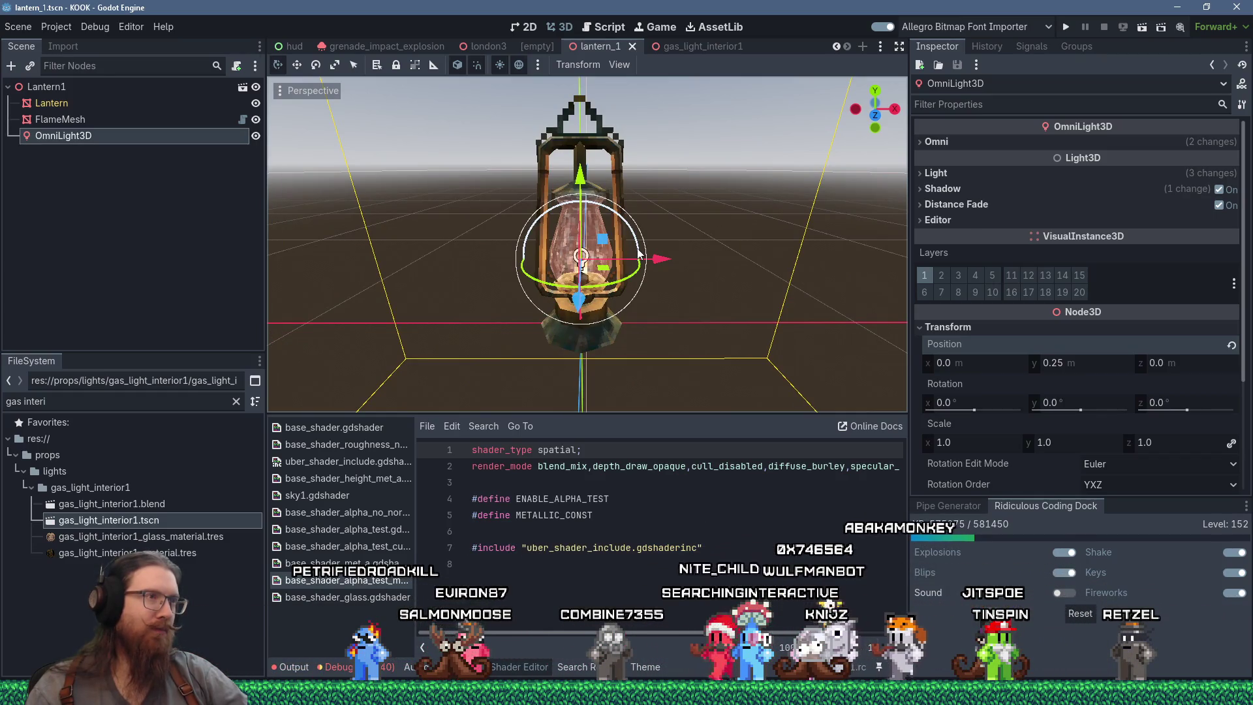
pyautogui.moveTo(639, 254); pyautogui.dragTo(644, 304)
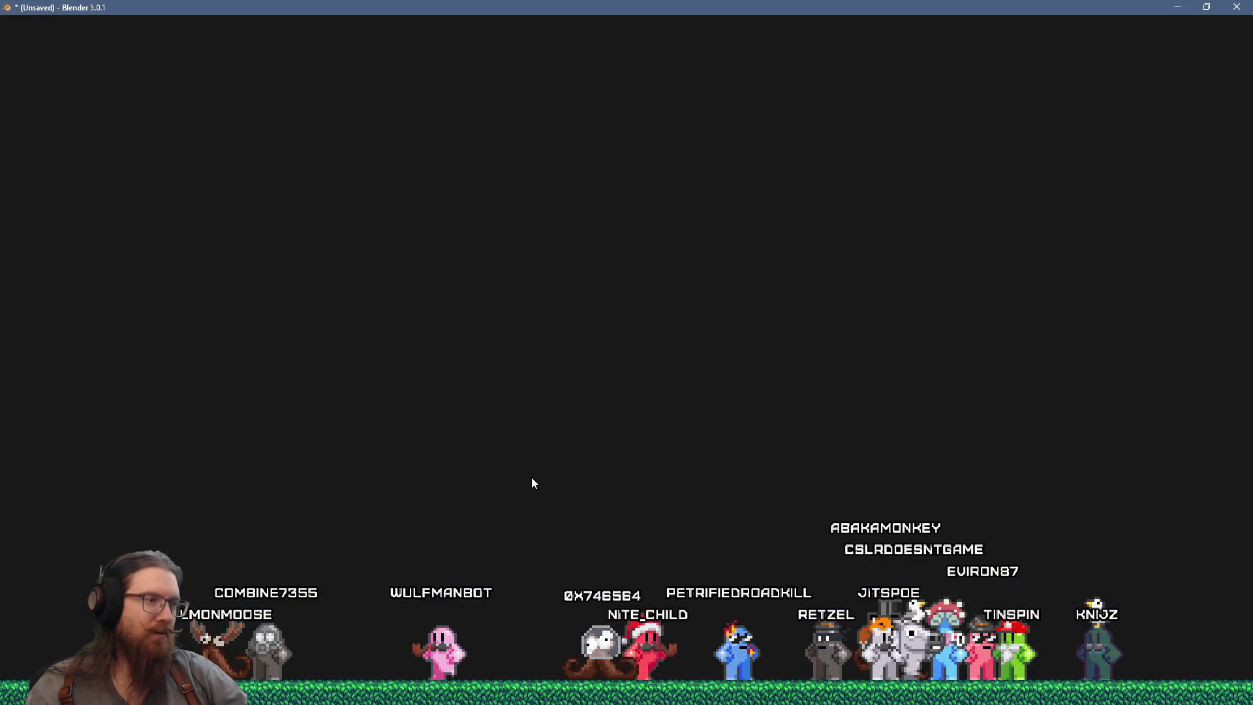
# Dismiss the splash screen and open the file browser, going up to the kook folder.
pyautogui.click(289, 179)
pyautogui.click(29, 26)
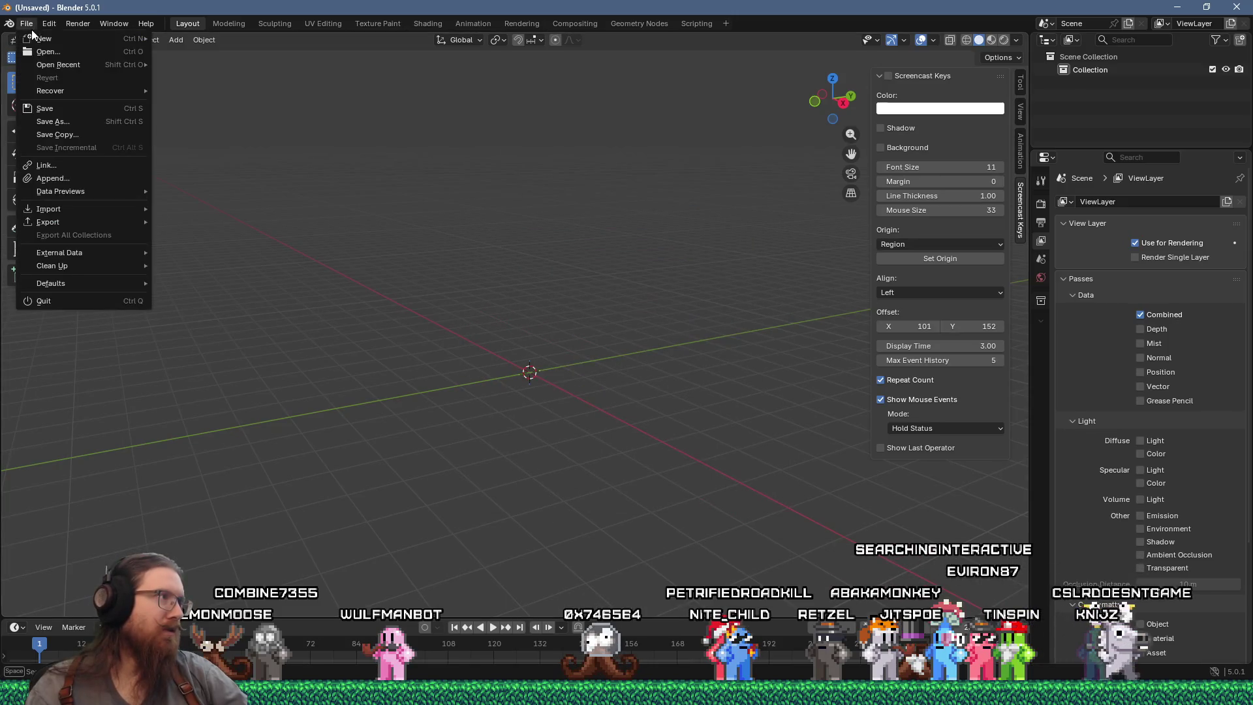
pyautogui.click(57, 58)
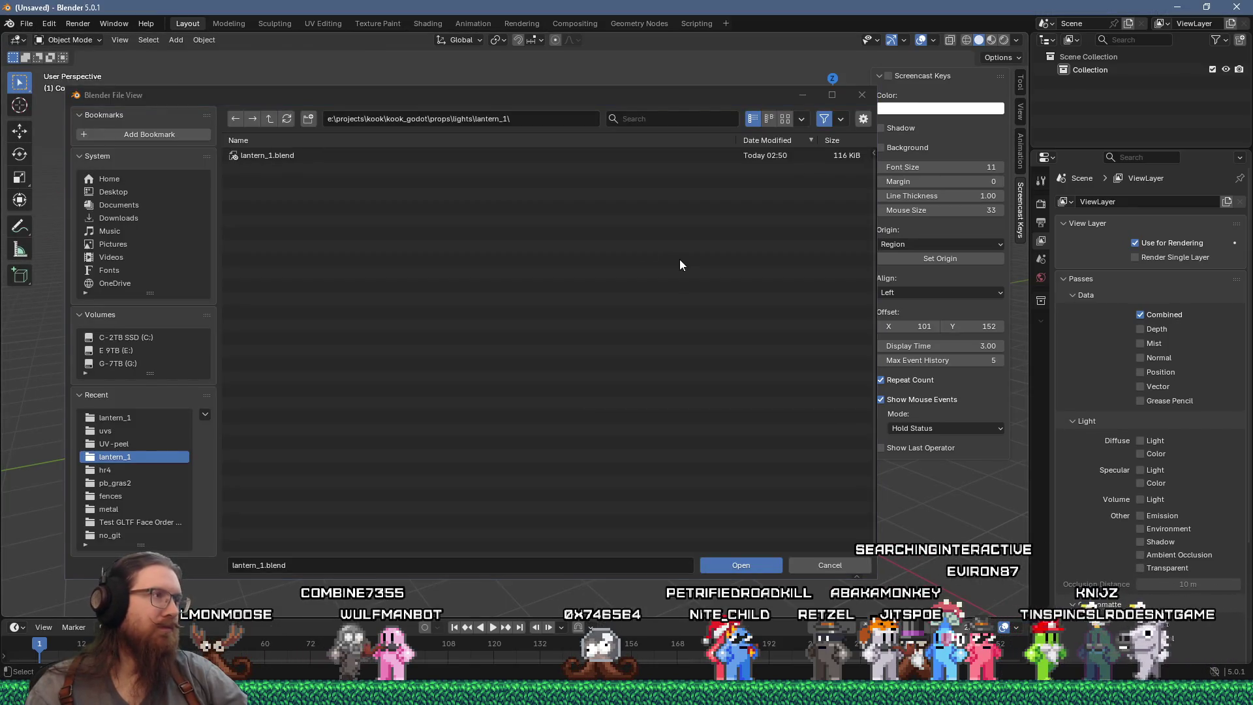
pyautogui.click(276, 115)
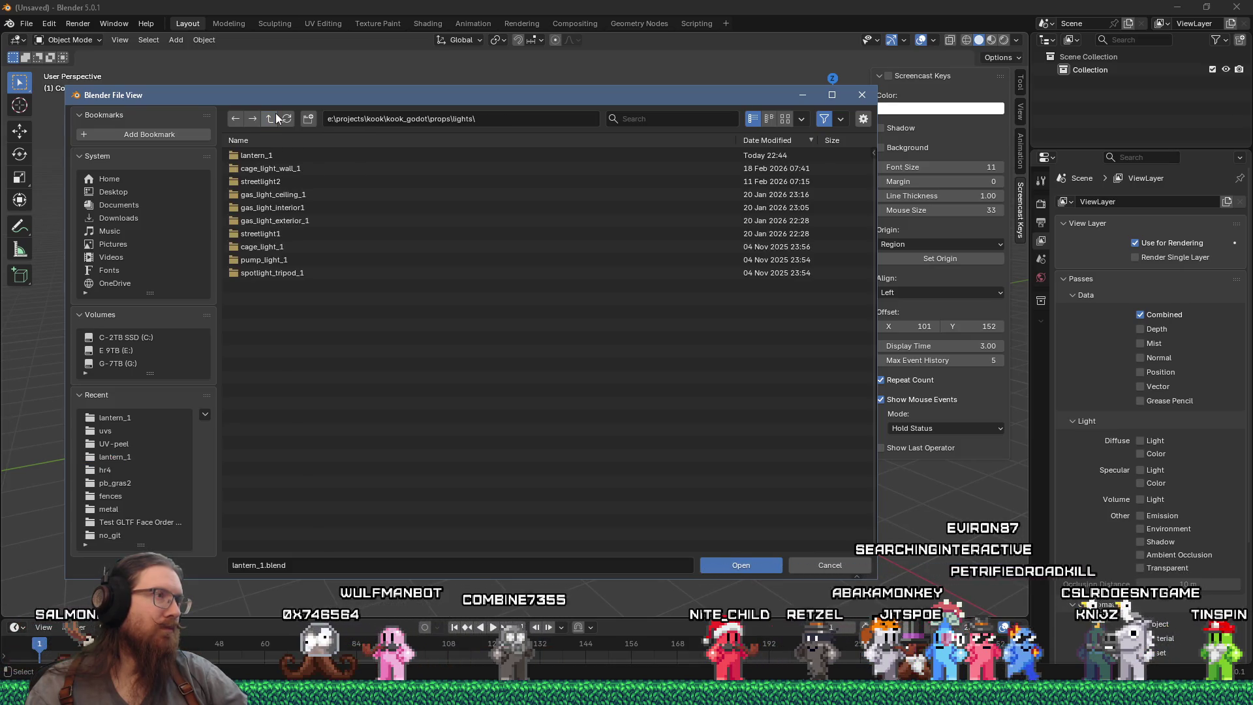
pyautogui.click(276, 115)
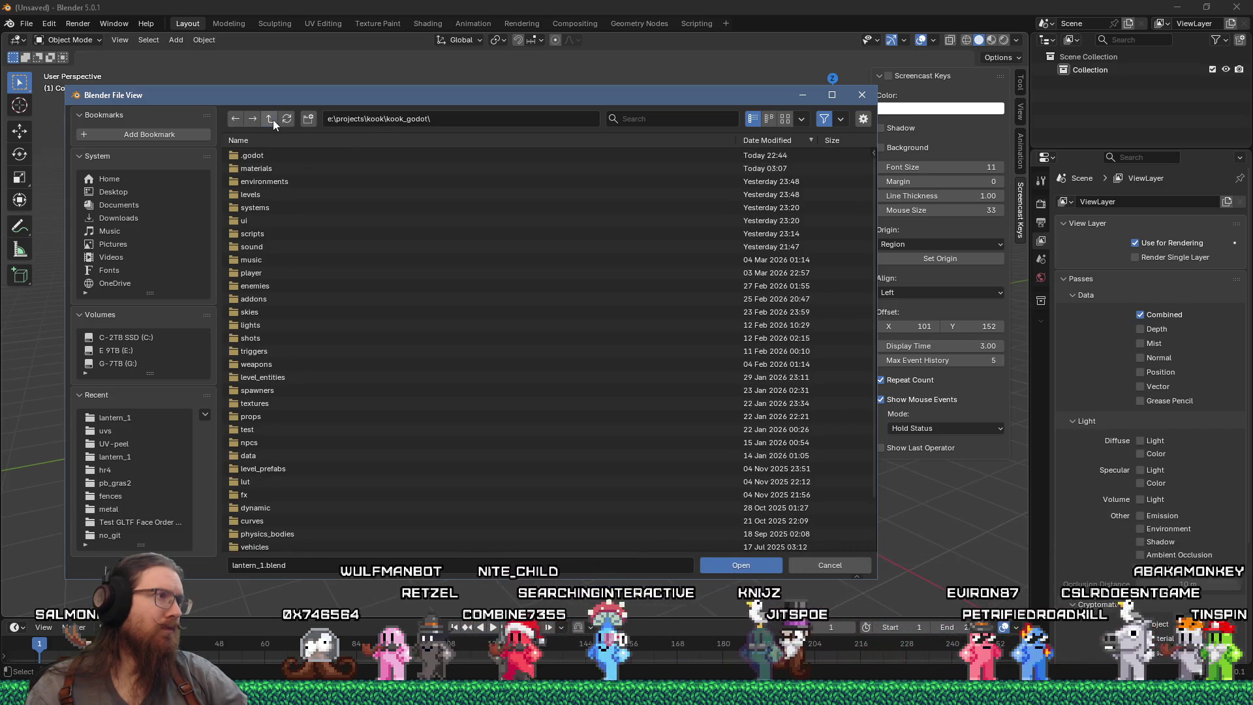
pyautogui.click(273, 120)
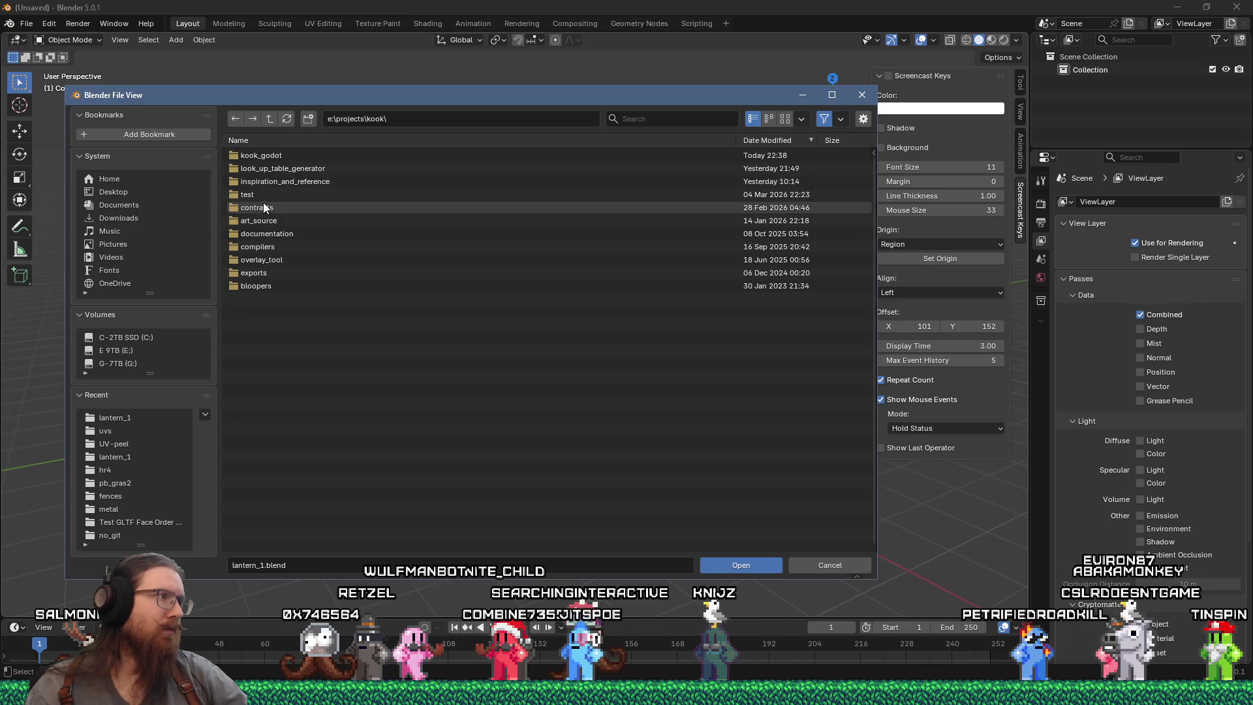
# Browse art_source > props > lights > cage_light_wall_1 and pick cage_light_wall_1_projection_map.blend.
pyautogui.click(268, 219)
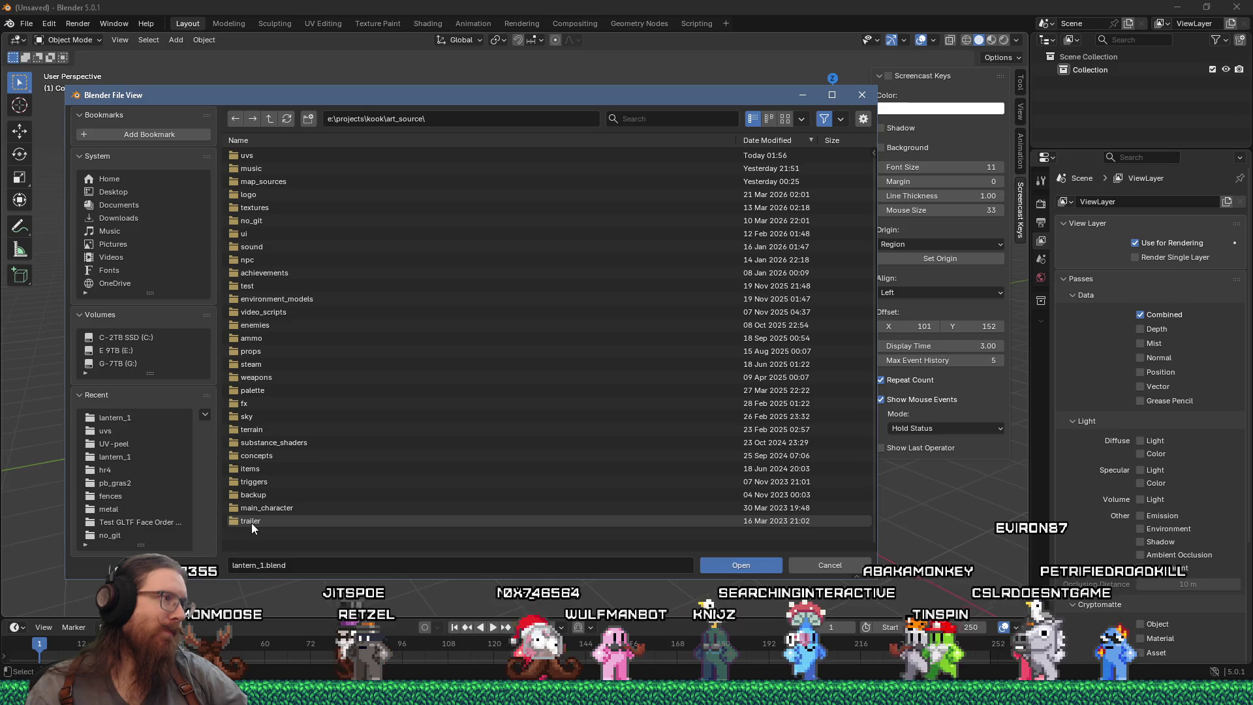
pyautogui.click(253, 351)
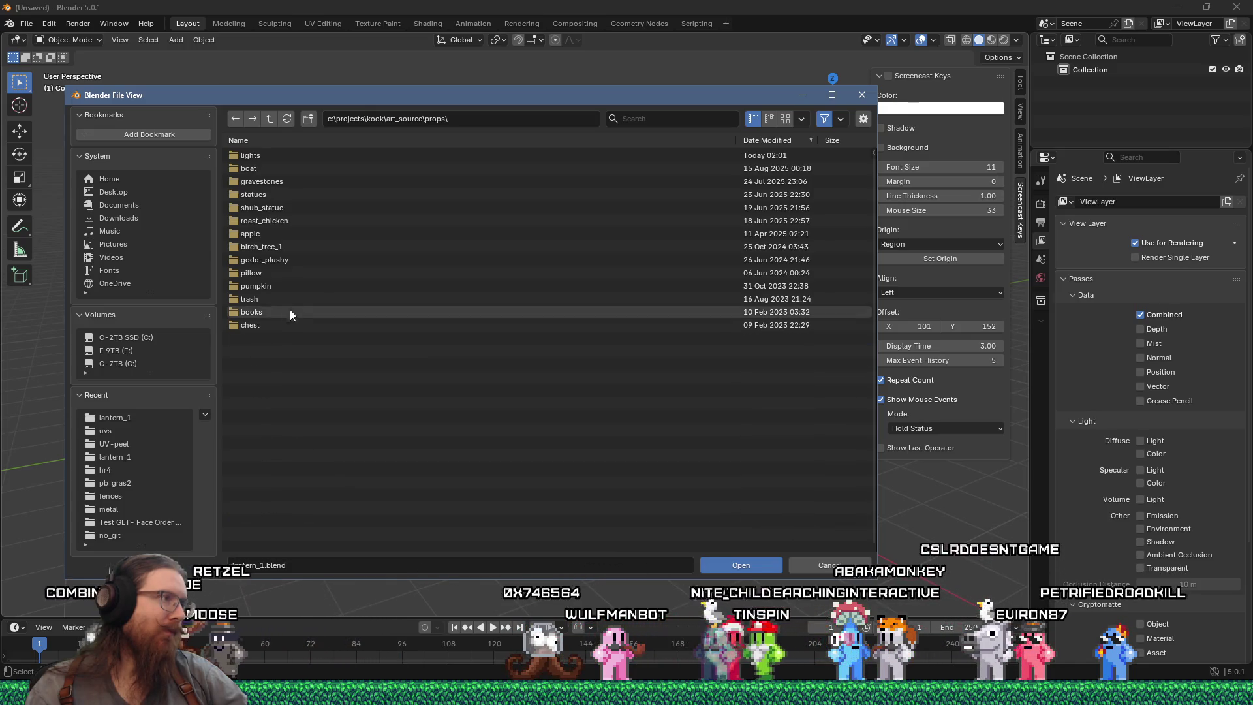
pyautogui.click(293, 158)
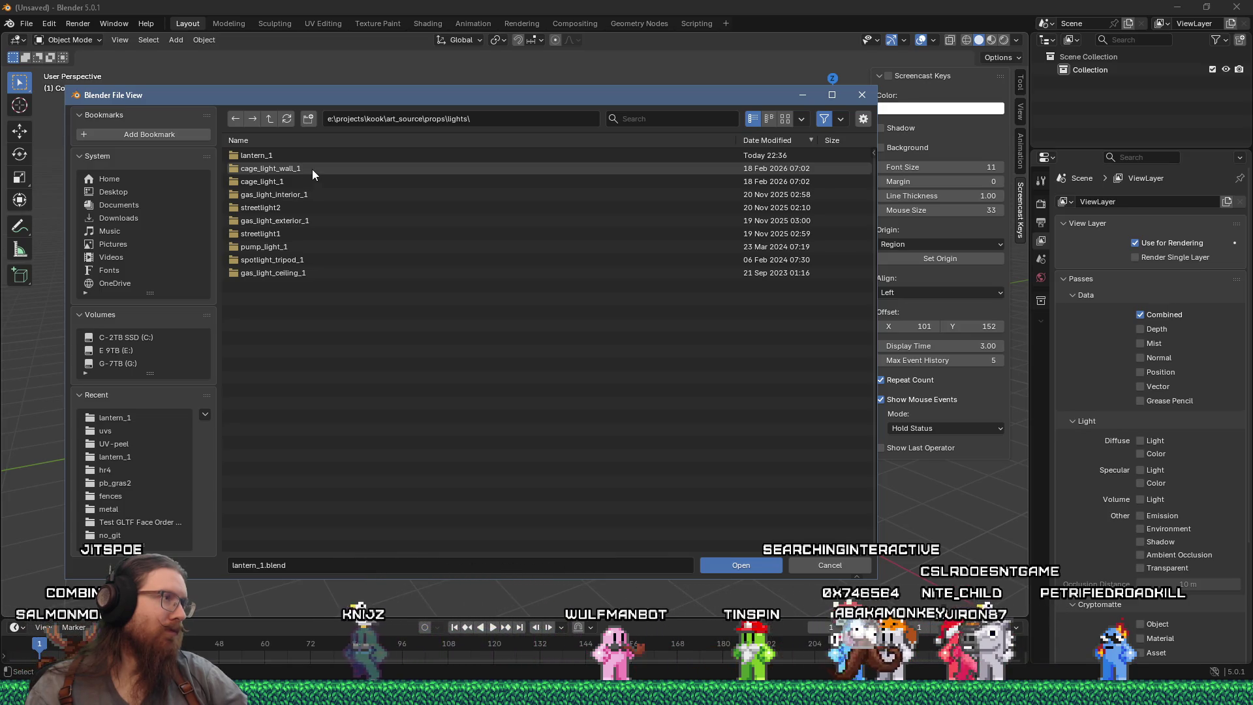
pyautogui.click(312, 169)
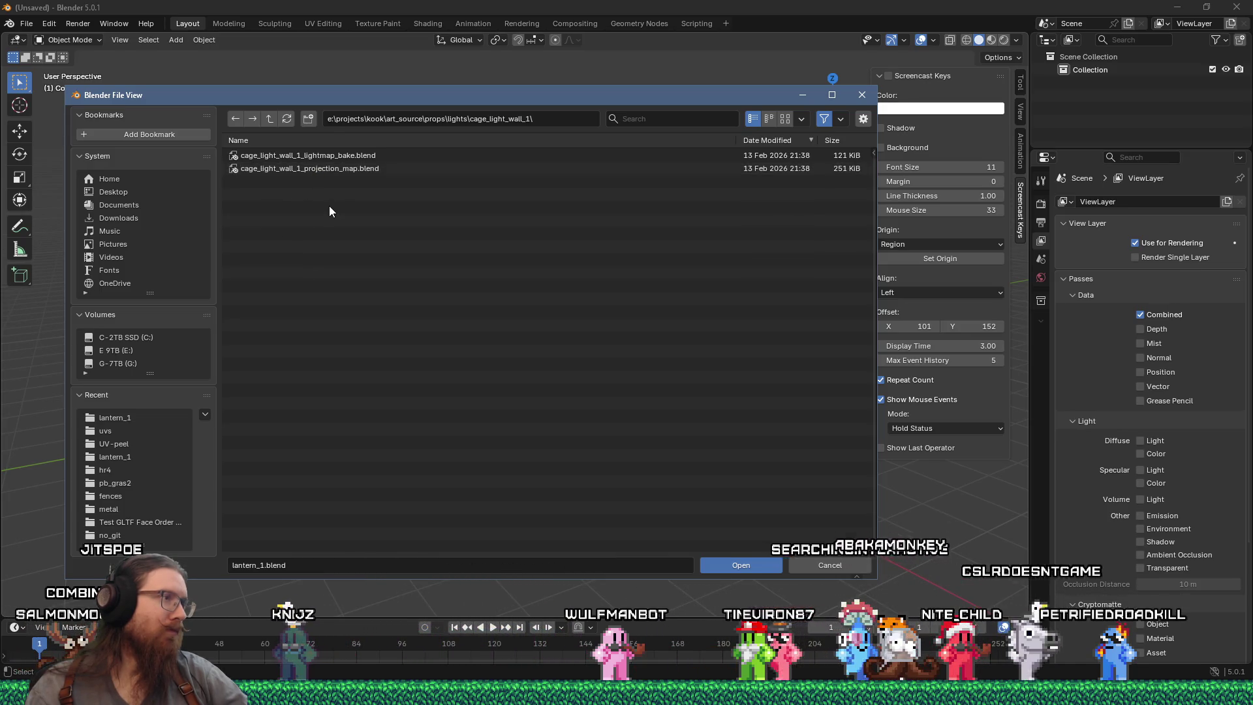
pyautogui.moveTo(355, 171)
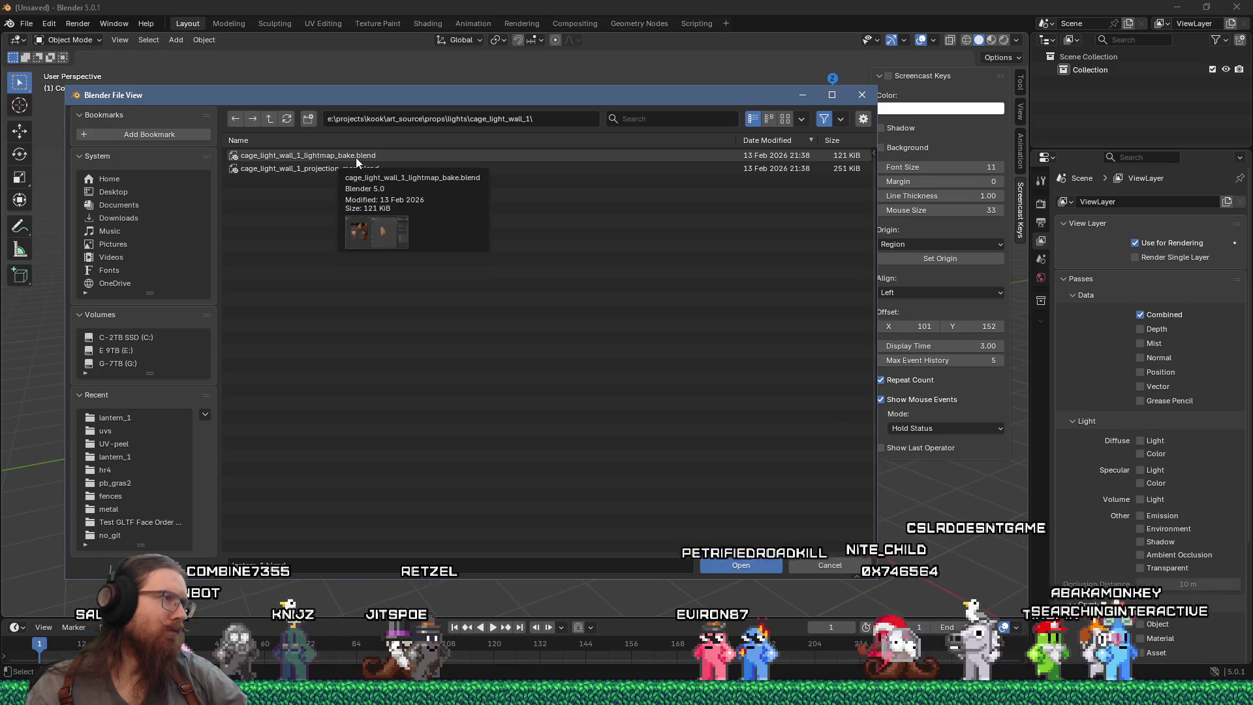
pyautogui.click(333, 174)
# Open the cage light projection map and save a copy as lantern_1_projection_map.blend in lantern_1.
pyautogui.doubleClick(332, 171)
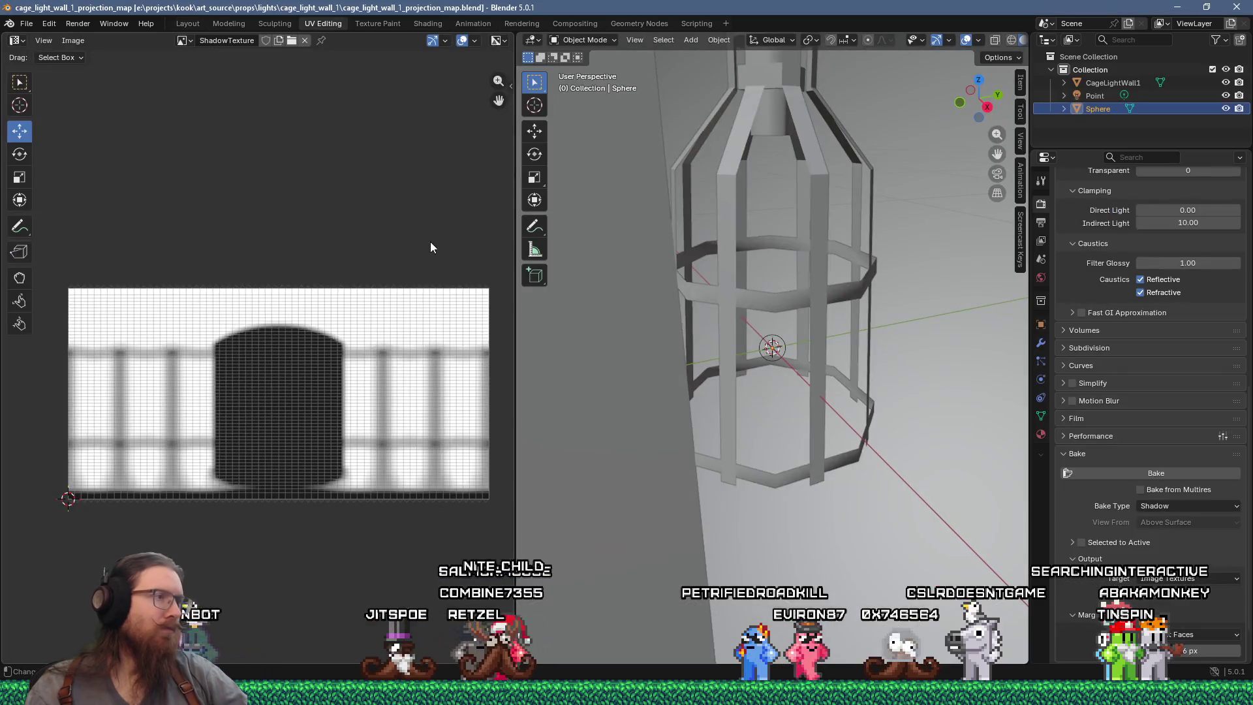
pyautogui.scroll(-3)
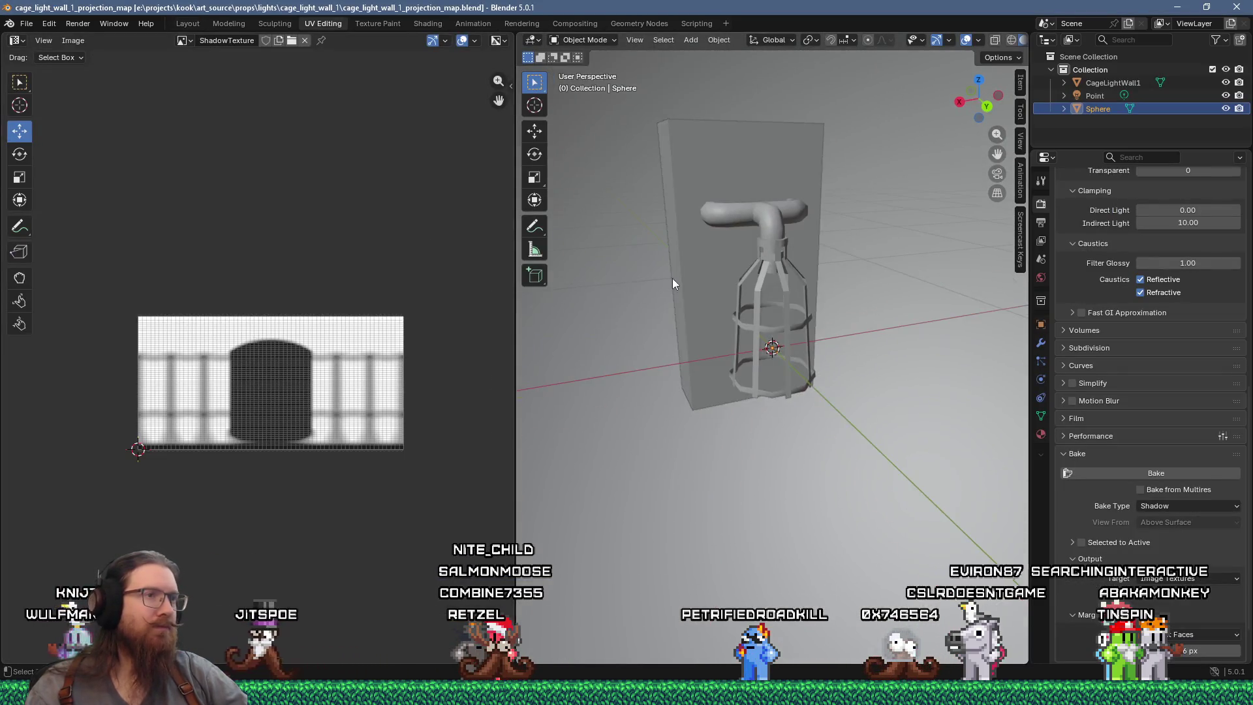
pyautogui.click(27, 24)
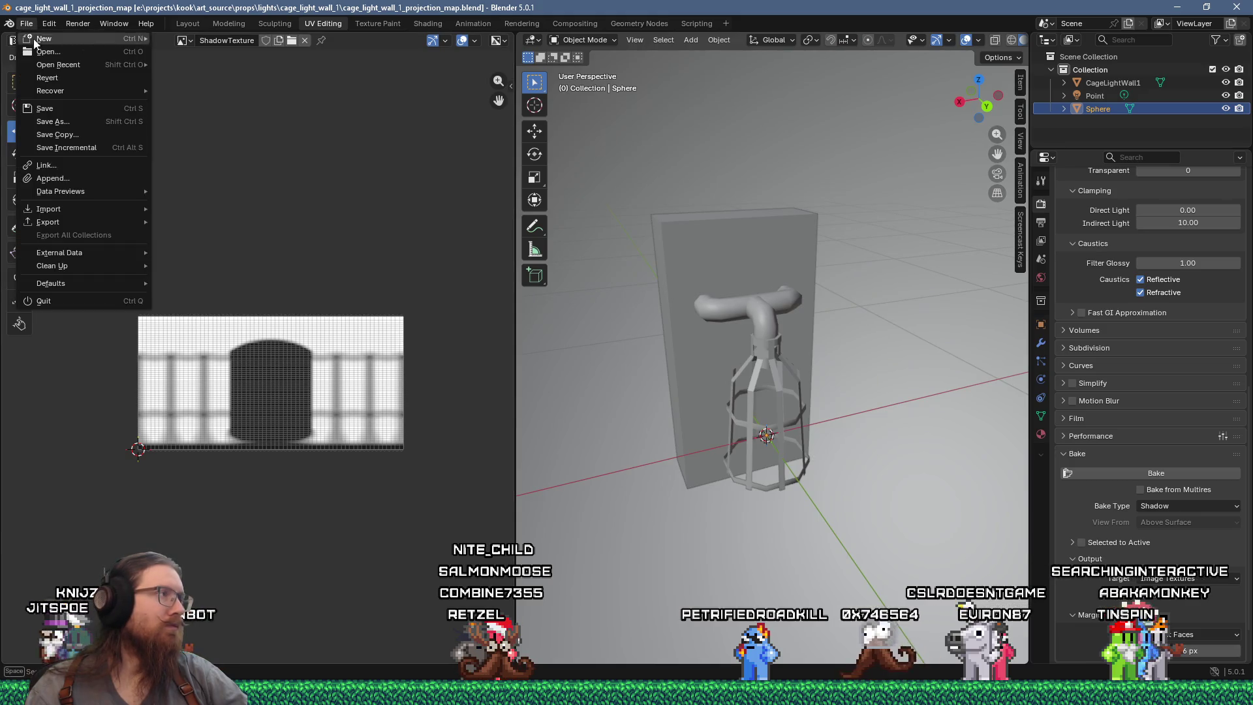
pyautogui.click(88, 122)
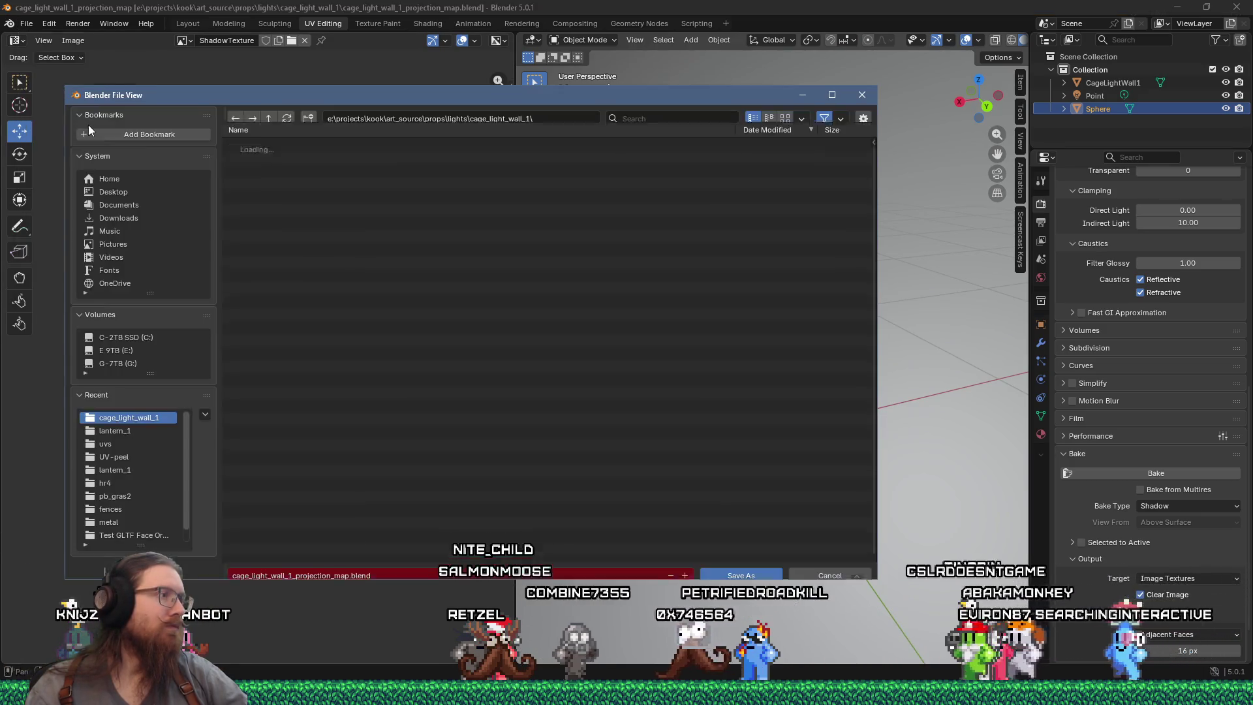
pyautogui.click(275, 117)
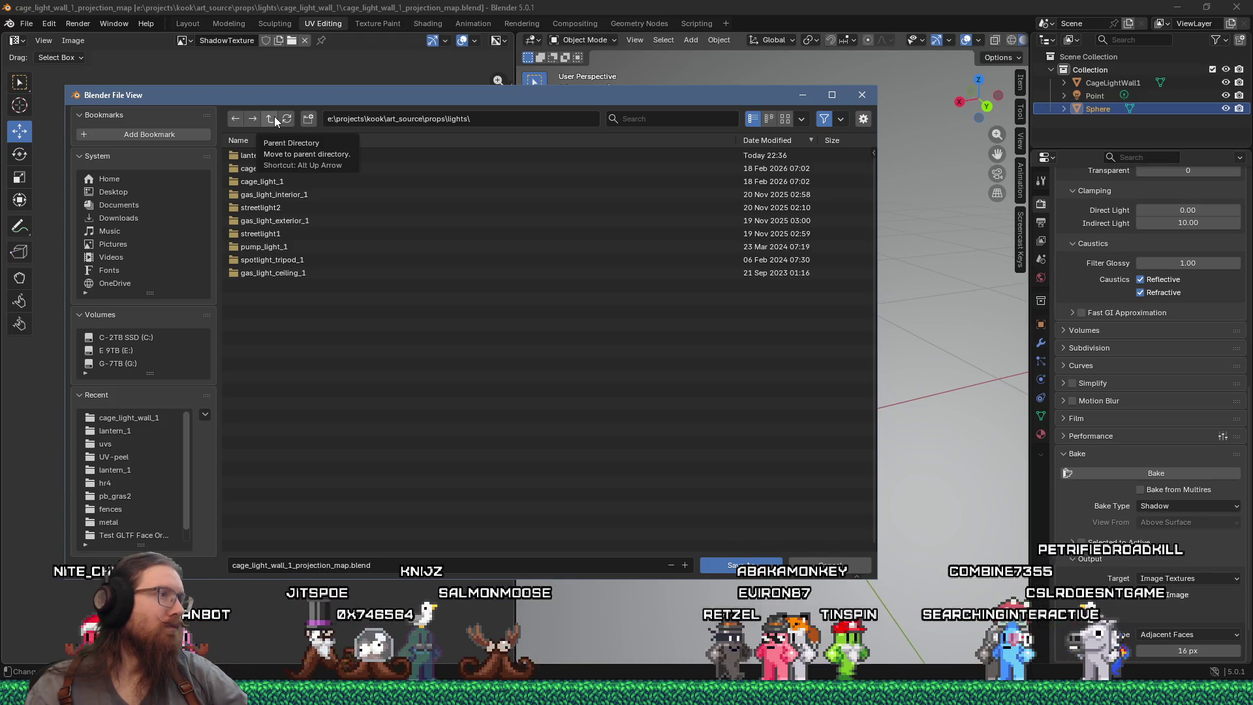
pyautogui.click(265, 156)
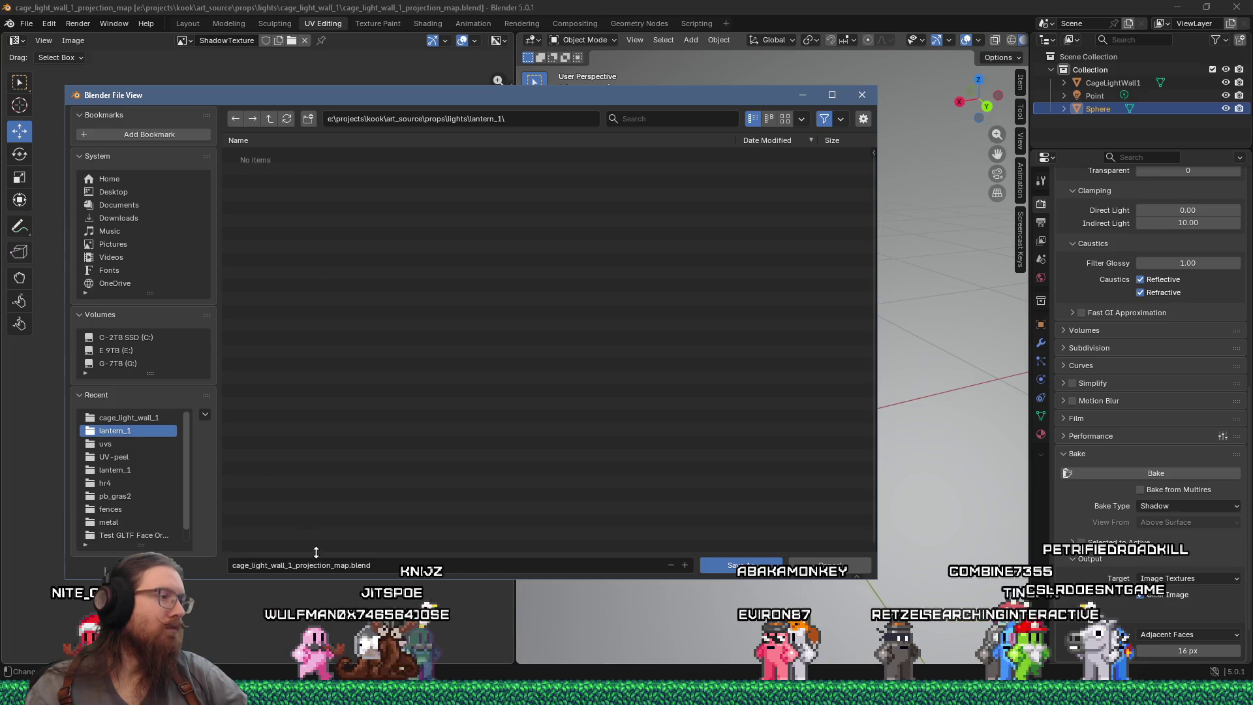
pyautogui.moveTo(285, 565); pyautogui.dragTo(233, 566)
pyautogui.write('lantern')
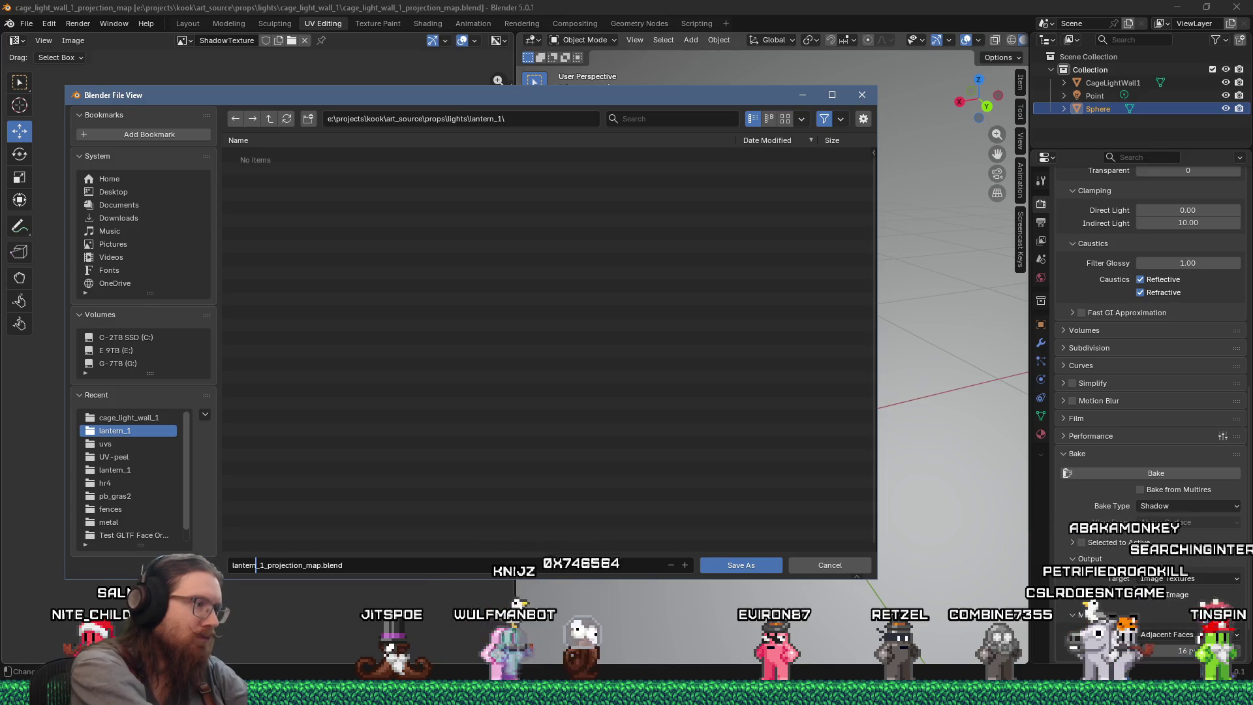
pyautogui.click(739, 565)
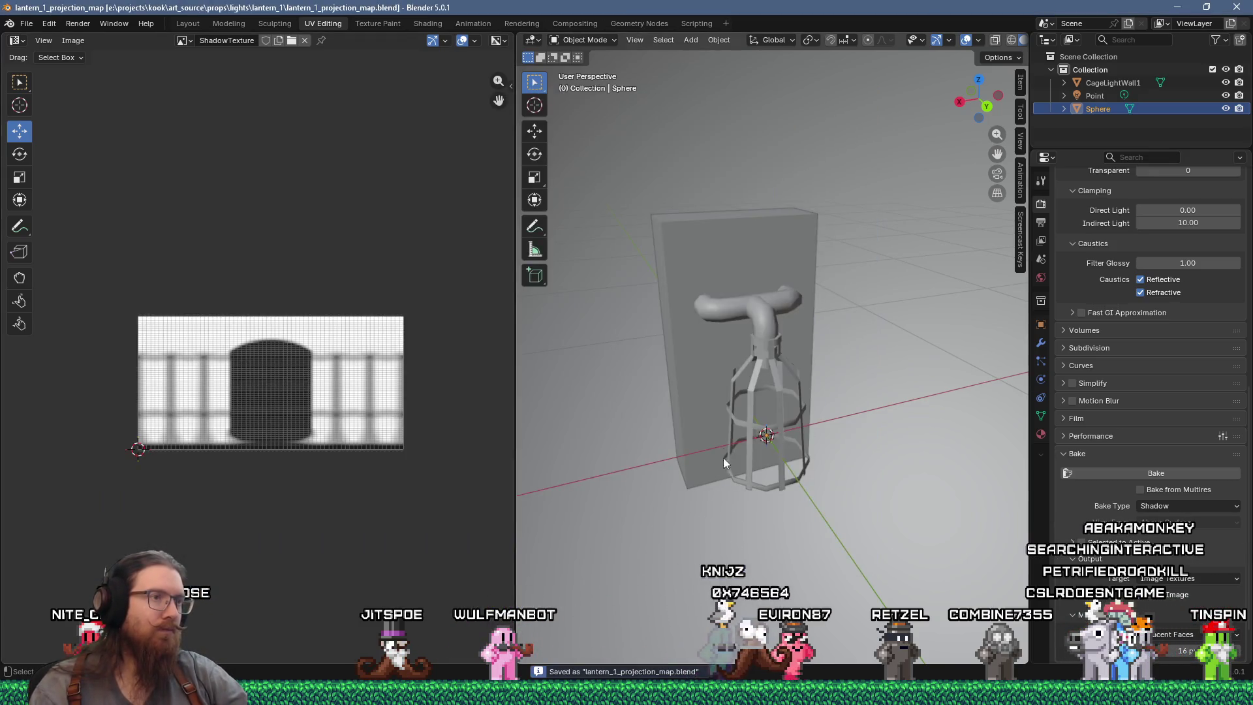
pyautogui.click(723, 389)
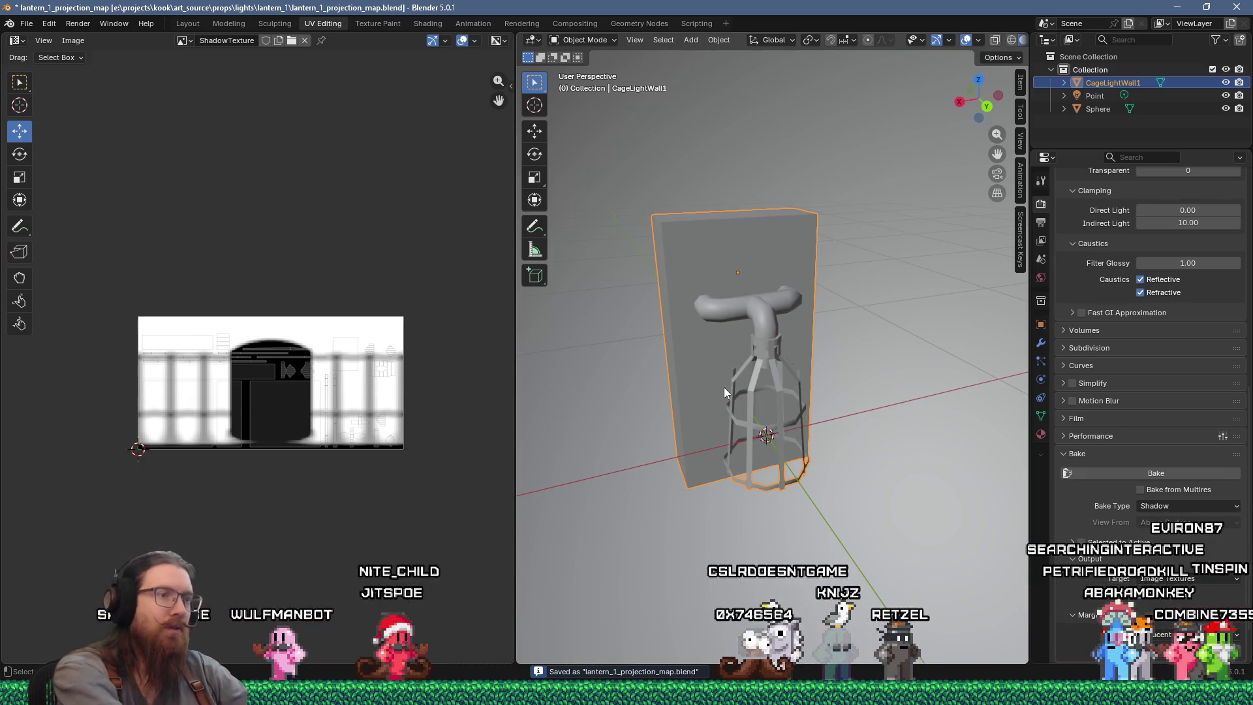
# Delete the cage wall light and start an Append from the kook_godot lights\lantern_1 folder.
pyautogui.press('Delete')
pyautogui.hotkey('shift', 'a')
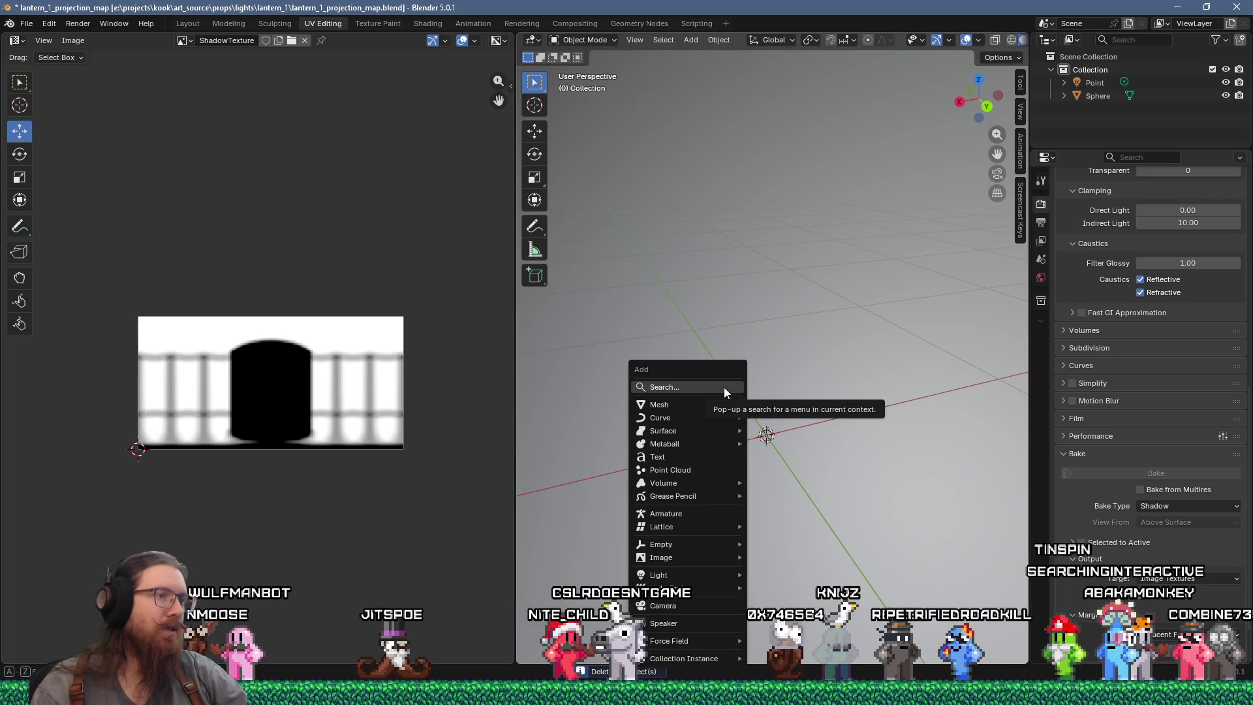
pyautogui.click(32, 18)
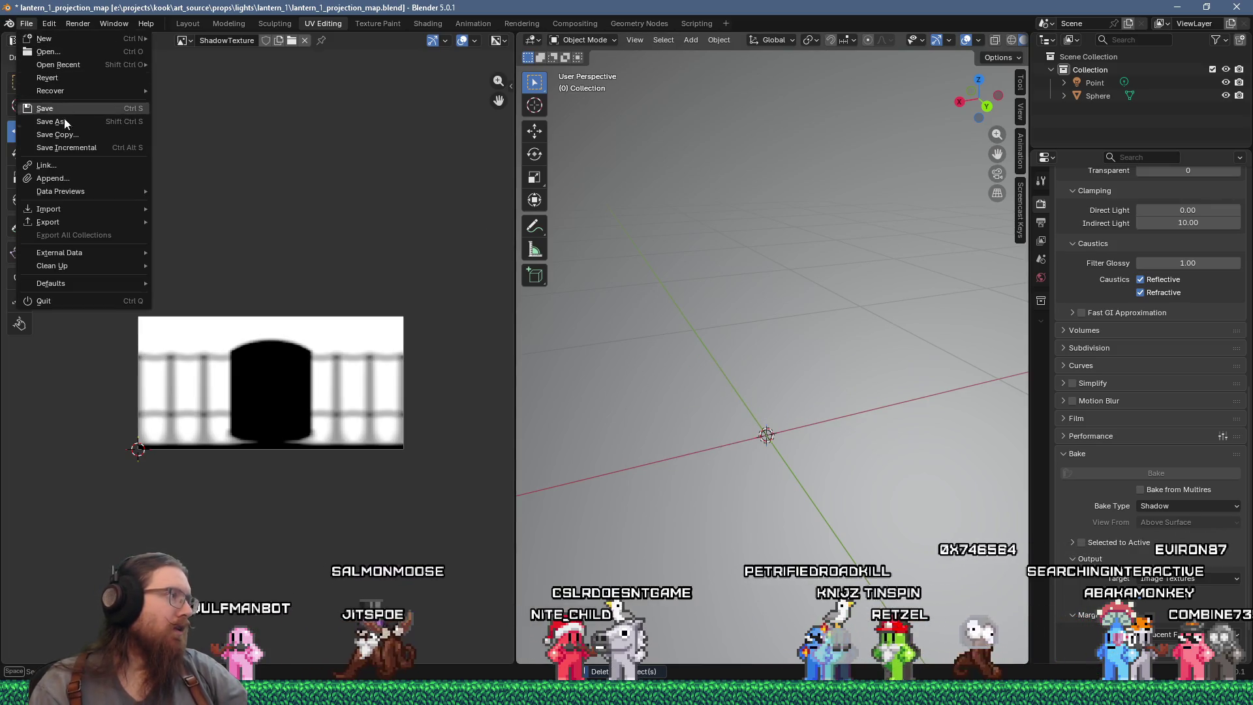
pyautogui.click(81, 180)
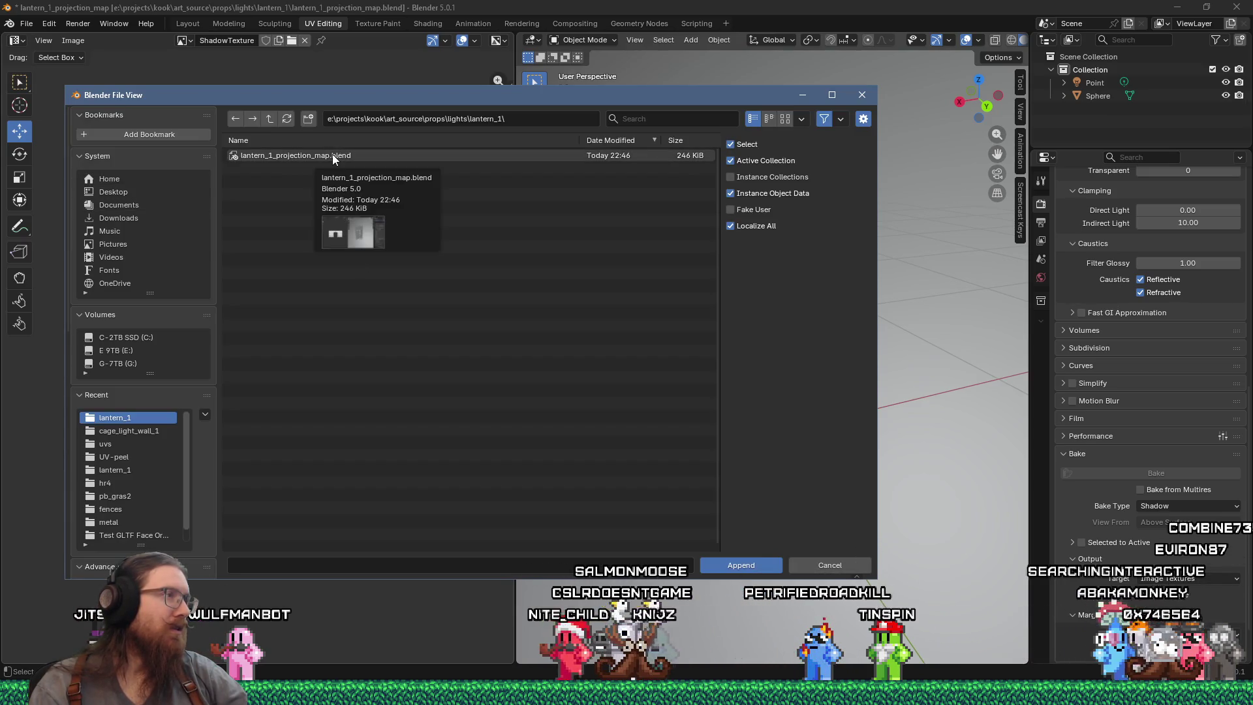
pyautogui.click(555, 120)
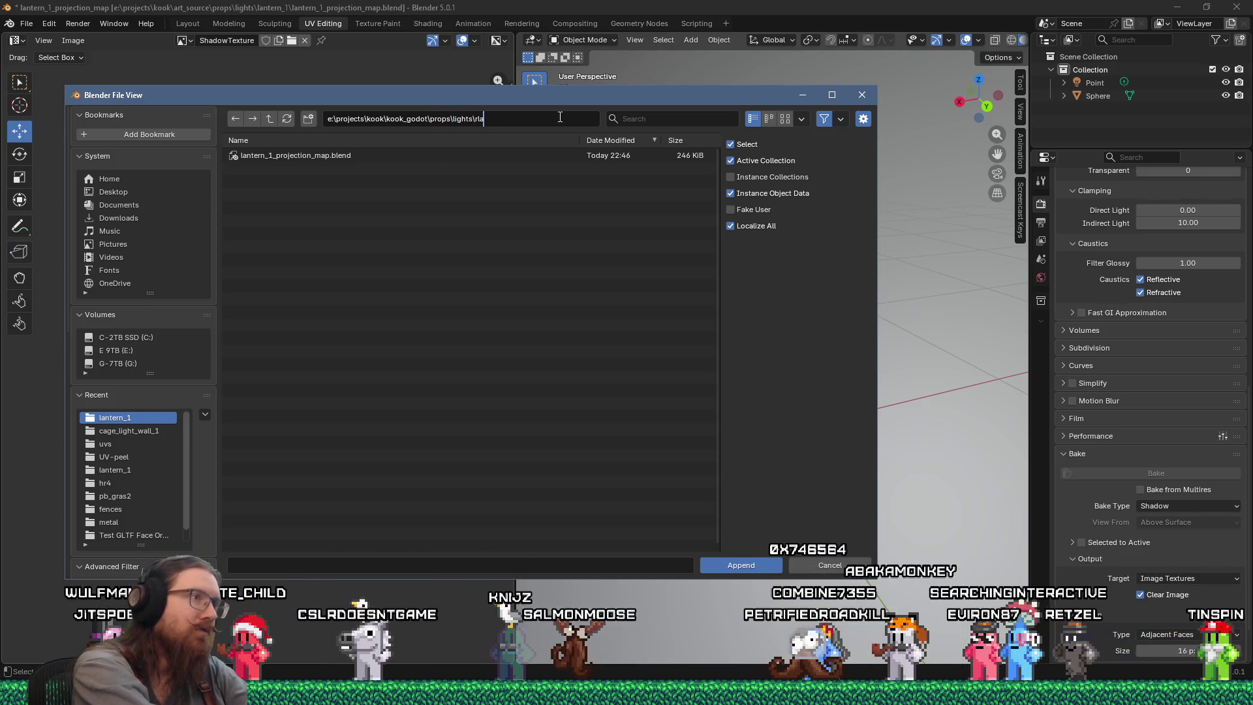
pyautogui.write('ntern_1')
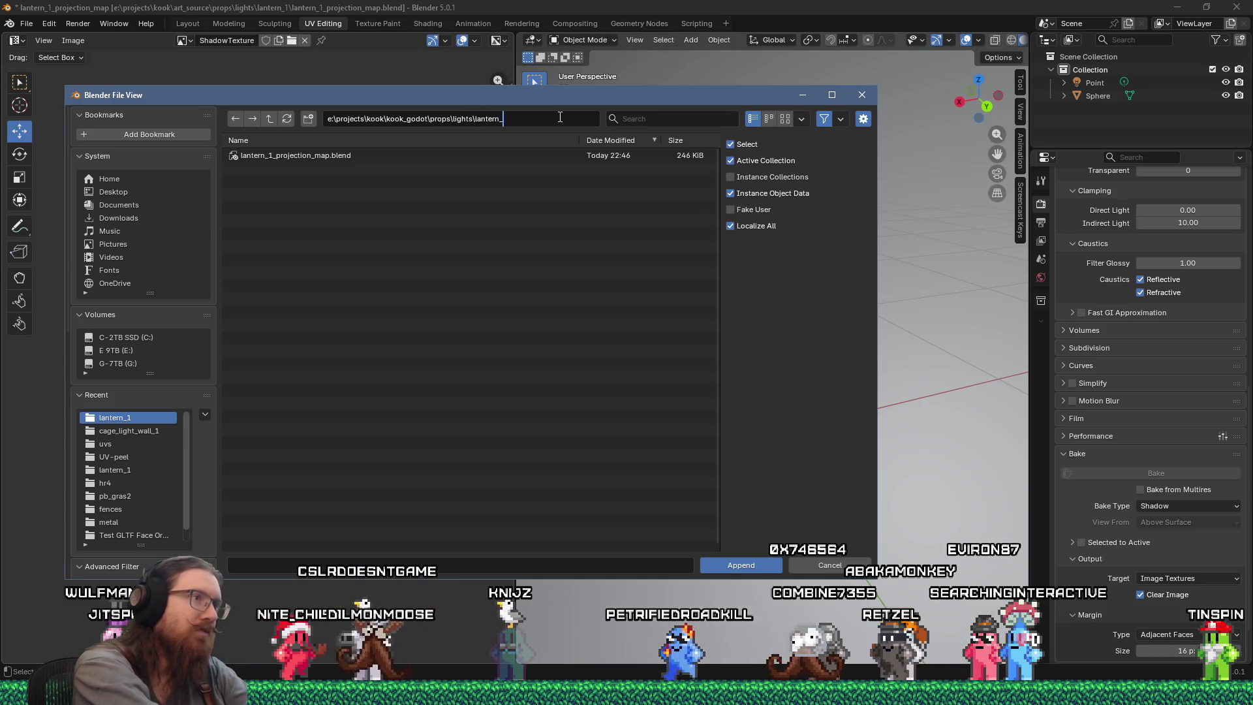
pyautogui.press('Return')
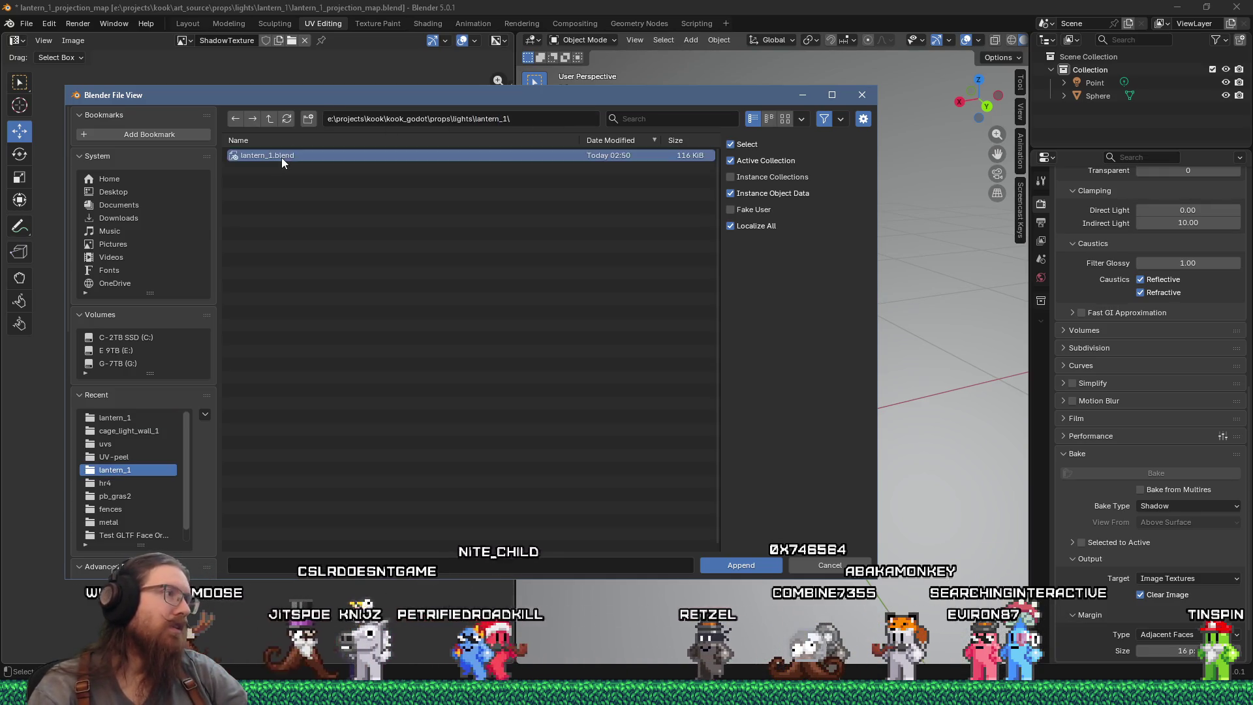
# Append the LaternBody object from lantern_1.blend's Object data into the scene.
pyautogui.doubleClick(281, 157)
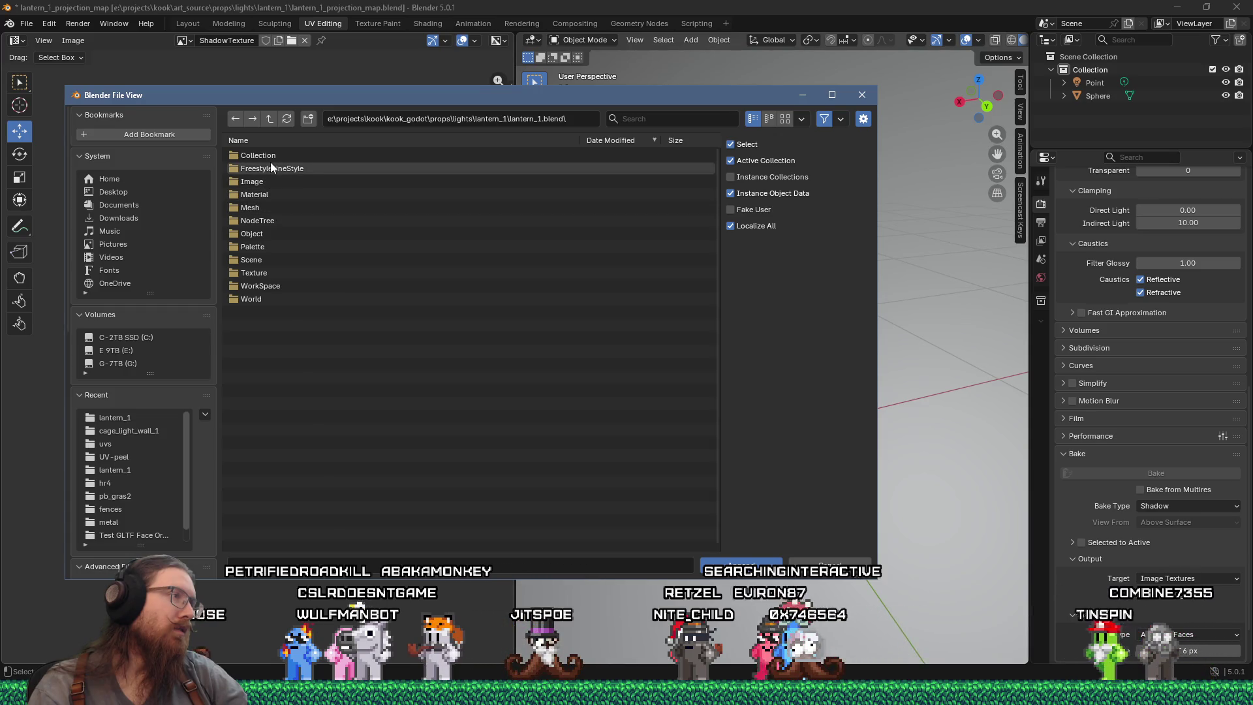
pyautogui.click(267, 209)
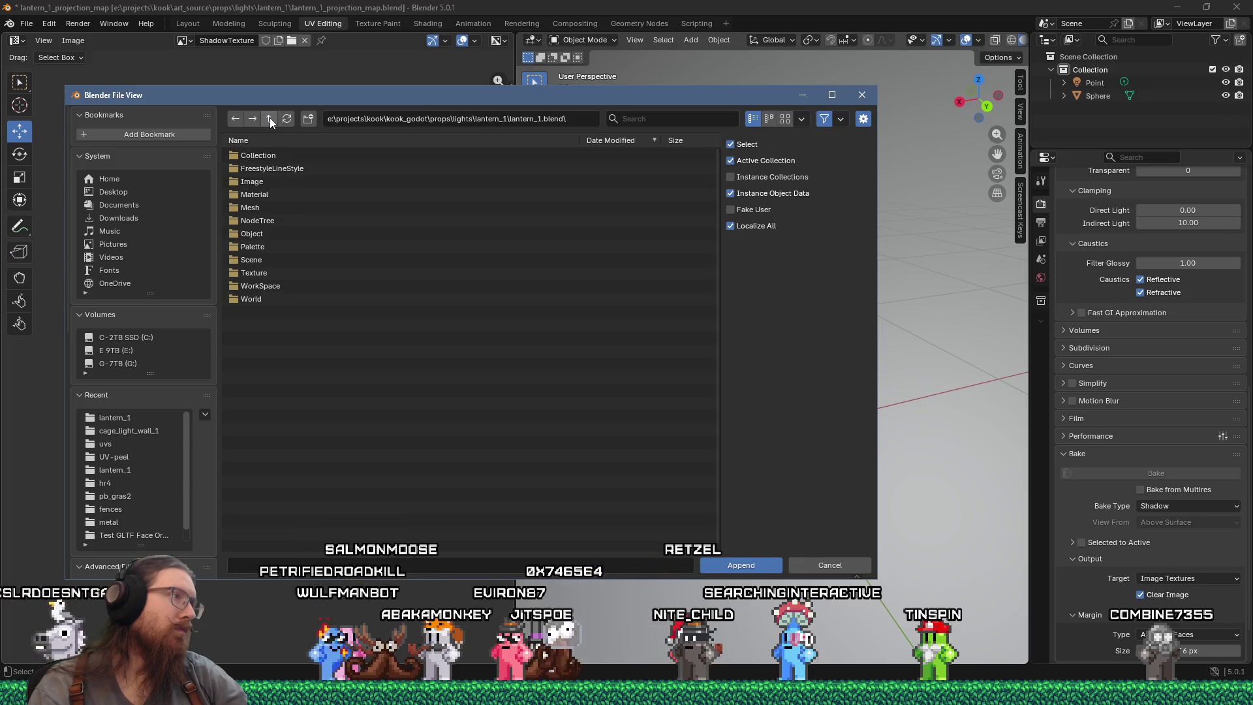
pyautogui.click(252, 231)
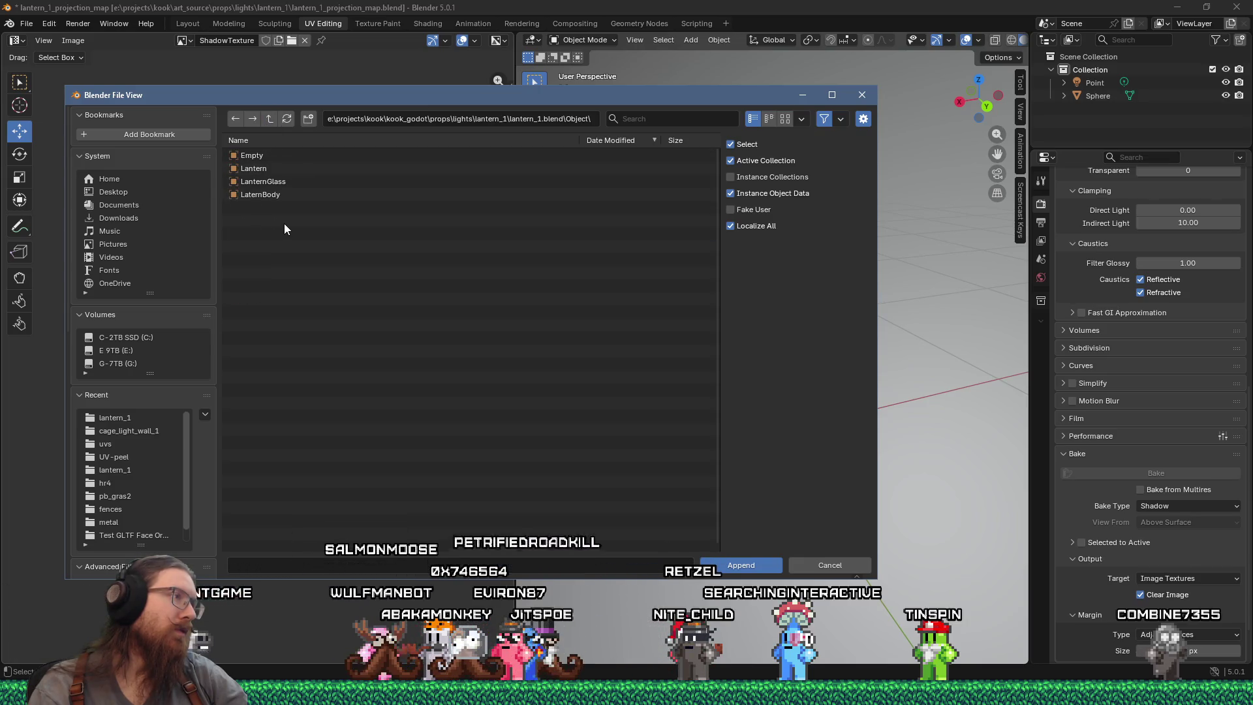
pyautogui.doubleClick(279, 194)
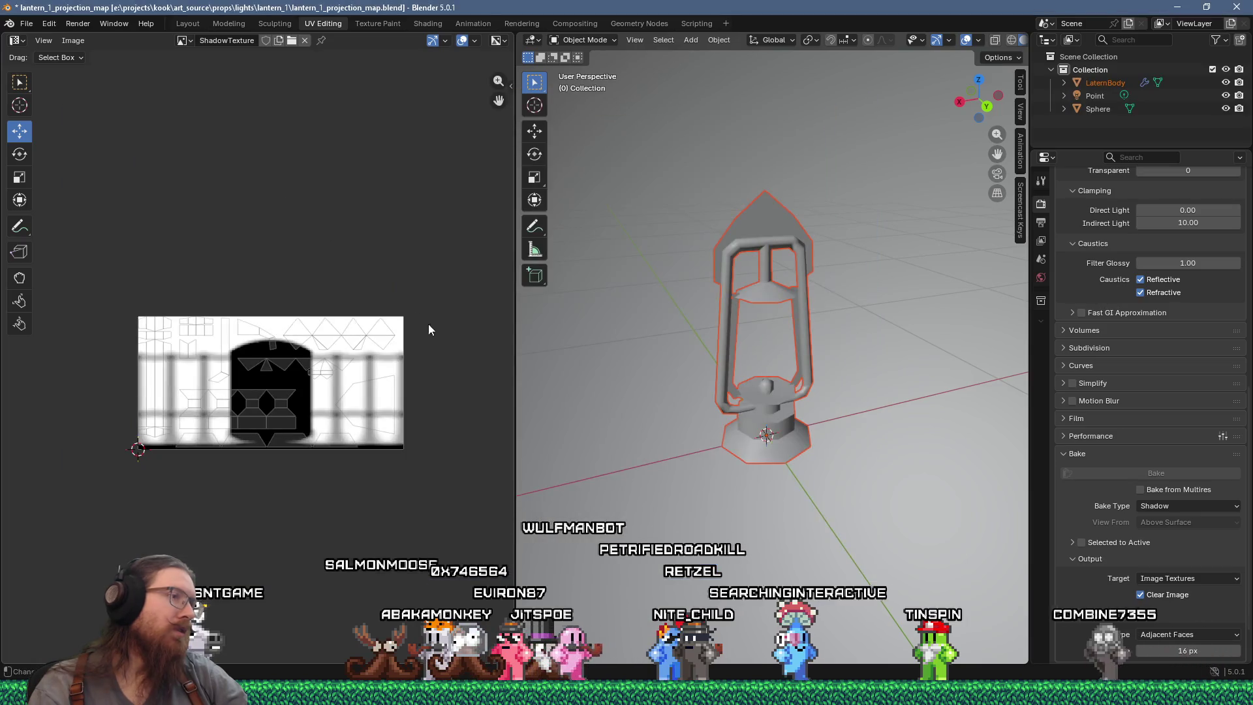
pyautogui.moveTo(733, 432); pyautogui.dragTo(693, 382)
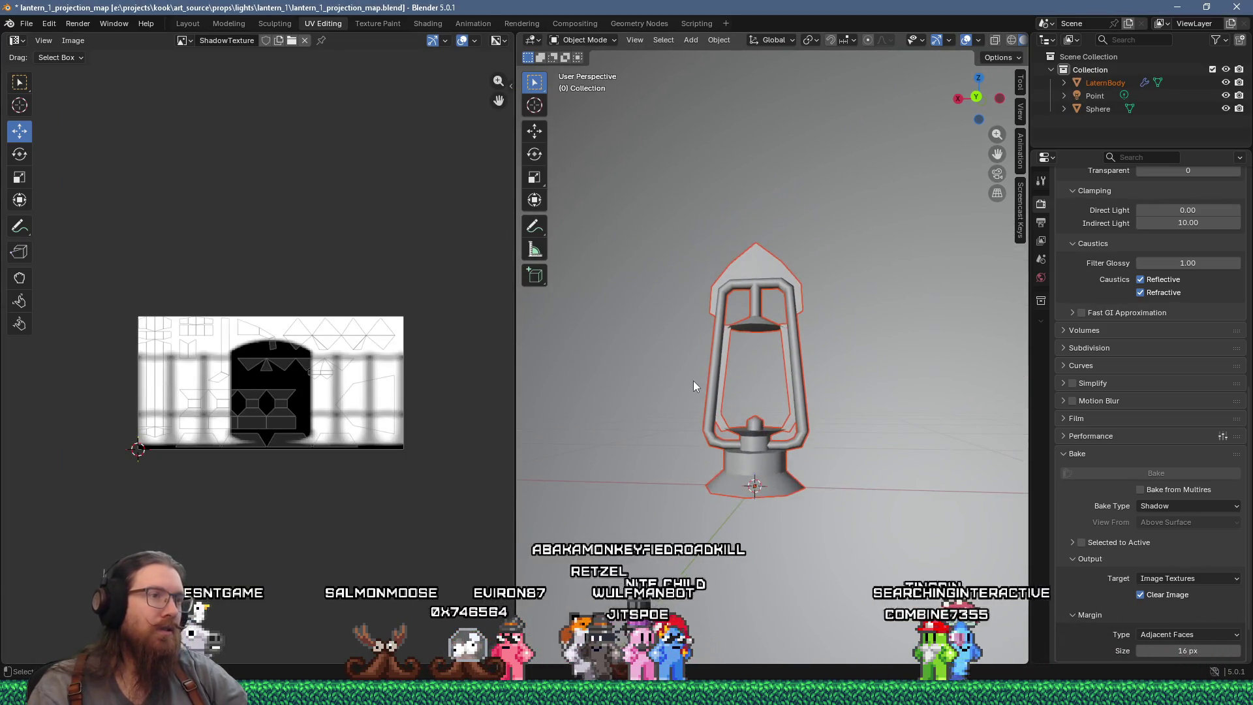
# Lower the appended lantern about 0.26 m along Z in front X-ray view, then switch to Godot.
pyautogui.scroll(3)
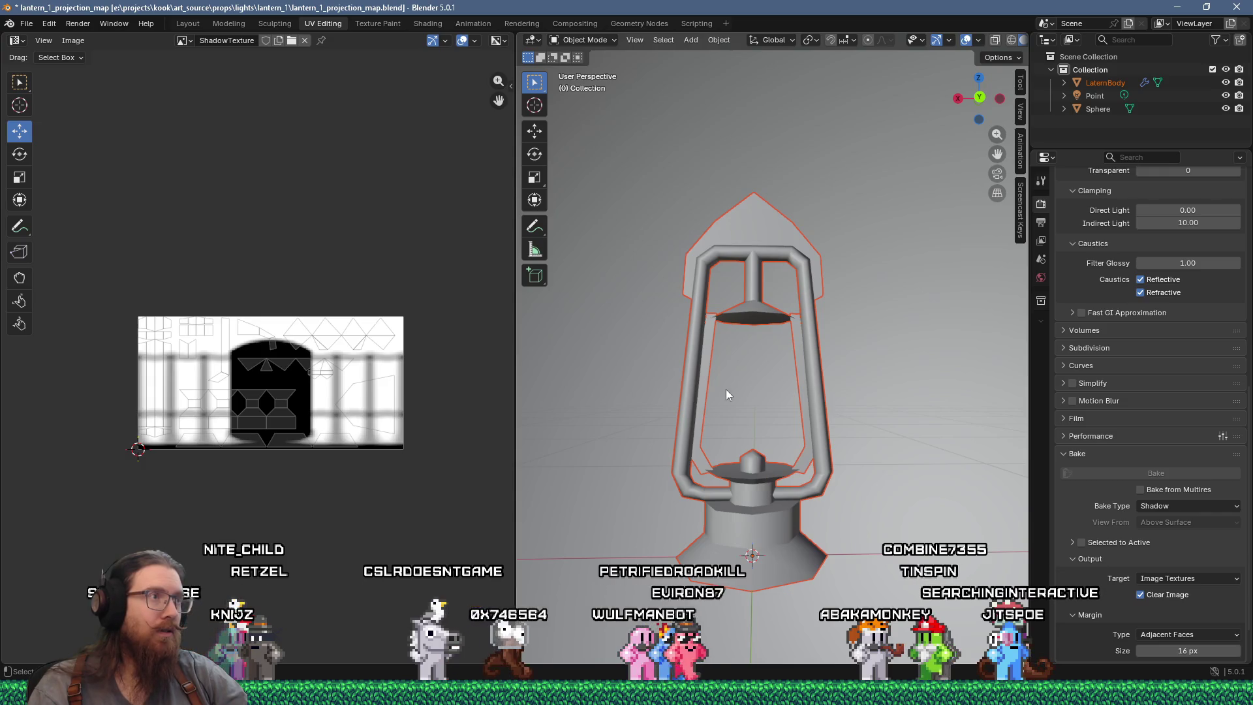
pyautogui.click(542, 131)
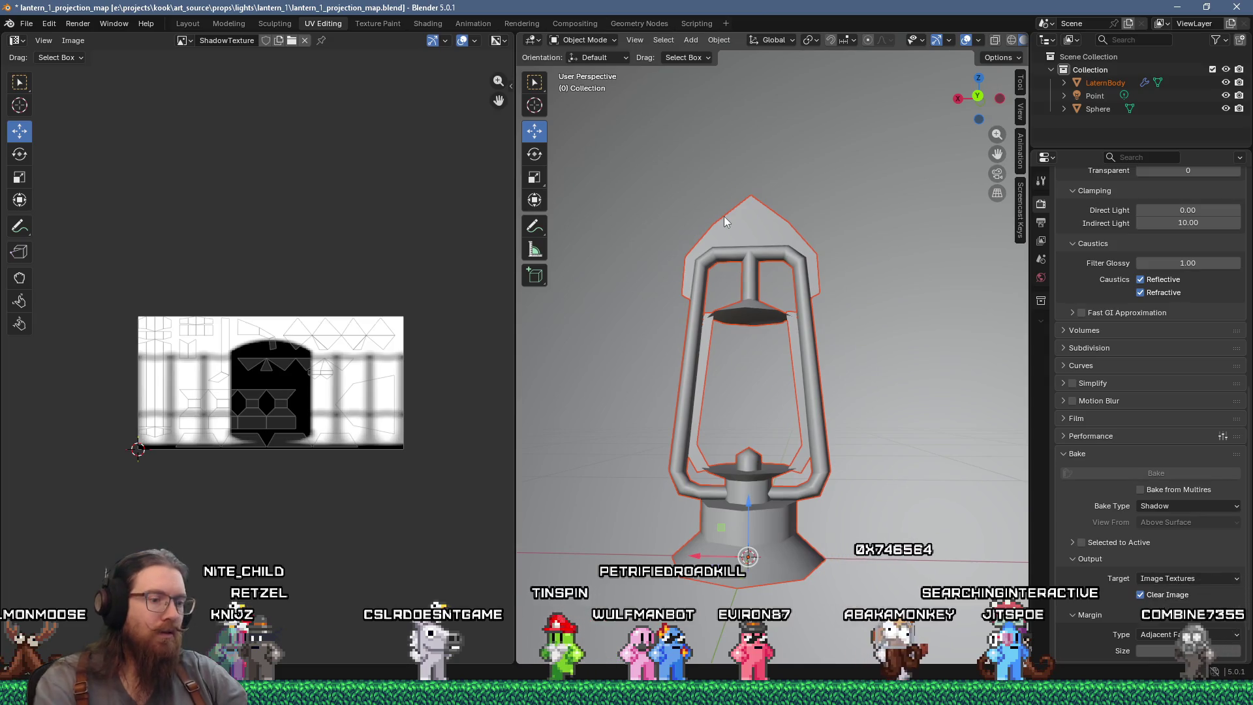
pyautogui.press('KP_1')
pyautogui.hotkey('alt', 'z')
pyautogui.scroll(-3)
pyautogui.moveTo(782, 391); pyautogui.dragTo(783, 447)
pyautogui.scroll(3)
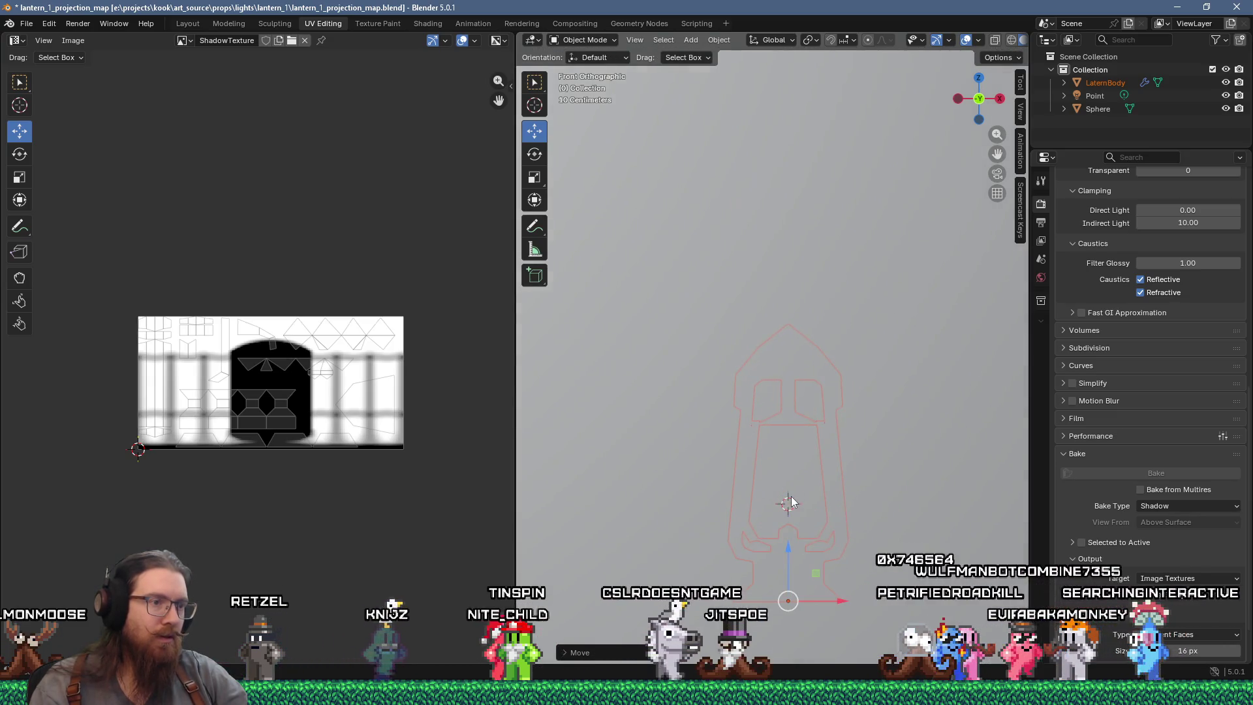
pyautogui.moveTo(792, 503); pyautogui.dragTo(803, 430)
pyautogui.moveTo(587, 459); pyautogui.dragTo(688, 402)
pyautogui.hotkey('alt', 'Tab')
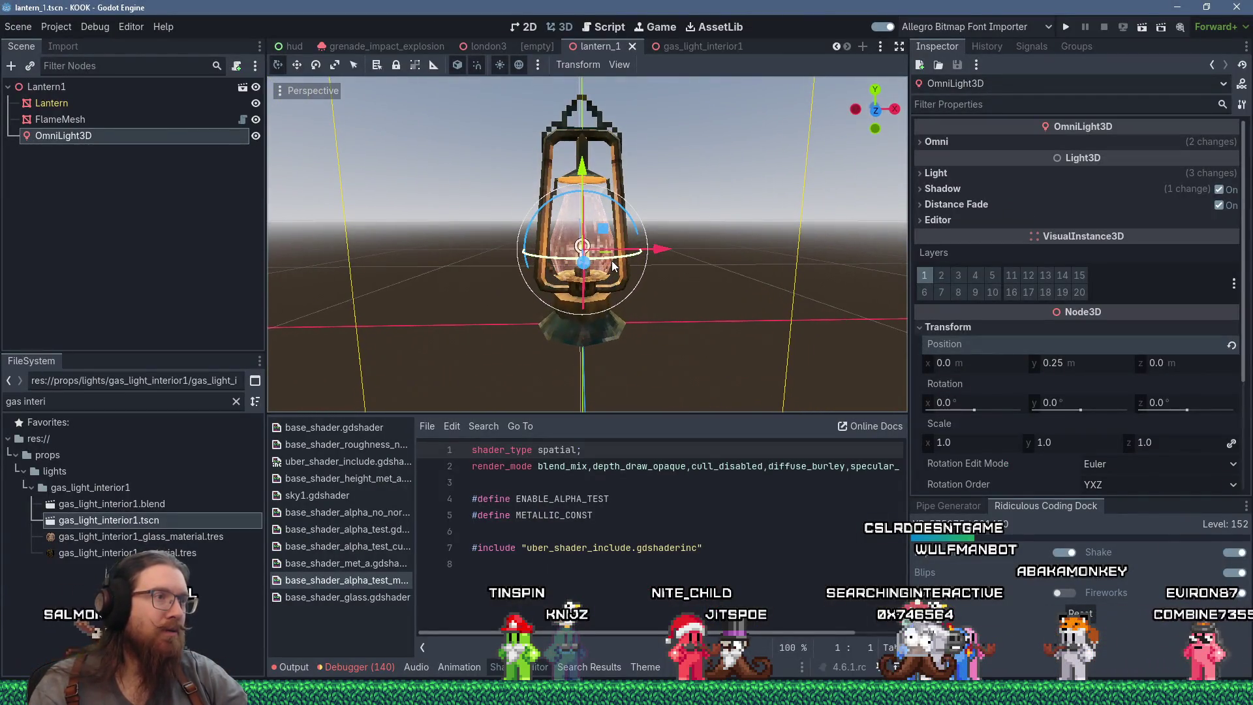
# Back in Blender, raise the lantern body slightly along Z.
pyautogui.hotkey('alt', 'Tab')
pyautogui.moveTo(752, 596); pyautogui.dragTo(754, 591)
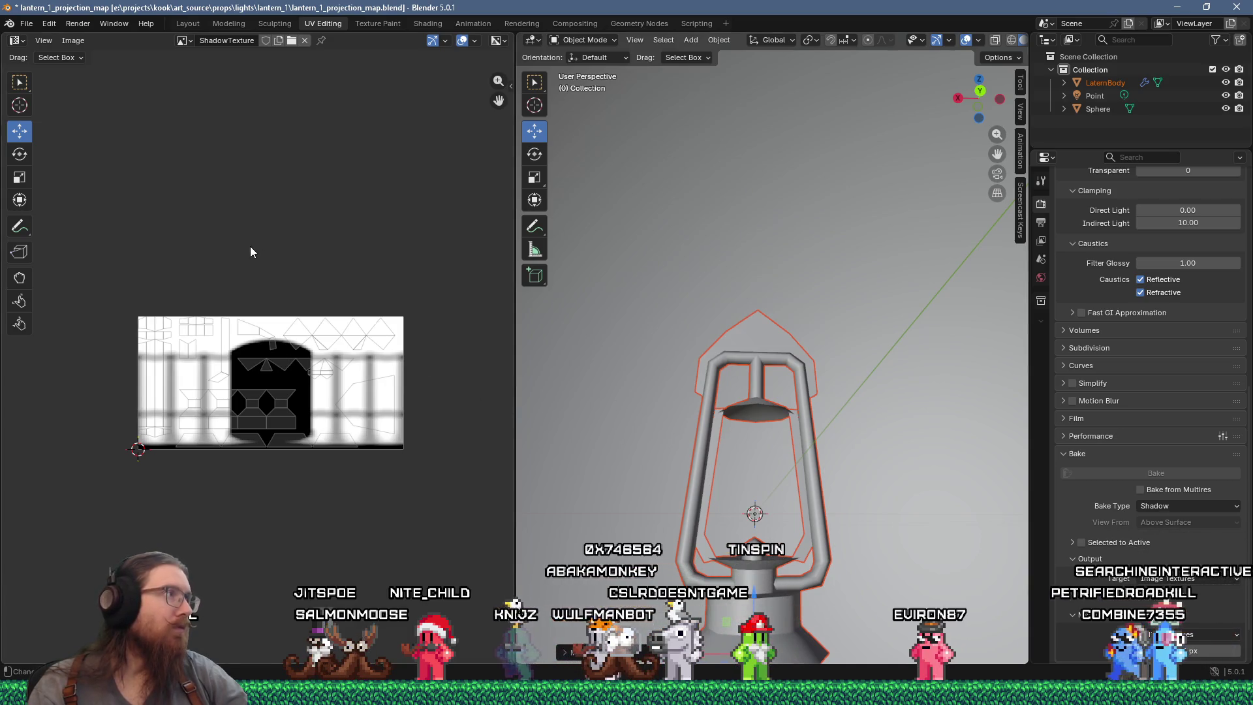
# Keep the ShadowTexture image displayed in the UV editor.
pyautogui.click(183, 41)
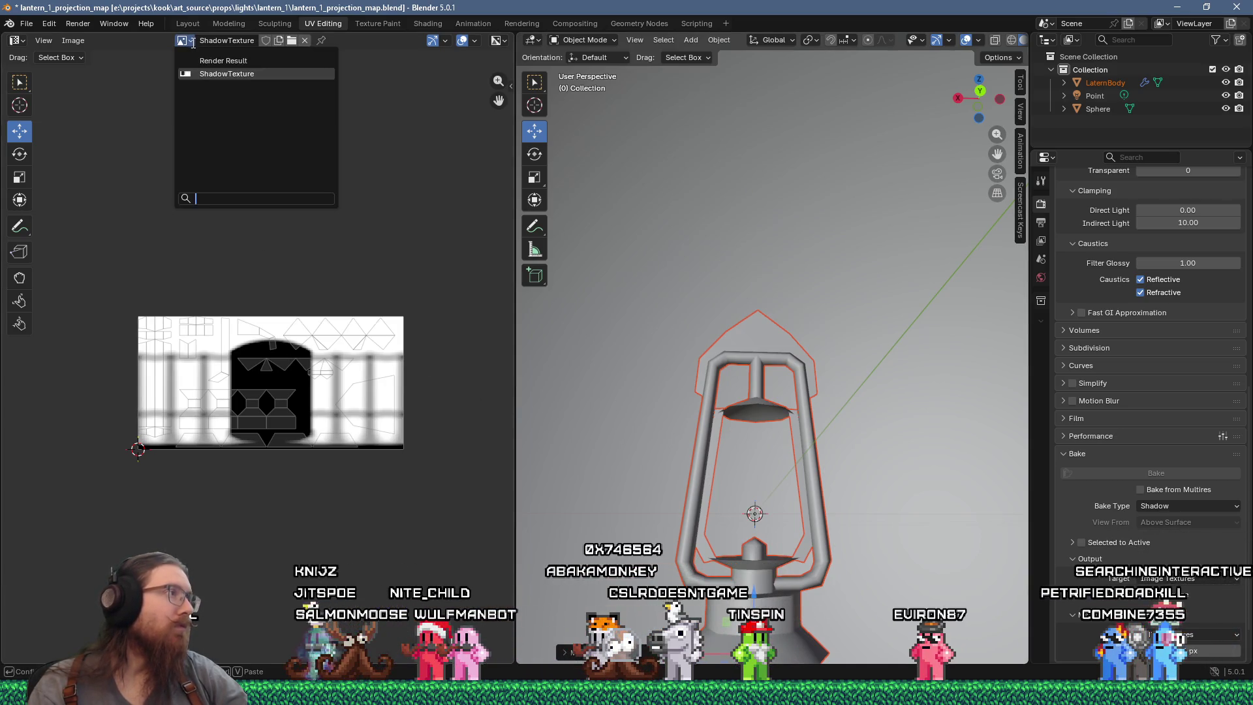
pyautogui.moveTo(230, 76)
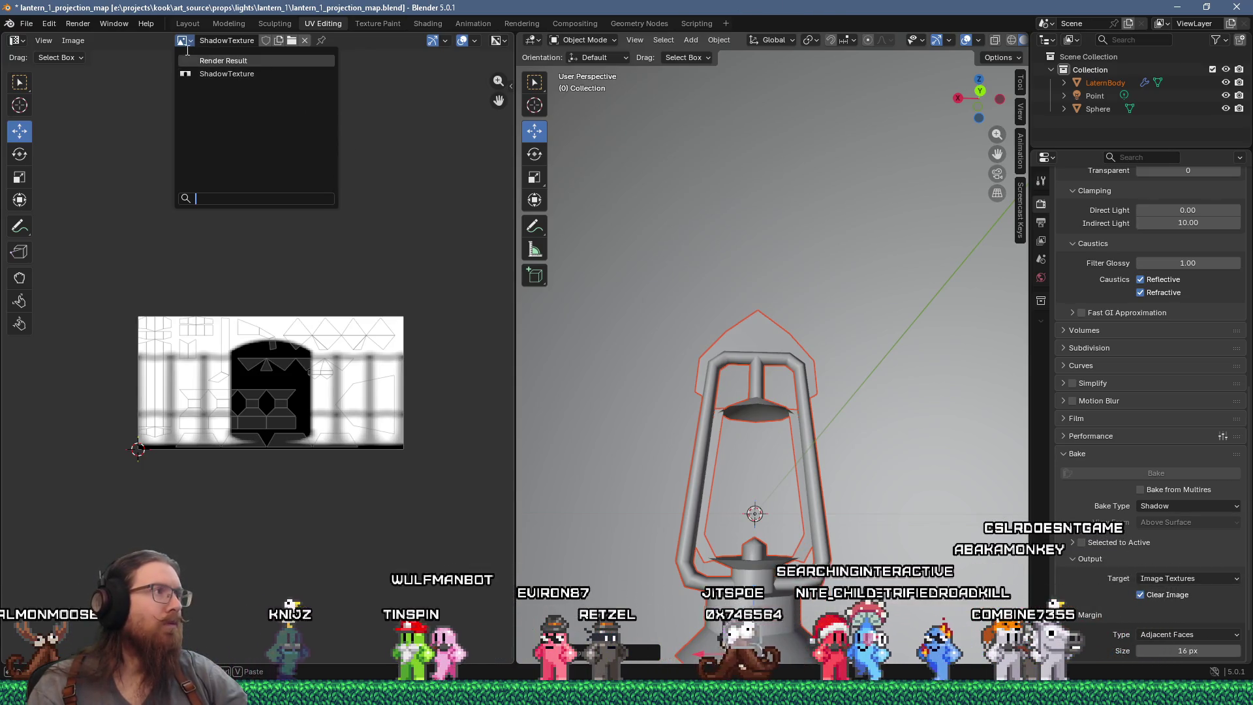
pyautogui.click(199, 73)
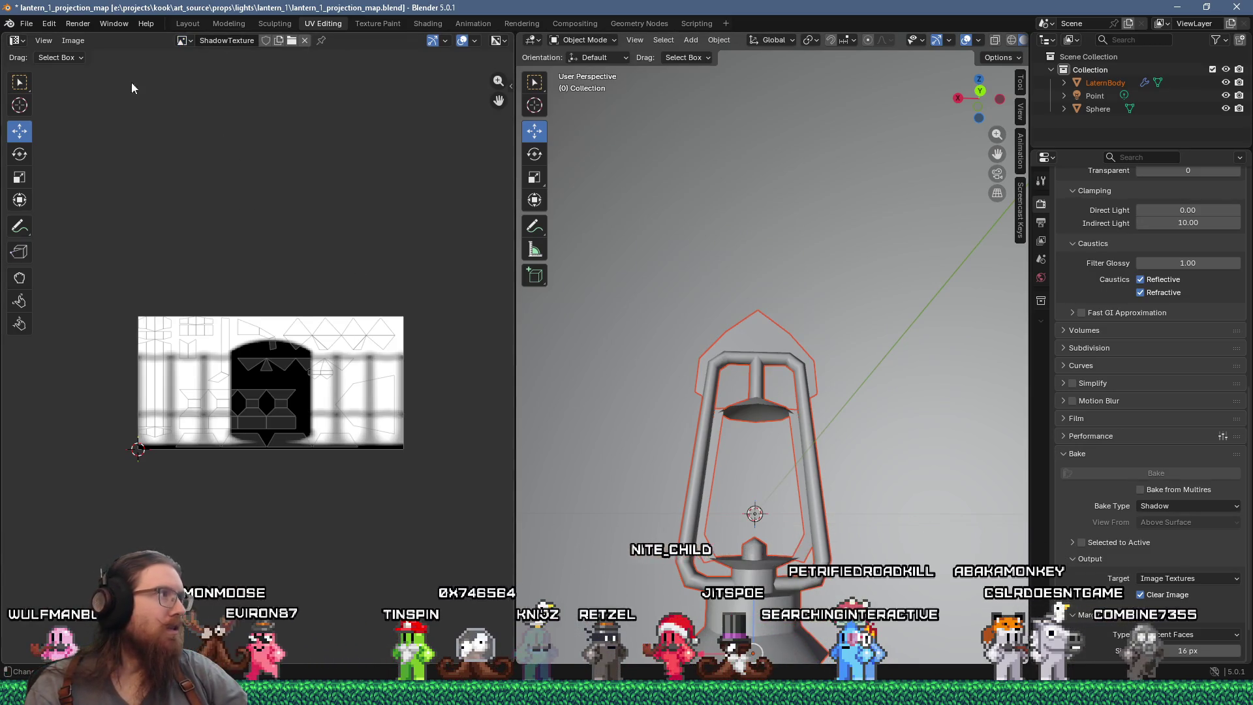
# Save the image as lantern_1_shadow_texture.png in the lantern_1 folder.
pyautogui.click(72, 41)
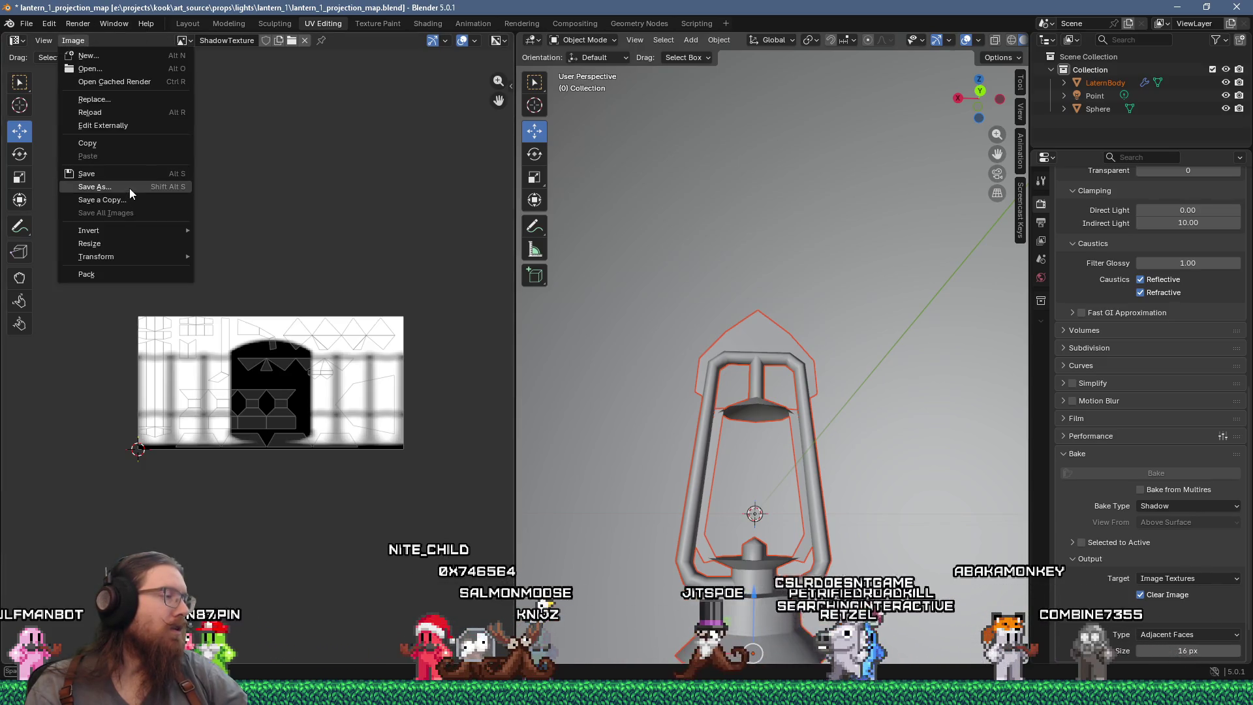
pyautogui.click(129, 188)
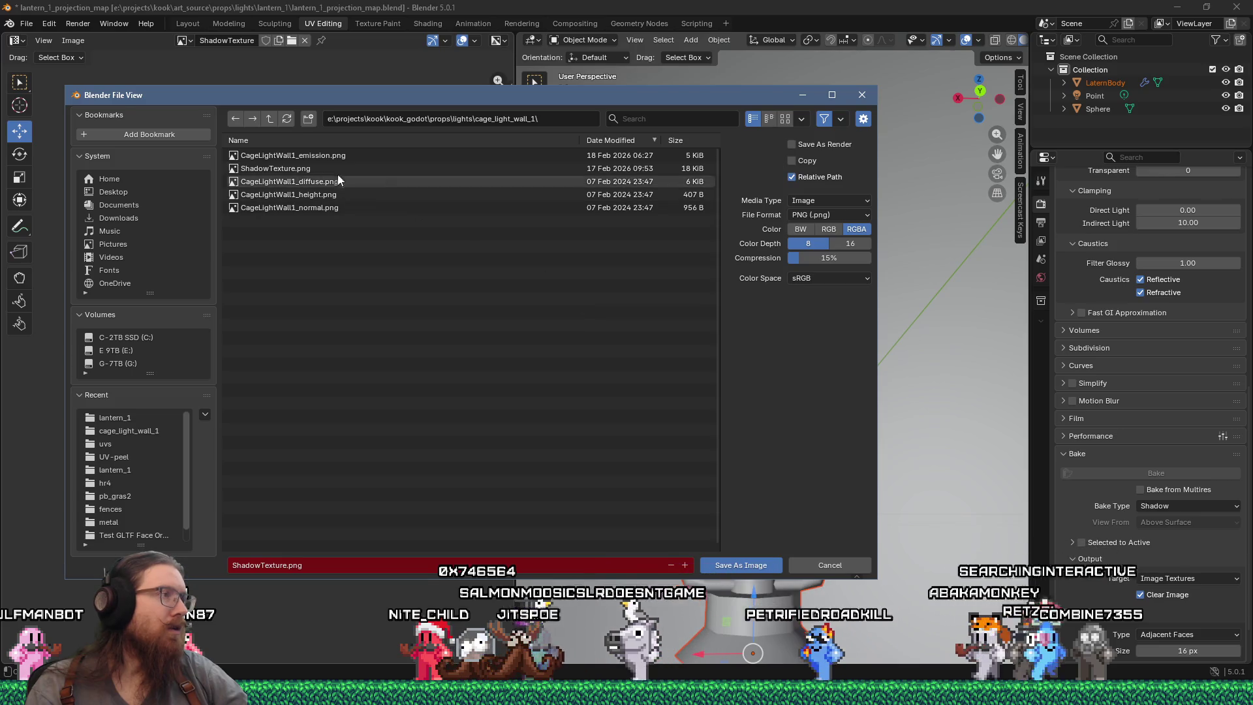
pyautogui.click(275, 118)
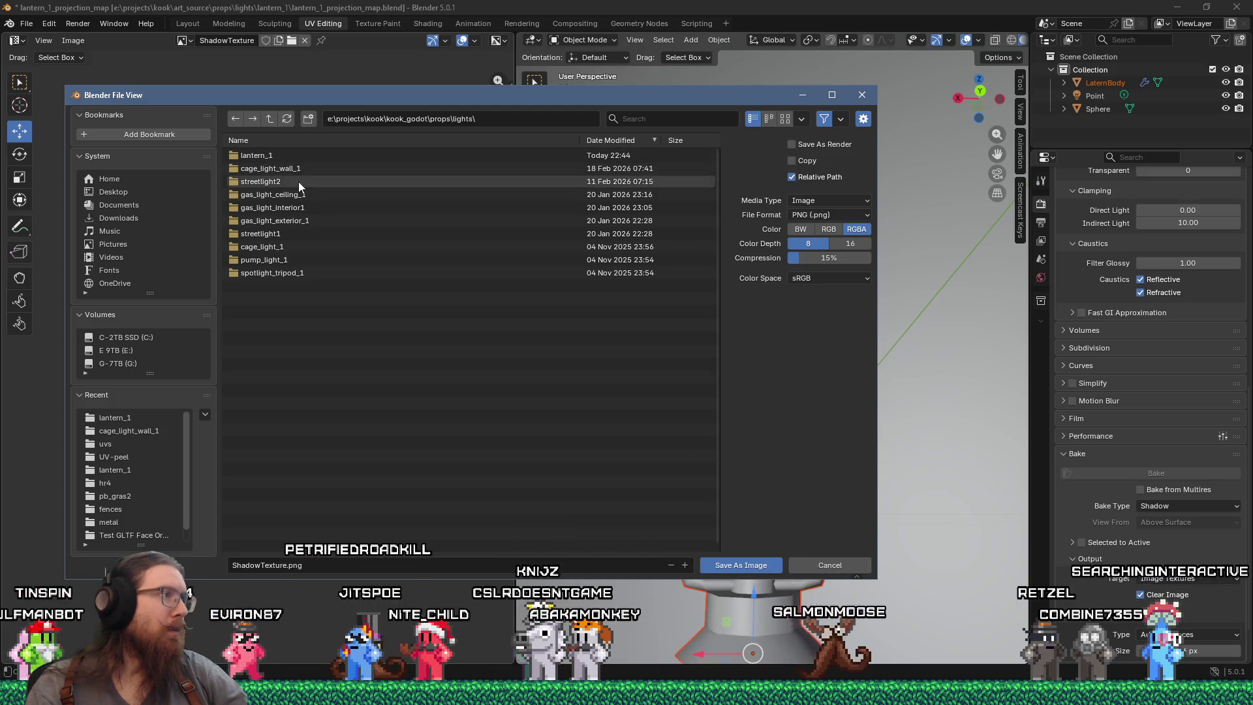
pyautogui.click(265, 157)
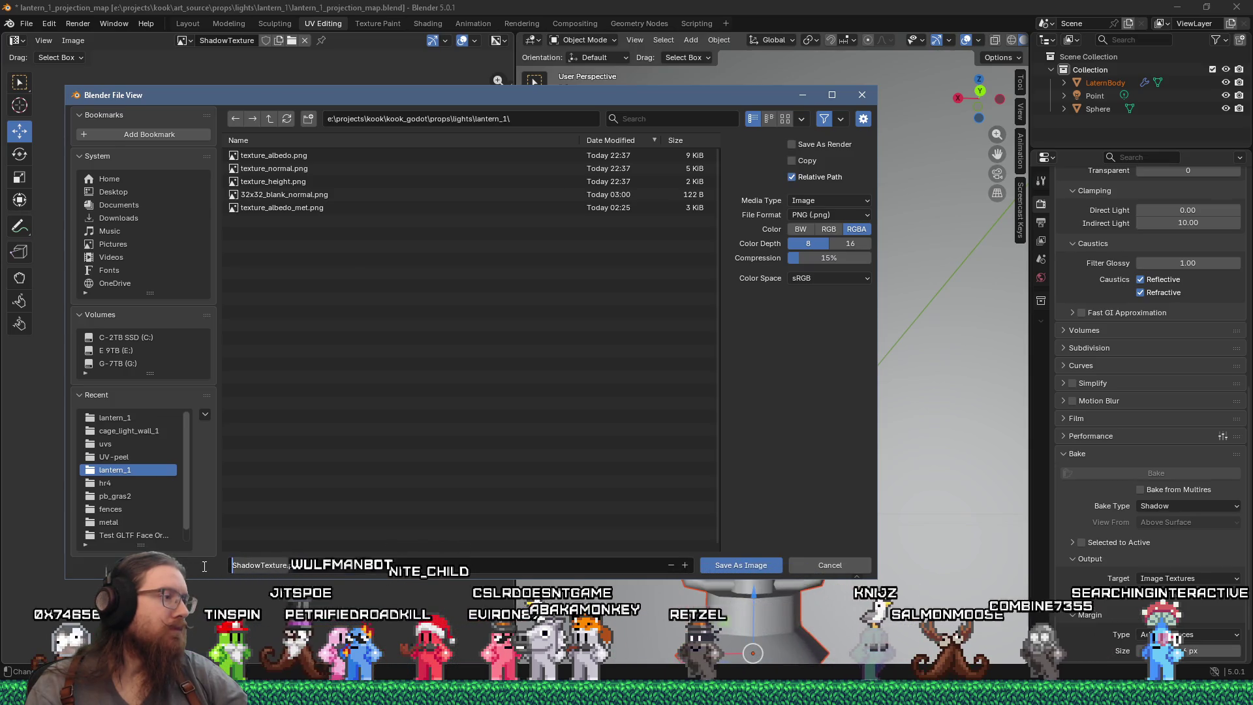
pyautogui.write('lantern')
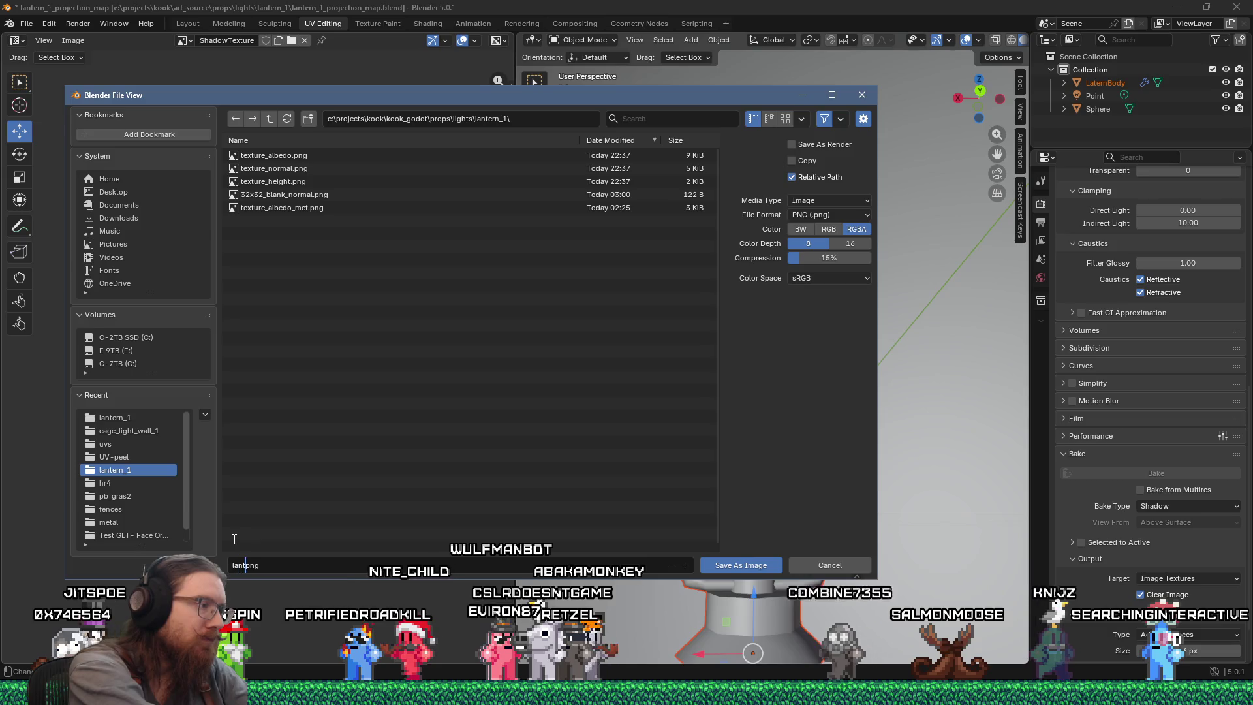
pyautogui.write('_1_shadow_t')
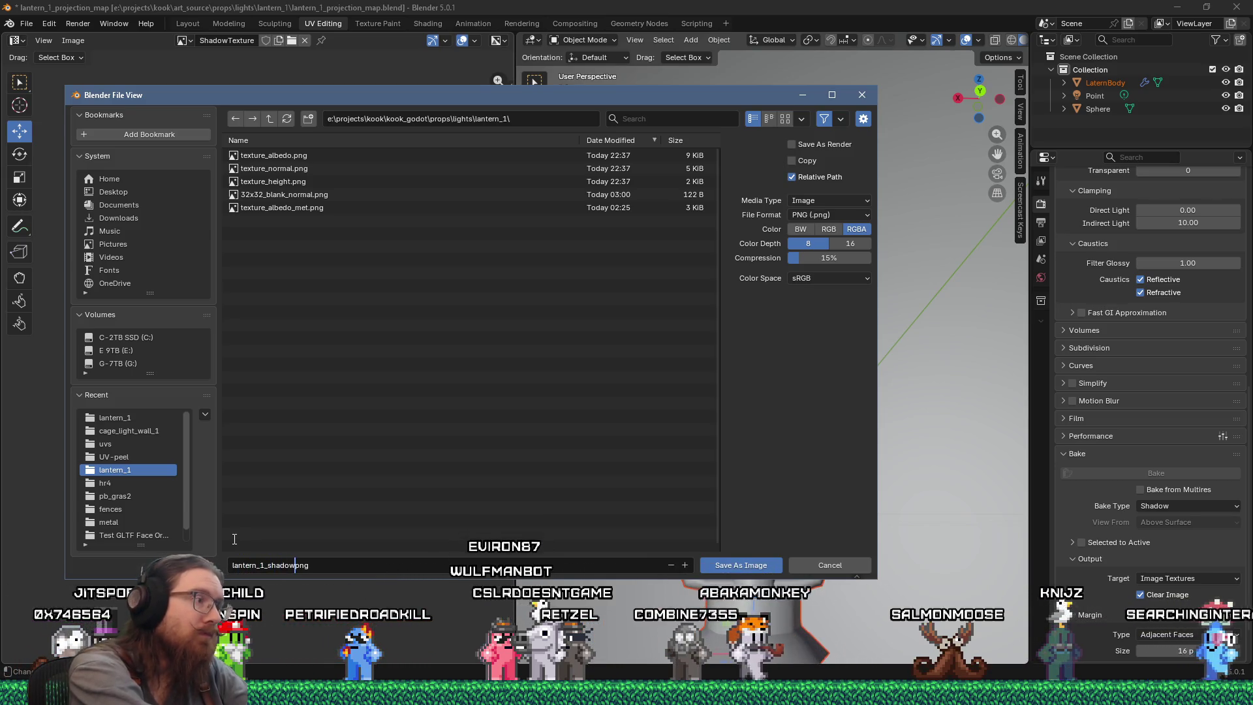
pyautogui.write('etxure')
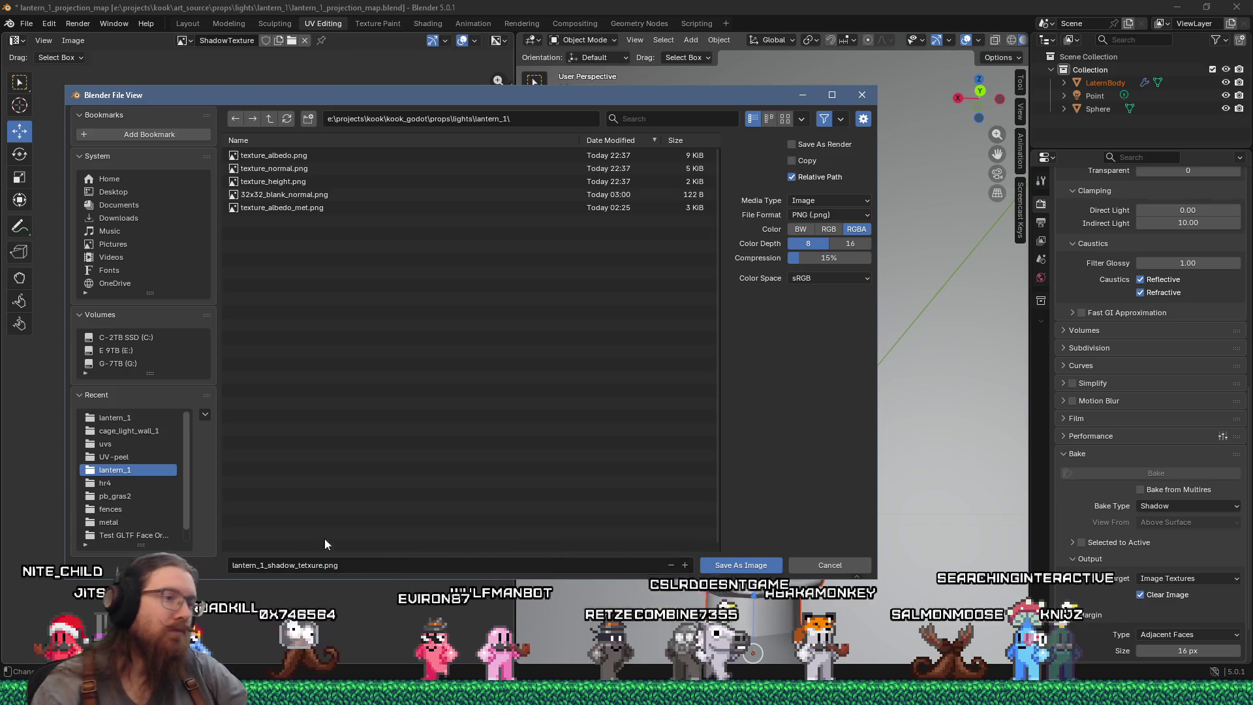
pyautogui.press('Return')
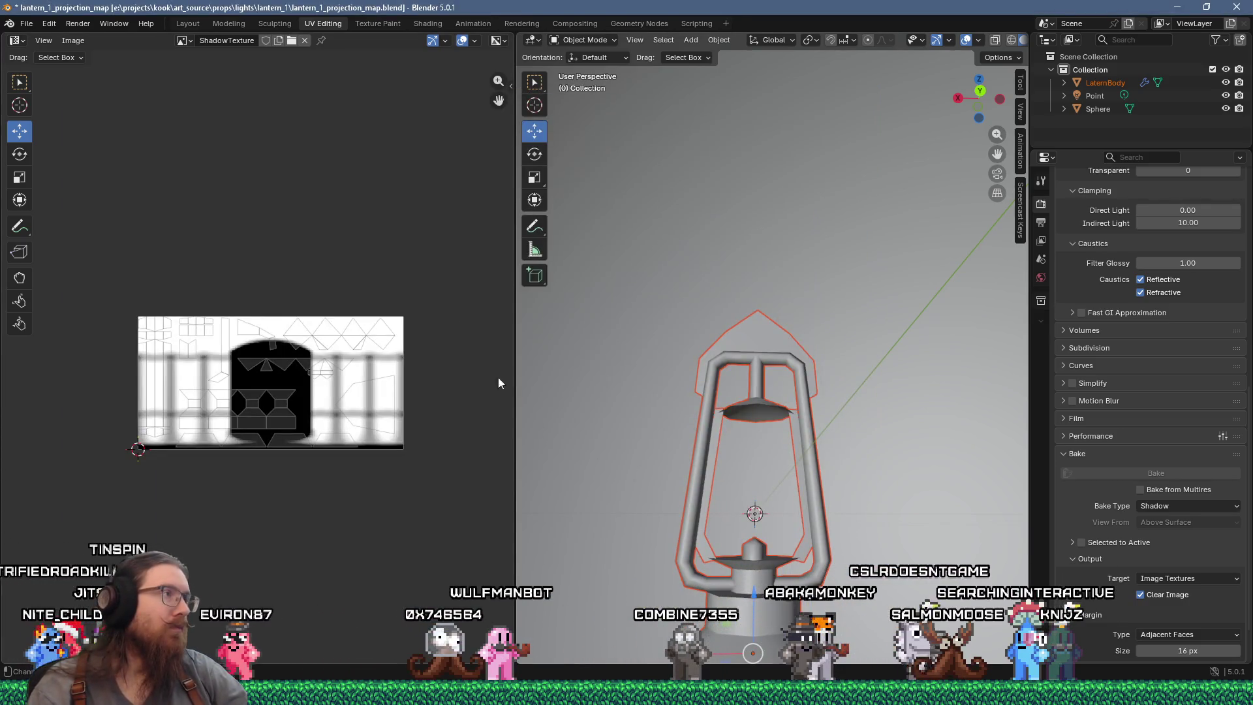
# Select the Sphere and re-bake the shadow texture, then switch to the Godot window.
pyautogui.doubleClick(227, 42)
pyautogui.press('Return')
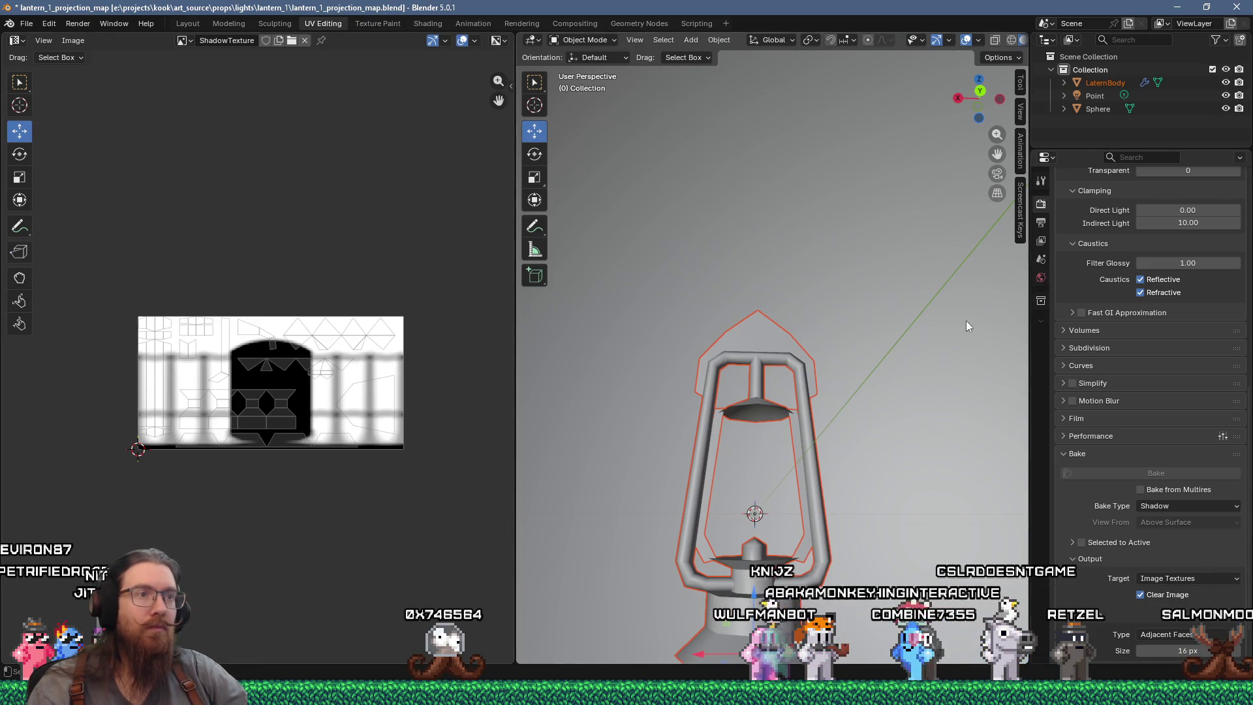
pyautogui.click(891, 297)
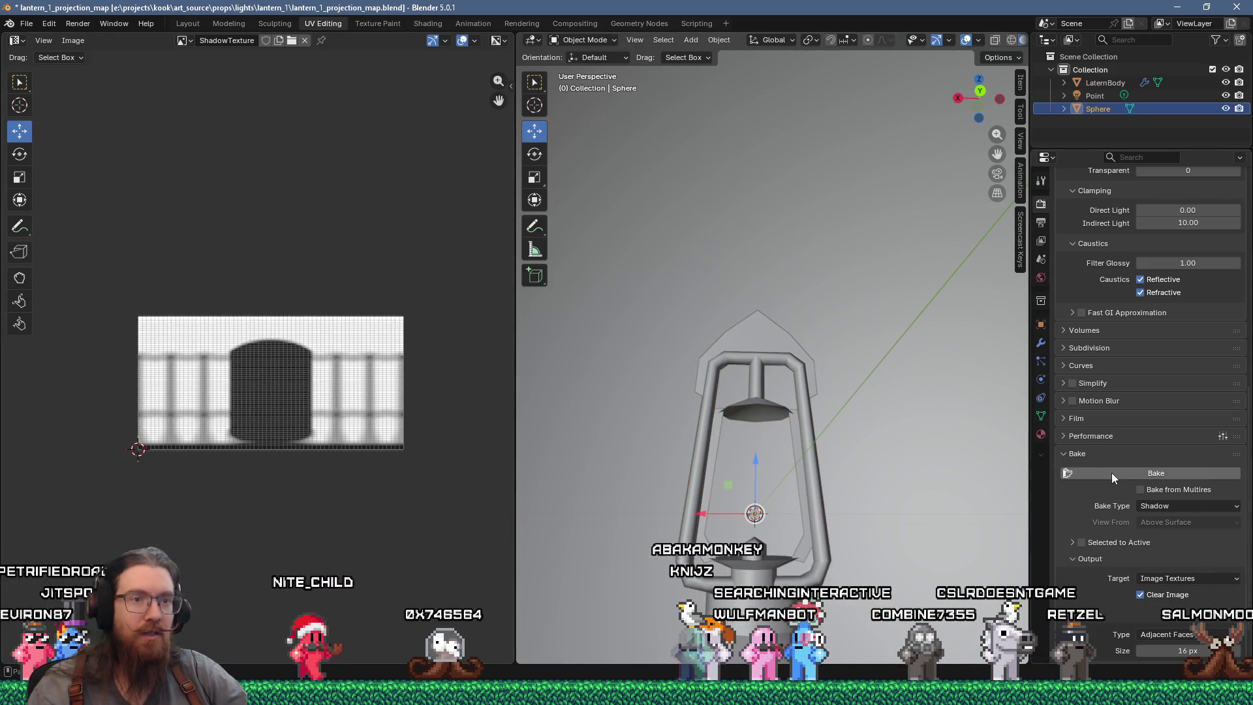
pyautogui.click(1111, 472)
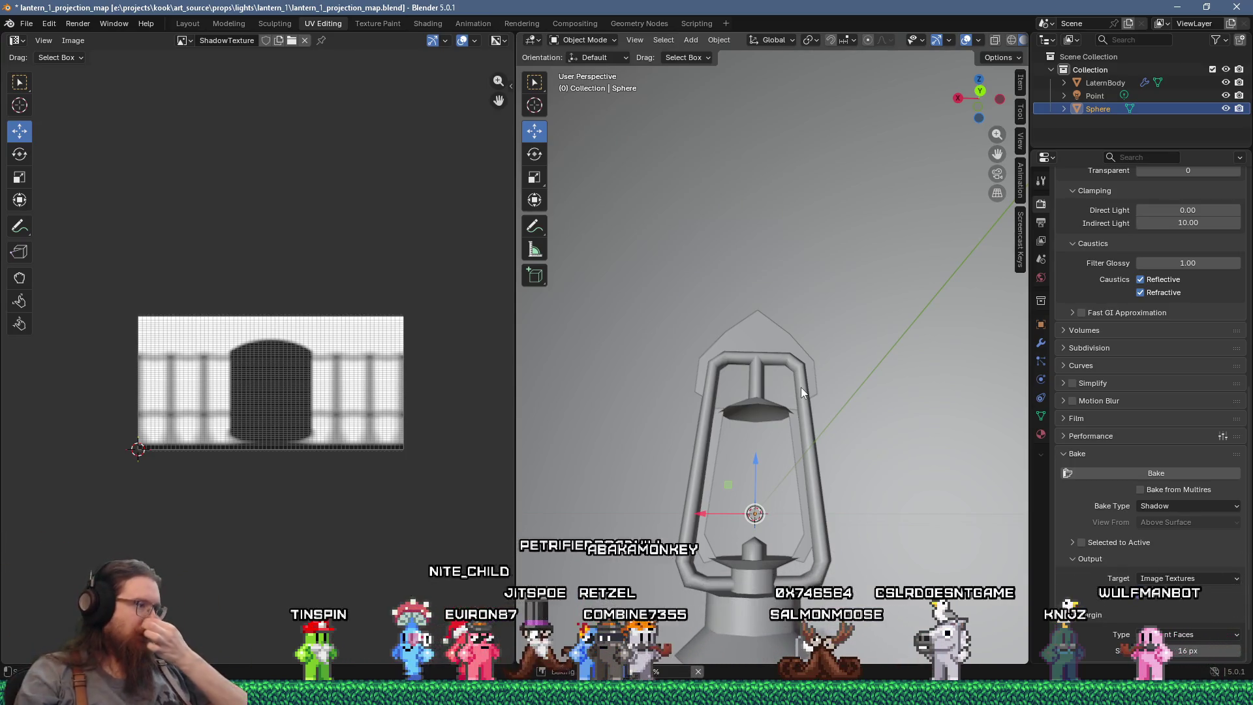
pyautogui.click(627, 692)
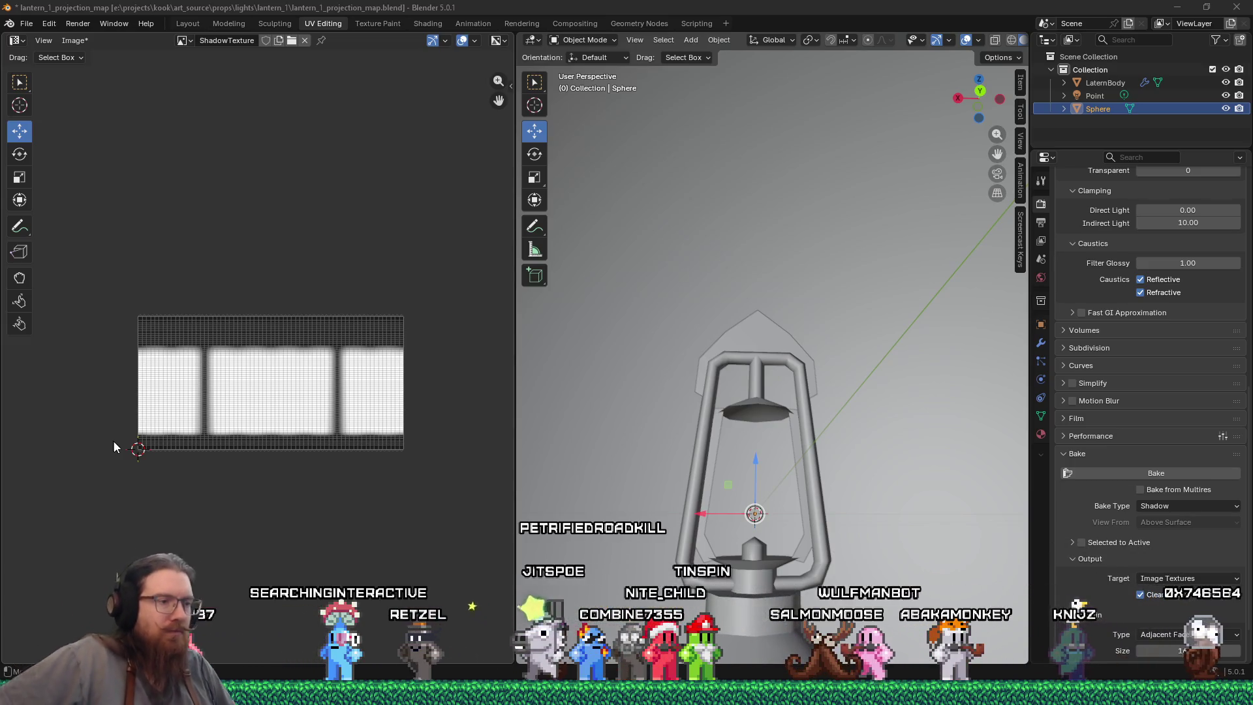
pyautogui.hotkey('alt', 'Tab')
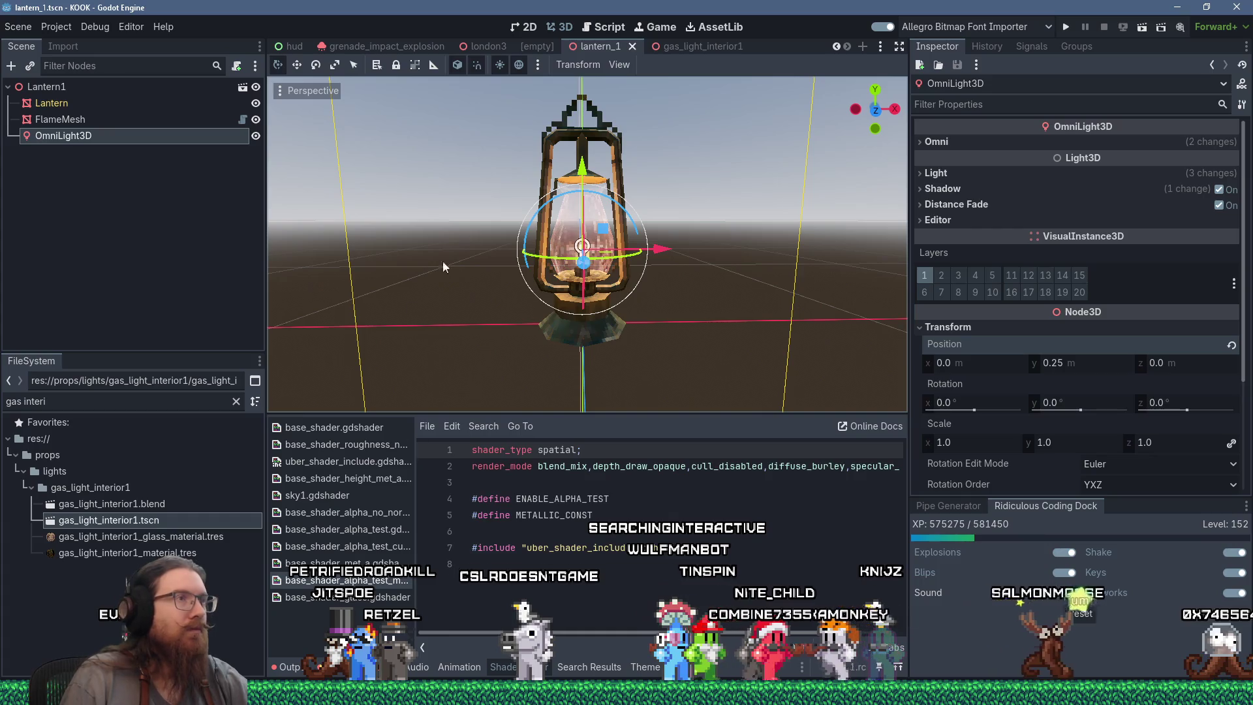
# Switch to the london3 level and select the gas_light_exterior_28 lamp.
pyautogui.moveTo(676, 50)
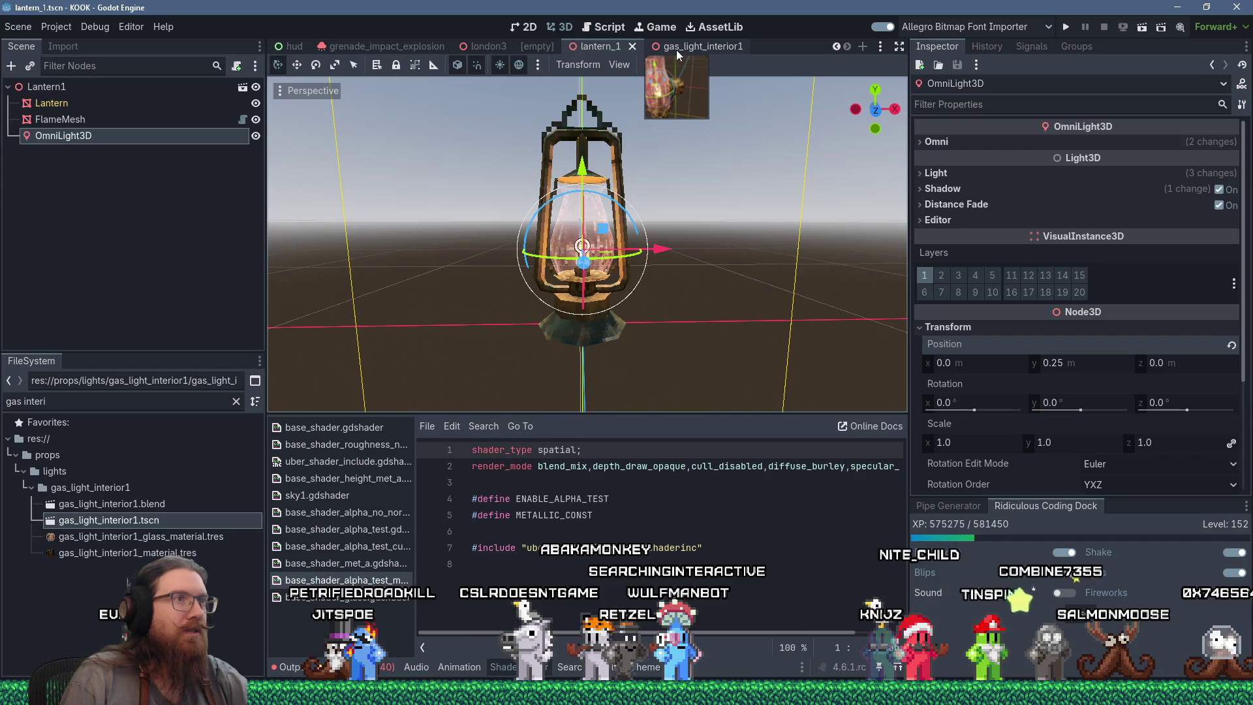
pyautogui.moveTo(462, 47)
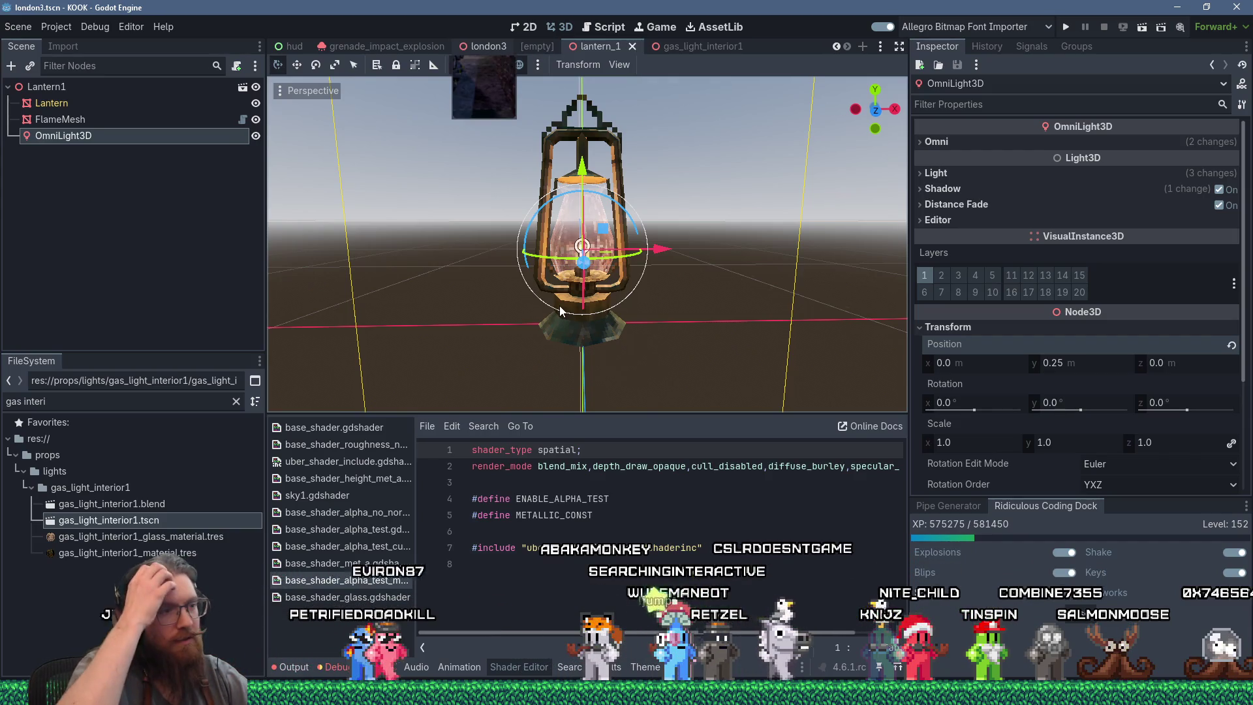
pyautogui.hotkey('ctrl', 'shift', 'Tab')
pyautogui.hotkey('ctrl', 'shift', 'Tab')
pyautogui.moveTo(741, 340); pyautogui.dragTo(559, 292)
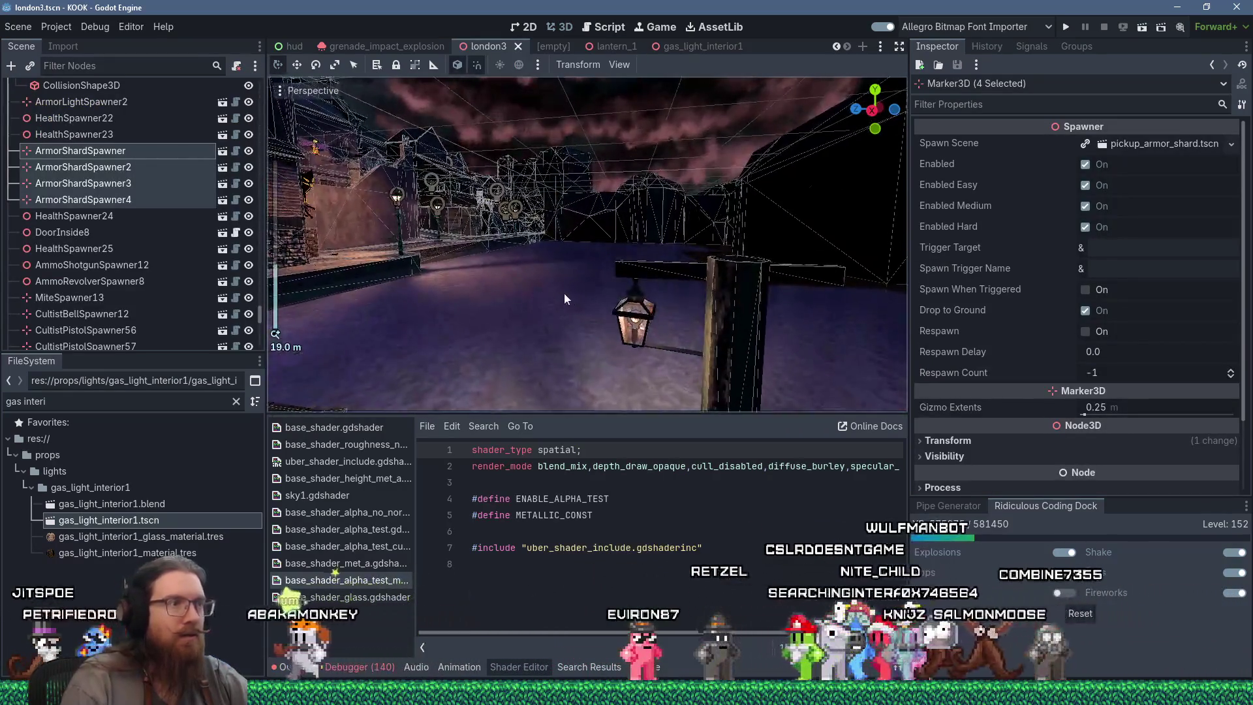
pyautogui.click(628, 319)
# Filter FileSystem for 'lanter' and add lantern_1.tscn to the level, shifting it into place.
pyautogui.hotkey('ctrl', 'f')
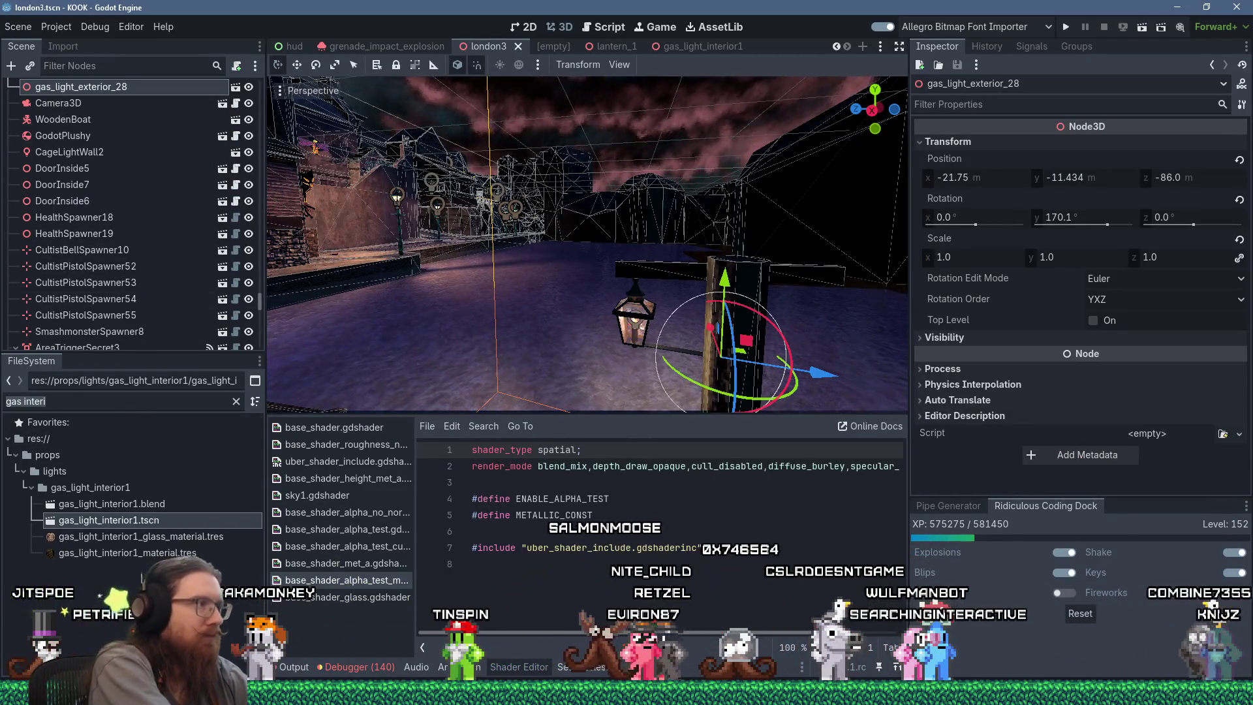
pyautogui.write('lanter')
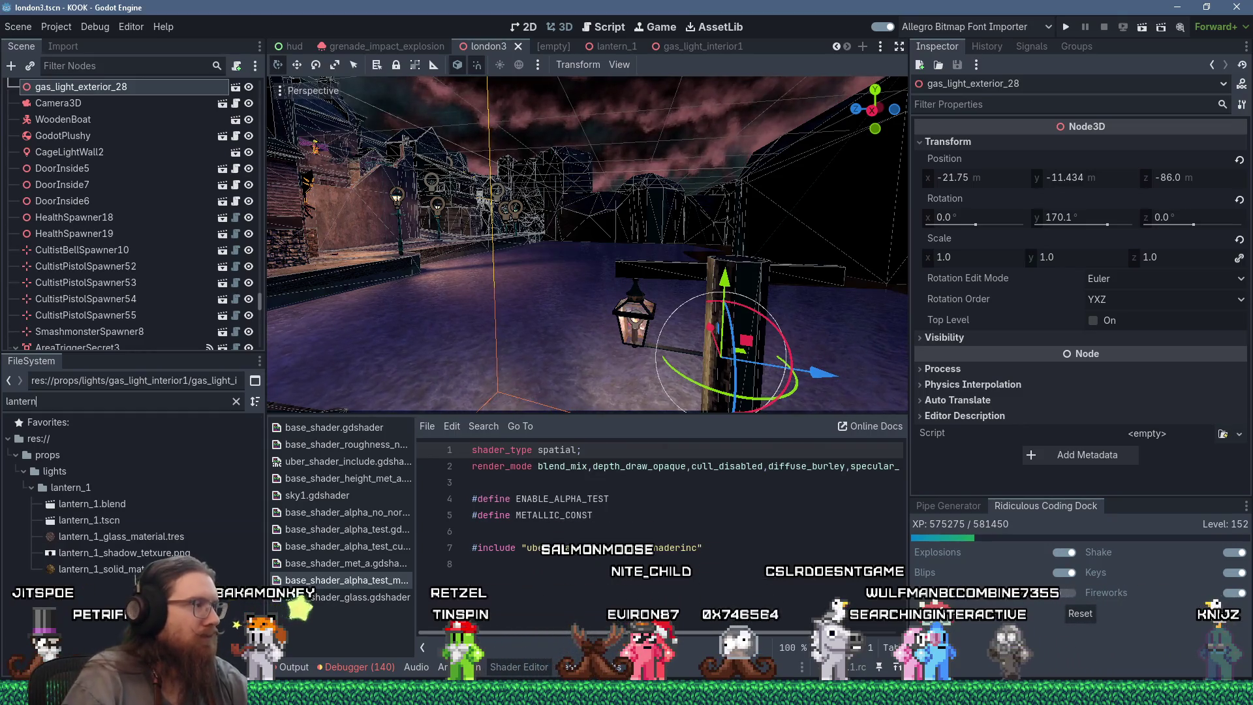
pyautogui.click(120, 516)
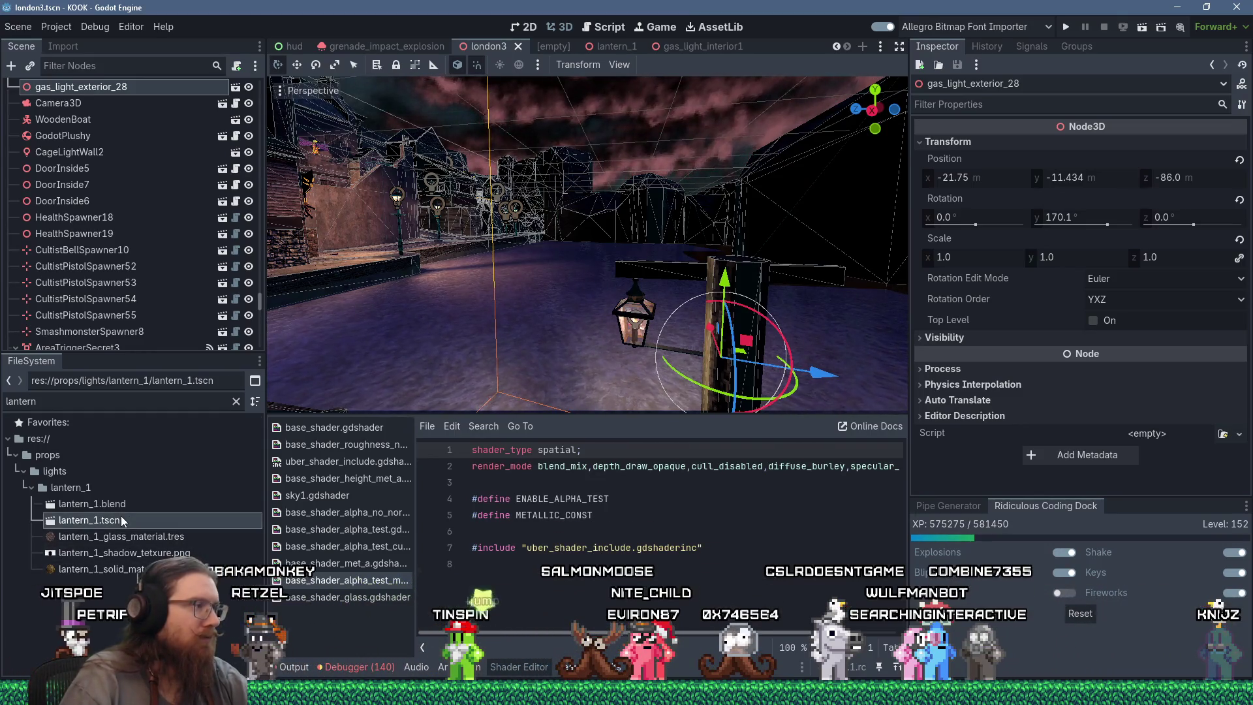
pyautogui.moveTo(120, 516); pyautogui.dragTo(115, 143)
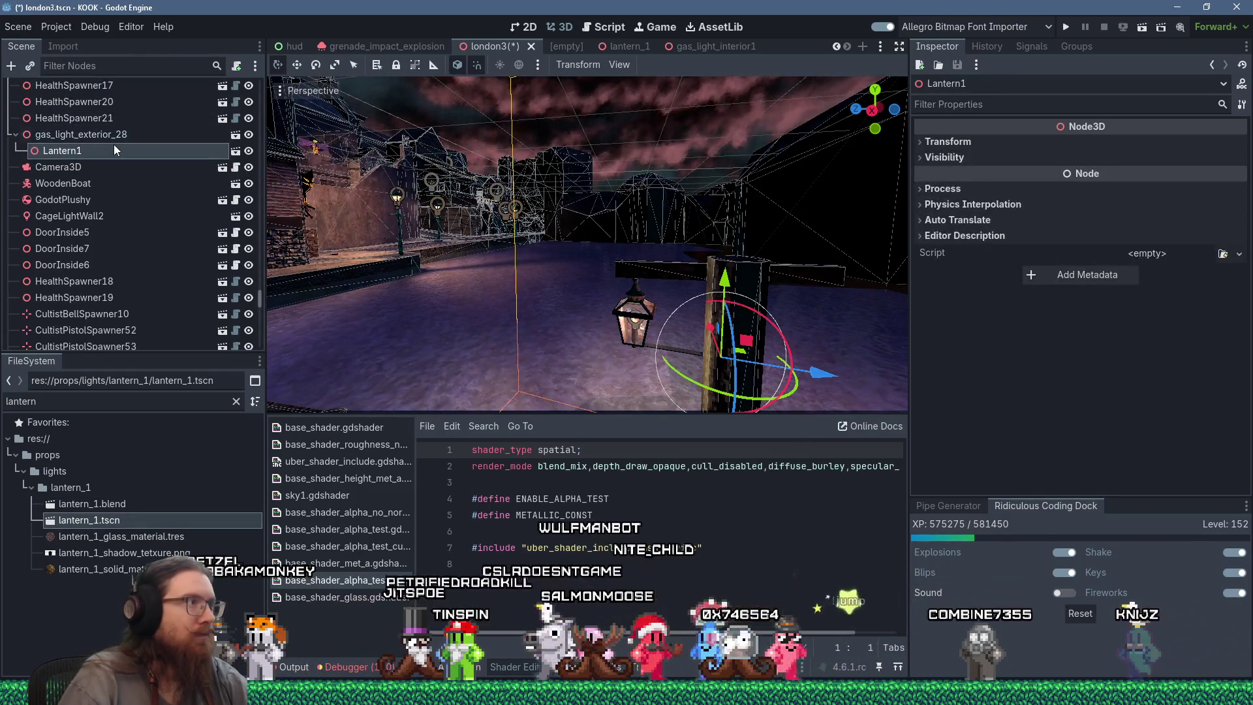
pyautogui.moveTo(819, 372); pyautogui.dragTo(754, 355)
# Move Lantern1 out from under the old lamp and delete gas_light_exterior_28.
pyautogui.rightClick(74, 133)
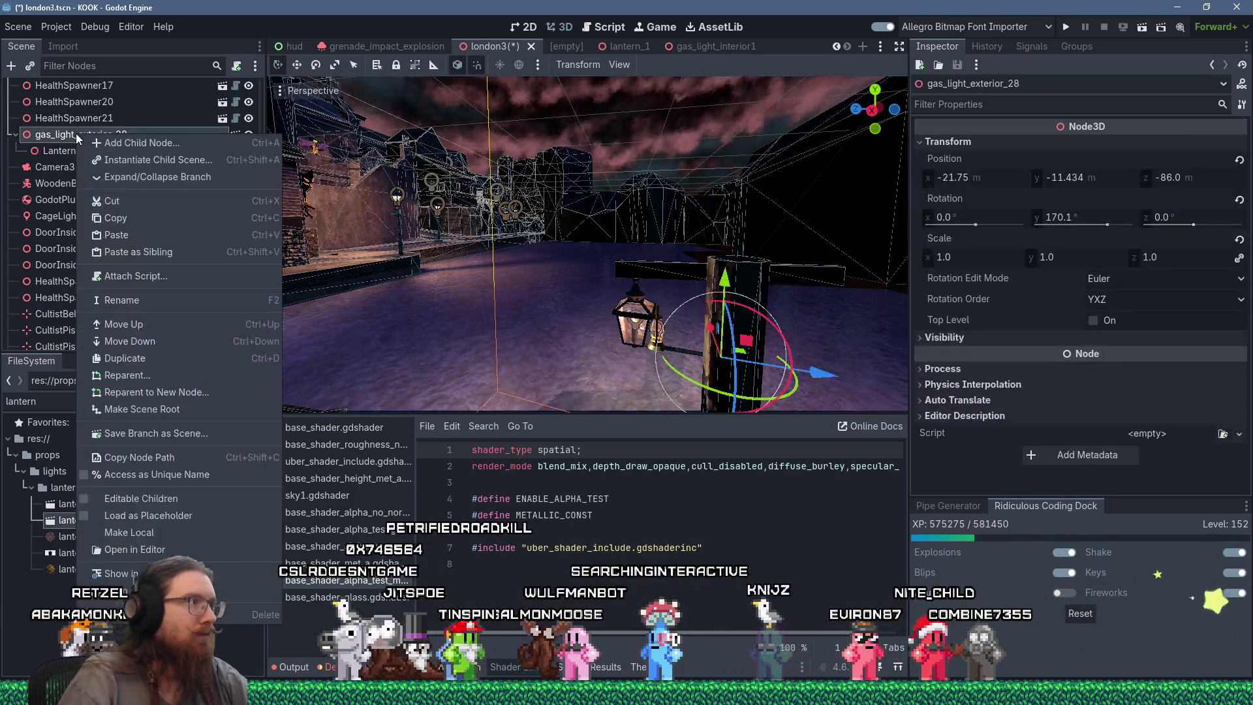
pyautogui.press('Escape')
pyautogui.click(50, 149)
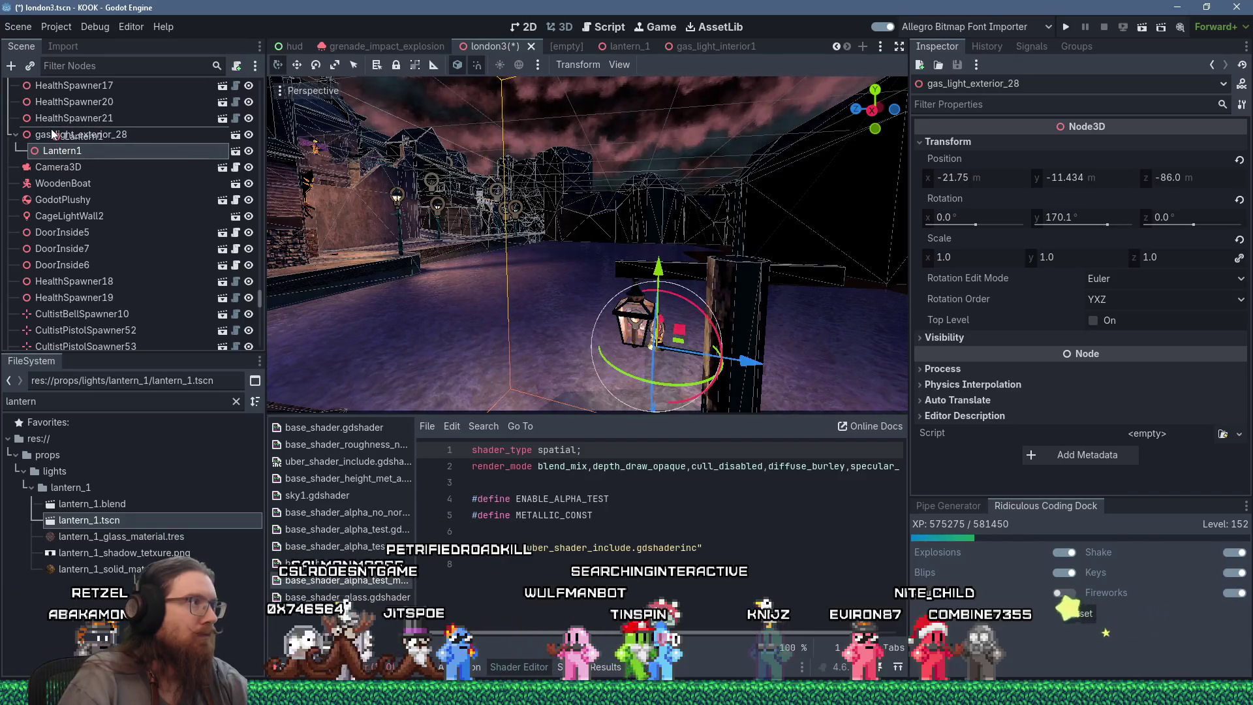
pyautogui.moveTo(108, 150); pyautogui.dragTo(108, 150)
pyautogui.click(86, 152)
pyautogui.rightClick(87, 152)
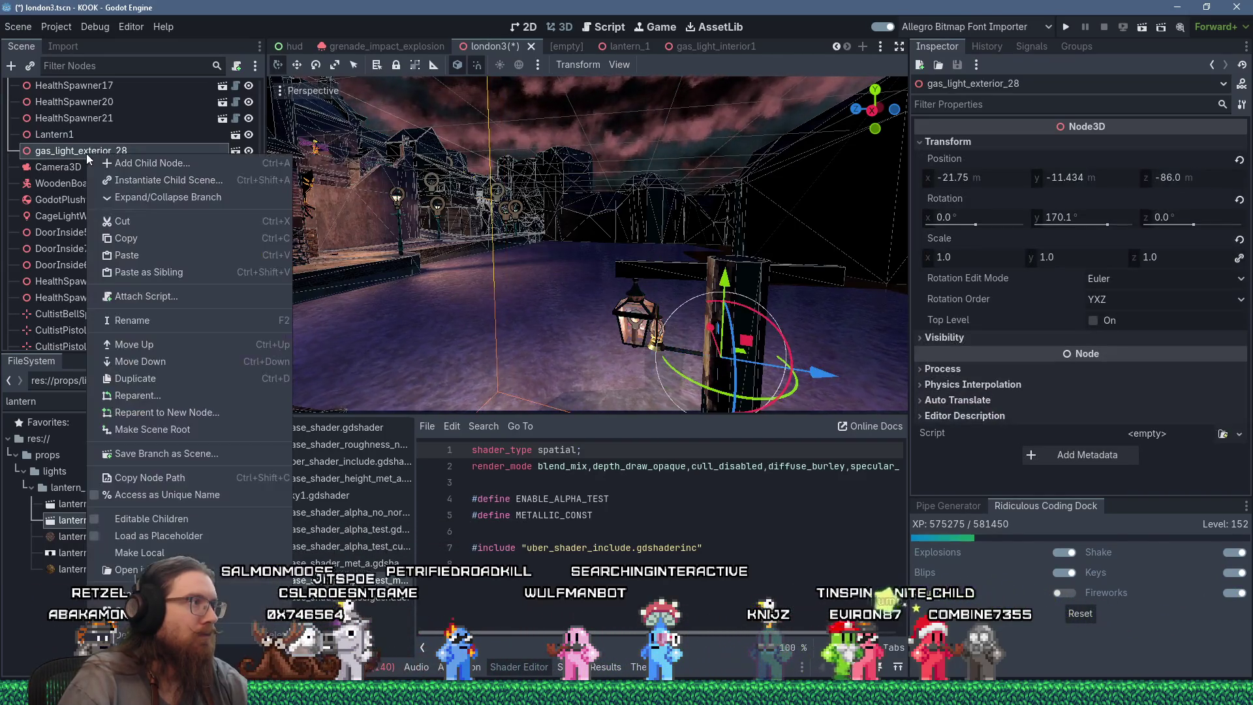
pyautogui.press('Delete')
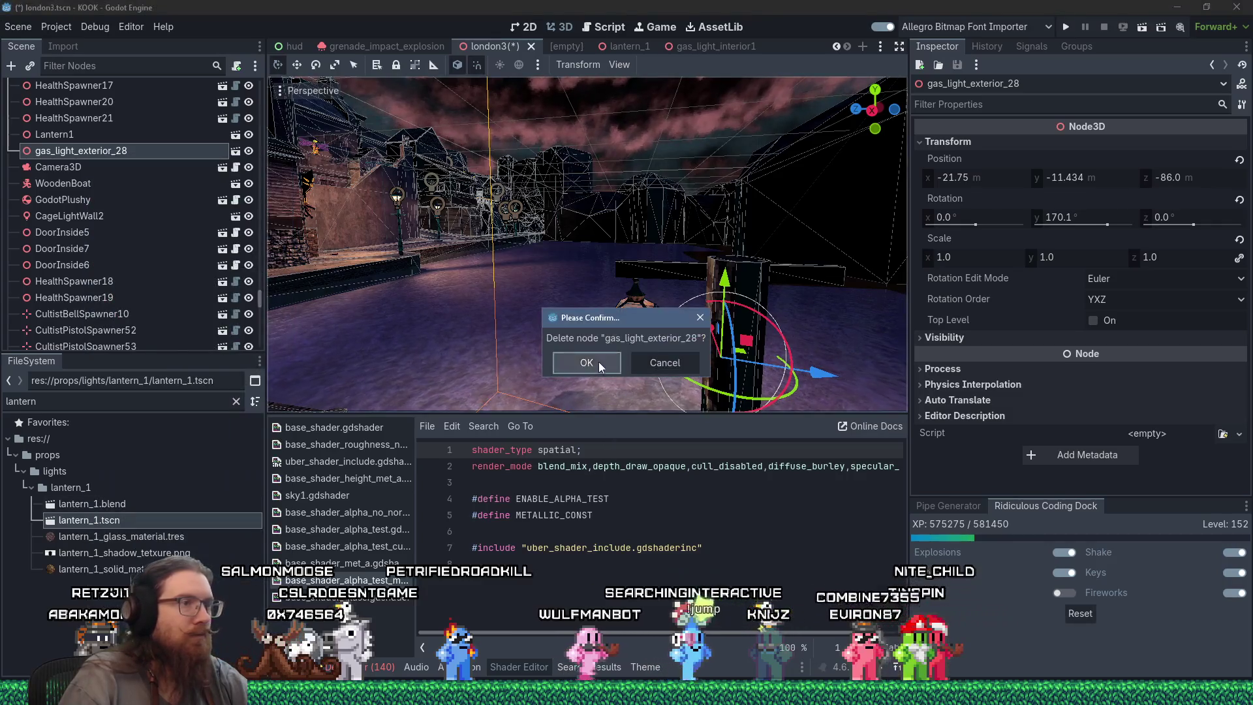
pyautogui.click(600, 361)
pyautogui.click(656, 333)
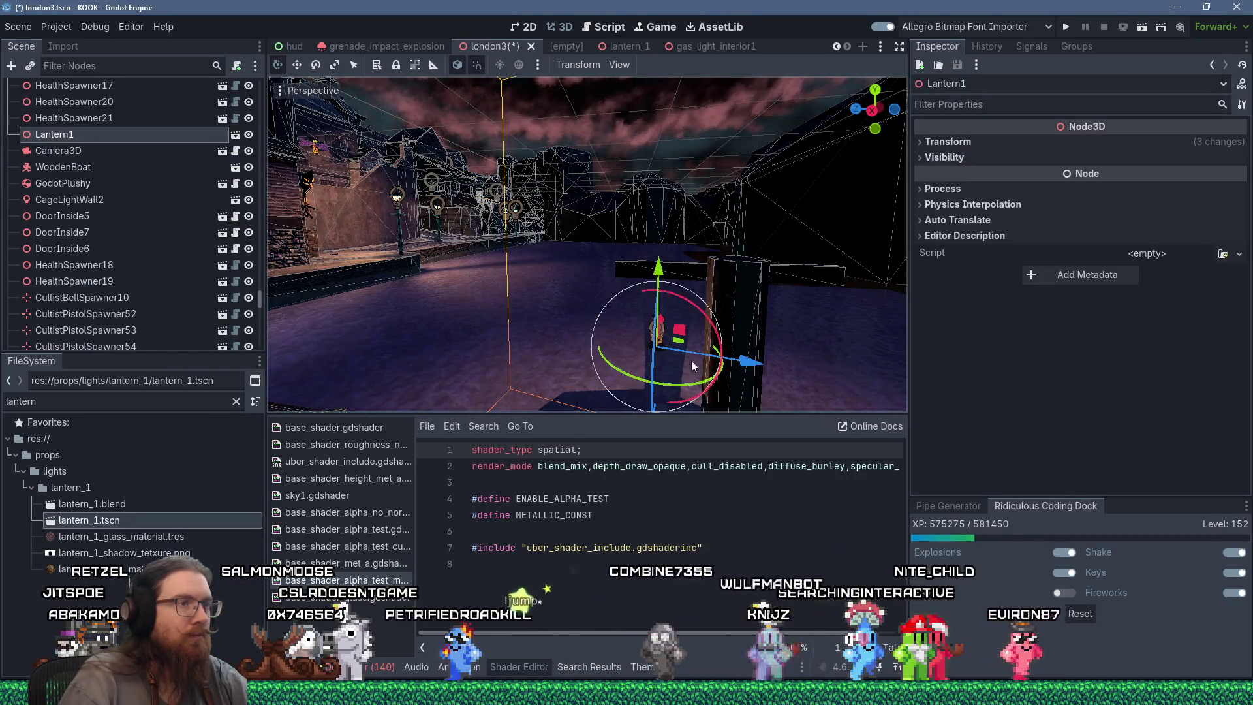
# Rotate Lantern1 by 90 degrees with the rotation gizmo.
pyautogui.moveTo(709, 387); pyautogui.dragTo(770, 365)
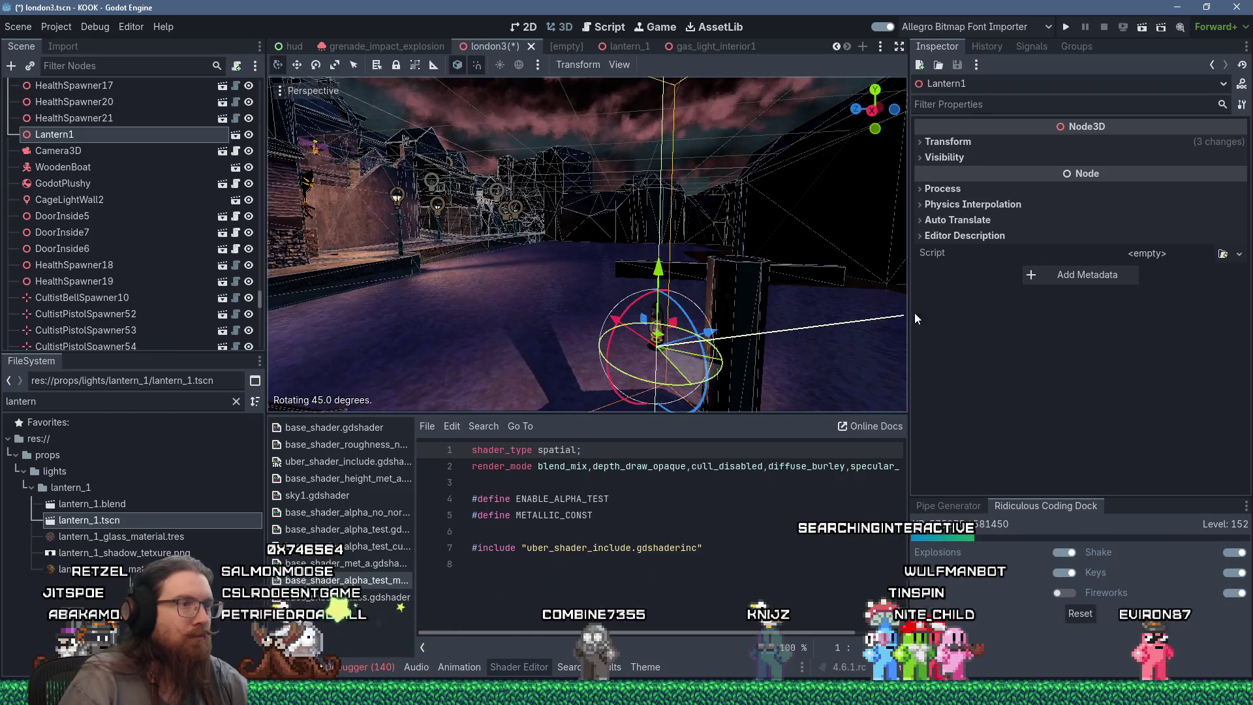
pyautogui.moveTo(908, 319); pyautogui.dragTo(788, 218)
pyautogui.scroll(3)
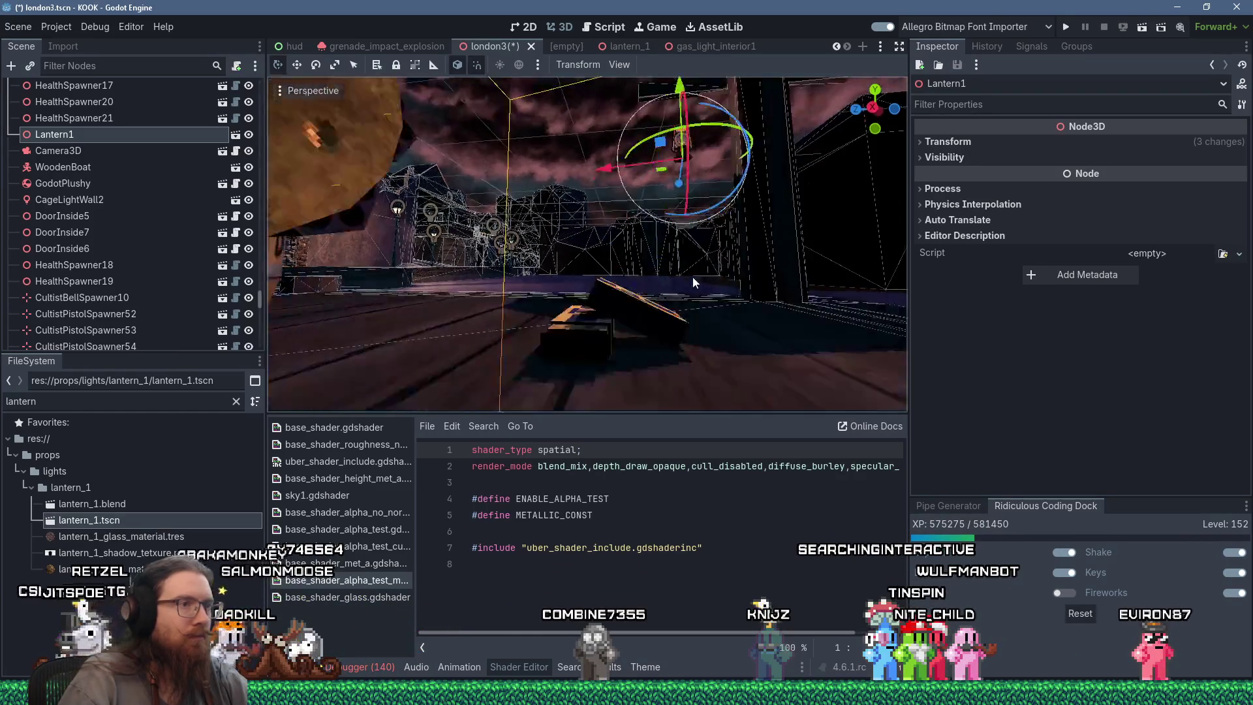
# Raise Lantern1 by 0.375 units and turn it slightly.
pyautogui.press('f')
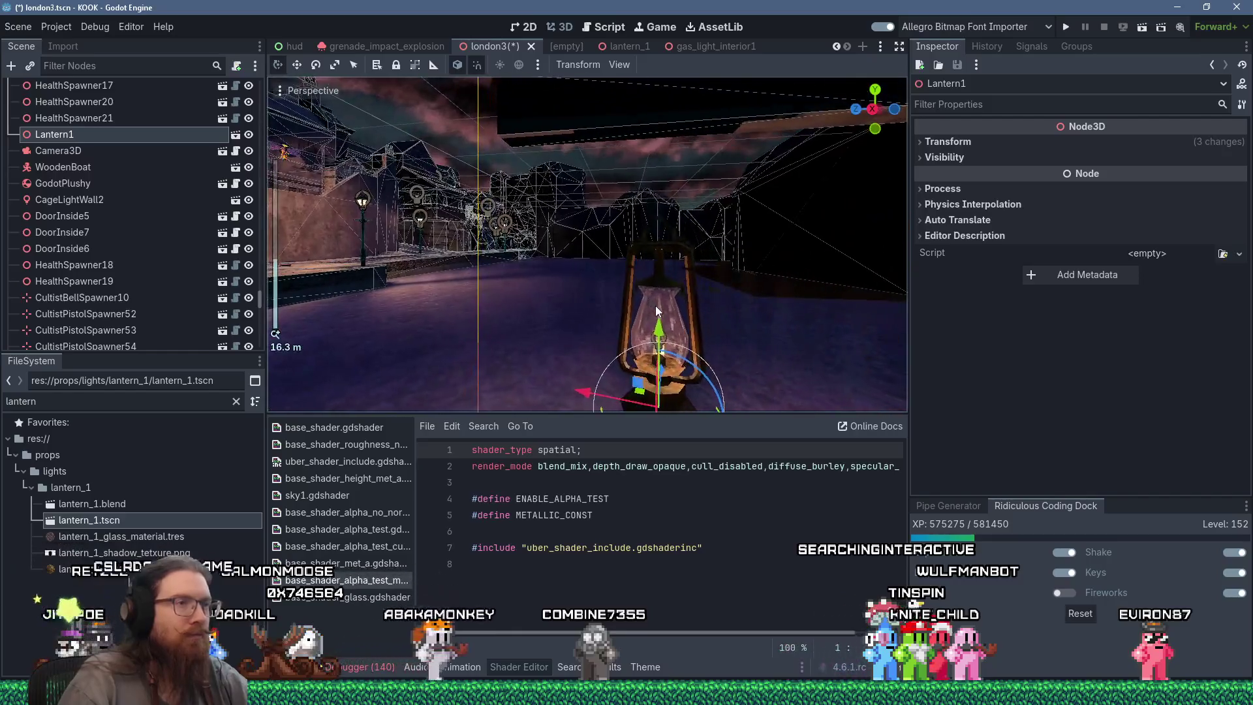
pyautogui.moveTo(660, 274); pyautogui.dragTo(660, 242)
pyautogui.scroll(-3)
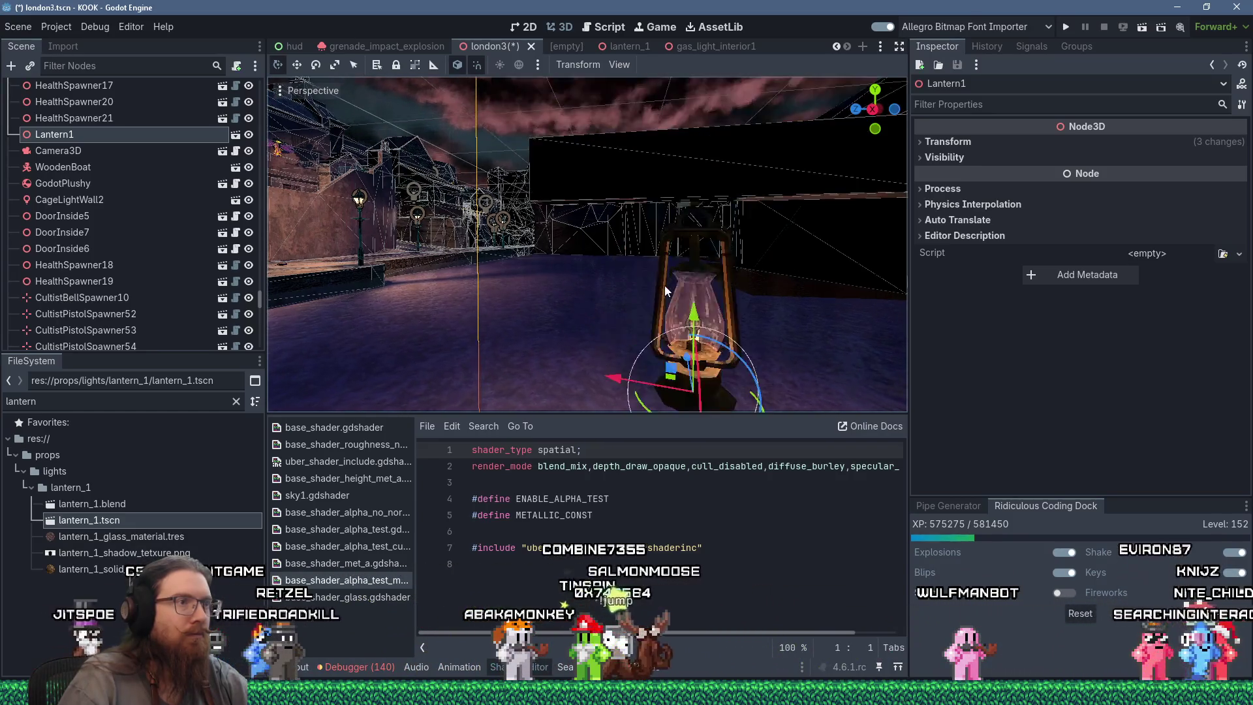
pyautogui.moveTo(660, 288); pyautogui.dragTo(561, 294)
pyautogui.moveTo(517, 386); pyautogui.dragTo(569, 235)
# Nudge Lantern1 slightly upward so it tucks under the wooden beam.
pyautogui.scroll(3)
pyautogui.scroll(3)
pyautogui.scroll(3)
pyautogui.moveTo(534, 192); pyautogui.dragTo(564, 326)
pyautogui.scroll(-3)
pyautogui.scroll(-3)
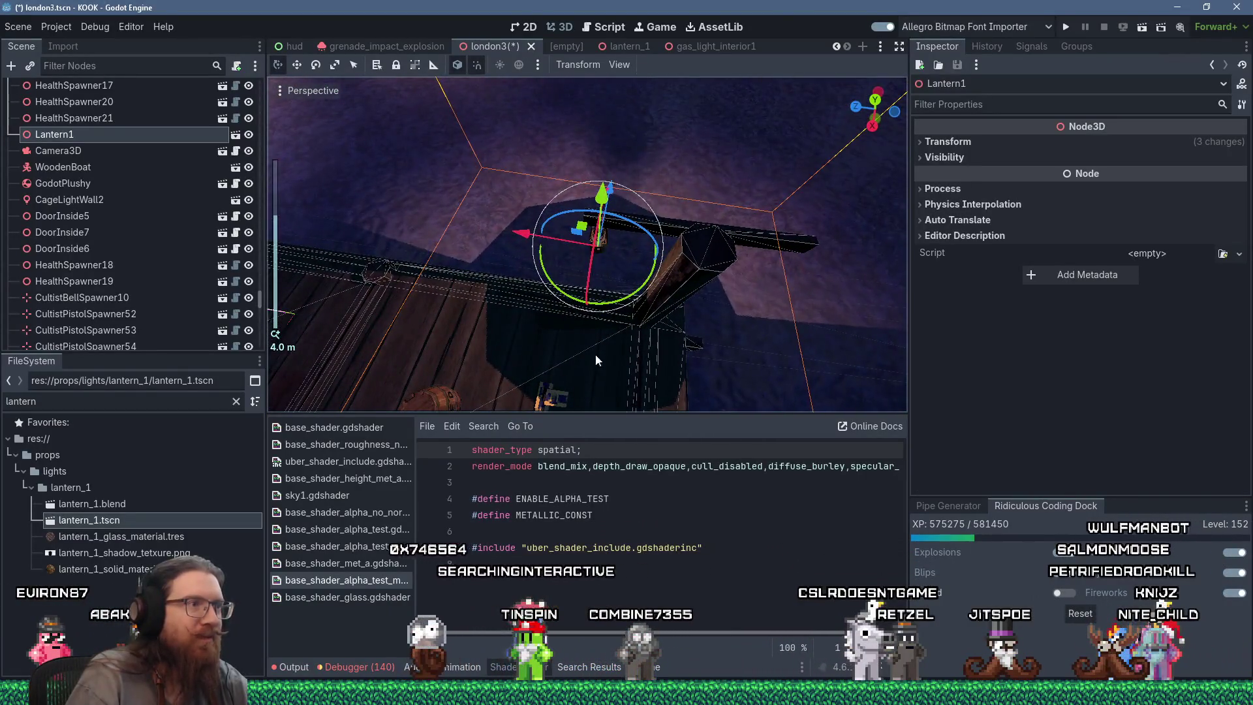
pyautogui.hotkey('alt', 'Tab')
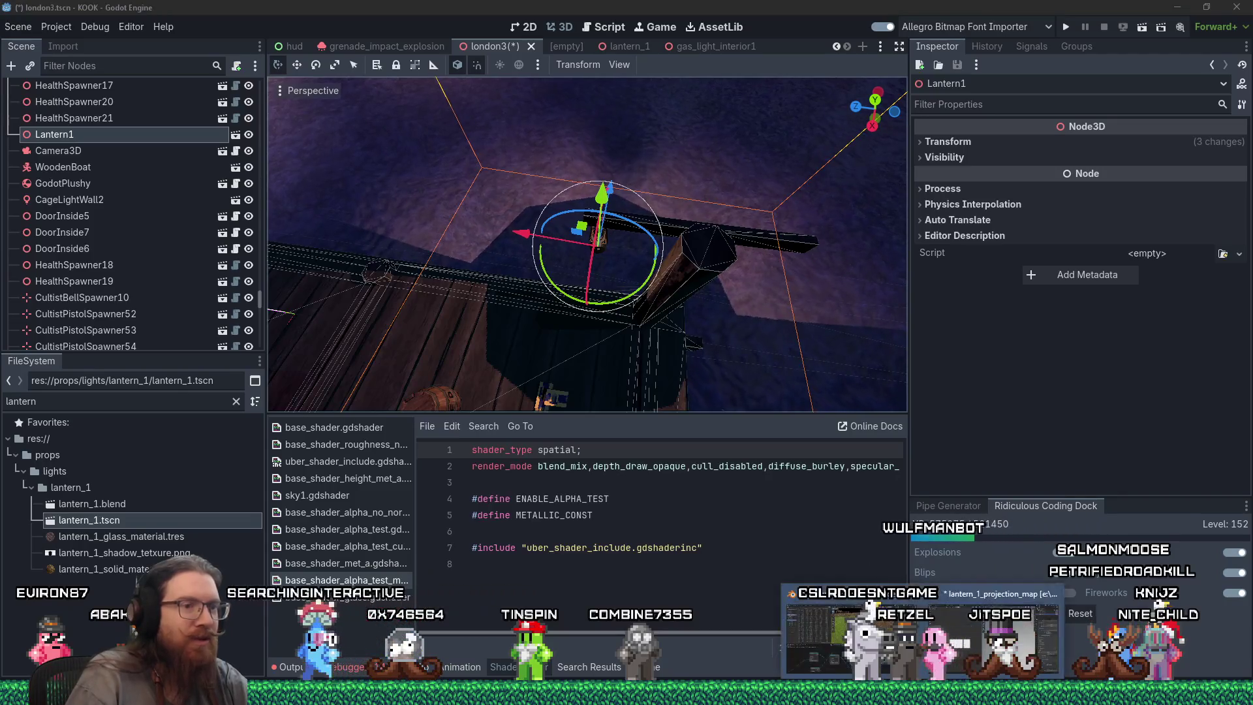
# Set the lantern's Point light radius to 0.03 m, keeping power at 10.
pyautogui.scroll(3)
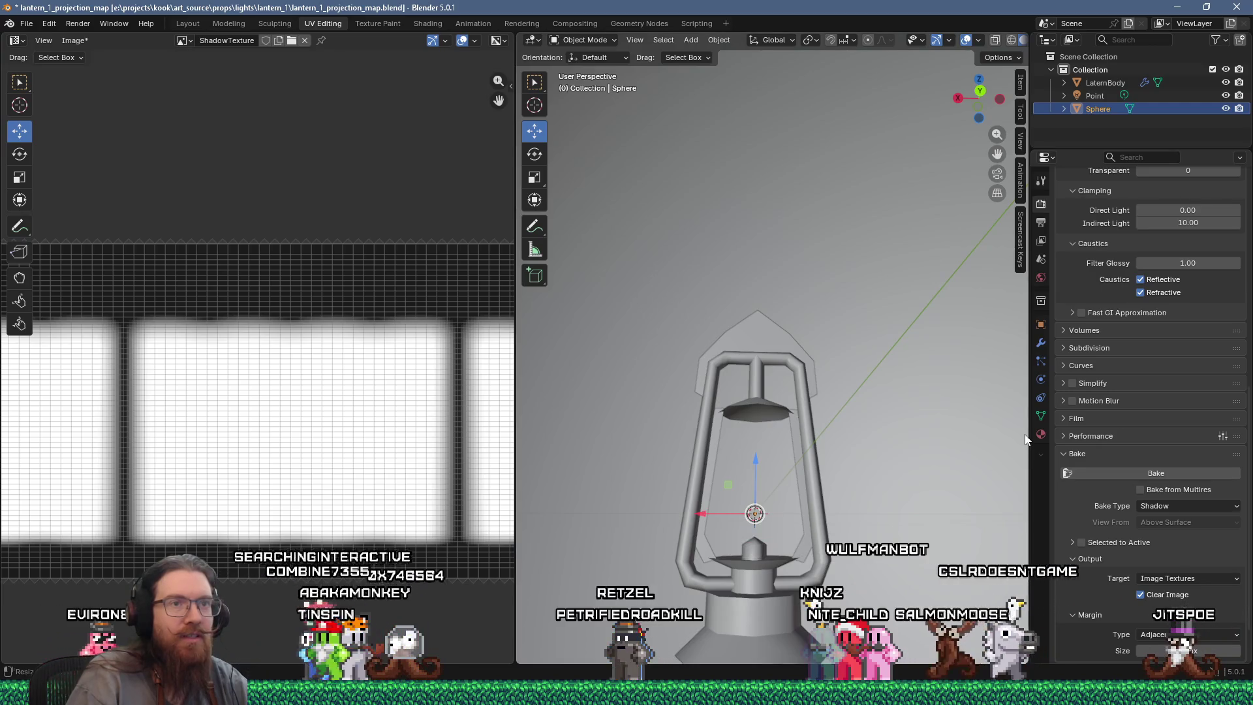
pyautogui.click(1095, 96)
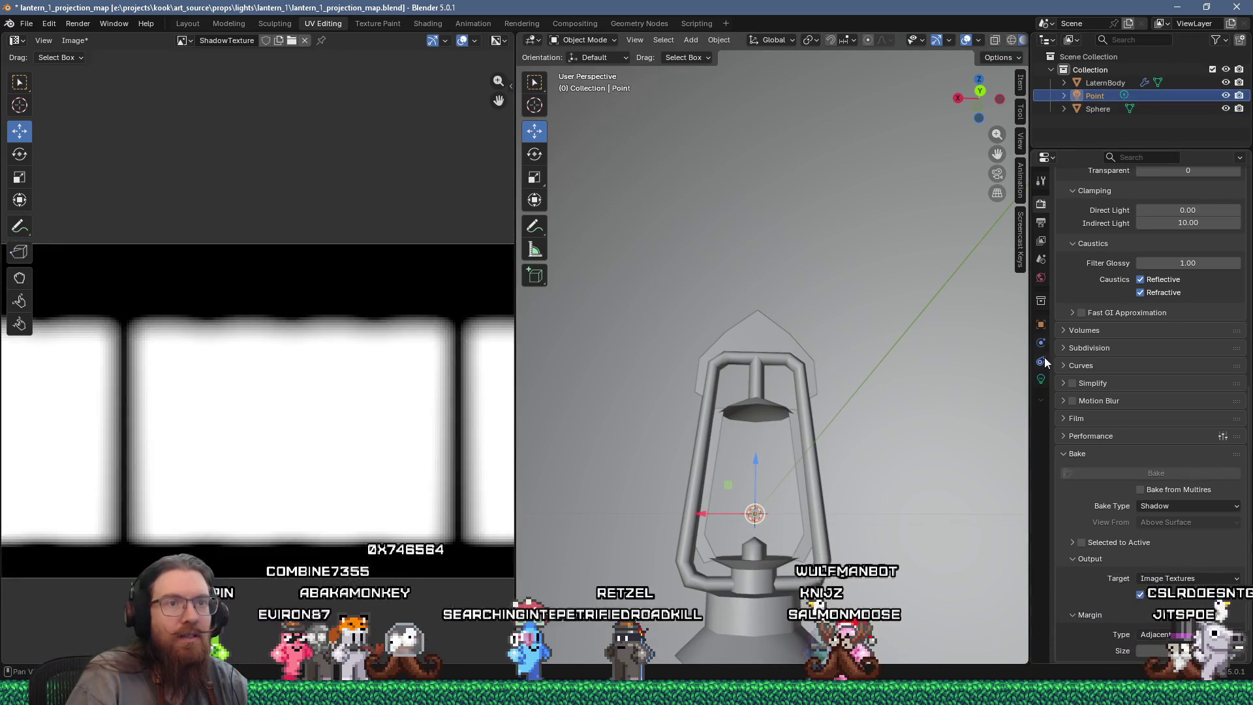
pyautogui.click(1043, 378)
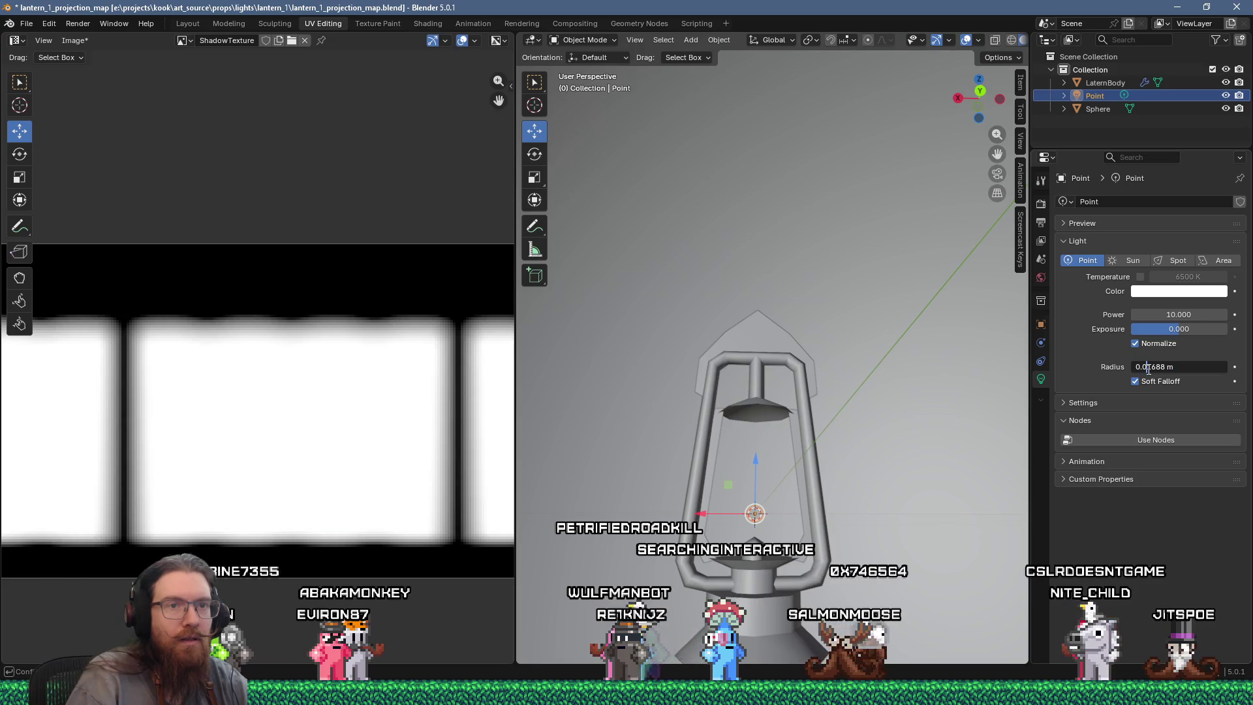
pyautogui.write('3')
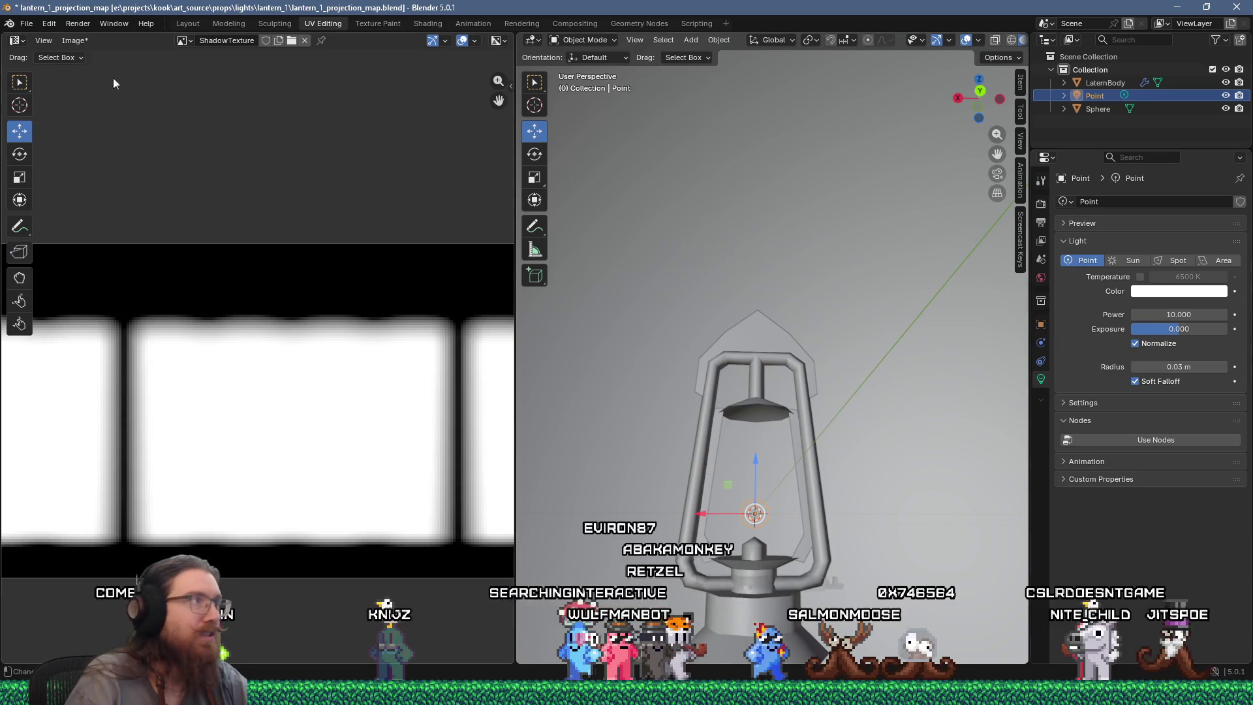
pyautogui.click(1098, 109)
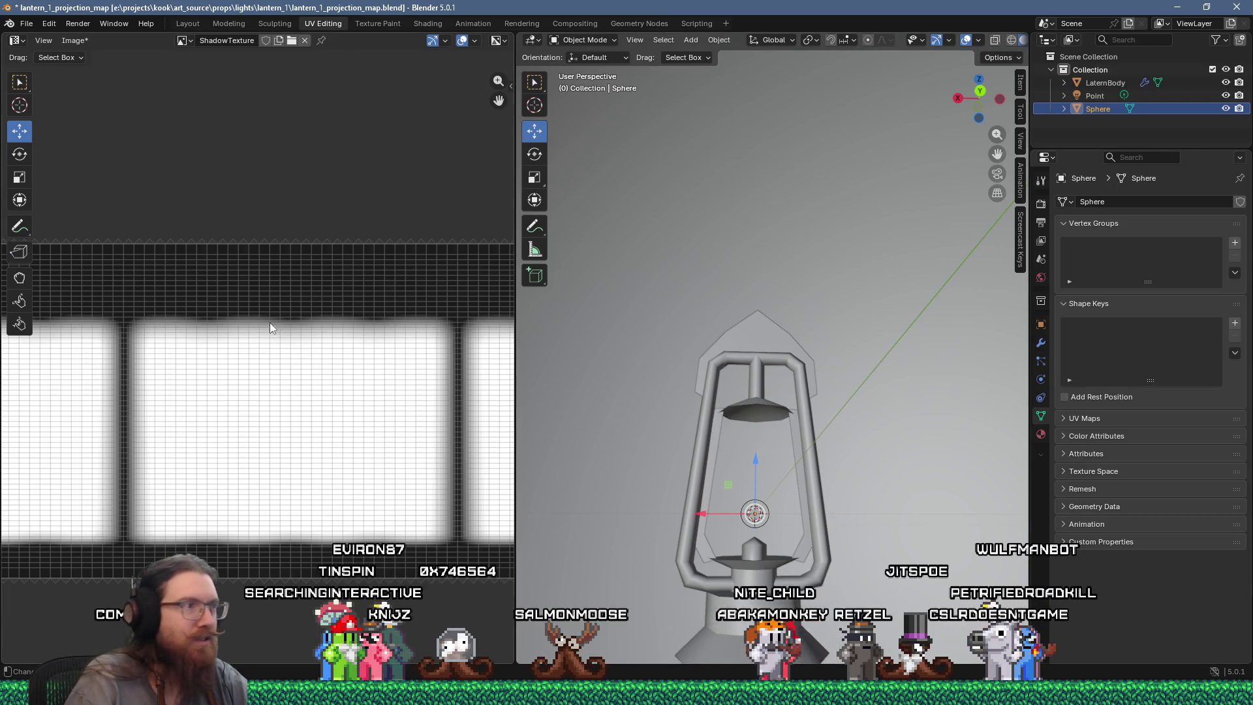
# Pan and zoom around the ShadowTexture image to inspect it.
pyautogui.scroll(-3)
pyautogui.scroll(3)
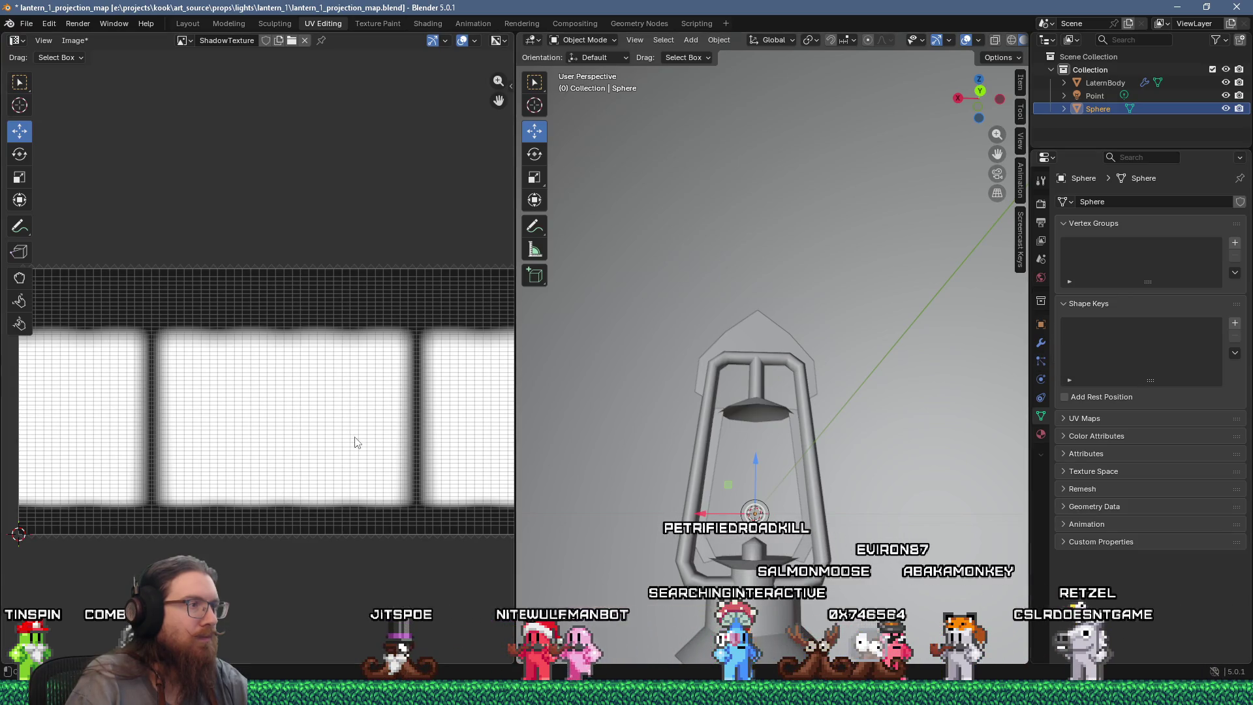
pyautogui.scroll(3)
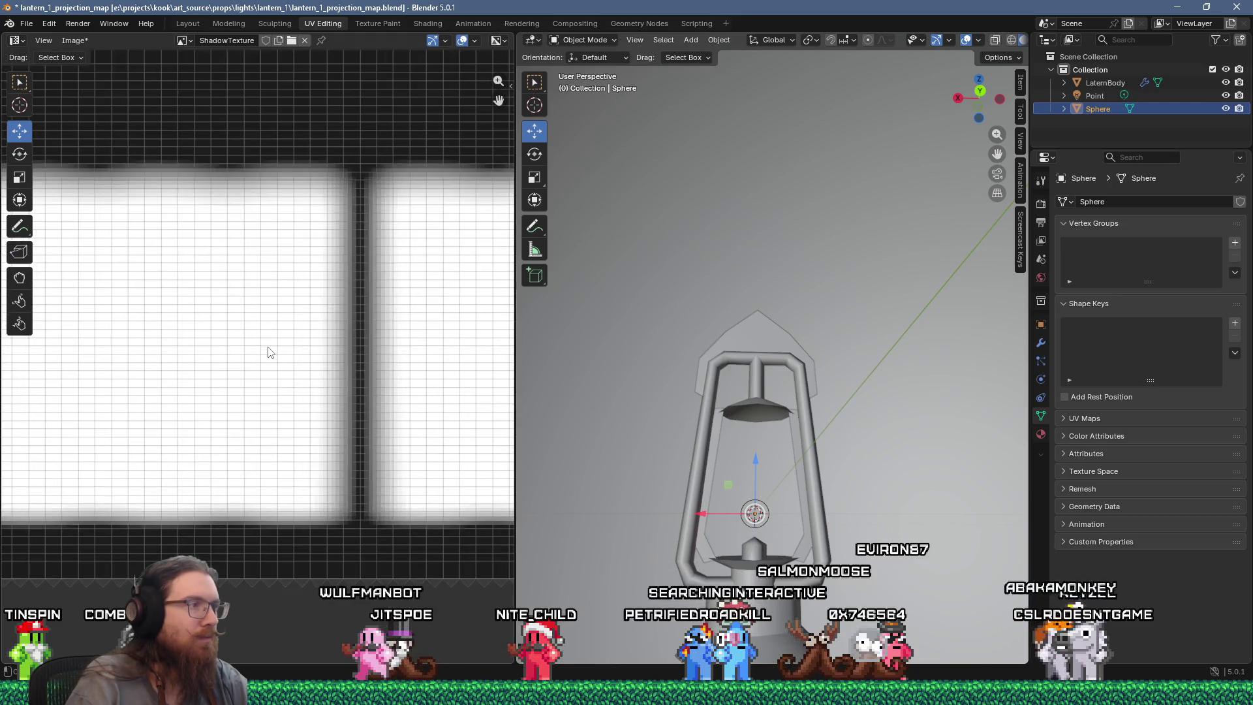
pyautogui.scroll(-3)
pyautogui.moveTo(272, 350); pyautogui.dragTo(364, 381)
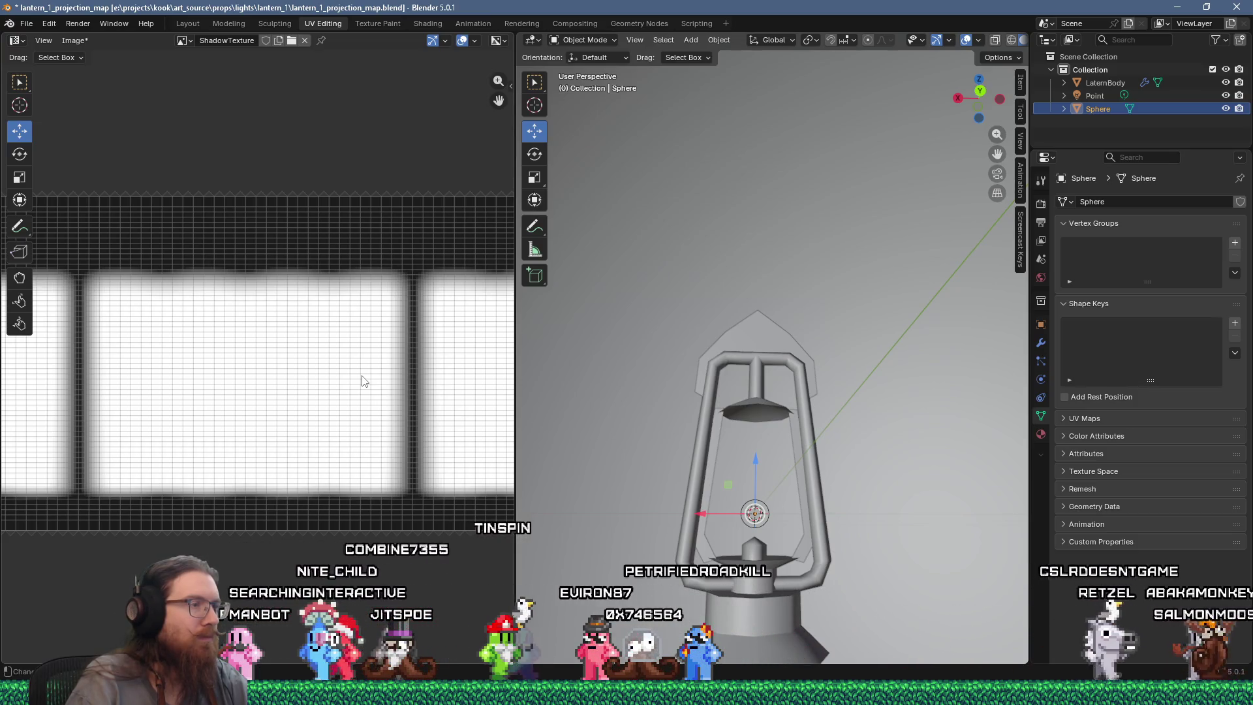
pyautogui.scroll(3)
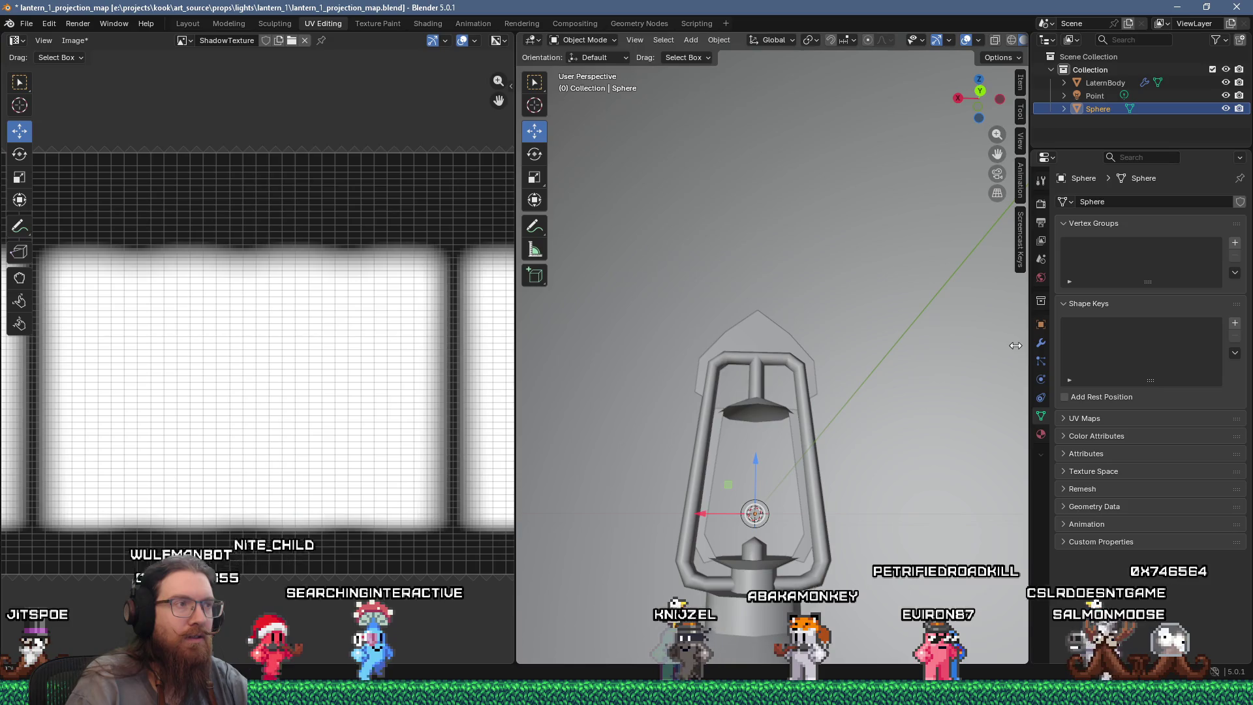
pyautogui.scroll(-3)
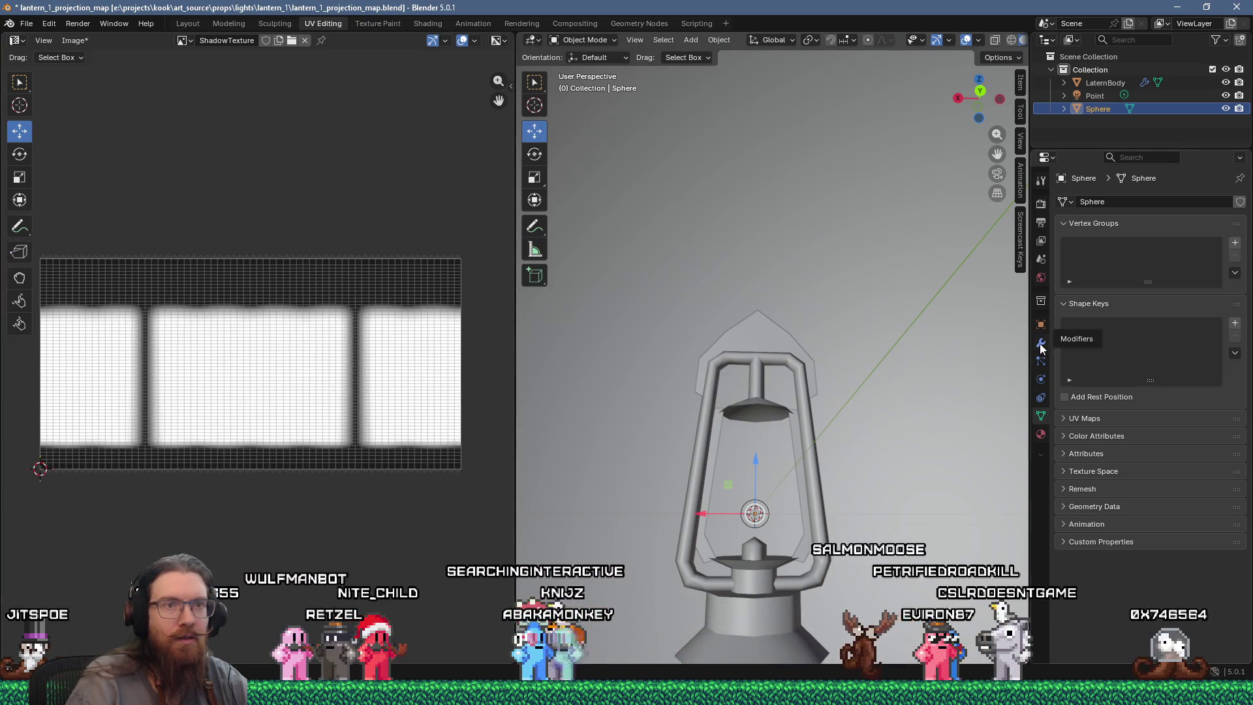
# Start a Shadow bake of the Sphere from the Render properties Bake panel.
pyautogui.click(1041, 222)
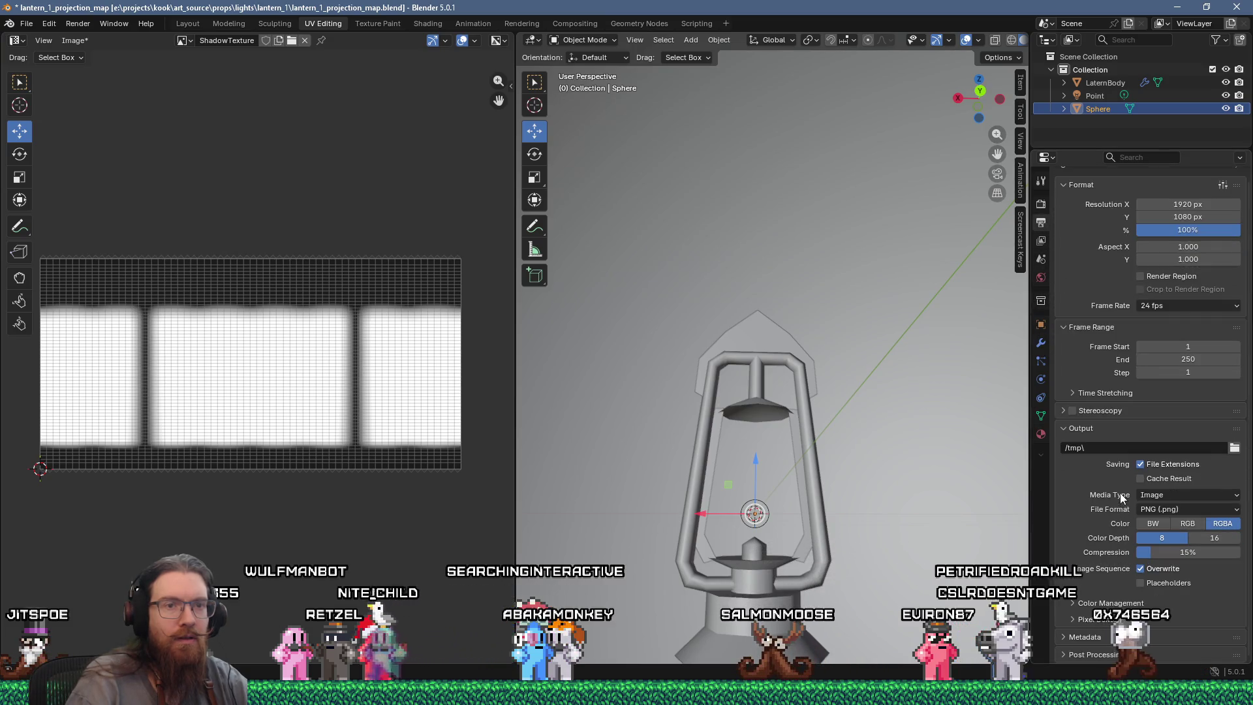
pyautogui.click(1041, 203)
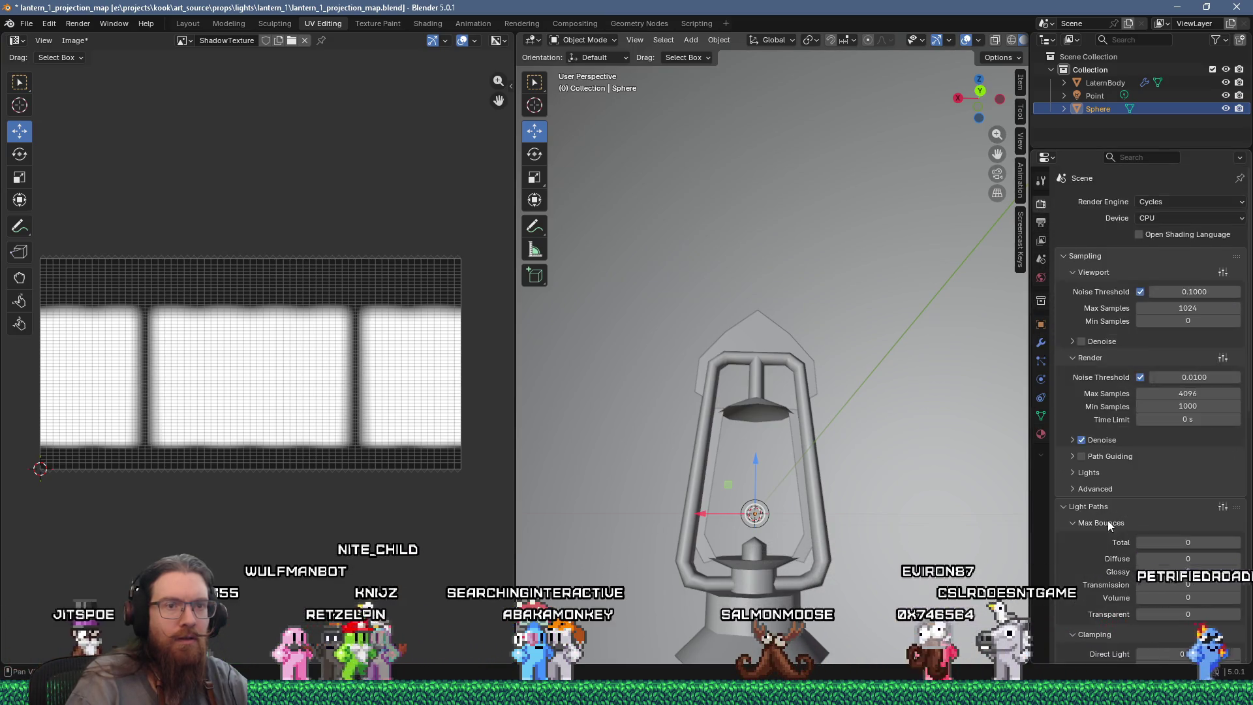
pyautogui.scroll(-3)
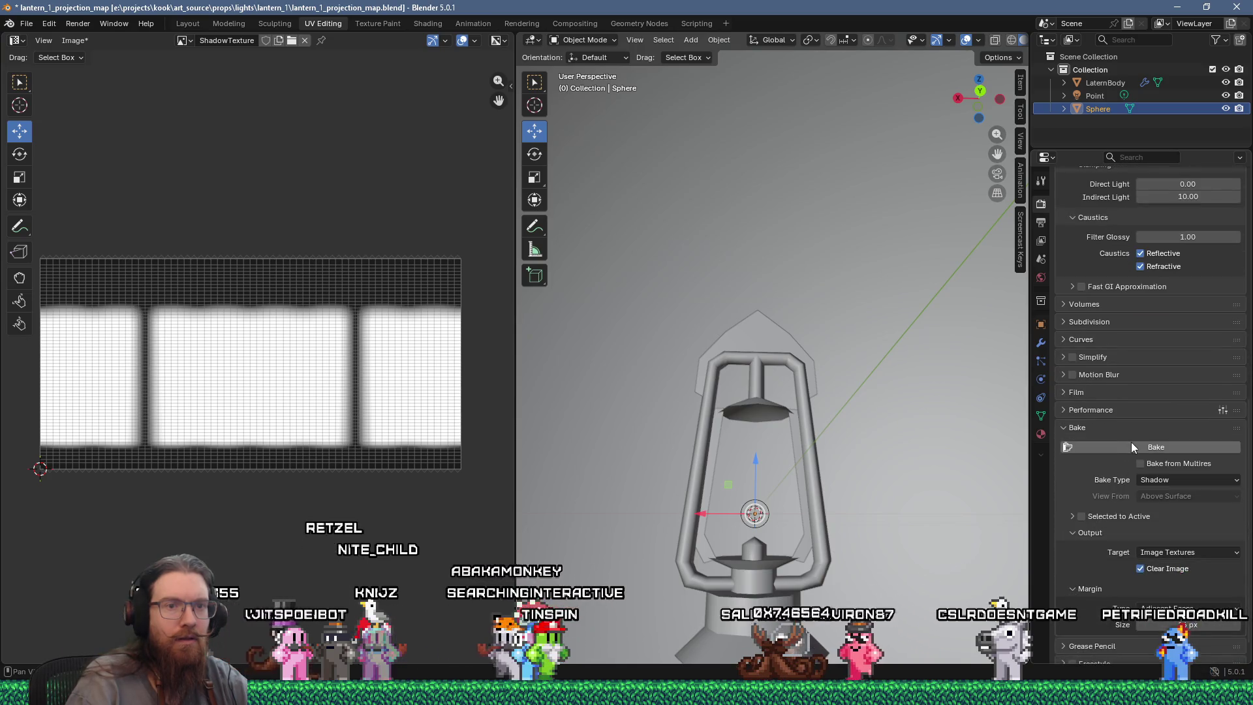
pyautogui.click(1133, 446)
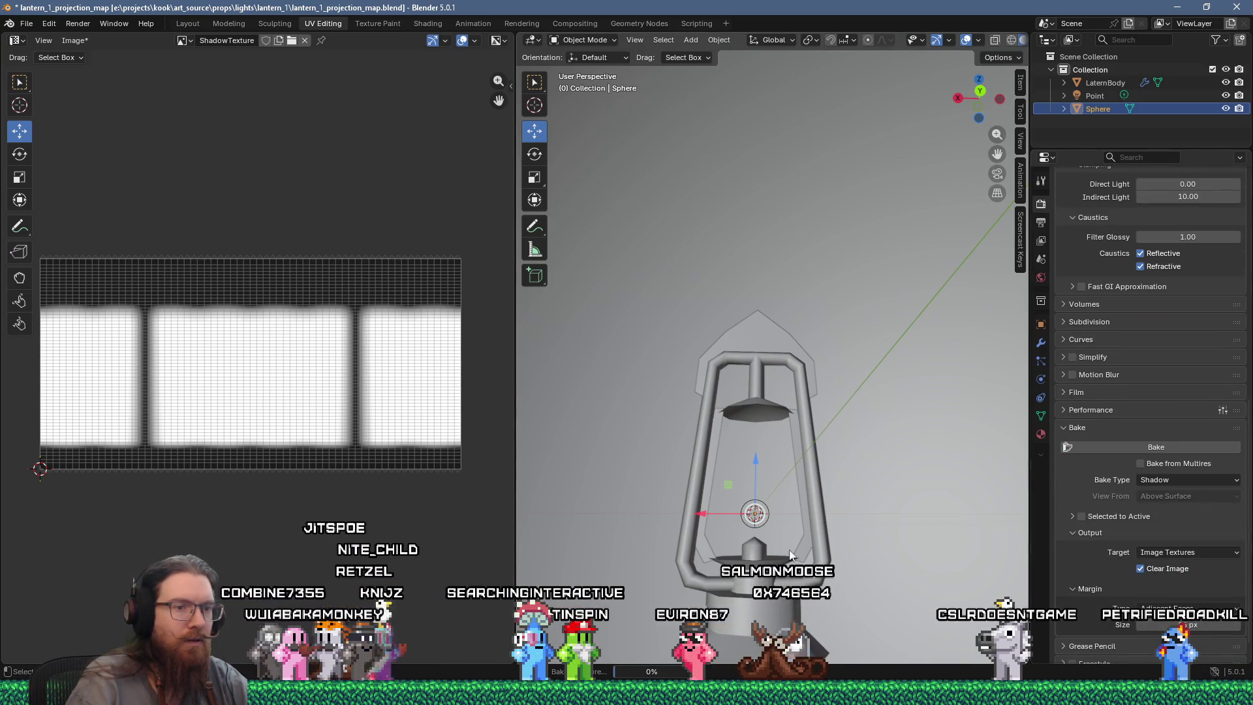
pyautogui.hotkey('alt', 'Tab')
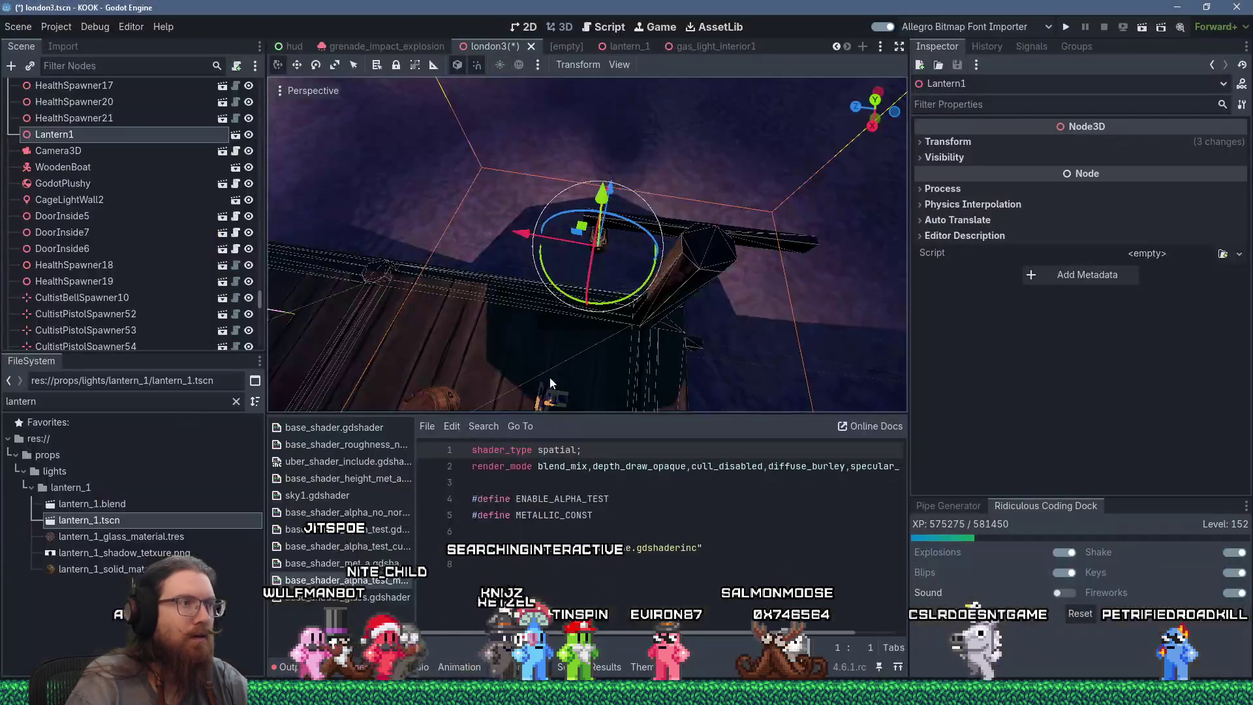
pyautogui.moveTo(508, 229); pyautogui.dragTo(583, 318)
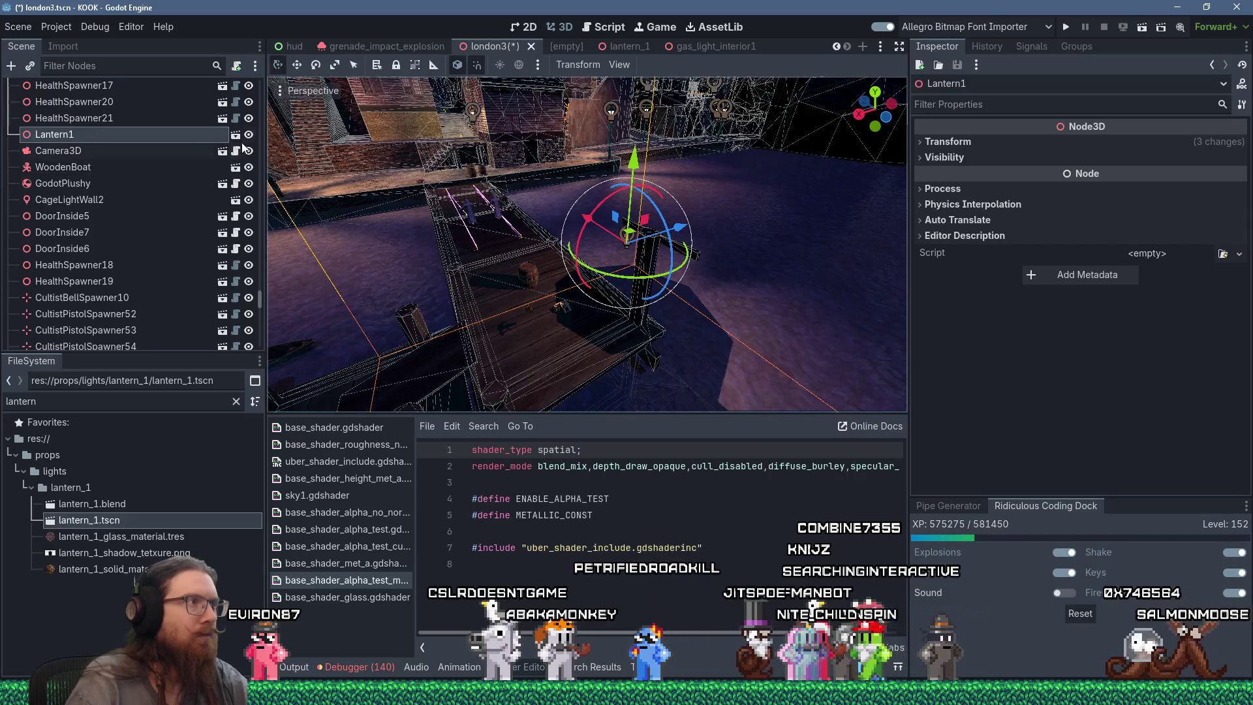
pyautogui.click(236, 135)
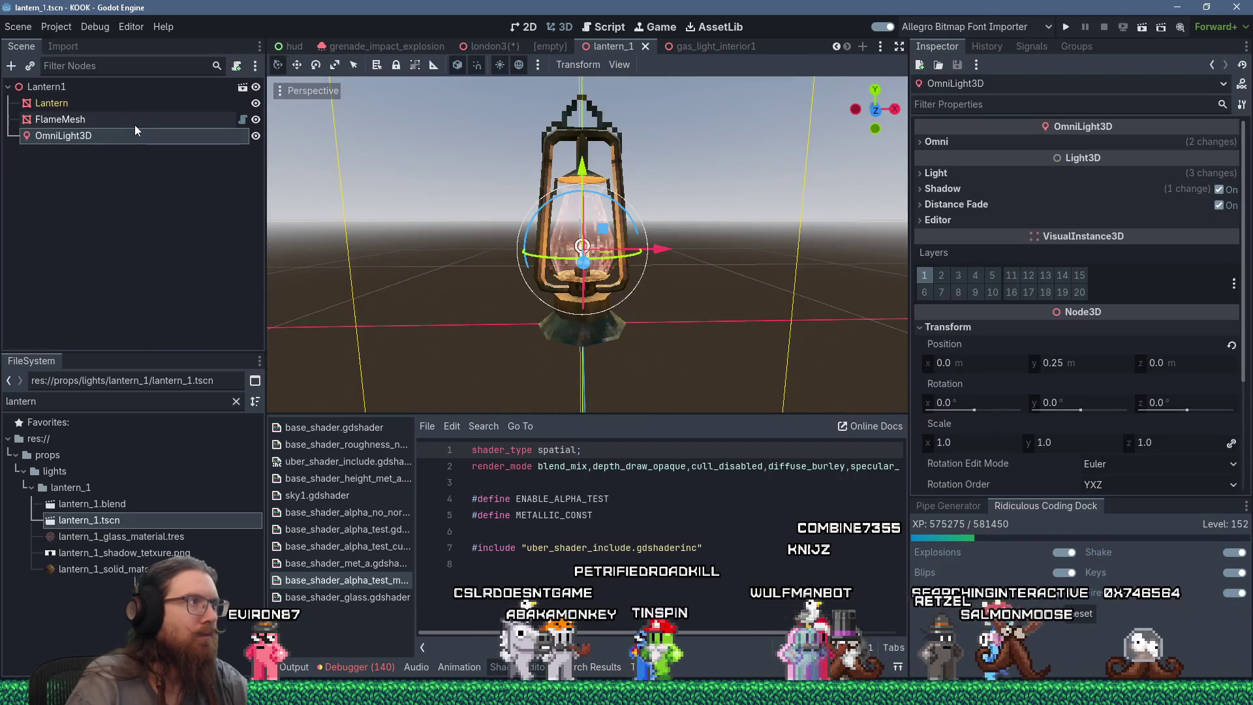
# Raise the lantern_1 OmniLight3D Range from 13.0 to 15.589 and save the scene.
pyautogui.click(139, 134)
pyautogui.scroll(-3)
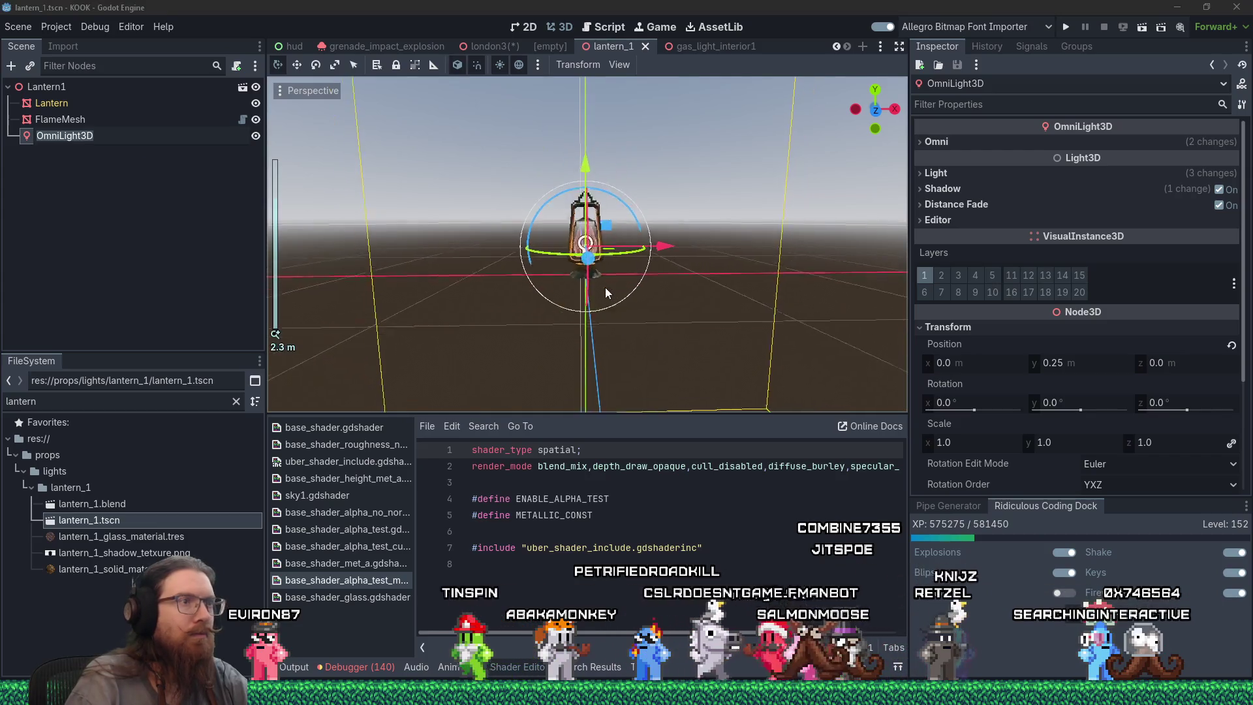
pyautogui.moveTo(586, 290); pyautogui.dragTo(647, 311)
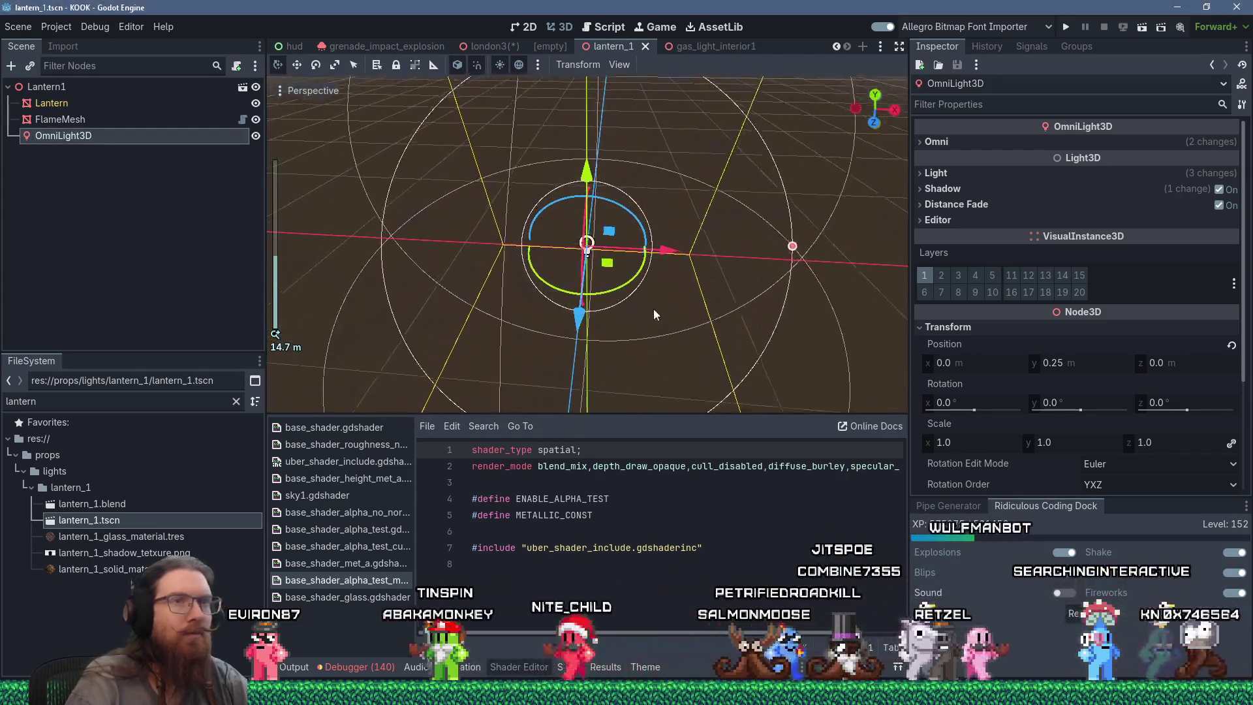
pyautogui.click(930, 144)
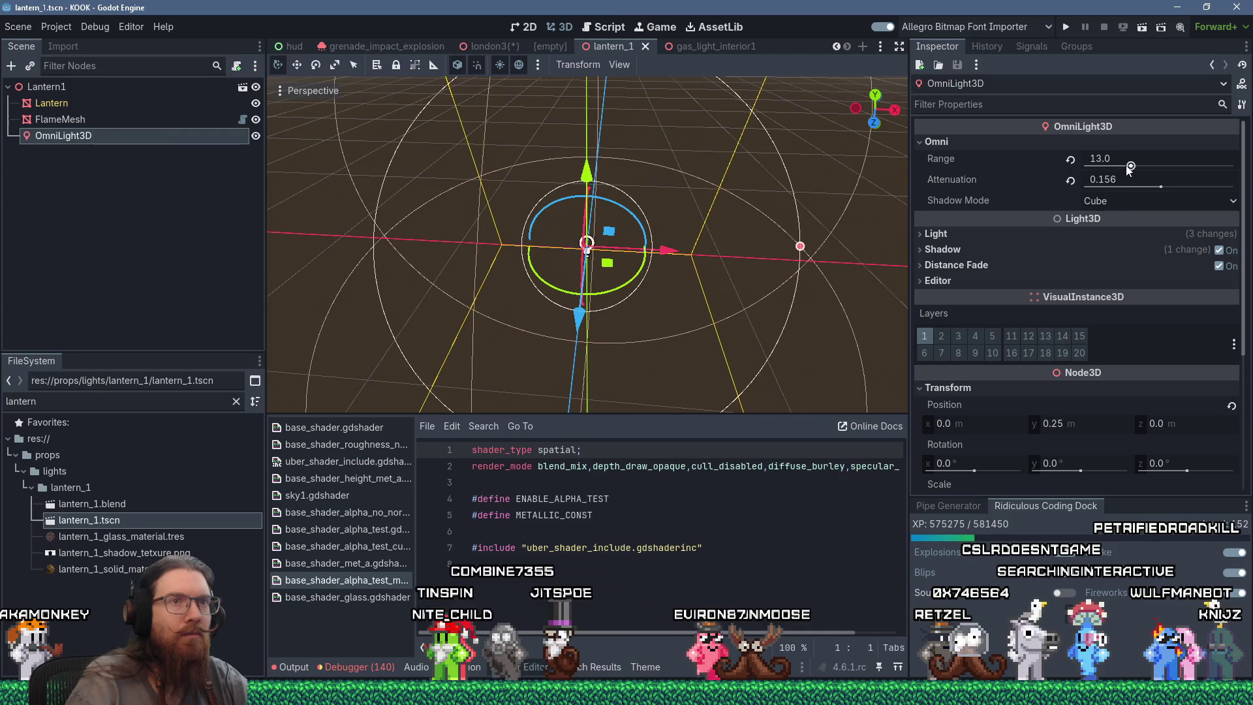
pyautogui.moveTo(1132, 168); pyautogui.dragTo(1134, 168)
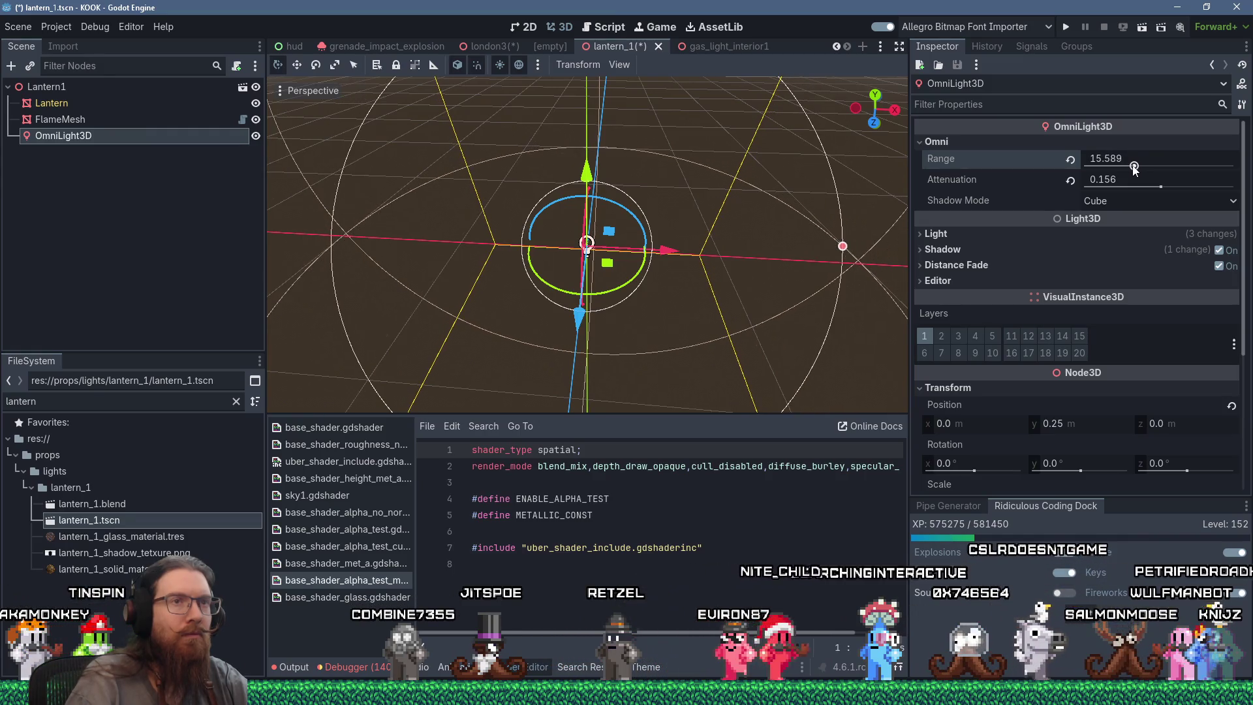
pyautogui.moveTo(852, 198); pyautogui.dragTo(827, 197)
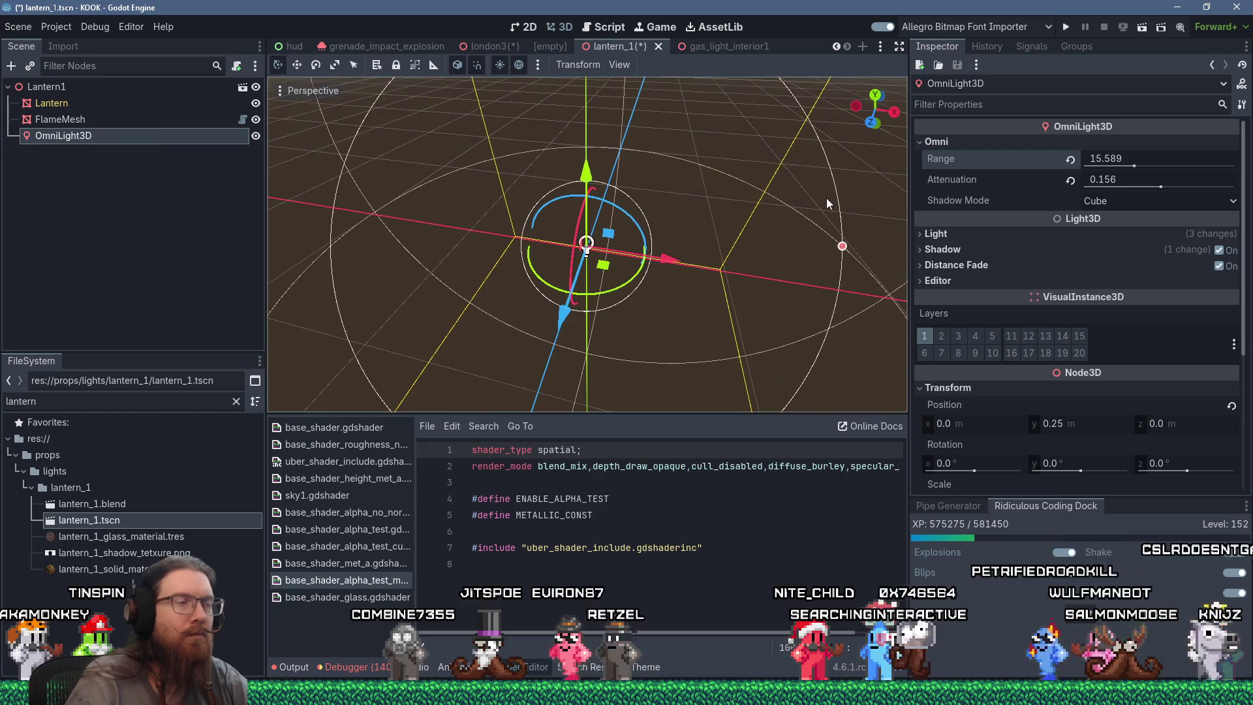
pyautogui.hotkey('ctrl', 's')
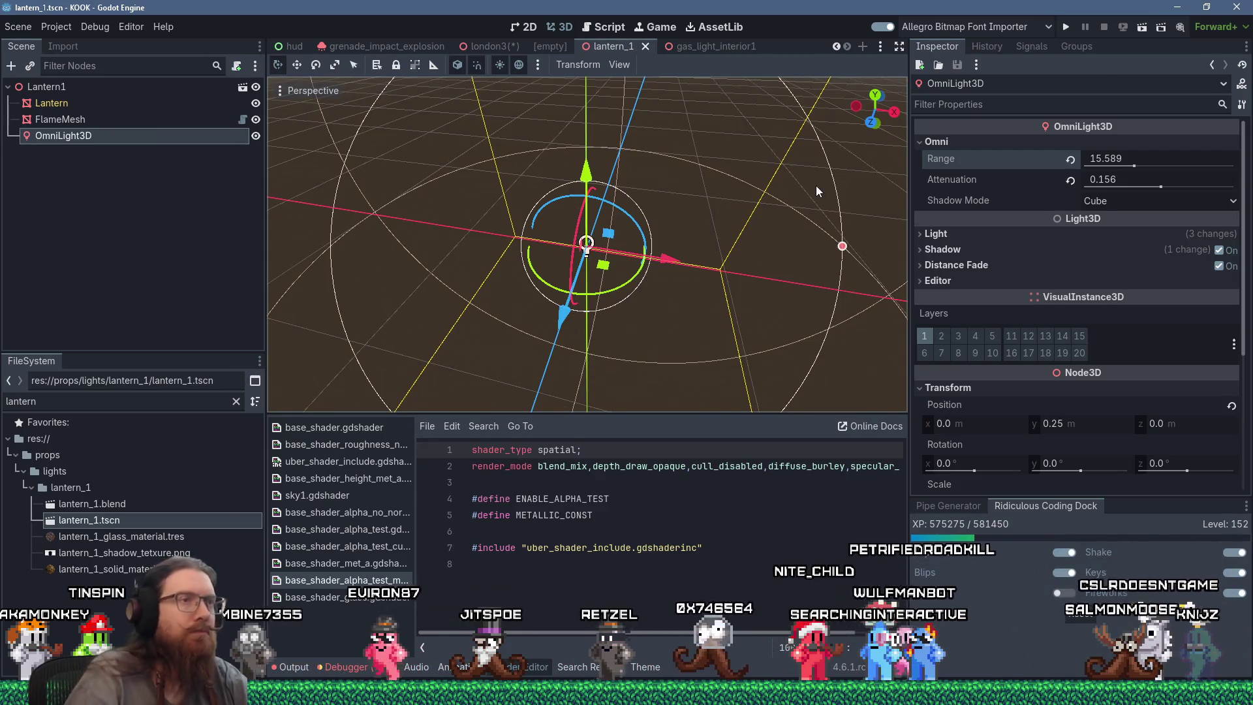
pyautogui.hotkey('alt', 'Tab')
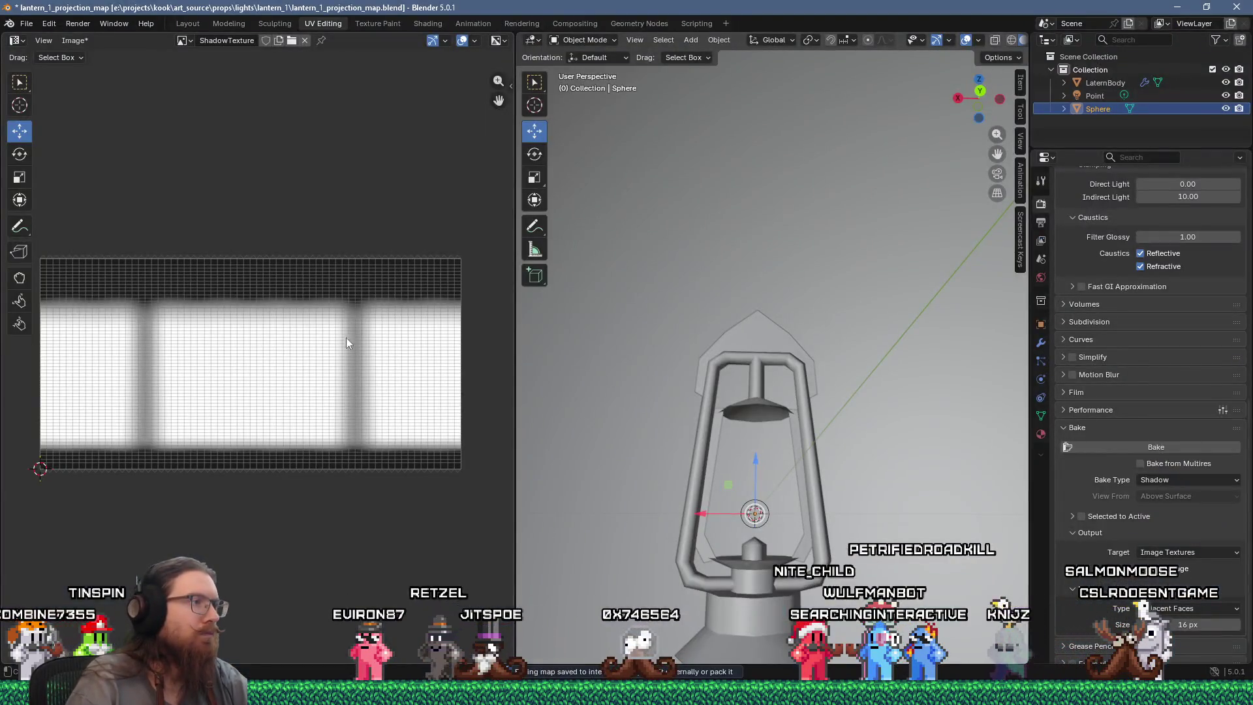
# Save the rebaked ShadowTexture over lantern_1_shadow_texture.png in the lantern_1 folder.
pyautogui.scroll(3)
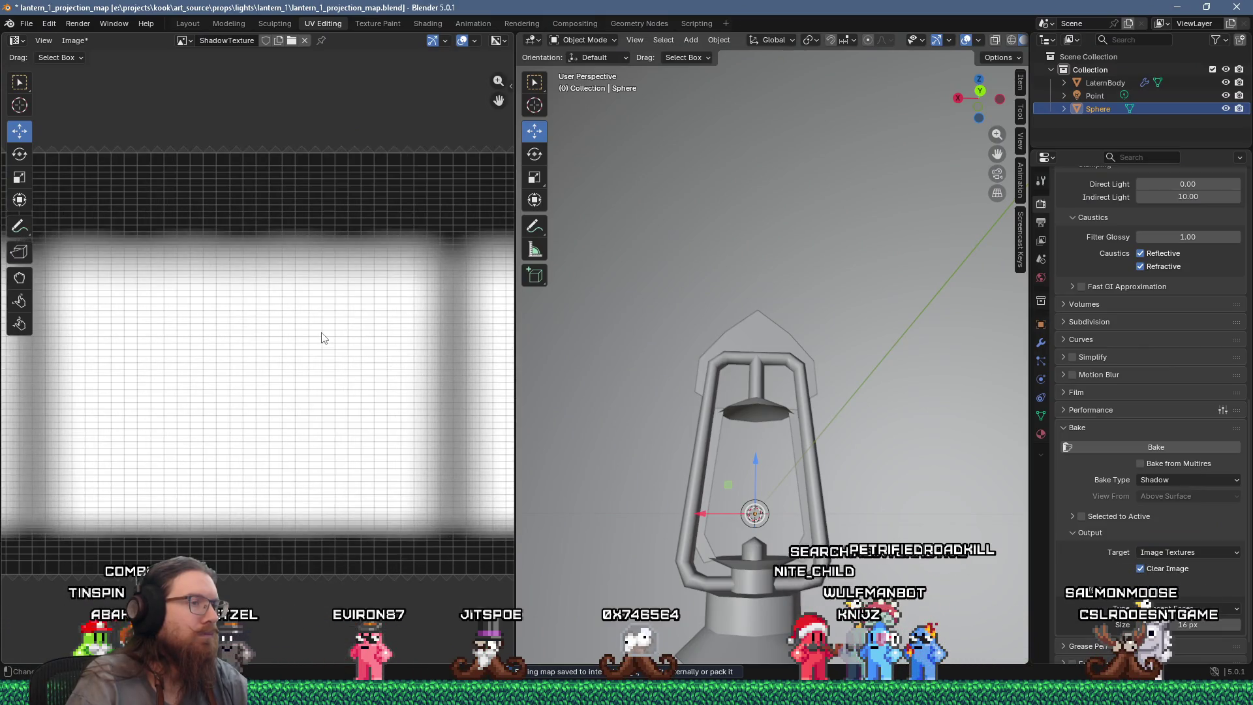
pyautogui.scroll(-3)
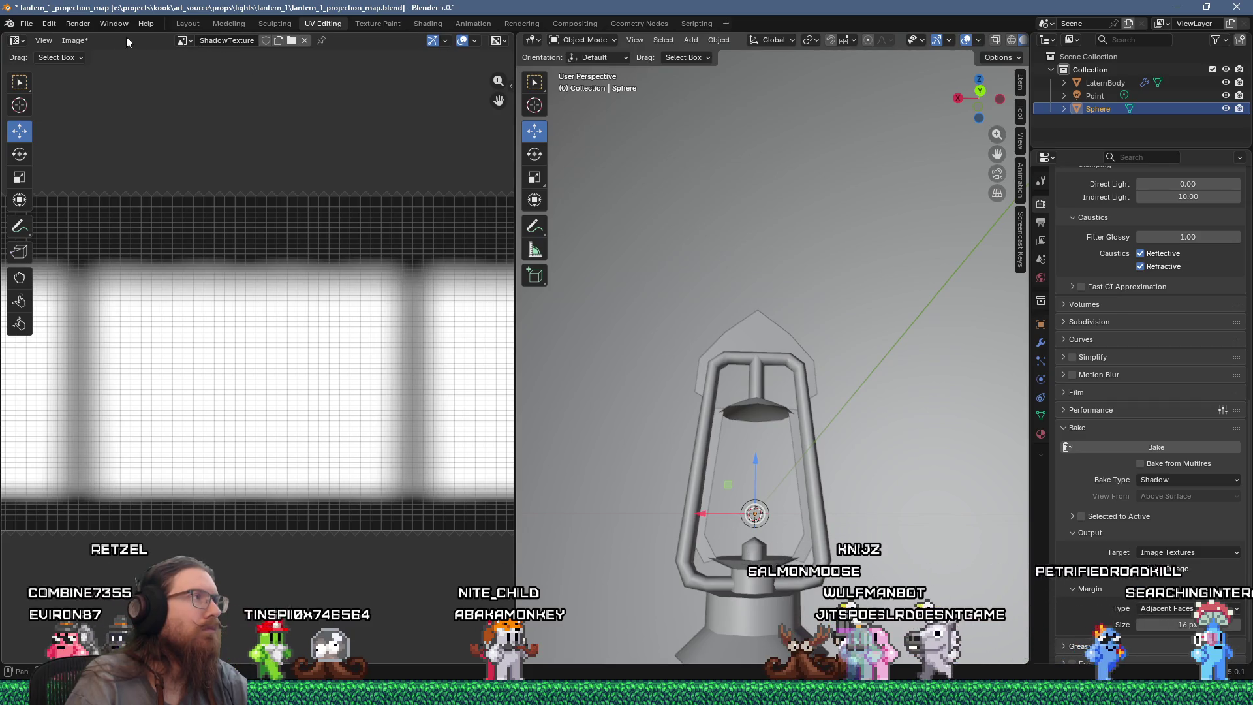
pyautogui.click(78, 42)
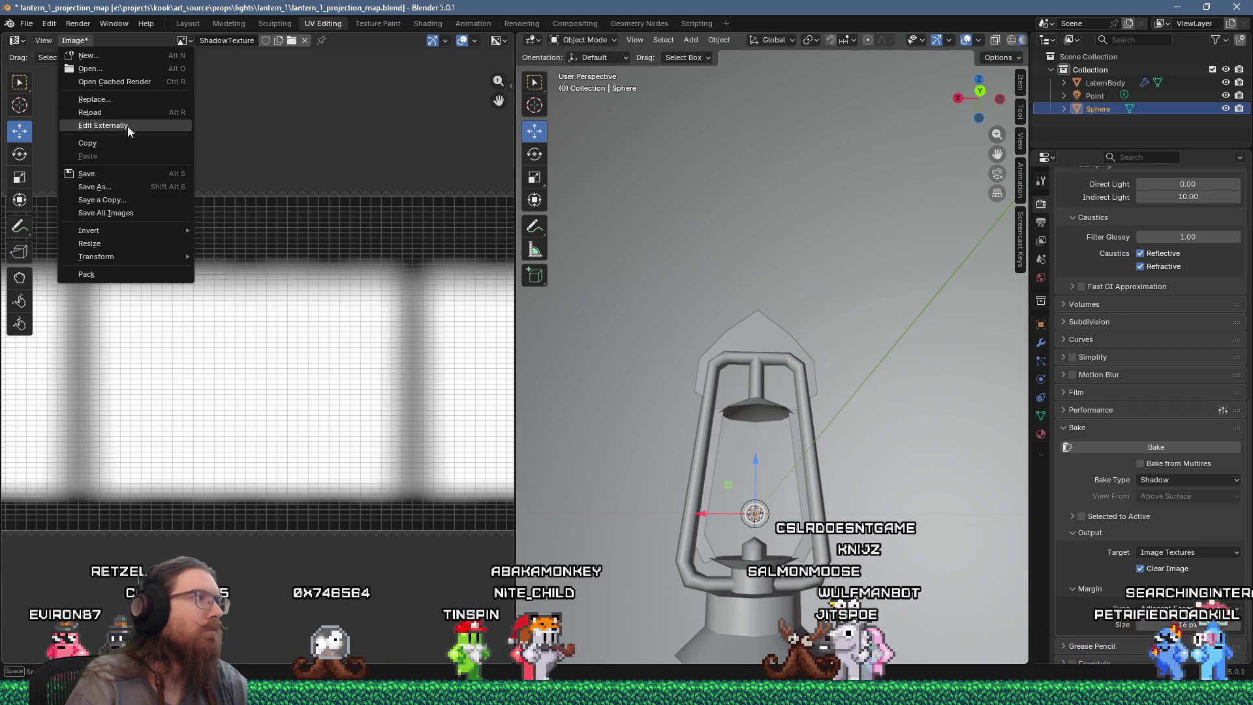
pyautogui.click(131, 187)
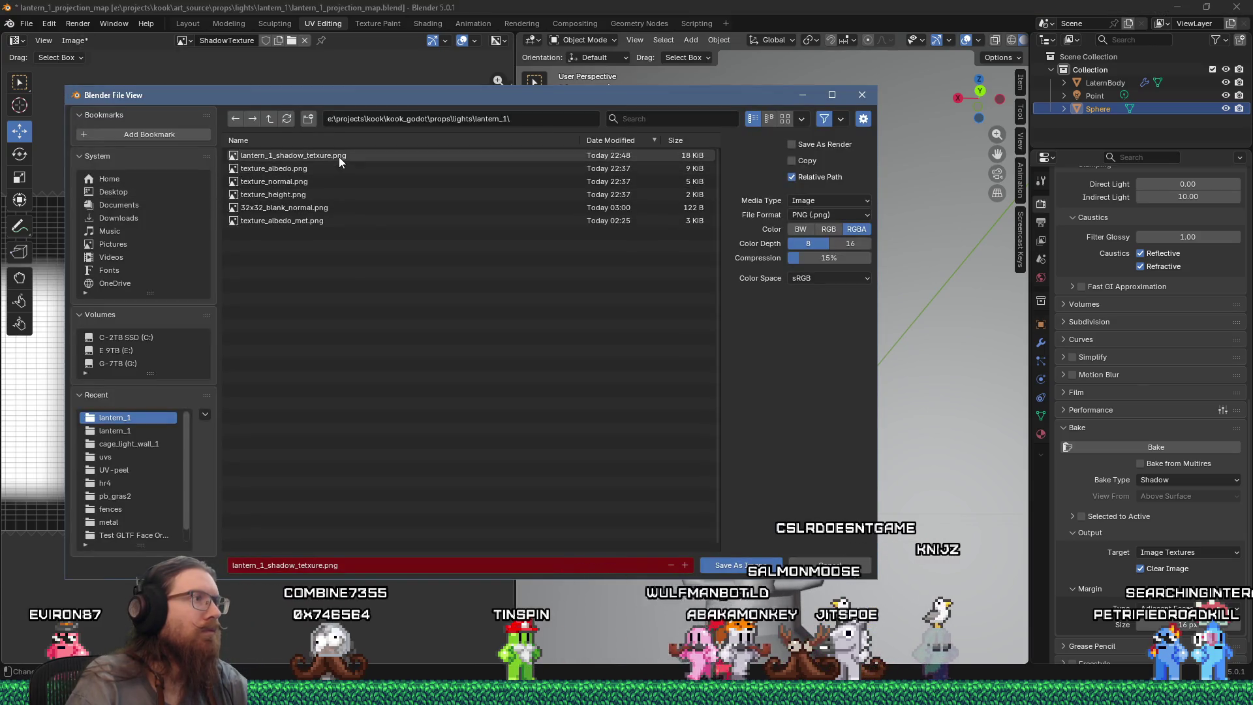
pyautogui.click(739, 565)
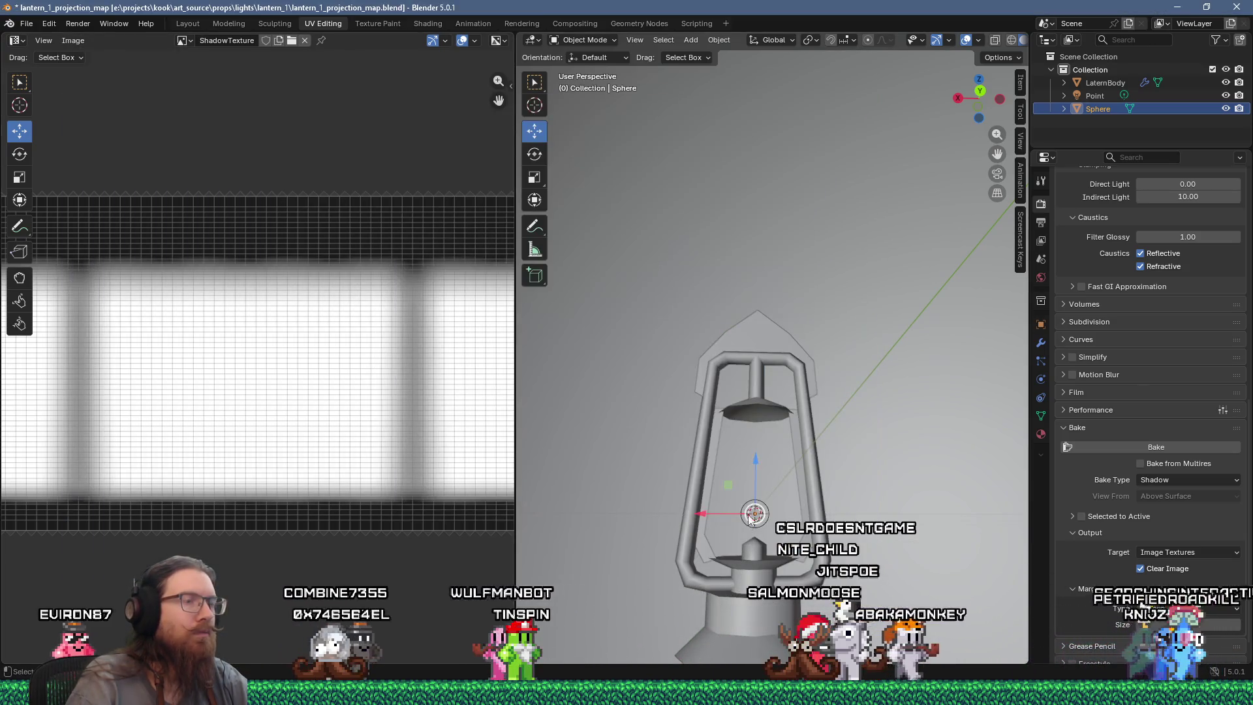
pyautogui.hotkey('alt', 'Tab')
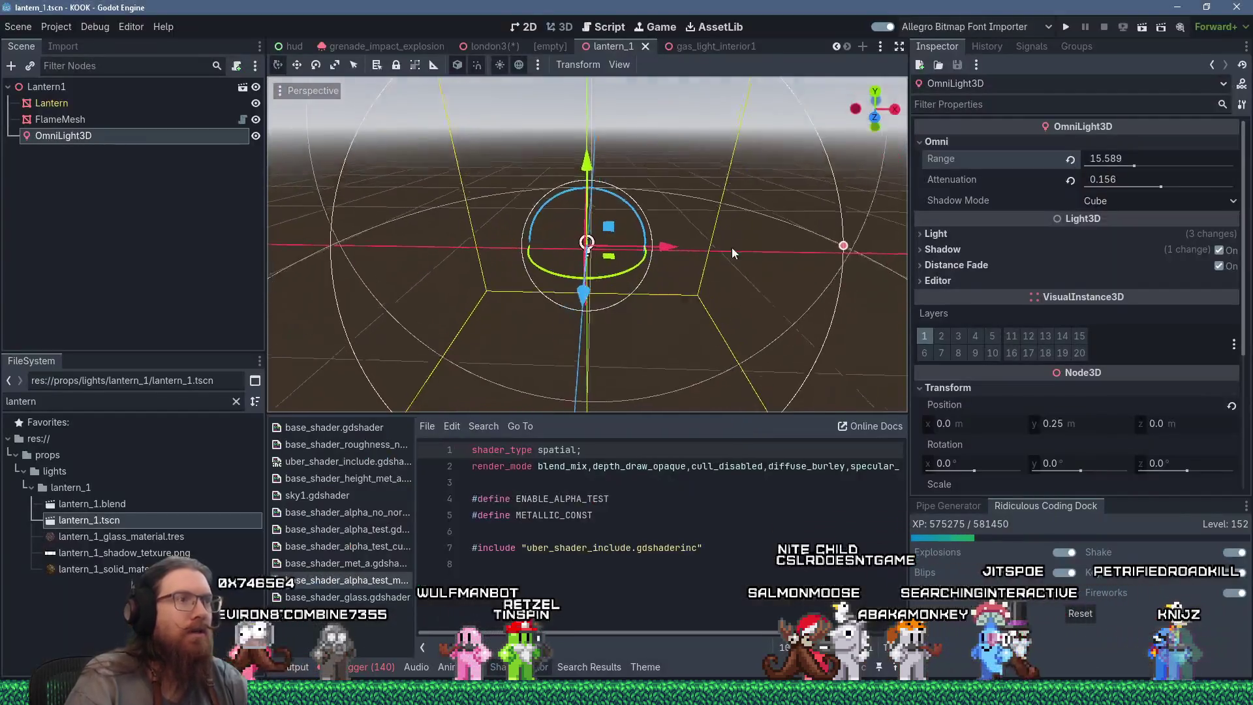
# Filter the FlameMesh Inspector by 'shad' and set its Geometry Cast Shadow to Off.
pyautogui.scroll(3)
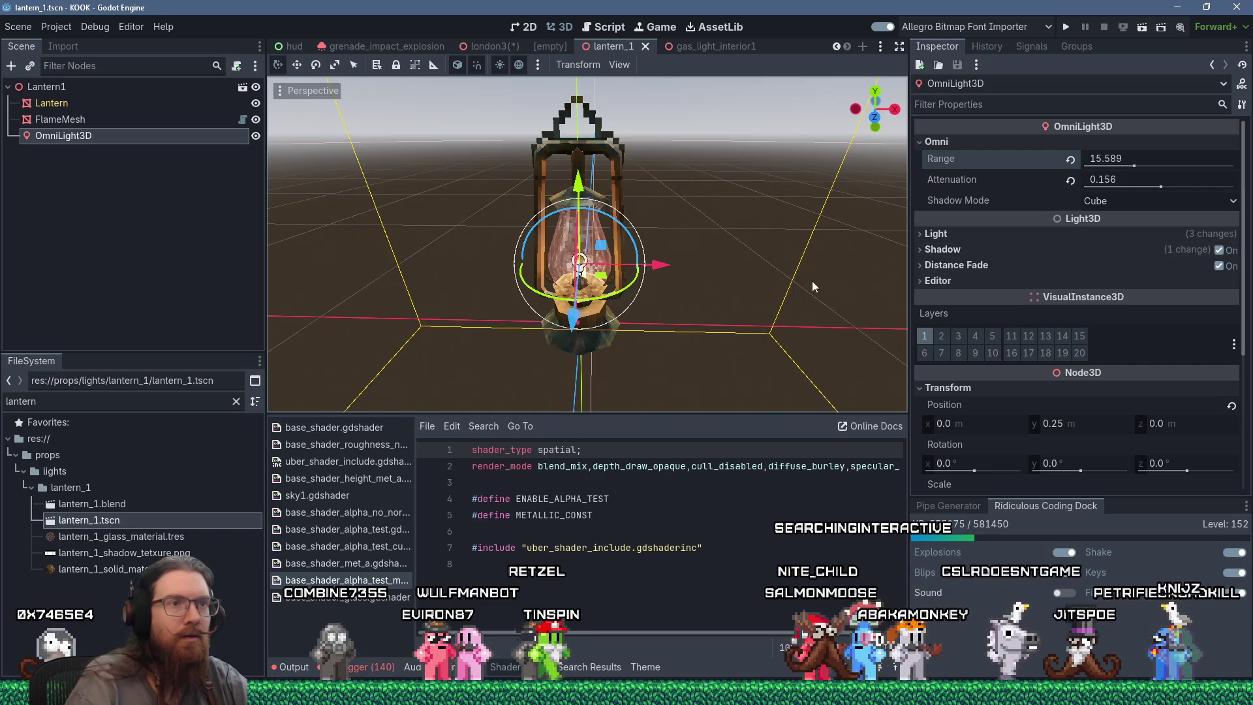
pyautogui.scroll(-3)
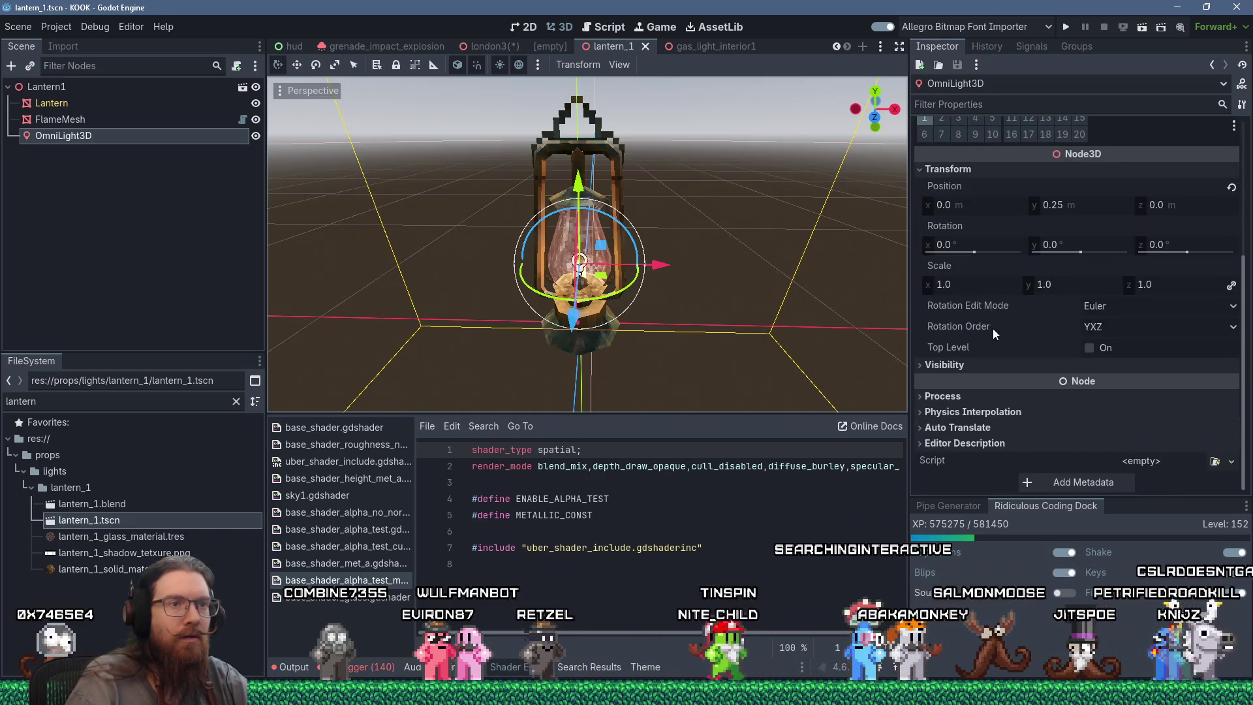
pyautogui.scroll(3)
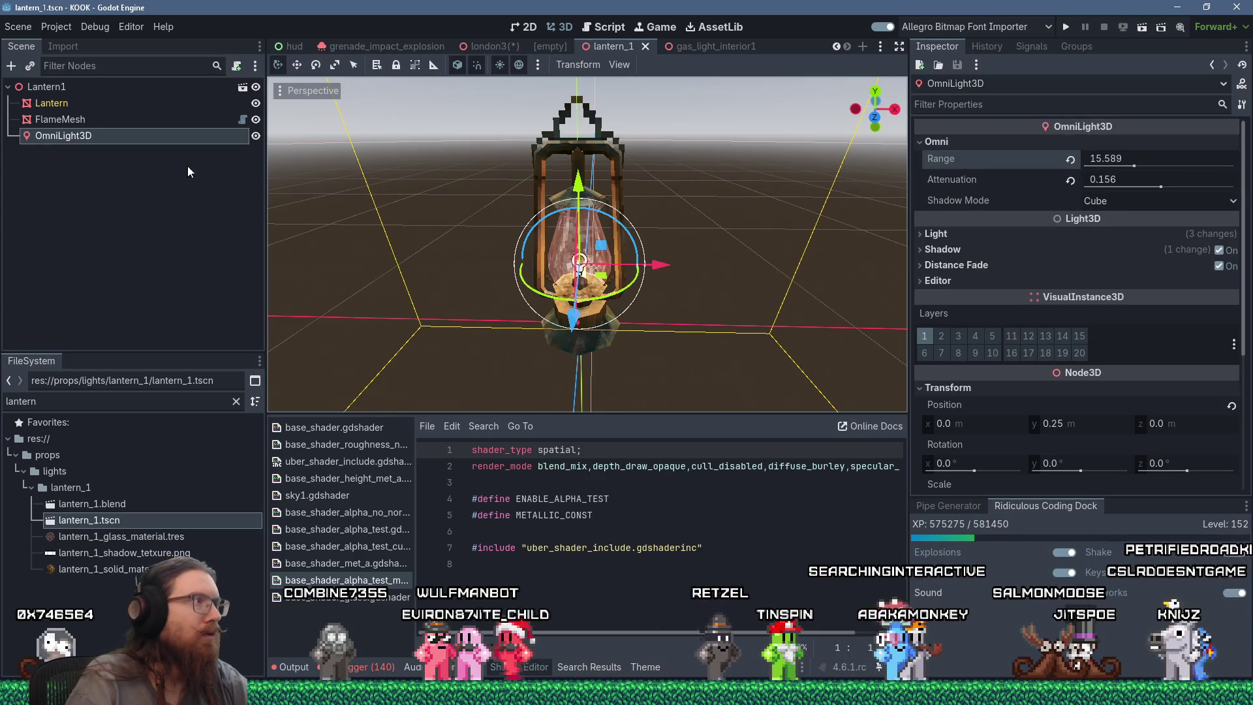
pyautogui.click(132, 104)
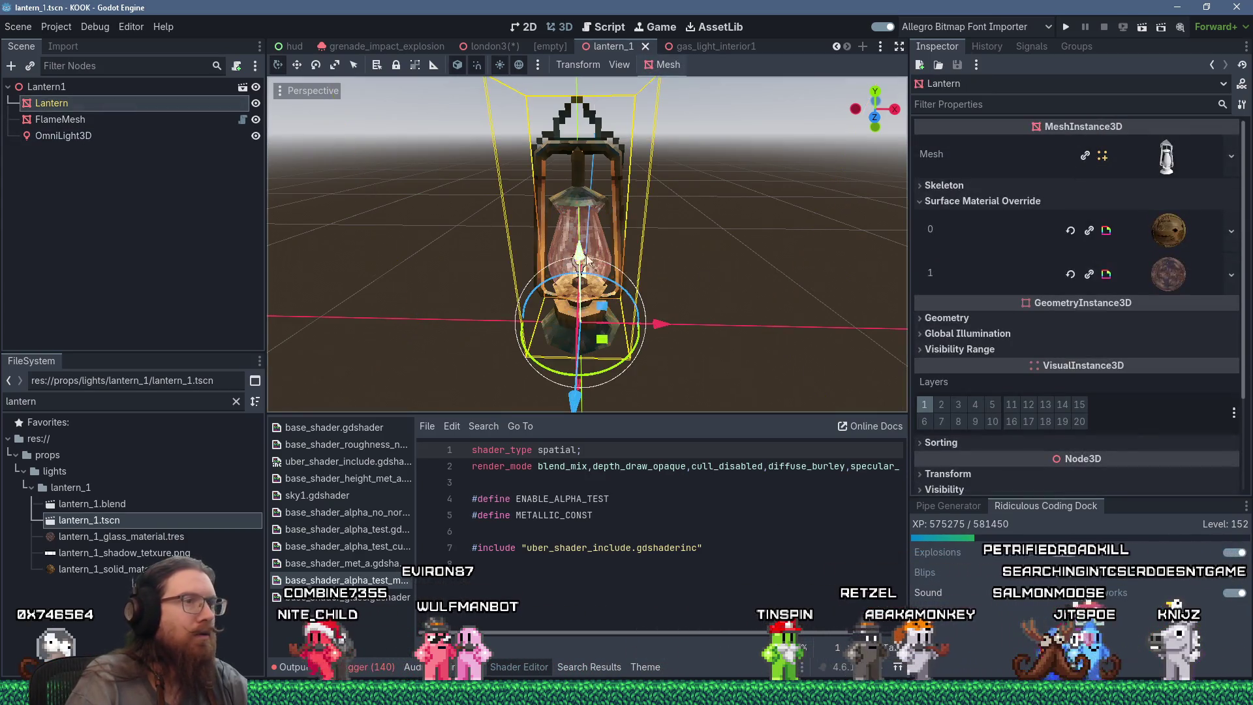
pyautogui.click(111, 119)
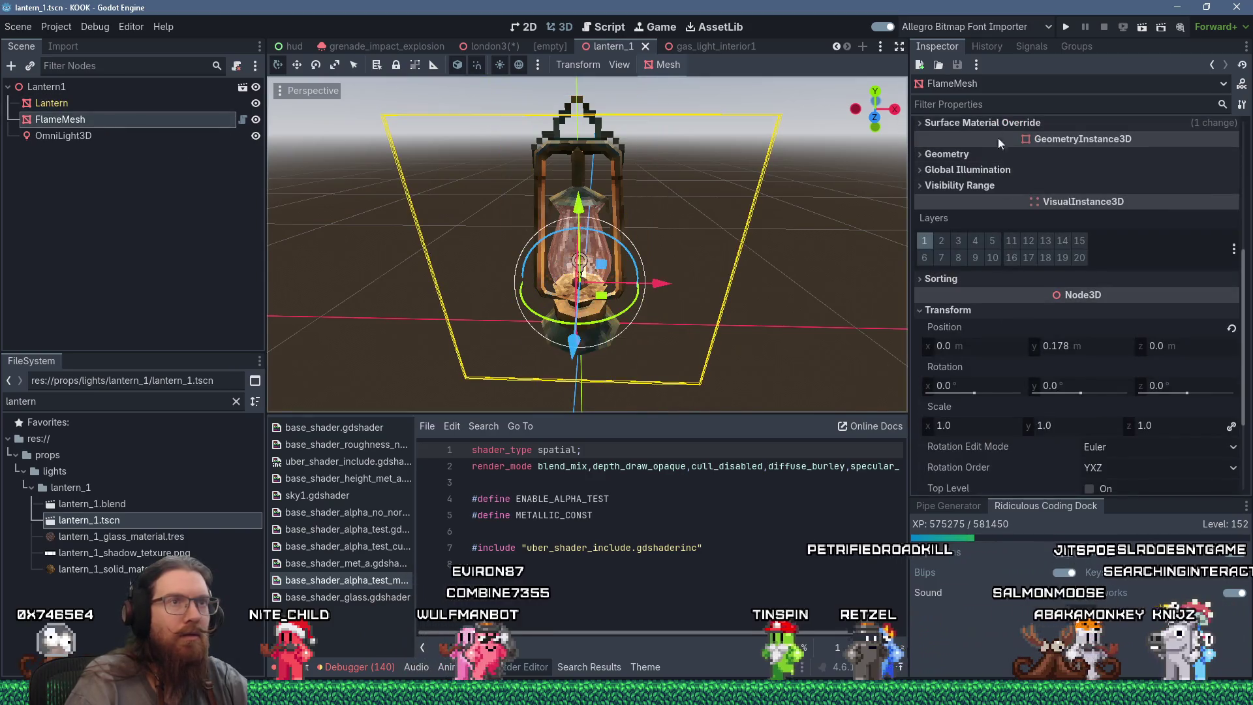
pyautogui.click(993, 104)
pyautogui.write('shad')
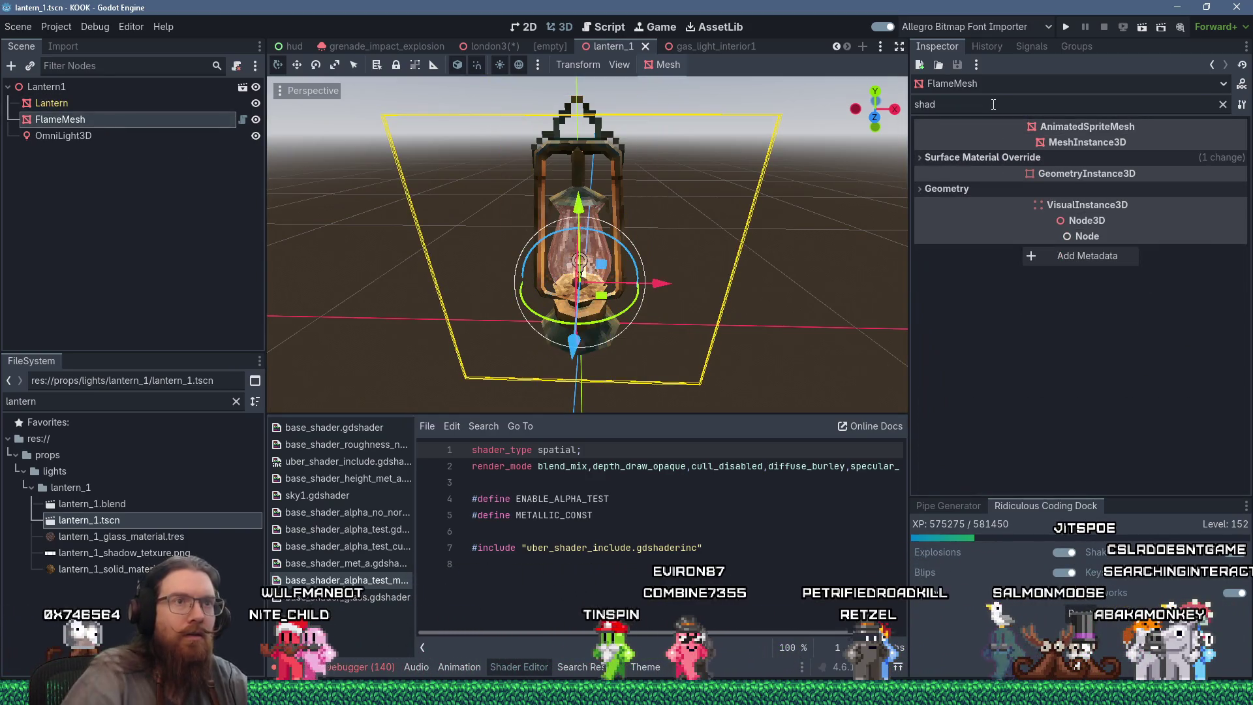
pyautogui.click(1009, 188)
pyautogui.click(1124, 206)
pyautogui.click(1128, 225)
pyautogui.moveTo(587, 176); pyautogui.dragTo(713, 182)
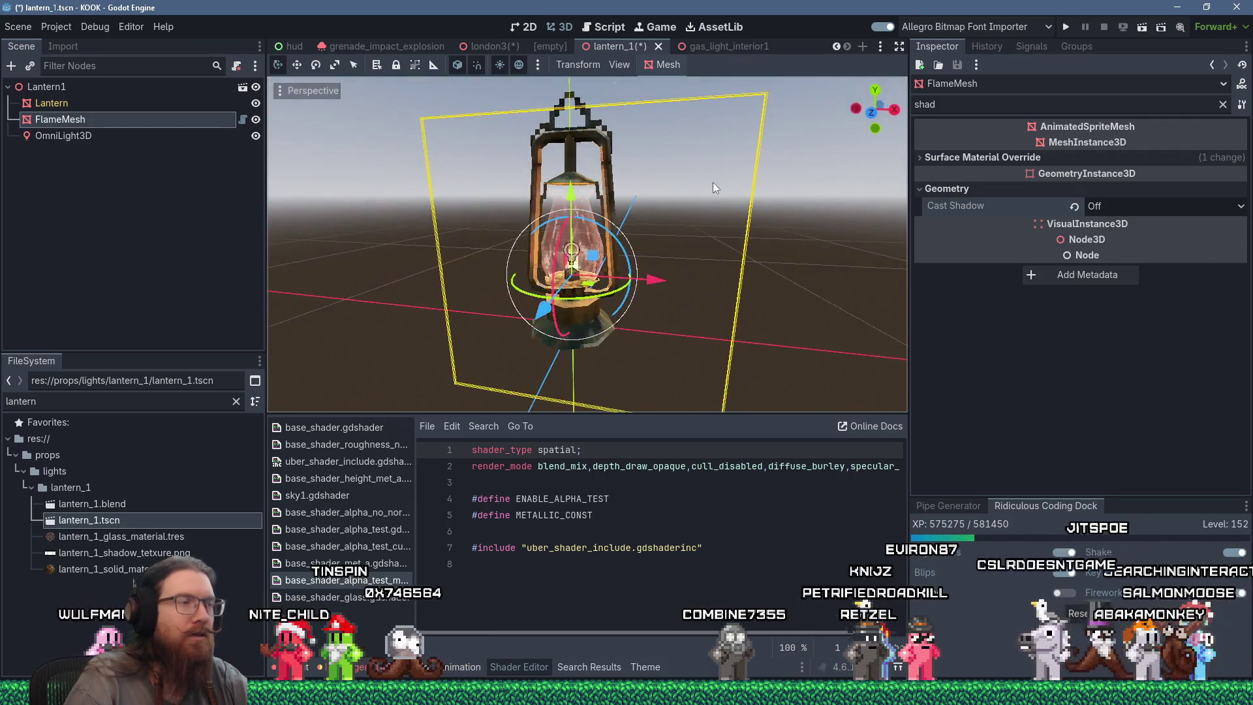
pyautogui.click(78, 106)
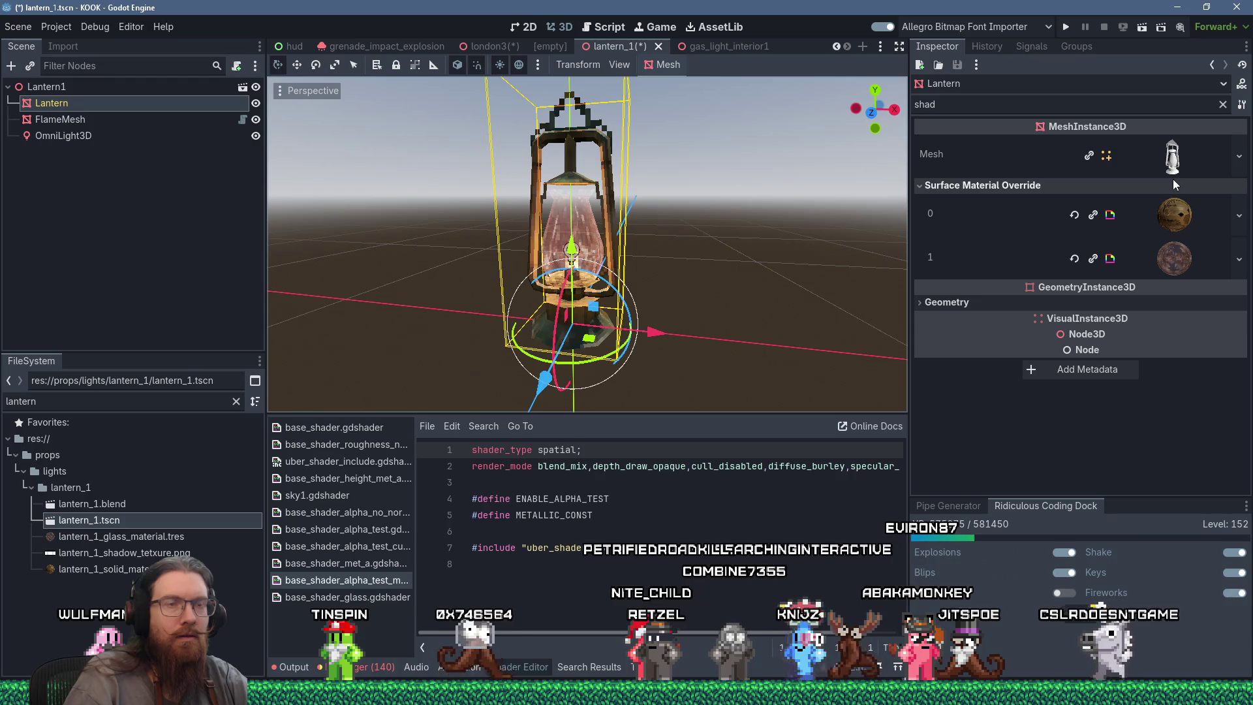
# Verify the Lantern mesh casts shadows, then filter the Inspector by 'layer' for OmniLight3D.
pyautogui.click(950, 304)
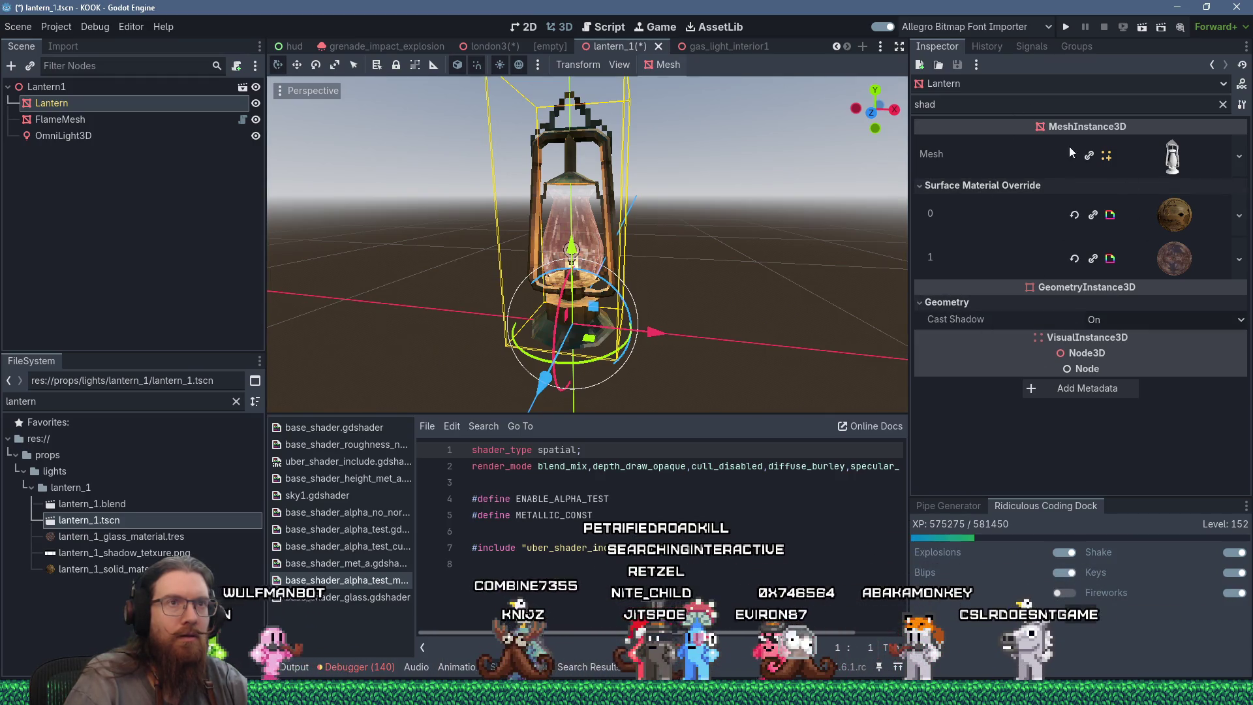
pyautogui.click(1068, 107)
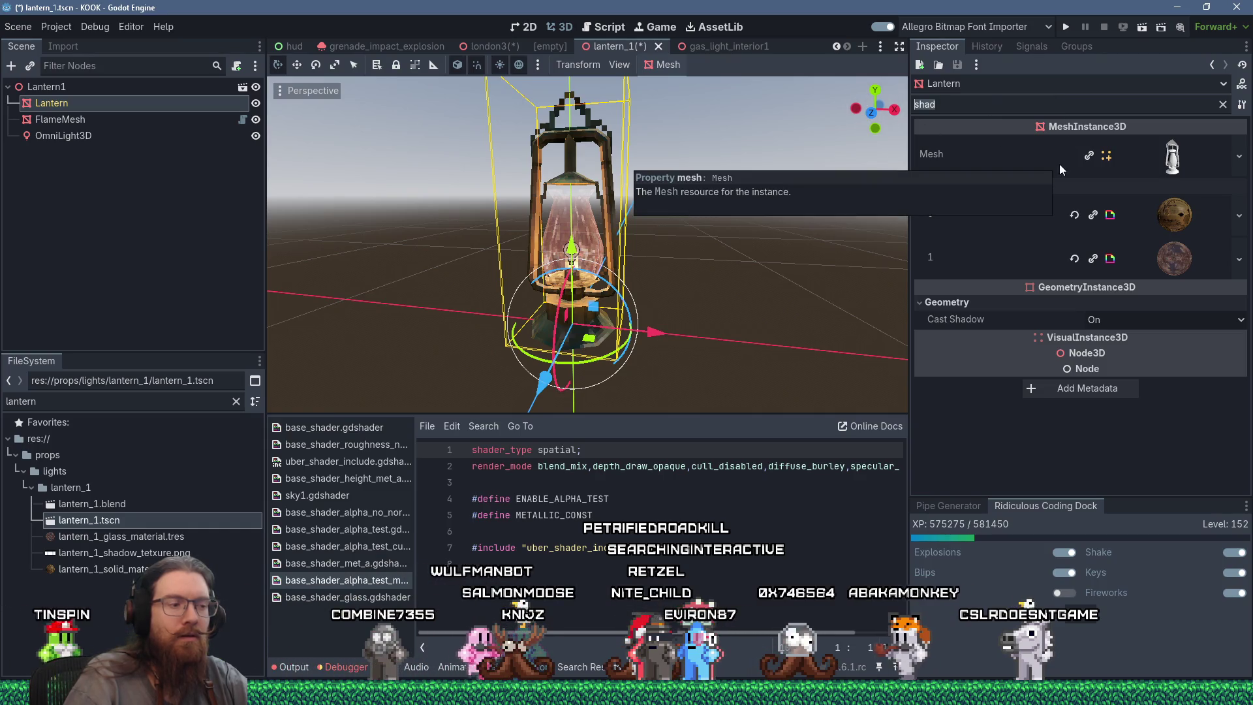
pyautogui.write('layer')
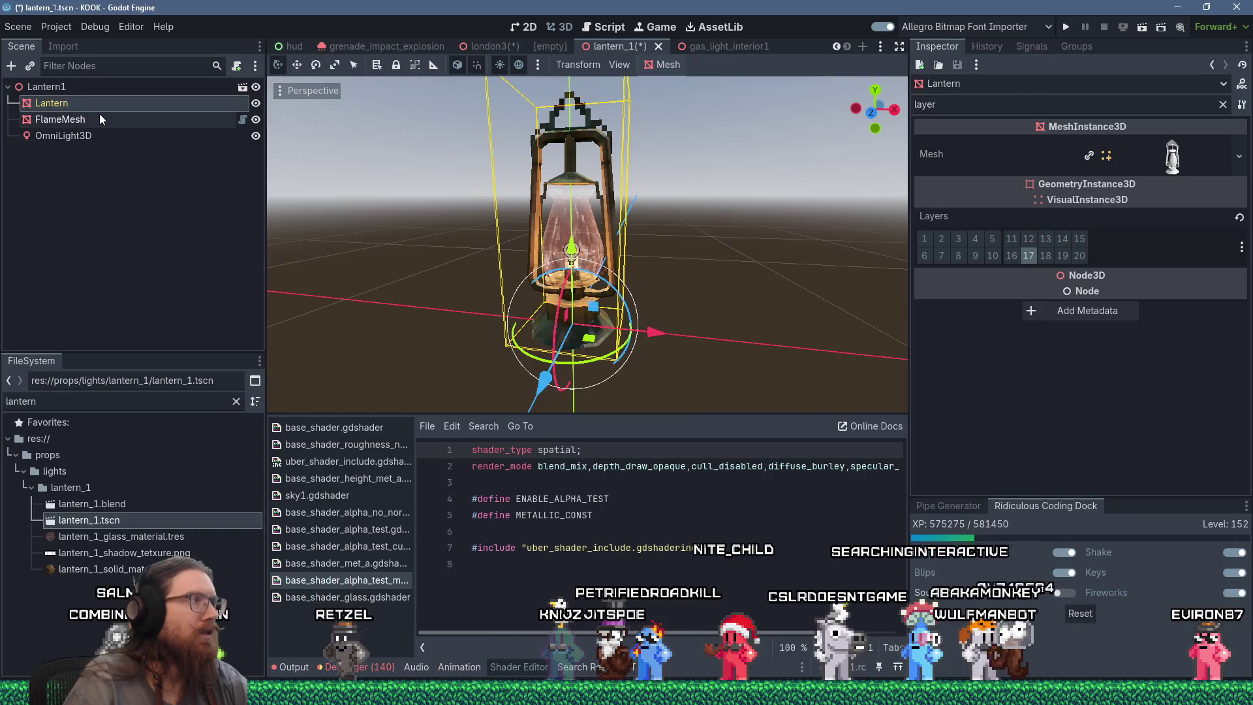
pyautogui.click(78, 135)
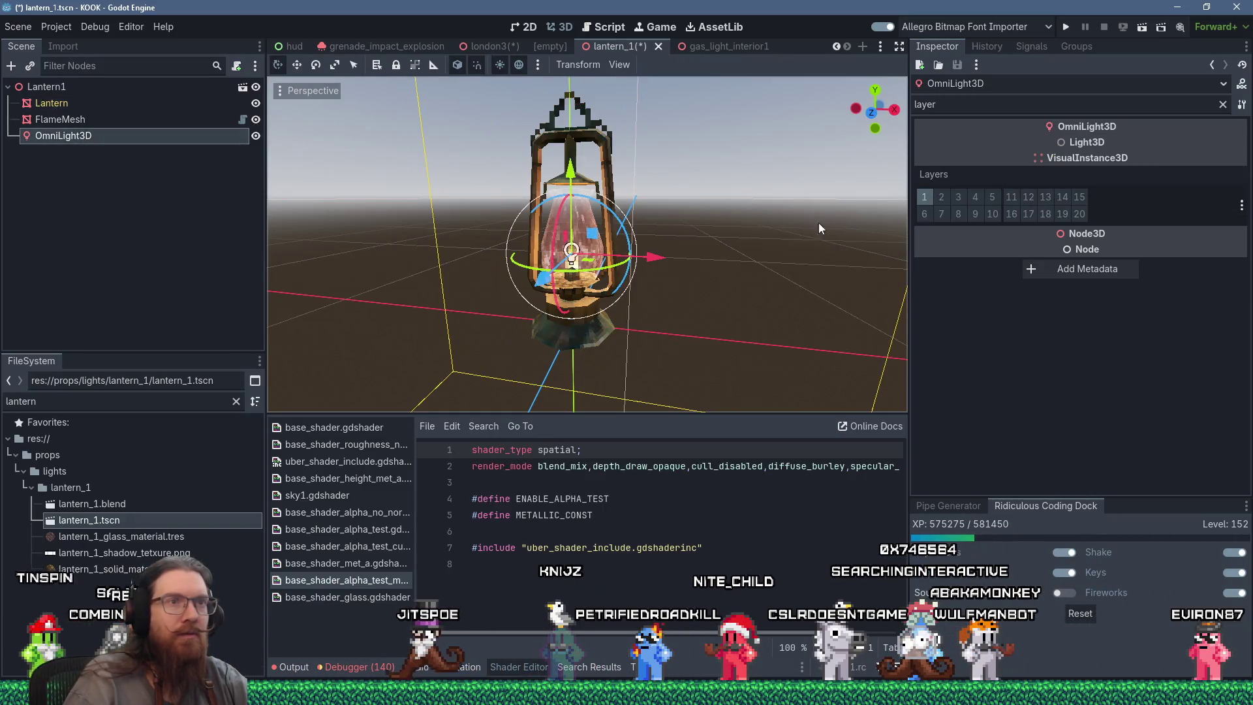
# Filter OmniLight3D by 'shad' and exclude layer 17 from the shadow Caster Mask.
pyautogui.click(1222, 106)
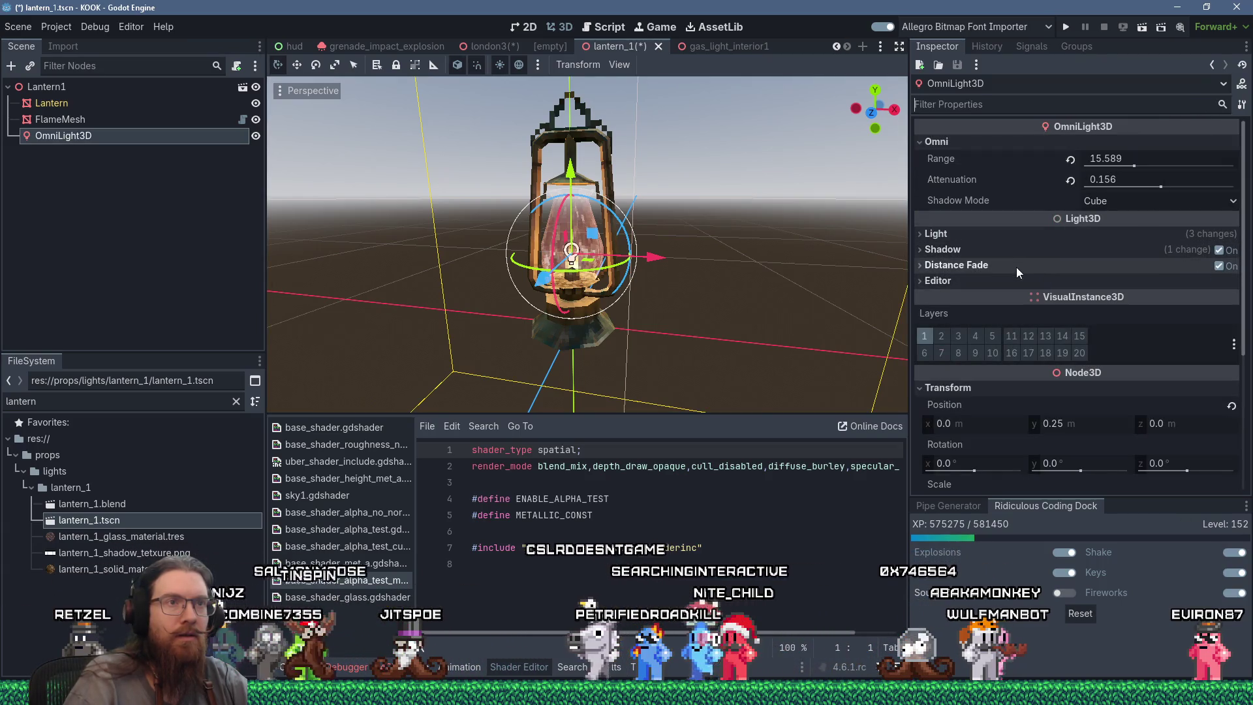
pyautogui.moveTo(1117, 275)
pyautogui.write('shad')
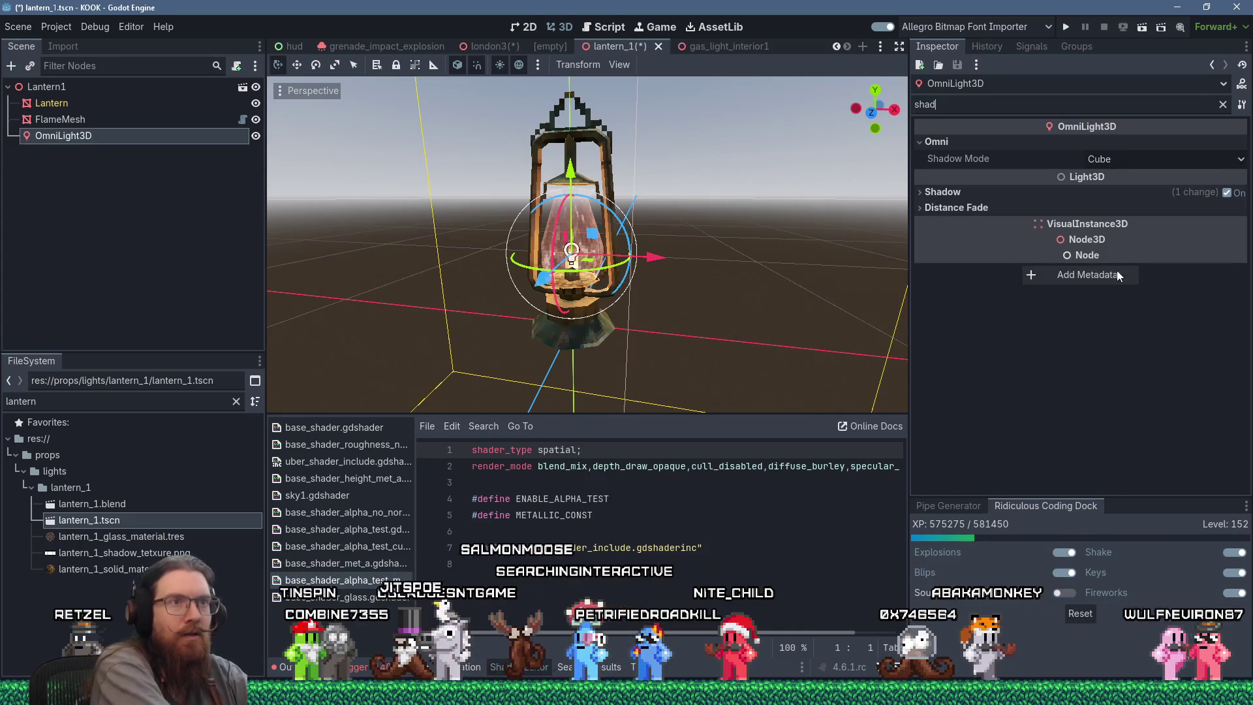
pyautogui.click(953, 191)
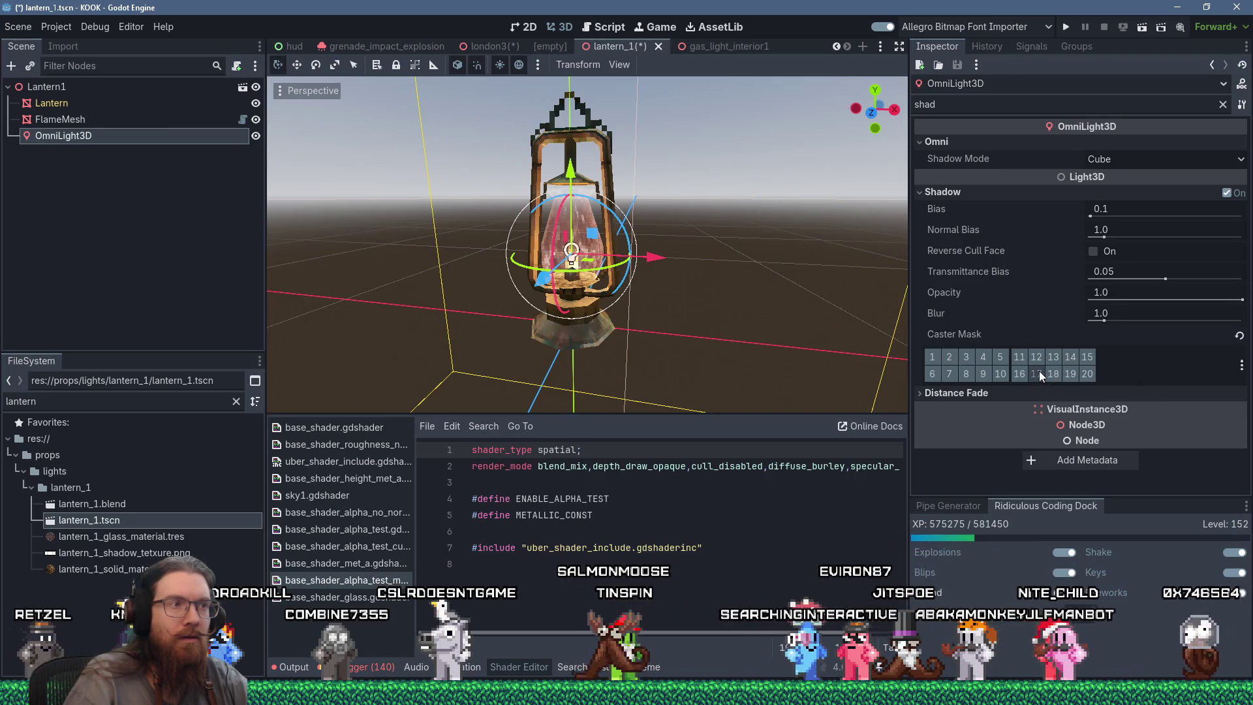
pyautogui.click(1039, 371)
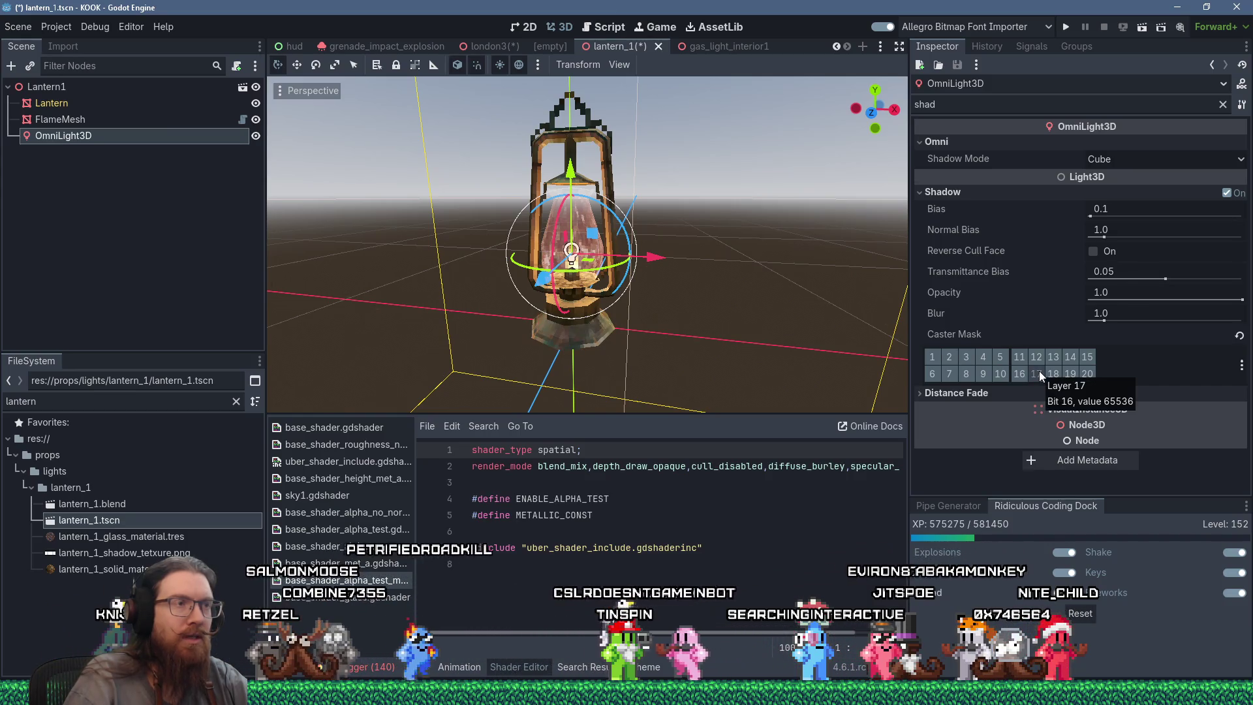
pyautogui.moveTo(757, 322); pyautogui.dragTo(707, 309)
pyautogui.scroll(3)
pyautogui.moveTo(687, 260); pyautogui.dragTo(679, 248)
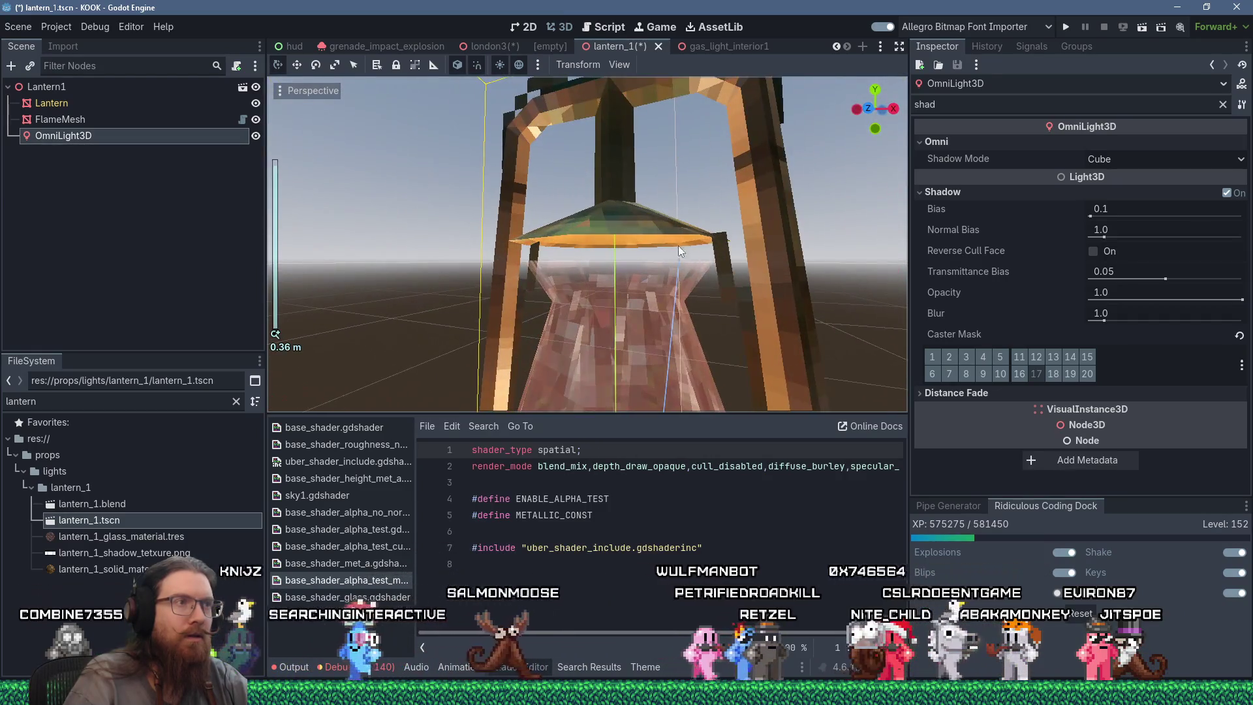
pyautogui.moveTo(671, 197); pyautogui.dragTo(708, 257)
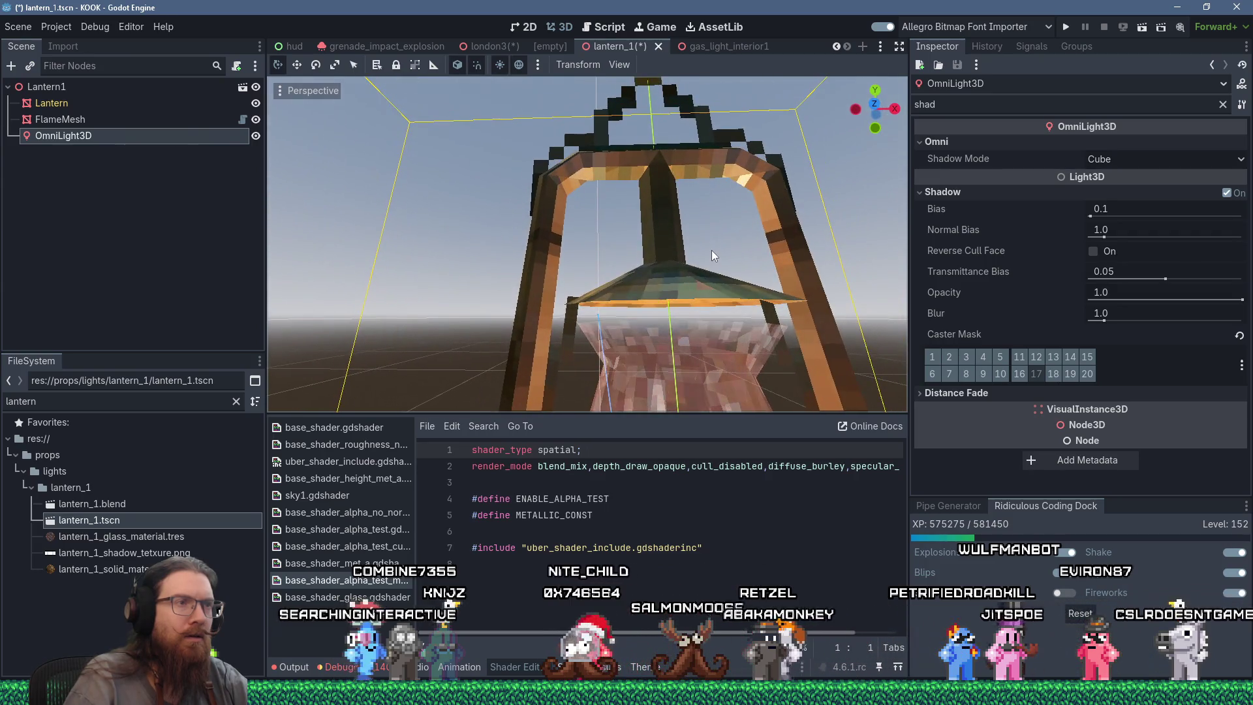
pyautogui.scroll(-3)
pyautogui.moveTo(650, 311); pyautogui.dragTo(707, 320)
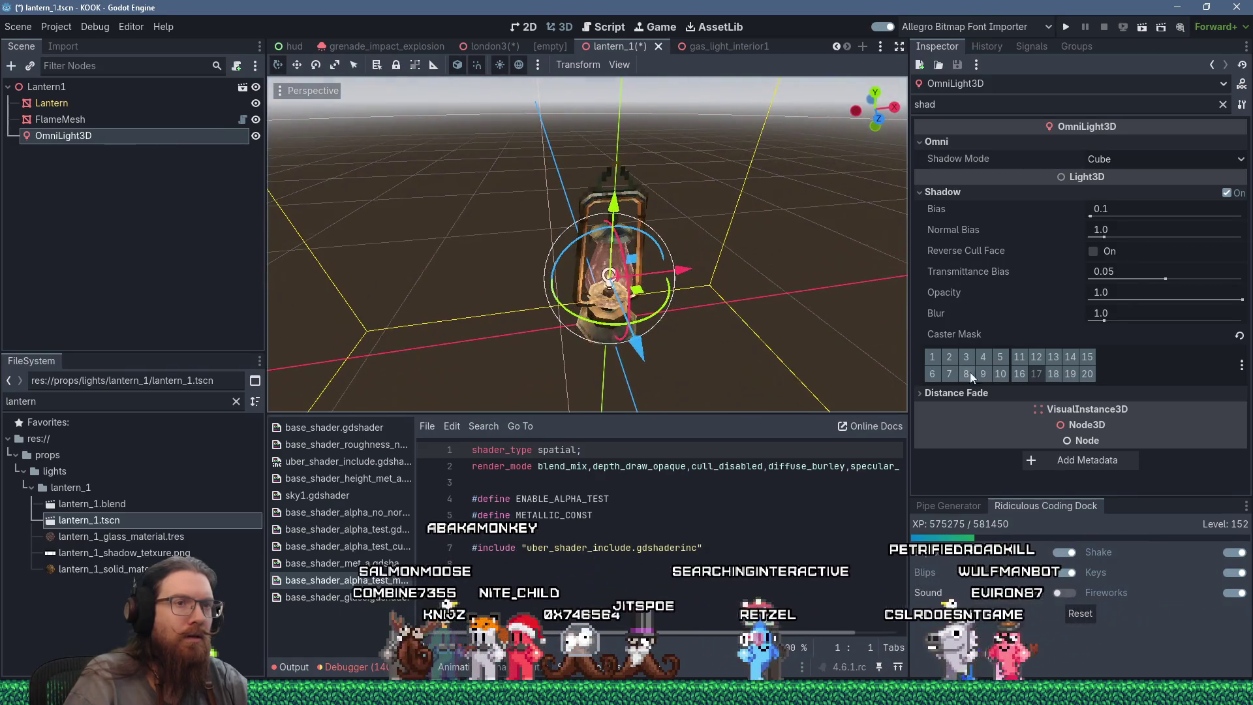
# Toggle Caster Mask layers 17 and 16, ending with only layer 17 off.
pyautogui.click(1036, 373)
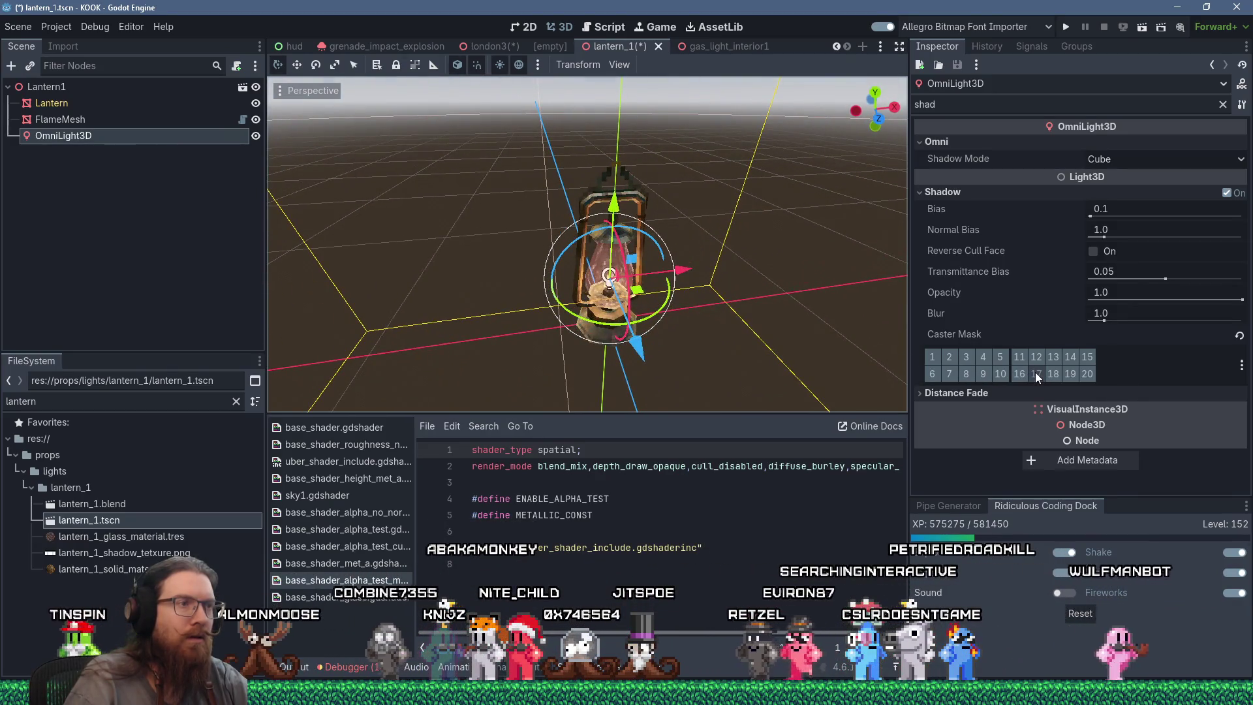
pyautogui.scroll(3)
pyautogui.moveTo(534, 296); pyautogui.dragTo(600, 191)
pyautogui.scroll(3)
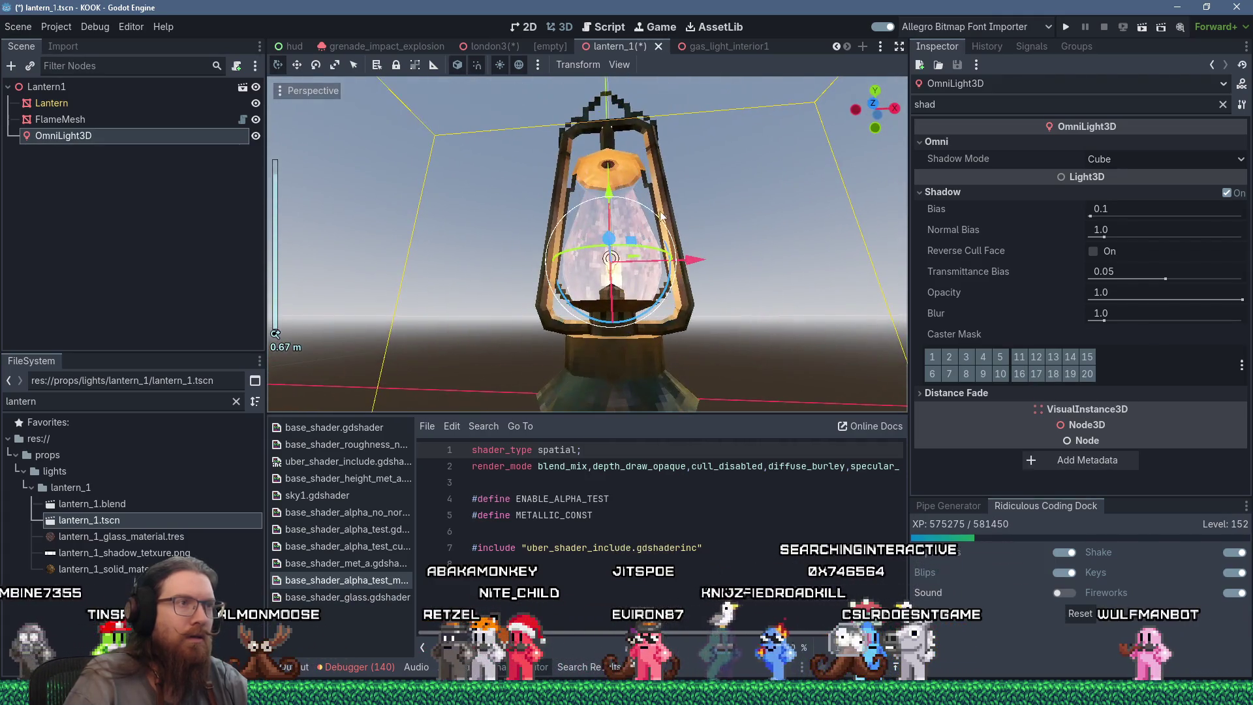
pyautogui.click(1024, 373)
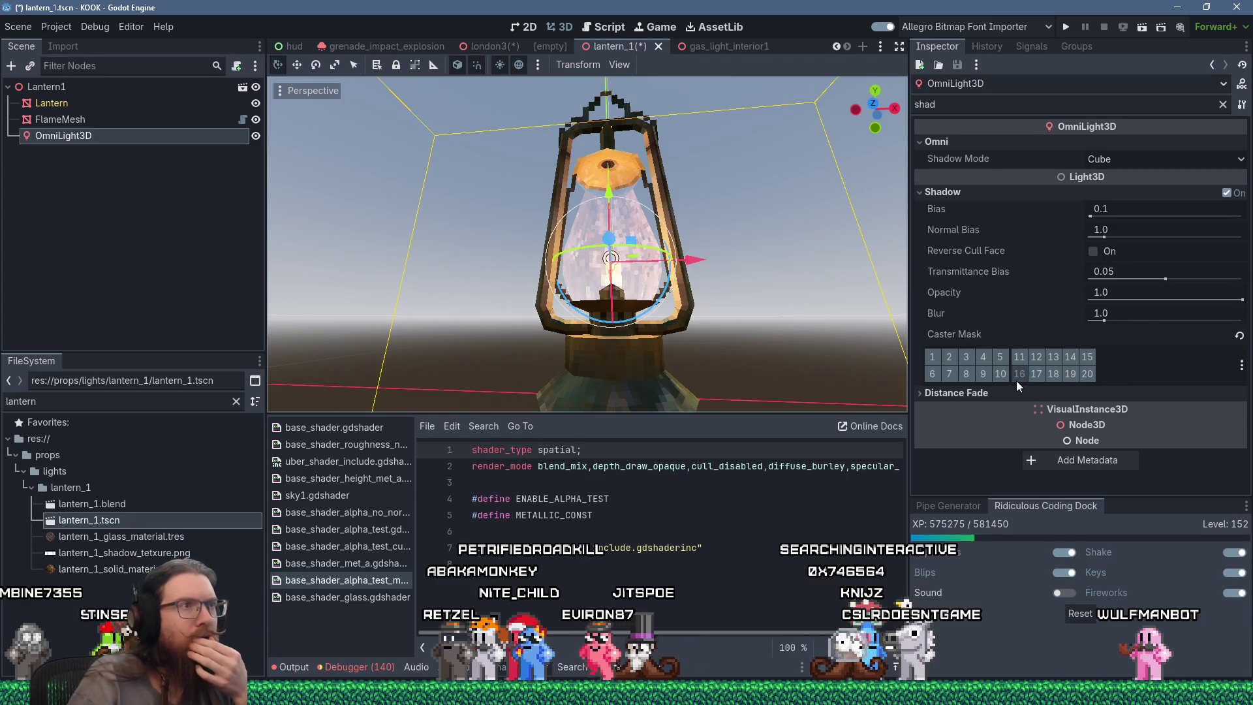
pyautogui.click(1020, 374)
pyautogui.click(1033, 374)
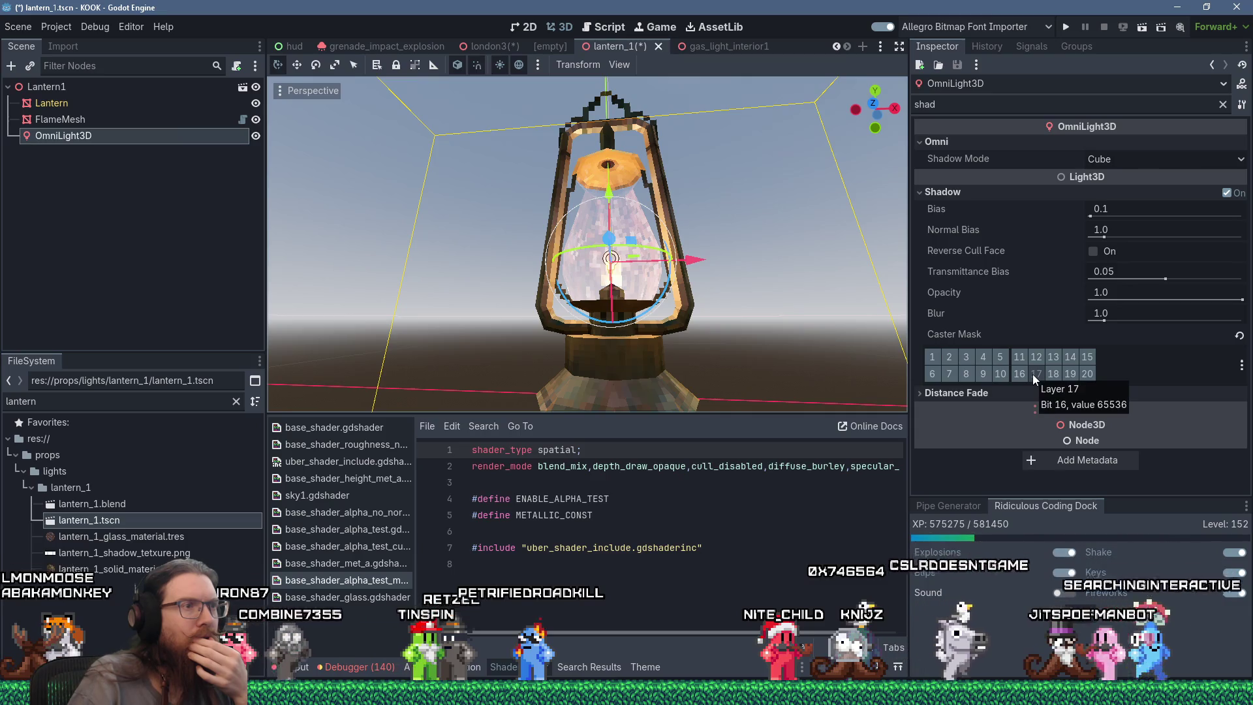
# Keep Shadow Mode at Cube and clear the shadow property filter.
pyautogui.moveTo(786, 255); pyautogui.dragTo(778, 333)
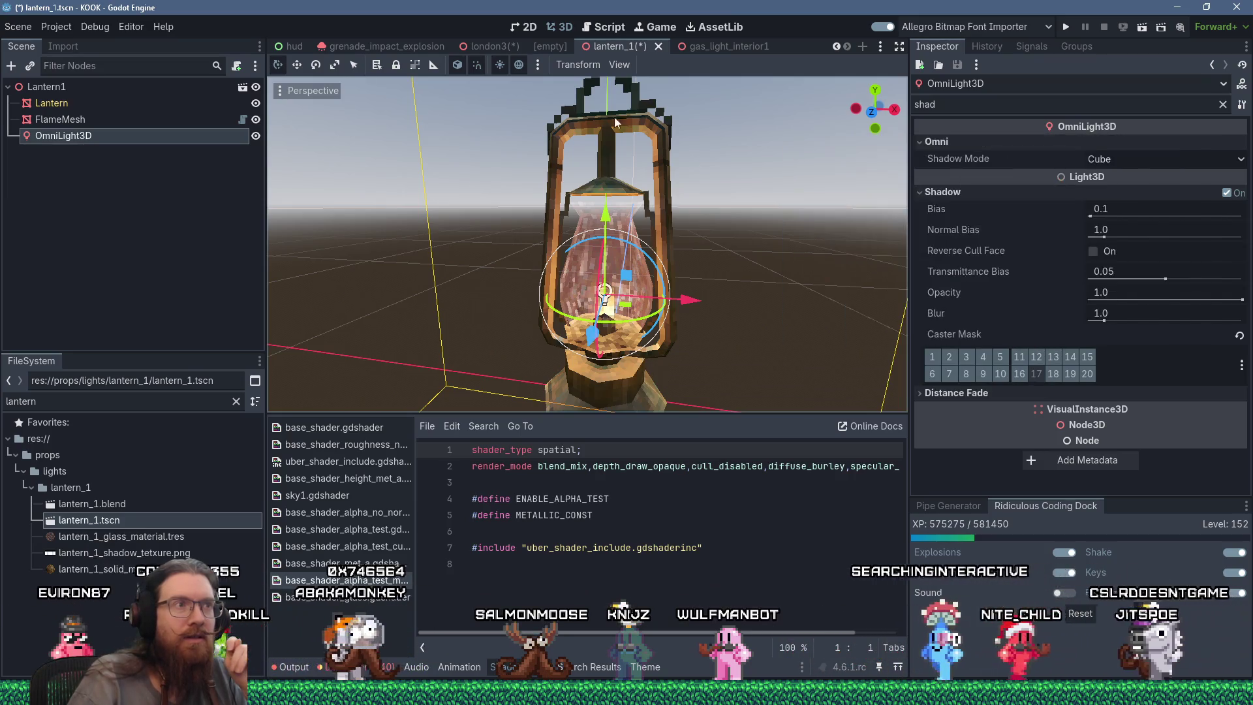
pyautogui.click(1165, 159)
pyautogui.click(1165, 159)
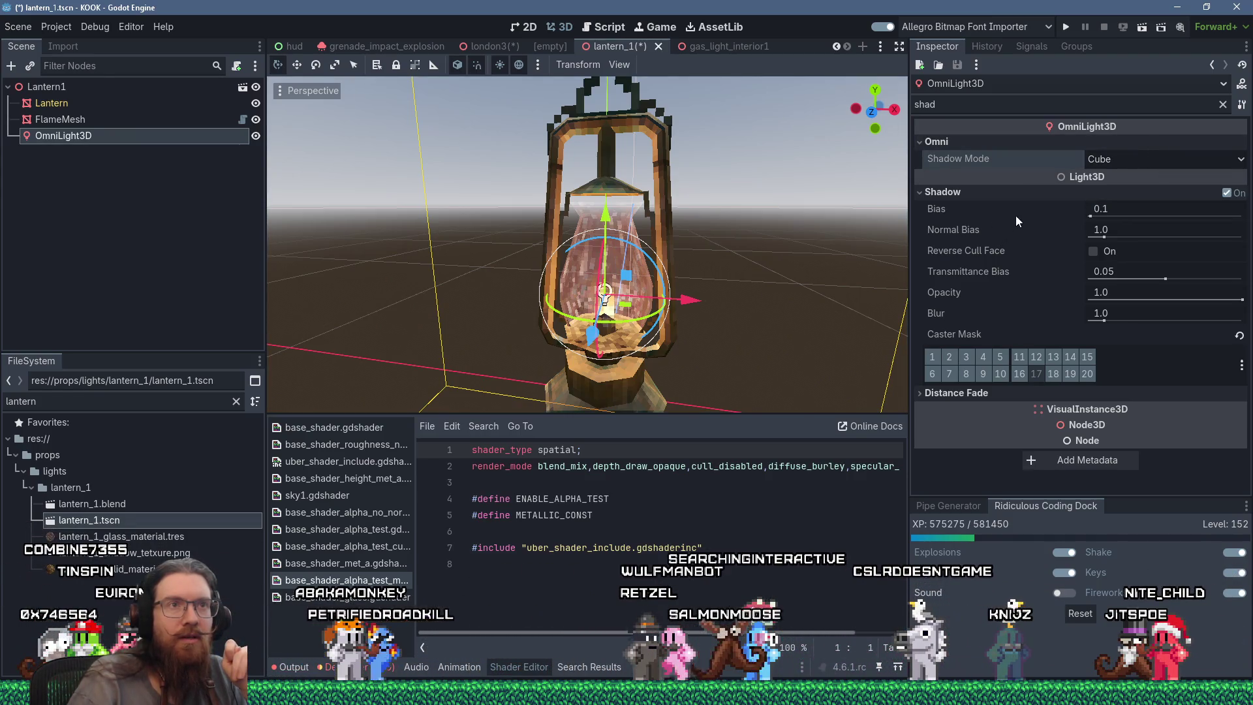
pyautogui.click(1223, 105)
pyautogui.click(1198, 100)
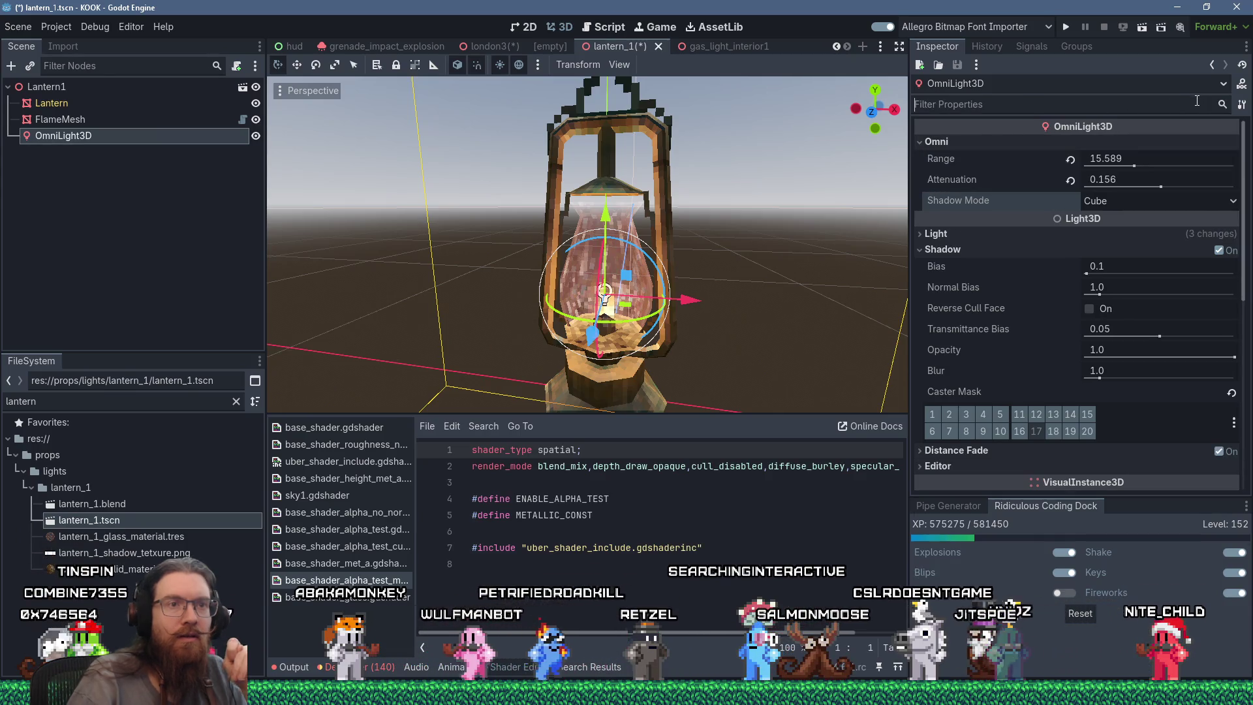
# Set the OmniLight3D Projector to lantern_1_shadow_texture.png using Quick Load.
pyautogui.write('proje')
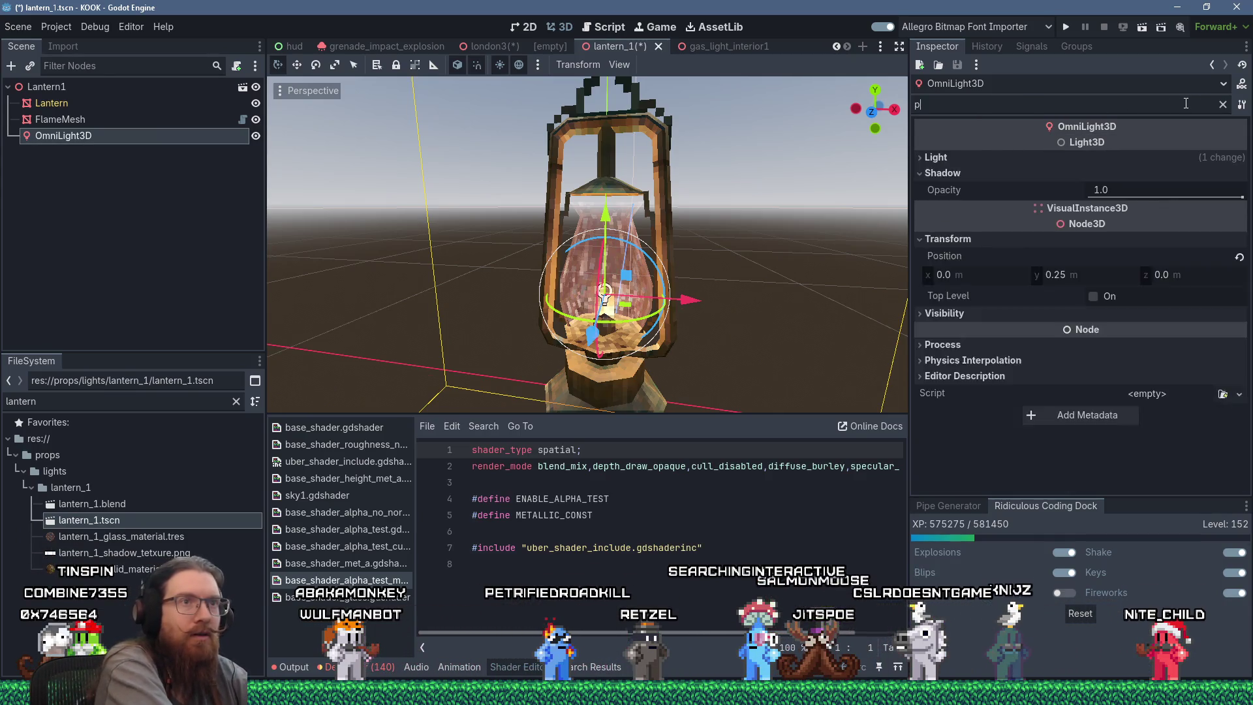
pyautogui.click(920, 158)
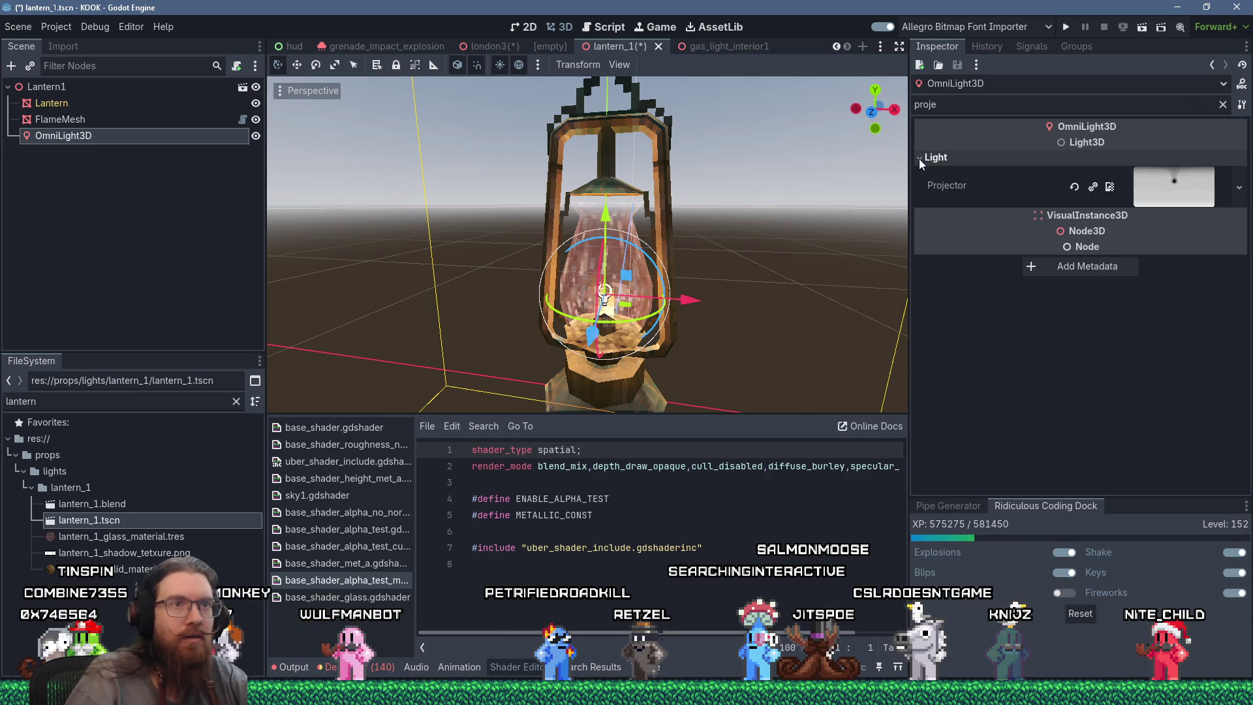
pyautogui.click(1239, 188)
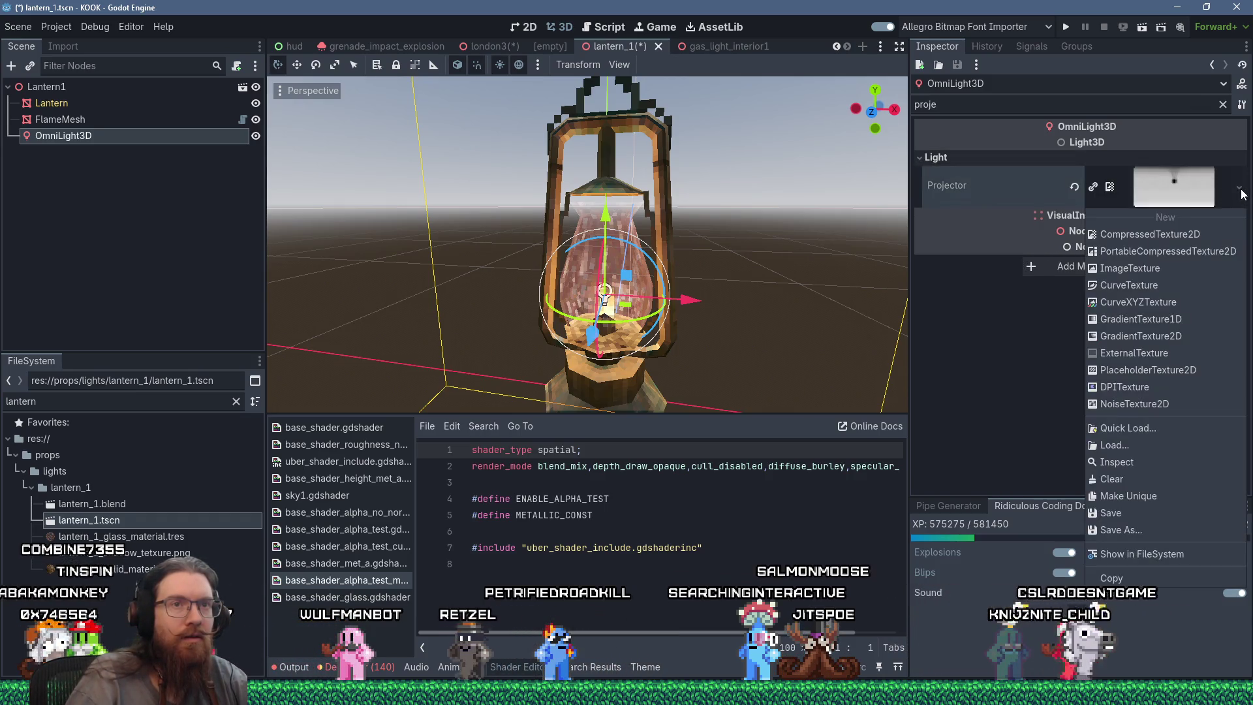
pyautogui.click(1157, 429)
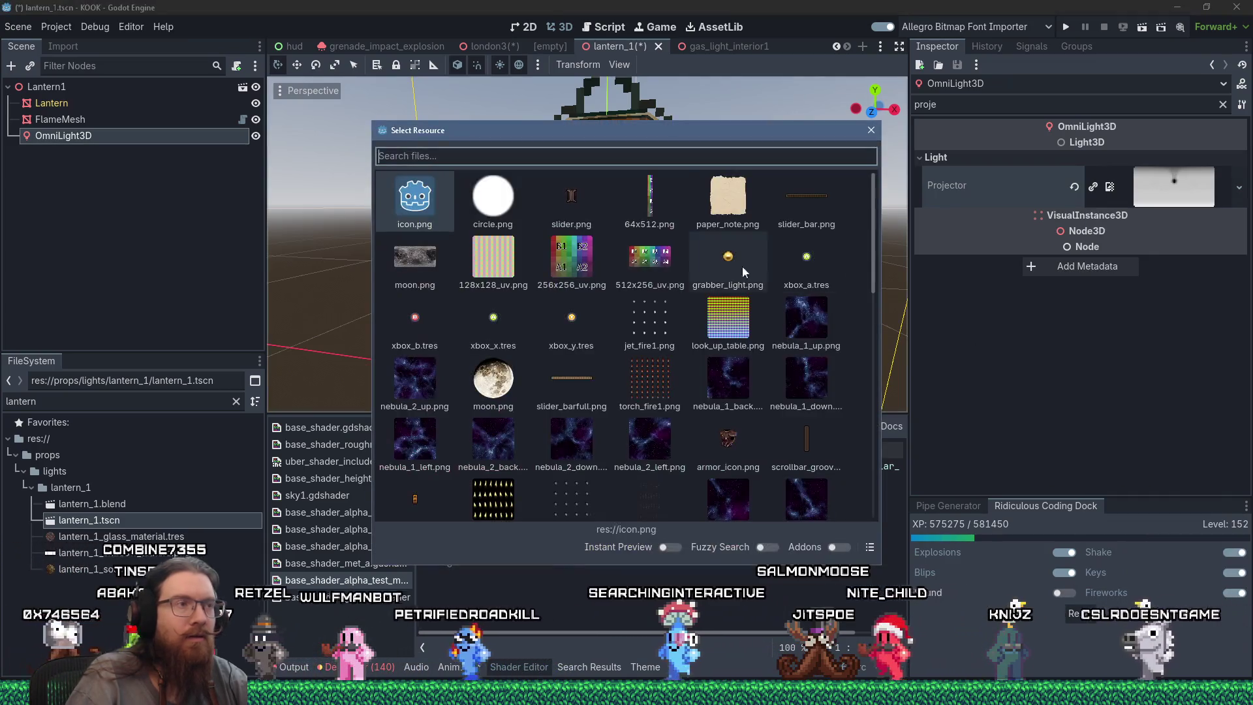
pyautogui.moveTo(719, 139); pyautogui.dragTo(996, 331)
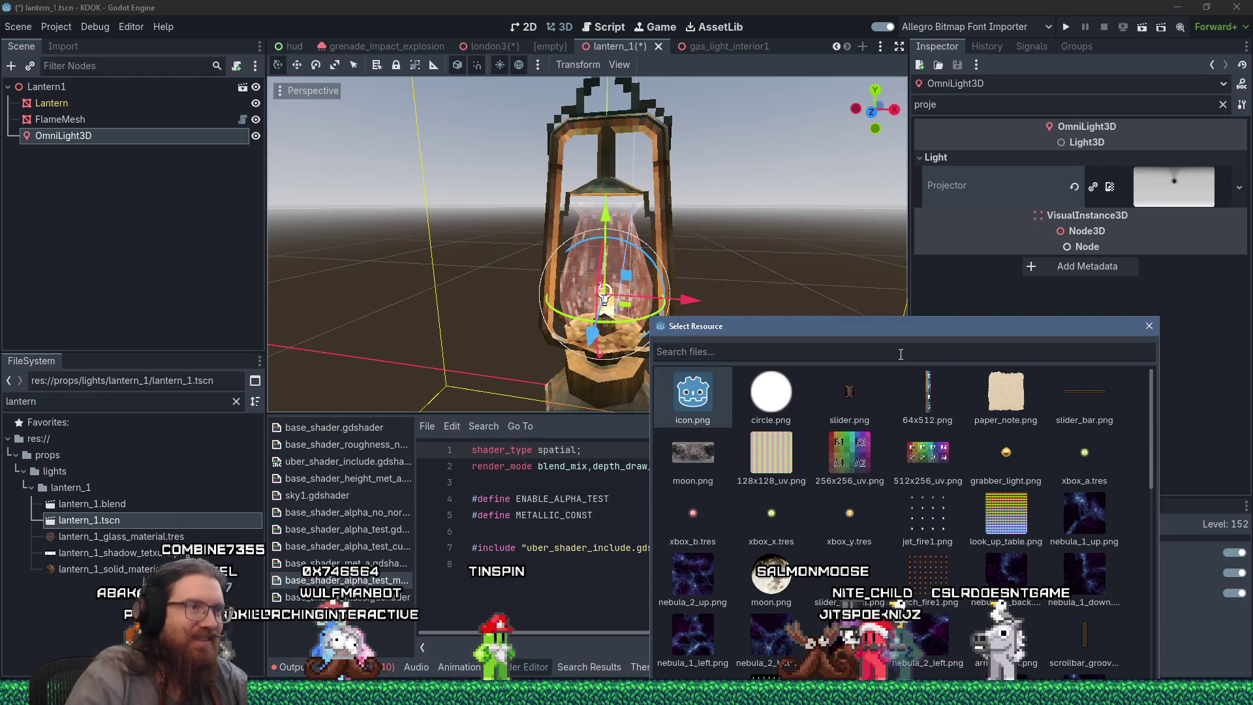
pyautogui.write('lante')
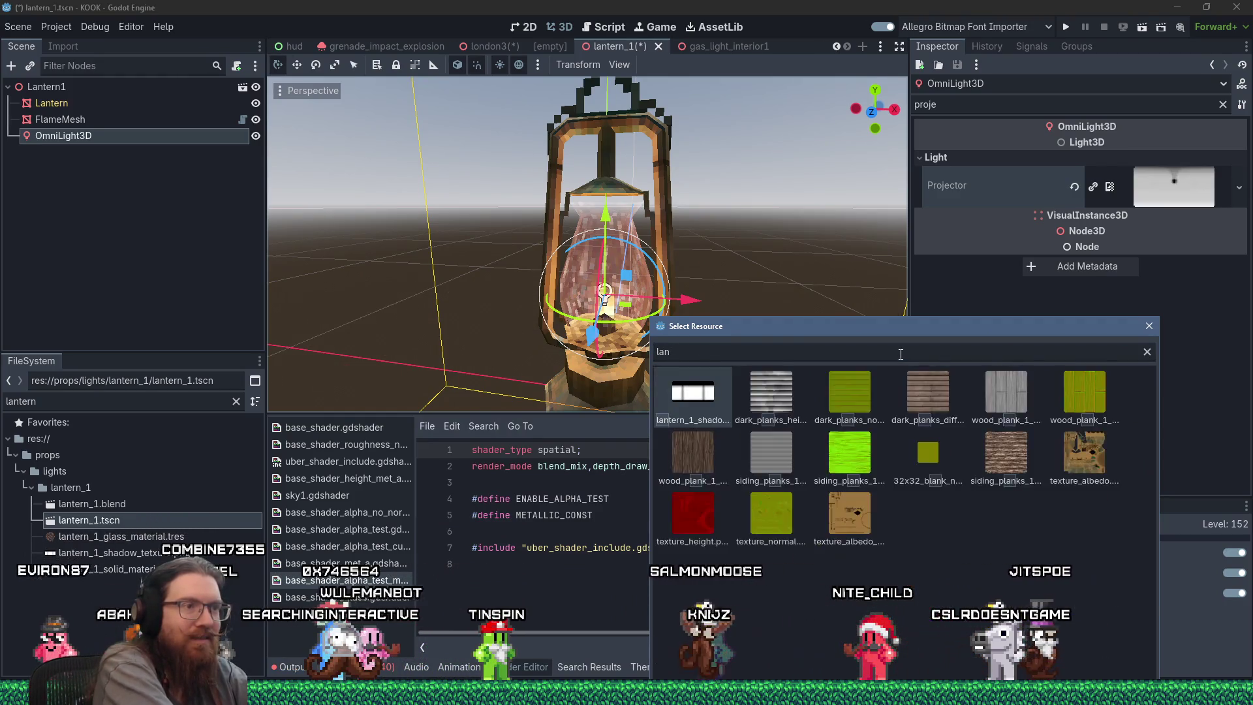
pyautogui.doubleClick(693, 392)
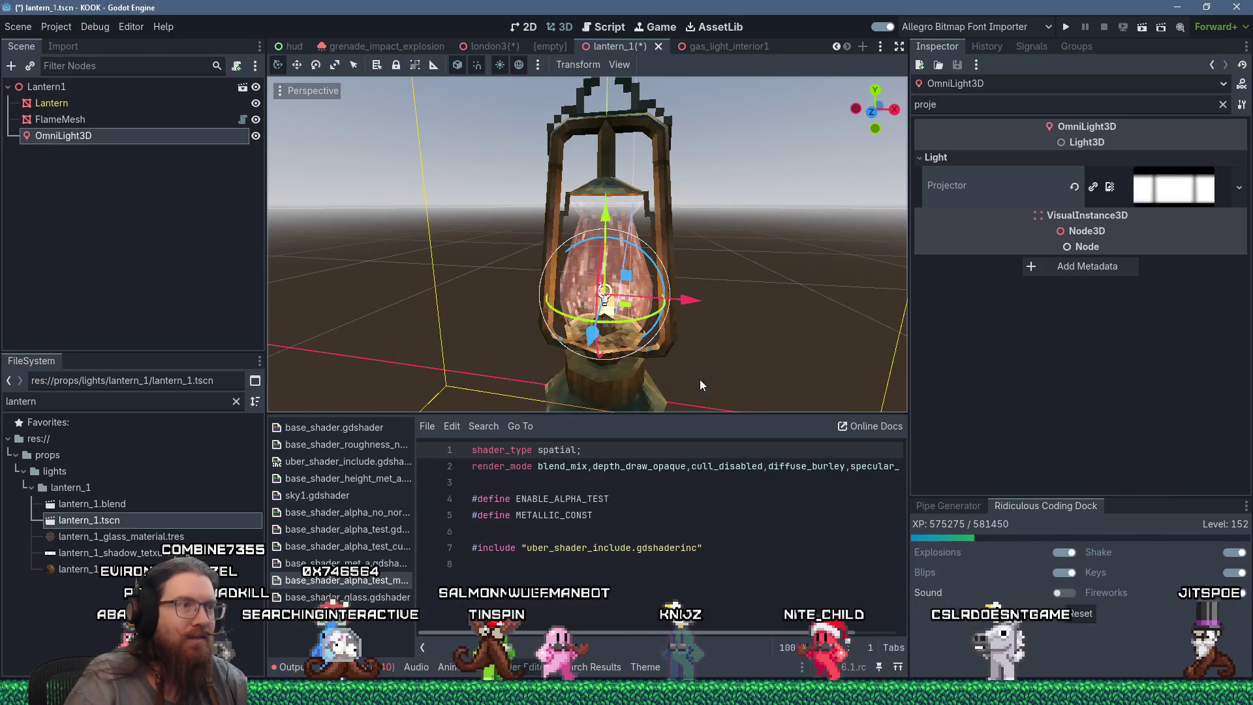
pyautogui.scroll(3)
pyautogui.scroll(3)
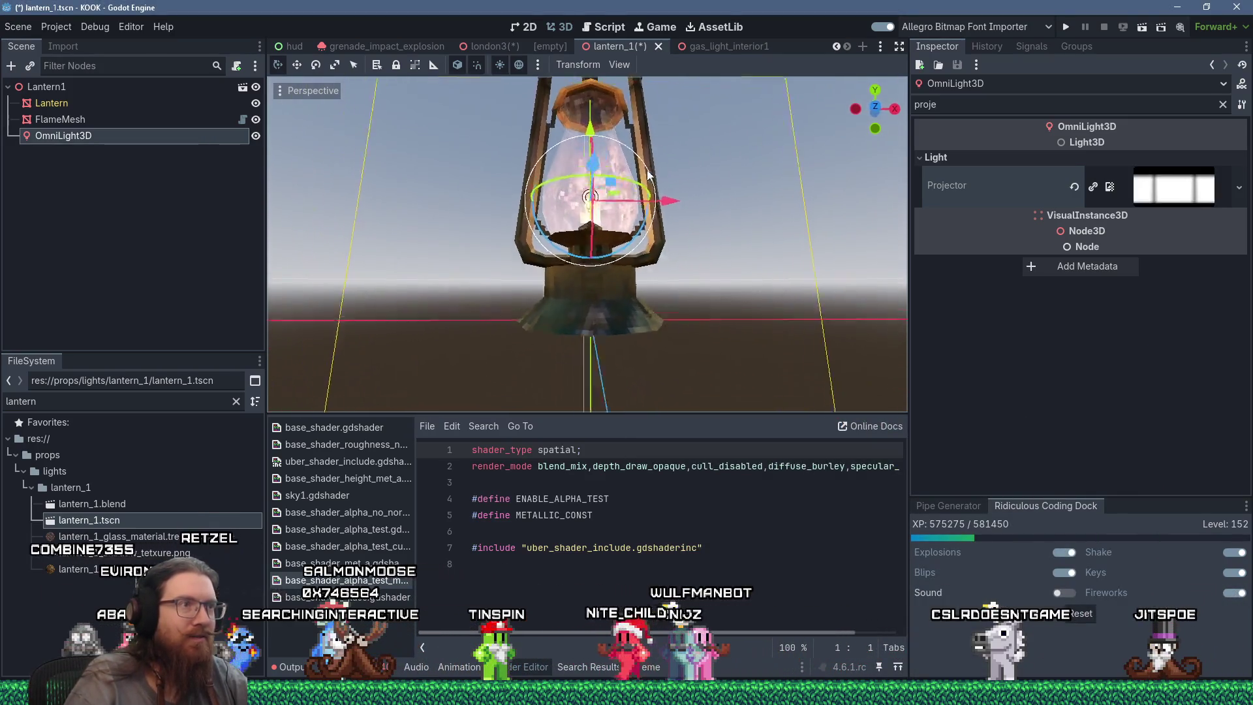
# Clear the Inspector filter, review the Shadow settings, and save the lantern_1 scene.
pyautogui.scroll(-3)
pyautogui.moveTo(679, 131); pyautogui.dragTo(667, 200)
pyautogui.scroll(-3)
pyautogui.scroll(3)
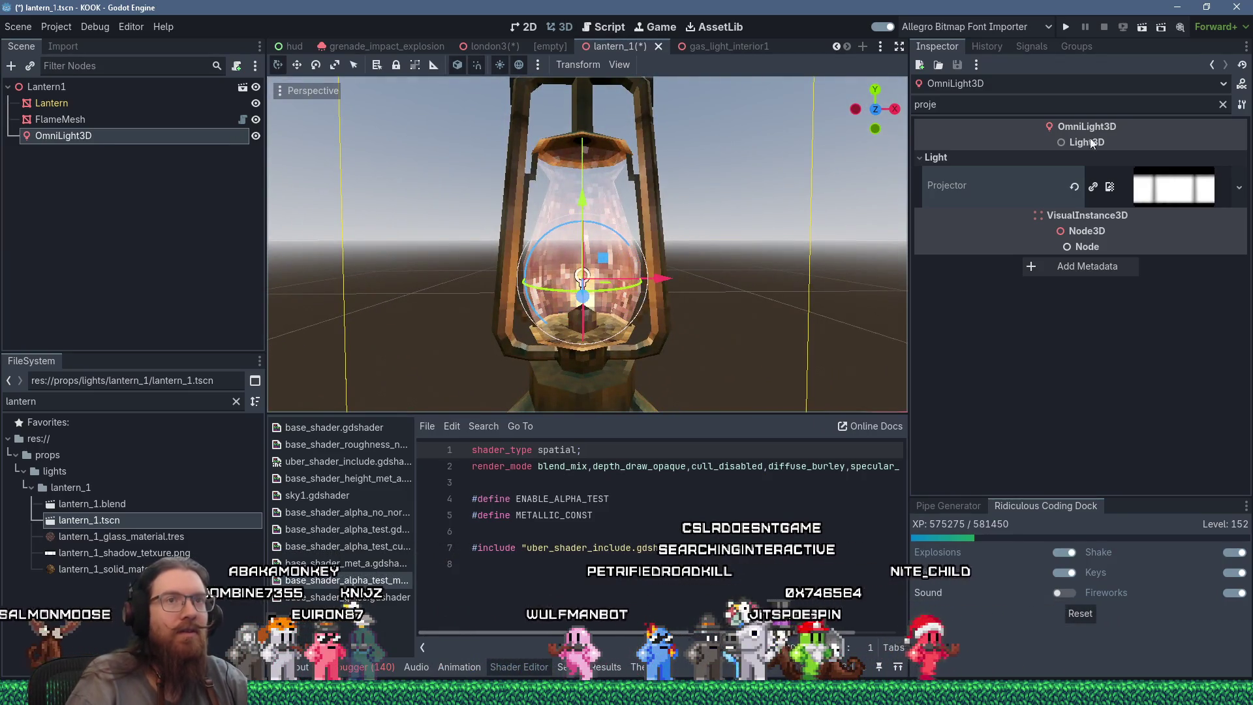
pyautogui.click(1221, 106)
pyautogui.scroll(-3)
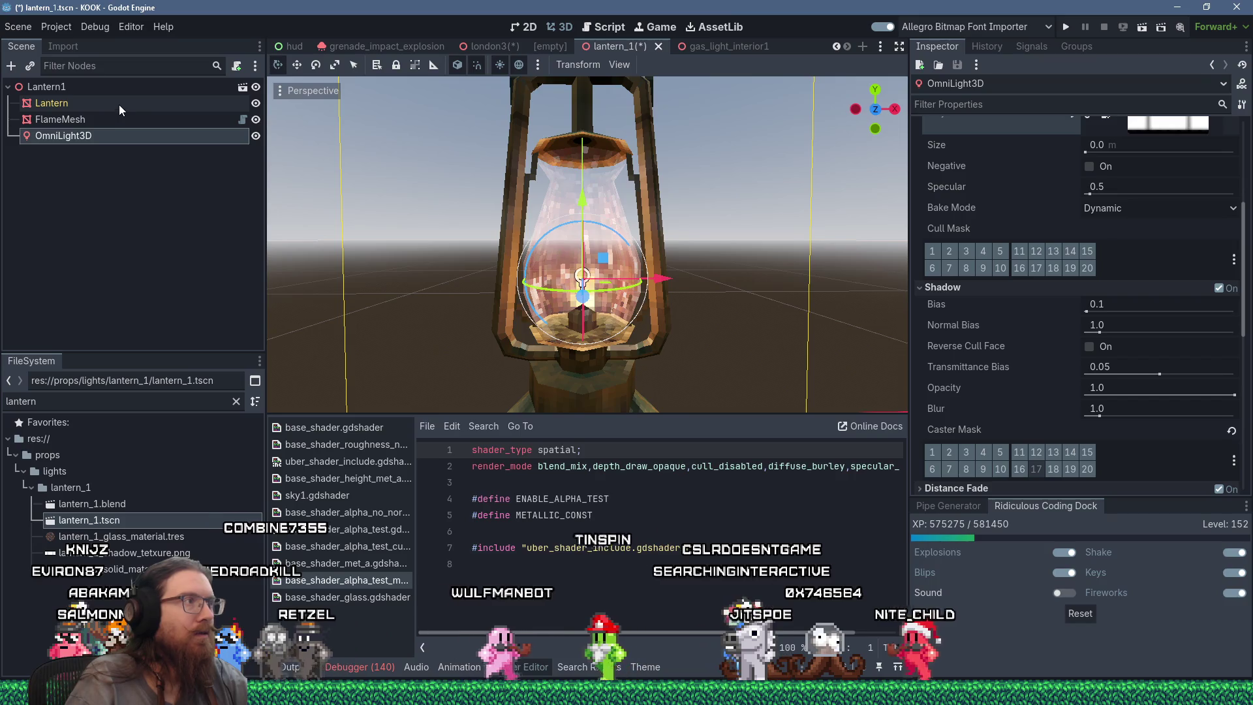
pyautogui.scroll(3)
pyautogui.moveTo(738, 260); pyautogui.dragTo(655, 255)
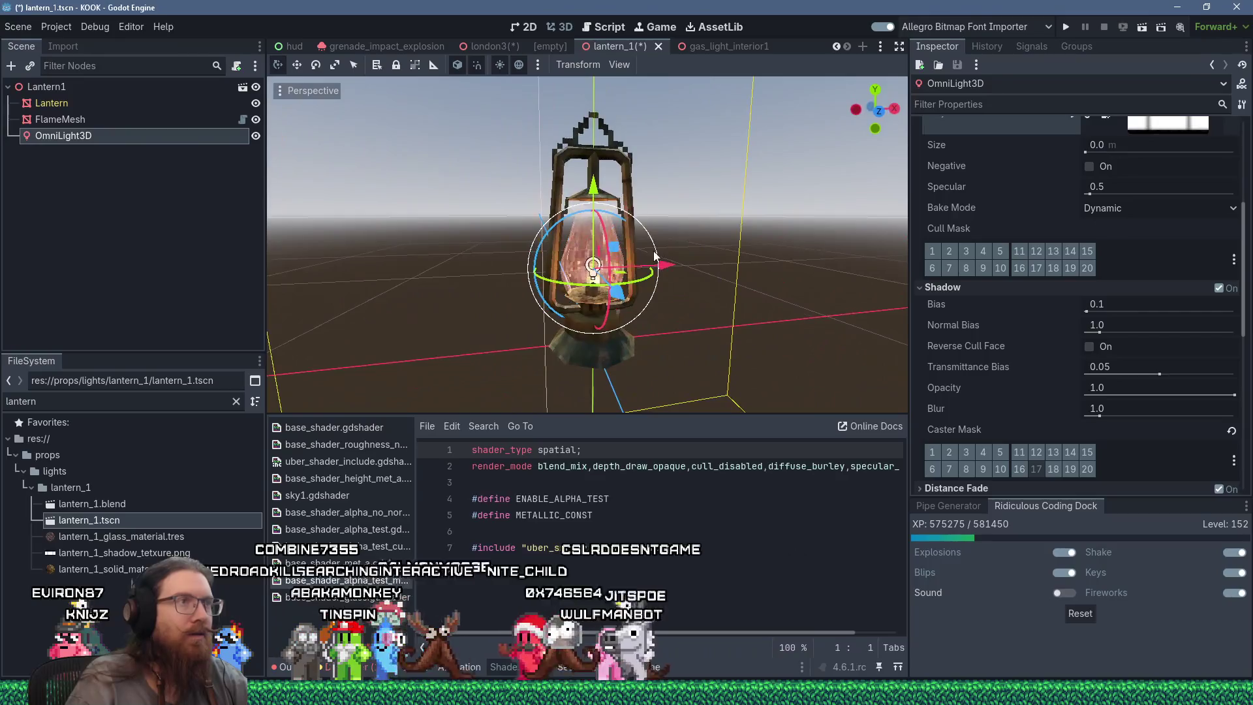
pyautogui.hotkey('ctrl', 's')
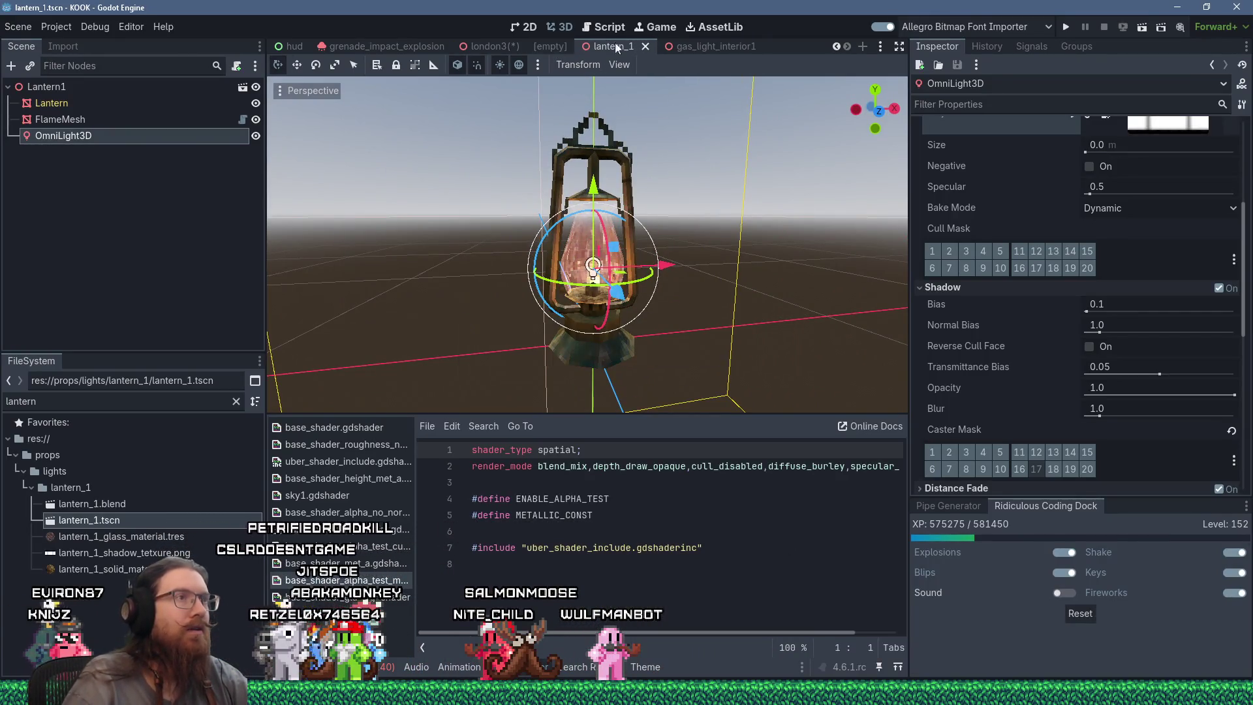
pyautogui.click(639, 46)
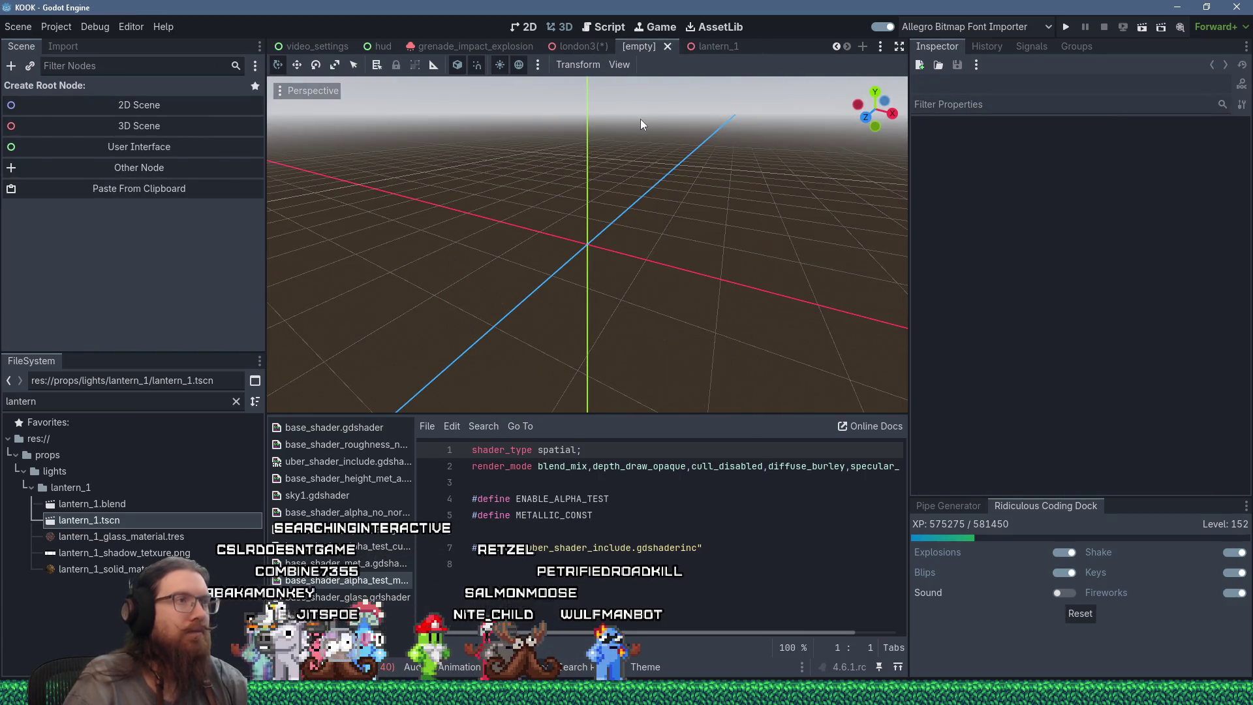
# Close the empty scene, look around Lantern1 in london3, and return to the lantern_1 scene.
pyautogui.hotkey('ctrl', 'shift', 'Tab')
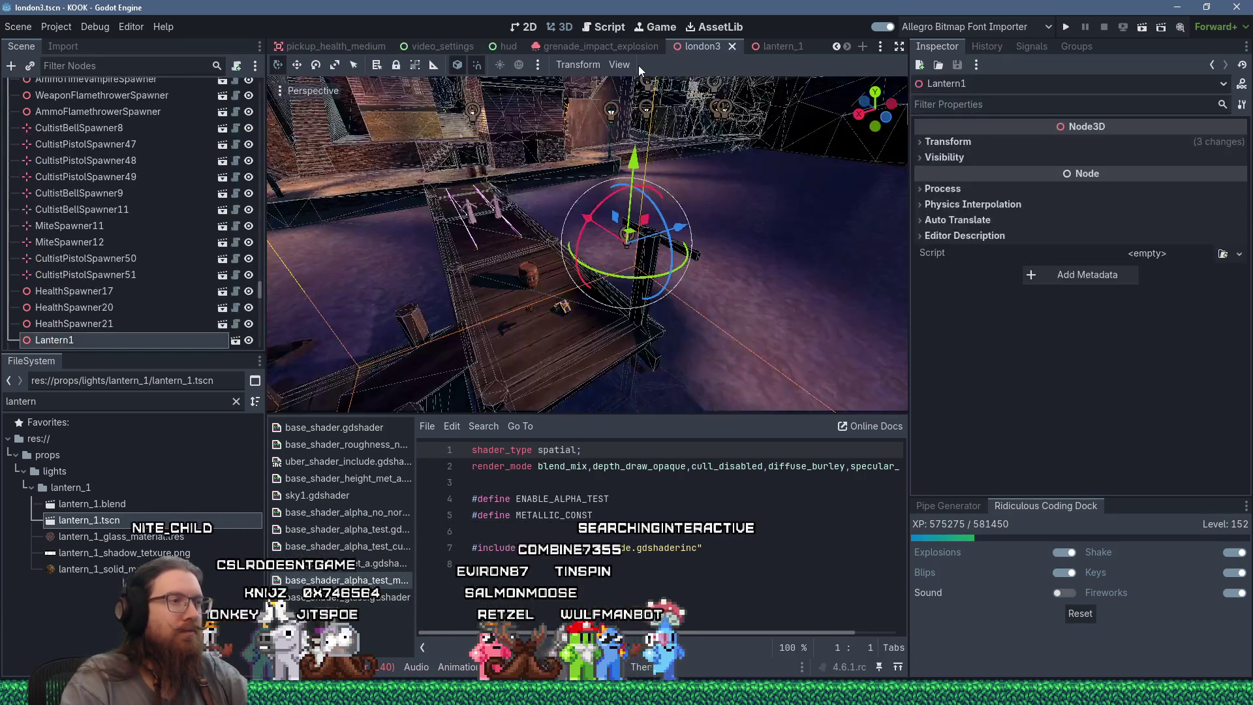
pyautogui.scroll(3)
pyautogui.moveTo(621, 201); pyautogui.dragTo(556, 455)
pyautogui.moveTo(608, 236); pyautogui.dragTo(579, 385)
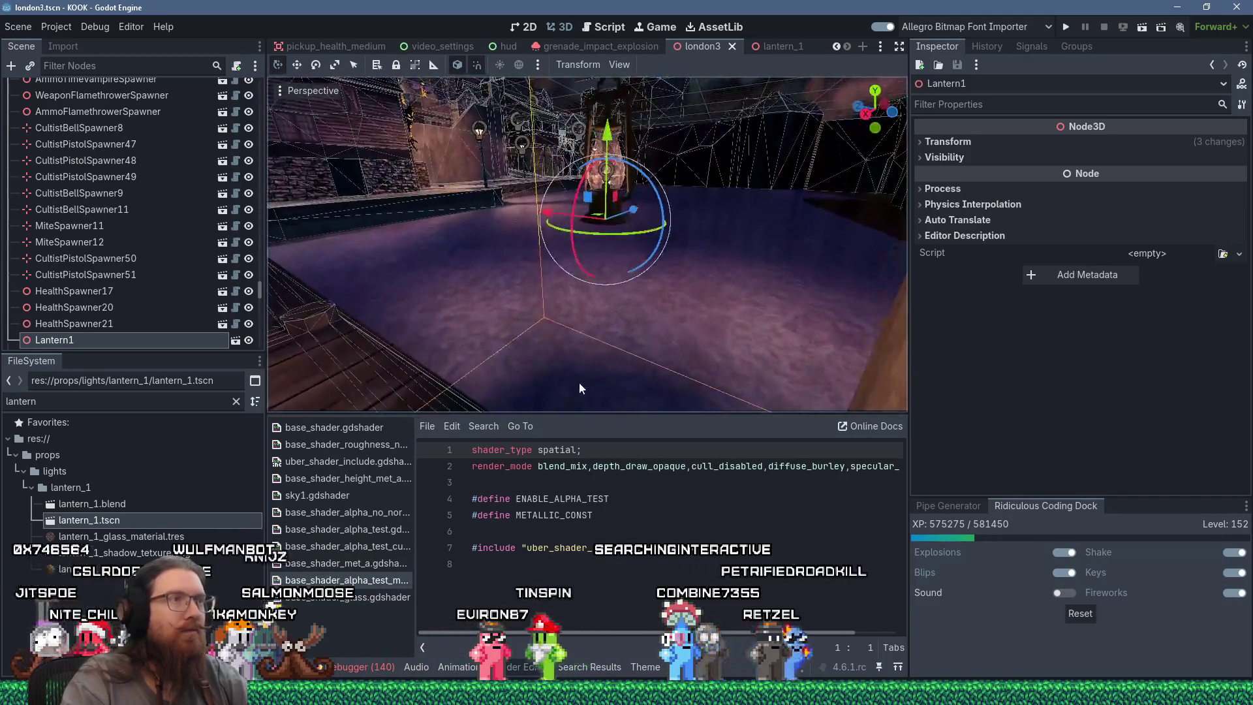
pyautogui.moveTo(599, 297); pyautogui.dragTo(578, 354)
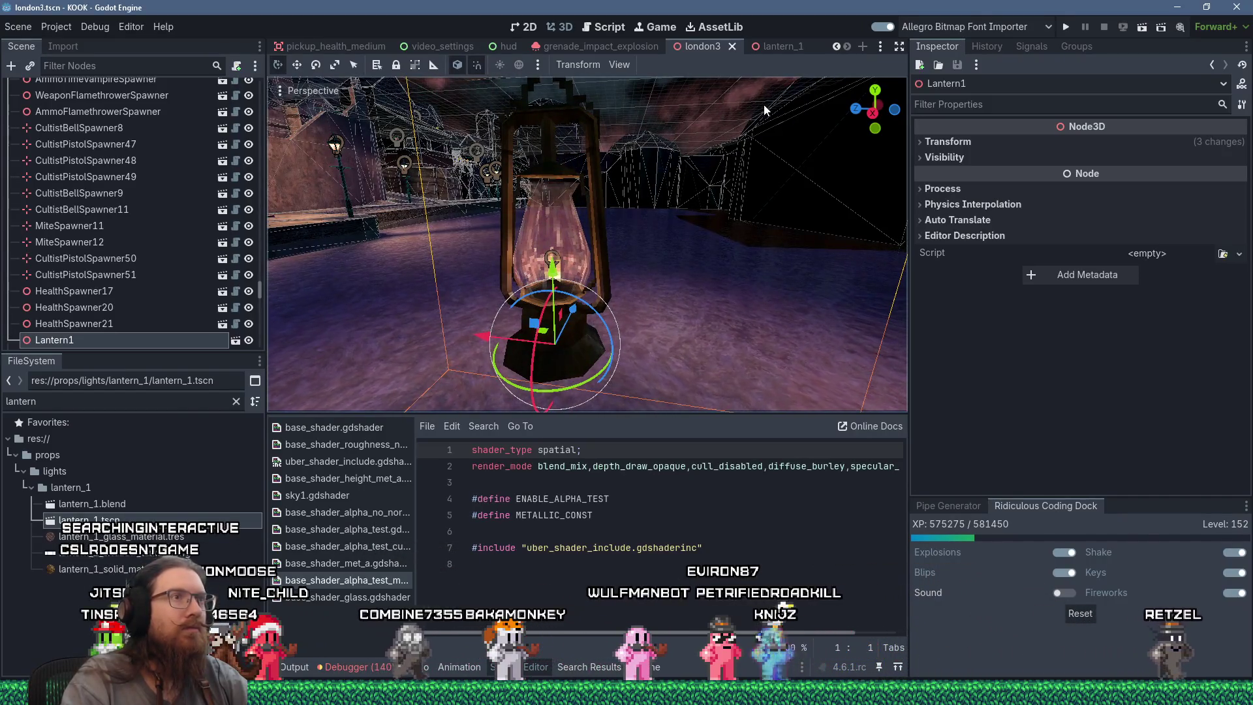
pyautogui.click(773, 49)
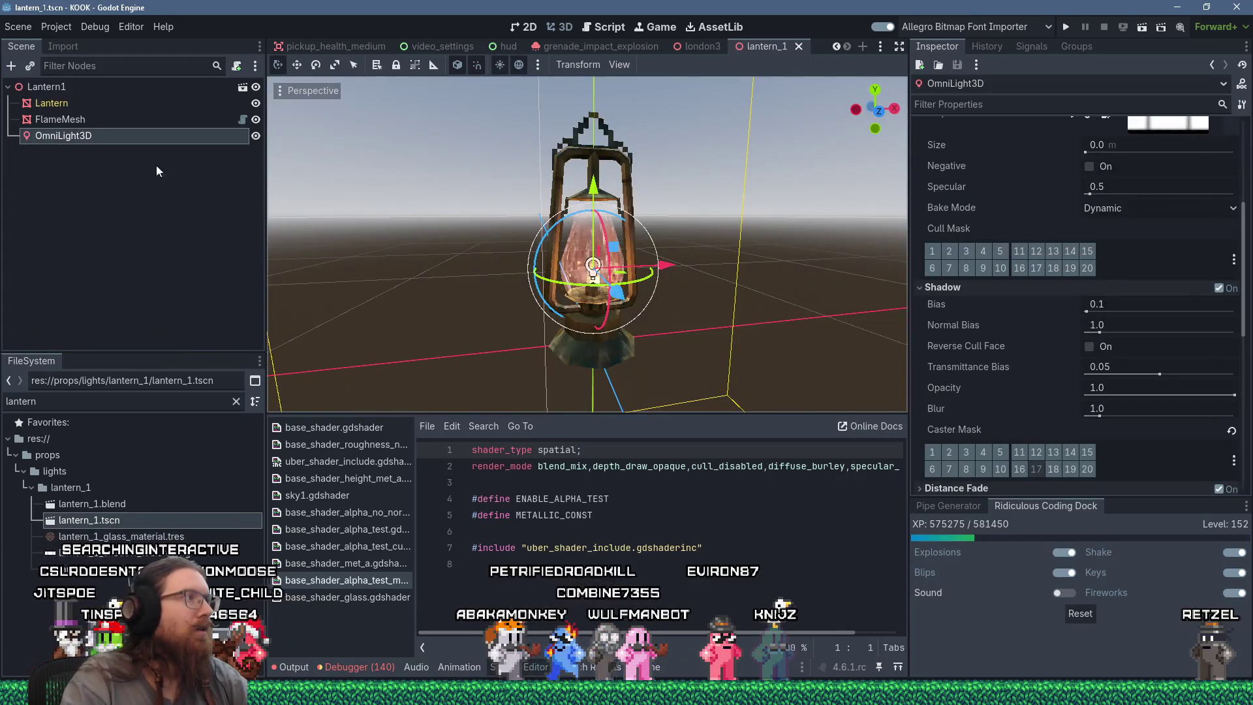
# Turn off the preview sky and environment lighting, viewing the lantern from the front.
pyautogui.click(55, 120)
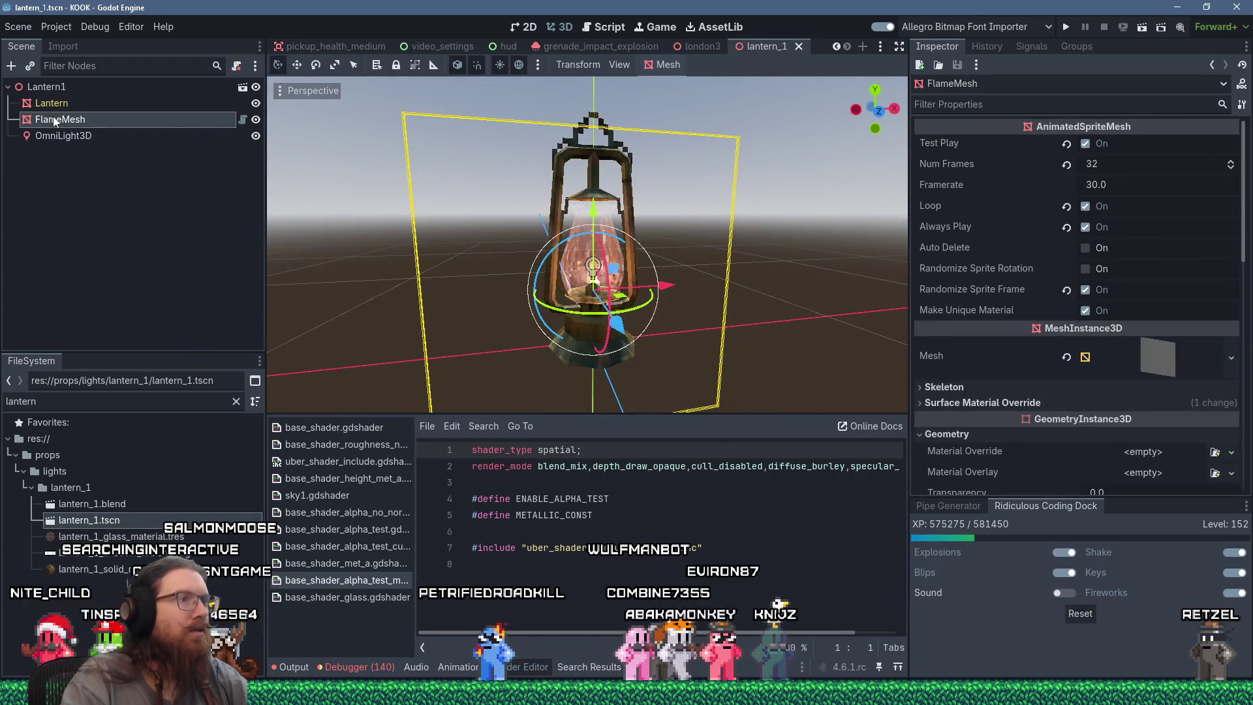
pyautogui.click(518, 65)
pyautogui.scroll(3)
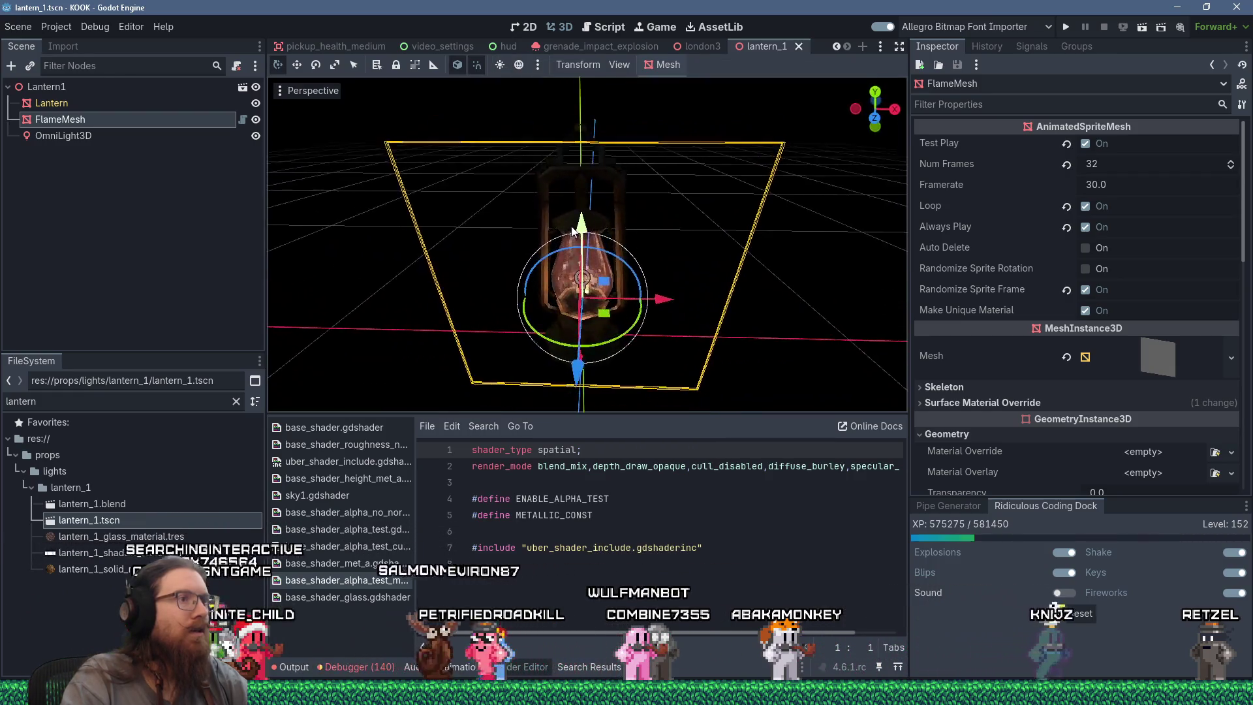
pyautogui.moveTo(572, 171); pyautogui.dragTo(583, 245)
pyautogui.scroll(-3)
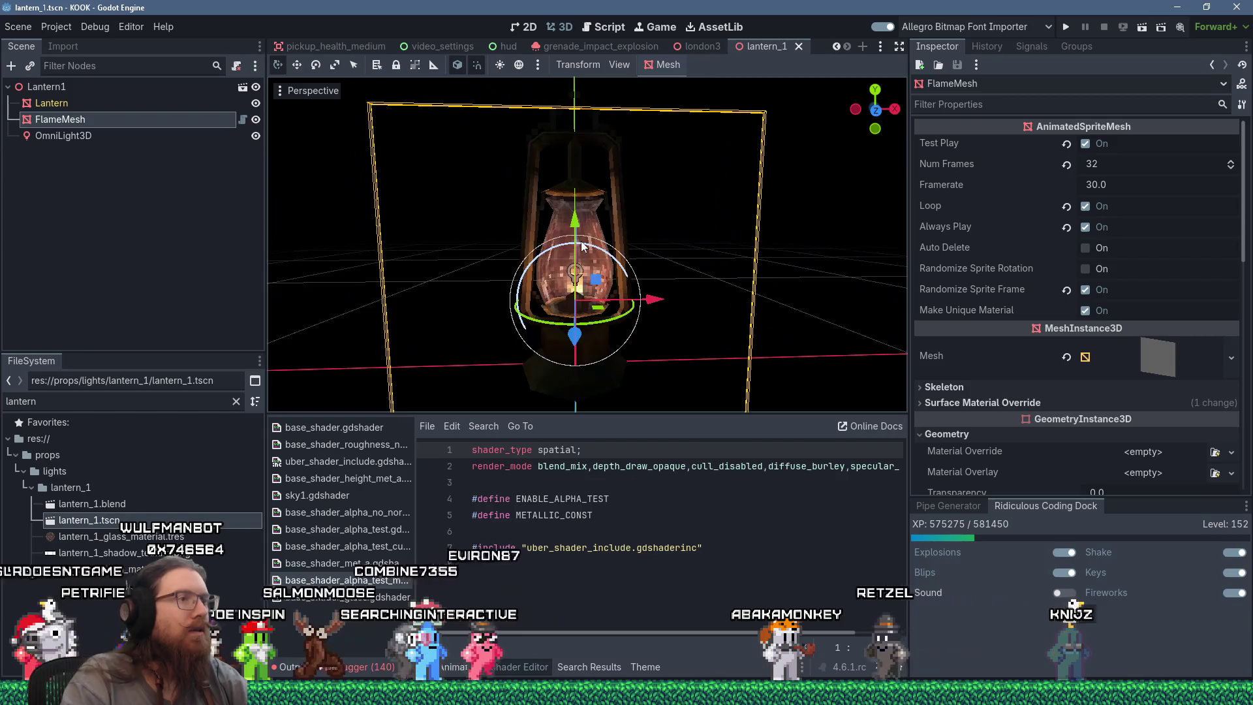
# In the Lantern mesh's shader parameters, set Shine Albedo to 8.0.
pyautogui.click(71, 105)
pyautogui.click(1174, 220)
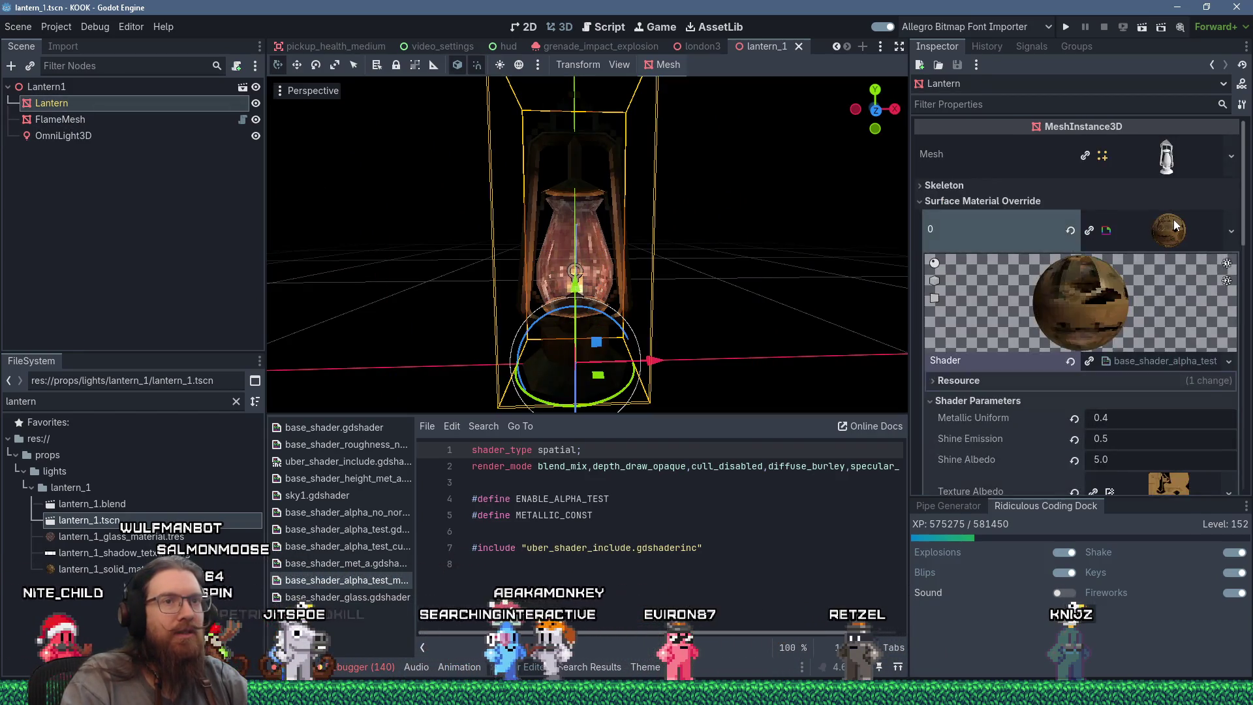
pyautogui.scroll(-3)
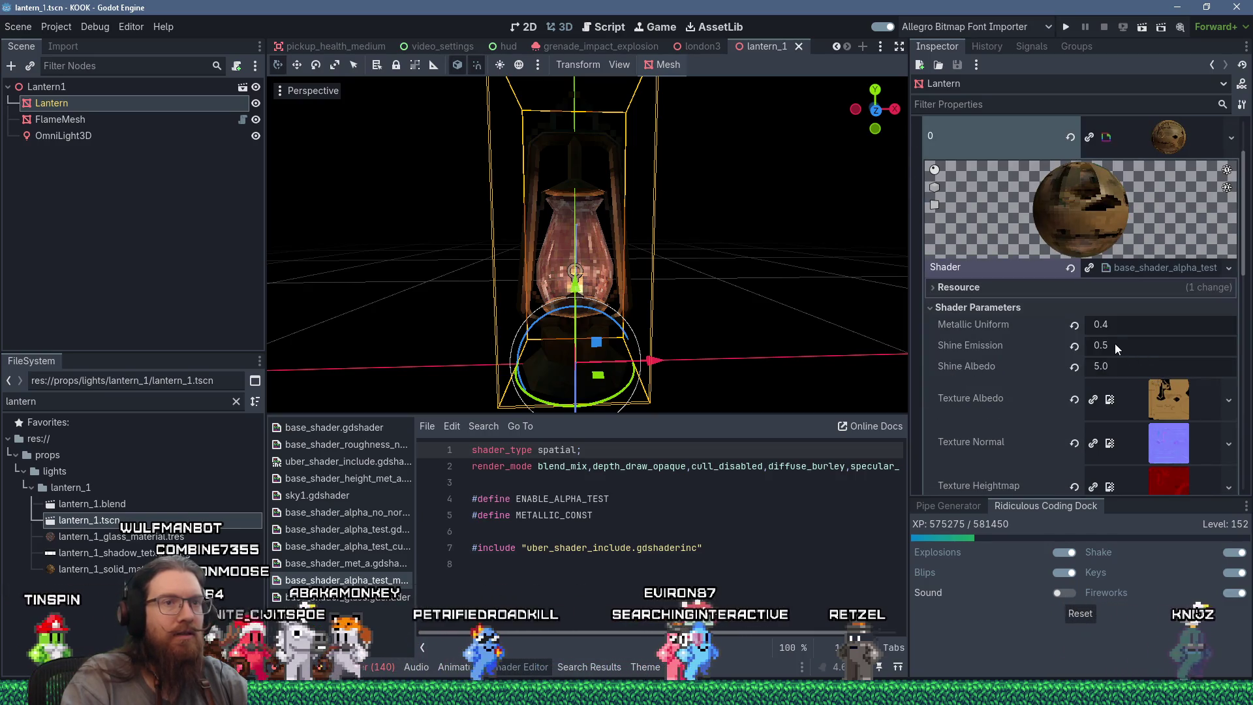
pyautogui.click(1115, 344)
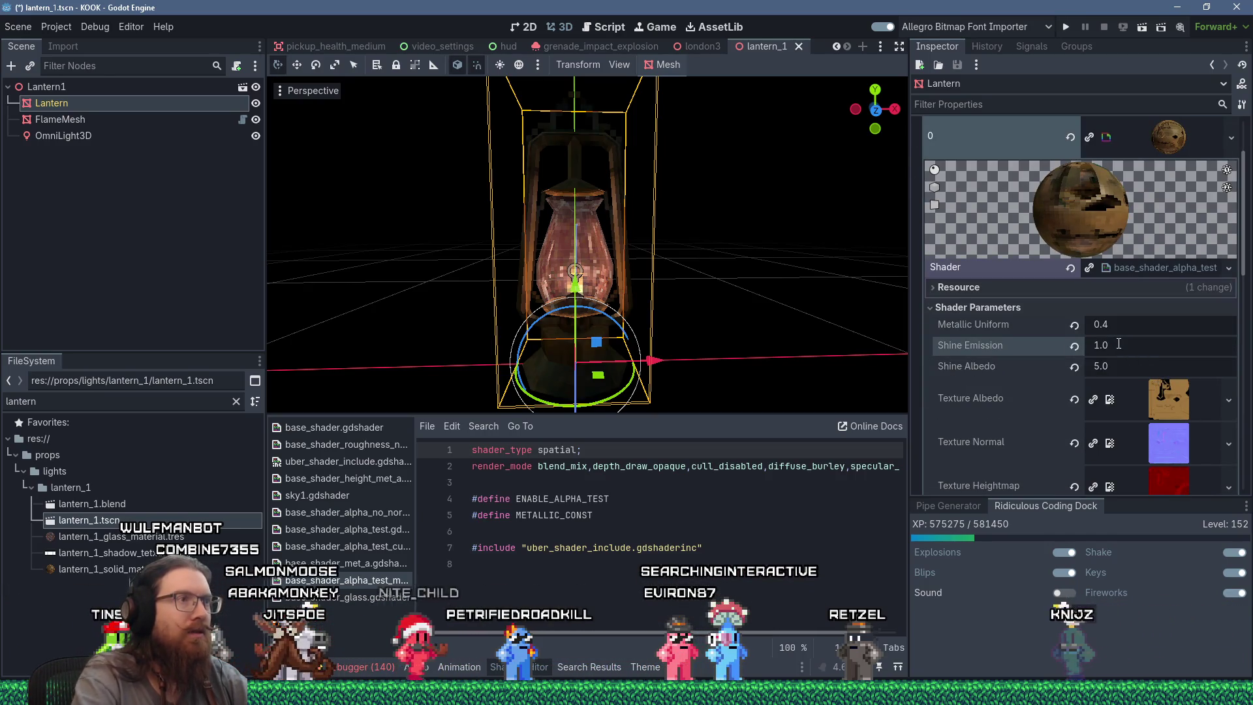
pyautogui.scroll(3)
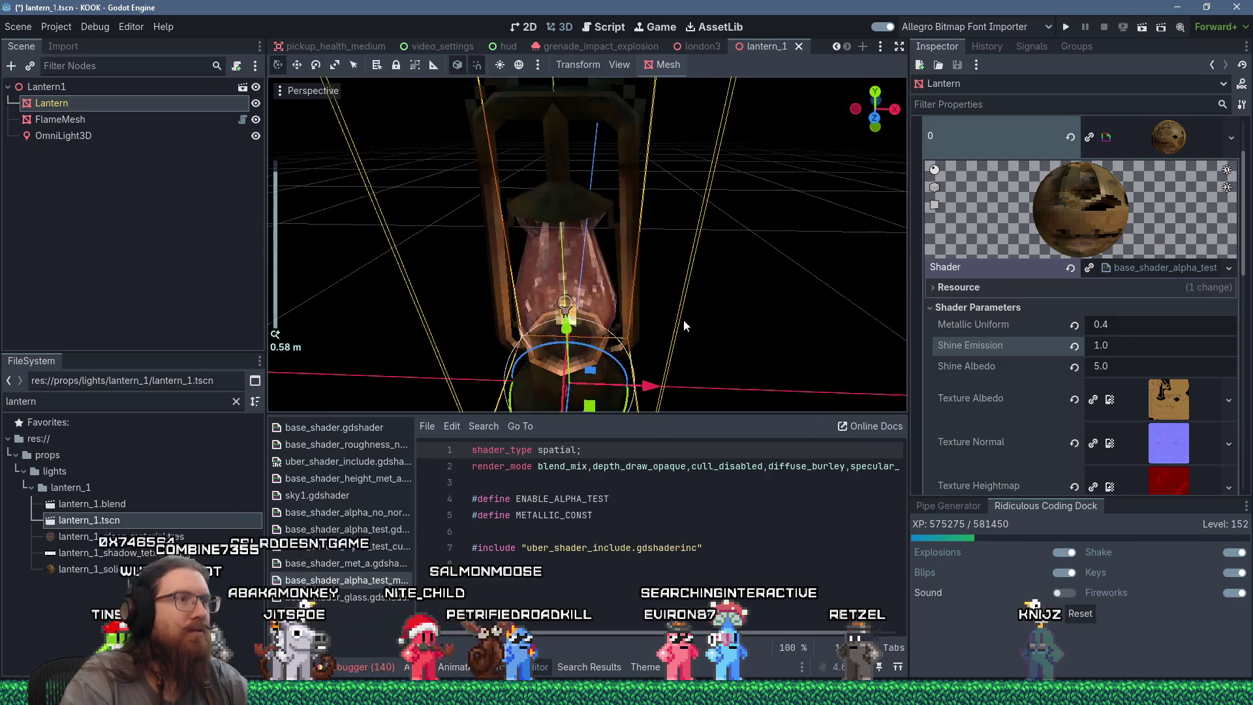
pyautogui.moveTo(662, 270); pyautogui.dragTo(512, 275)
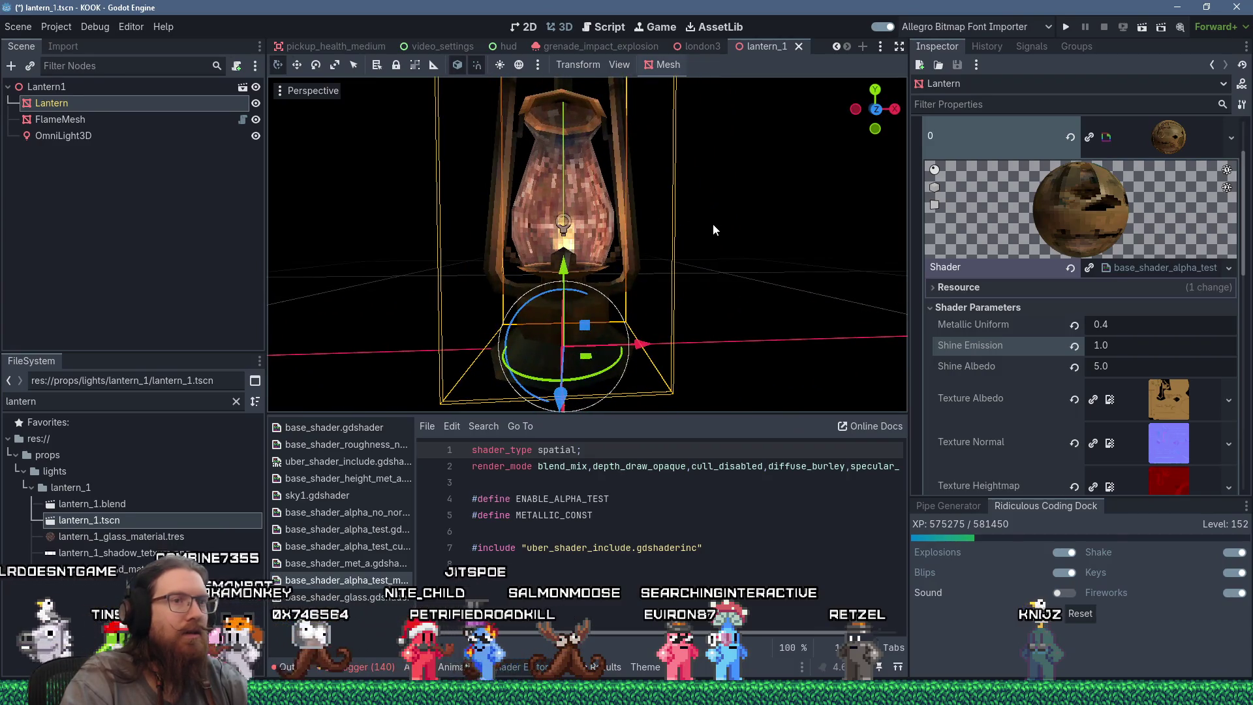
pyautogui.moveTo(731, 235); pyautogui.dragTo(703, 279)
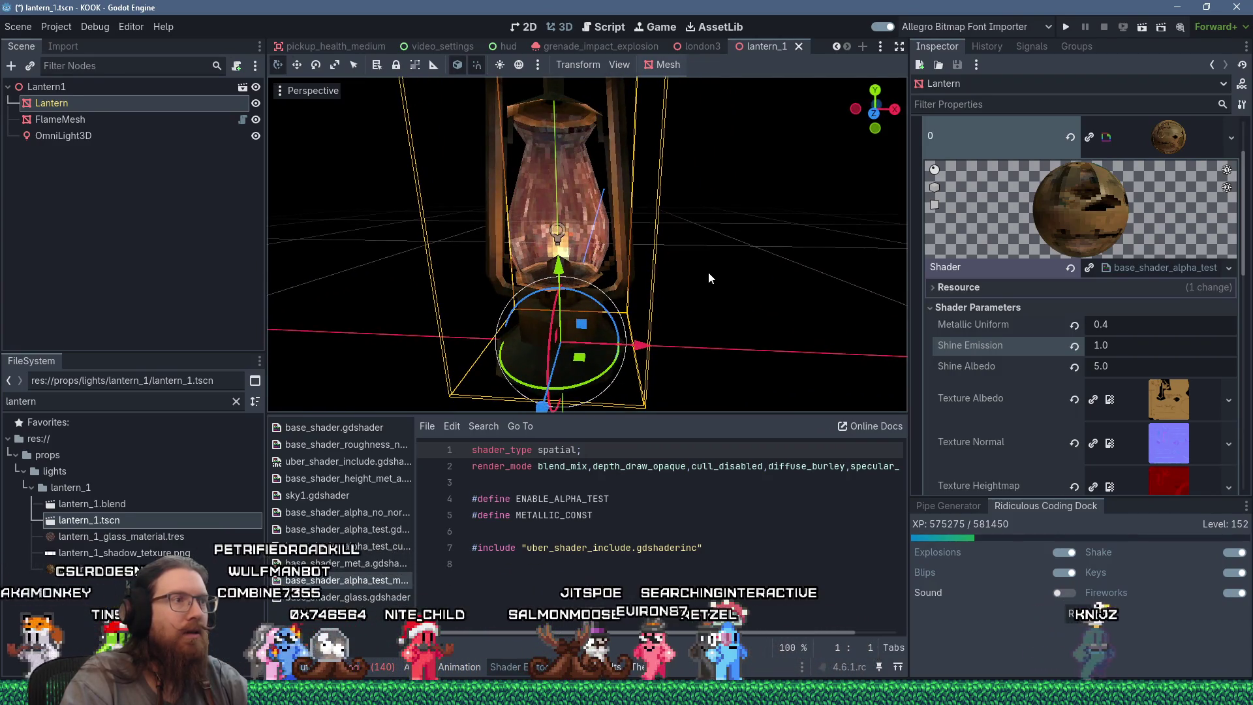
pyautogui.scroll(-3)
pyautogui.click(1119, 366)
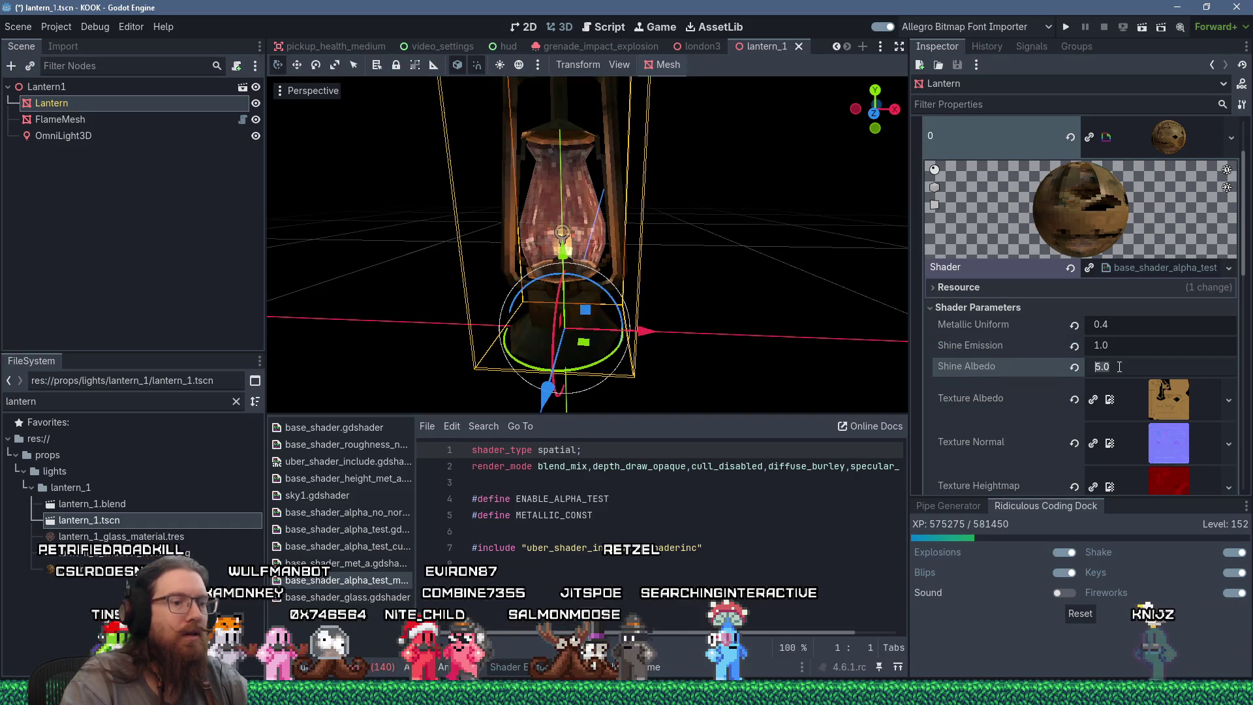
pyautogui.write('8')
pyautogui.press('Return')
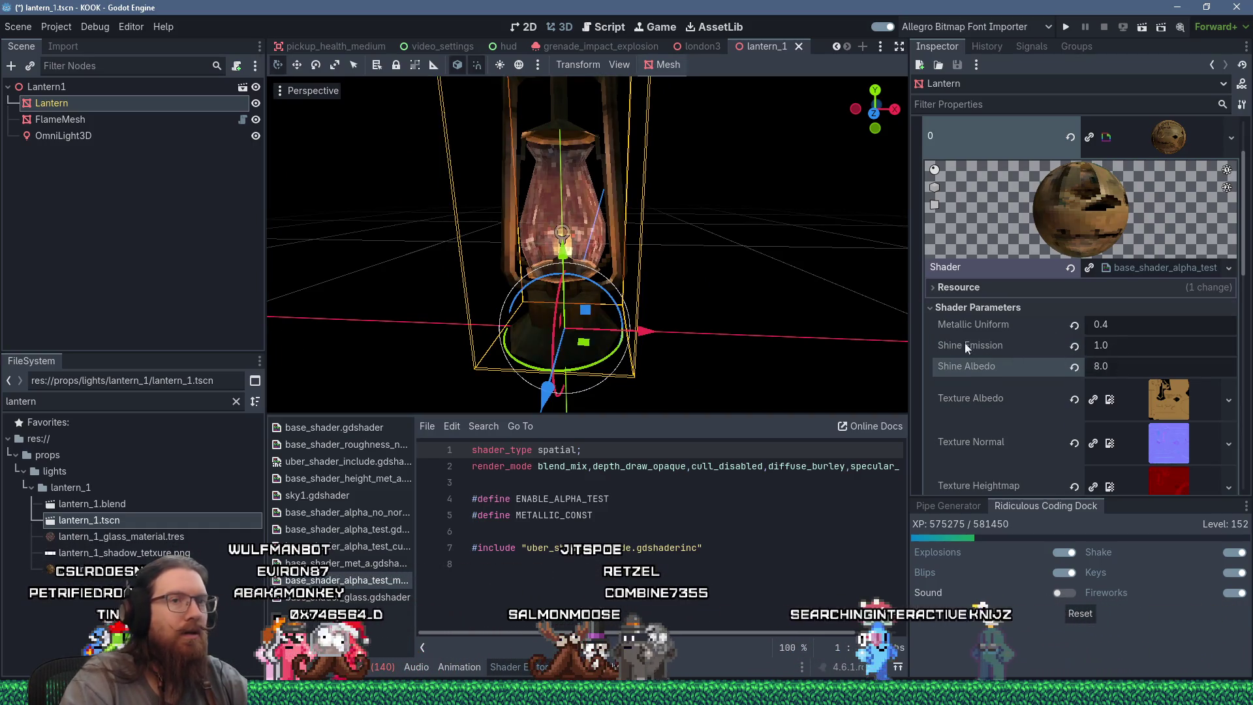
# Raise Shine Emission from 1.0 to 2.0 and save the lantern_1 scene.
pyautogui.moveTo(683, 205); pyautogui.dragTo(719, 303)
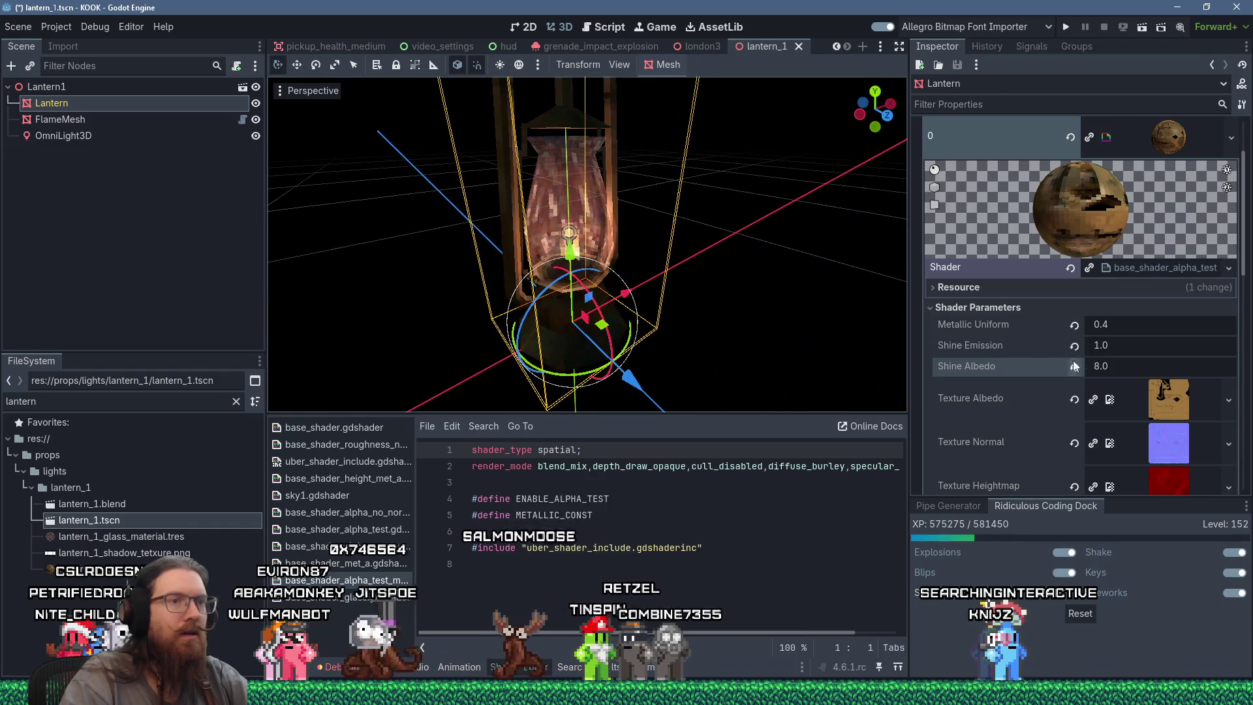
pyautogui.click(1123, 348)
pyautogui.moveTo(770, 294); pyautogui.dragTo(617, 264)
pyautogui.scroll(3)
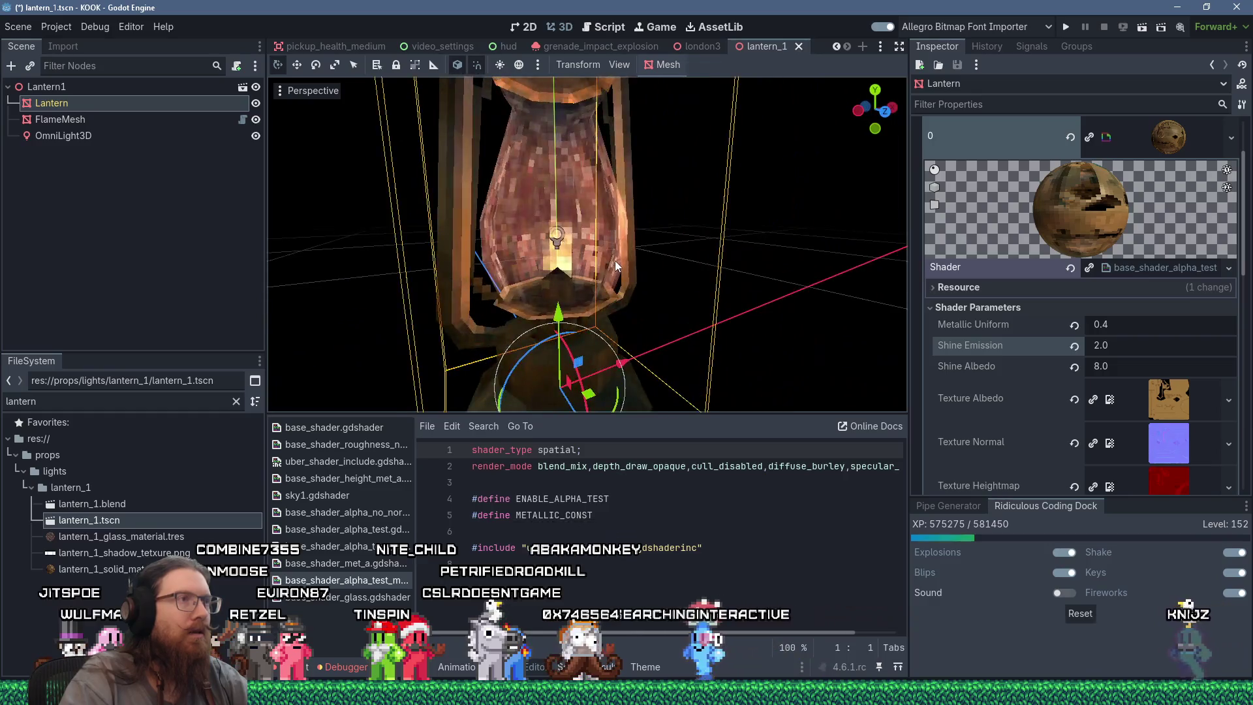
pyautogui.scroll(-3)
pyautogui.hotkey('ctrl', 's')
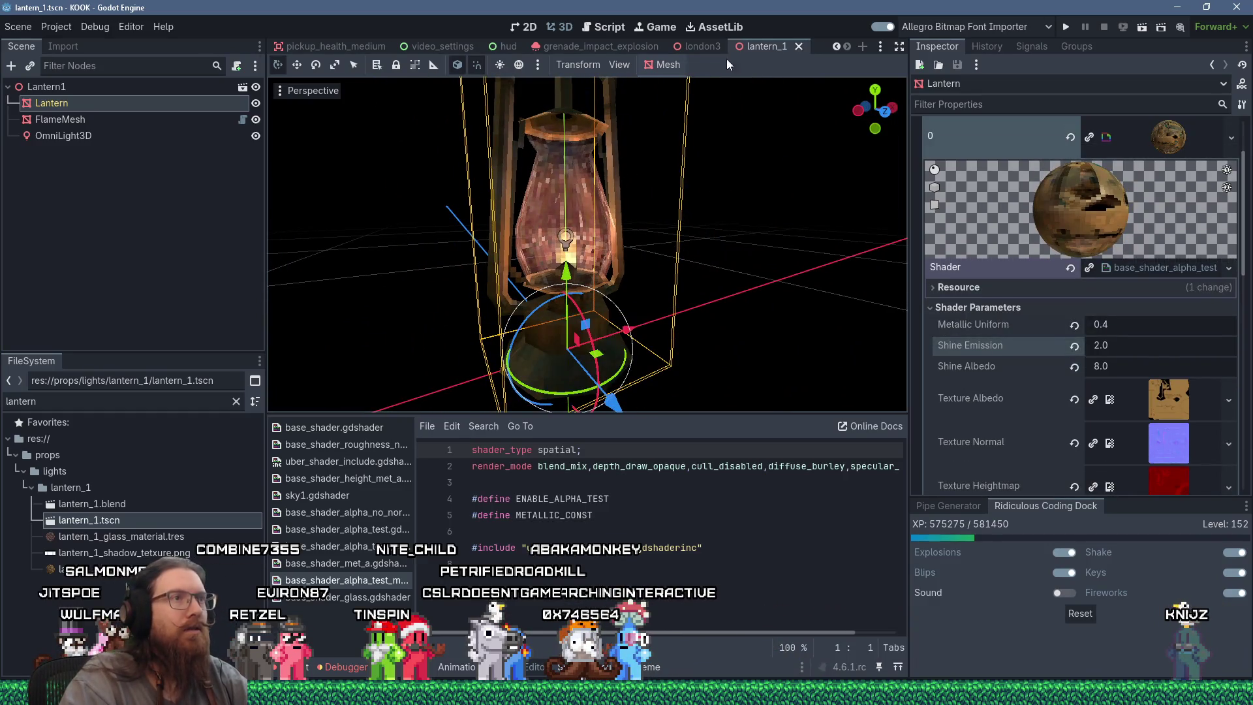
pyautogui.moveTo(706, 51)
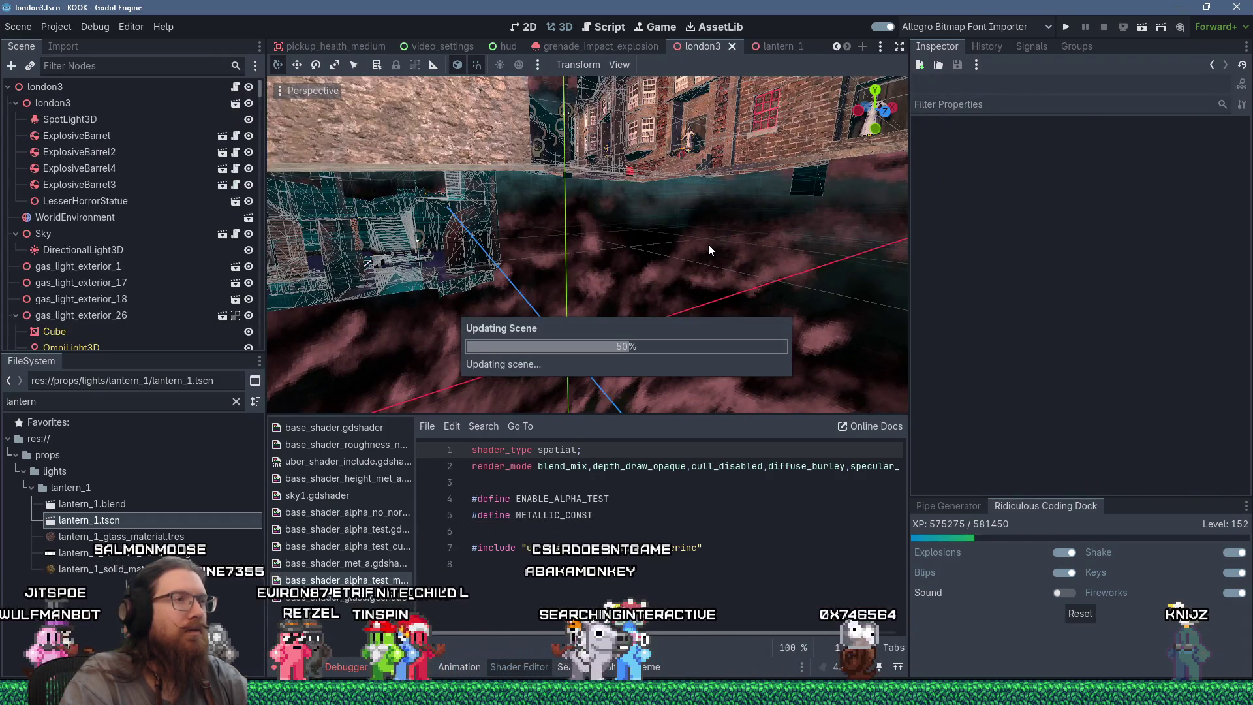
# Check the brighter lantern up close in london3, then switch back to the lantern_1 scene.
pyautogui.scroll(-3)
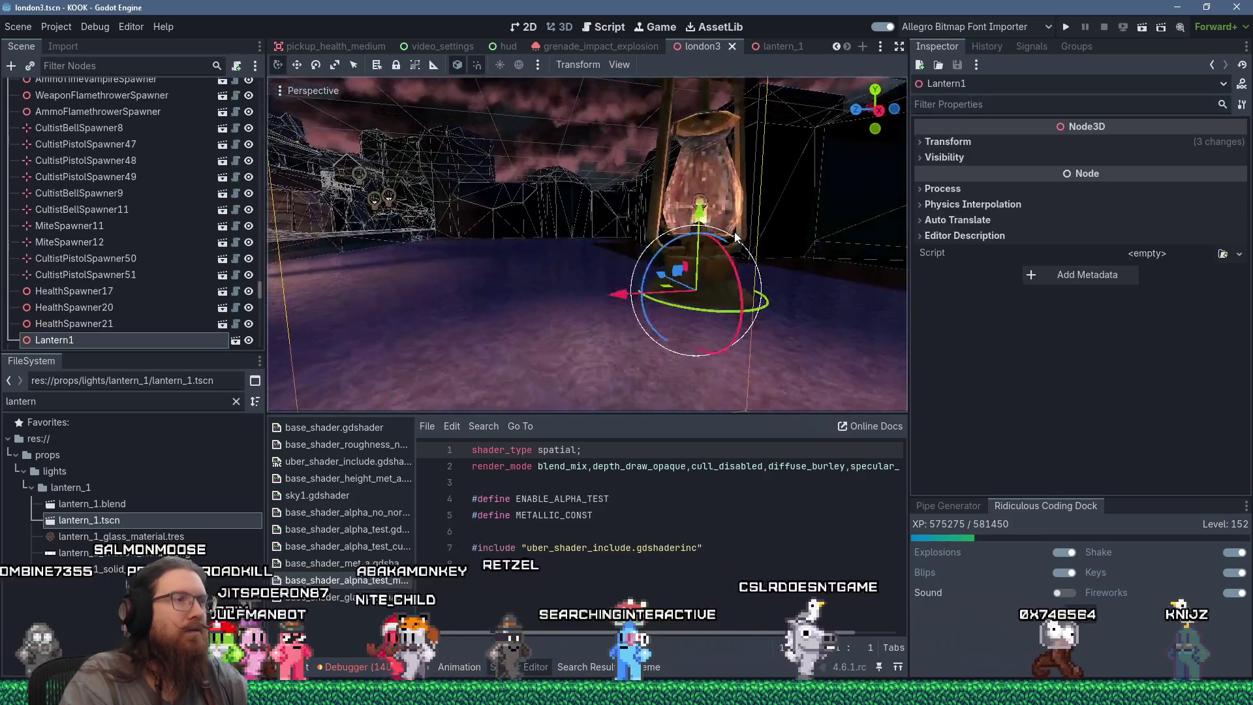
pyautogui.scroll(3)
pyautogui.moveTo(706, 237); pyautogui.dragTo(618, 241)
pyautogui.scroll(-3)
pyautogui.scroll(3)
pyautogui.scroll(3)
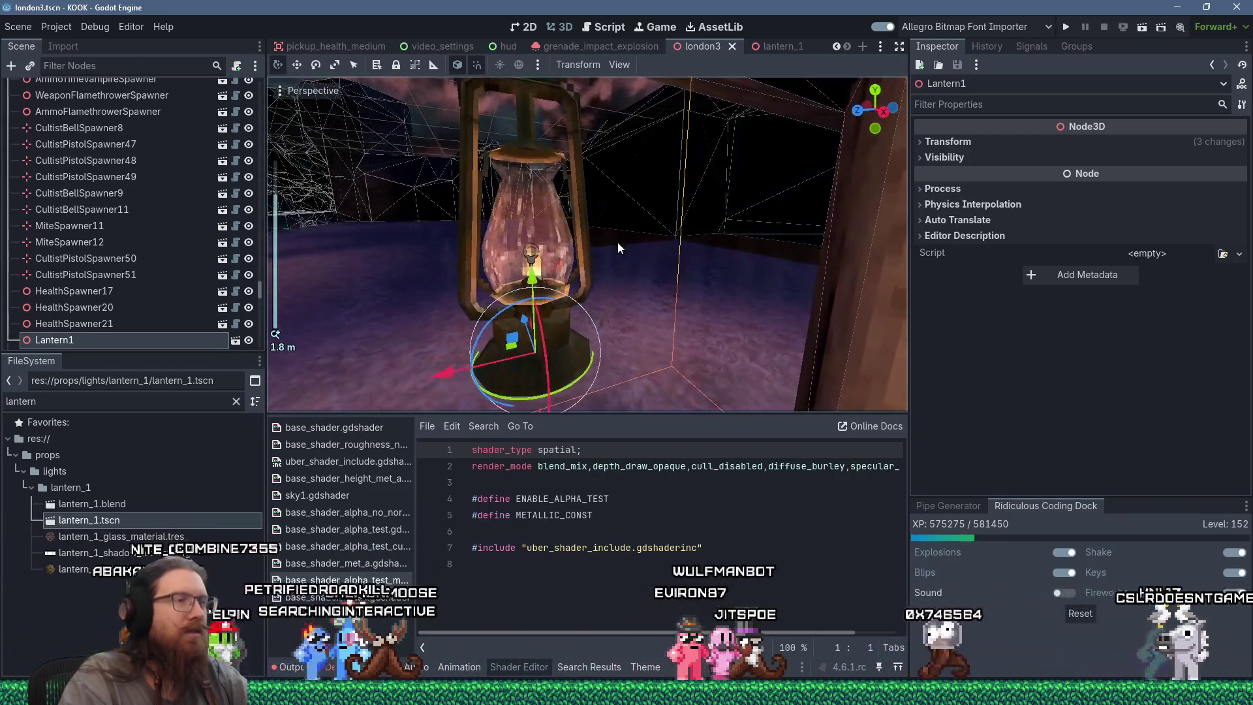
pyautogui.scroll(-3)
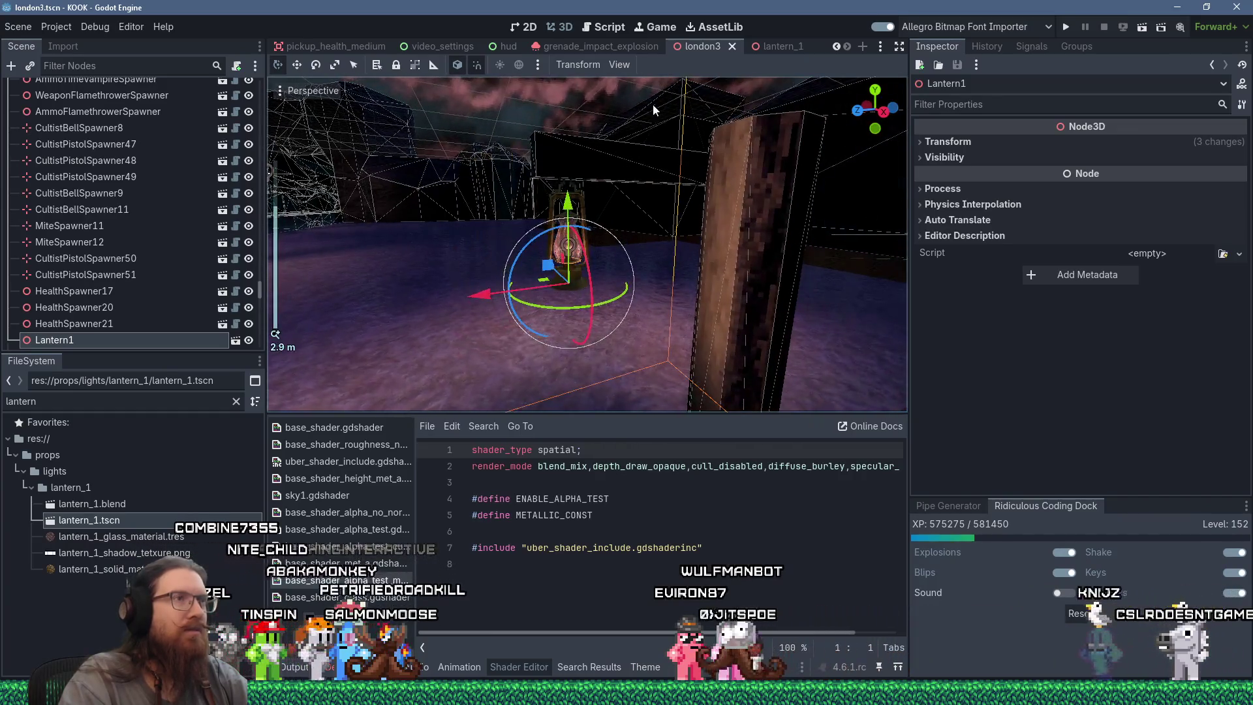
pyautogui.click(769, 42)
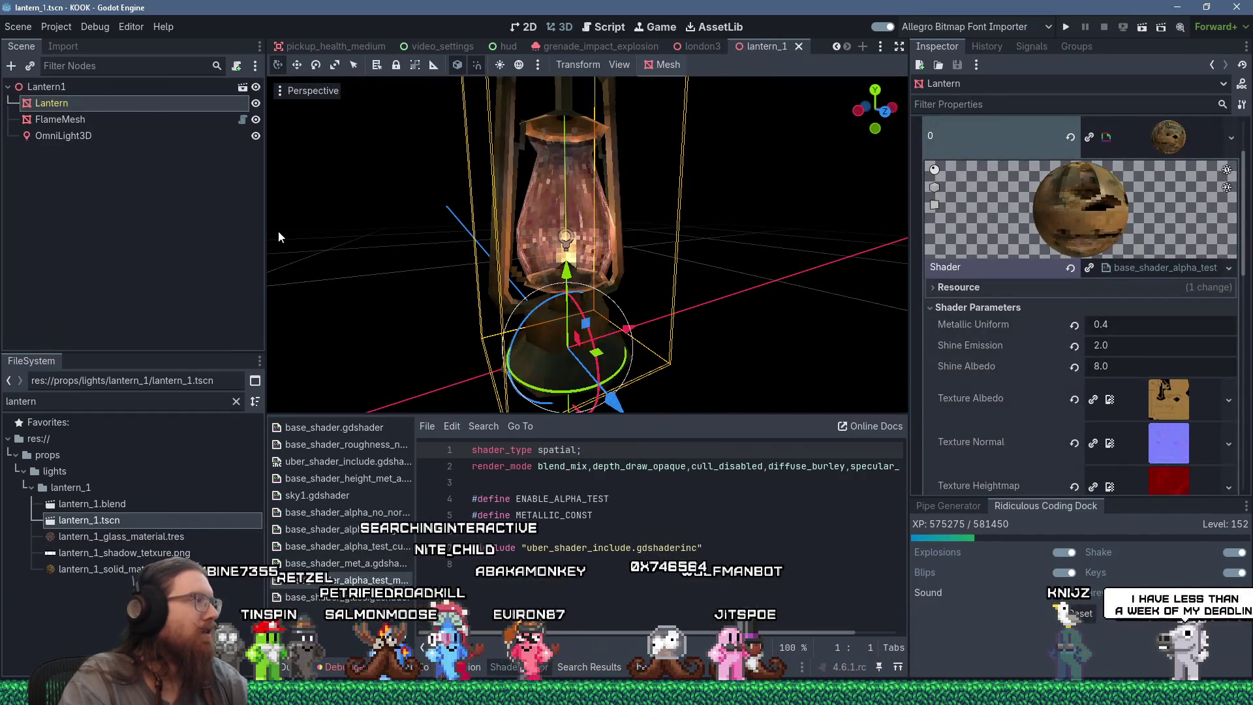
# Scale the root node Lantern1 uniformly to 1.5 on all axes.
pyautogui.click(109, 86)
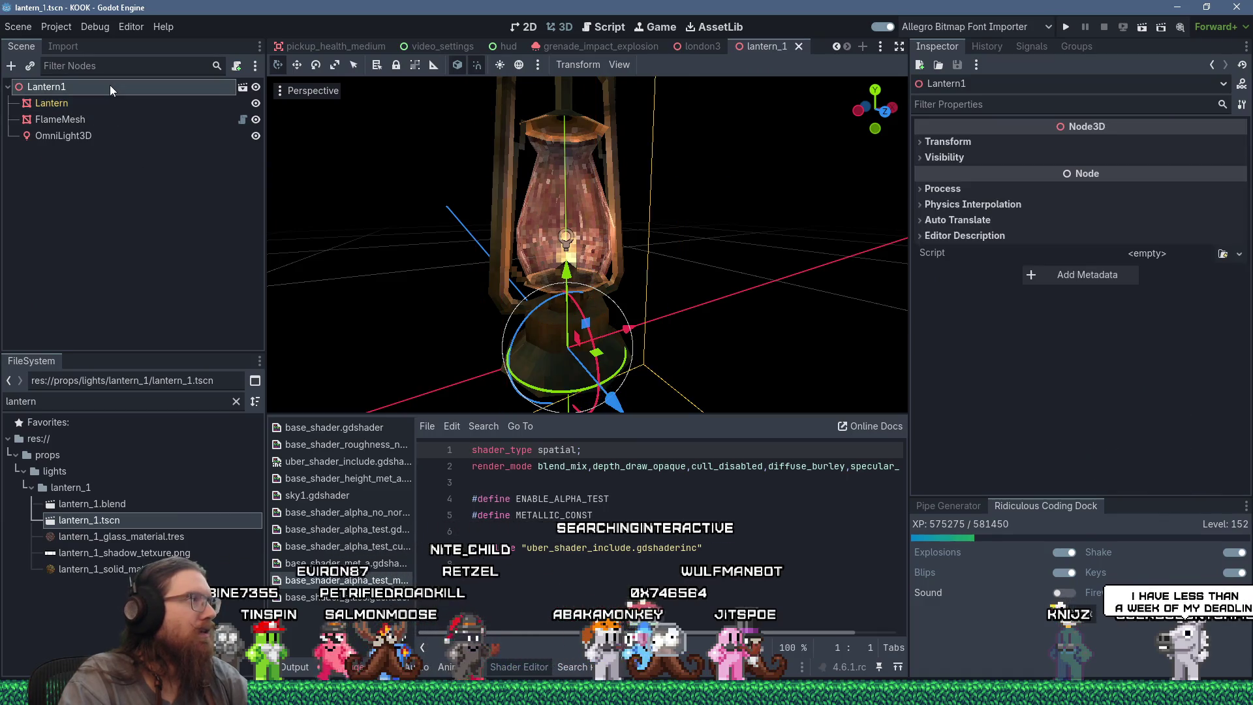
pyautogui.click(959, 142)
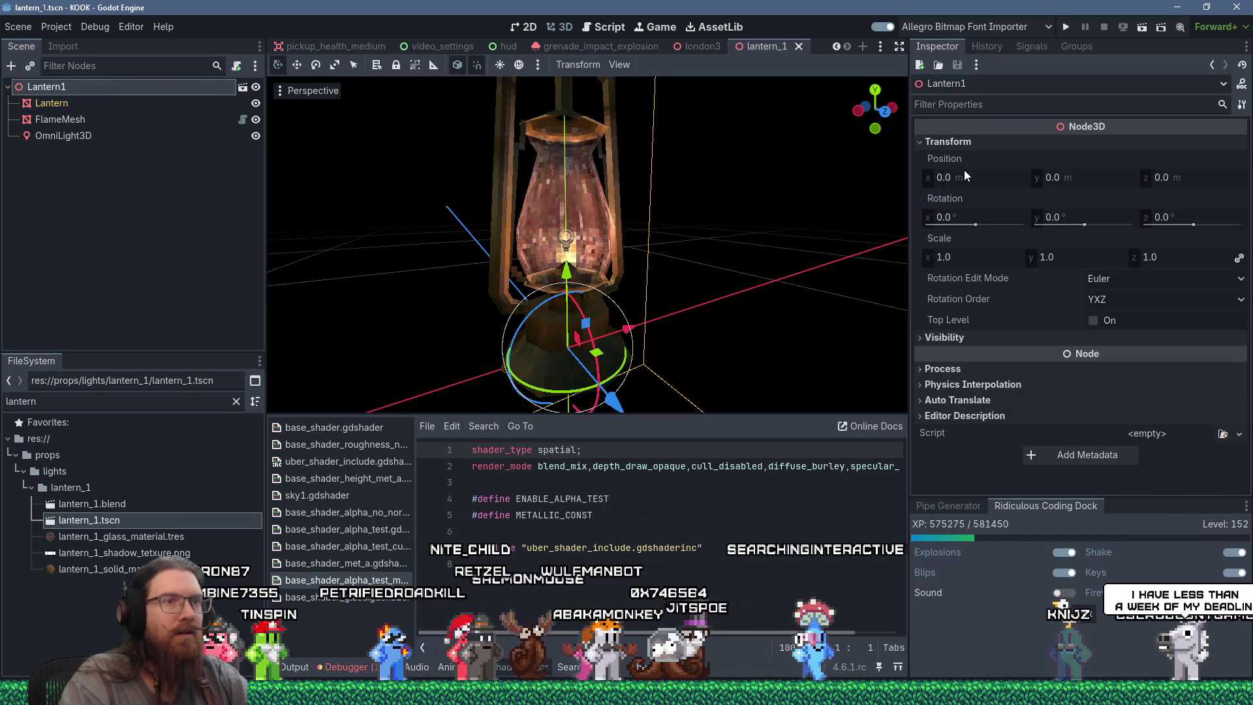
pyautogui.click(1005, 261)
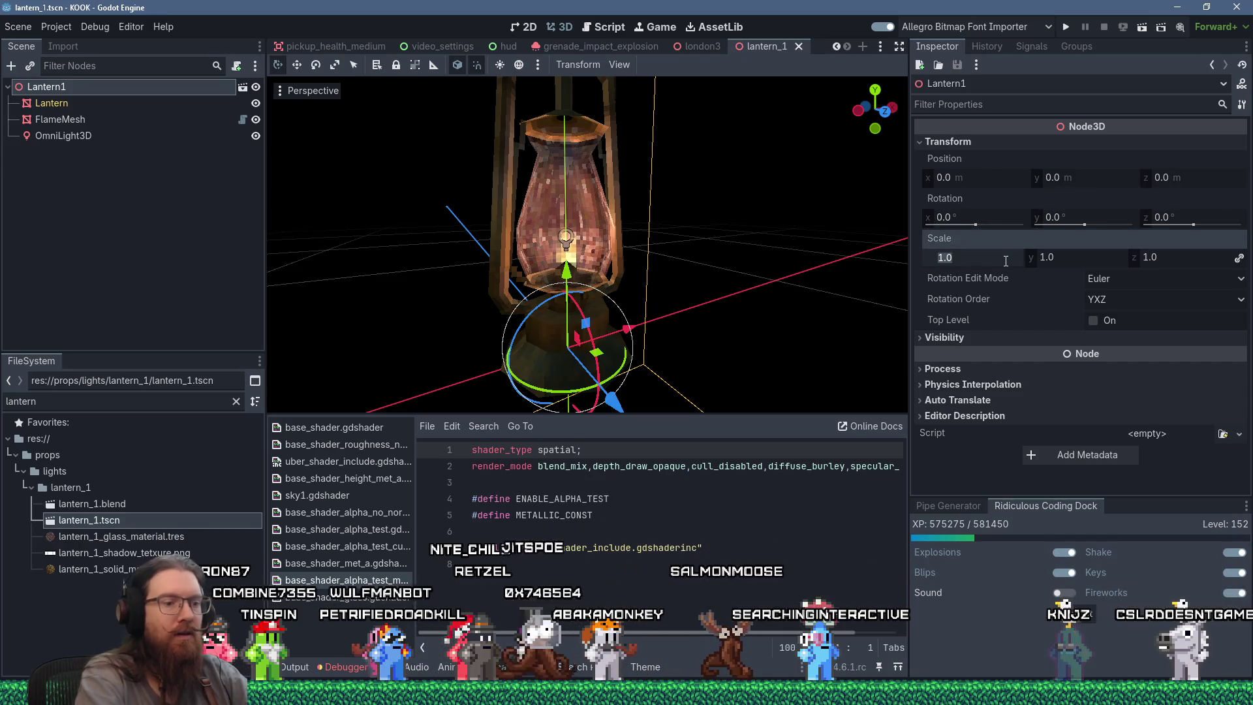
pyautogui.write('1.5')
pyautogui.press('Tab')
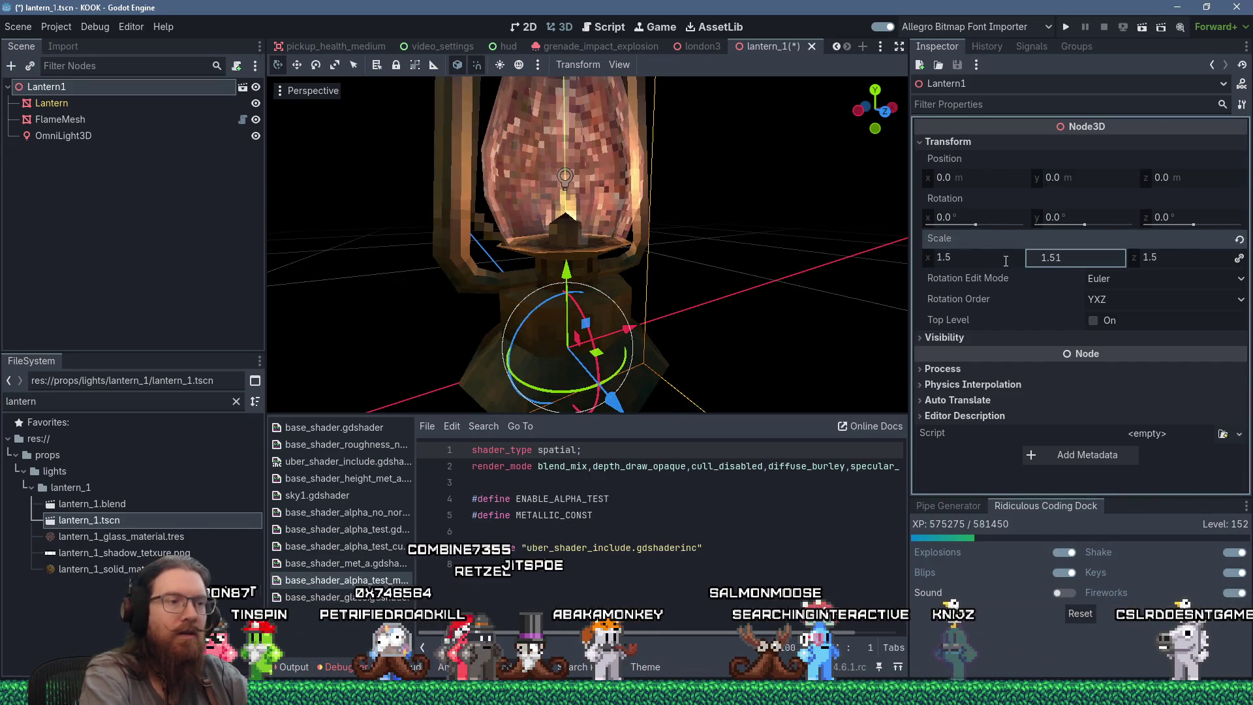
pyautogui.press('Tab')
pyautogui.write('1')
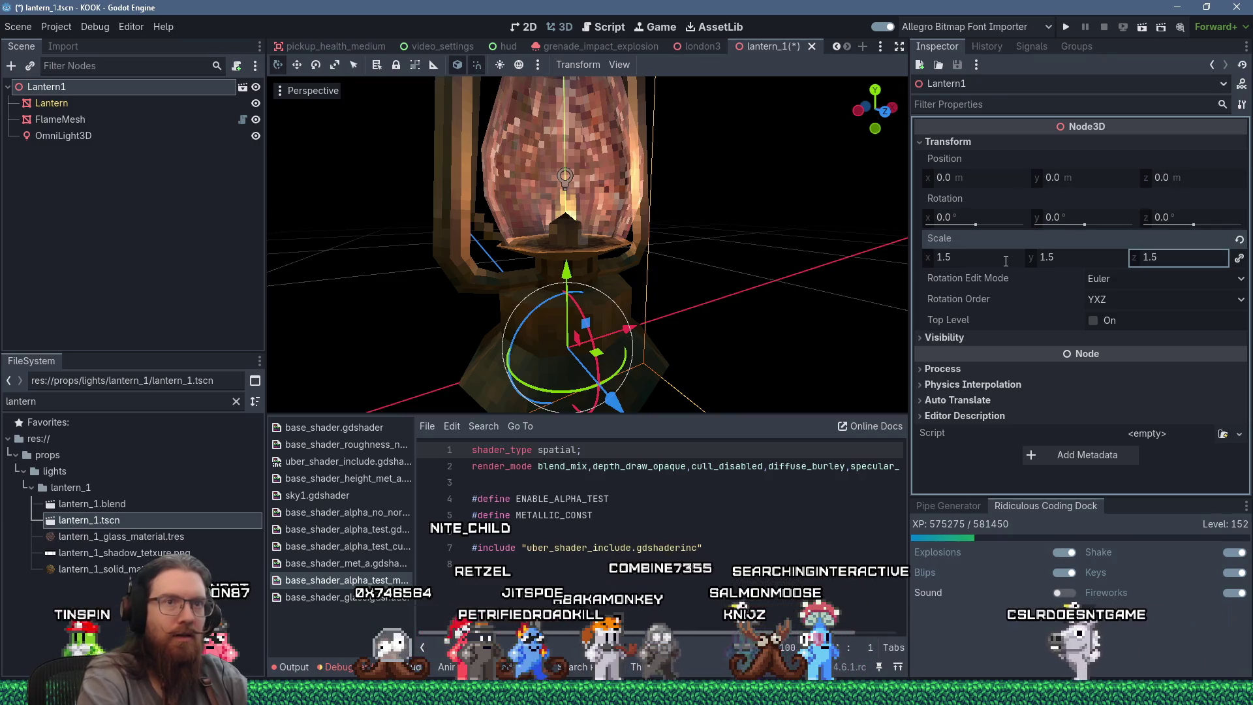
# Inspect the enlarged lantern from above and select its omni light.
pyautogui.scroll(-3)
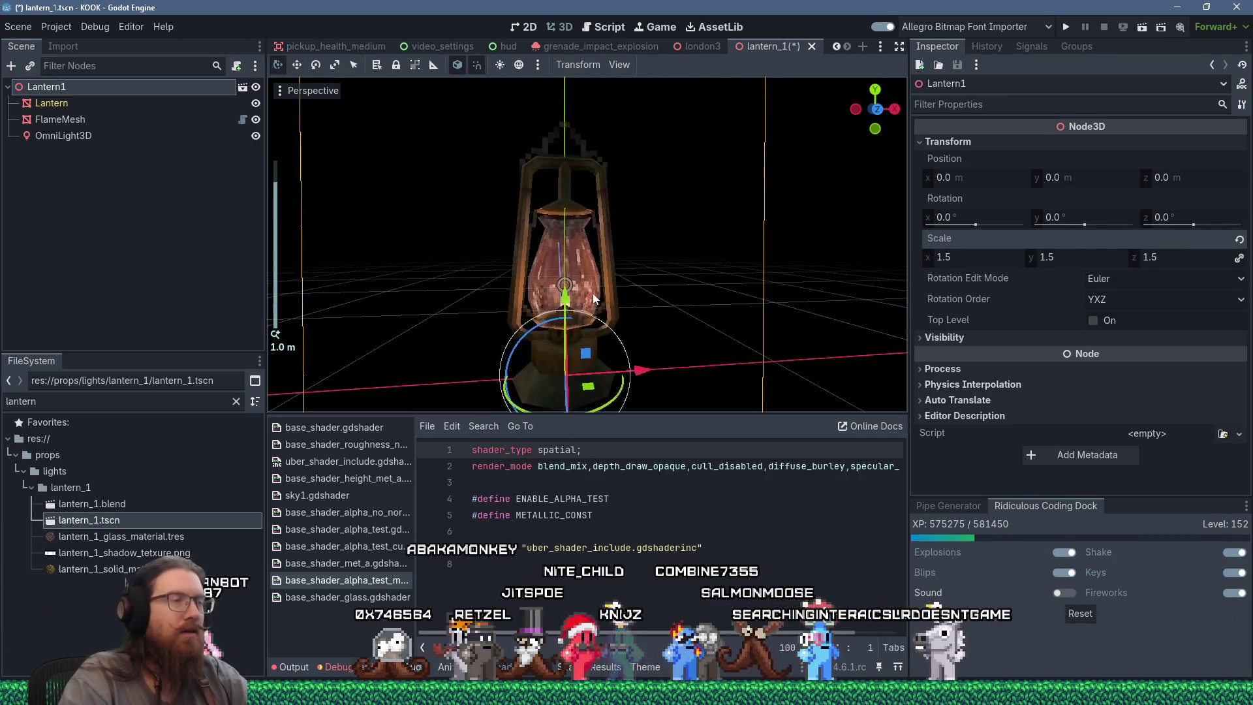
pyautogui.moveTo(657, 283); pyautogui.dragTo(683, 276)
pyautogui.scroll(-3)
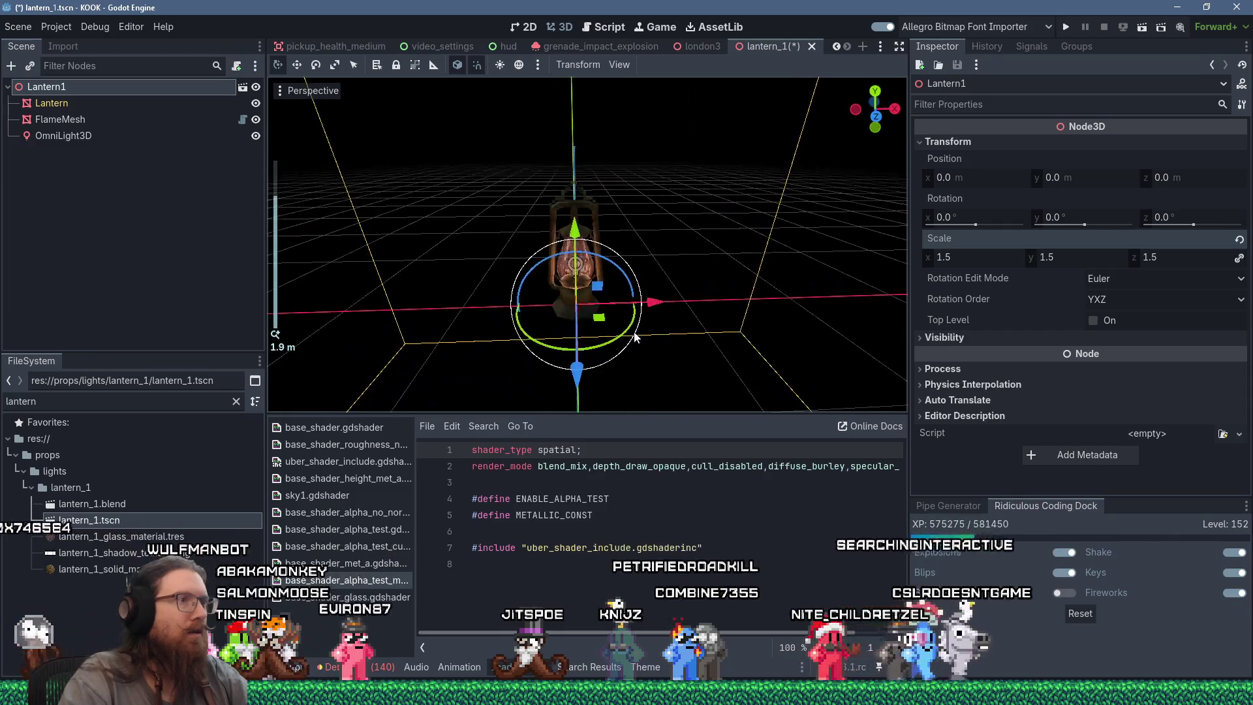
pyautogui.scroll(-3)
pyautogui.scroll(-3)
pyautogui.moveTo(629, 299); pyautogui.dragTo(627, 347)
pyautogui.scroll(3)
pyautogui.click(92, 135)
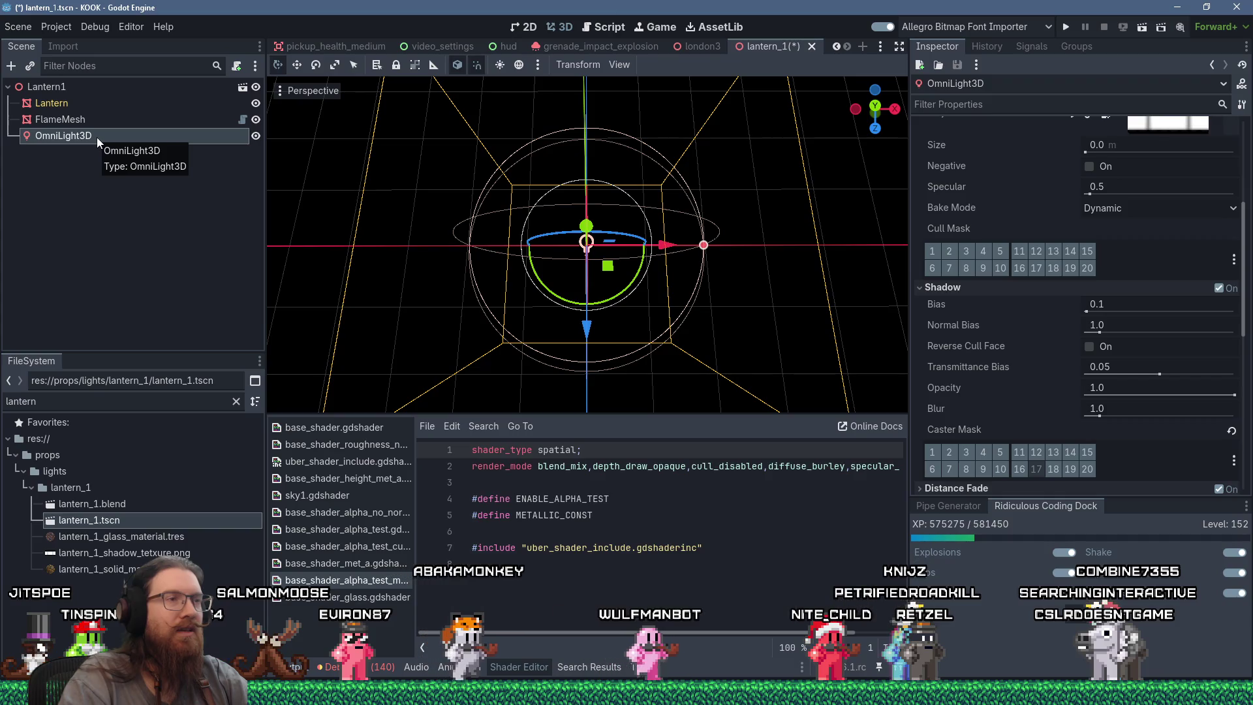
# Shrink the OmniLight3D range to about 15.125 and save lantern_1.
pyautogui.moveTo(620, 301); pyautogui.dragTo(607, 301)
pyautogui.scroll(3)
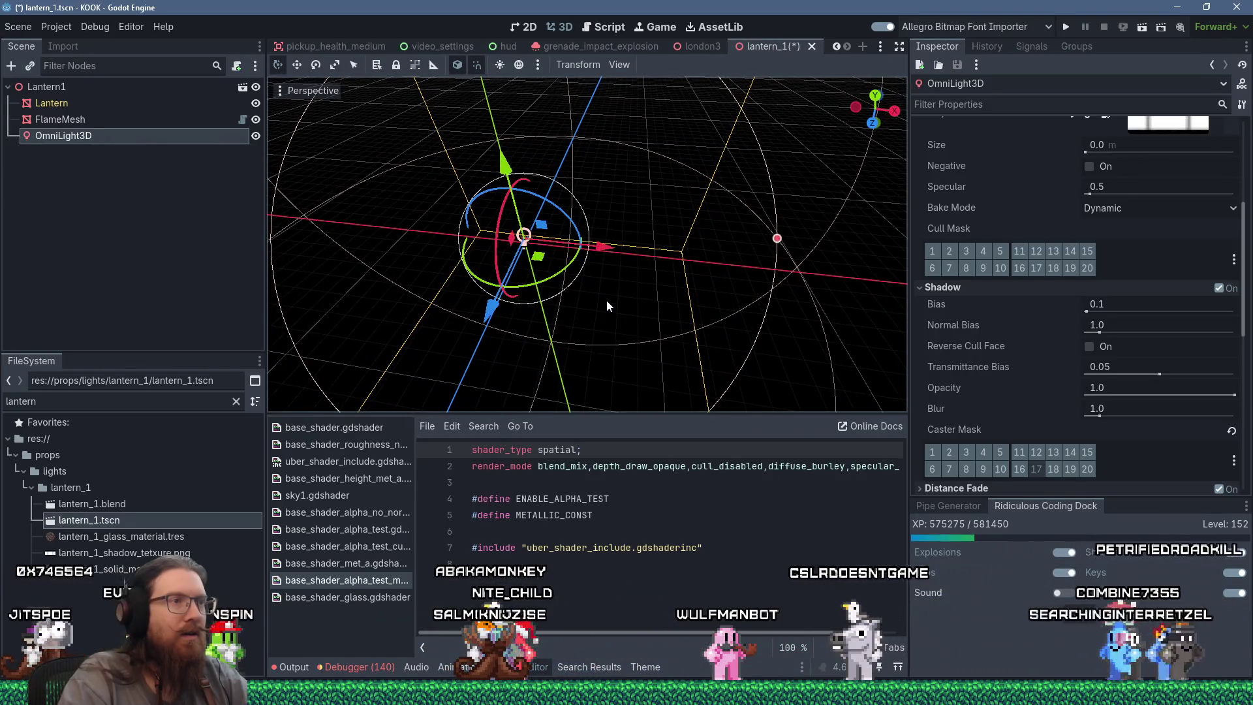
pyautogui.moveTo(705, 301); pyautogui.dragTo(750, 287)
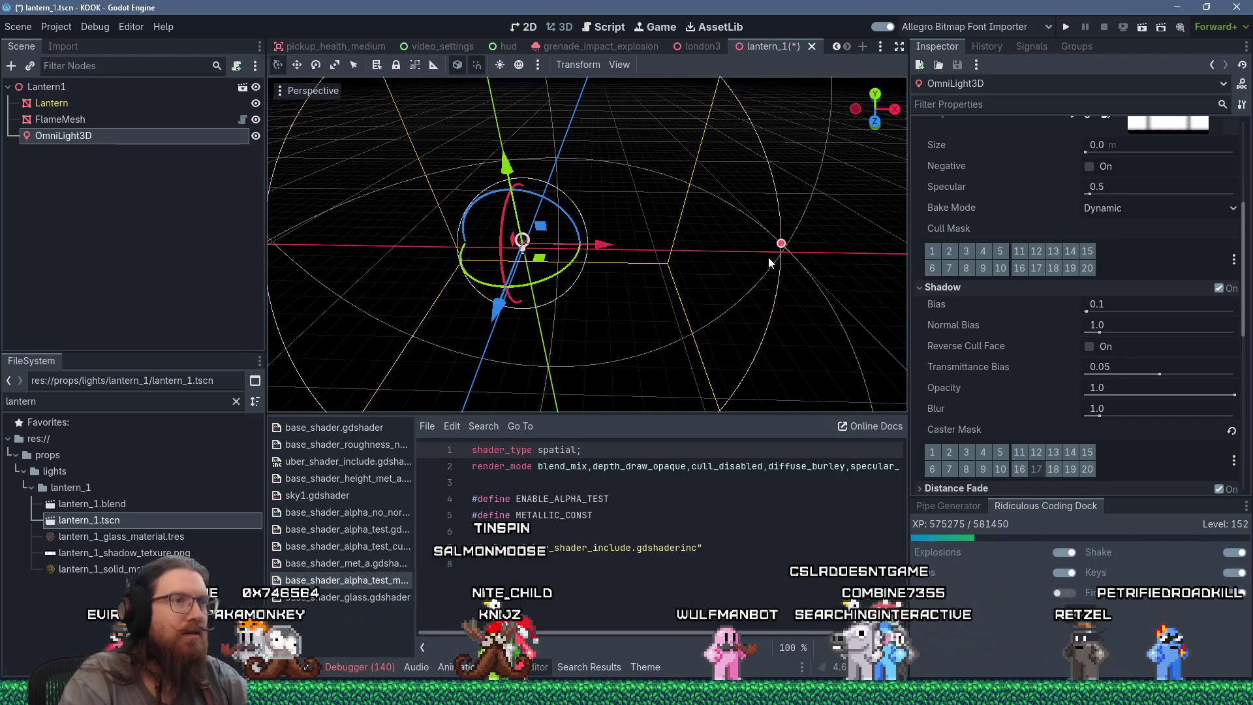
pyautogui.moveTo(782, 244); pyautogui.dragTo(777, 248)
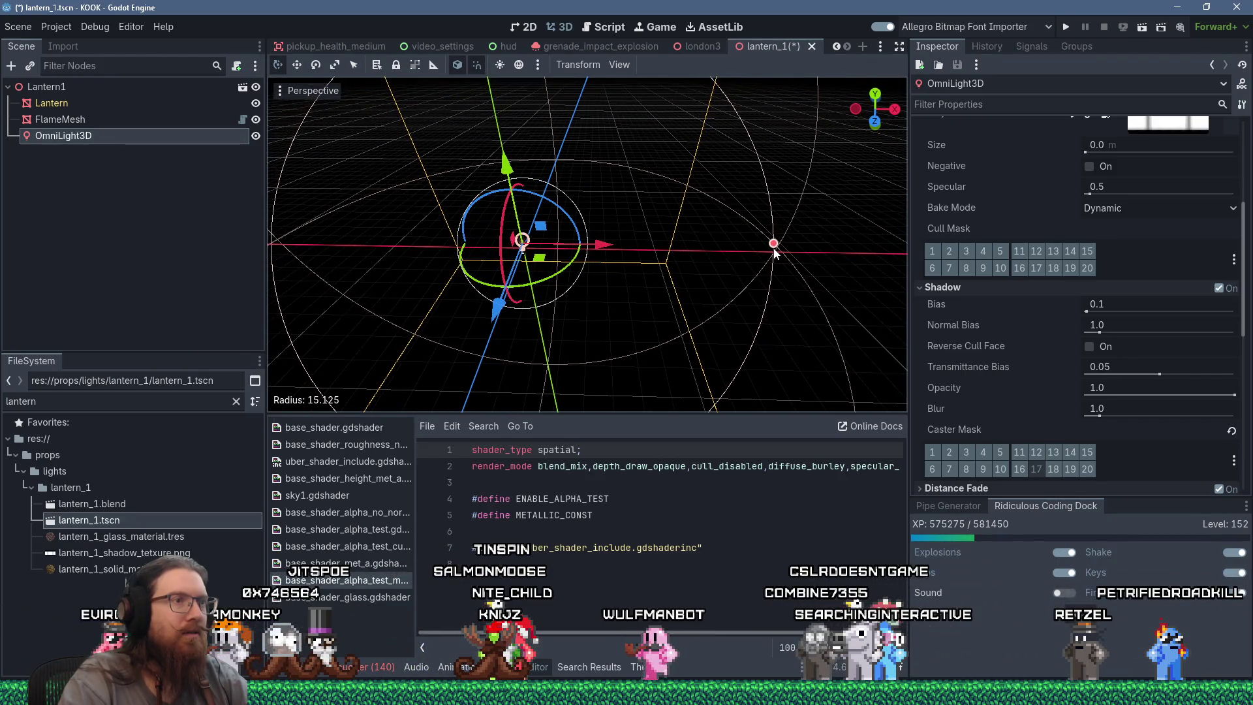
pyautogui.hotkey('ctrl', 's')
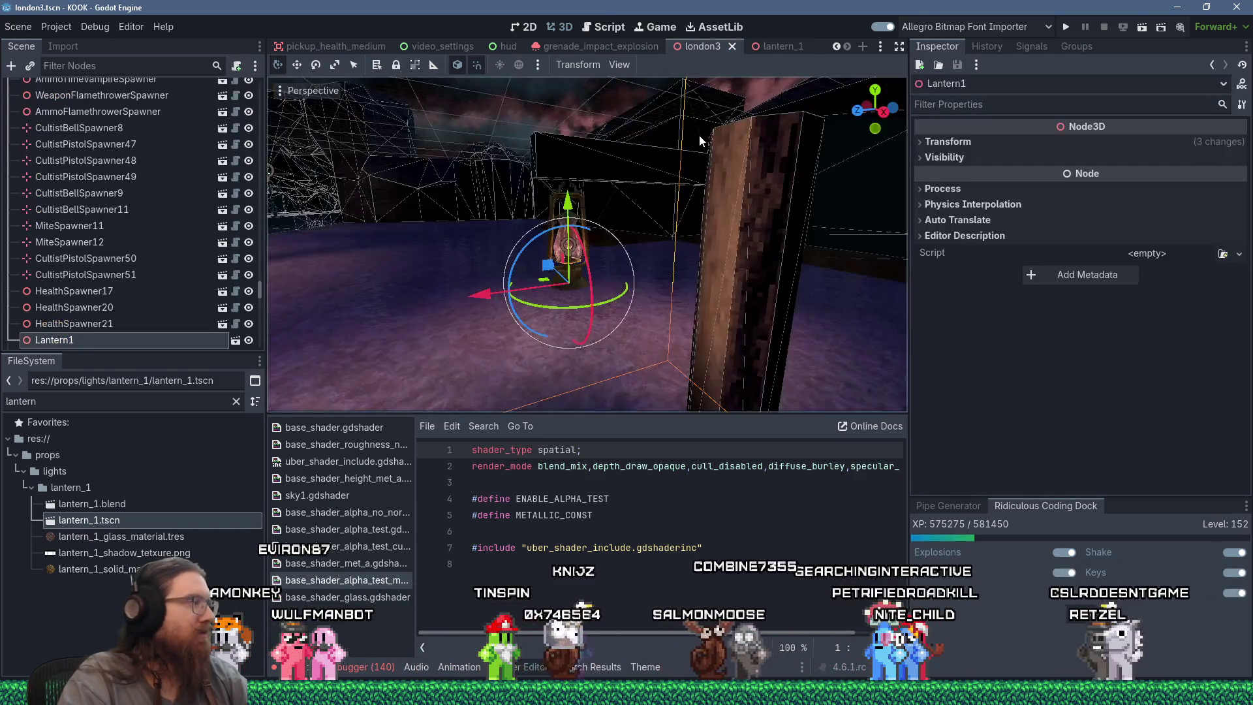
# Fly the london3 viewport over to Lantern1 on the dock.
pyautogui.moveTo(591, 166); pyautogui.dragTo(791, 171)
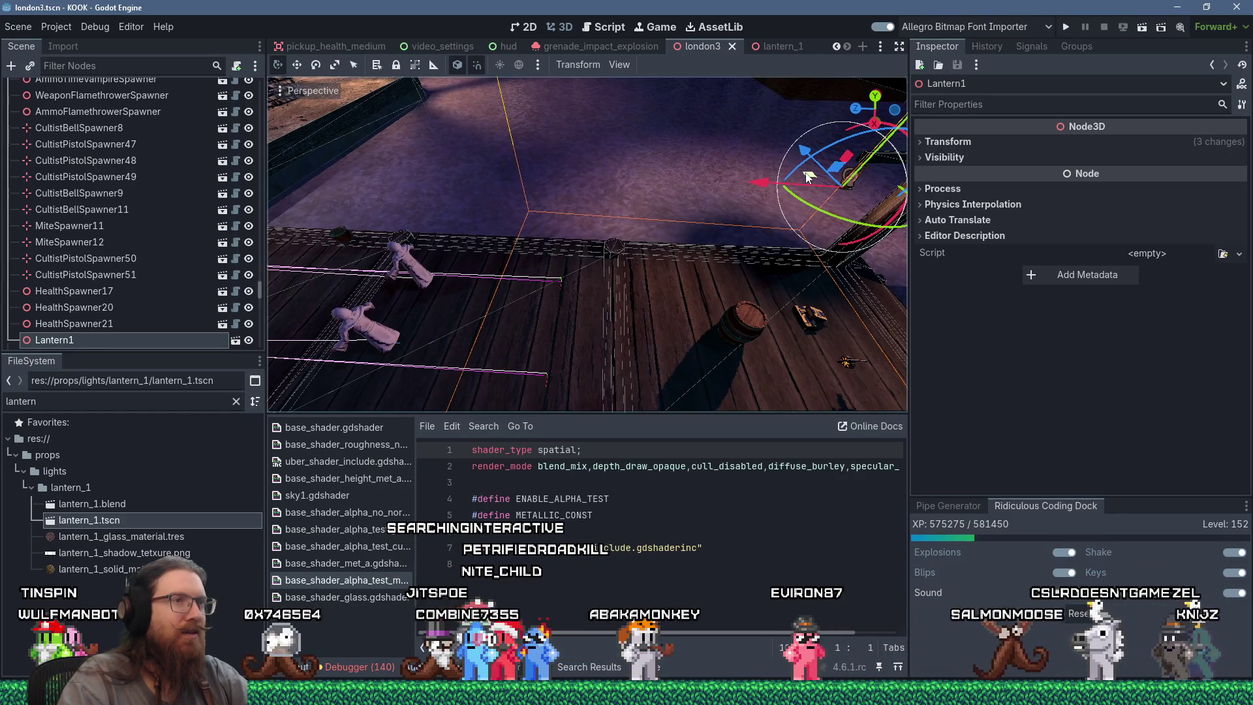
# Duplicate Lantern1 as Lantern2 and nudge the copy across the dock.
pyautogui.rightClick(145, 342)
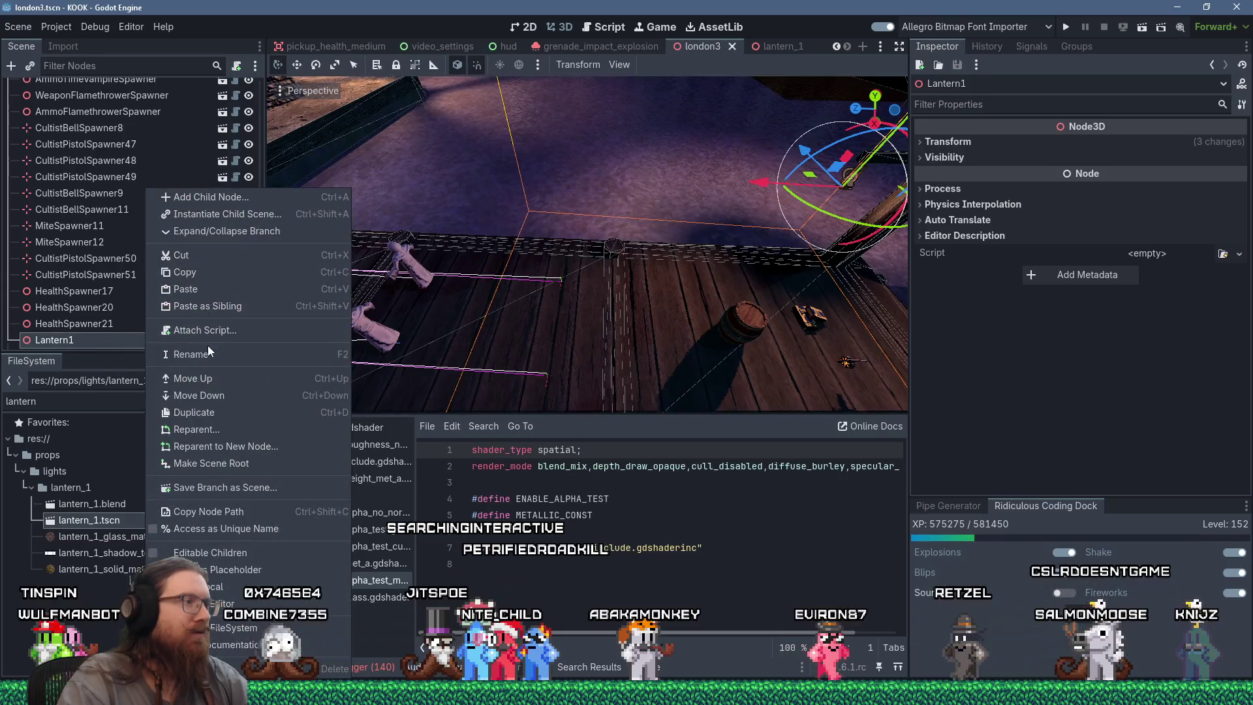
pyautogui.click(220, 412)
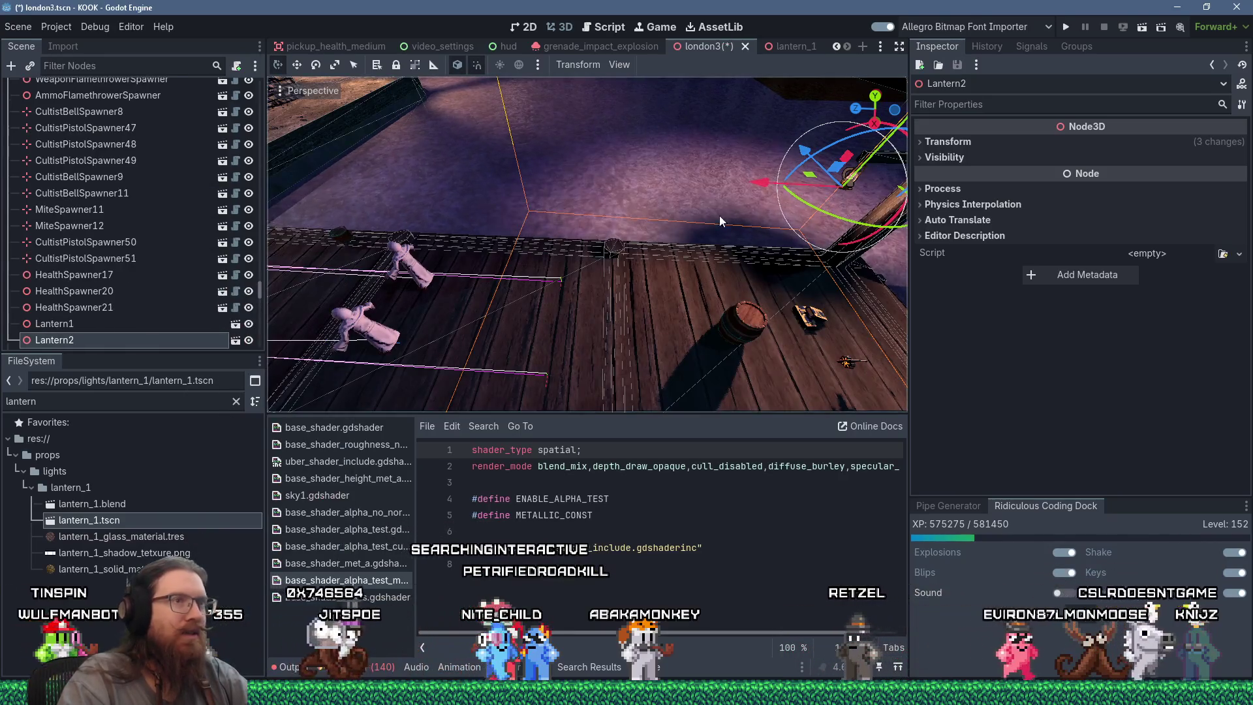
pyautogui.moveTo(801, 182); pyautogui.dragTo(572, 173)
pyautogui.moveTo(602, 98); pyautogui.dragTo(578, 254)
pyautogui.scroll(3)
# Slide, raise and rotate Lantern2 into place between the two robed figures.
pyautogui.moveTo(482, 323); pyautogui.dragTo(424, 314)
pyautogui.click(407, 335)
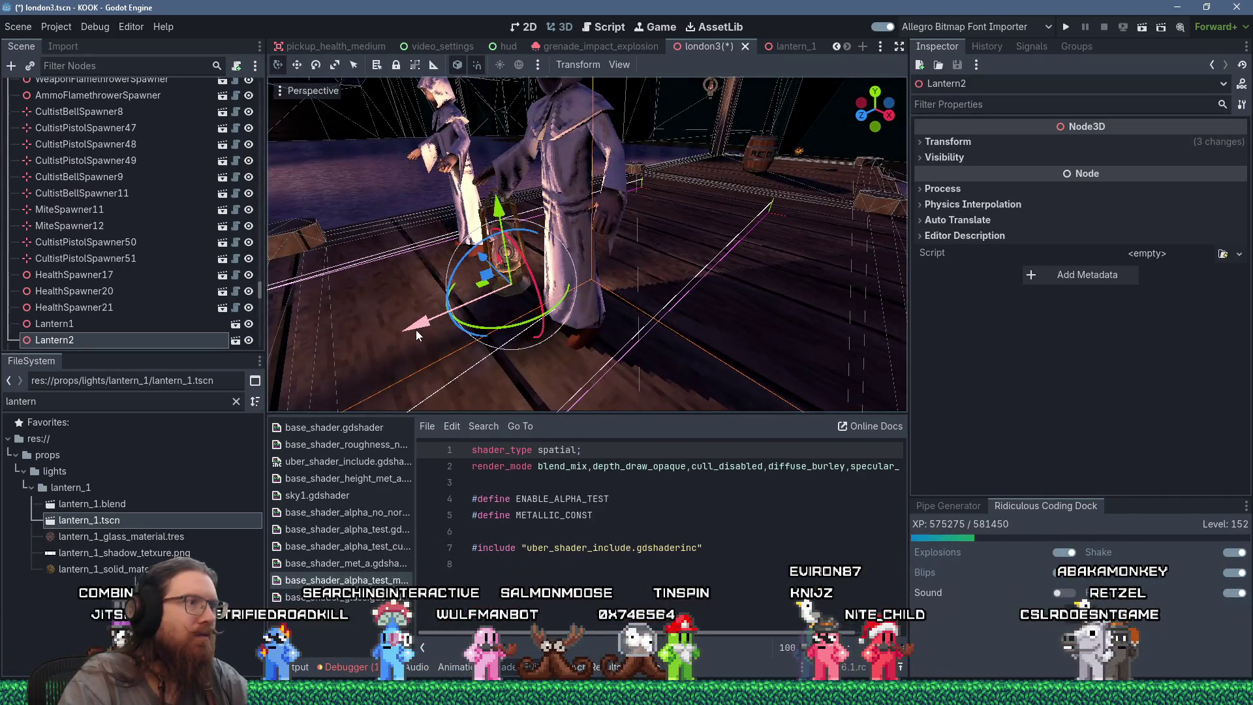
pyautogui.moveTo(482, 219); pyautogui.dragTo(620, 336)
pyautogui.moveTo(644, 381); pyautogui.dragTo(567, 369)
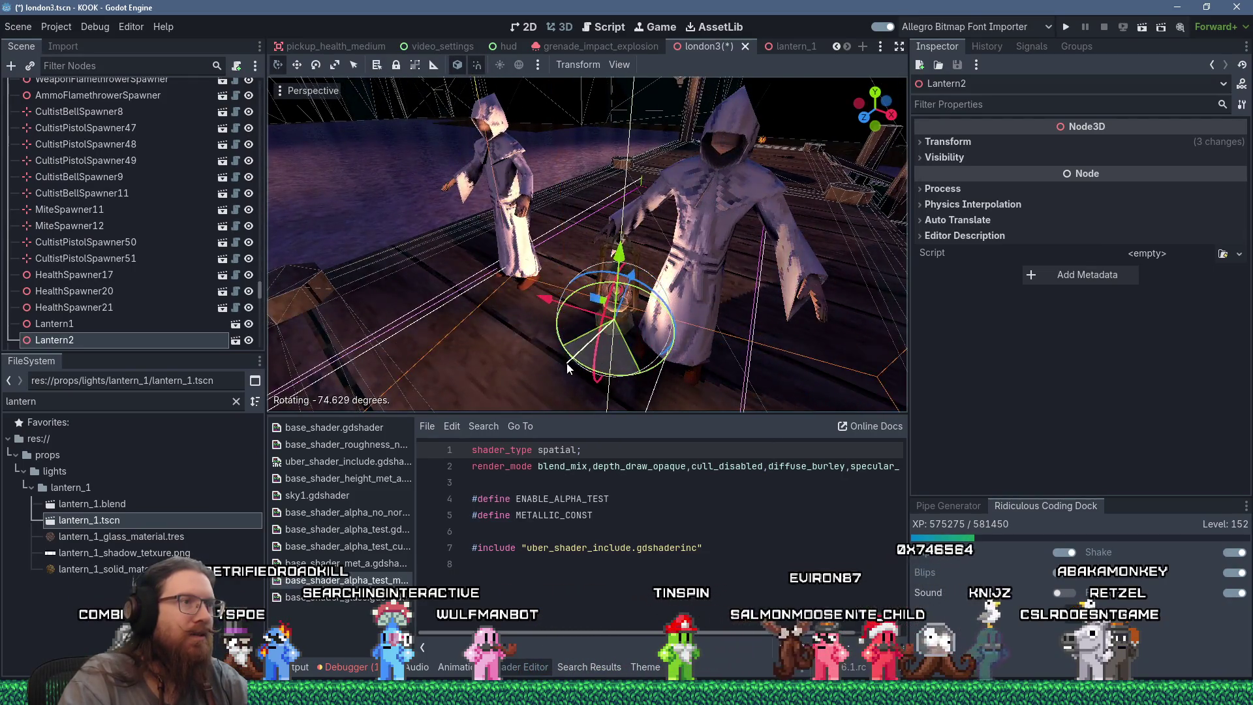
pyautogui.moveTo(560, 302); pyautogui.dragTo(502, 274)
pyautogui.scroll(3)
pyautogui.scroll(-3)
pyautogui.scroll(3)
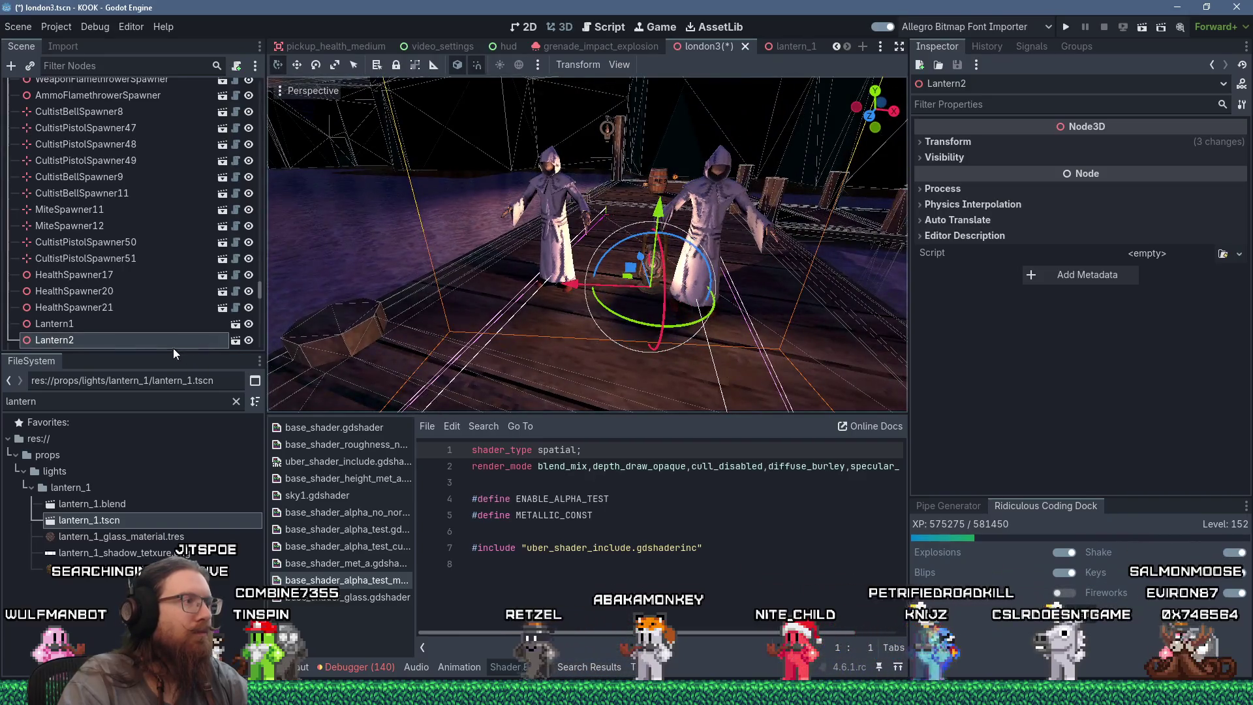
pyautogui.rightClick(173, 339)
pyautogui.press('Escape')
# Delete Lantern2, leaving only Lantern1, and save the london3 level.
pyautogui.press('Delete')
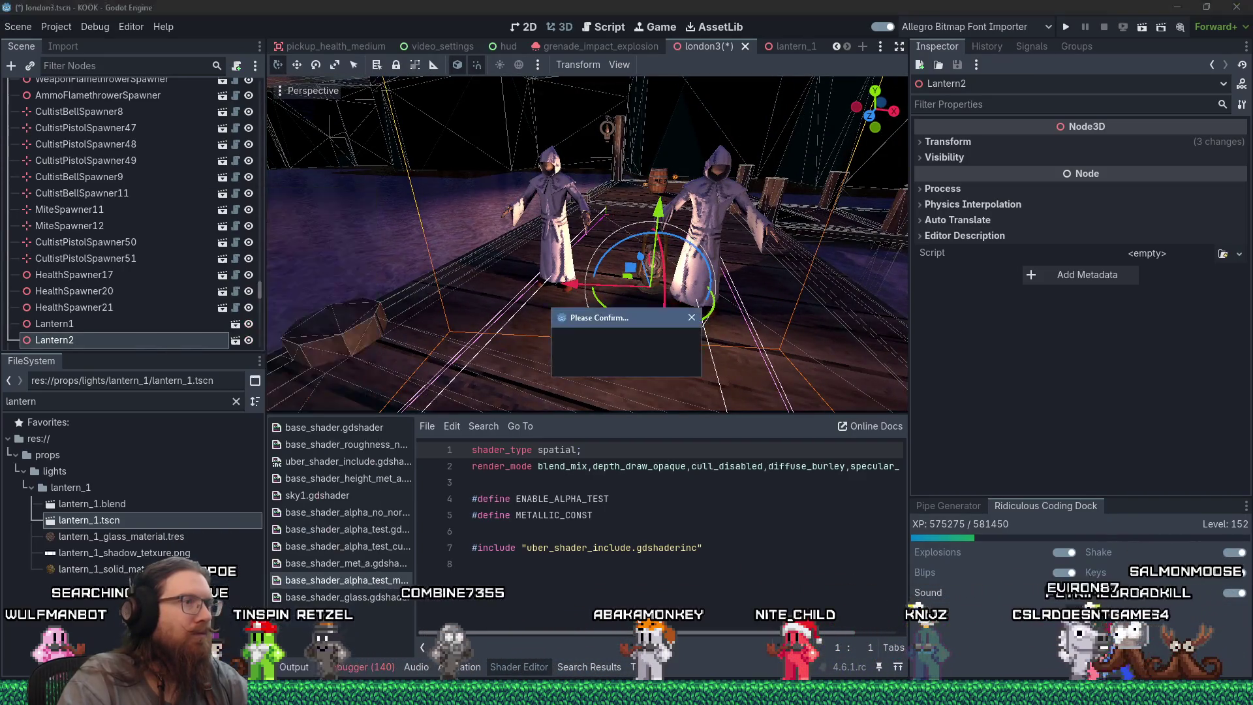
pyautogui.click(605, 359)
pyautogui.moveTo(637, 297); pyautogui.dragTo(457, 285)
pyautogui.scroll(-3)
pyautogui.scroll(3)
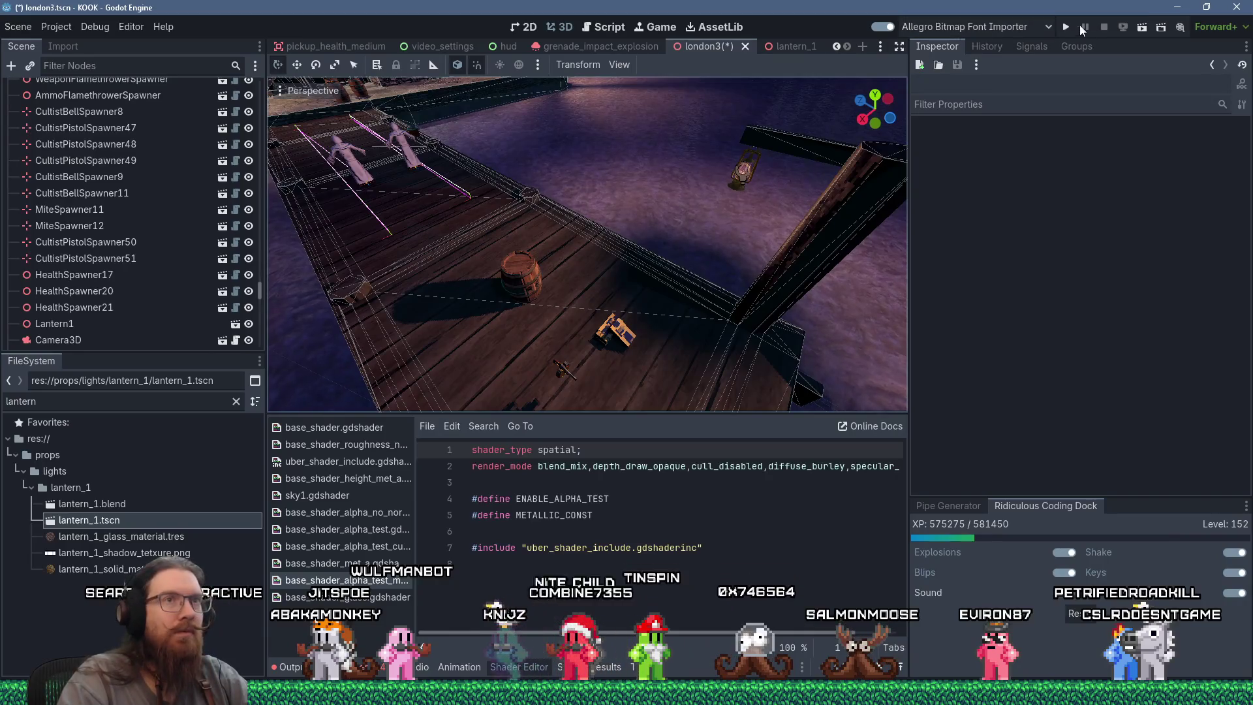
pyautogui.hotkey('ctrl', 's')
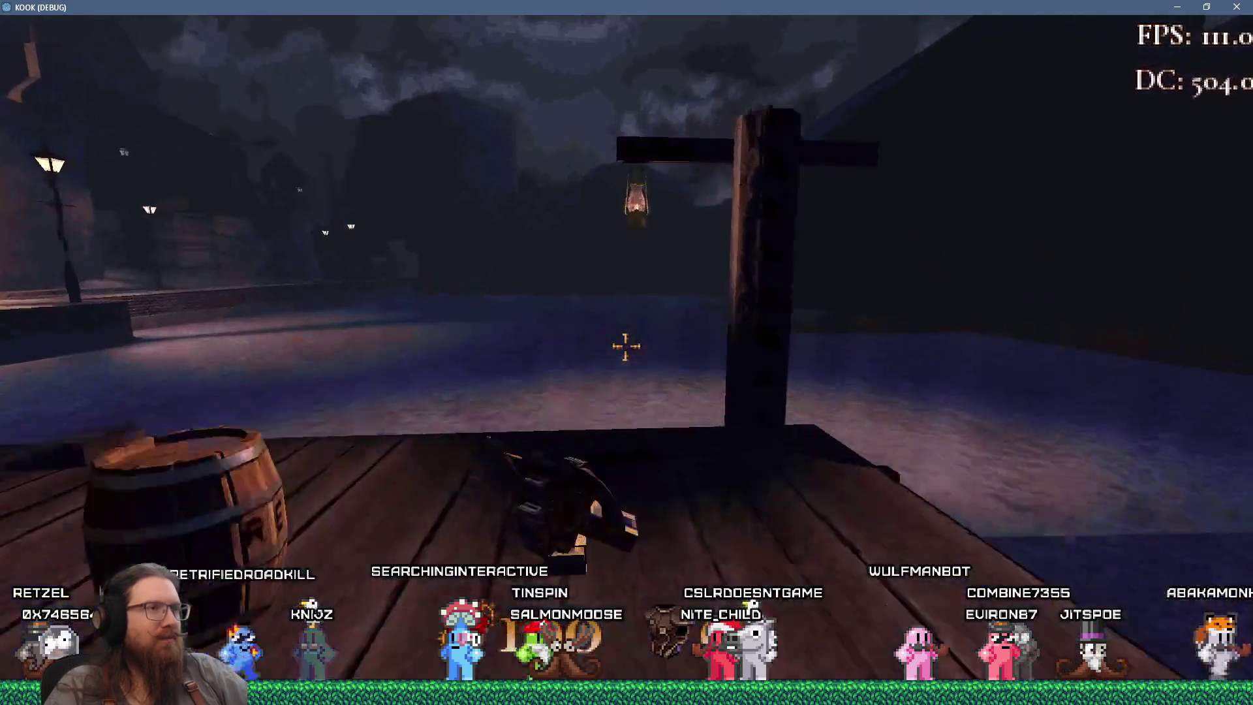
# In-game, walk up to the hanging lantern, circle it and fire the revolver.
pyautogui.press('w')
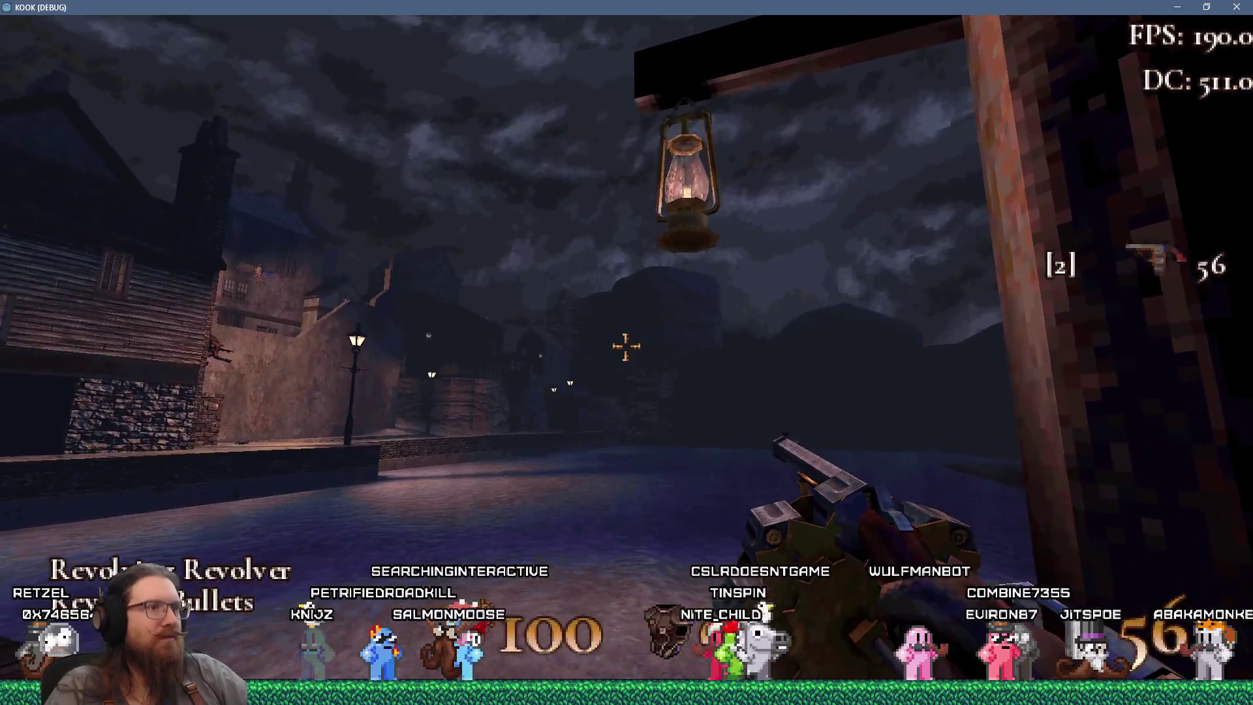
pyautogui.press('w')
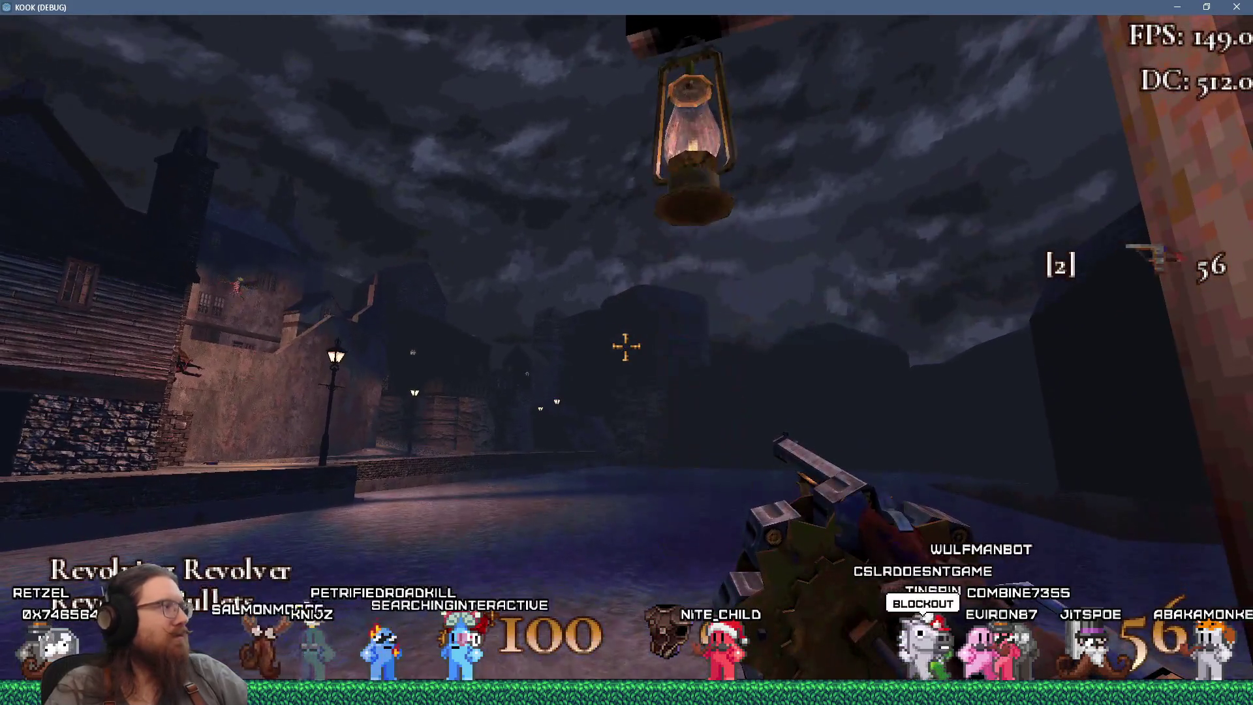
pyautogui.press('d')
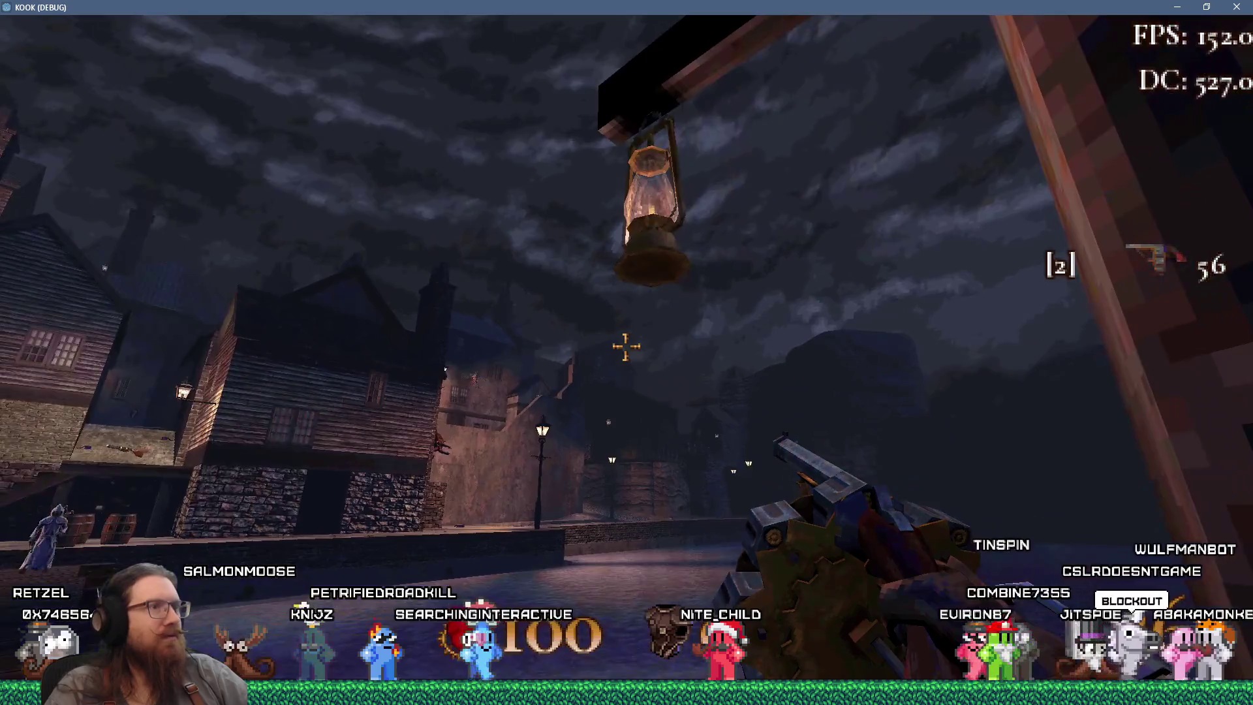
pyautogui.press('w')
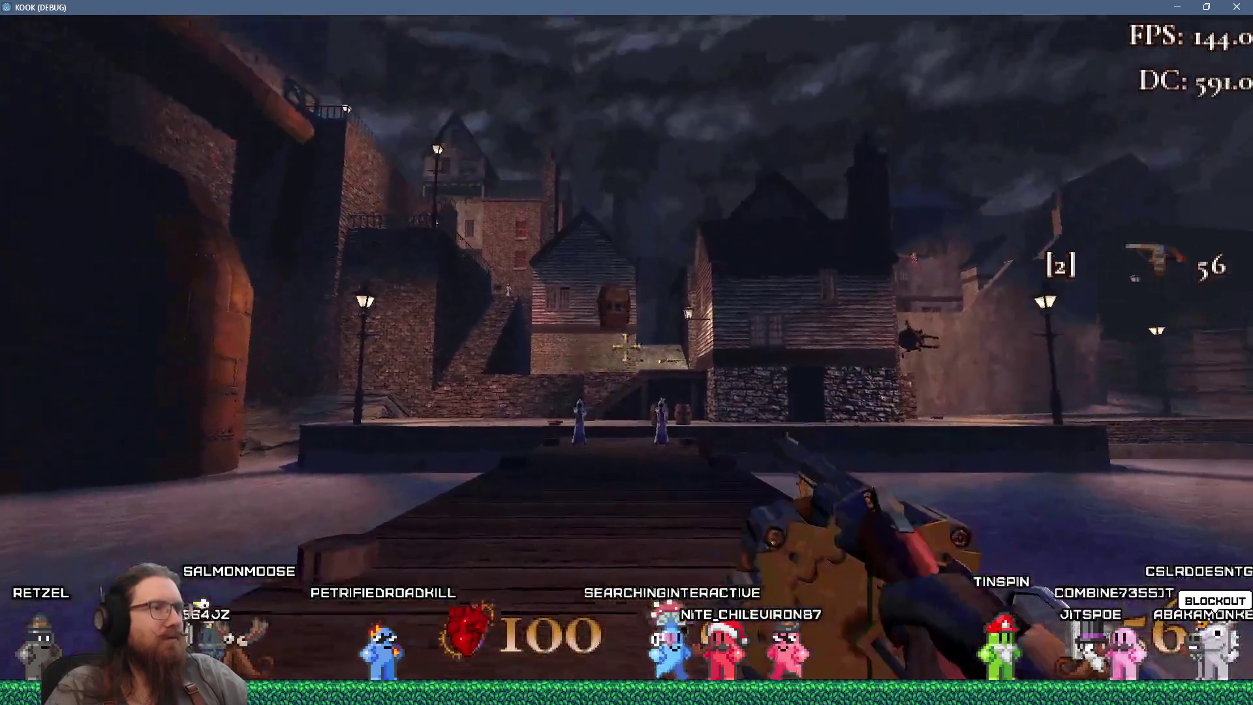
pyautogui.click(627, 352)
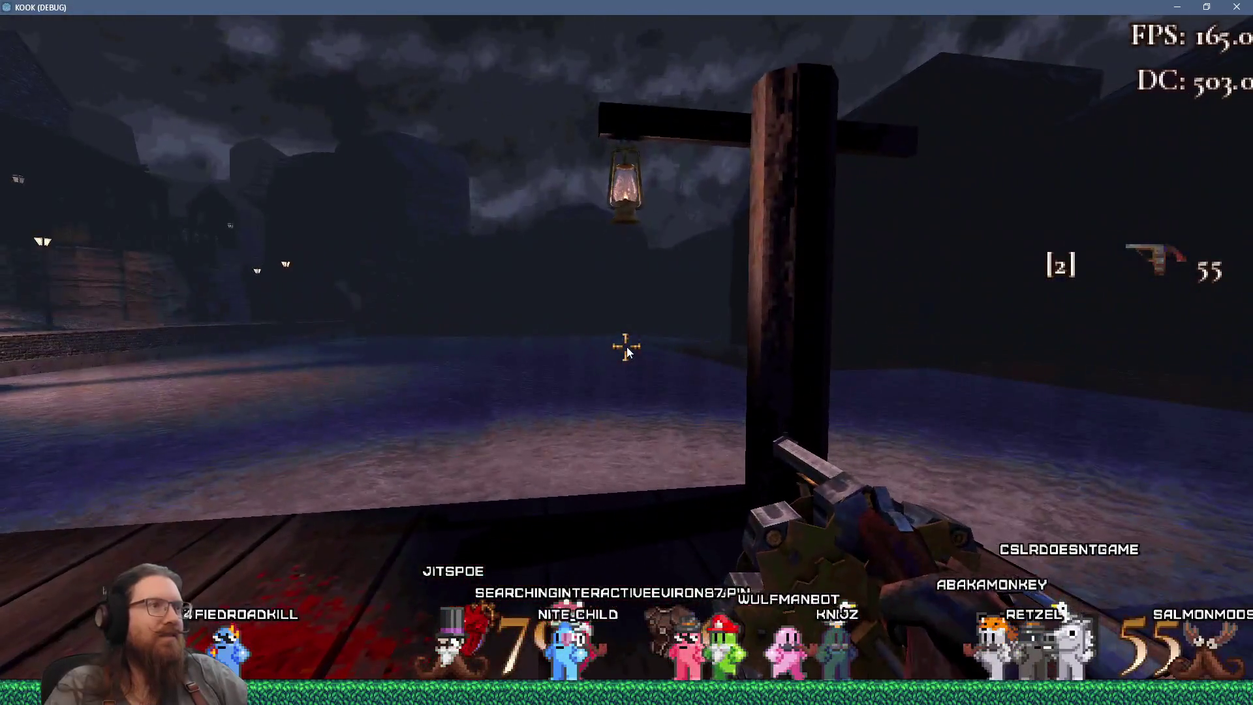
# Quit the game from the development console back to the editor.
pyautogui.press('`')
pyautogui.write('qu')
pyautogui.press('Return')
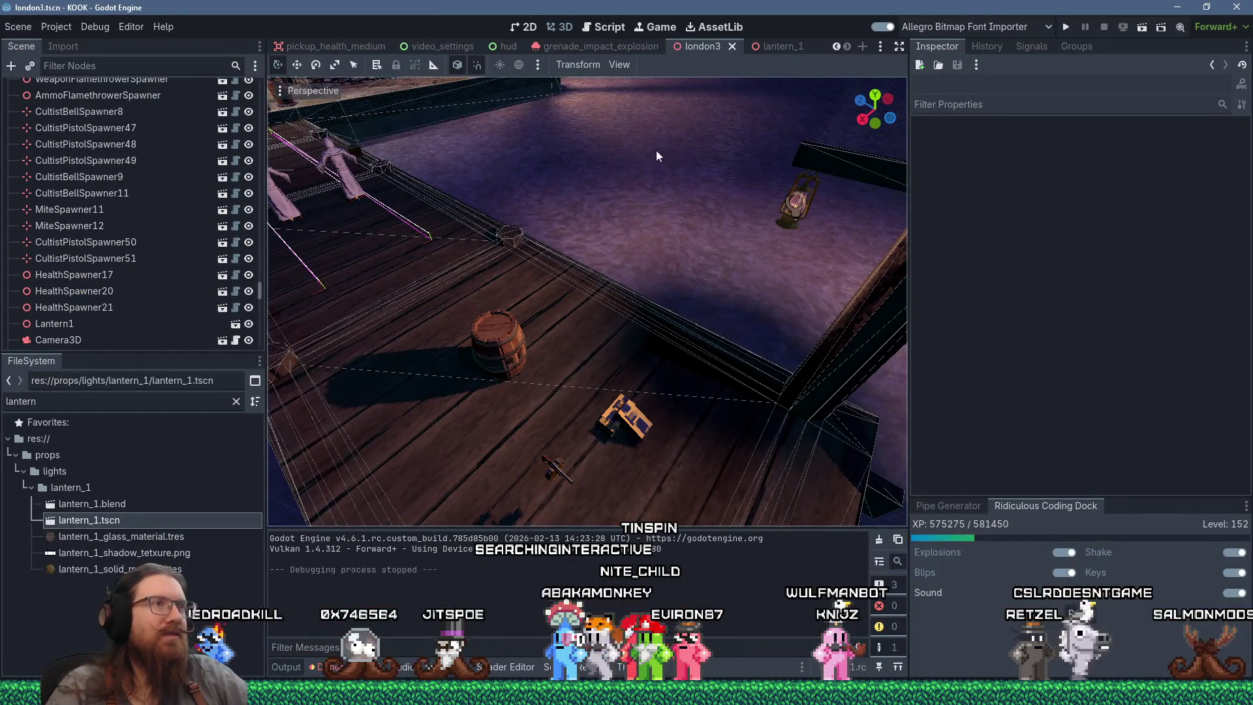
# Lower the Lantern mesh's Shine Emission back to 1.0 and save lantern_1.
pyautogui.click(771, 46)
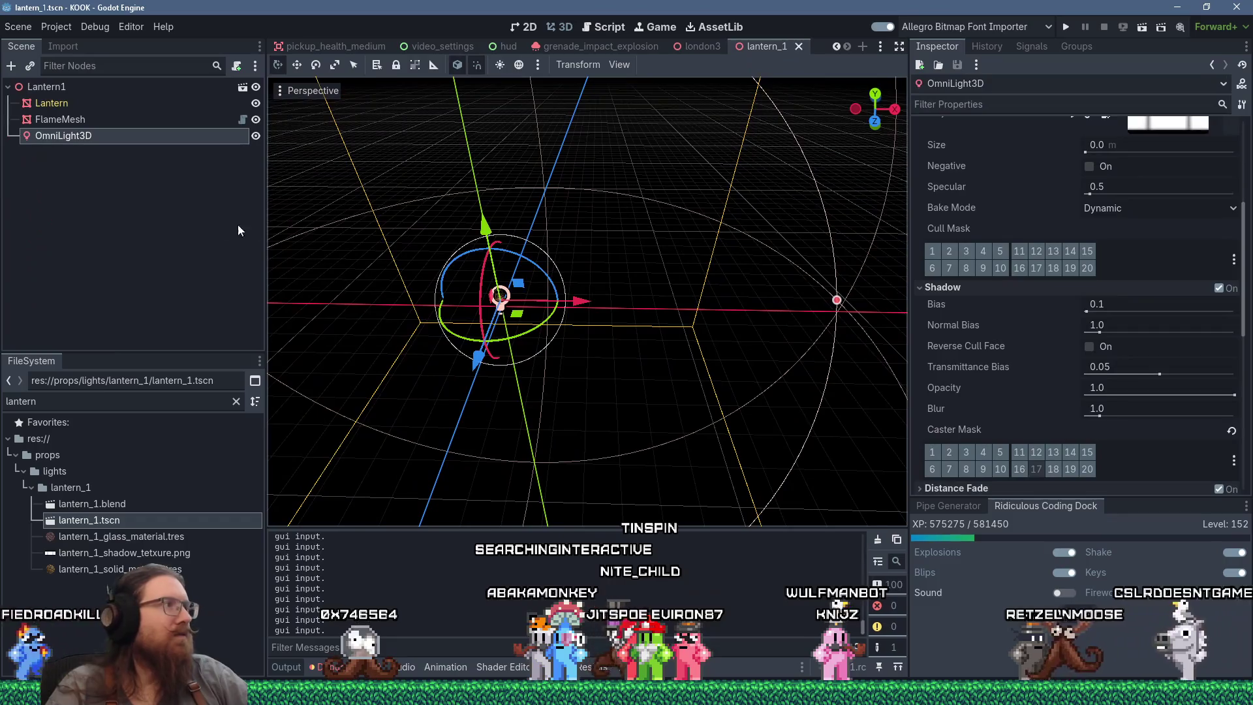
pyautogui.click(75, 120)
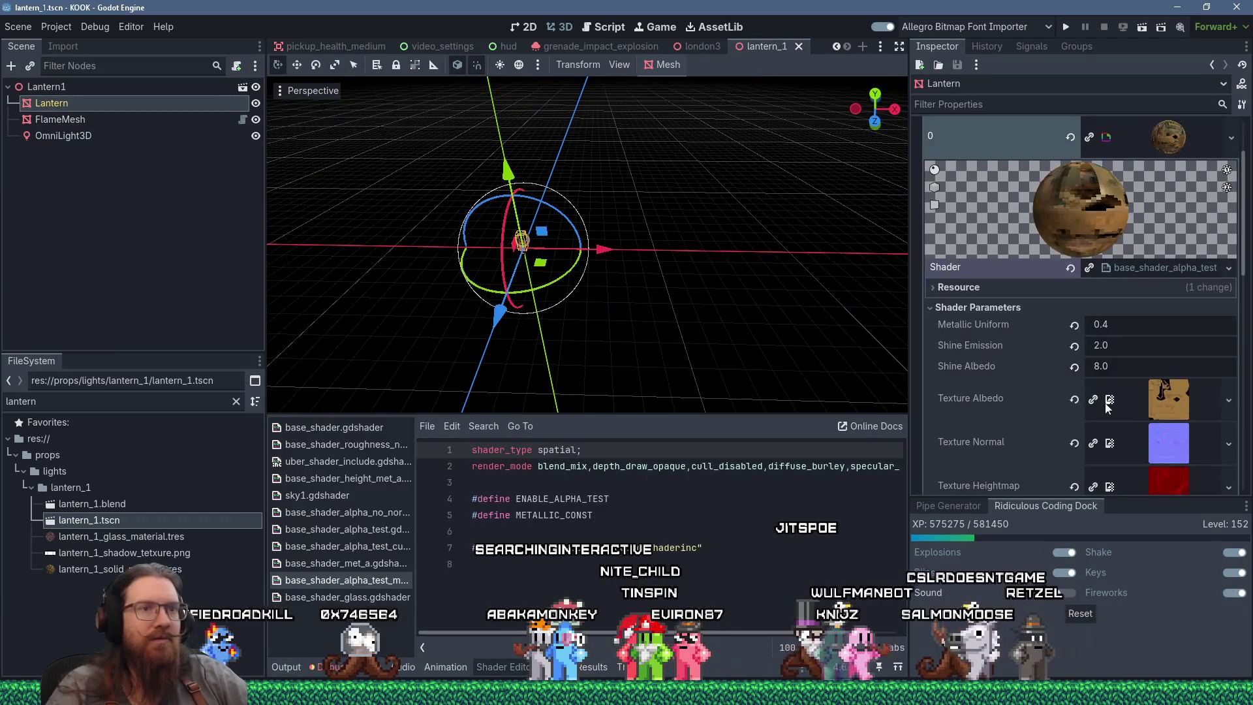
pyautogui.click(1139, 351)
pyautogui.write('1')
pyautogui.press('Return')
pyautogui.moveTo(711, 225); pyautogui.dragTo(688, 234)
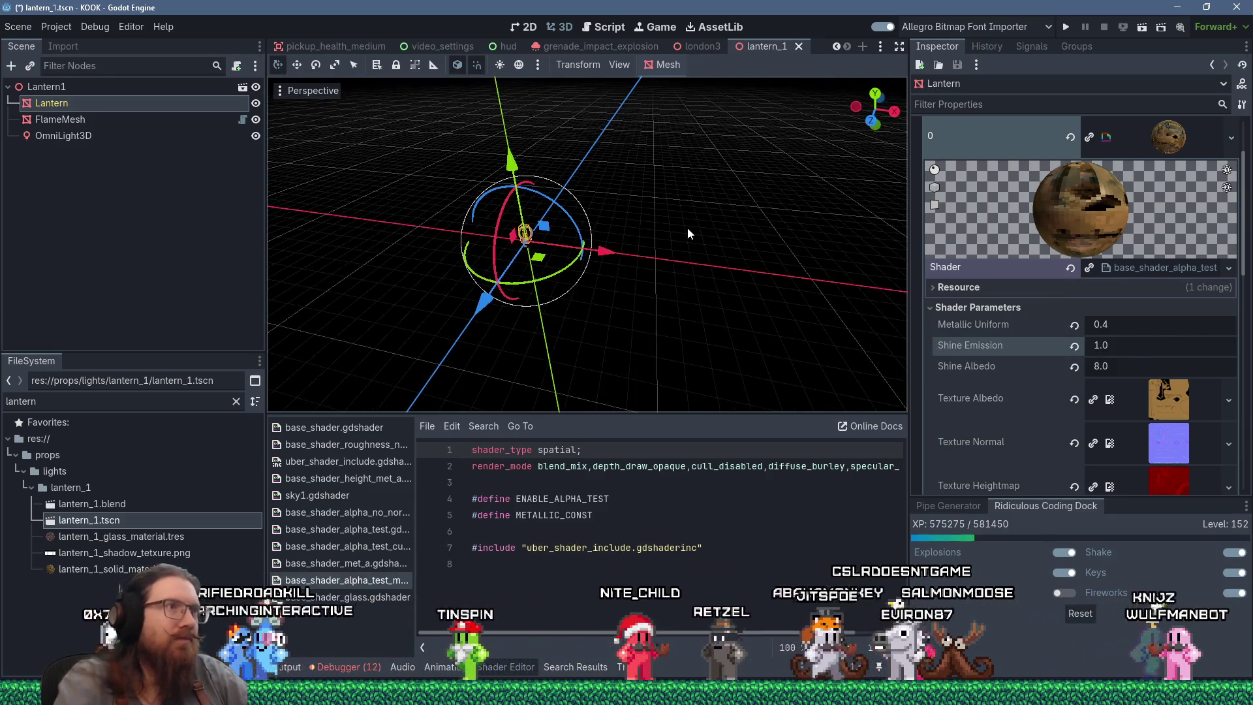
pyautogui.hotkey('ctrl', 's')
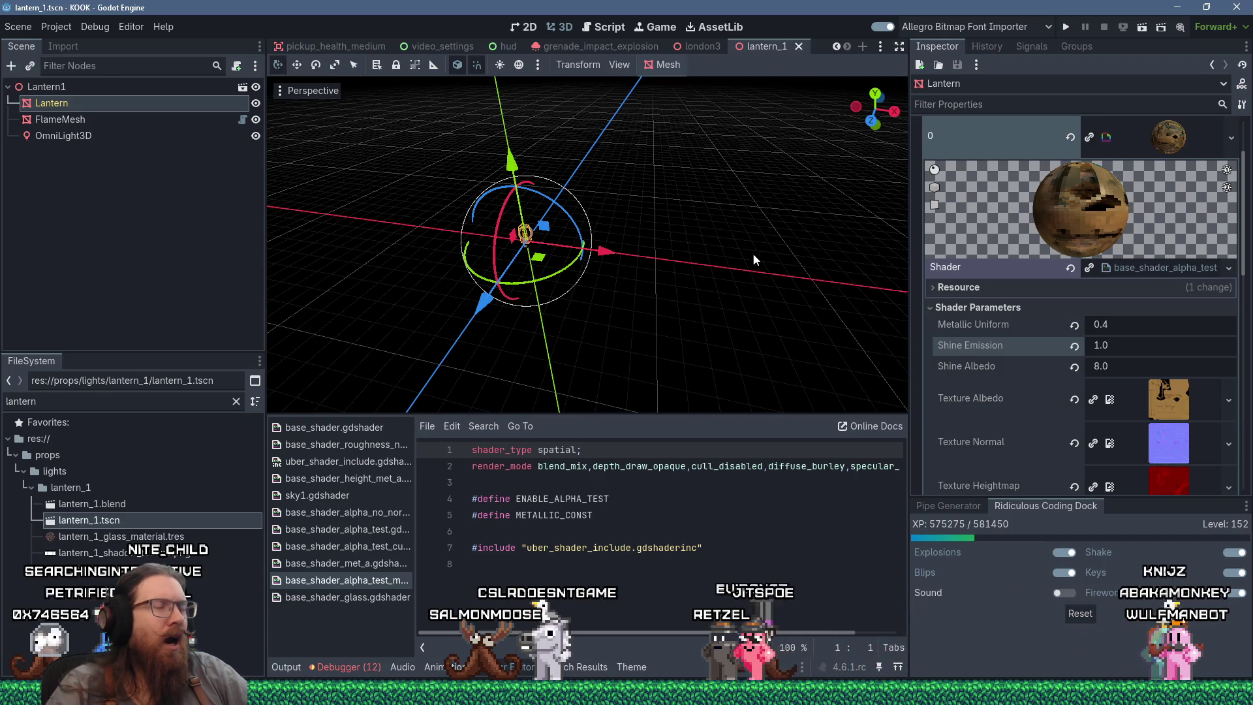
pyautogui.press('super+Tab')
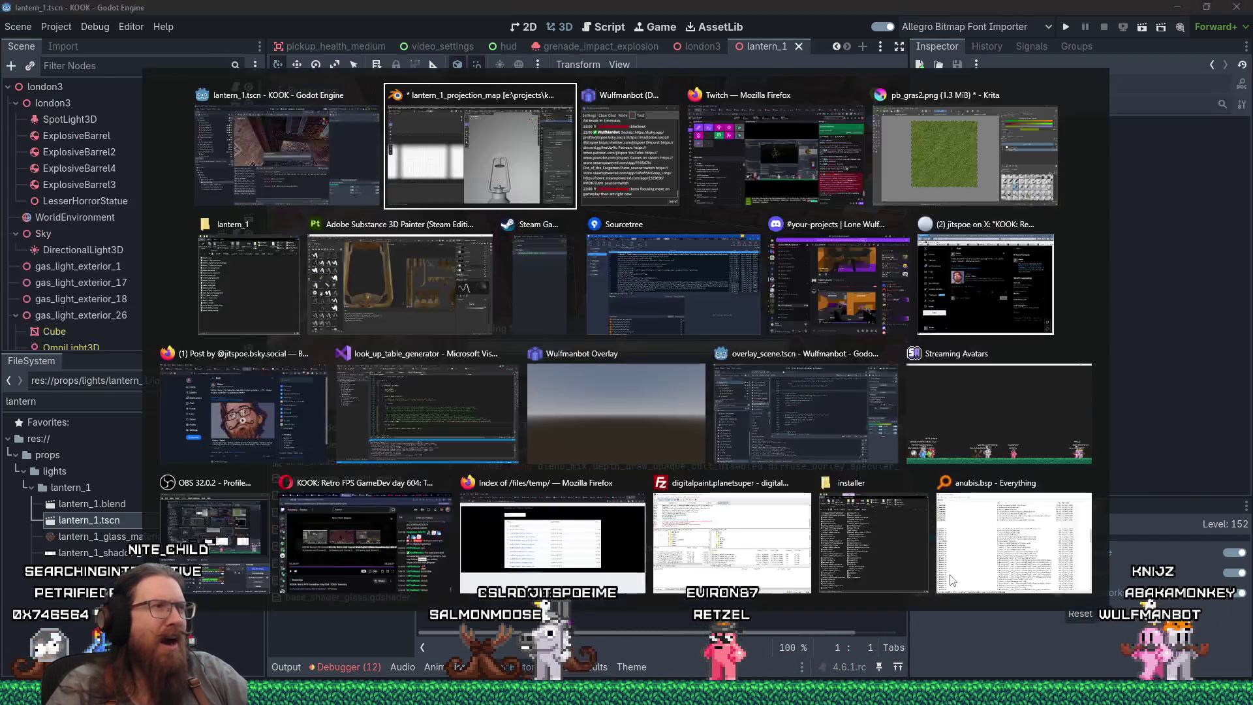
# Back in Godot, open lantern_1.tscn and scale the Lantern1 root node to 1.8 on all axes.
pyautogui.press('Left')
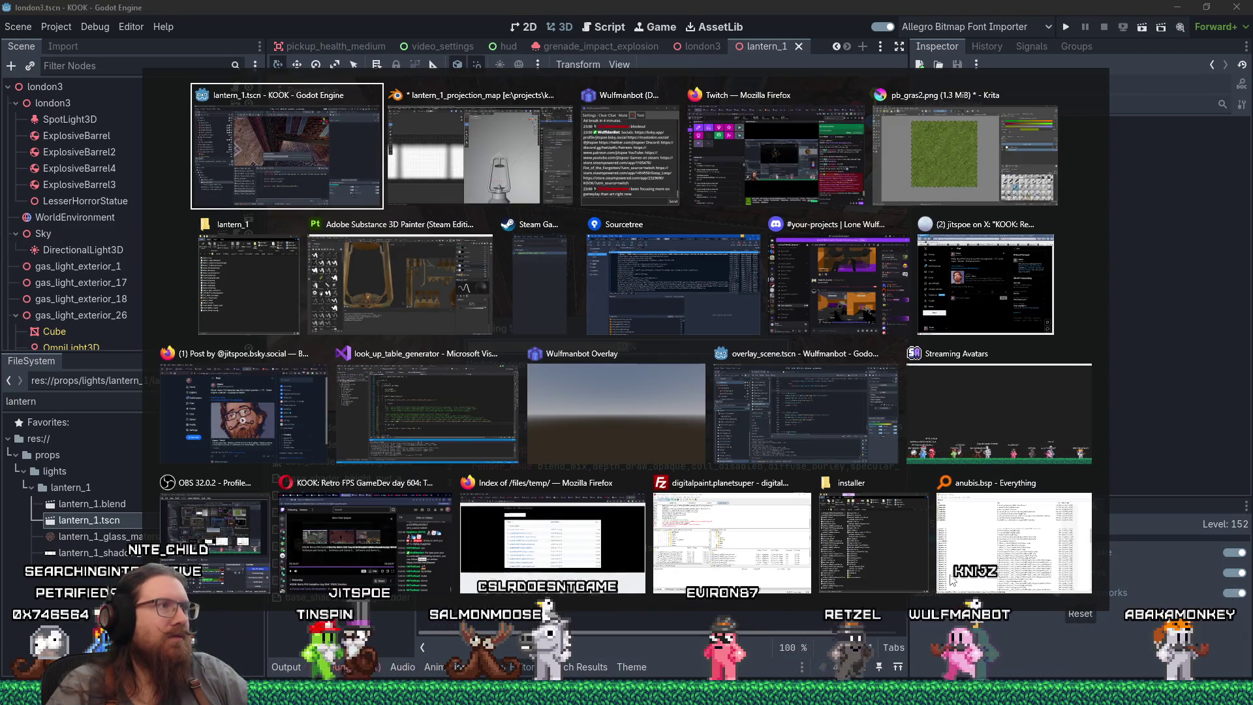
pyautogui.press('Return')
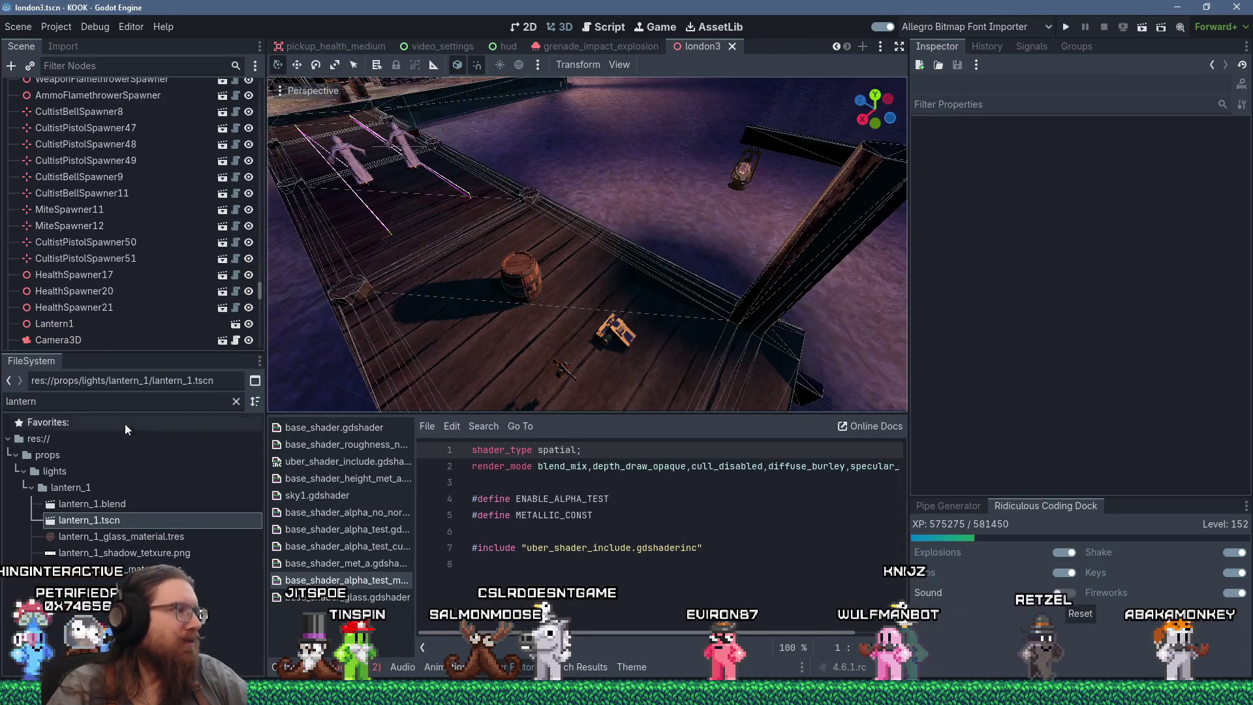
pyautogui.doubleClick(123, 519)
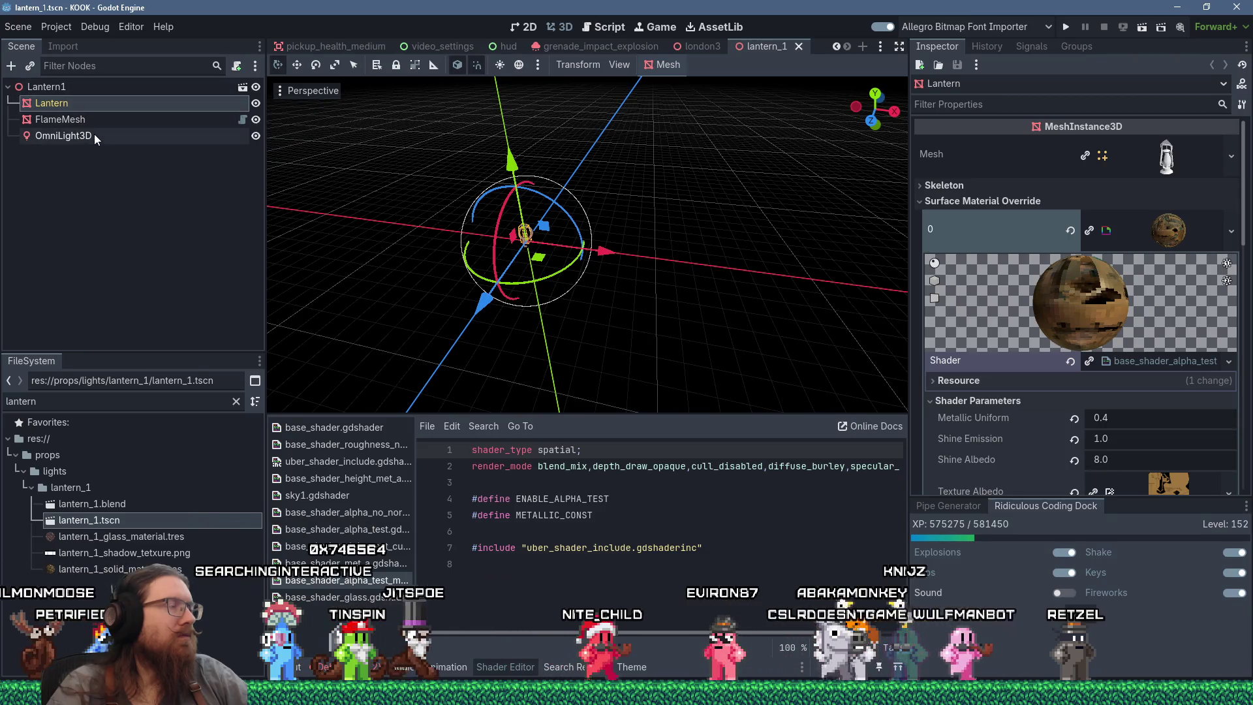
pyautogui.click(81, 91)
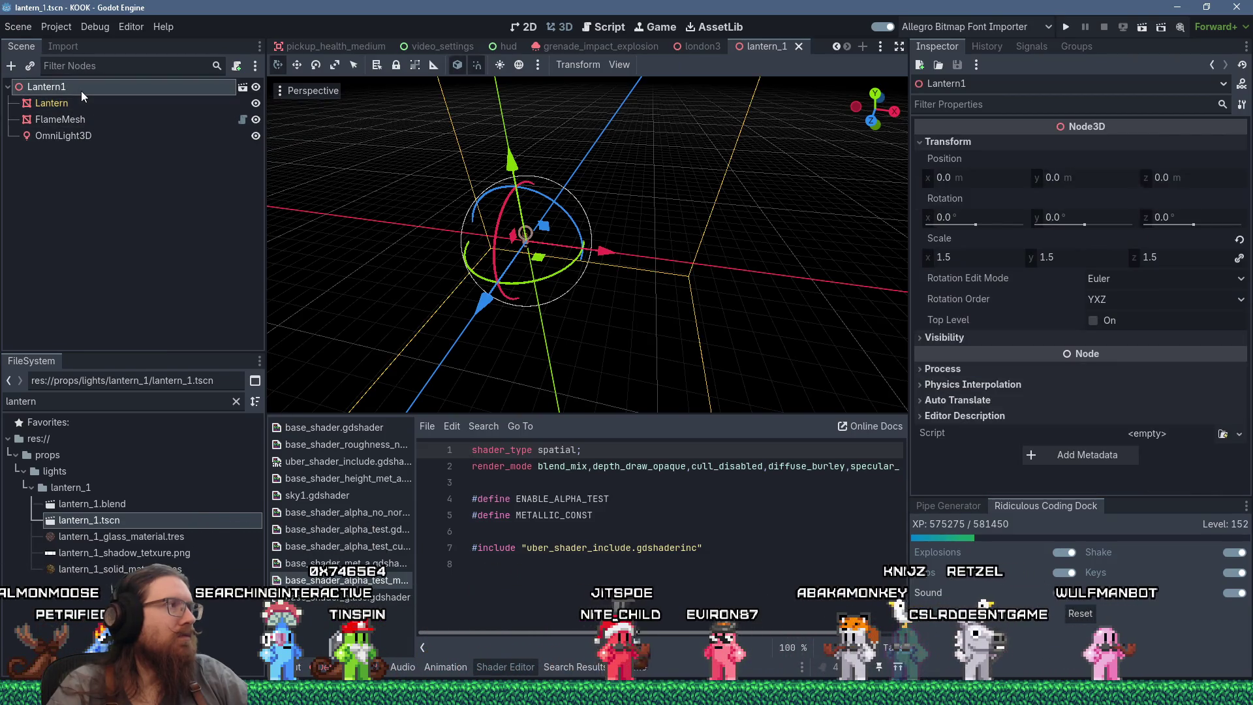
pyautogui.click(980, 259)
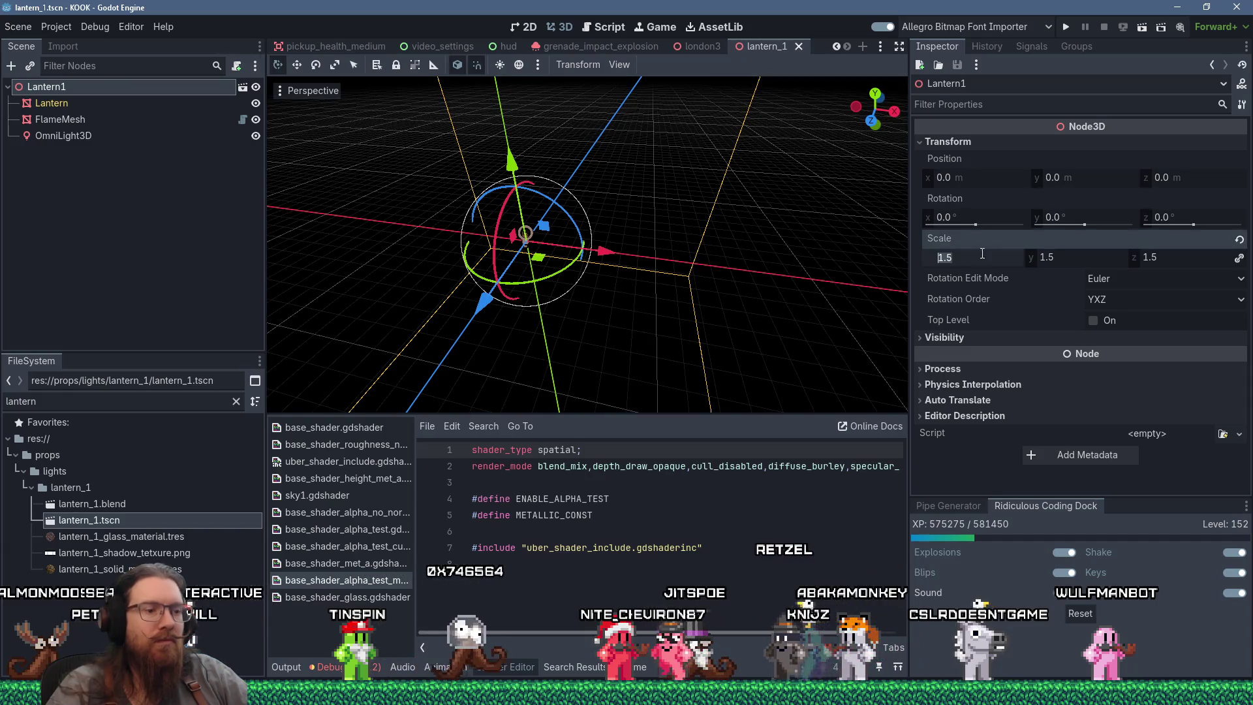
pyautogui.write('1.8')
pyautogui.press('Tab')
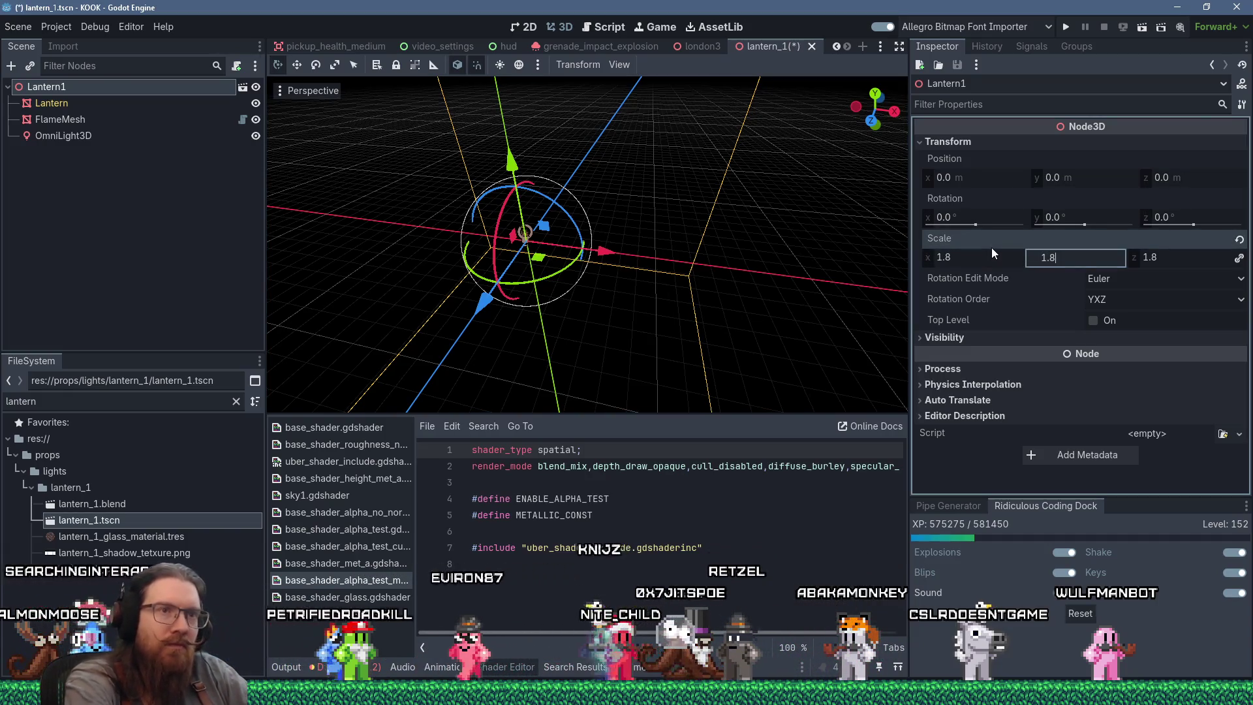
pyautogui.press('Tab')
pyautogui.press('Return')
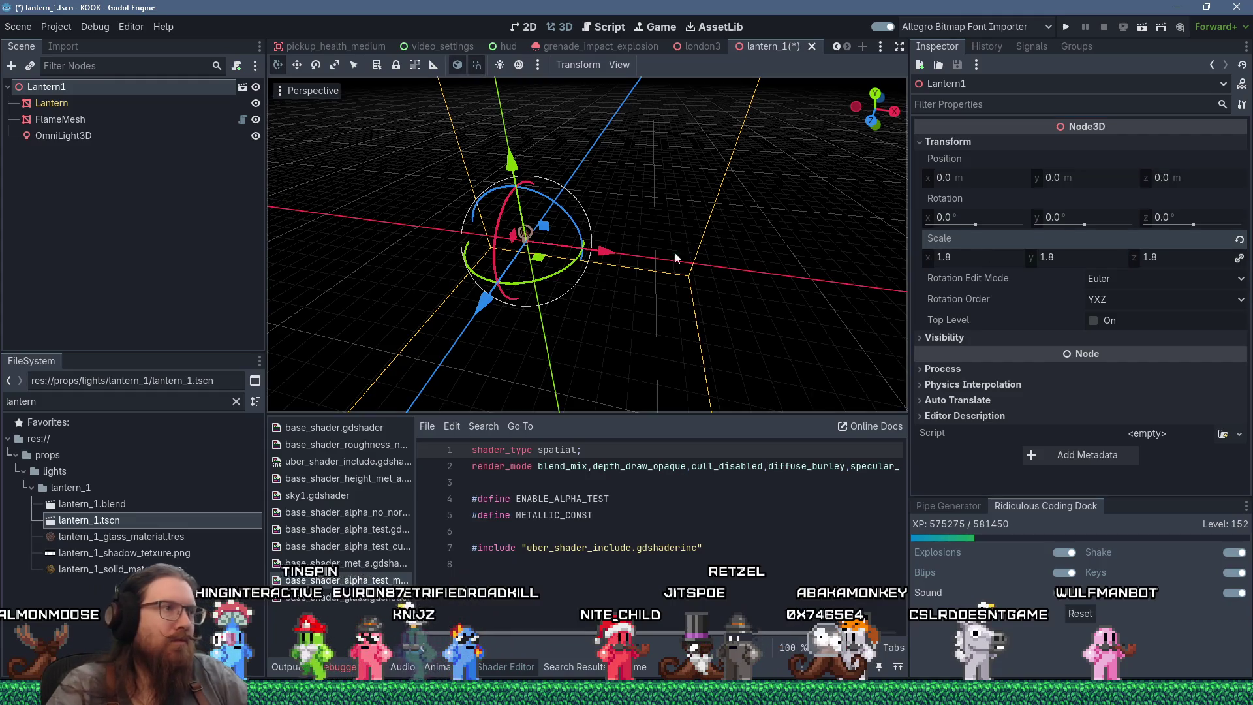
# Inspect the enlarged lantern from a couple of angles and save the lantern_1 scene.
pyautogui.scroll(3)
pyautogui.scroll(3)
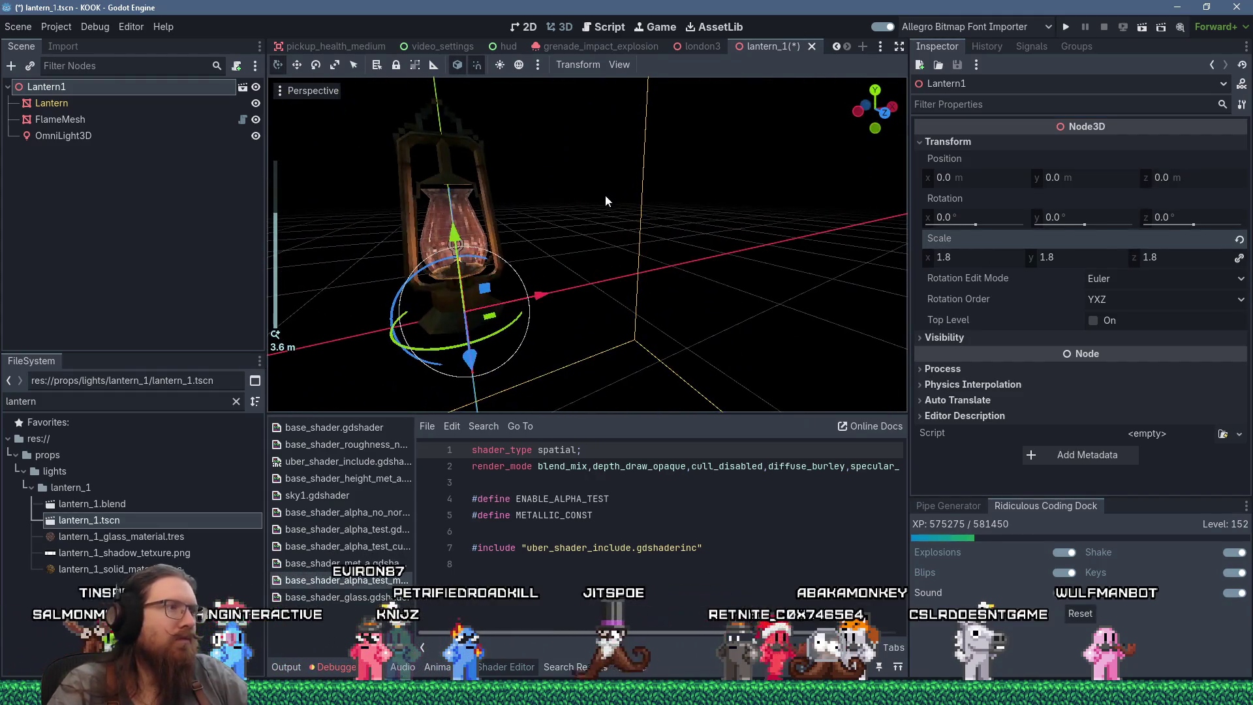
pyautogui.moveTo(687, 174); pyautogui.dragTo(612, 205)
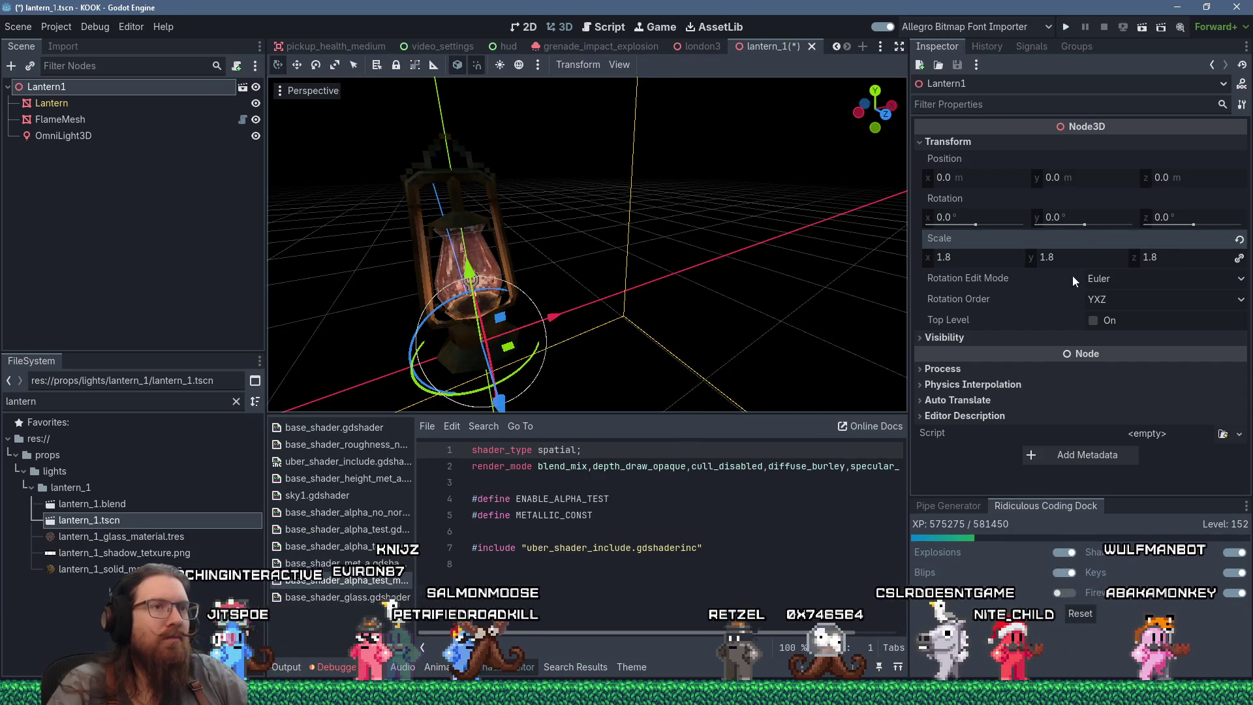
pyautogui.moveTo(761, 315); pyautogui.dragTo(661, 319)
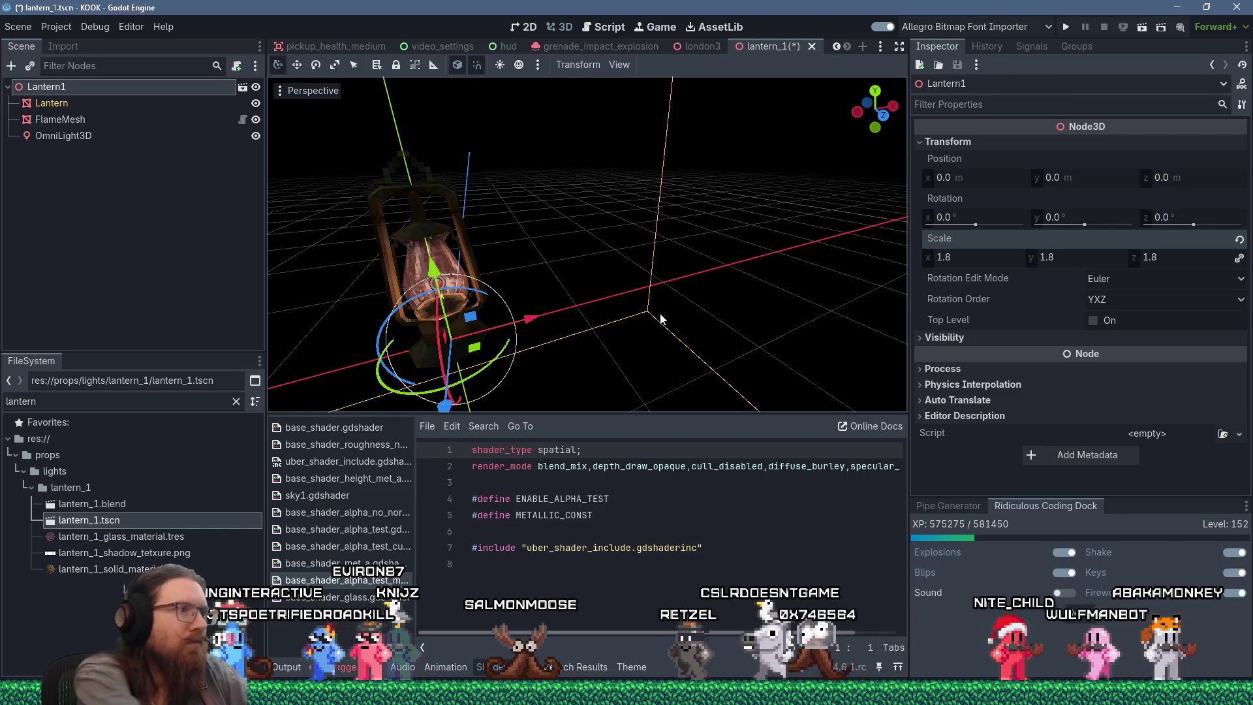
pyautogui.hotkey('ctrl', 's')
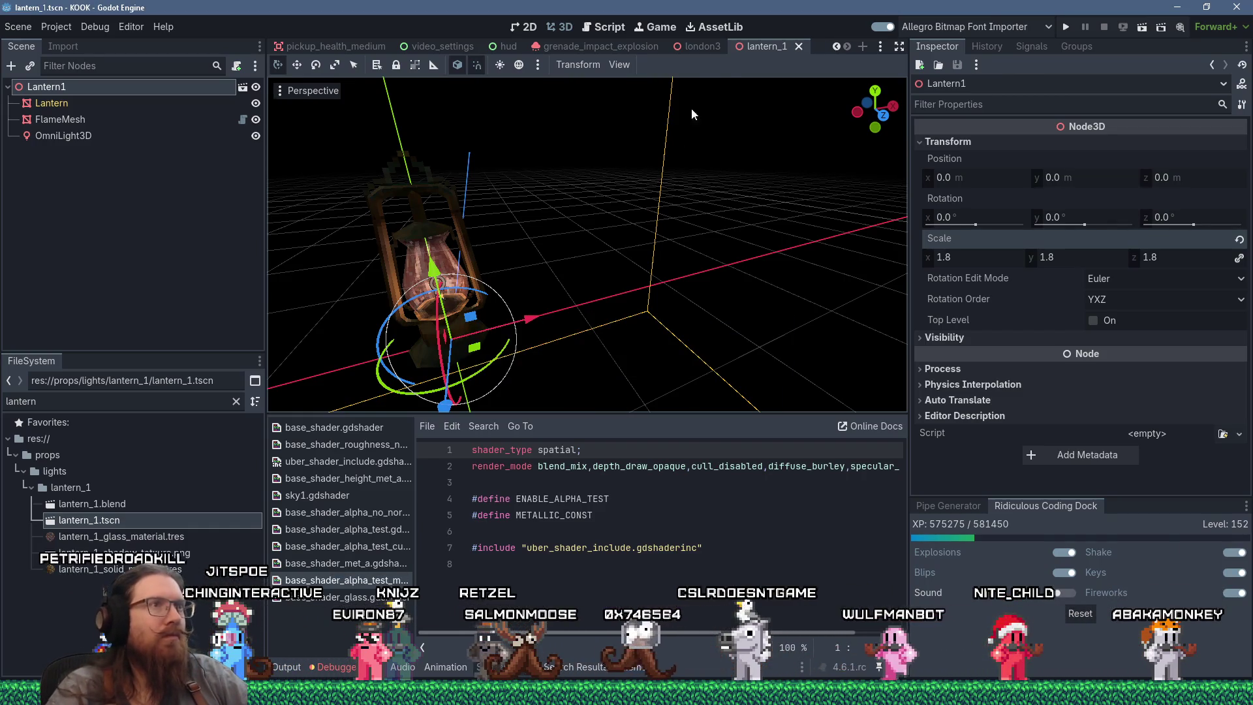
pyautogui.click(705, 47)
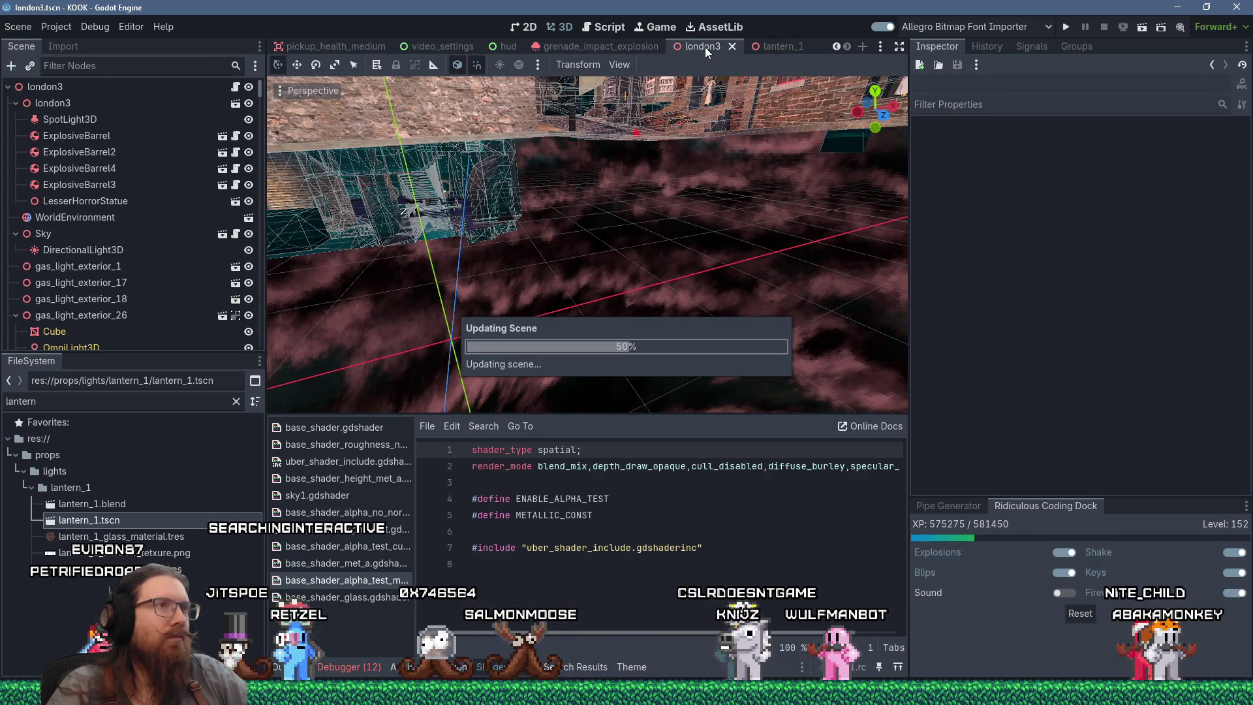
# Zoom in on the larger lantern on the london3 dock, select it, then return to lantern_1.
pyautogui.scroll(3)
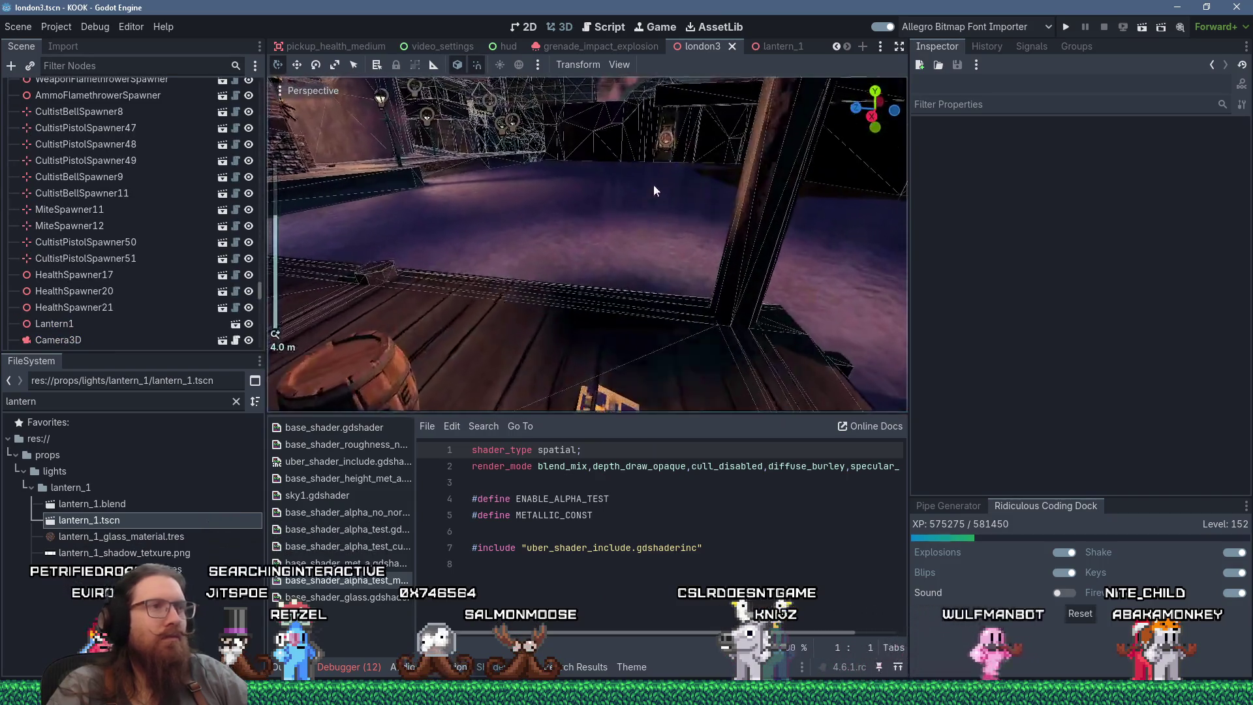
pyautogui.scroll(3)
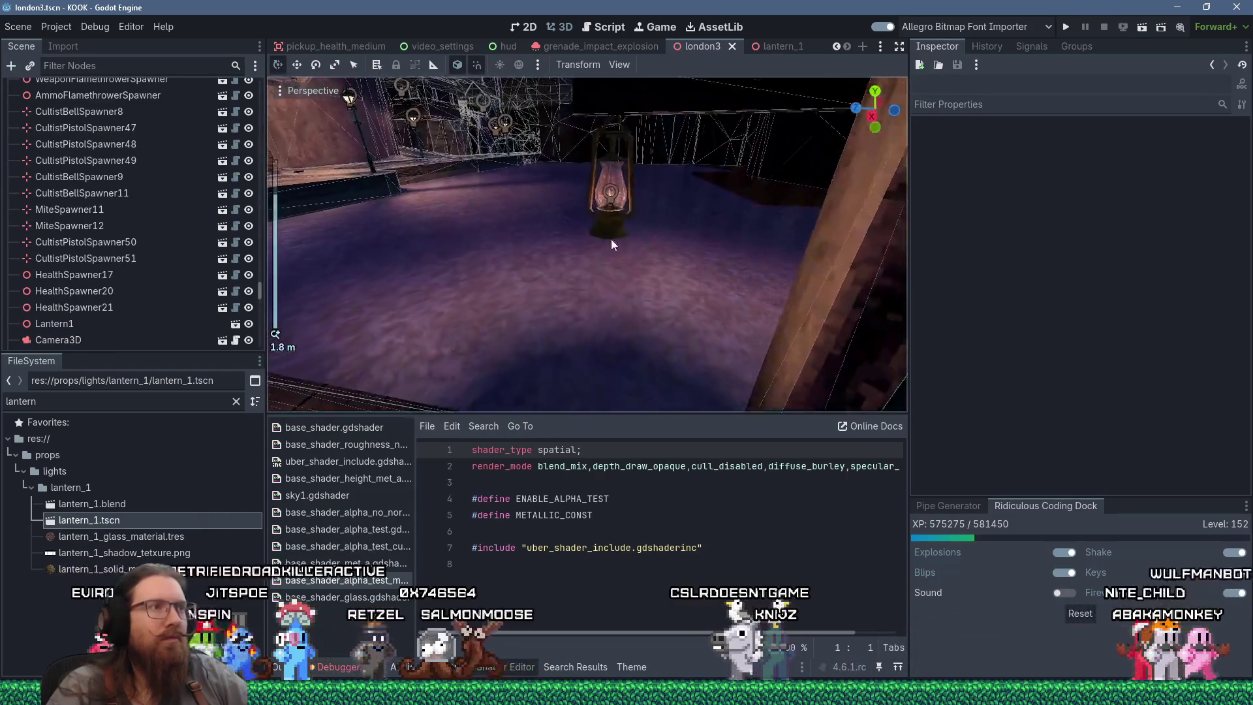
pyautogui.moveTo(631, 171); pyautogui.dragTo(570, 225)
pyautogui.click(594, 260)
pyautogui.click(580, 291)
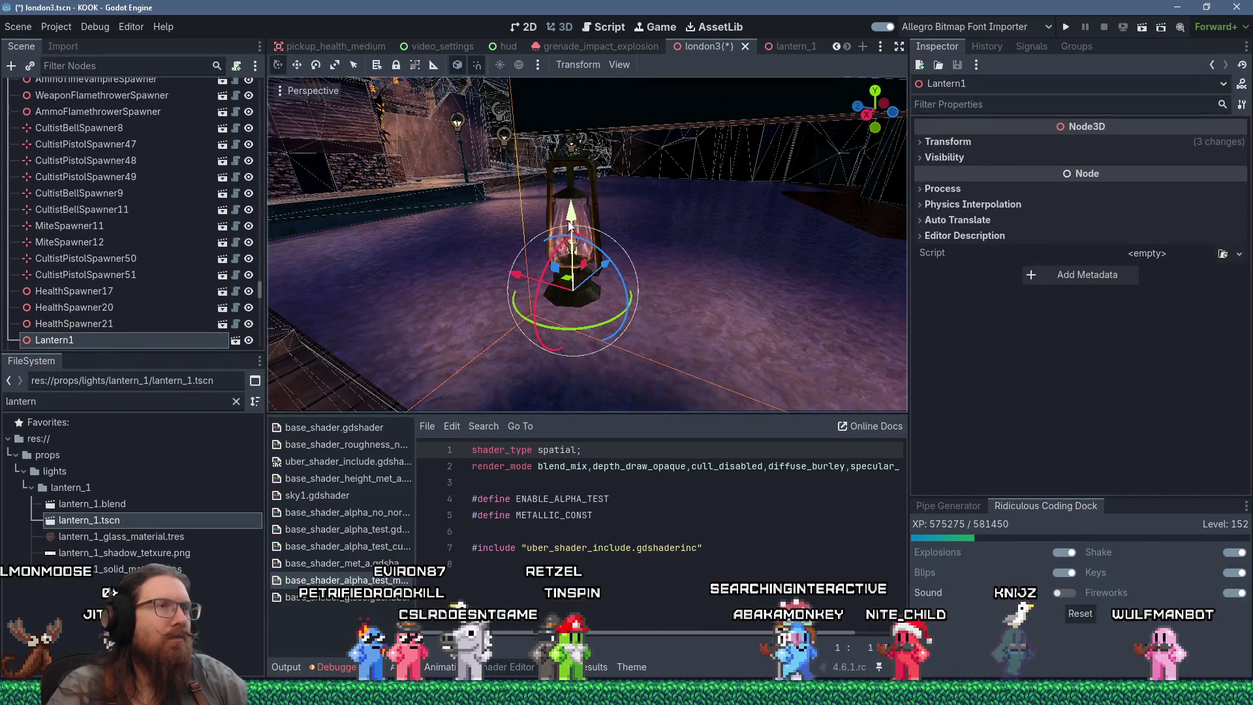
pyautogui.click(773, 45)
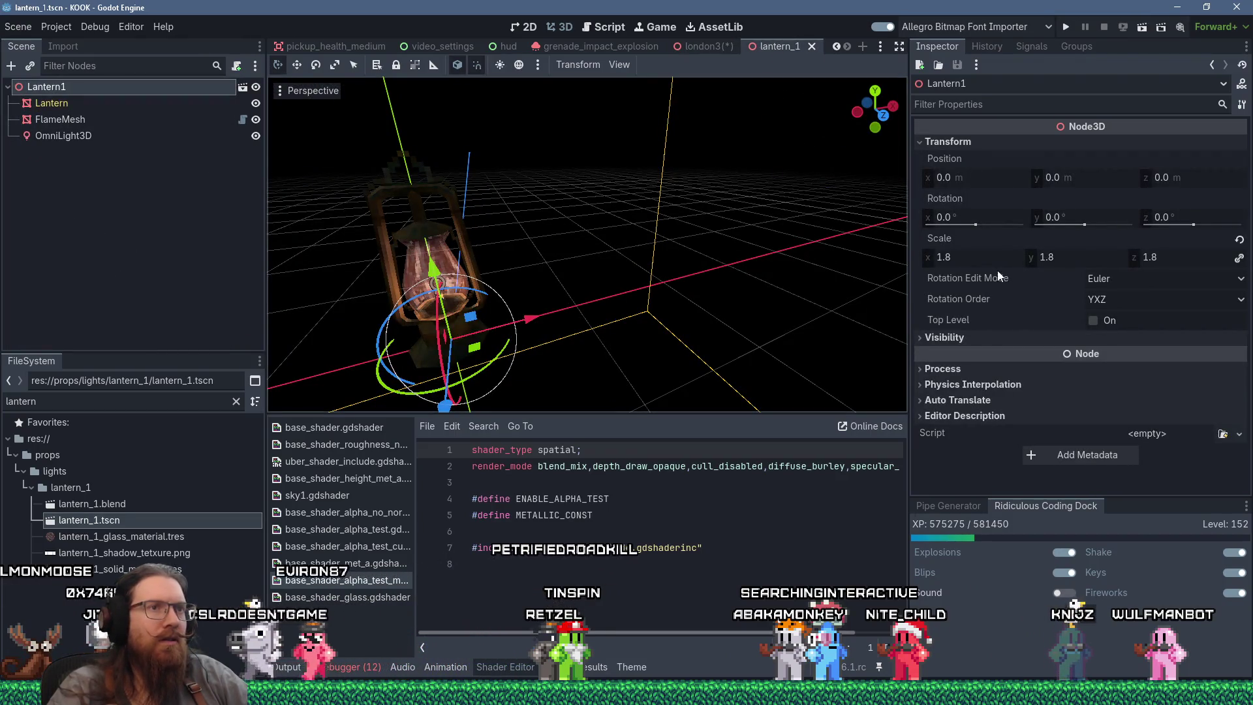
pyautogui.click(980, 256)
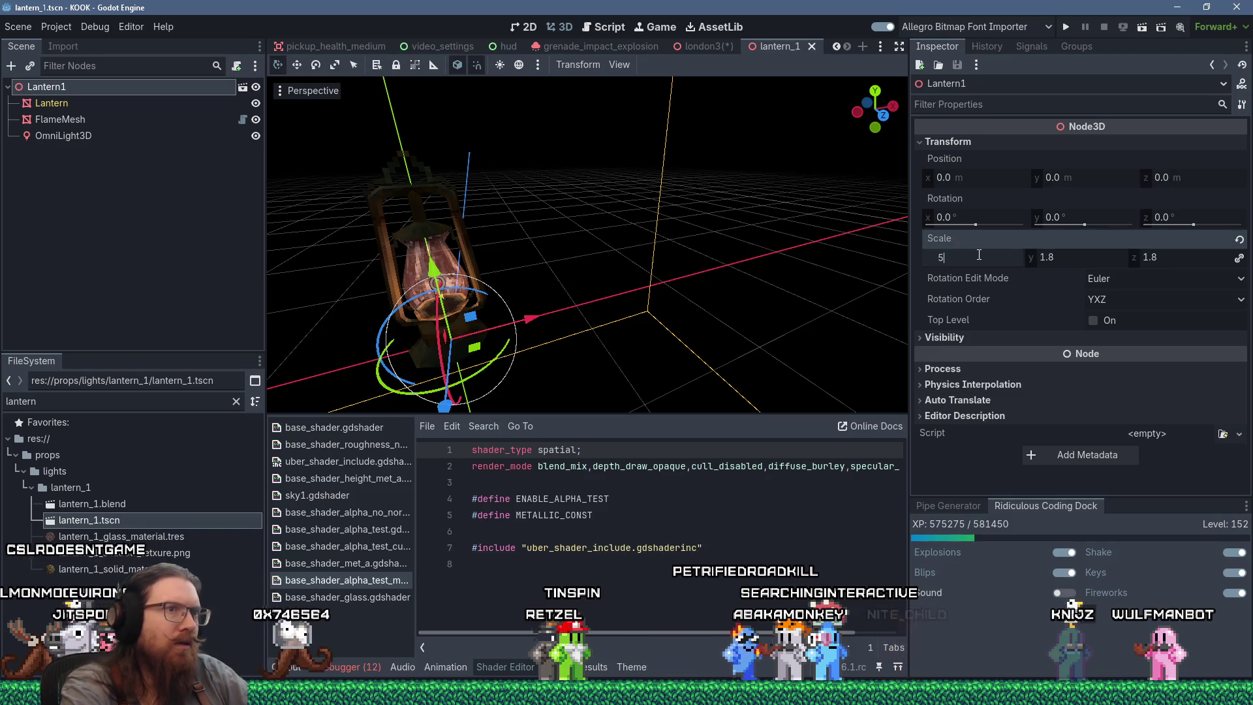
pyautogui.press('Return')
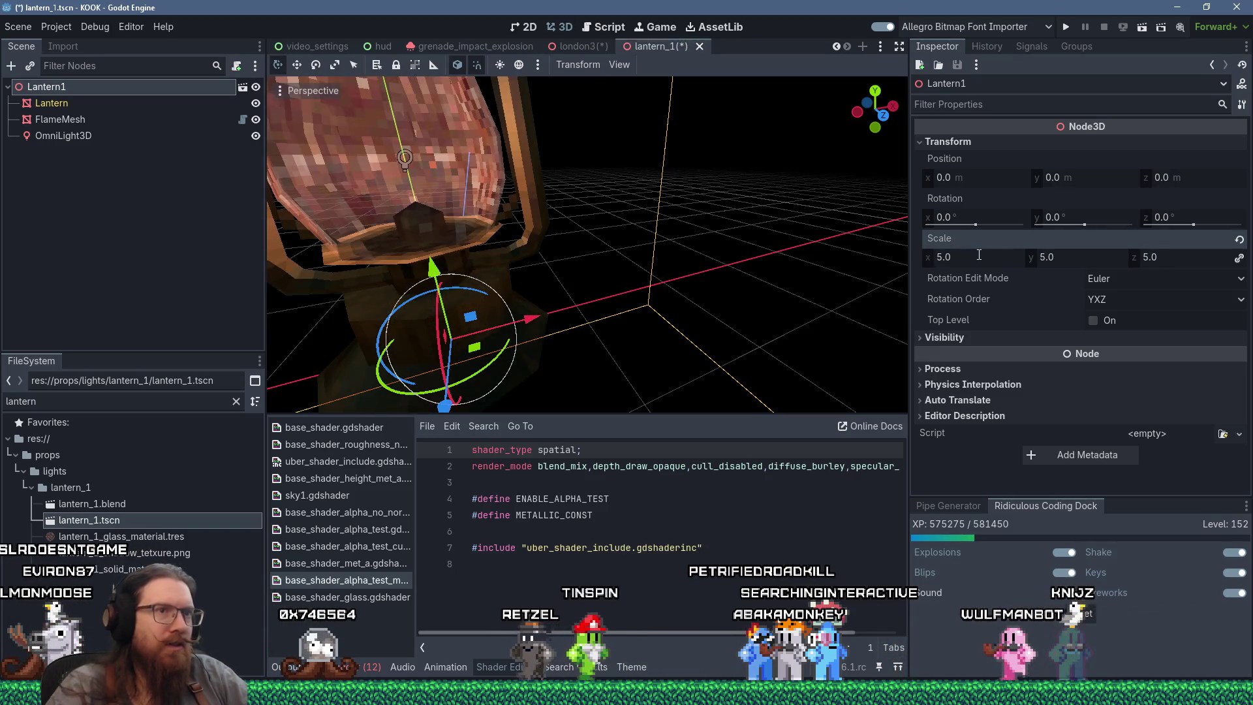
pyautogui.moveTo(979, 257); pyautogui.dragTo(981, 257)
pyautogui.click(979, 257)
pyautogui.write('1.')
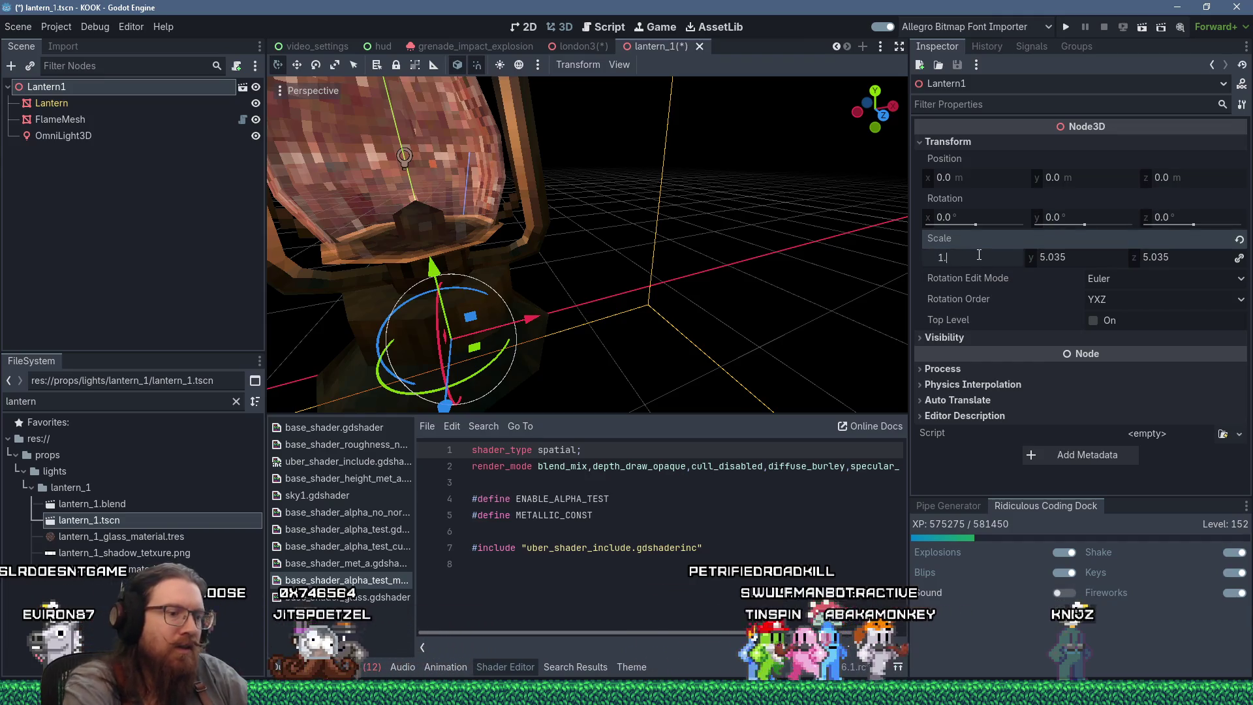
pyautogui.write('8')
pyautogui.press('Return')
pyautogui.moveTo(816, 261); pyautogui.dragTo(720, 290)
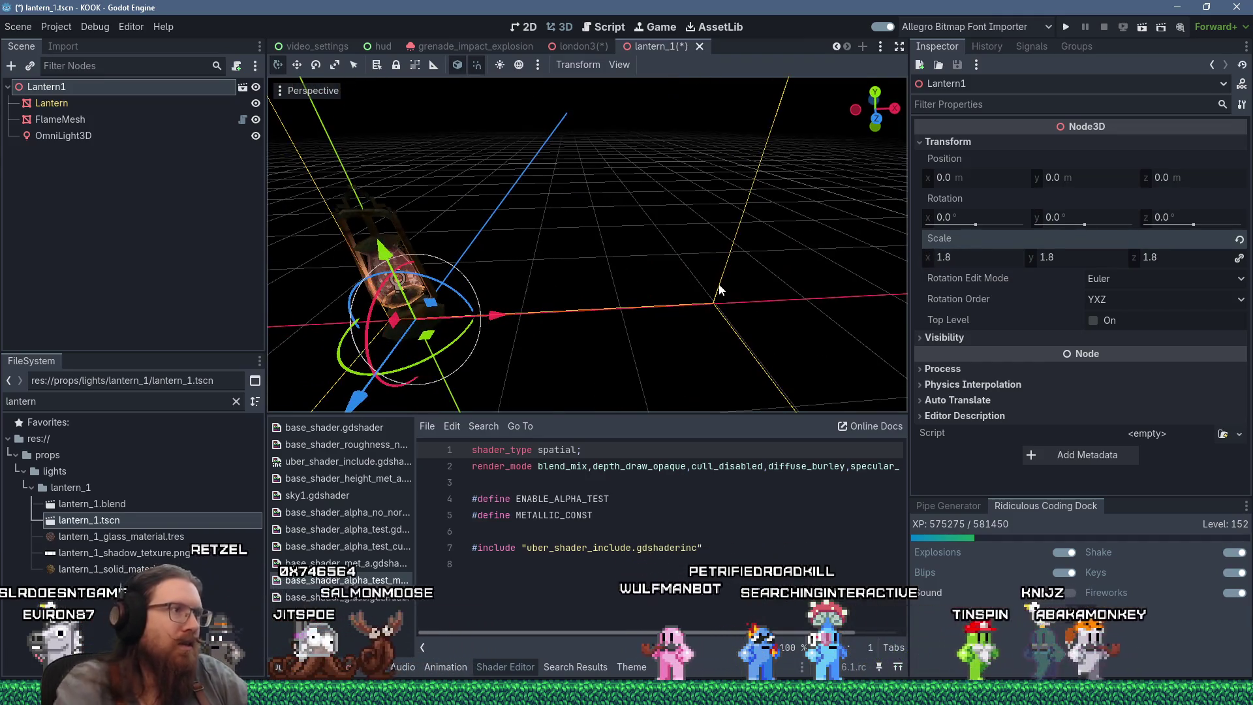
pyautogui.hotkey('ctrl', 's')
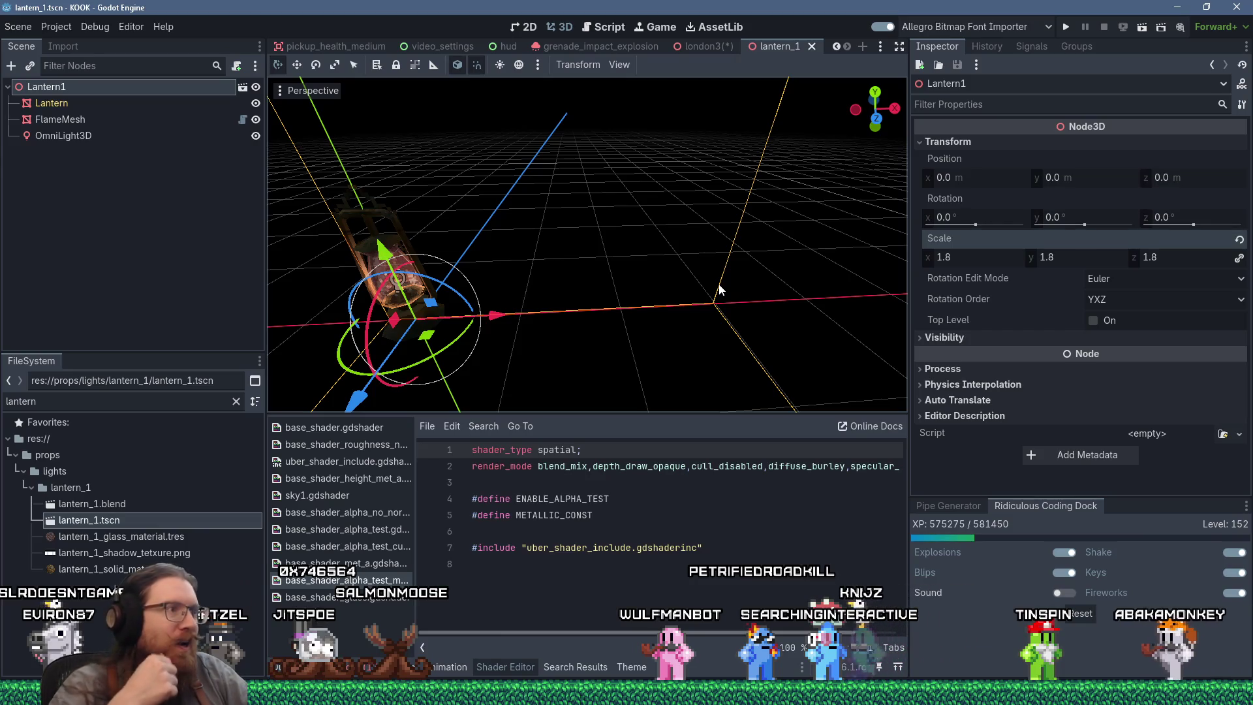
pyautogui.moveTo(561, 297); pyautogui.dragTo(625, 245)
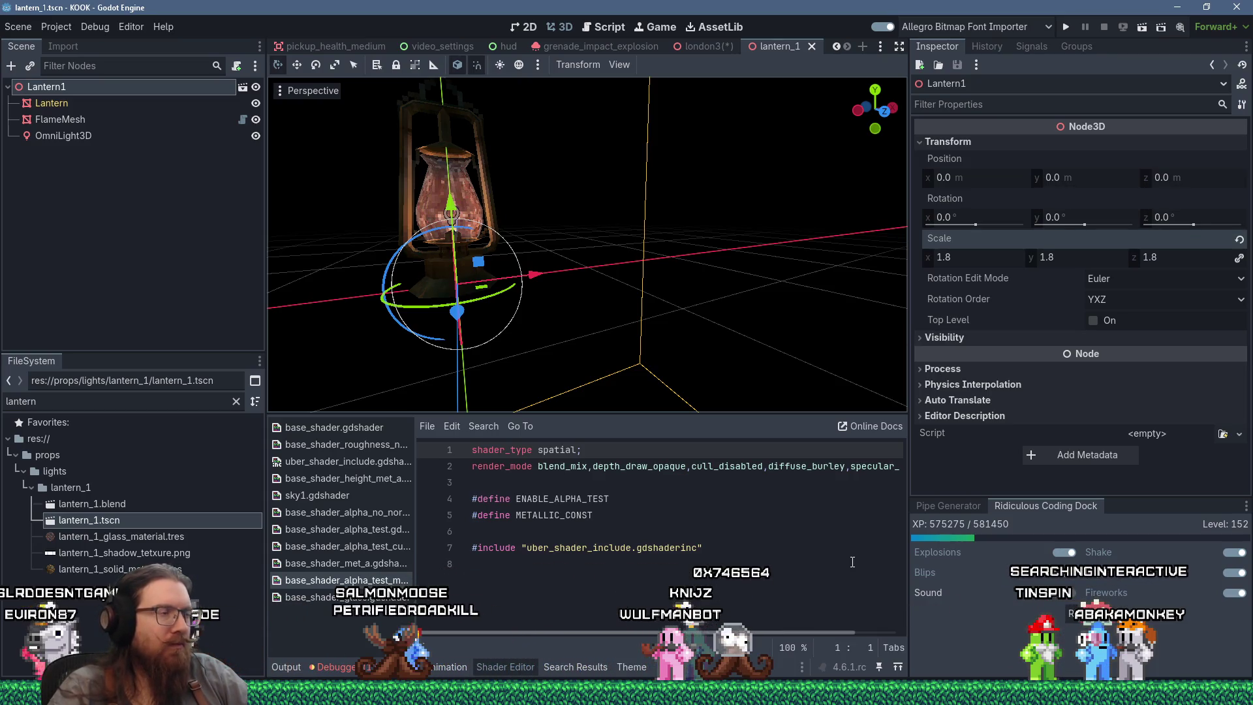
# Close the lantern_1 texturing project in Substance Painter, saving its changes.
pyautogui.hotkey('alt', 'Tab')
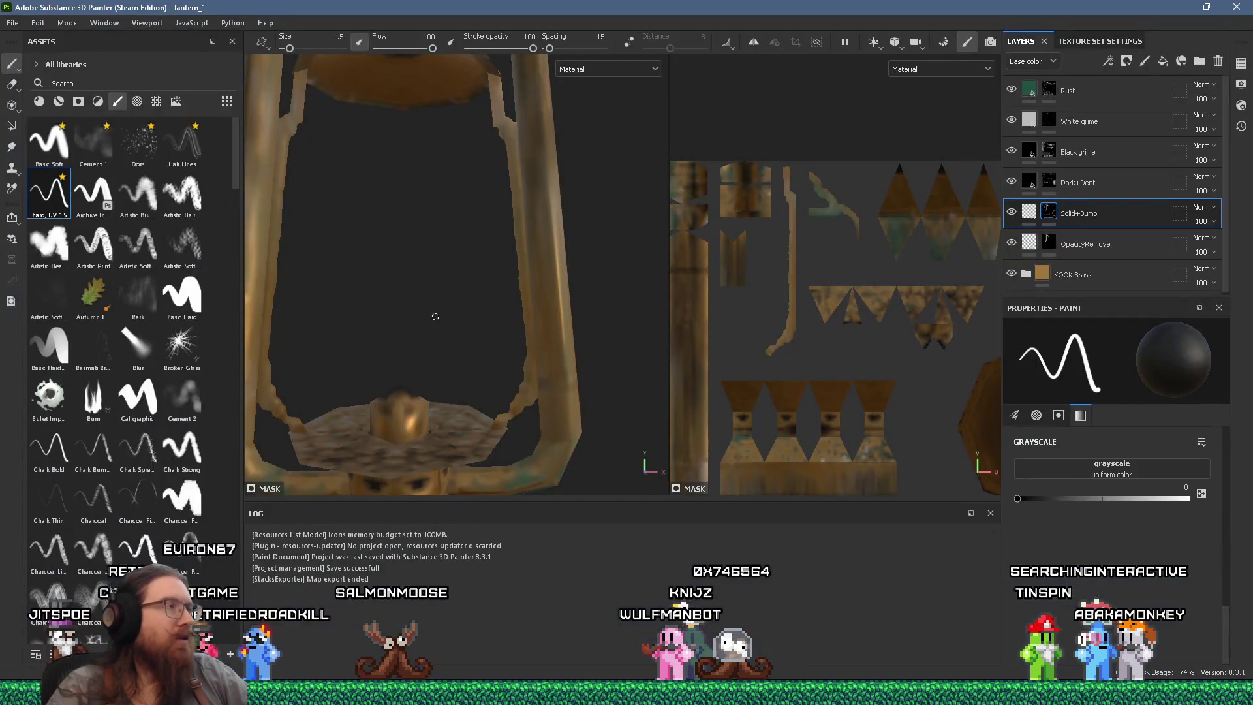
pyautogui.click(1224, 7)
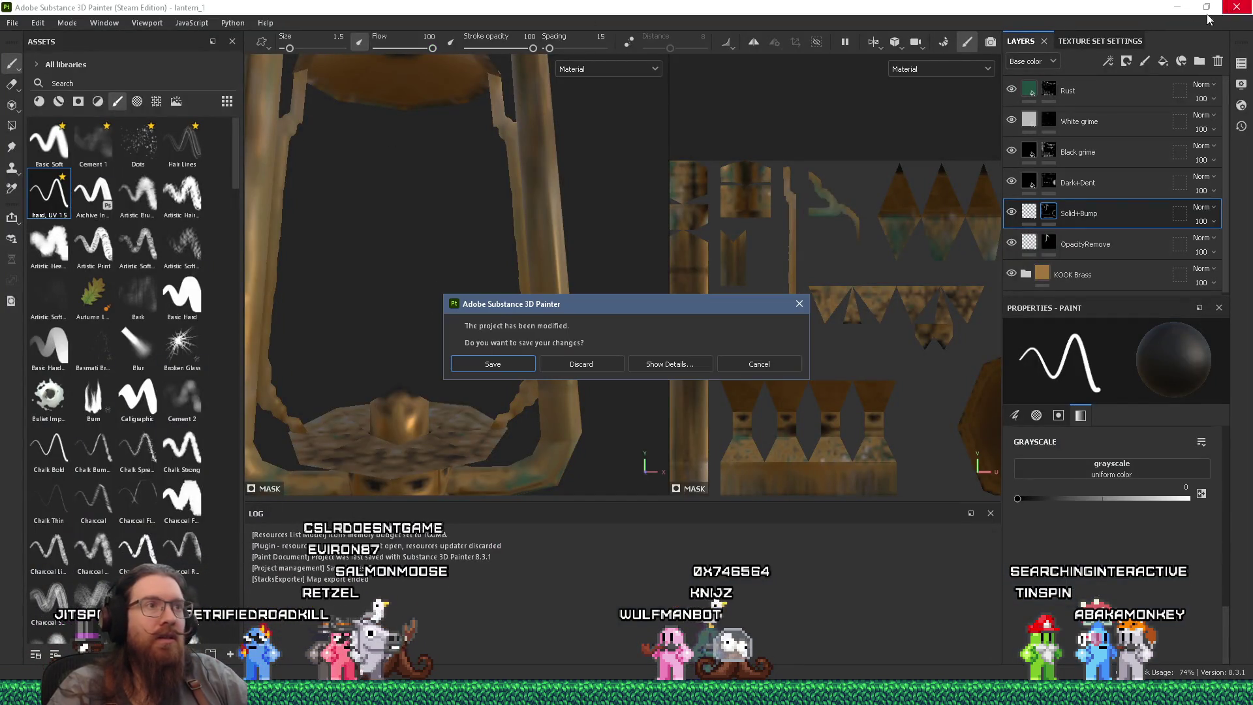
pyautogui.click(506, 367)
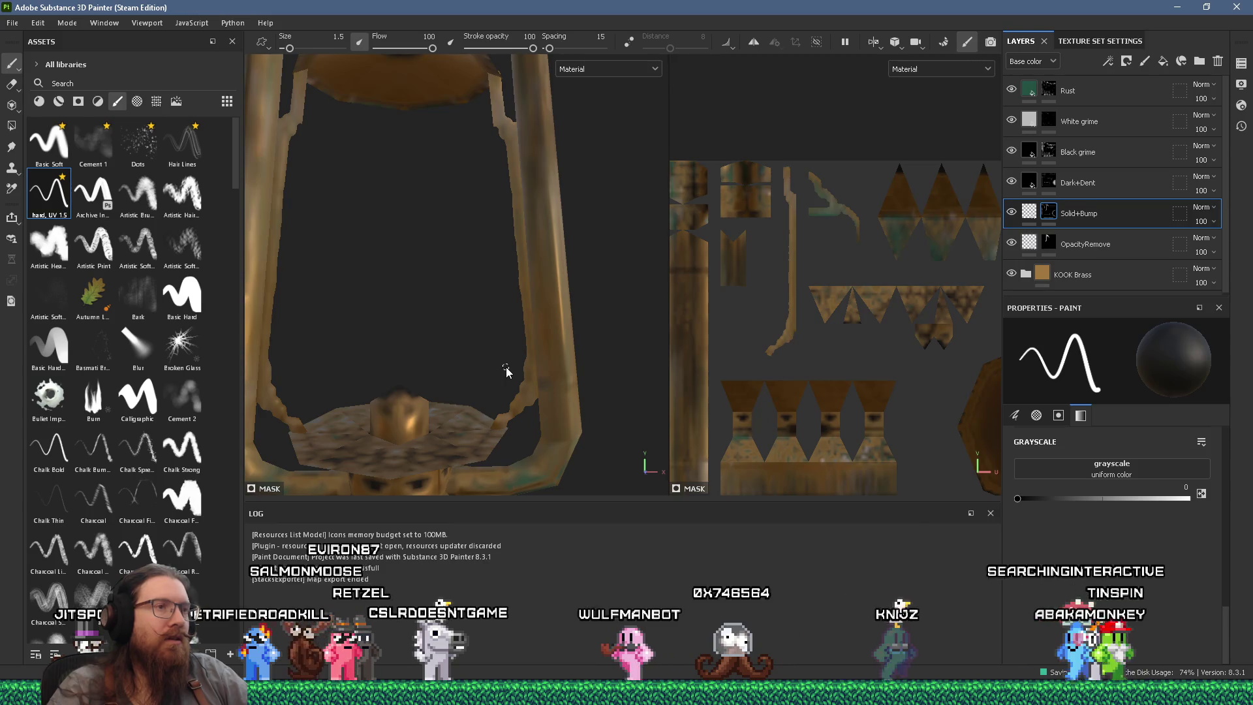
pyautogui.moveTo(506, 368); pyautogui.dragTo(679, 296)
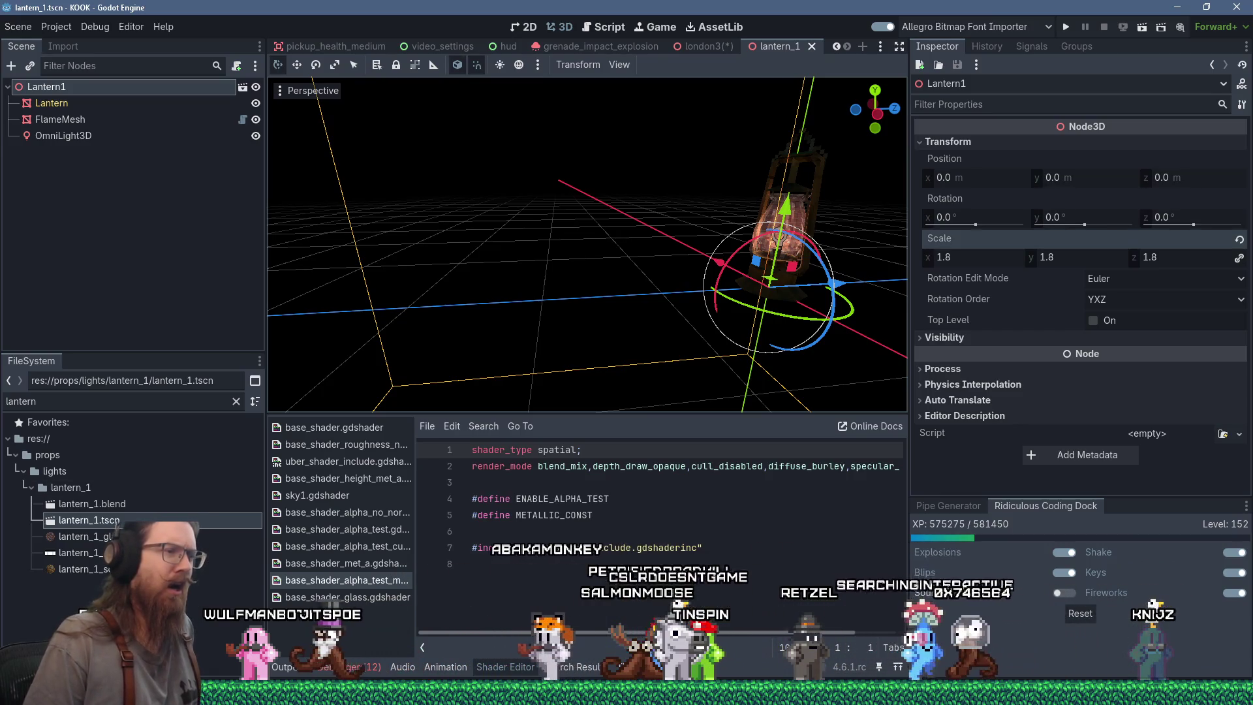
pyautogui.moveTo(950, 693)
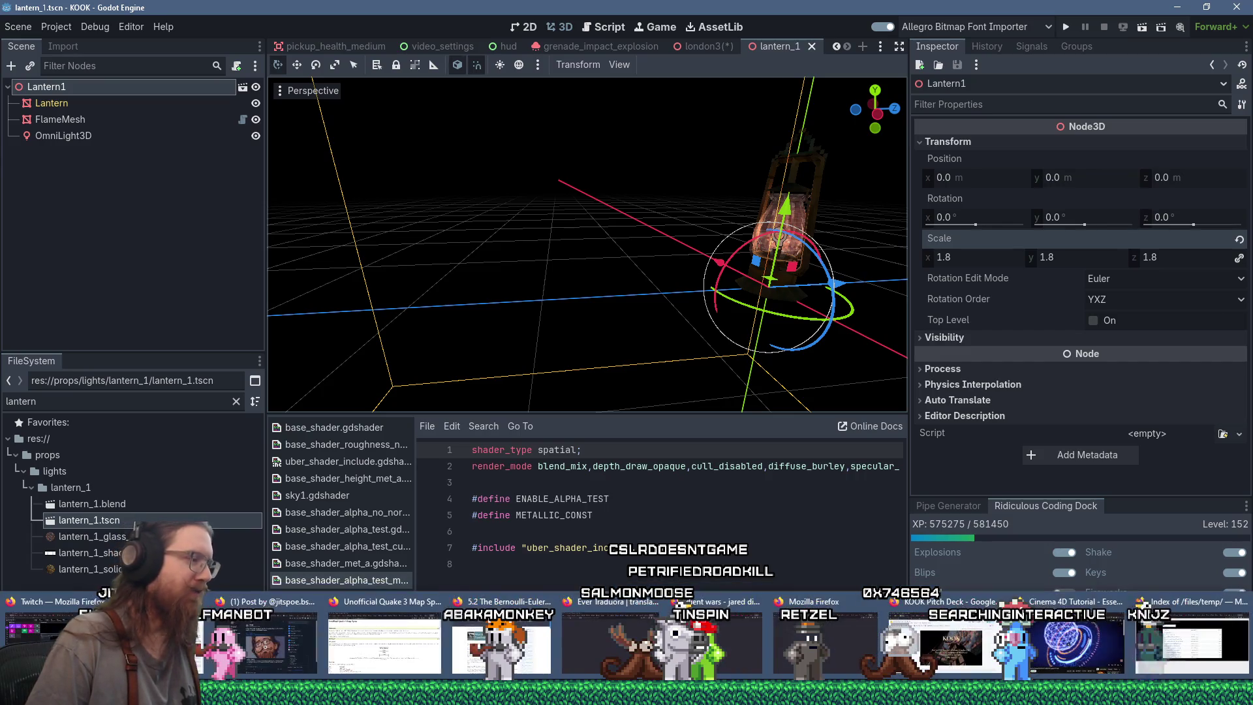
pyautogui.hotkey('alt', 'Tab')
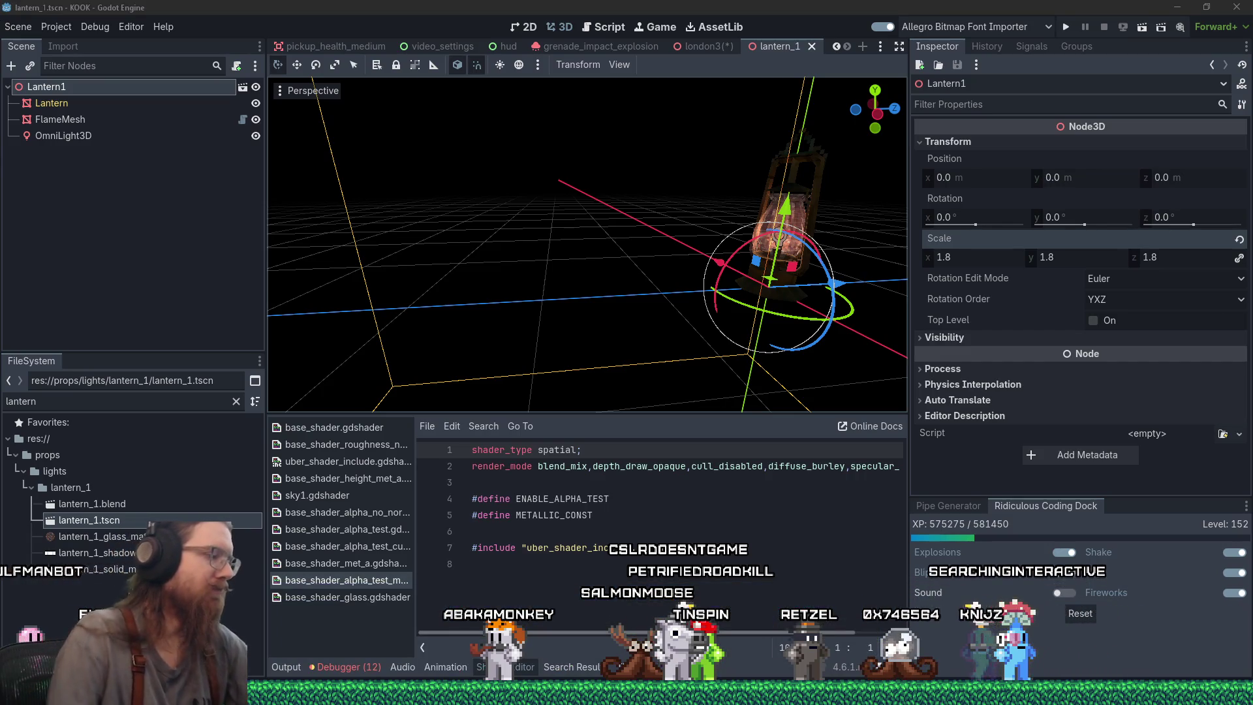
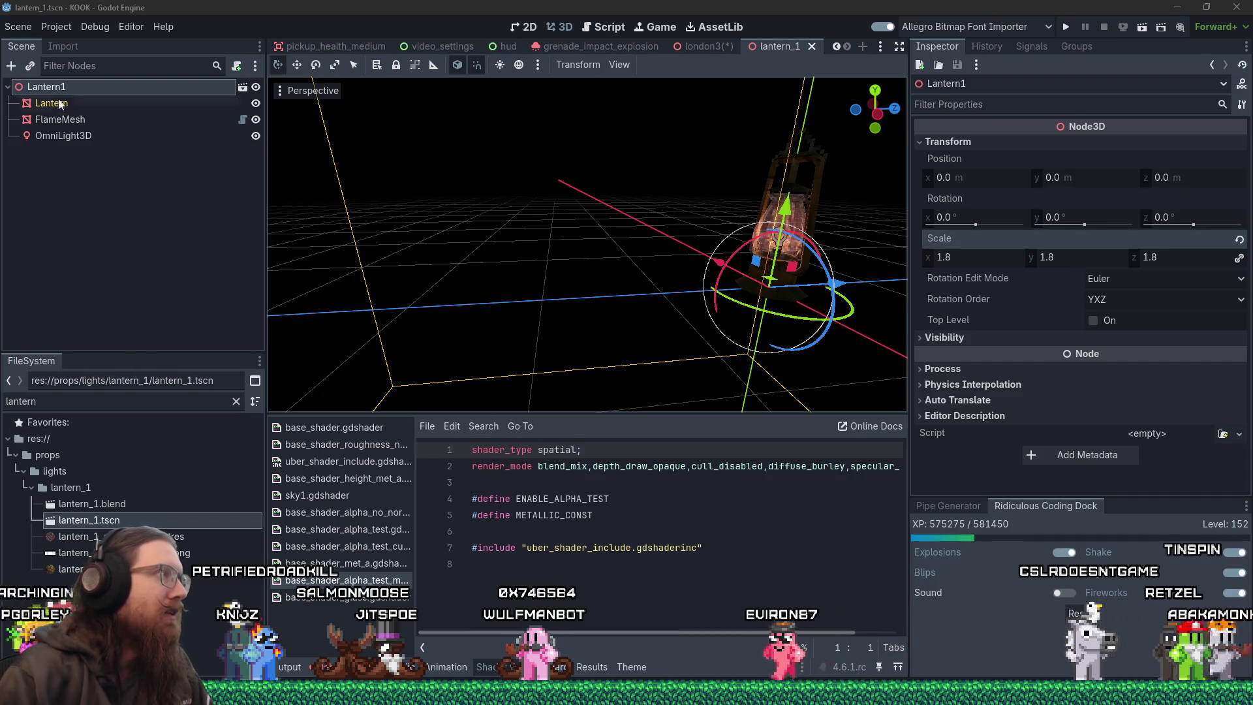
# Glance at the lantern reference photos, then return to the Godot editor.
pyautogui.click(20, 28)
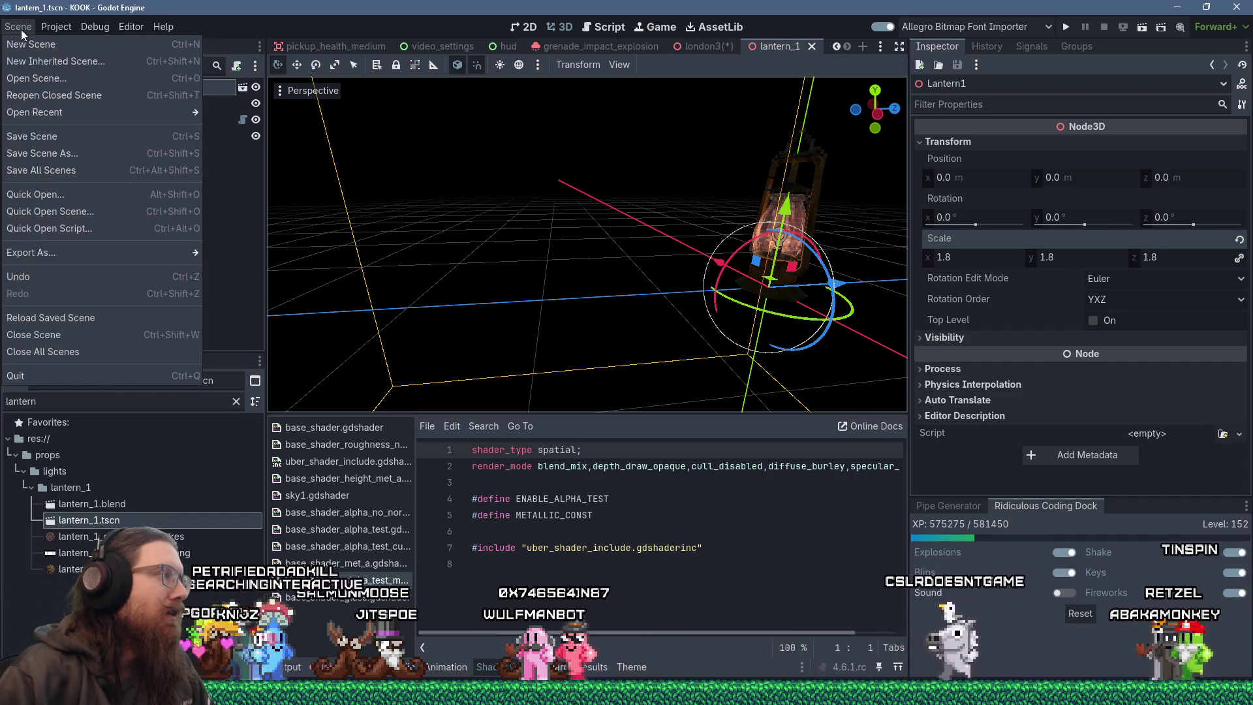
pyautogui.click(21, 29)
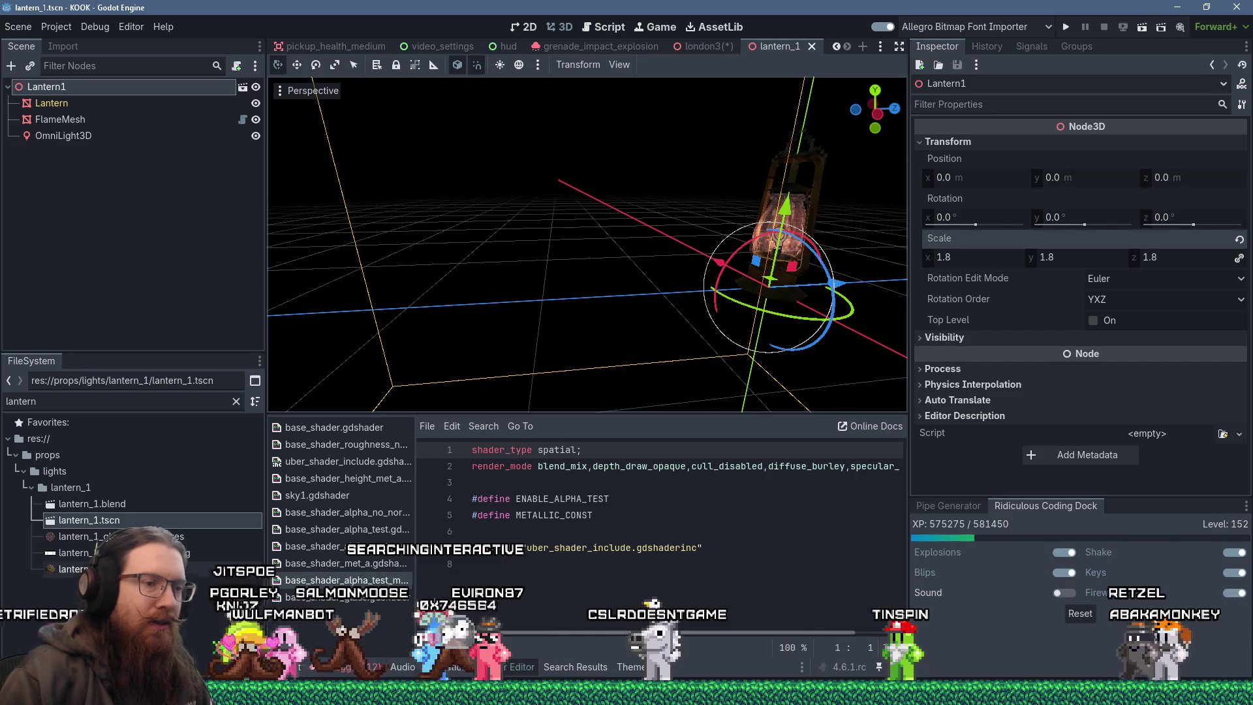
pyautogui.hotkey('alt', 'Tab')
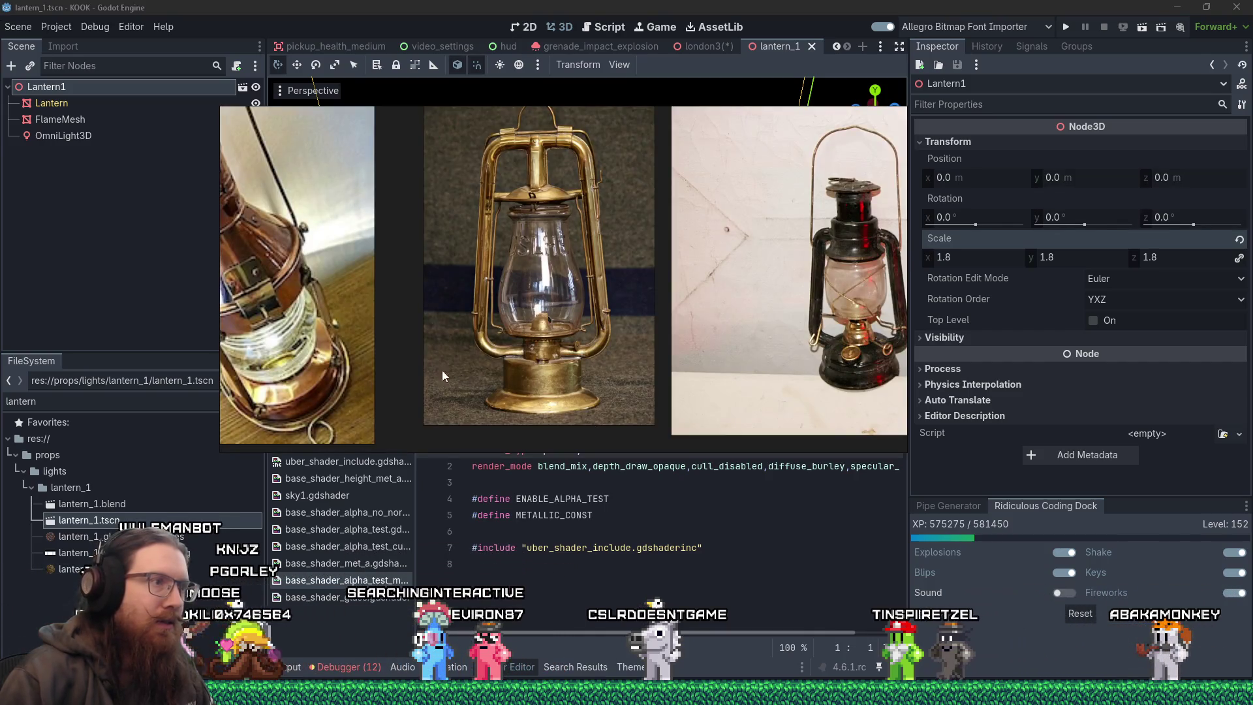
pyautogui.rightClick(397, 348)
pyautogui.click(466, 618)
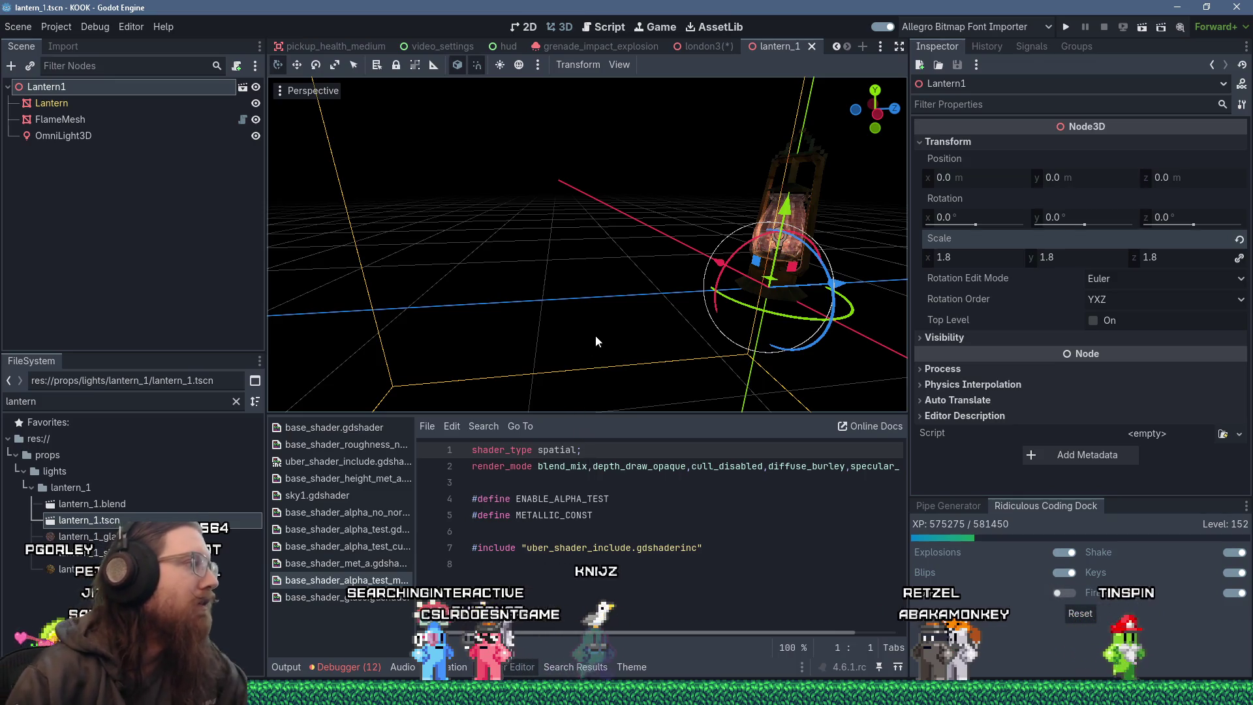
pyautogui.scroll(3)
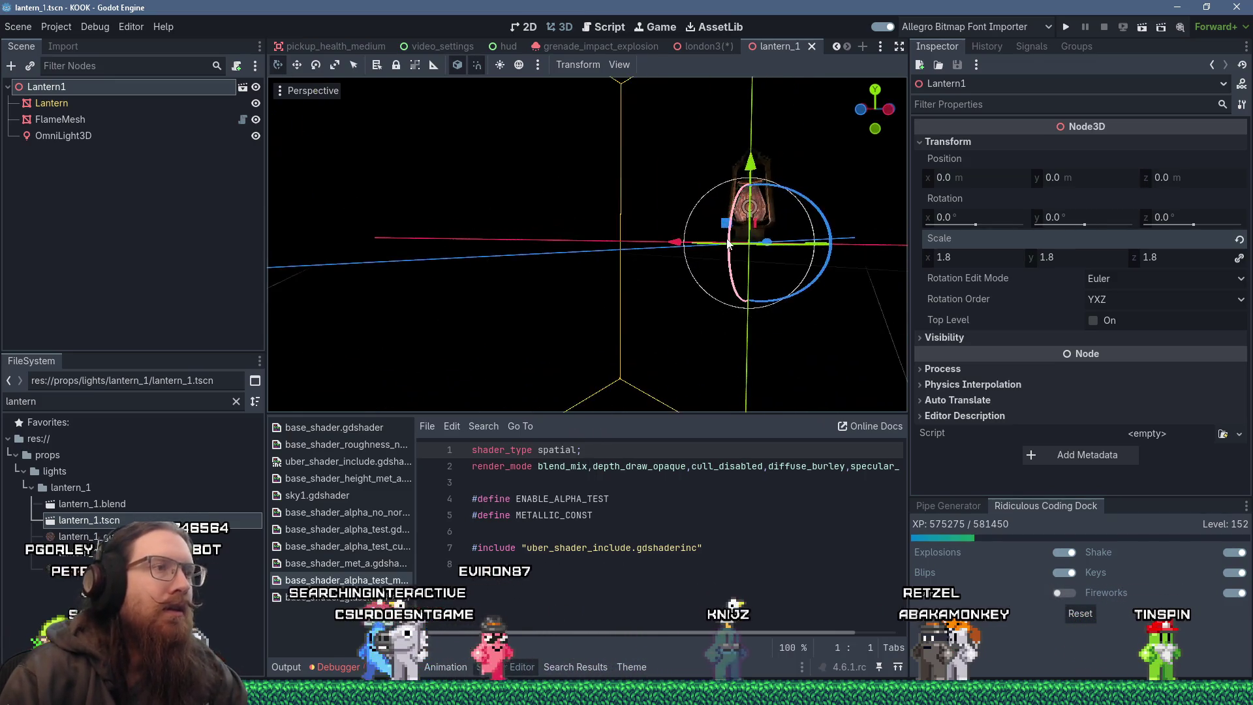
pyautogui.scroll(3)
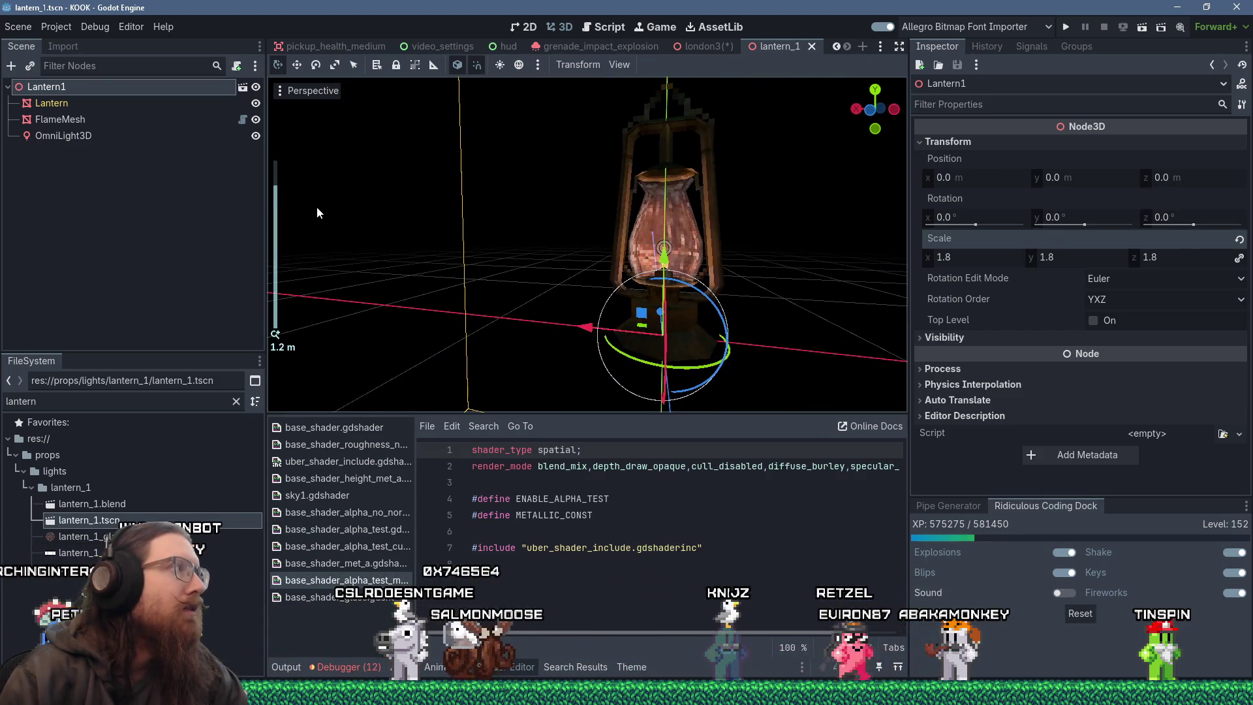
# Add a single-convex collision body to FlameMesh, then undo it.
pyautogui.click(93, 121)
pyautogui.click(660, 69)
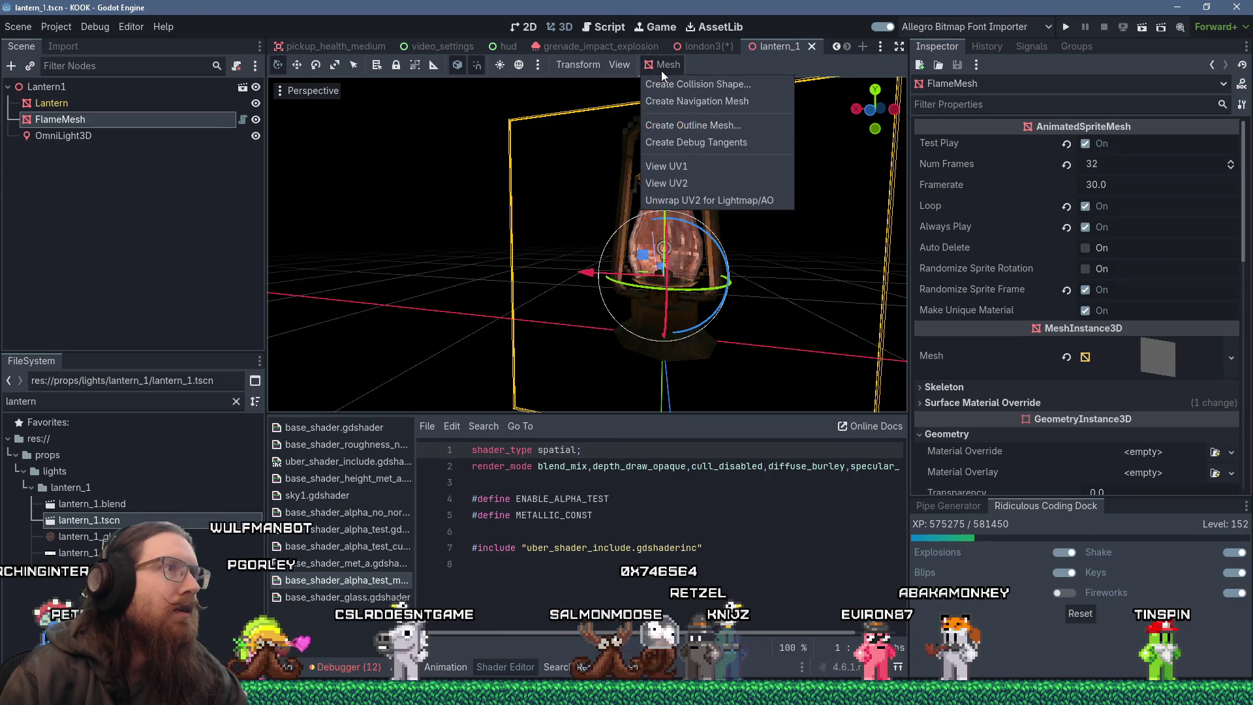
pyautogui.click(741, 89)
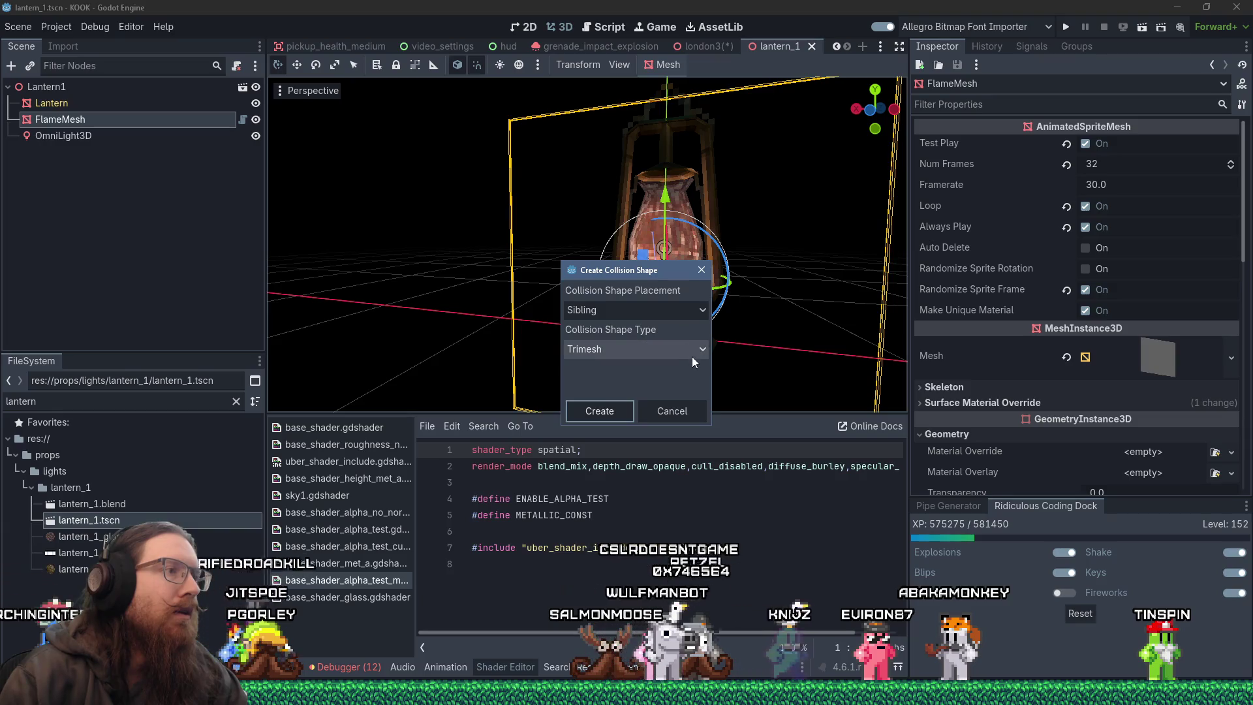
pyautogui.click(692, 352)
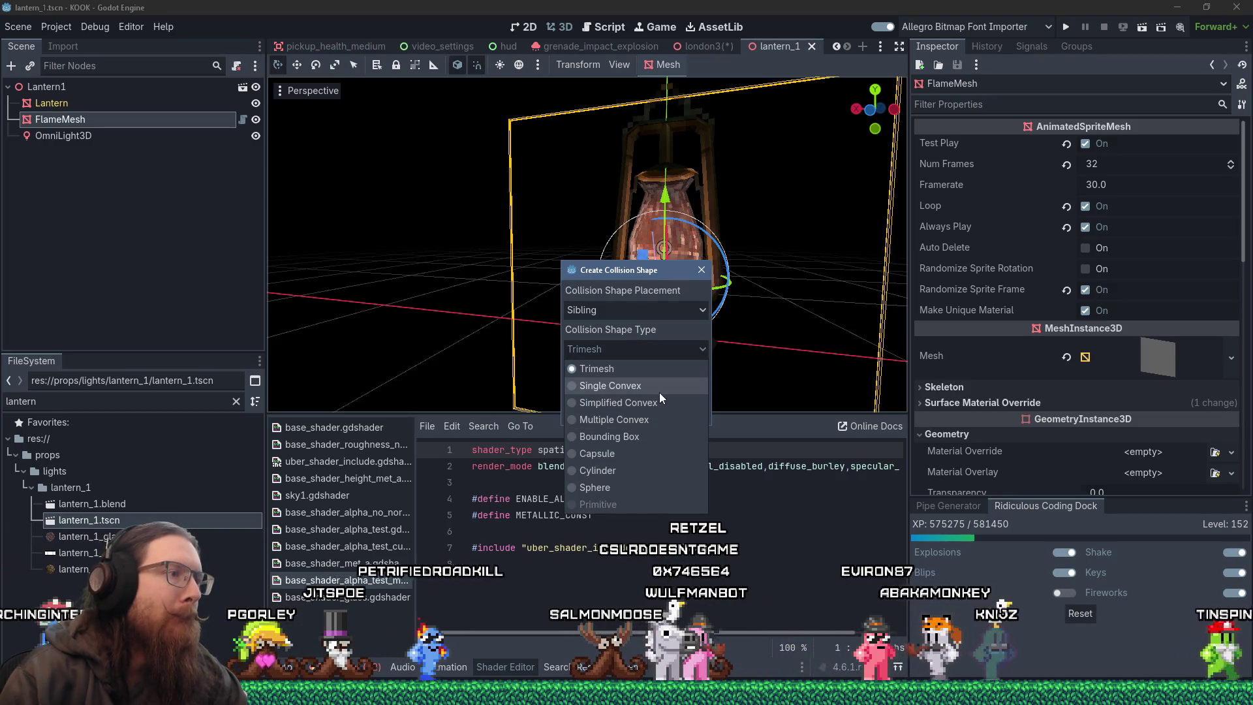
pyautogui.click(659, 392)
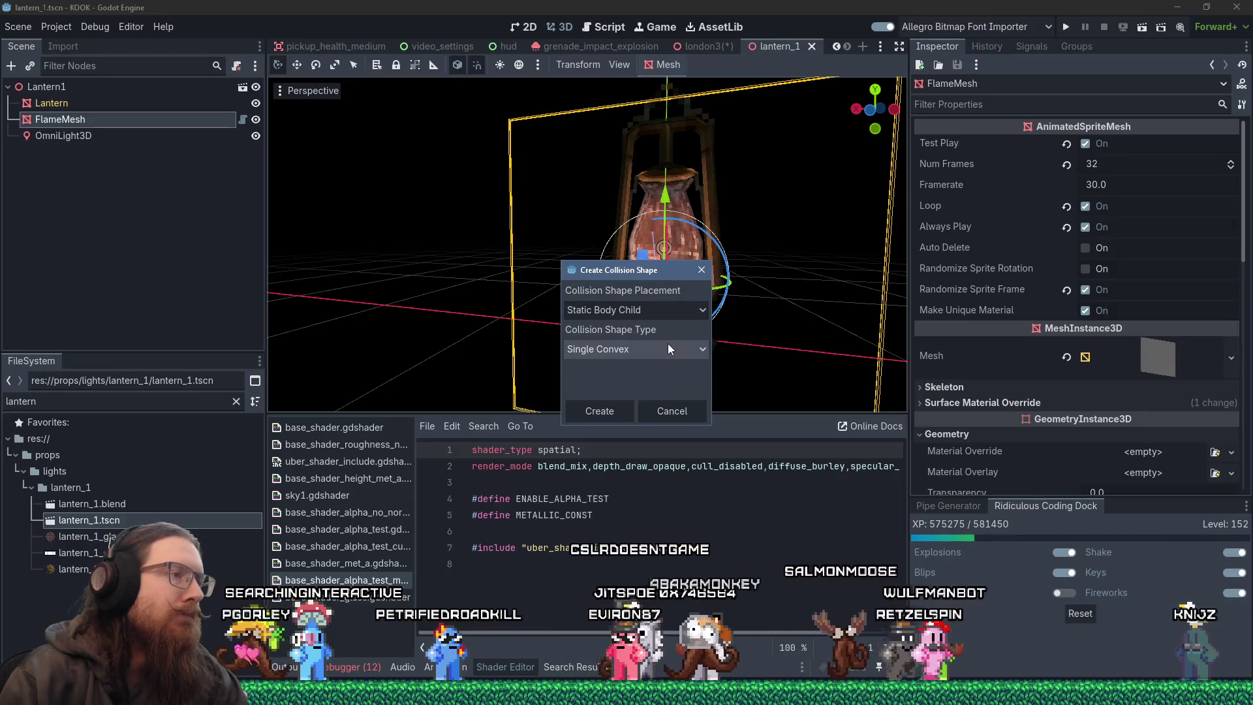
pyautogui.click(621, 412)
pyautogui.moveTo(621, 408); pyautogui.dragTo(550, 333)
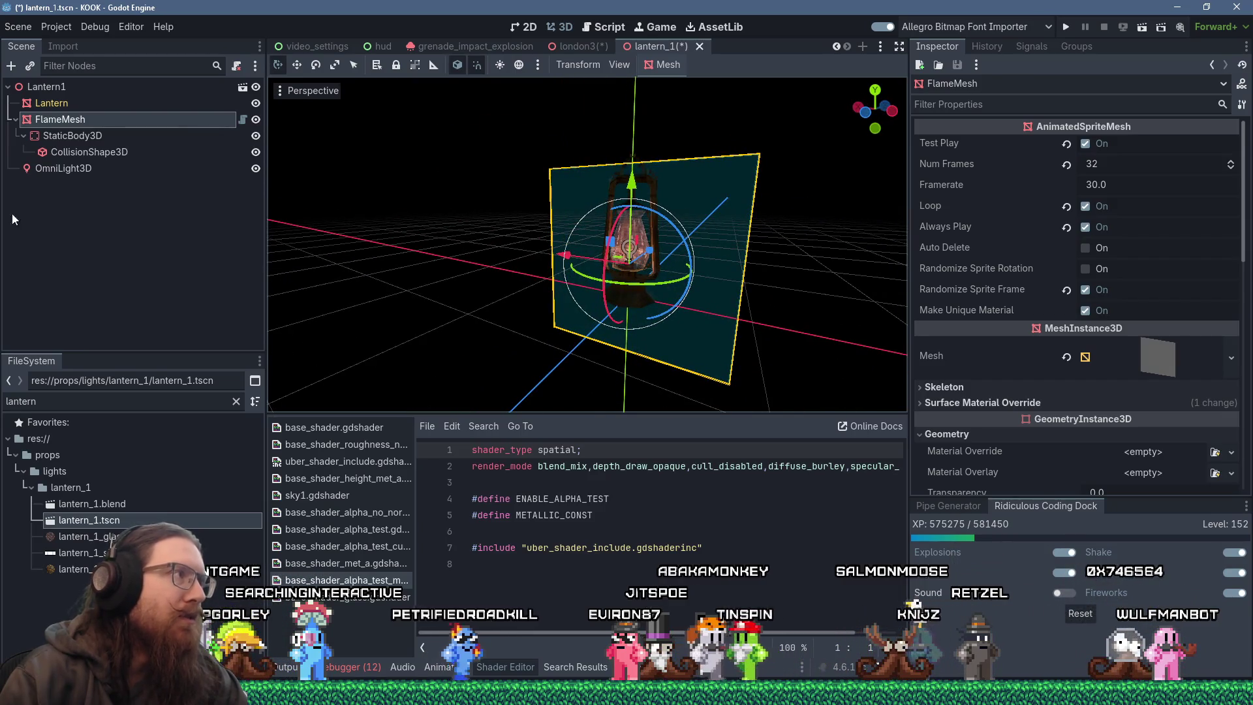
pyautogui.hotkey('ctrl', 'z')
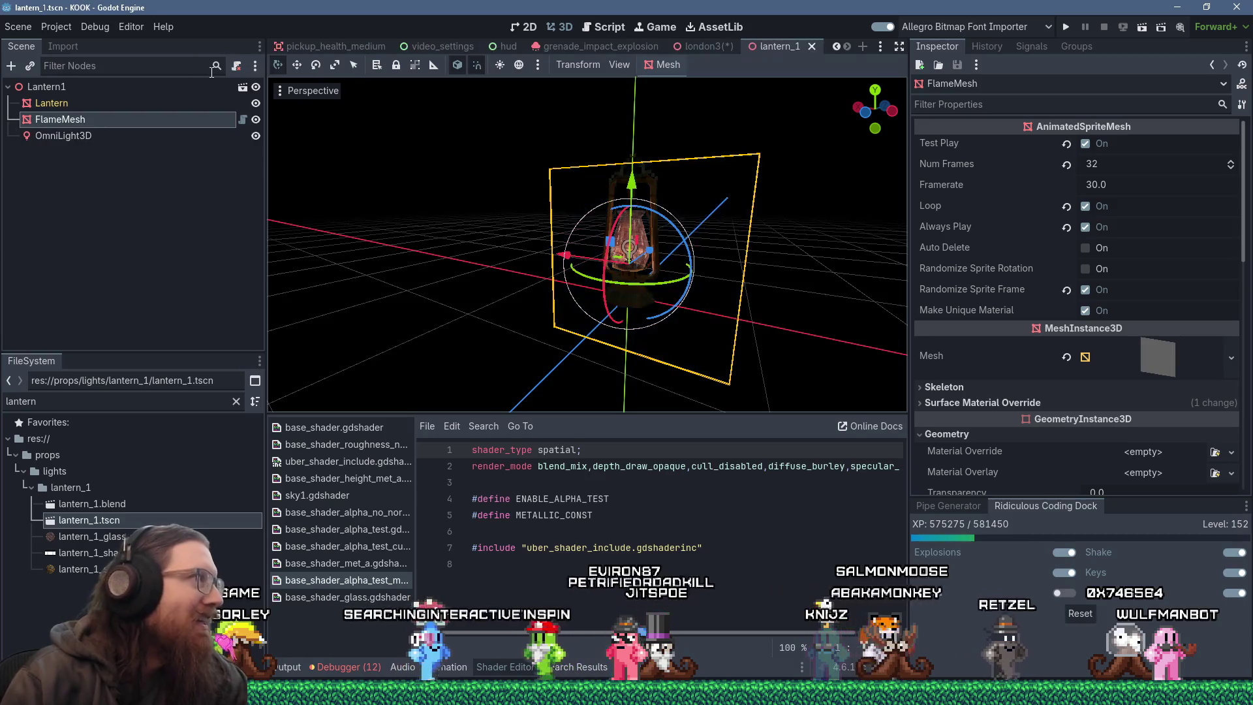
# Create a Single Convex static-body collision shape for the Lantern mesh.
pyautogui.click(162, 107)
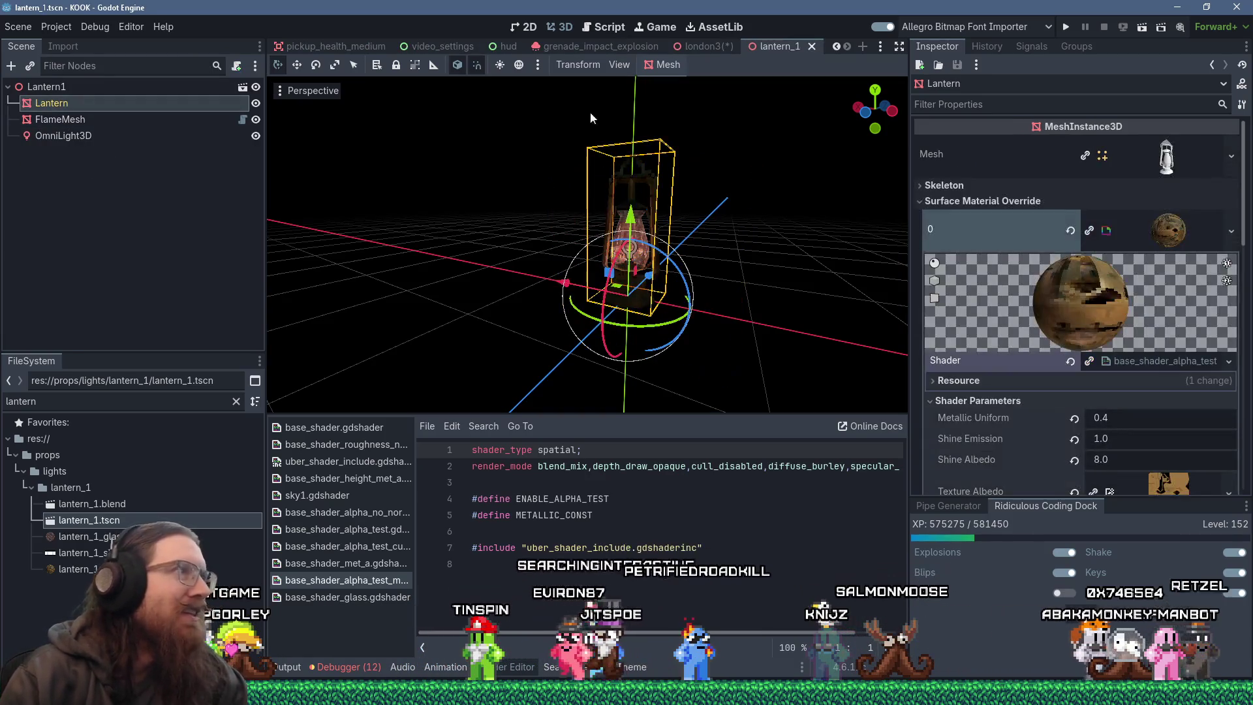
pyautogui.click(666, 65)
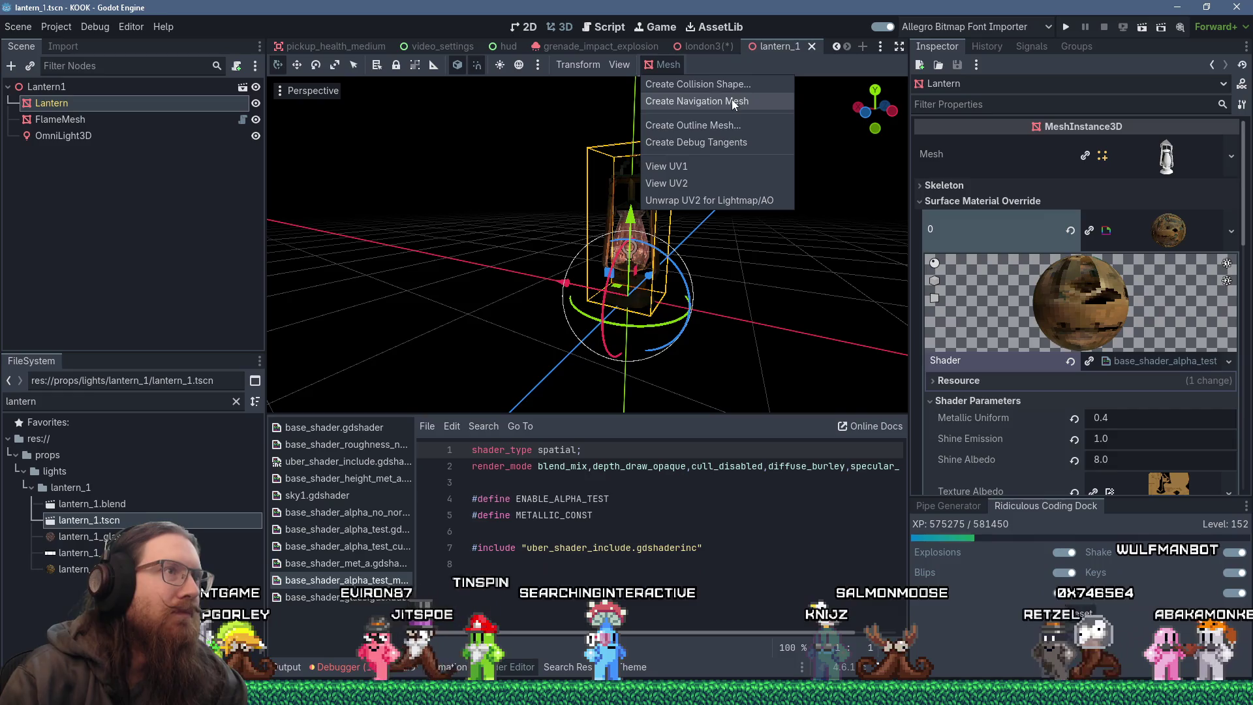
pyautogui.click(743, 85)
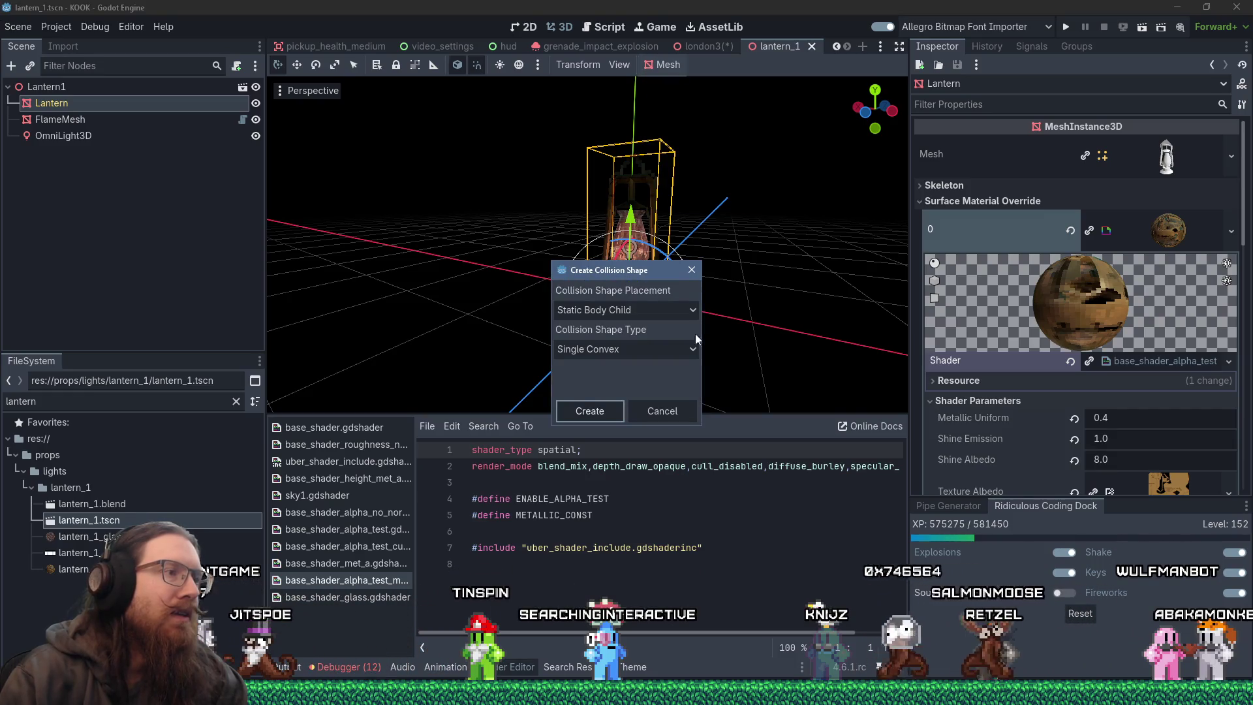
pyautogui.click(693, 350)
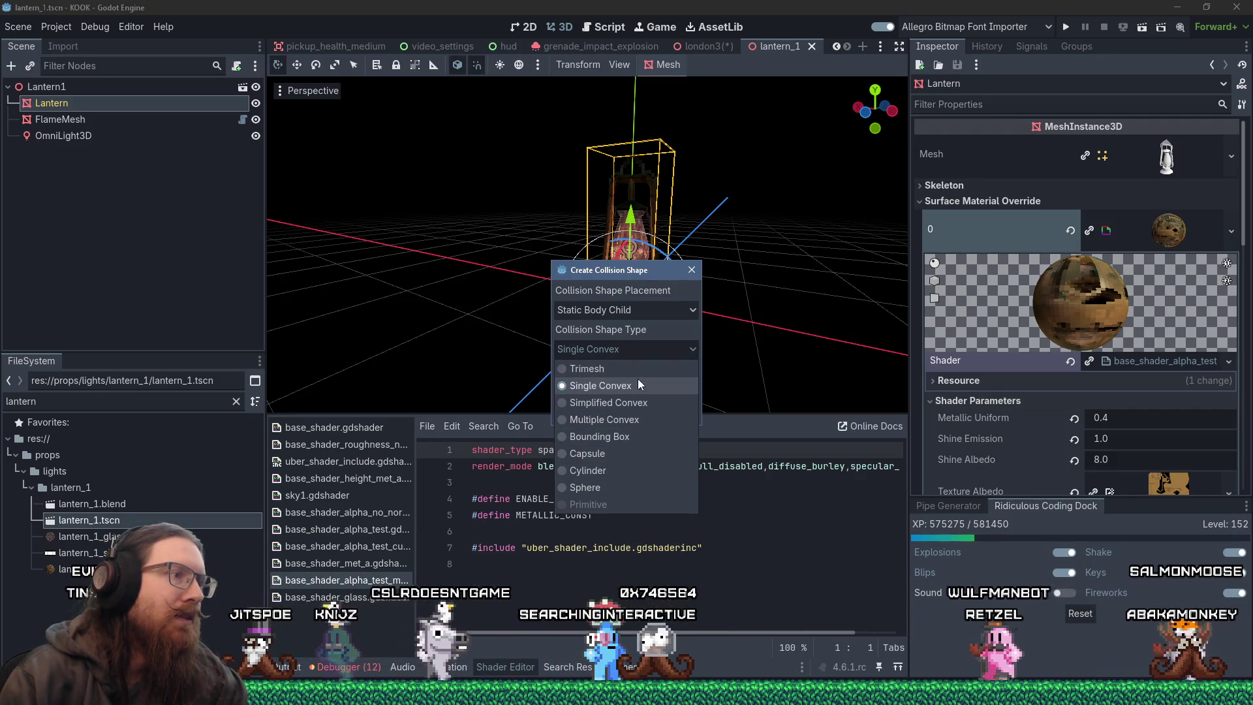
pyautogui.click(678, 354)
pyautogui.click(614, 409)
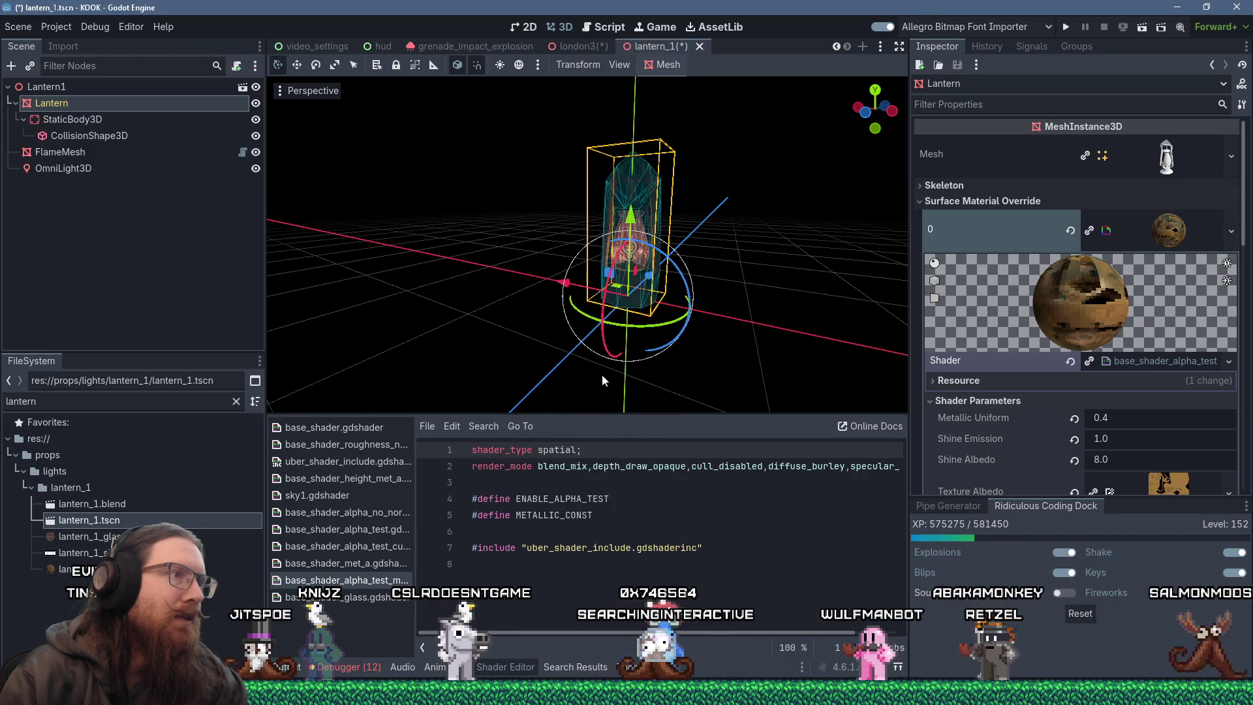
pyautogui.scroll(3)
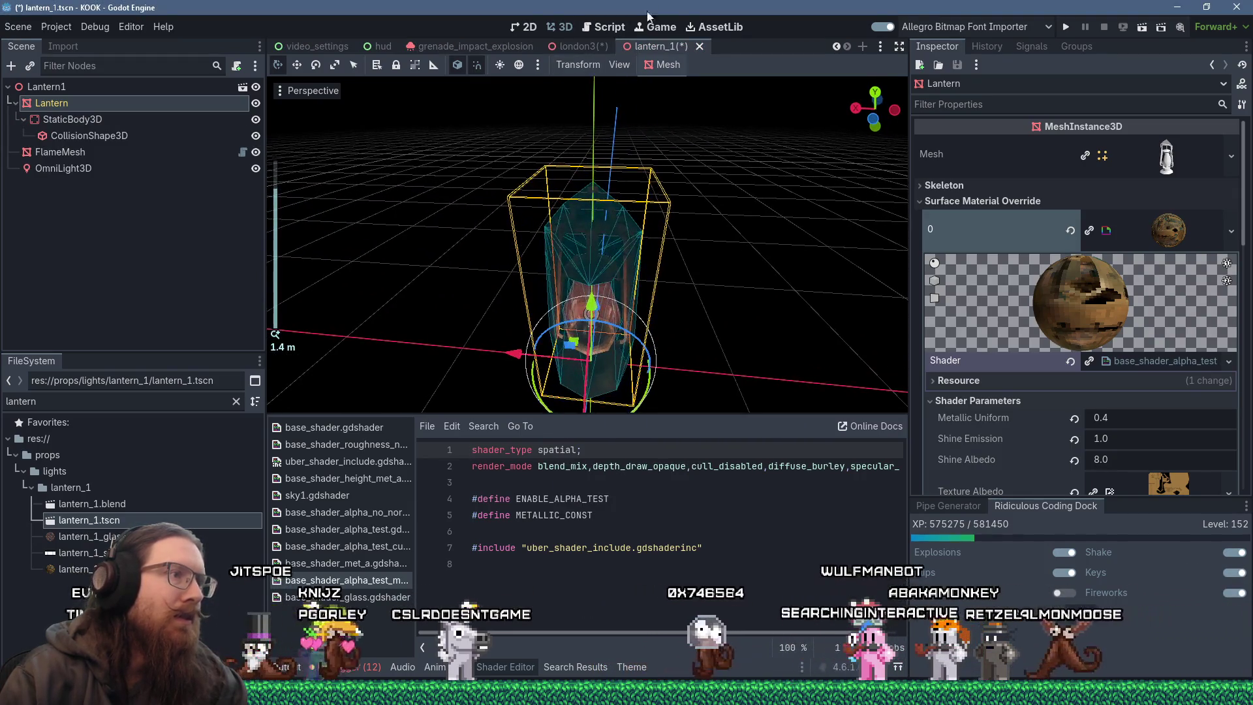
pyautogui.moveTo(626, 274); pyautogui.dragTo(626, 243)
# Reparent StaticBody3D directly under Lantern1 and save the lantern_1 scene.
pyautogui.scroll(3)
pyautogui.scroll(-3)
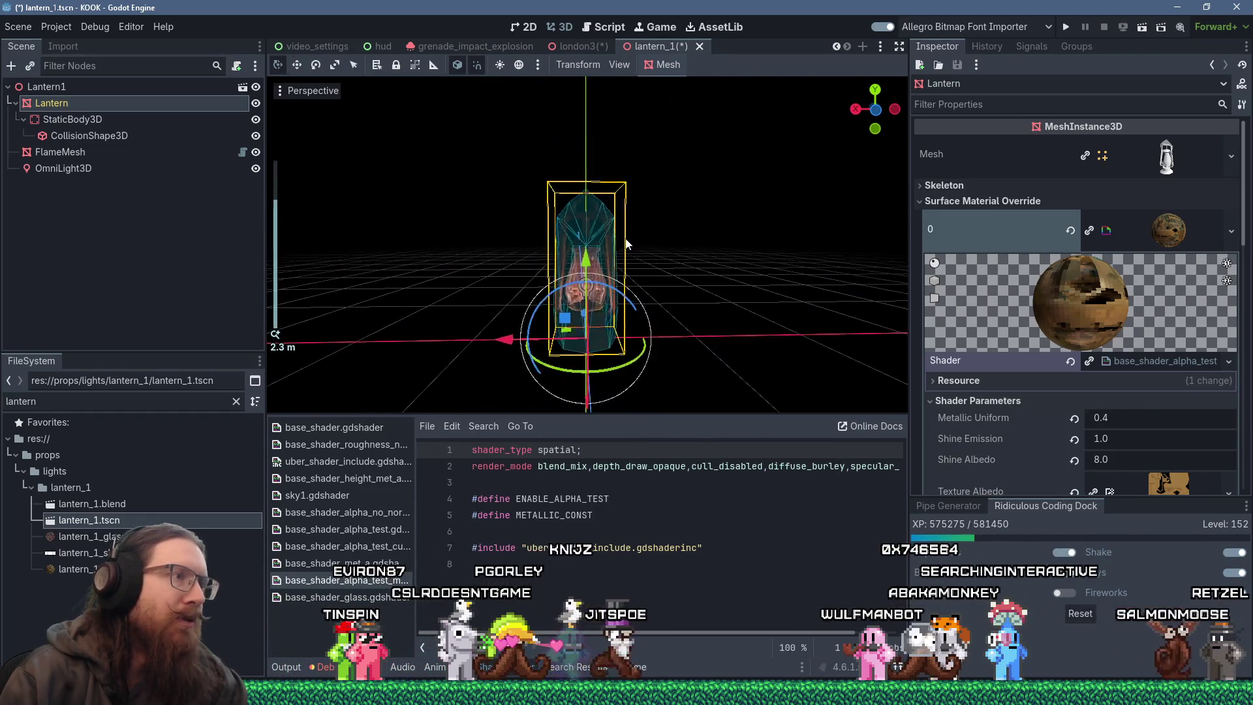
pyautogui.scroll(3)
pyautogui.moveTo(602, 143); pyautogui.dragTo(653, 237)
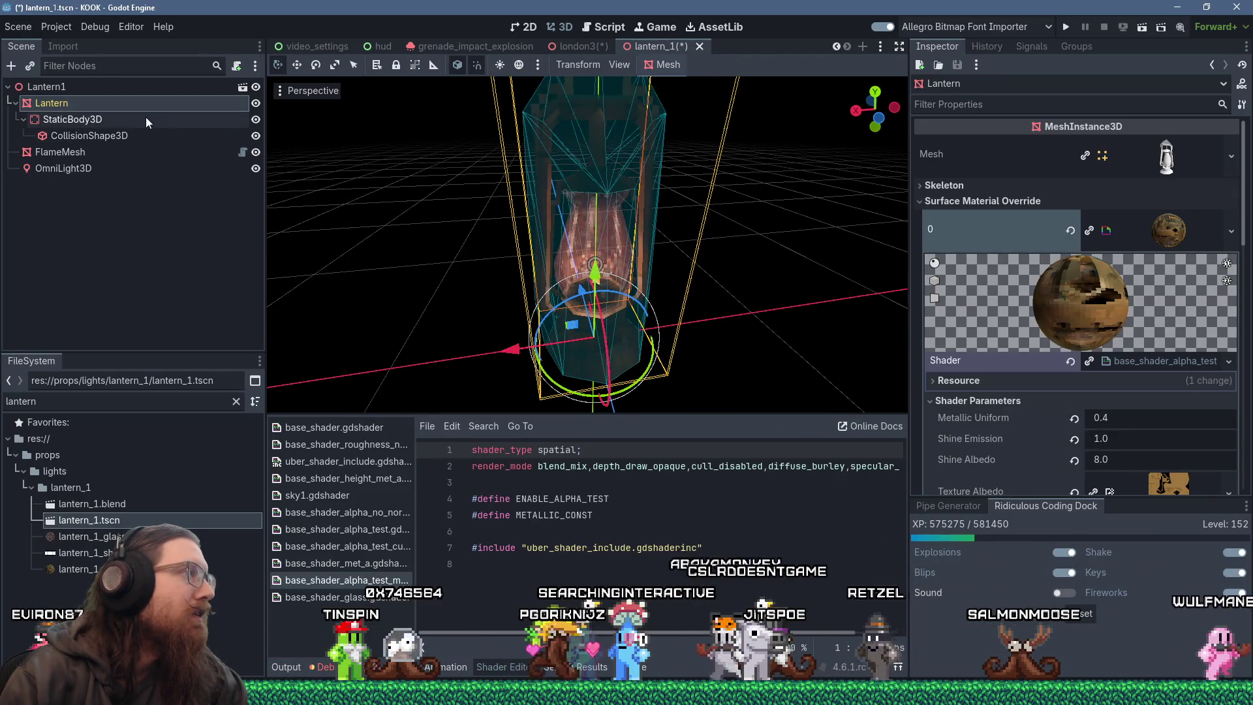
pyautogui.moveTo(146, 119); pyautogui.dragTo(73, 91)
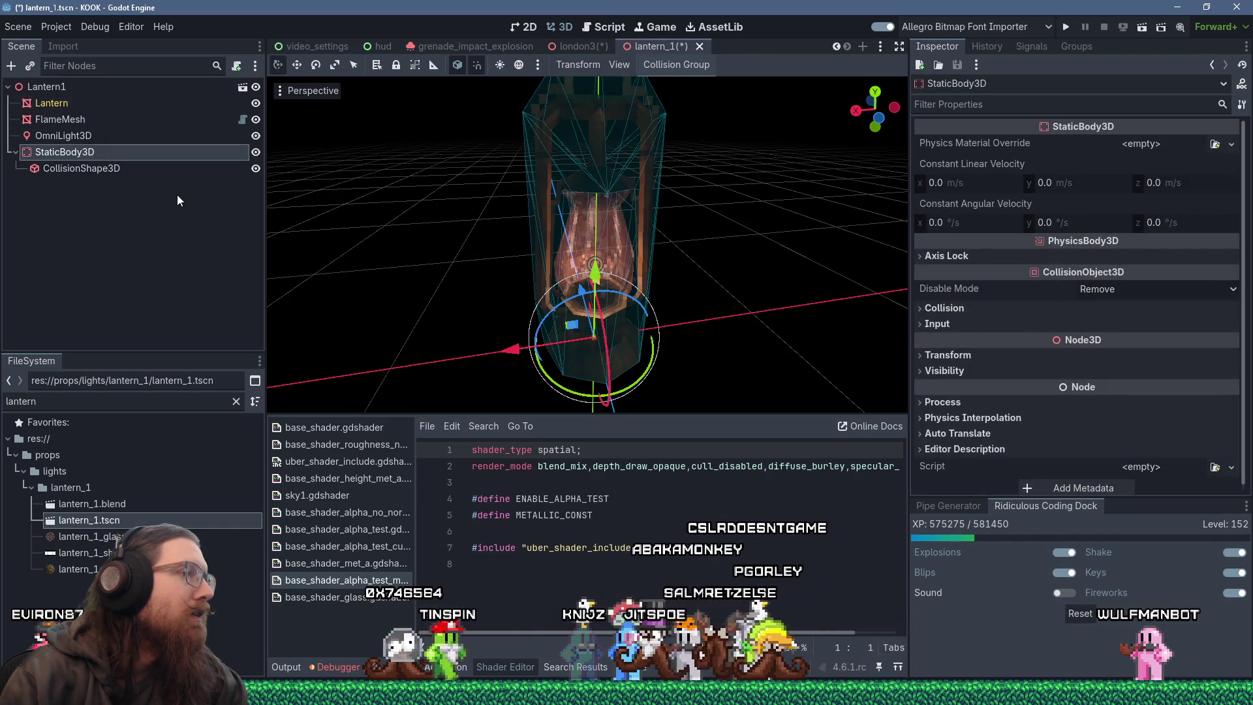
pyautogui.moveTo(457, 235); pyautogui.dragTo(730, 241)
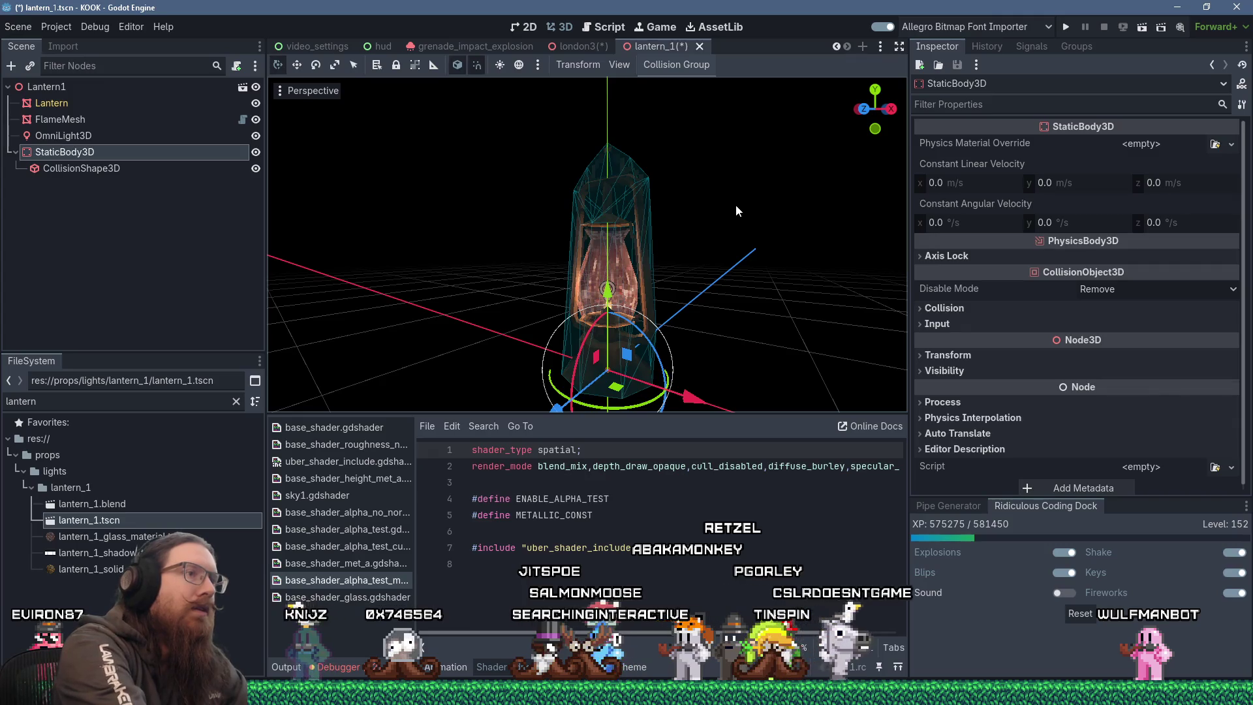
pyautogui.hotkey('ctrl', 's')
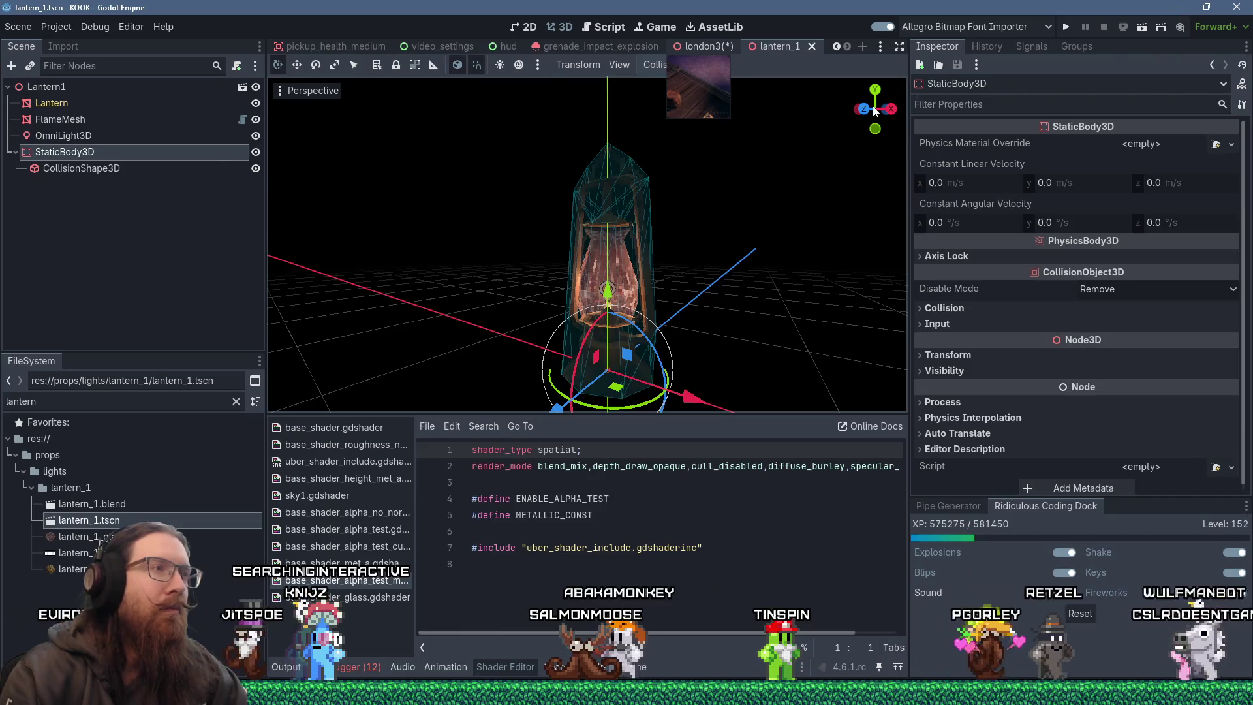
# Switch to the london3 scene, zoom to the street lantern, and run the project.
pyautogui.click(709, 45)
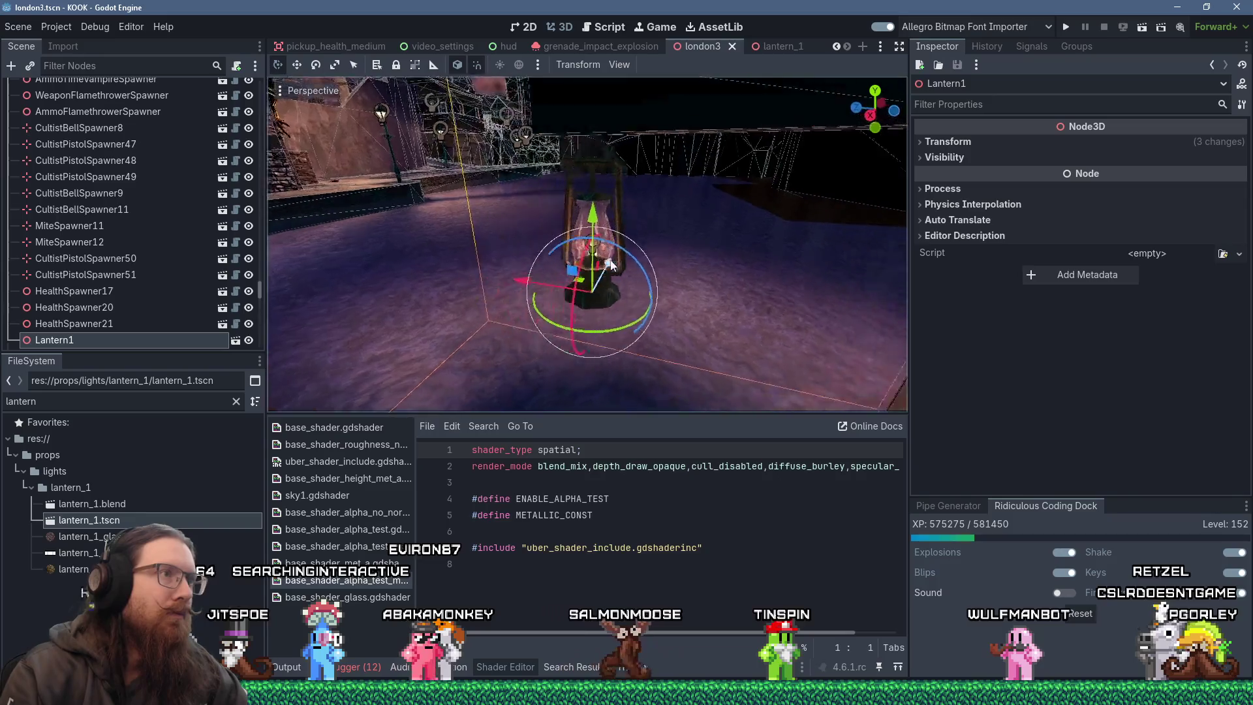
pyautogui.scroll(3)
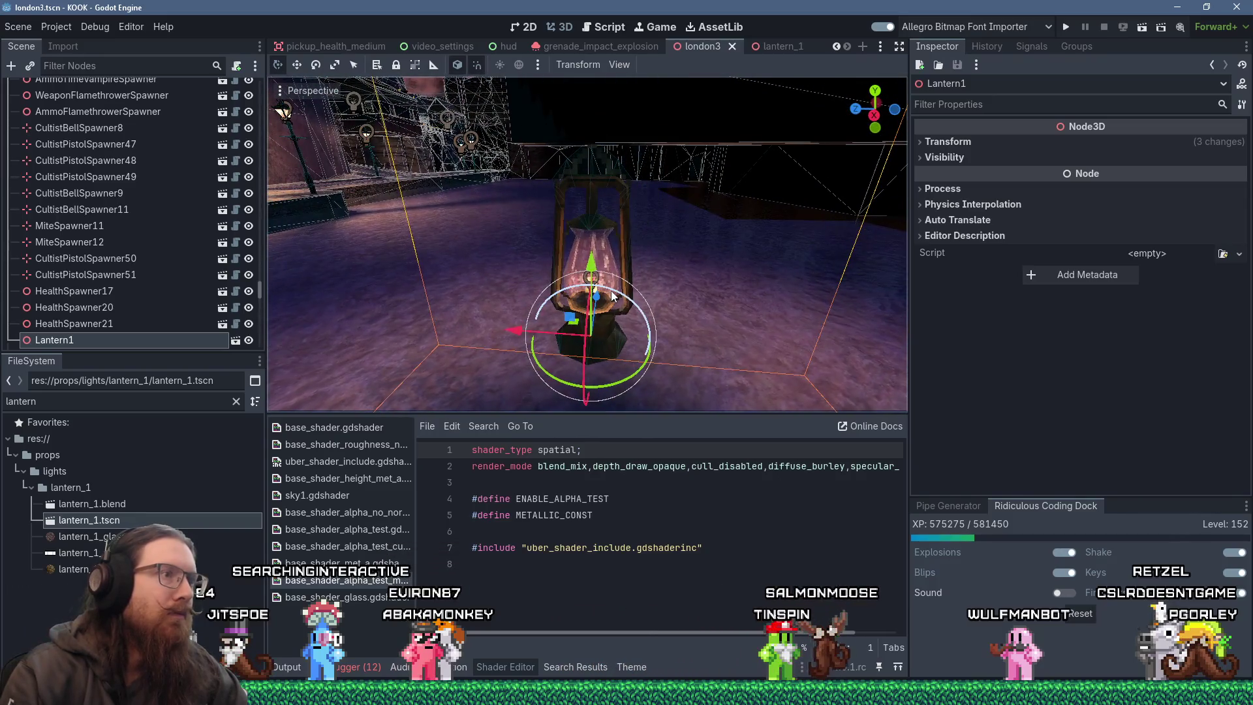
pyautogui.scroll(-3)
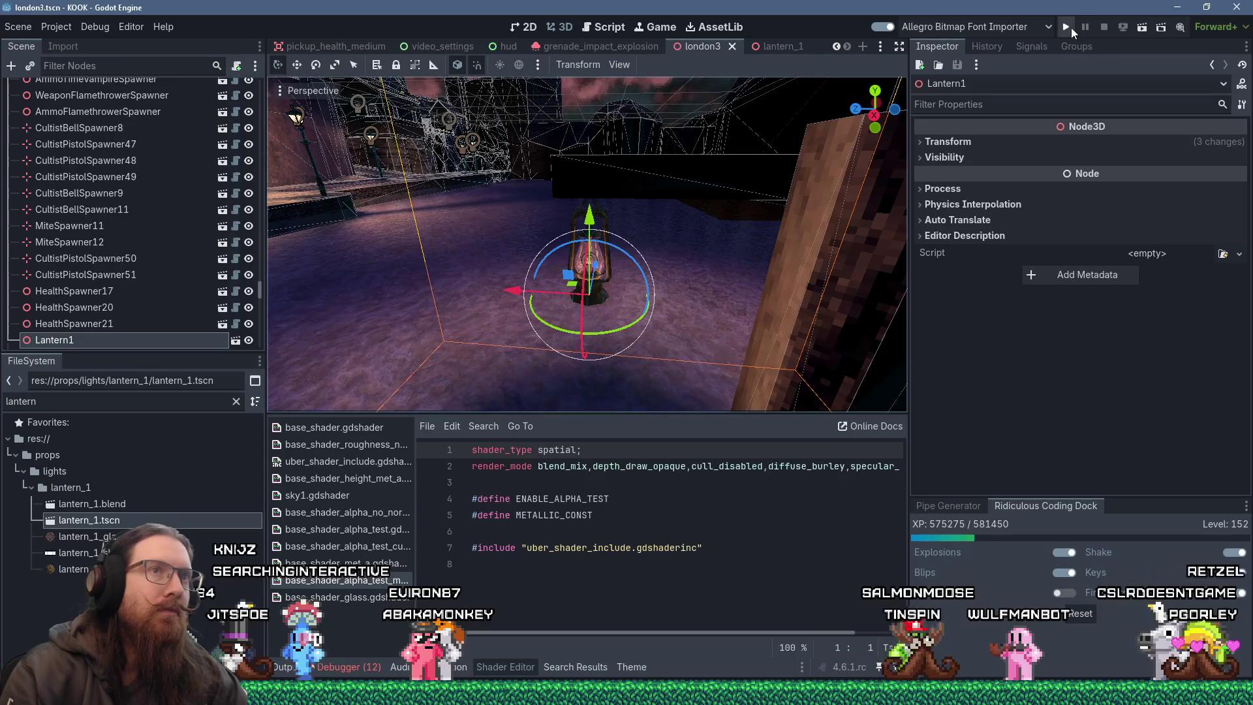
pyautogui.click(1069, 28)
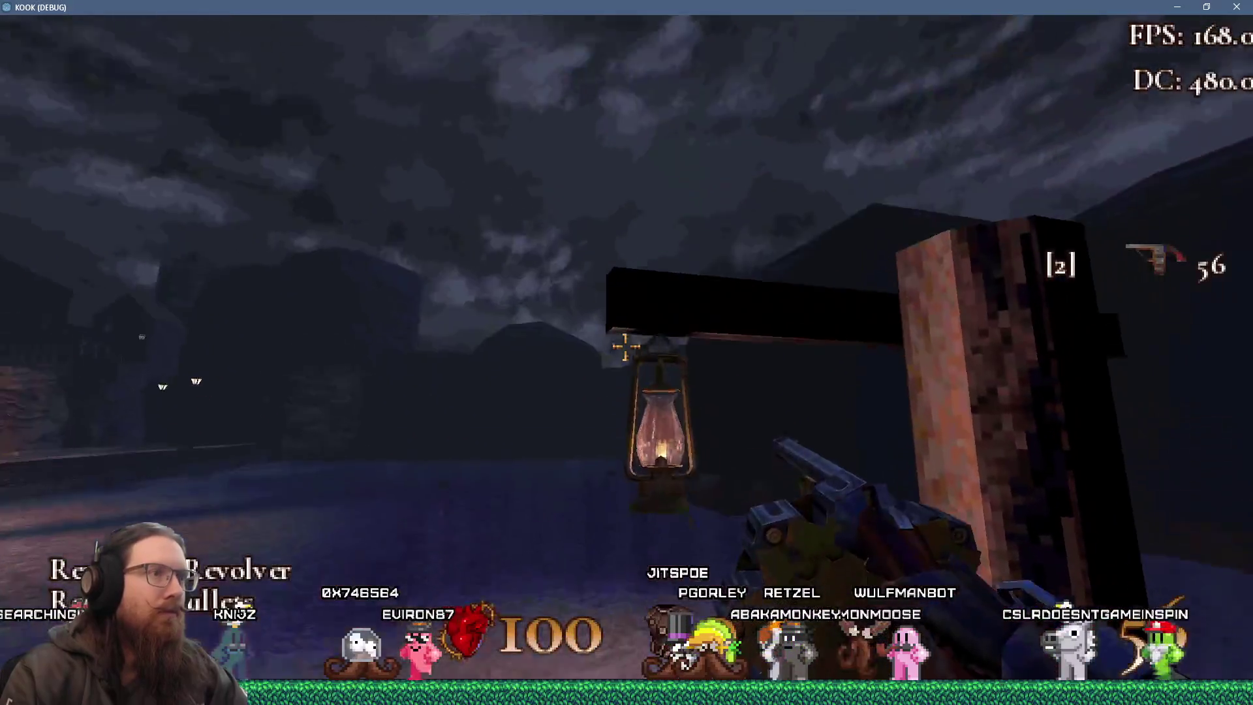
# Shoot the enemies along the dock and in the water with the revolver.
pyautogui.click(626, 347)
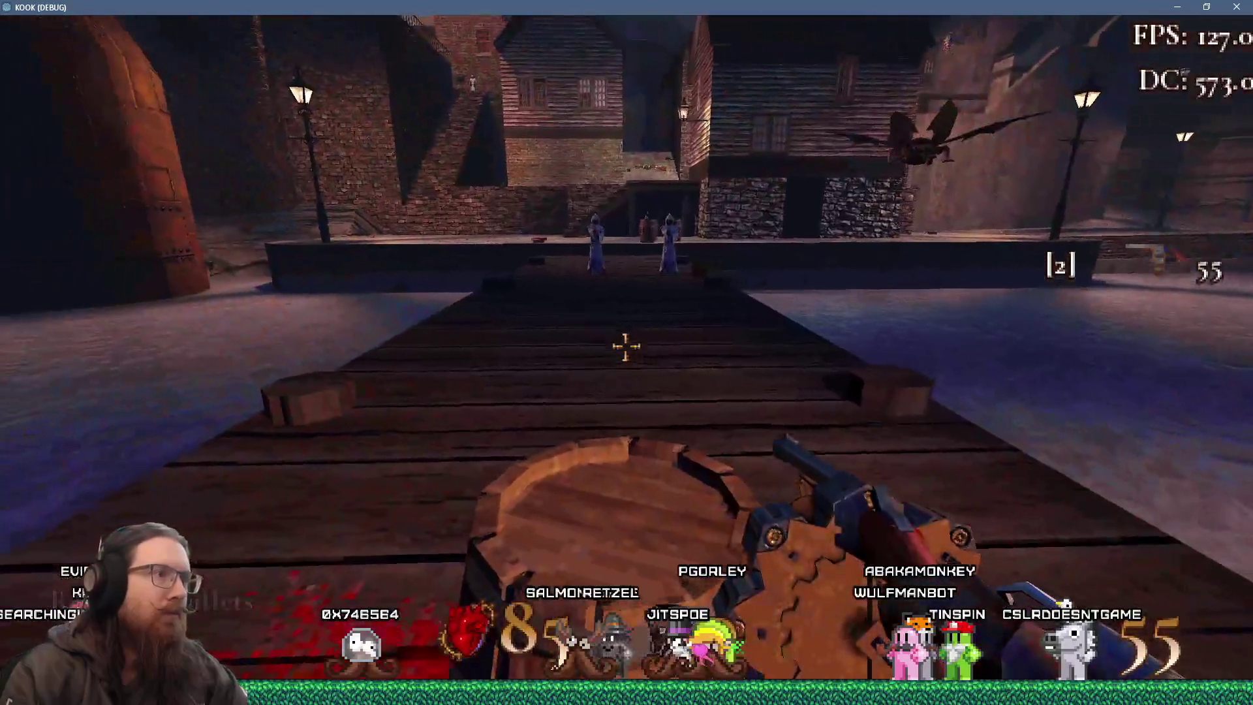
pyautogui.click(626, 346)
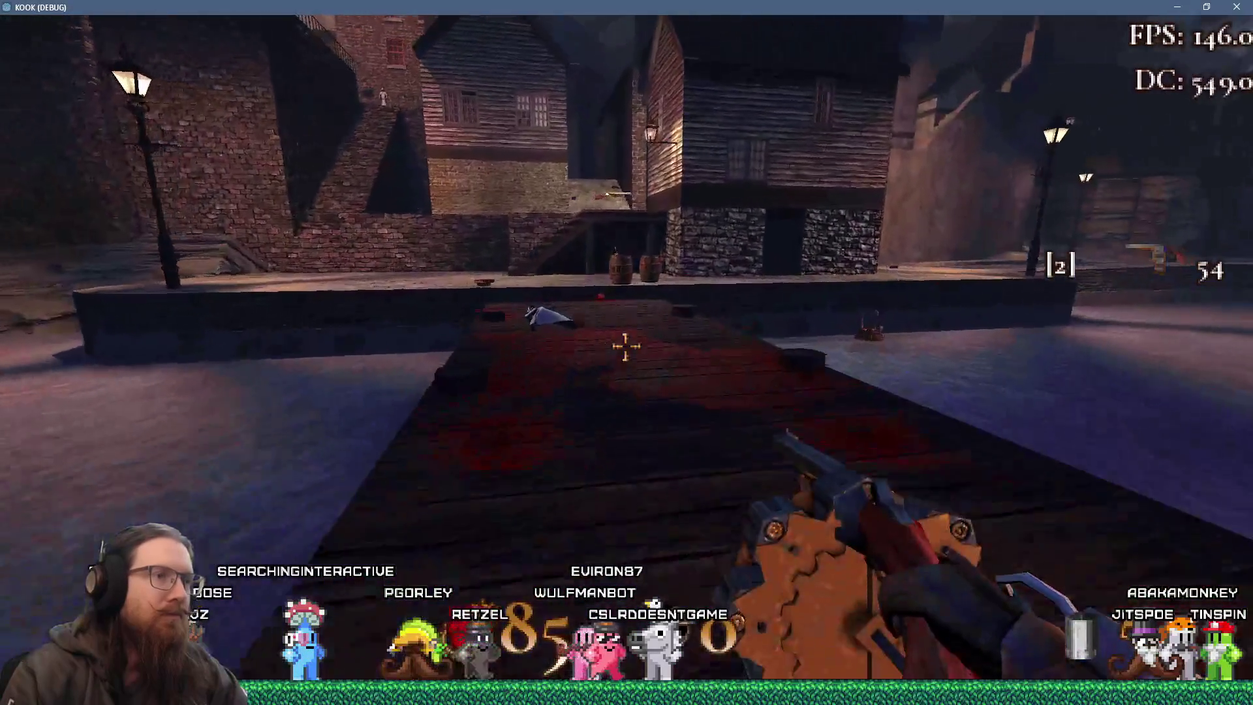
pyautogui.click(626, 347)
pyautogui.click(626, 348)
pyautogui.click(626, 347)
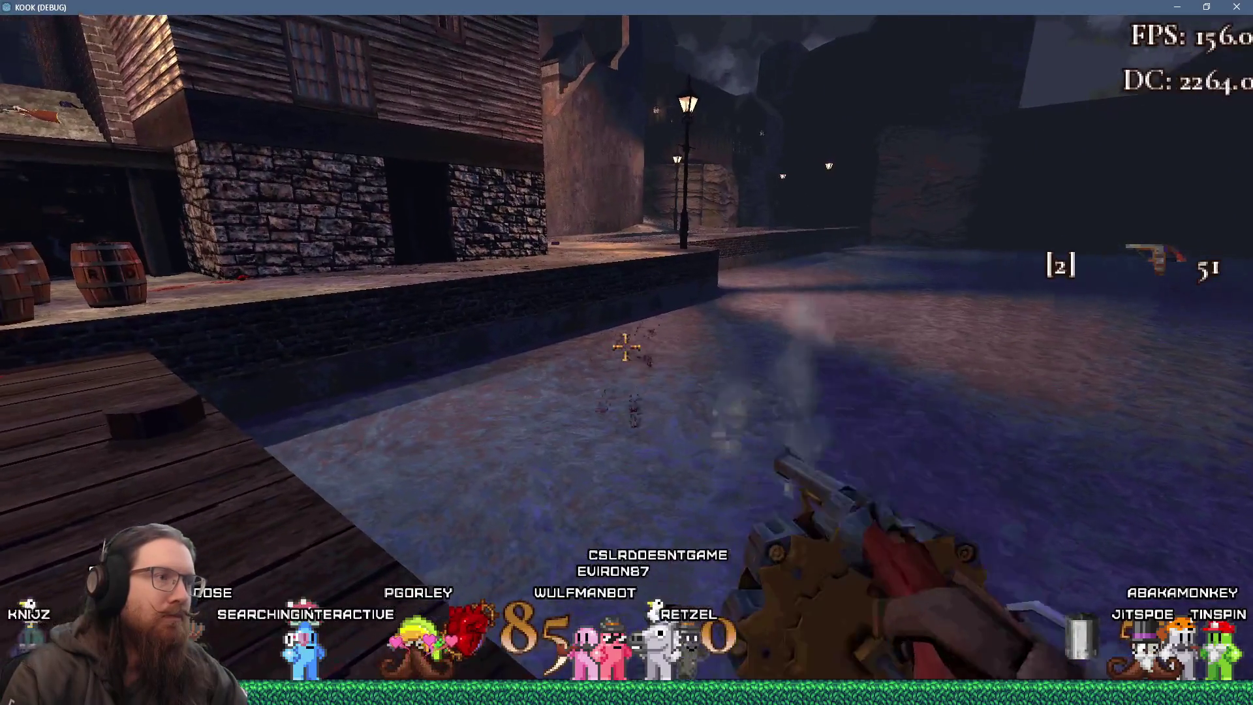
pyautogui.click(626, 347)
pyautogui.click(626, 347)
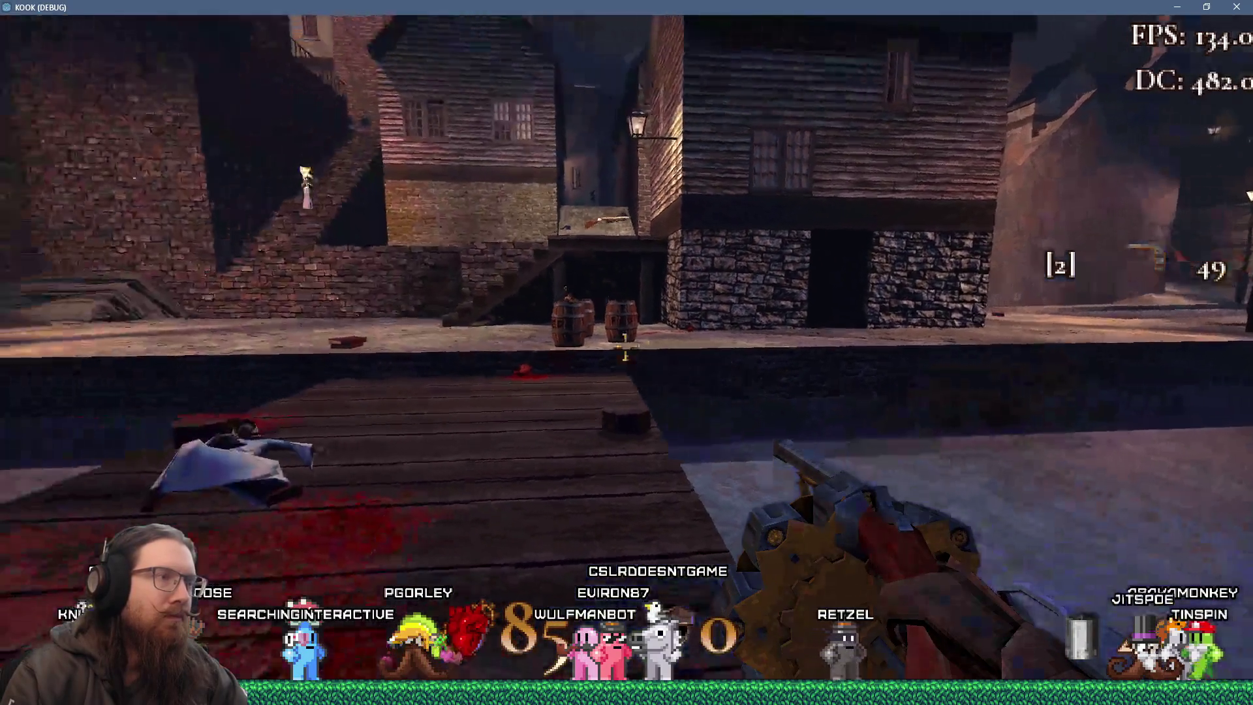
# Kick into the alley, shoot its enemy, grab the book, and walk to the stone stairs.
pyautogui.press('f')
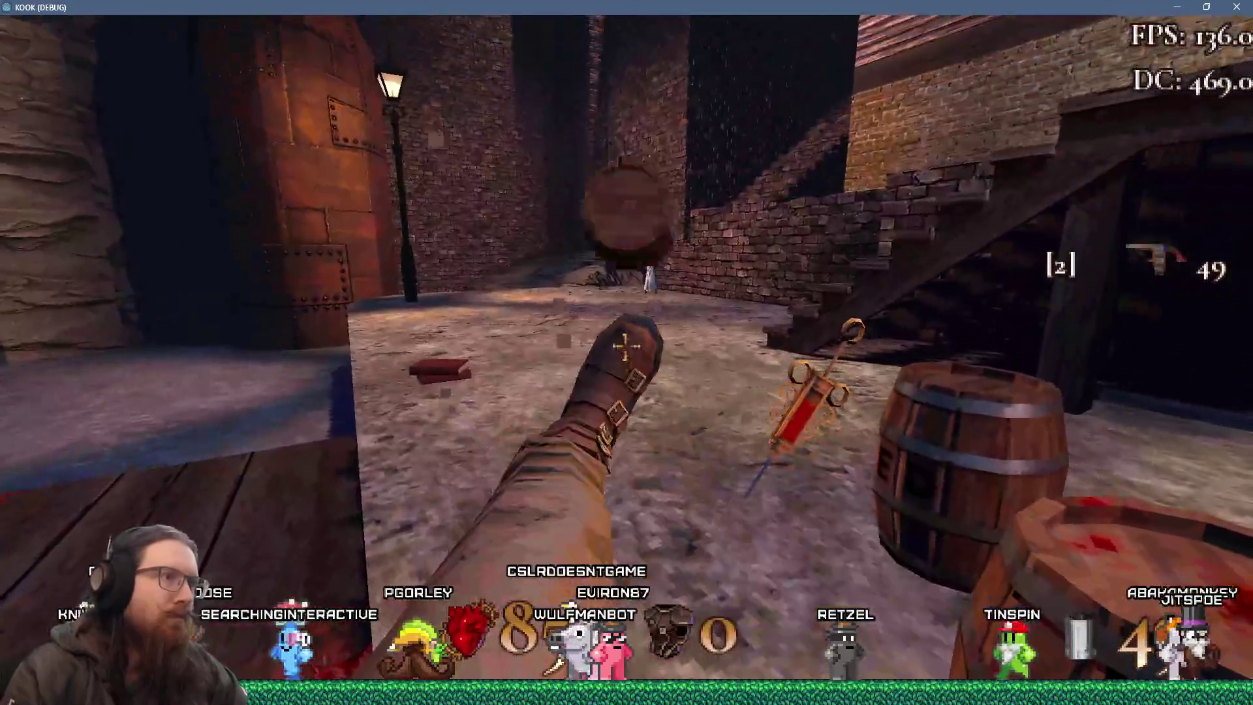
pyautogui.click(626, 348)
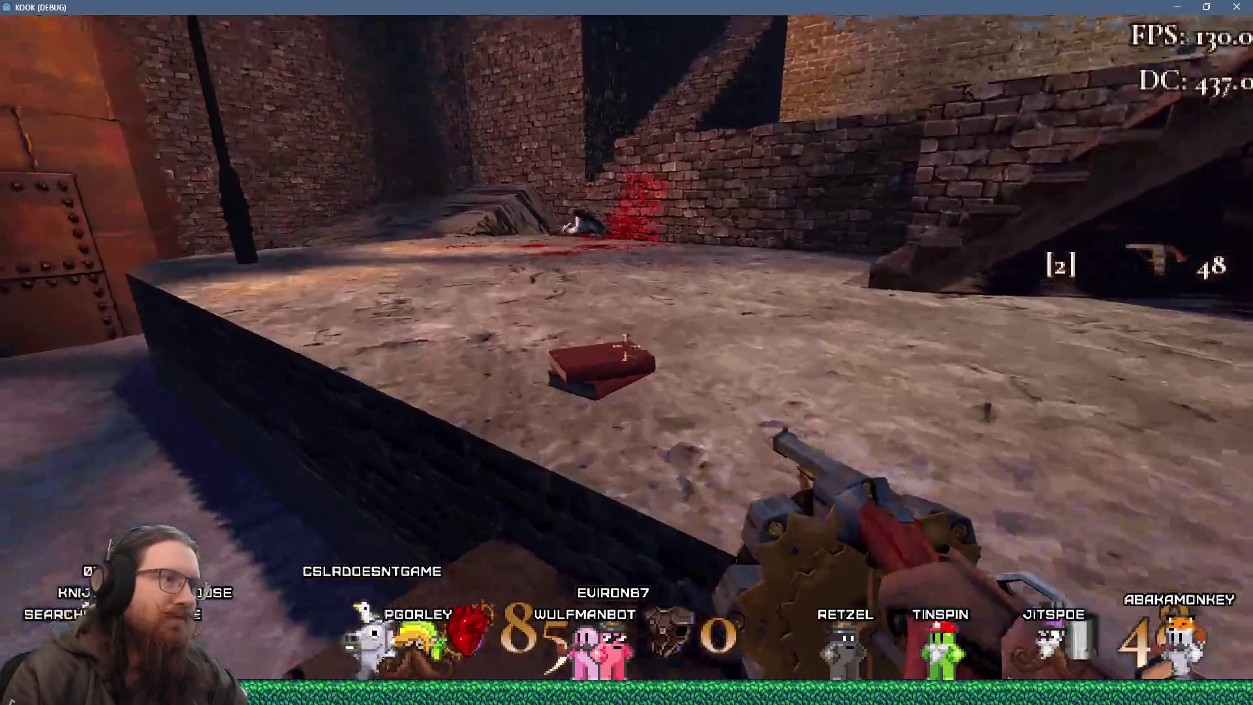
pyautogui.press('.')
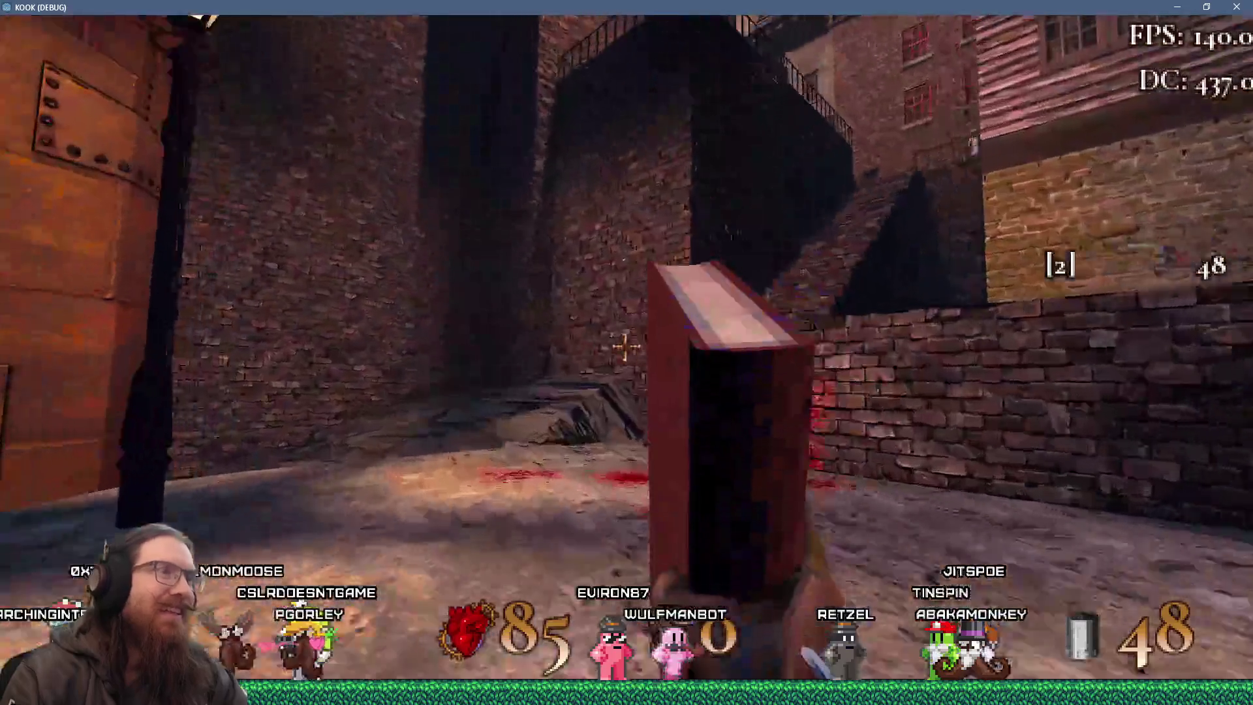
pyautogui.press('w')
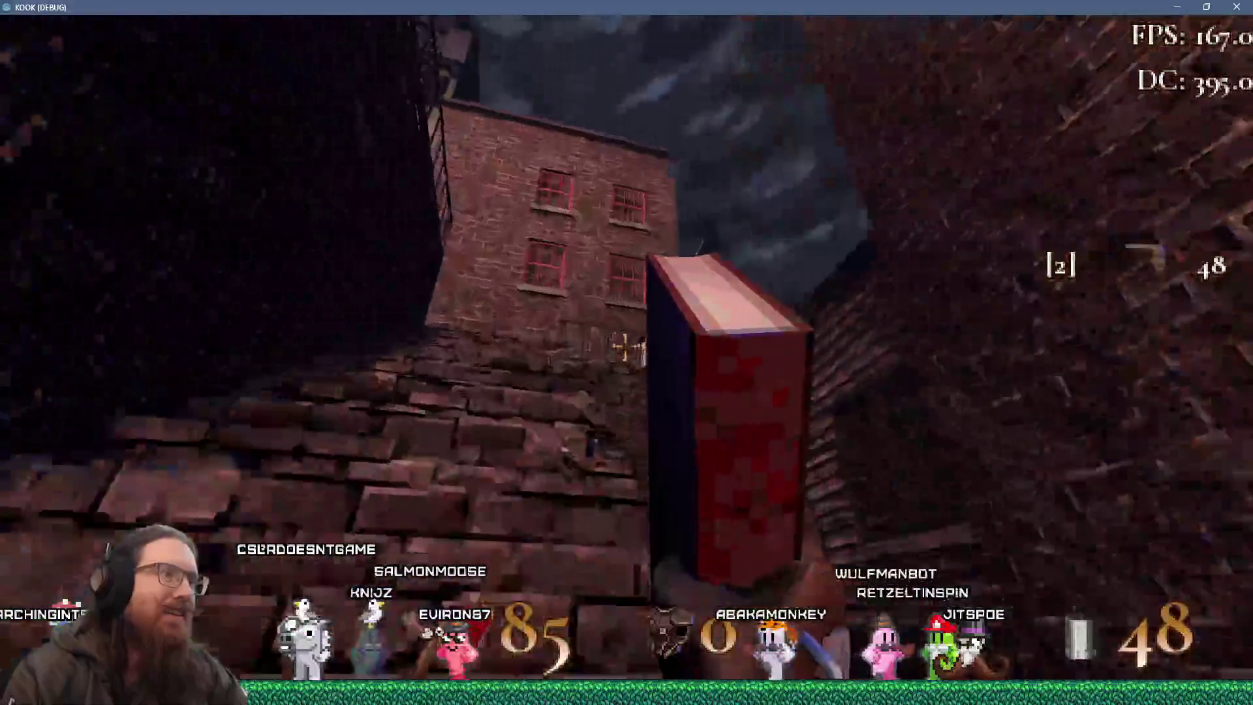
pyautogui.moveTo(626, 347)
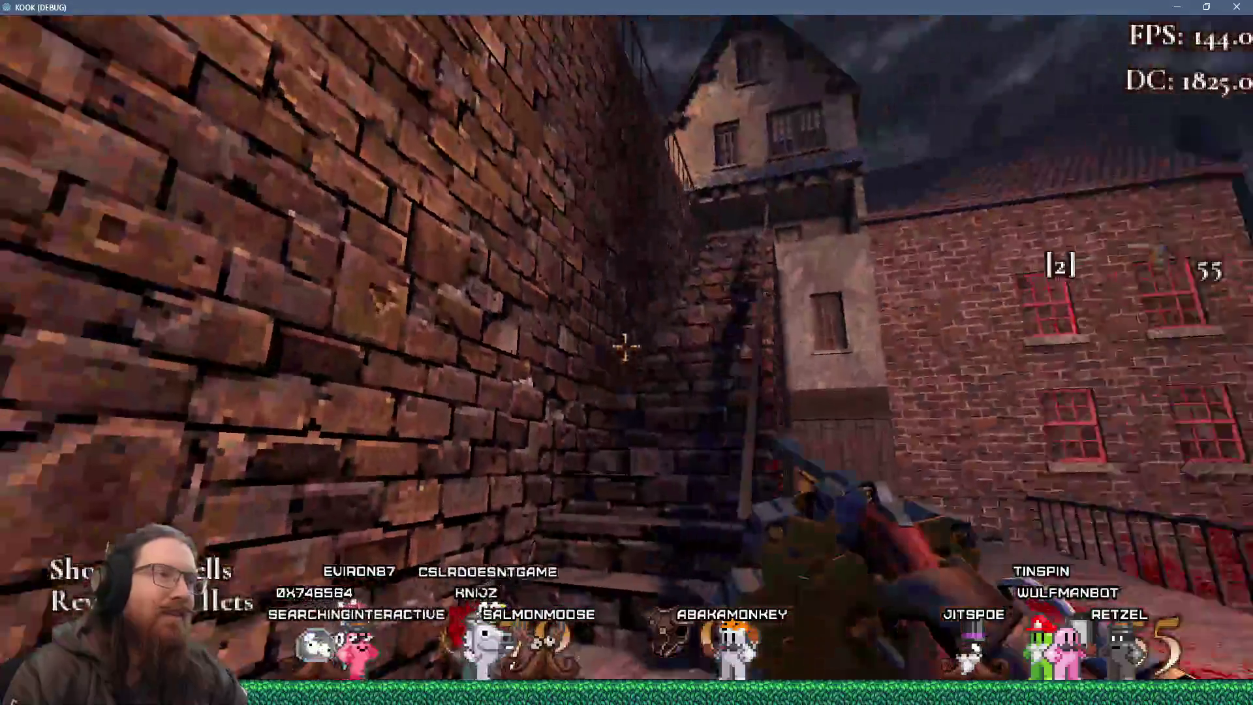
pyautogui.press('w')
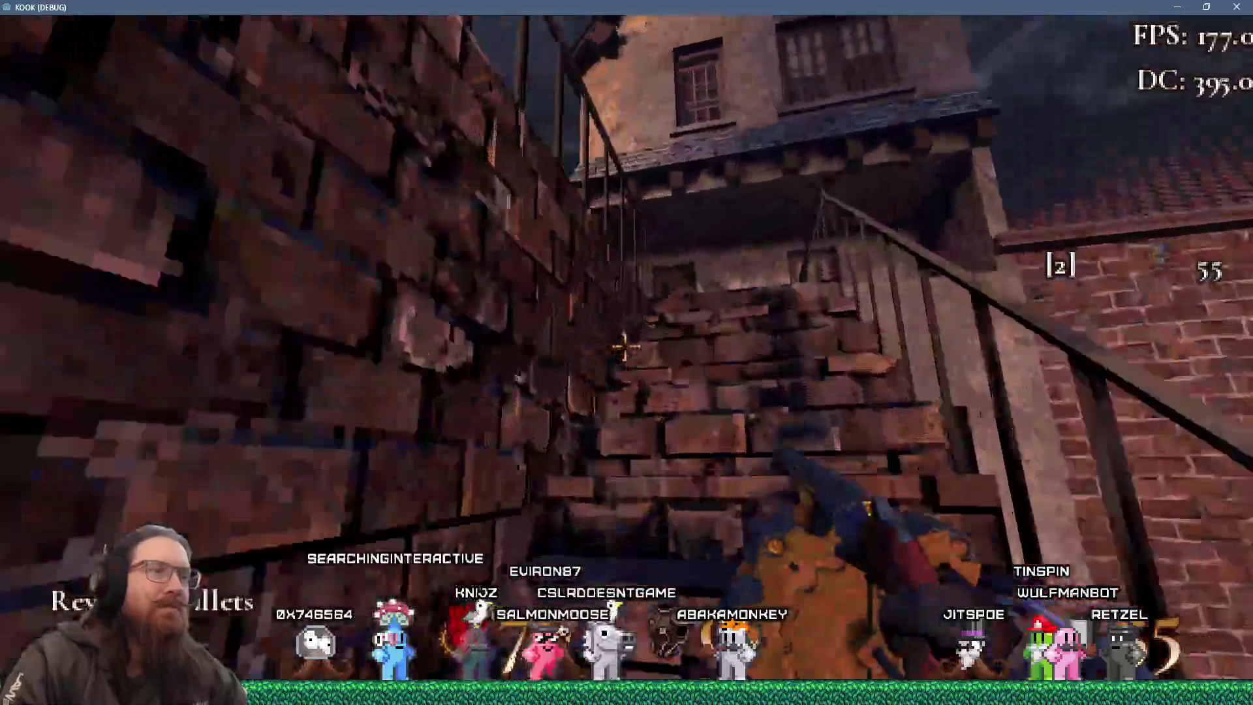
# Cross the bridge into the courtyard and open fire on enemies down the street.
pyautogui.press('w')
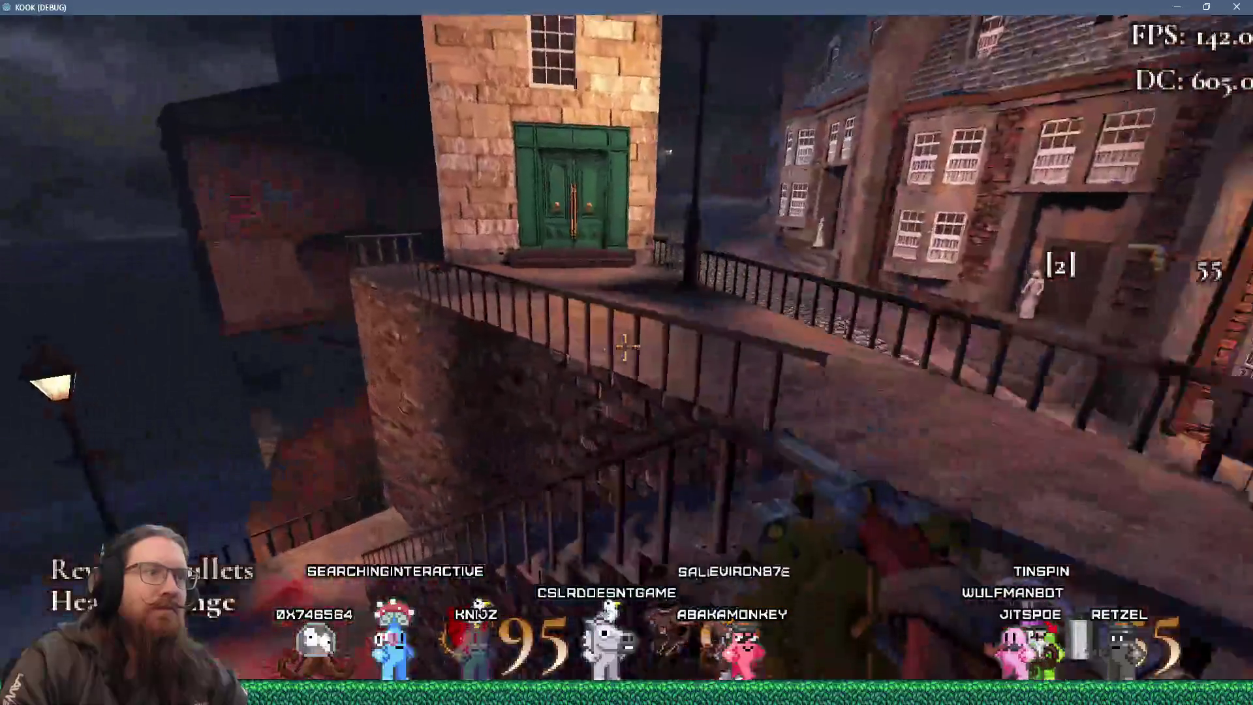
pyautogui.press('w')
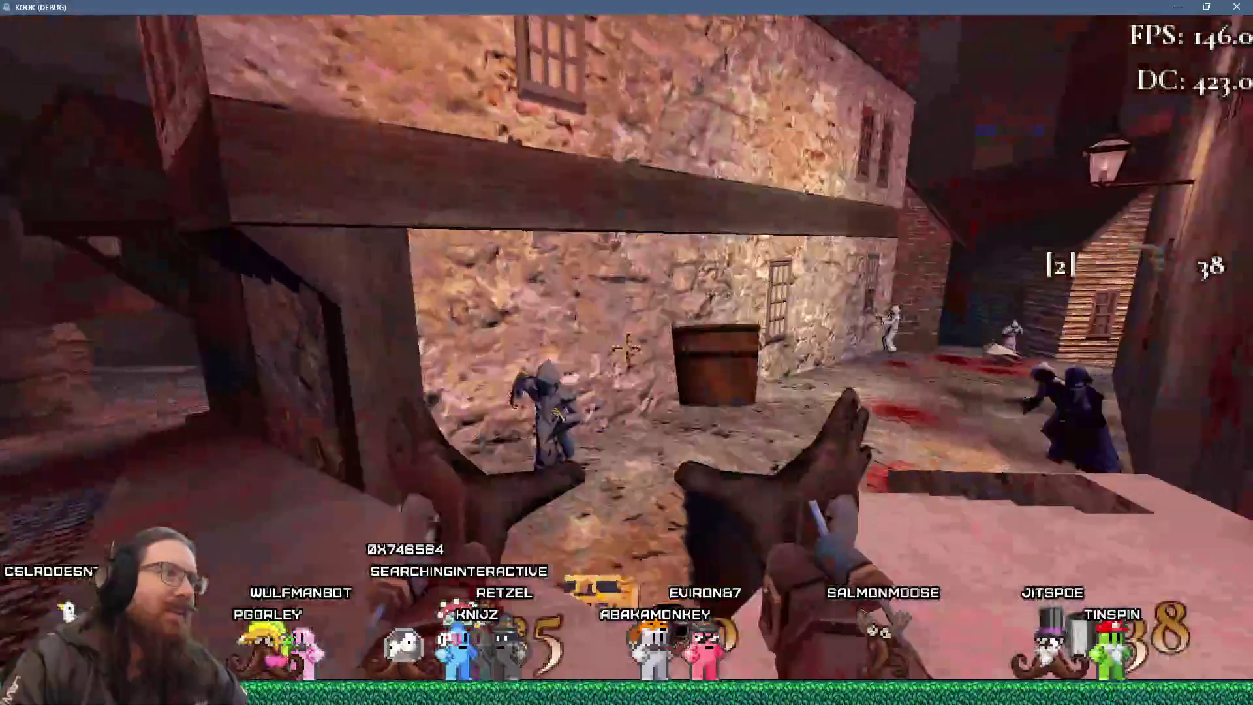
pyautogui.click(626, 347)
pyautogui.click(625, 347)
pyautogui.click(625, 348)
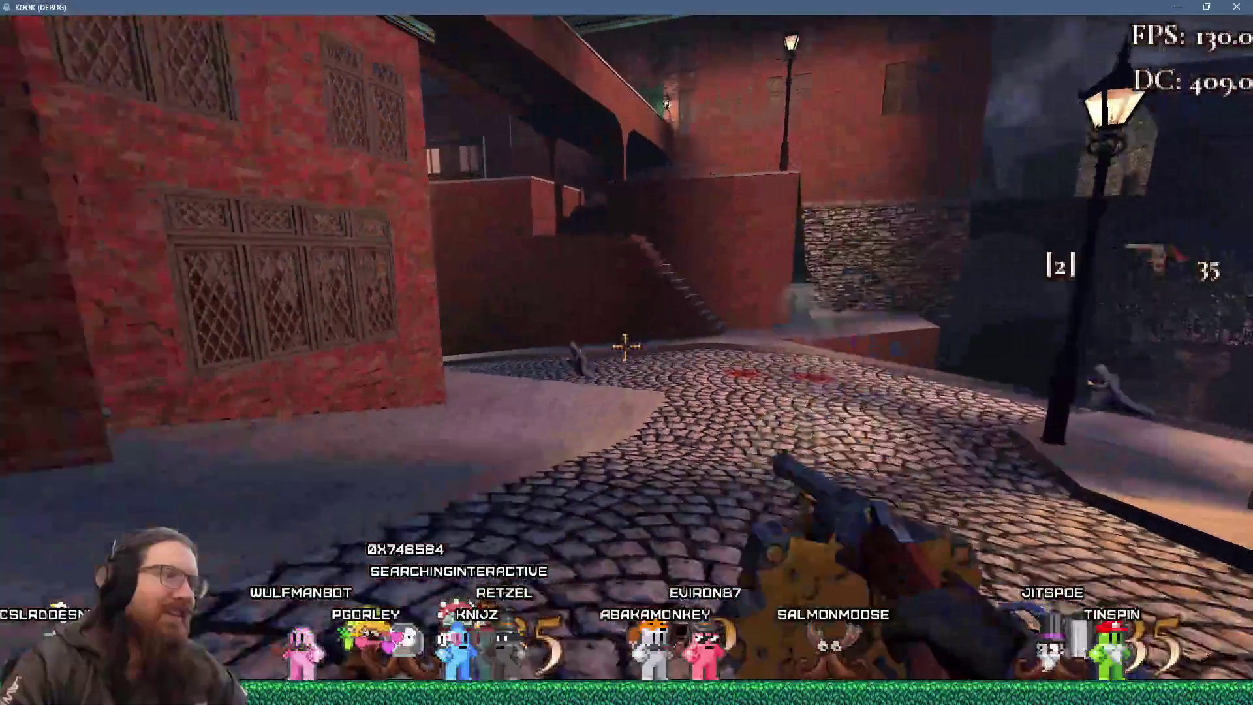
pyautogui.click(626, 348)
pyautogui.click(626, 348)
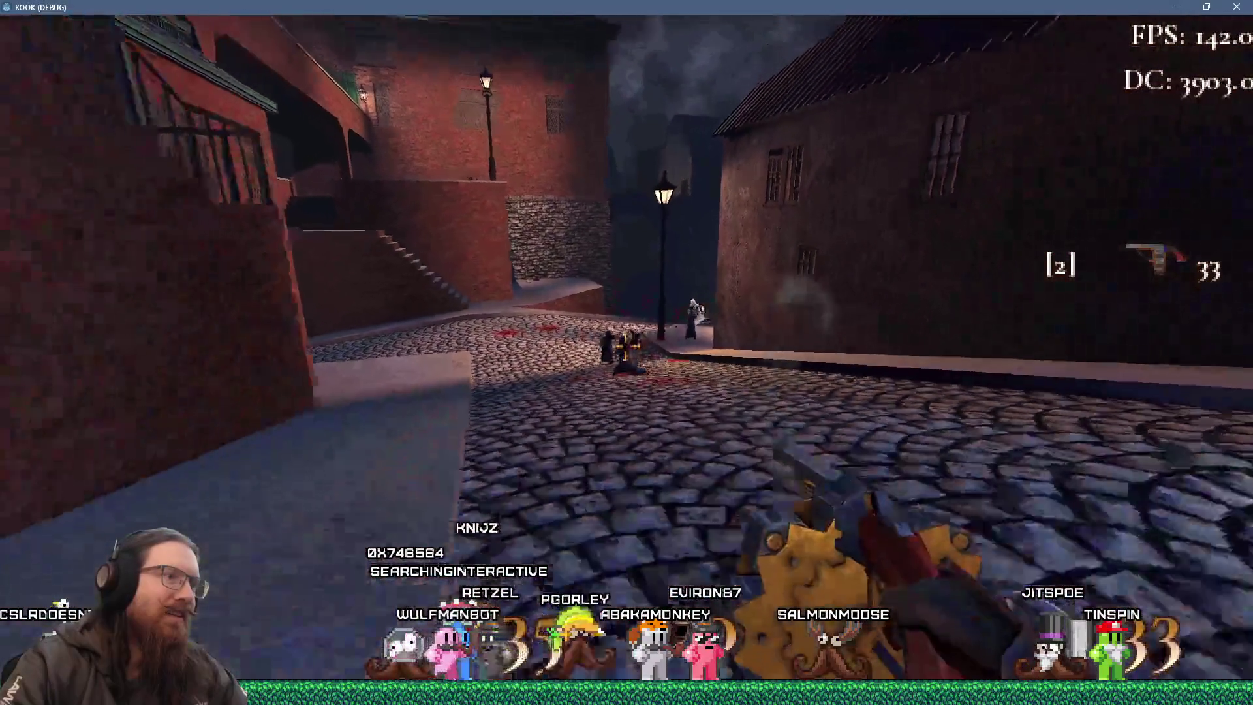
# Keep shooting the cultists along the street until killed, then stop the game with F8.
pyautogui.click(626, 347)
pyautogui.click(625, 348)
pyautogui.click(626, 347)
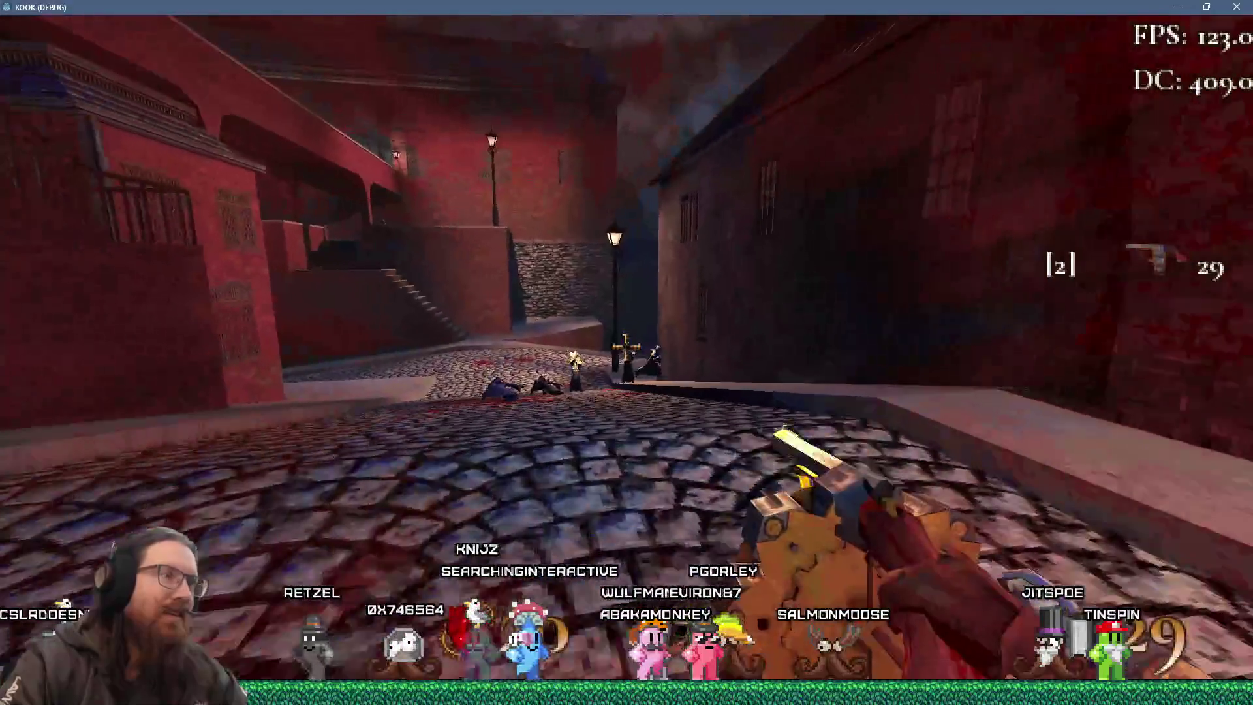
pyautogui.click(624, 348)
pyautogui.click(625, 347)
pyautogui.click(626, 345)
pyautogui.click(626, 348)
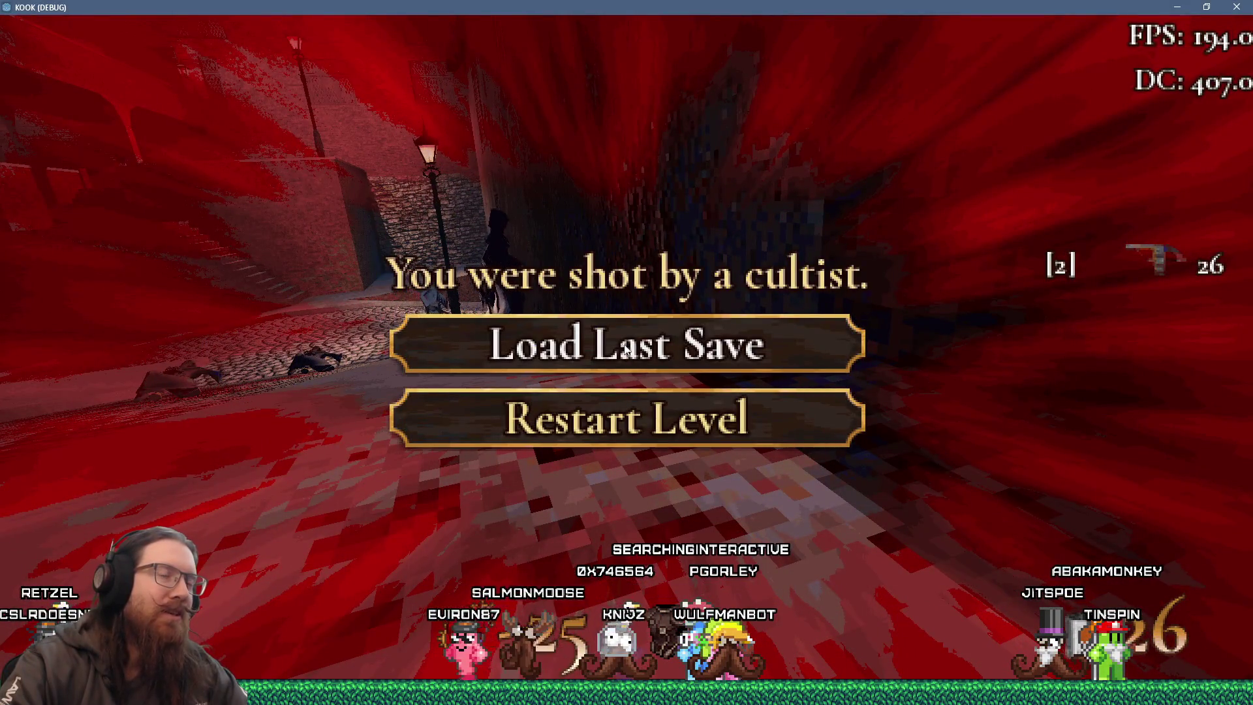
pyautogui.press('F8')
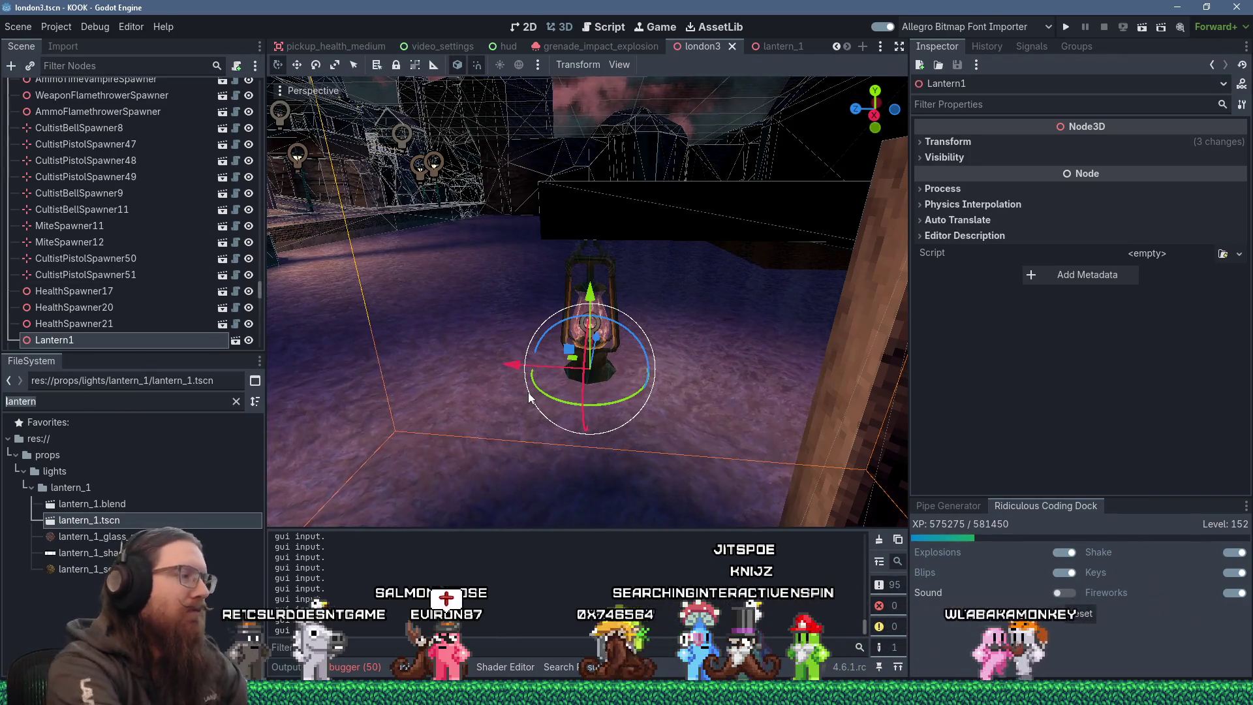
# Open blood_impact_particles.tscn from a 'blood' file search and inspect the BloodImpact node.
pyautogui.write('blood')
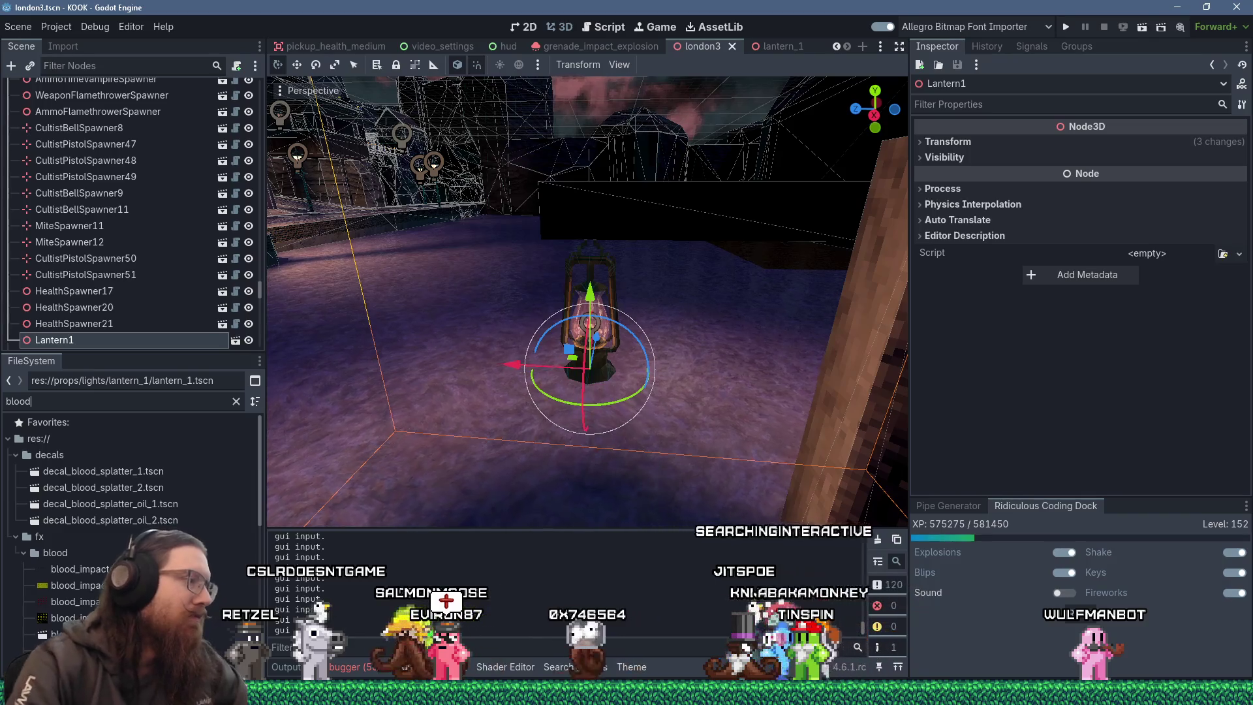
pyautogui.scroll(-3)
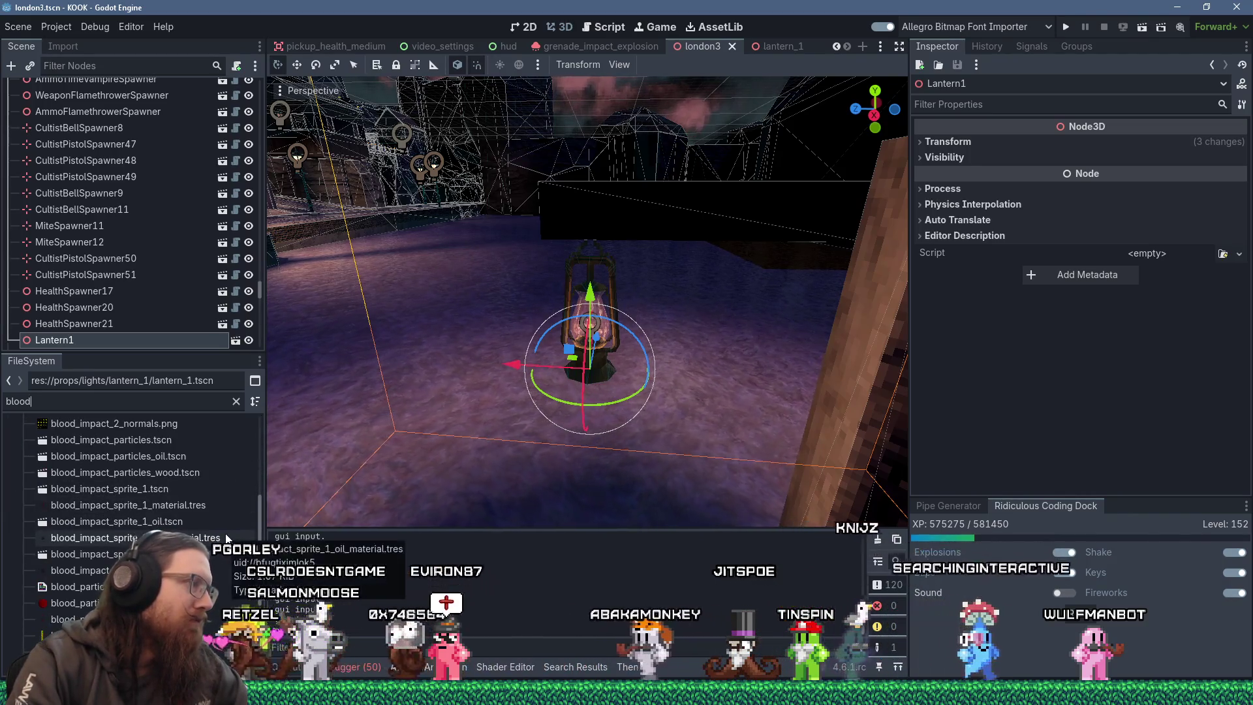
pyautogui.doubleClick(174, 441)
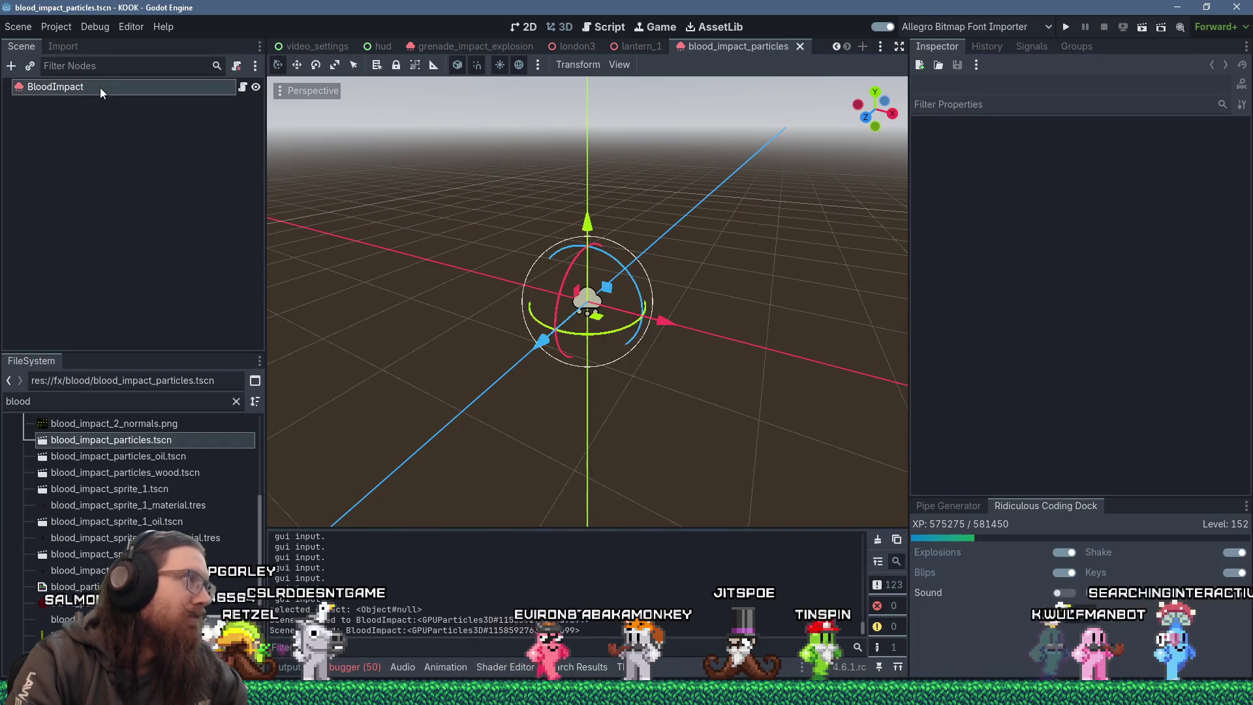
pyautogui.click(100, 88)
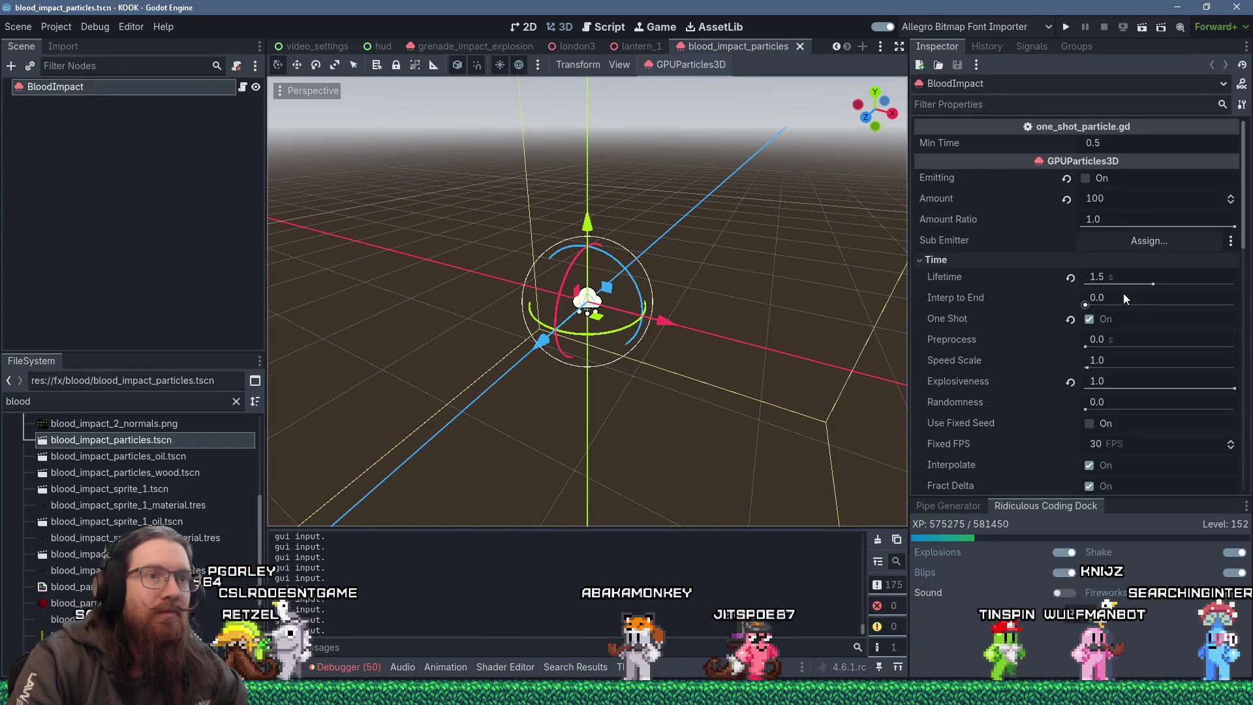
pyautogui.scroll(-3)
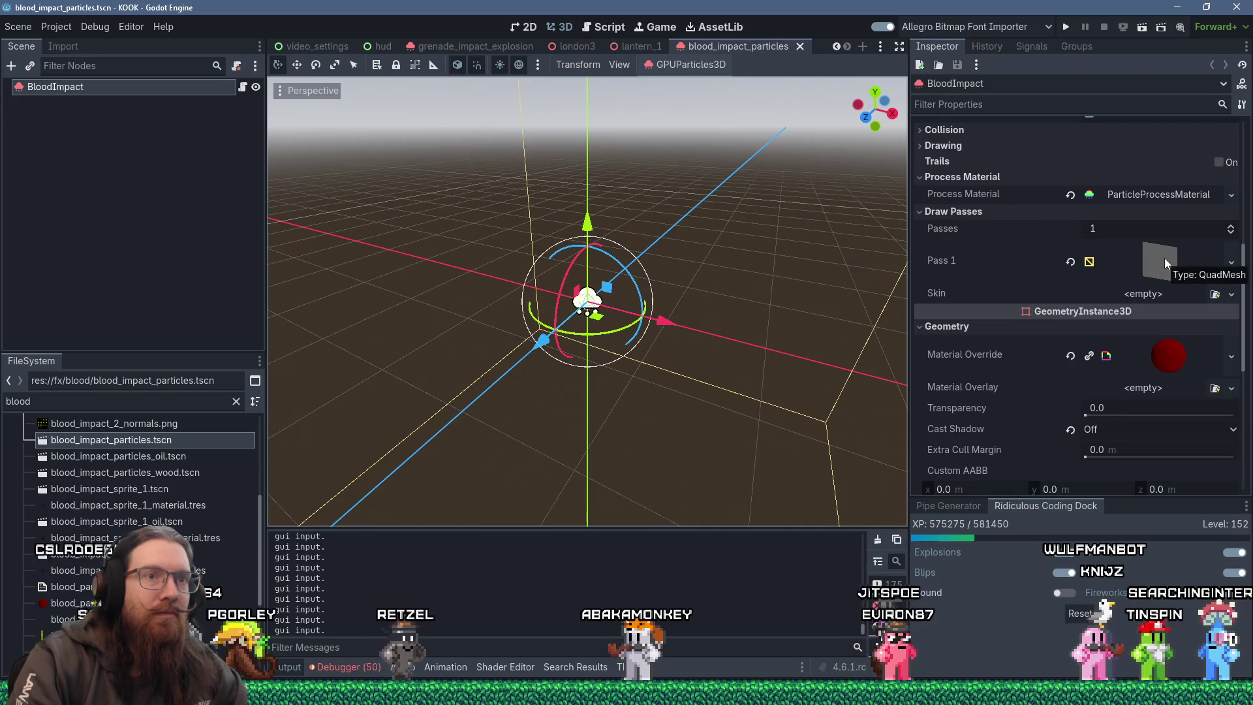
pyautogui.click(1165, 257)
pyautogui.scroll(-3)
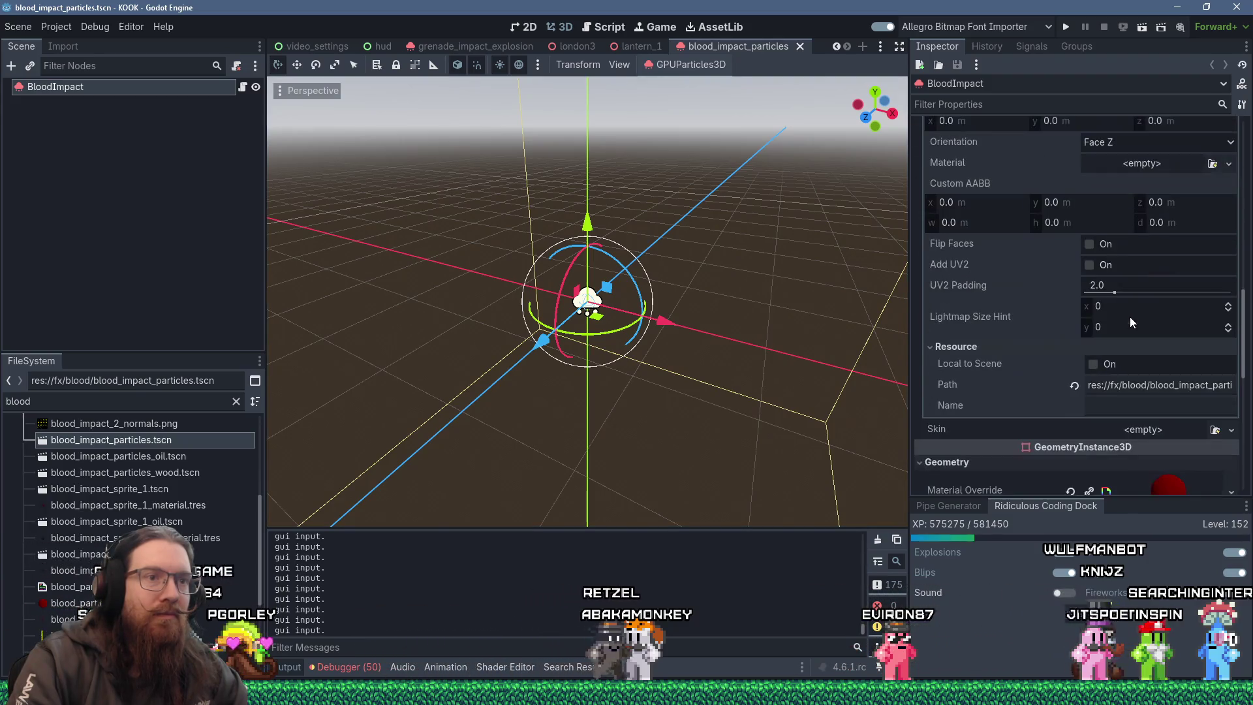
# Filter BloodImpact properties by 'shad' to see Cast Shadow Off, then search files for 'projectile'.
pyautogui.click(1028, 99)
pyautogui.write('shad')
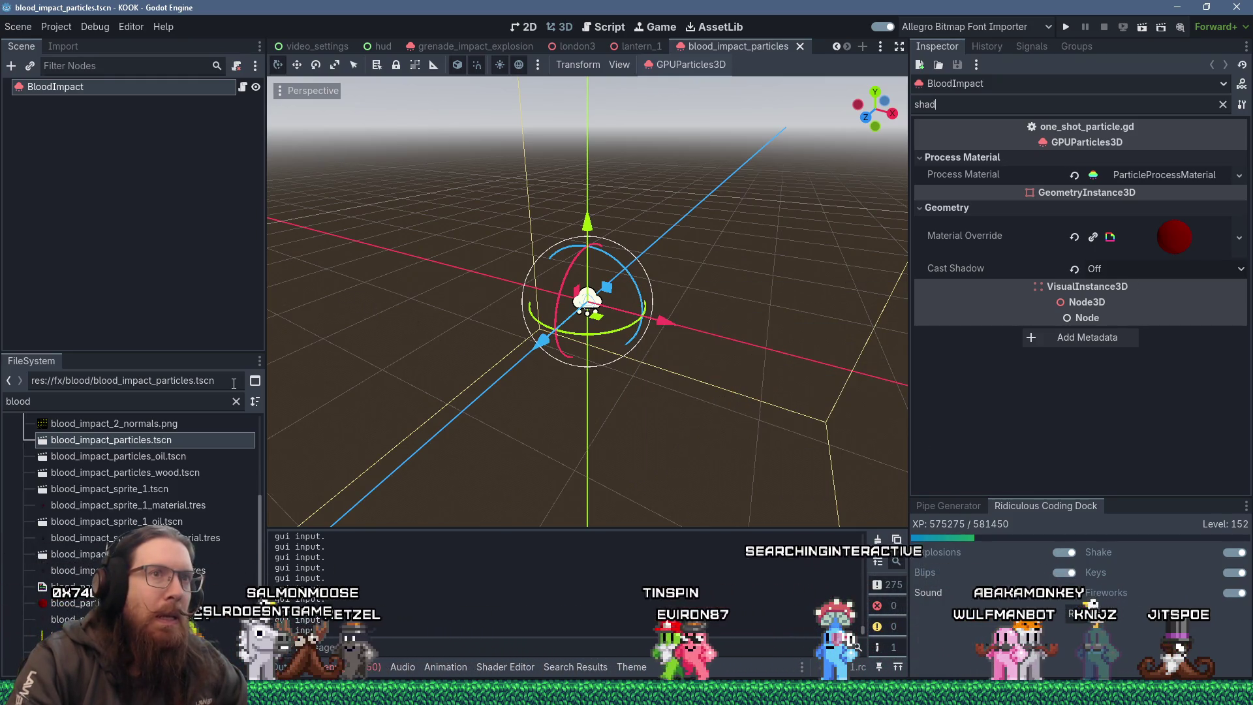
pyautogui.hotkey('ctrl', 'f')
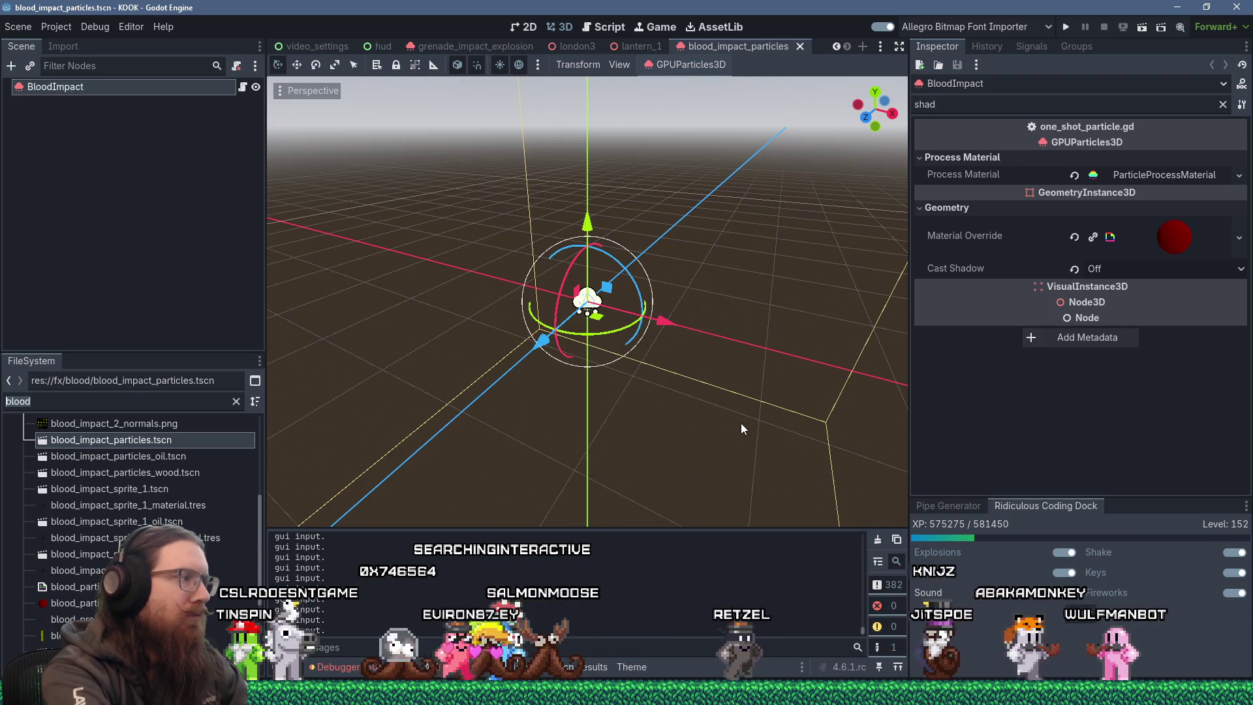
pyautogui.write('projec')
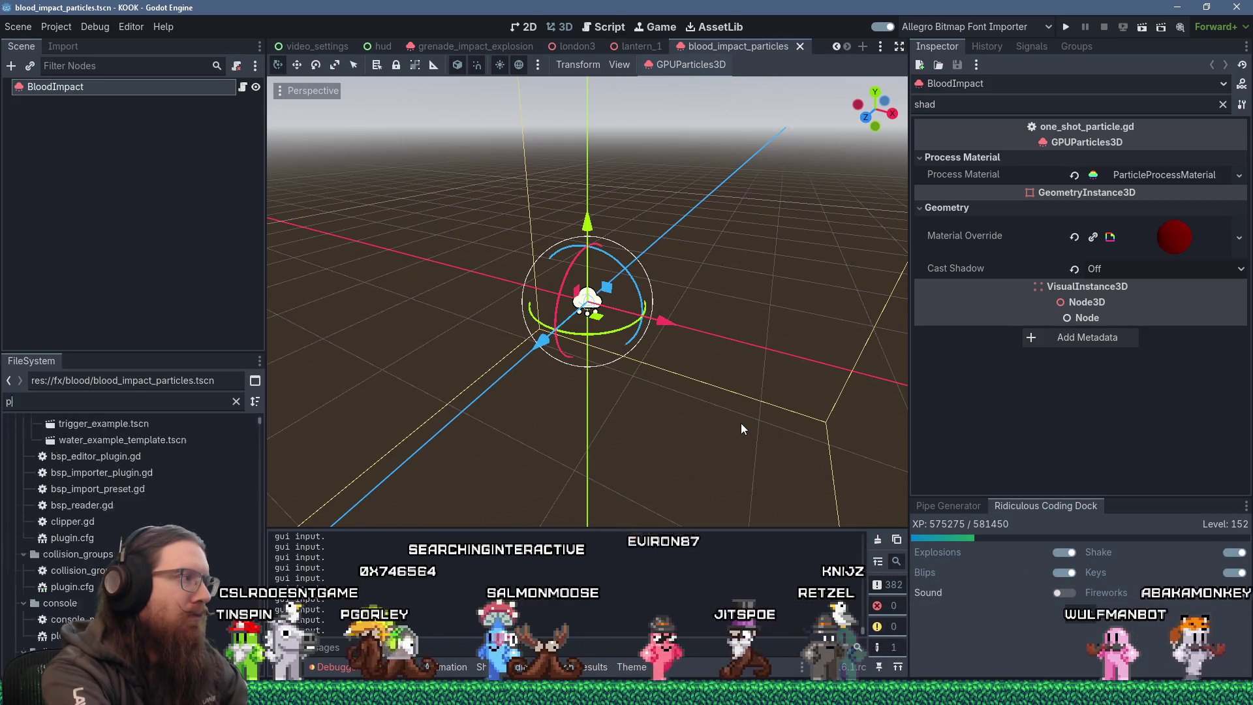
pyautogui.write('tile')
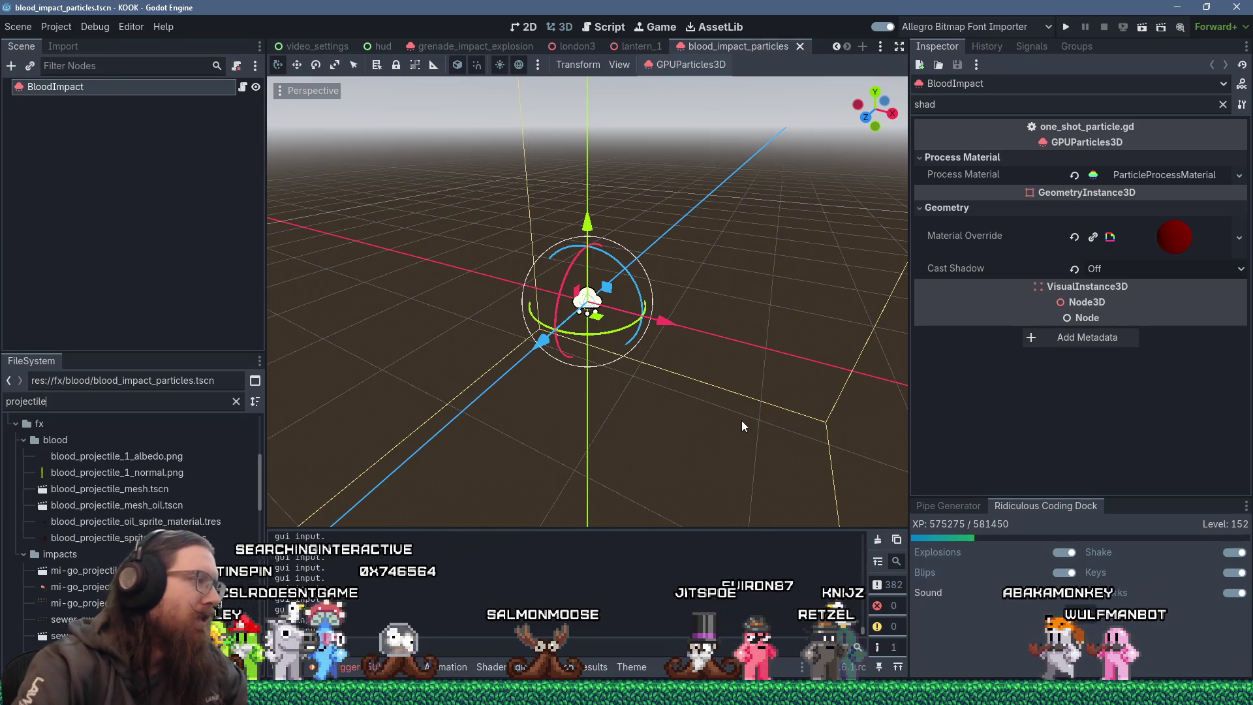
# Open blood_projectile_mesh and check the cast shadow setting of its root node.
pyautogui.doubleClick(174, 491)
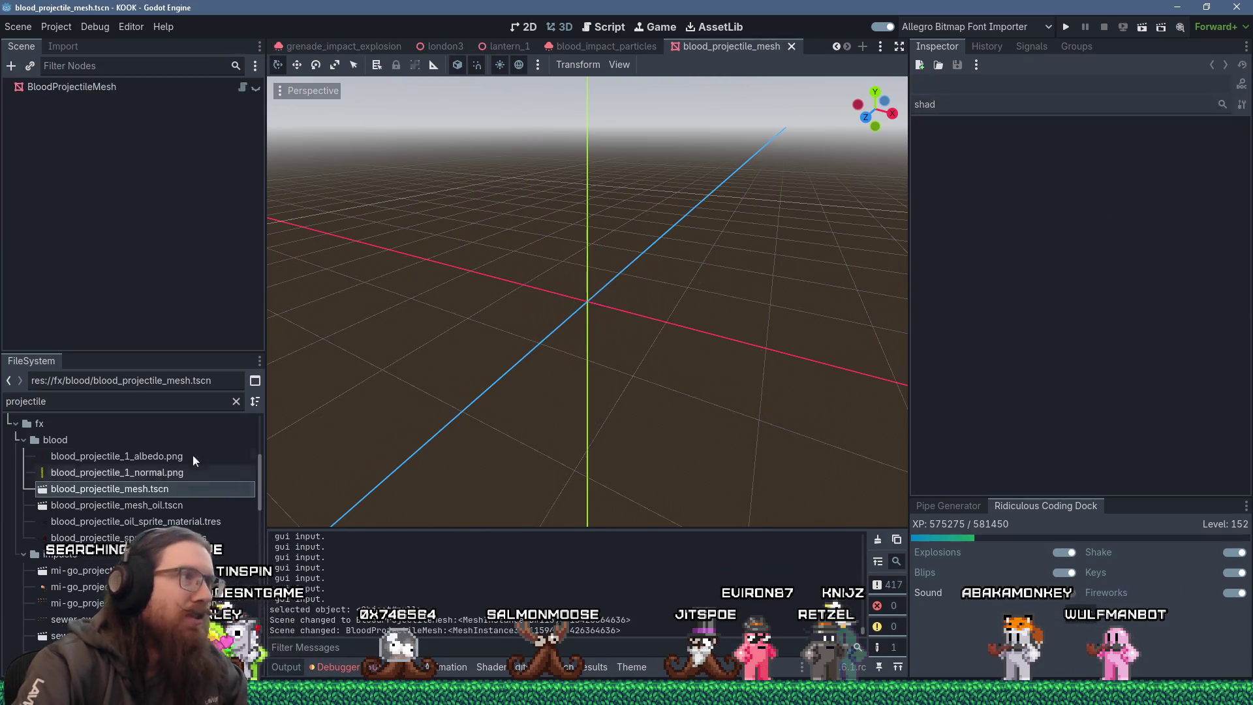
pyautogui.click(107, 87)
pyautogui.click(993, 231)
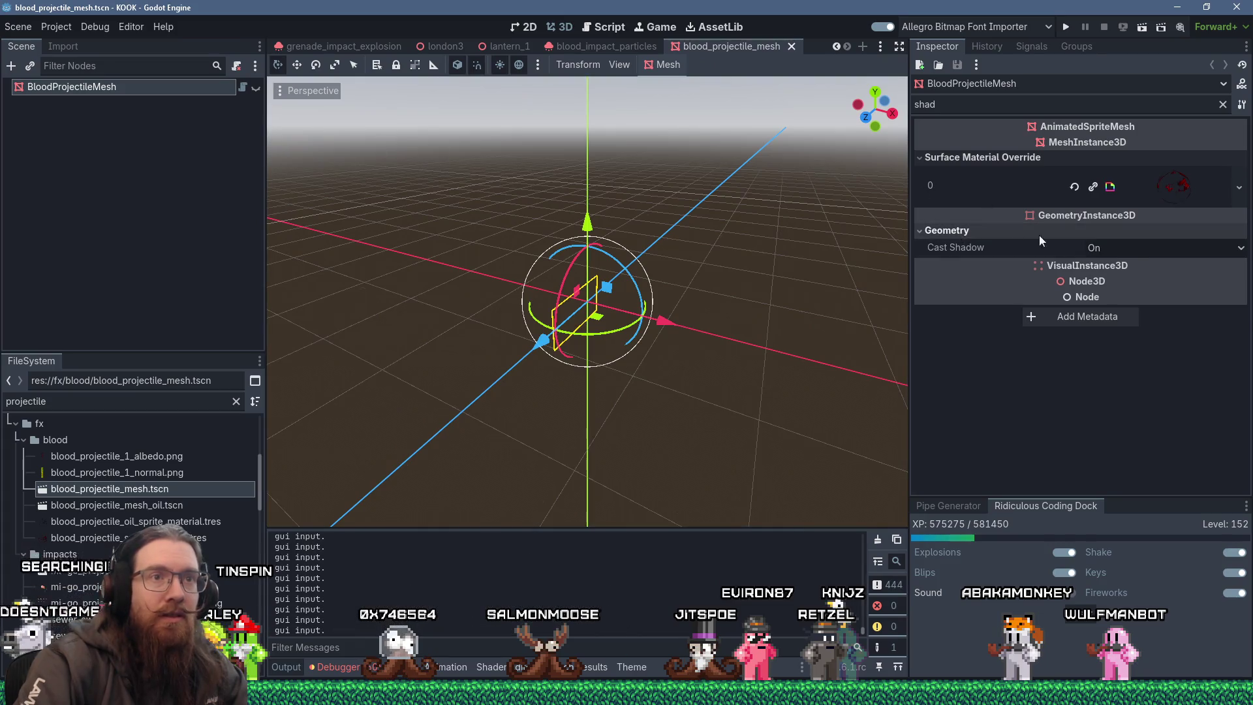
pyautogui.click(1136, 248)
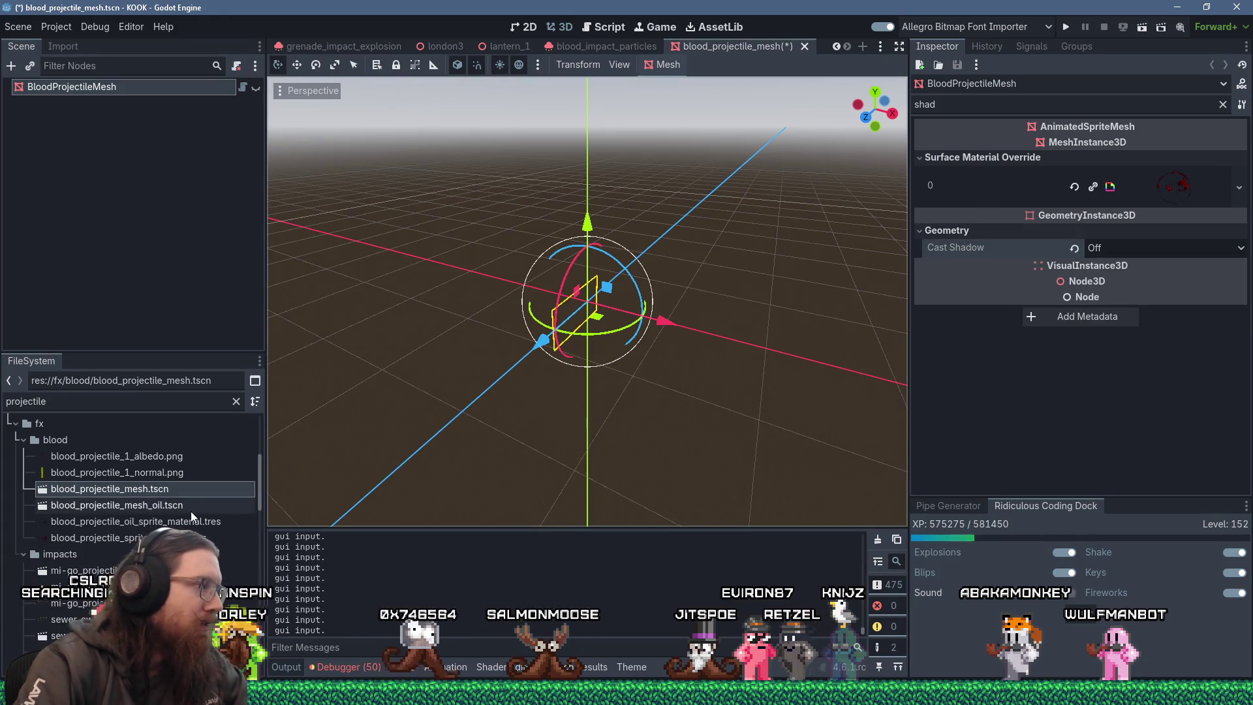
# Turn Cast Shadow off for BloodProjectileMeshOil and save the blood_projectile_mesh_oil scene.
pyautogui.click(191, 510)
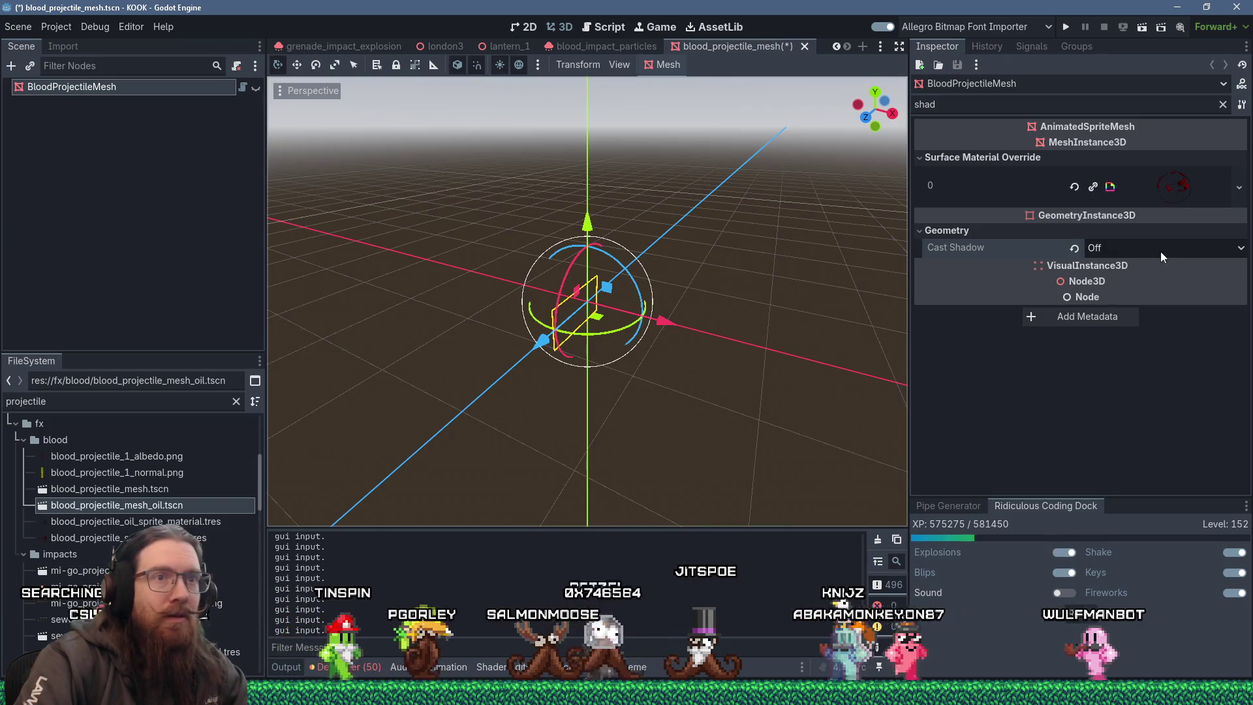
pyautogui.doubleClick(131, 506)
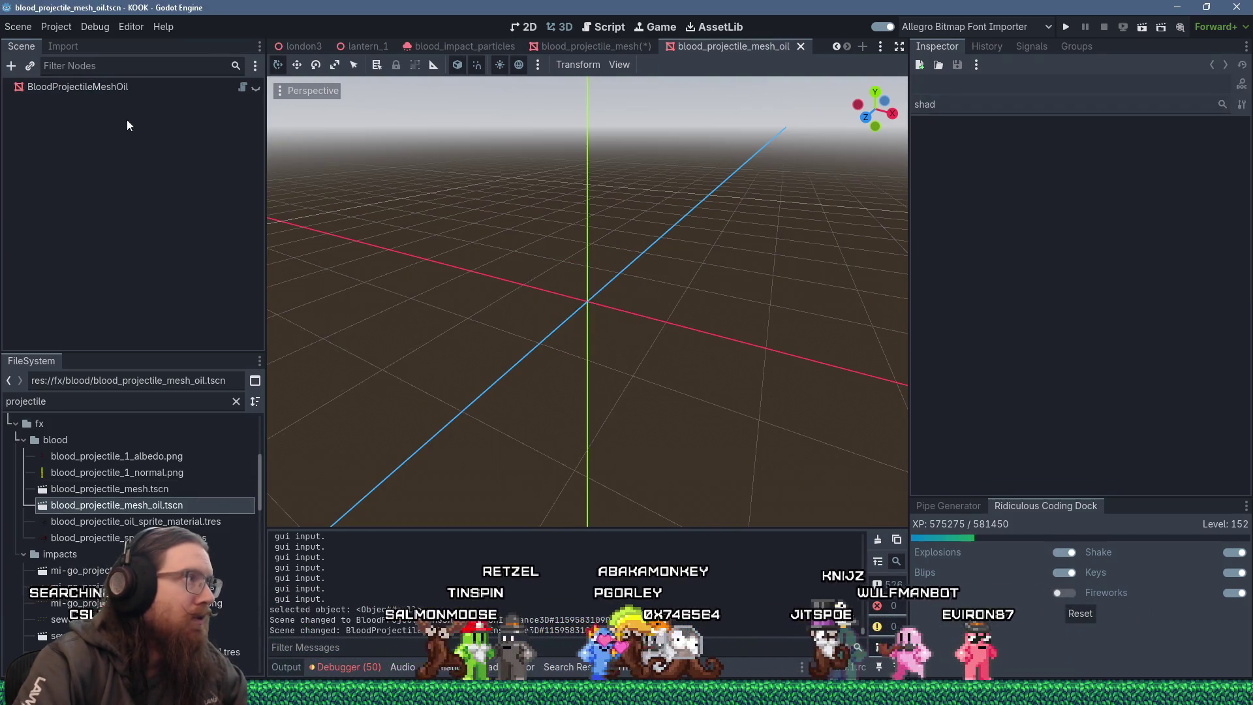
pyautogui.click(78, 87)
pyautogui.click(966, 230)
pyautogui.click(1200, 249)
pyautogui.click(1192, 264)
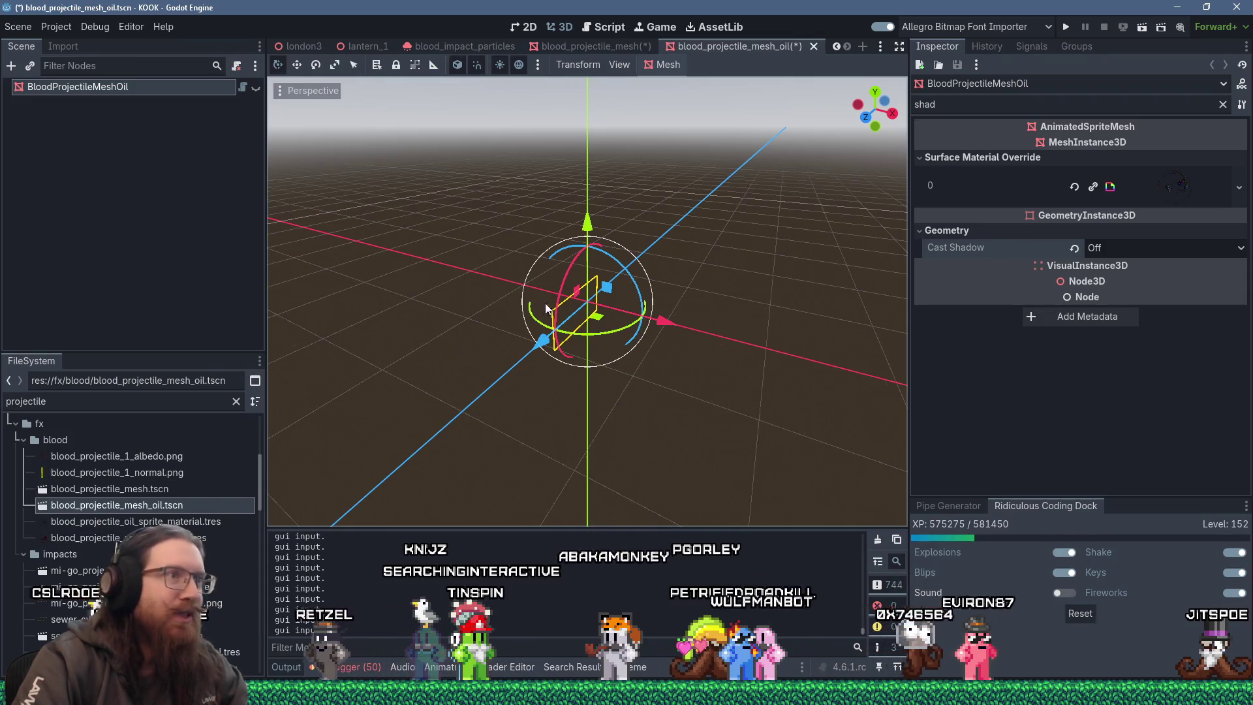
pyautogui.hotkey('ctrl', 's')
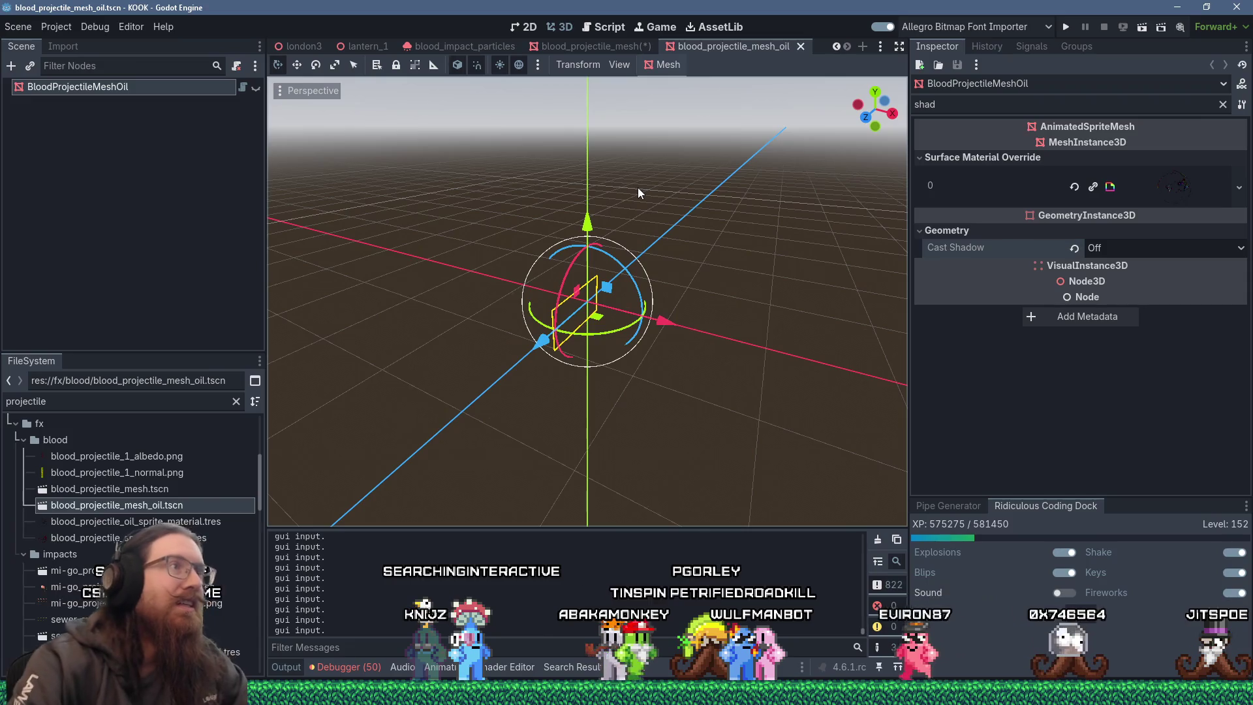
# Close the oil projectile, blood projectile mesh, blood impact particles and lantern_1 scene tabs.
pyautogui.click(800, 46)
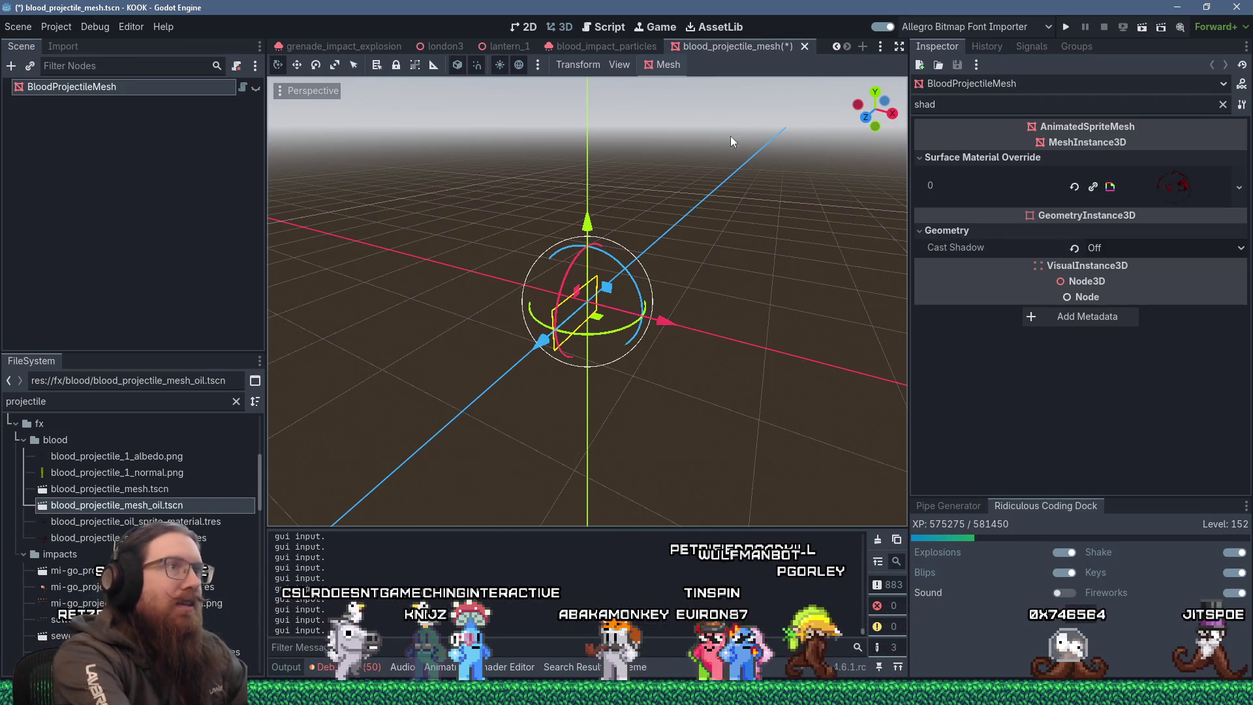
pyautogui.middleClick(730, 45)
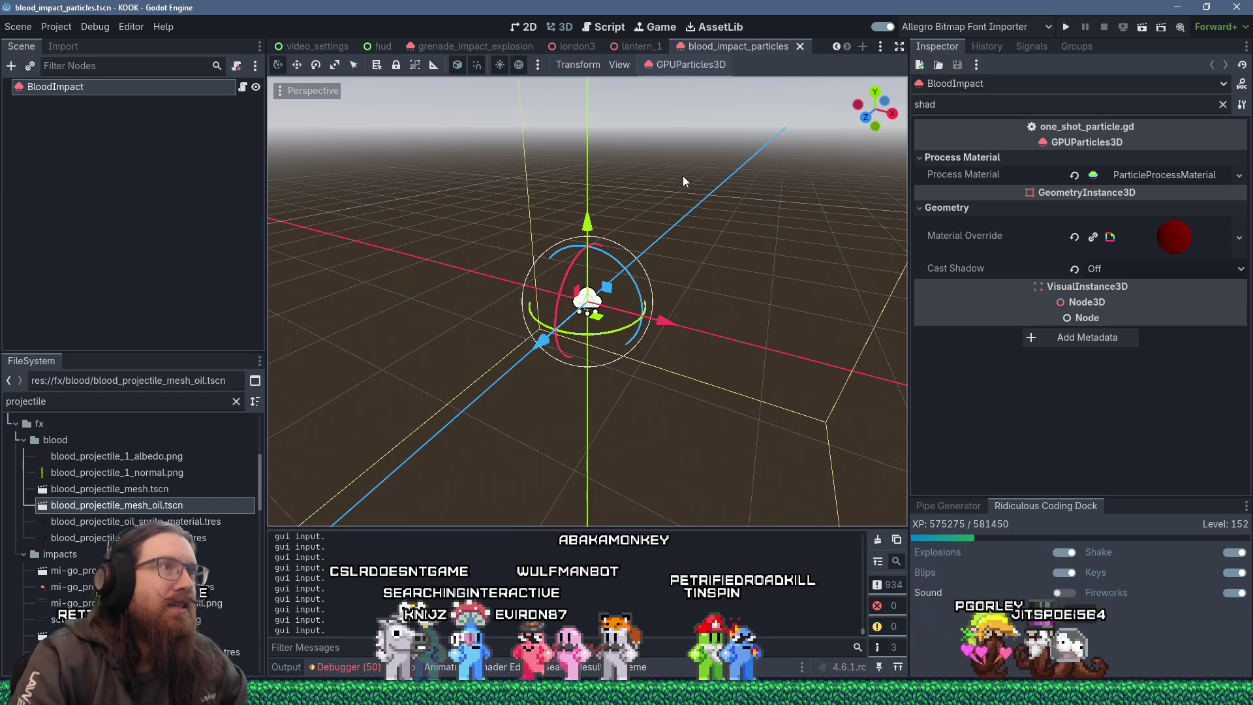
pyautogui.middleClick(759, 46)
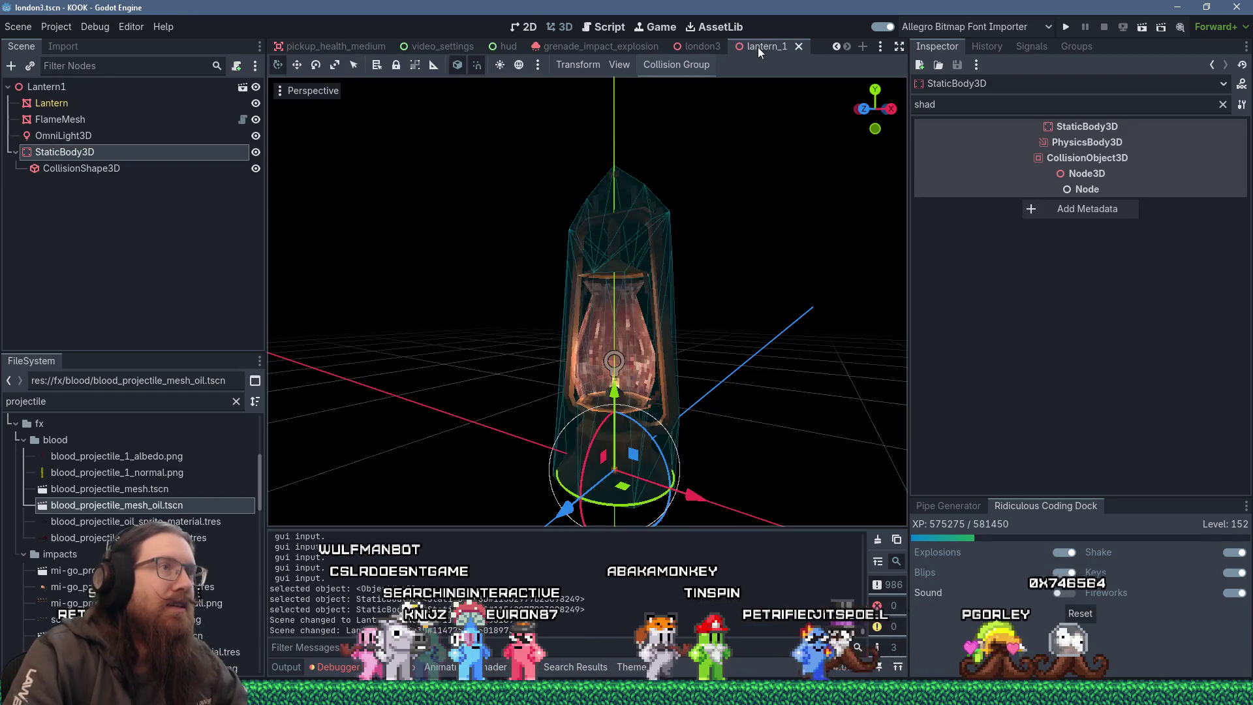
pyautogui.middleClick(732, 45)
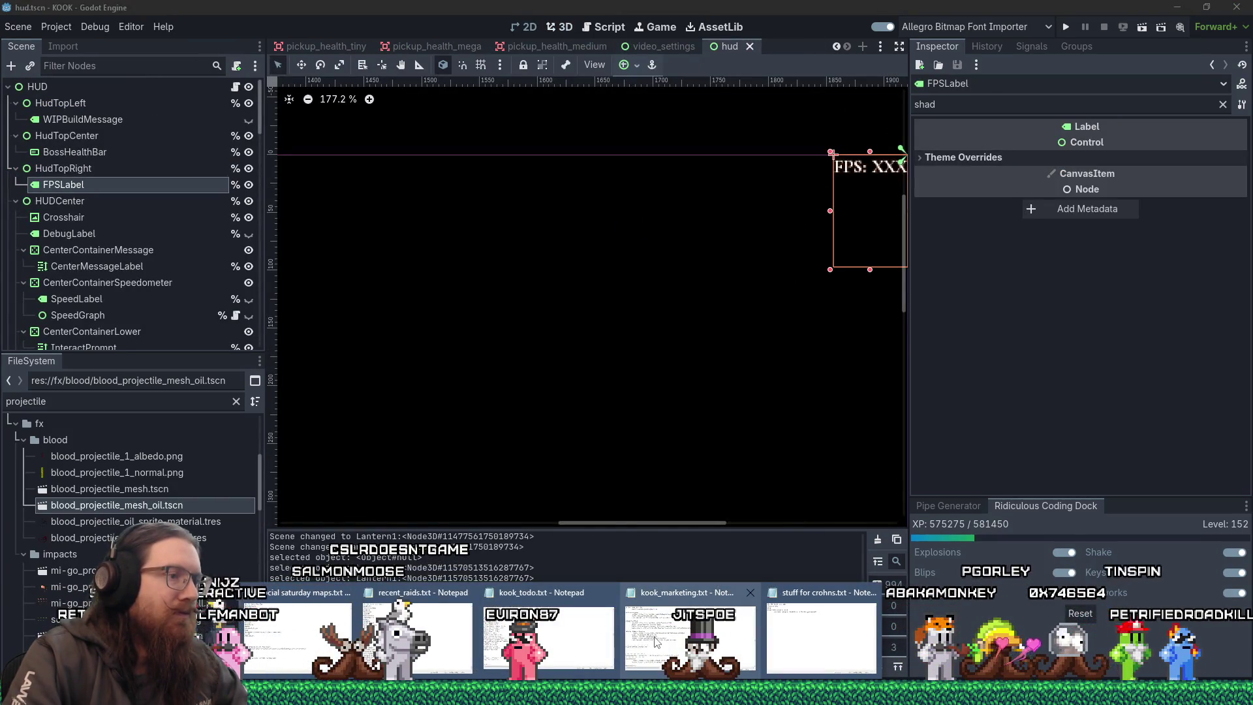
# Move the '- lantern for docks' line to the end of kook_todo.txt, then return to Godot.
pyautogui.click(492, 641)
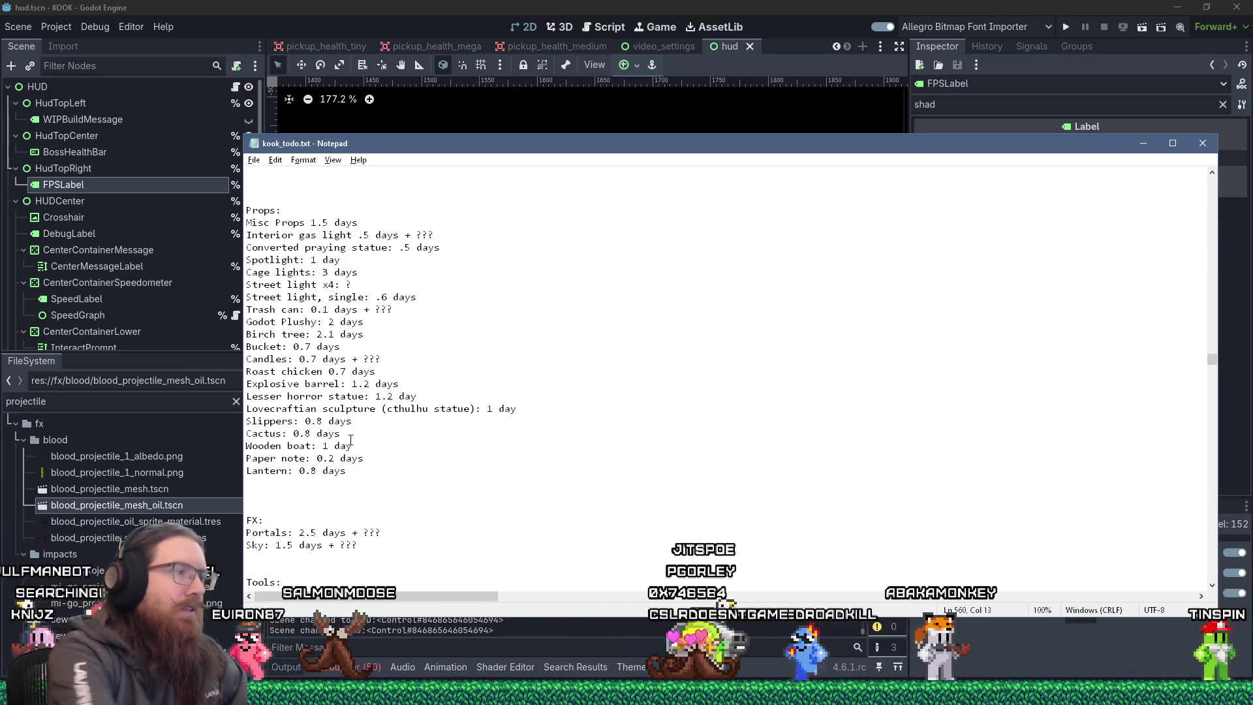
pyautogui.moveTo(1207, 361); pyautogui.dragTo(1191, 189)
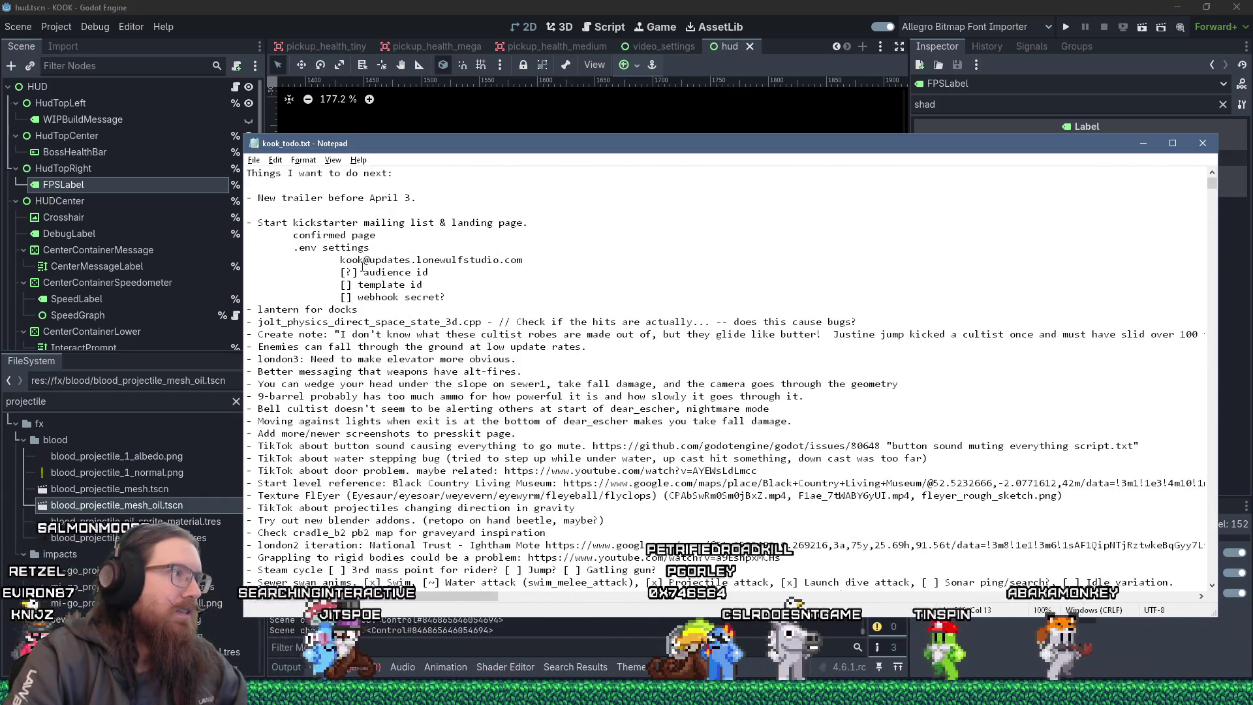
pyautogui.hotkey('ctrl', 'x')
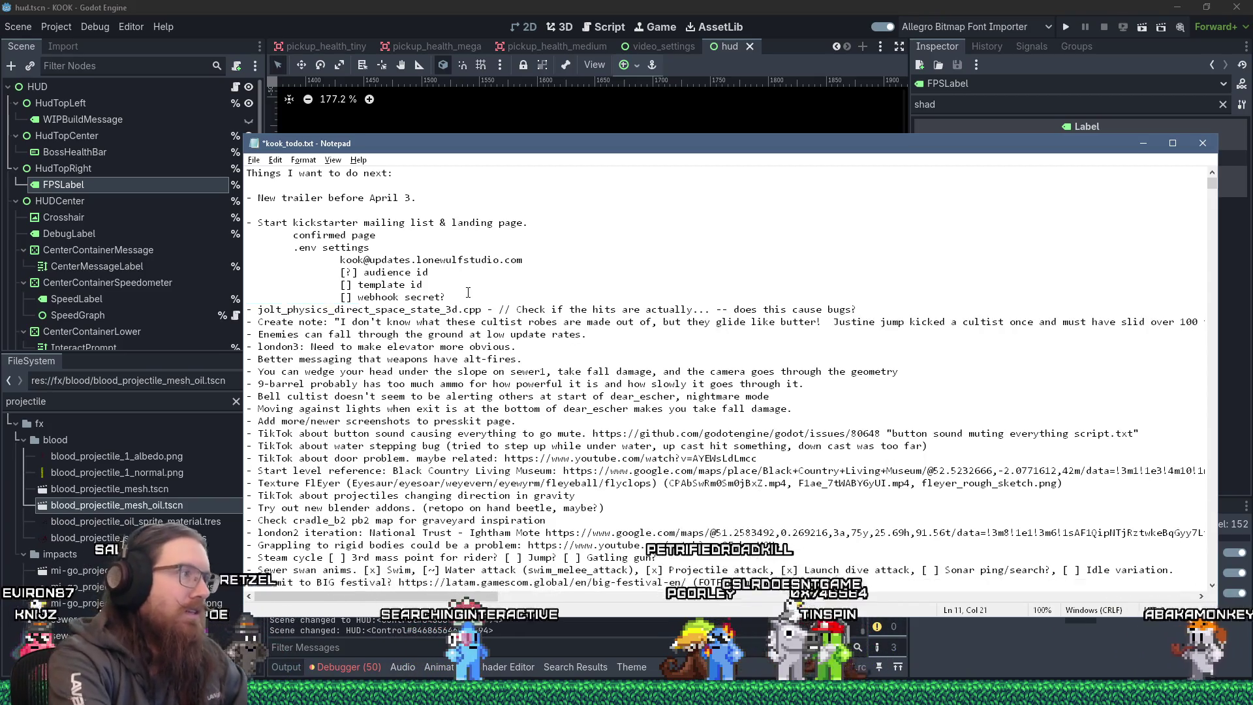
pyautogui.hotkey('ctrl', 'End')
pyautogui.hotkey('ctrl', 'v')
pyautogui.press('Down')
pyautogui.press('Delete')
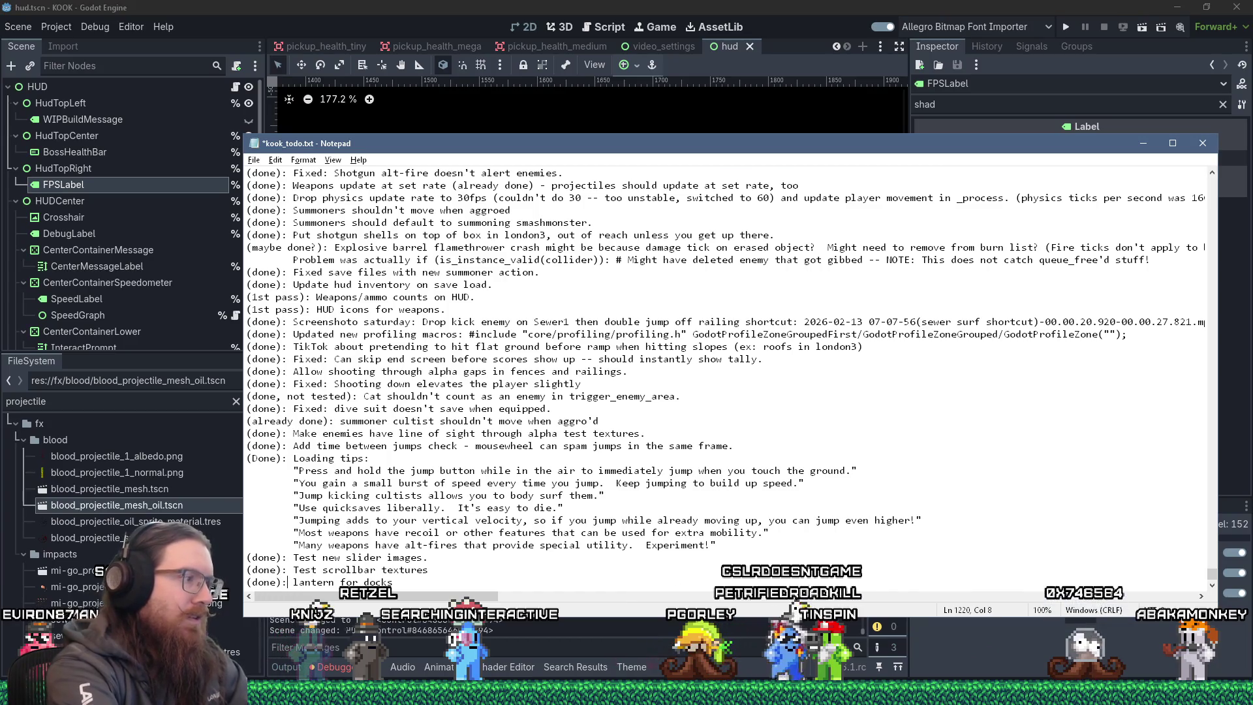
pyautogui.click(455, 6)
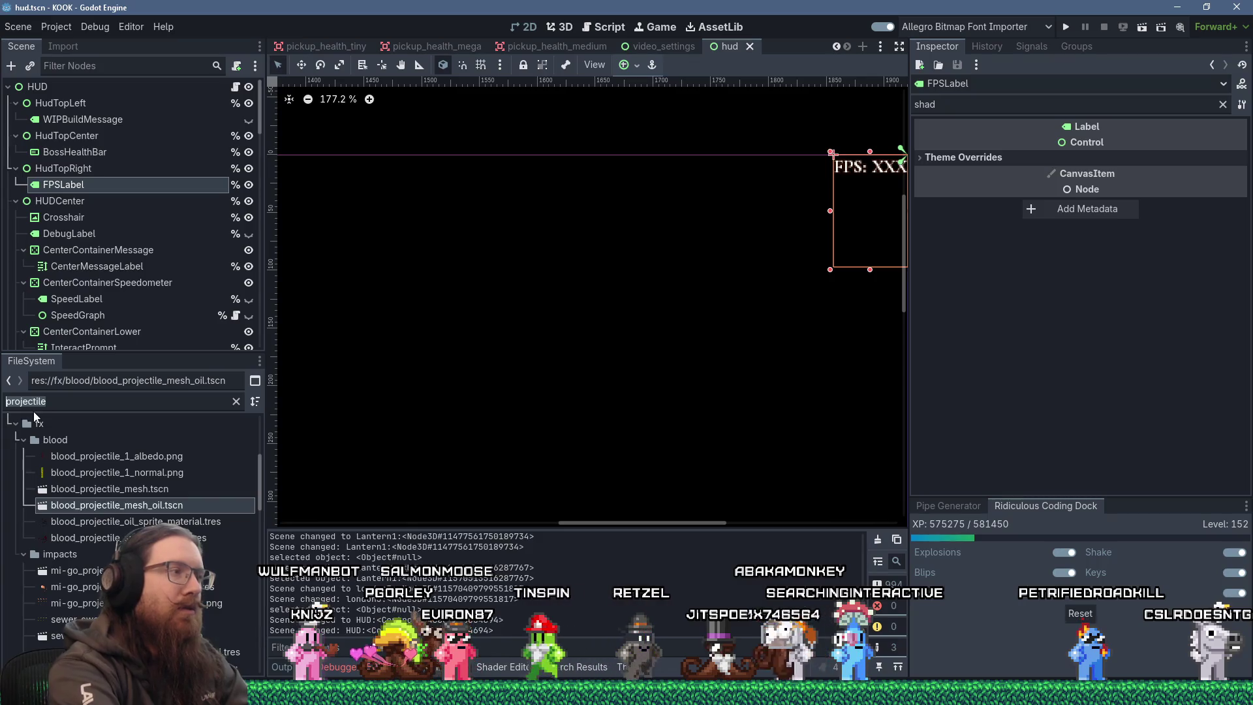
# Open the graveyard_credits scene from a 'graveya' FileSystem search.
pyautogui.write('graveya')
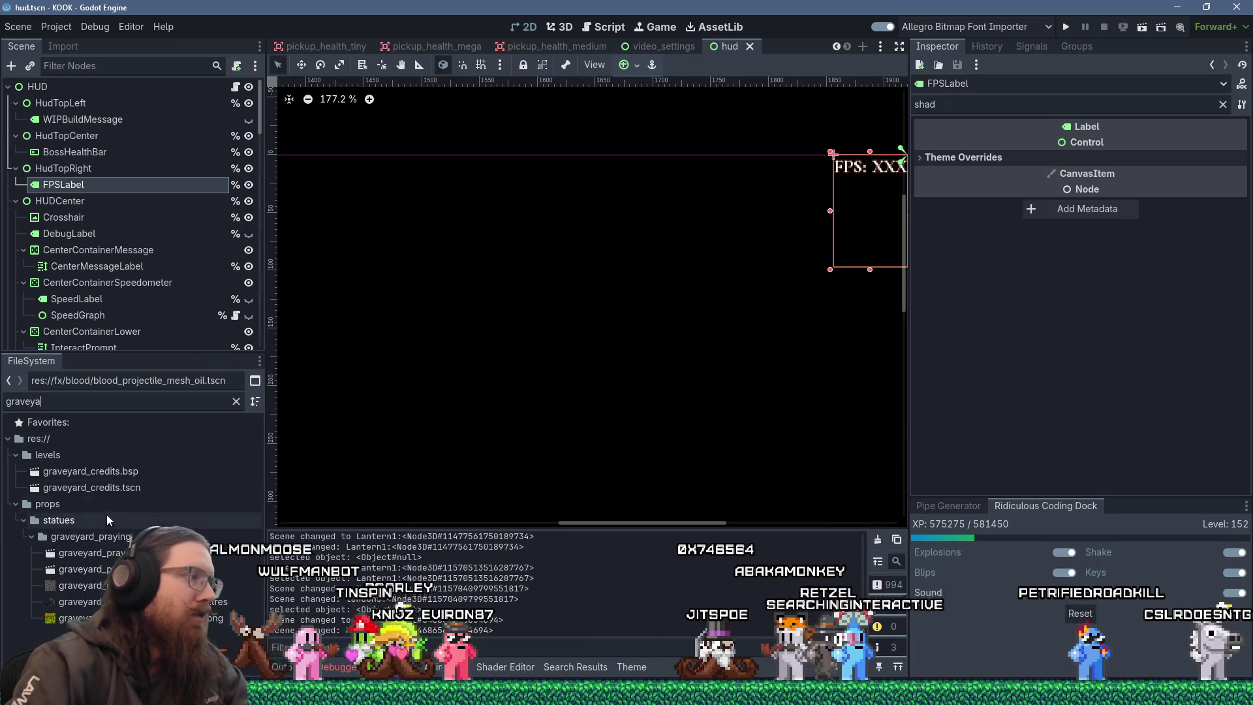
pyautogui.click(112, 489)
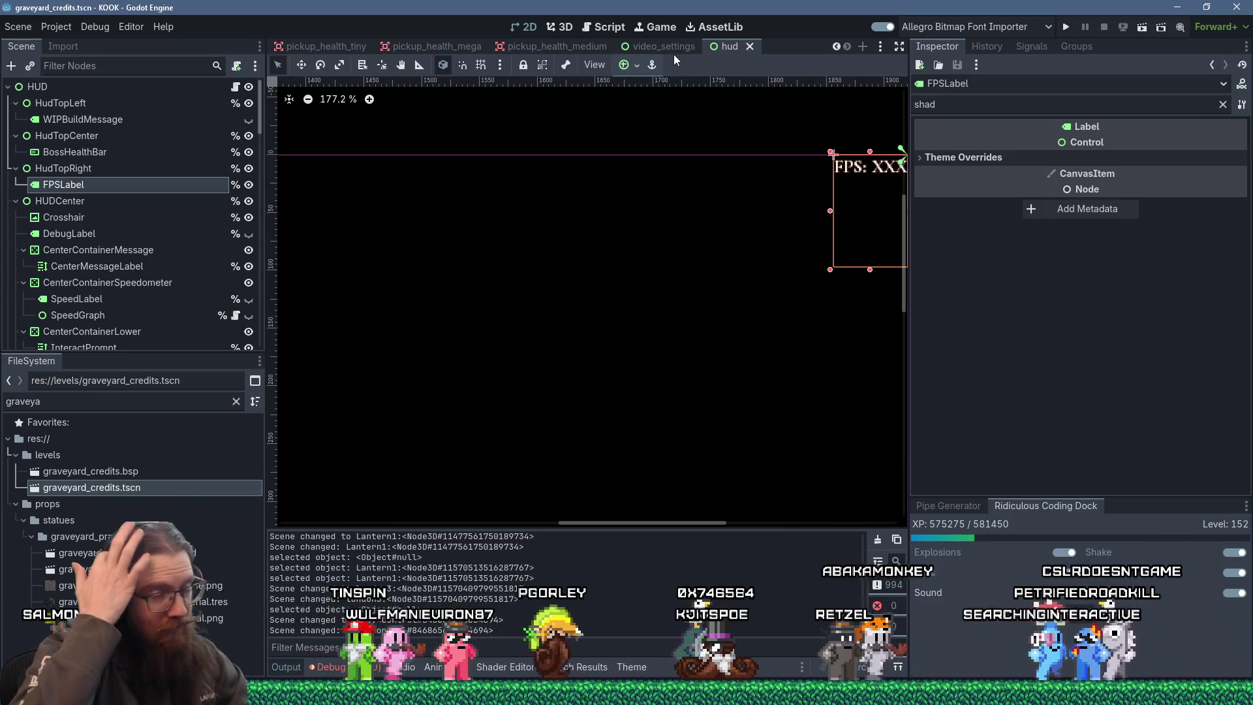
pyautogui.scroll(-3)
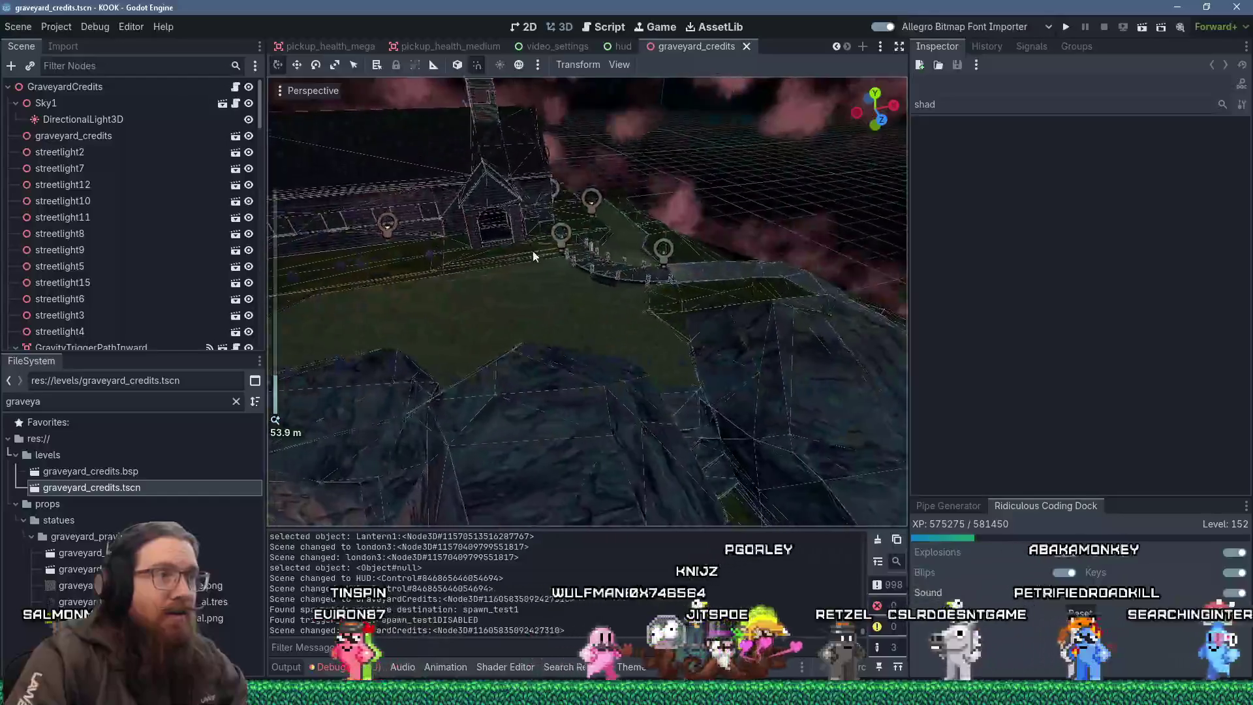
pyautogui.scroll(3)
pyautogui.scroll(3)
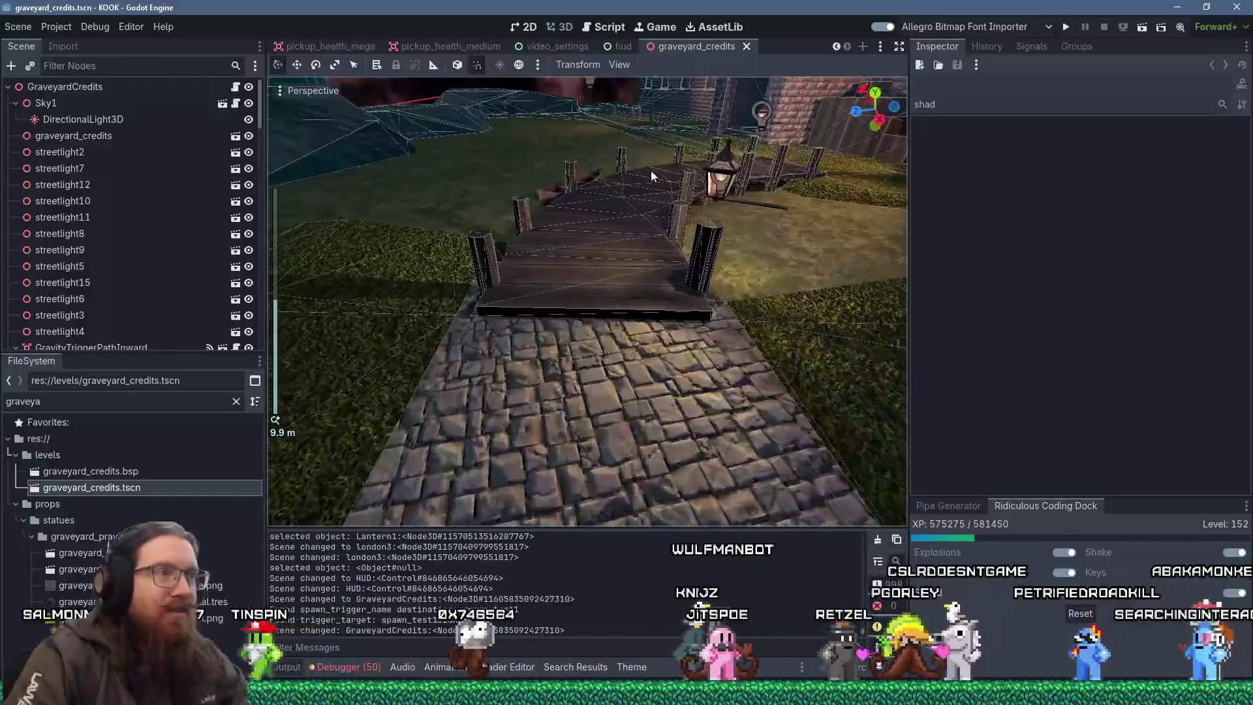
pyautogui.scroll(3)
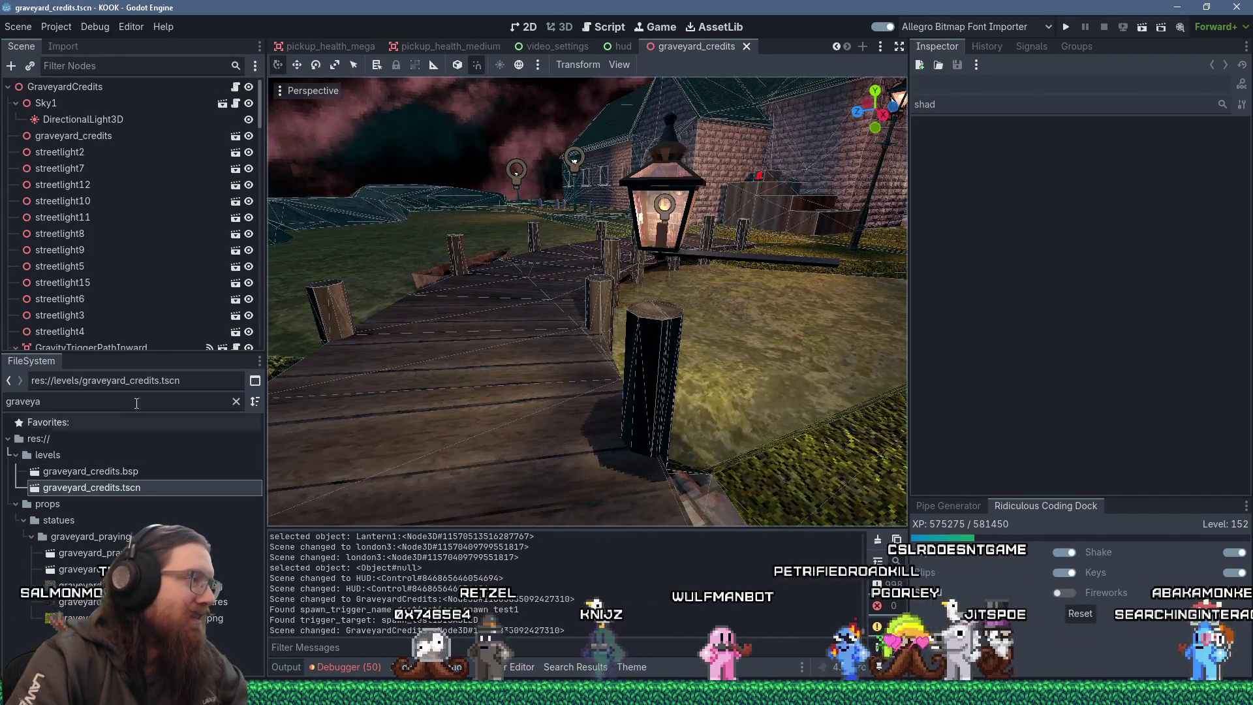
# Drop a lantern_1 instance into the level and lower it 3 units toward the dock.
pyautogui.doubleClick(39, 401)
pyautogui.write('lantern')
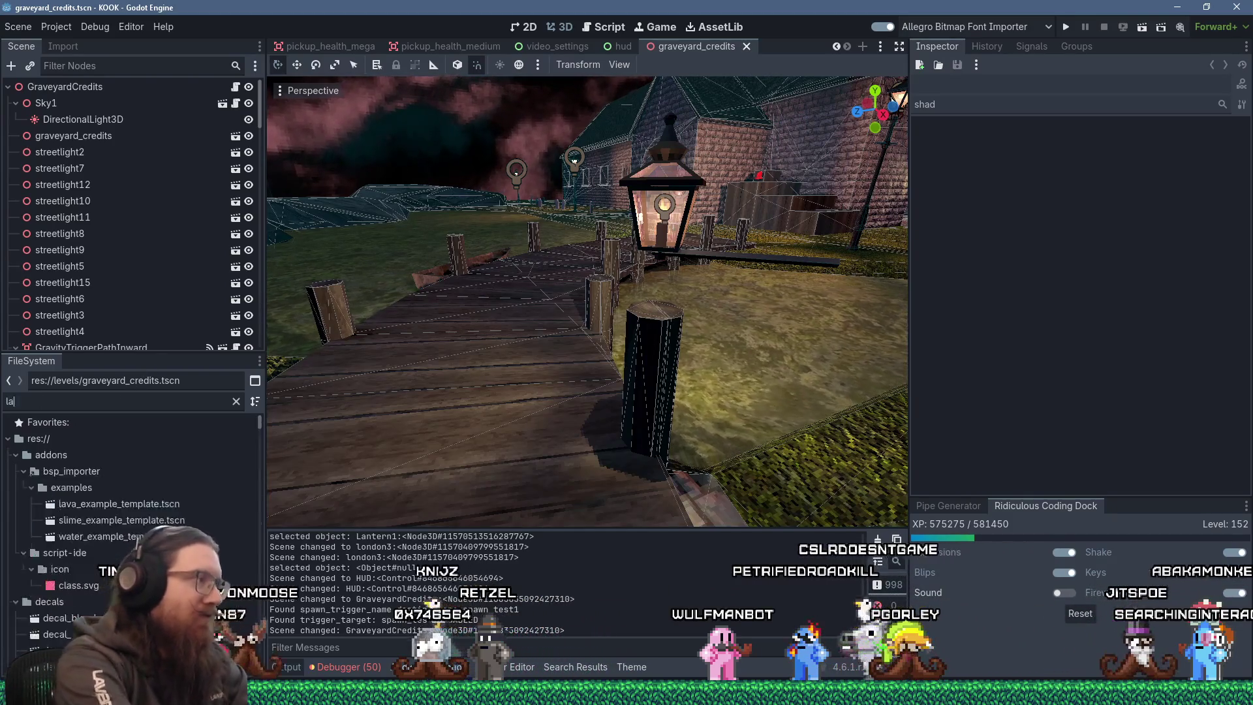
pyautogui.moveTo(89, 520); pyautogui.dragTo(652, 311)
pyautogui.scroll(-3)
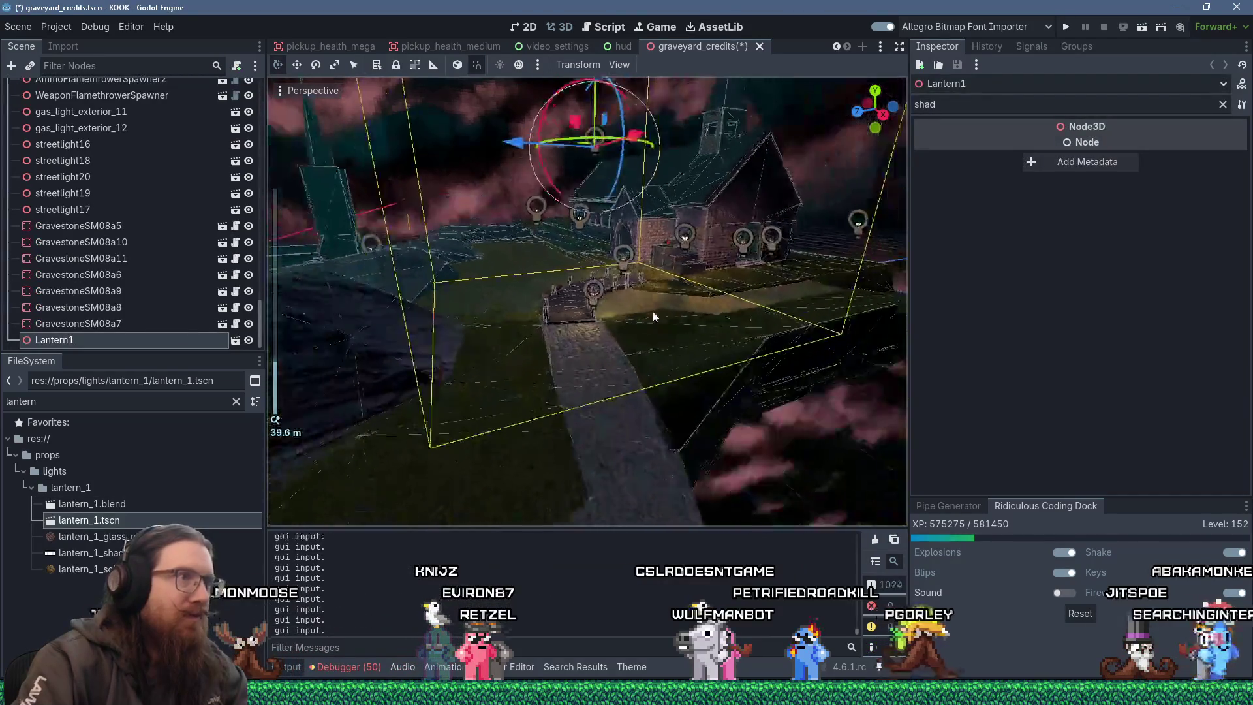
pyautogui.moveTo(591, 88); pyautogui.dragTo(596, 142)
pyautogui.scroll(3)
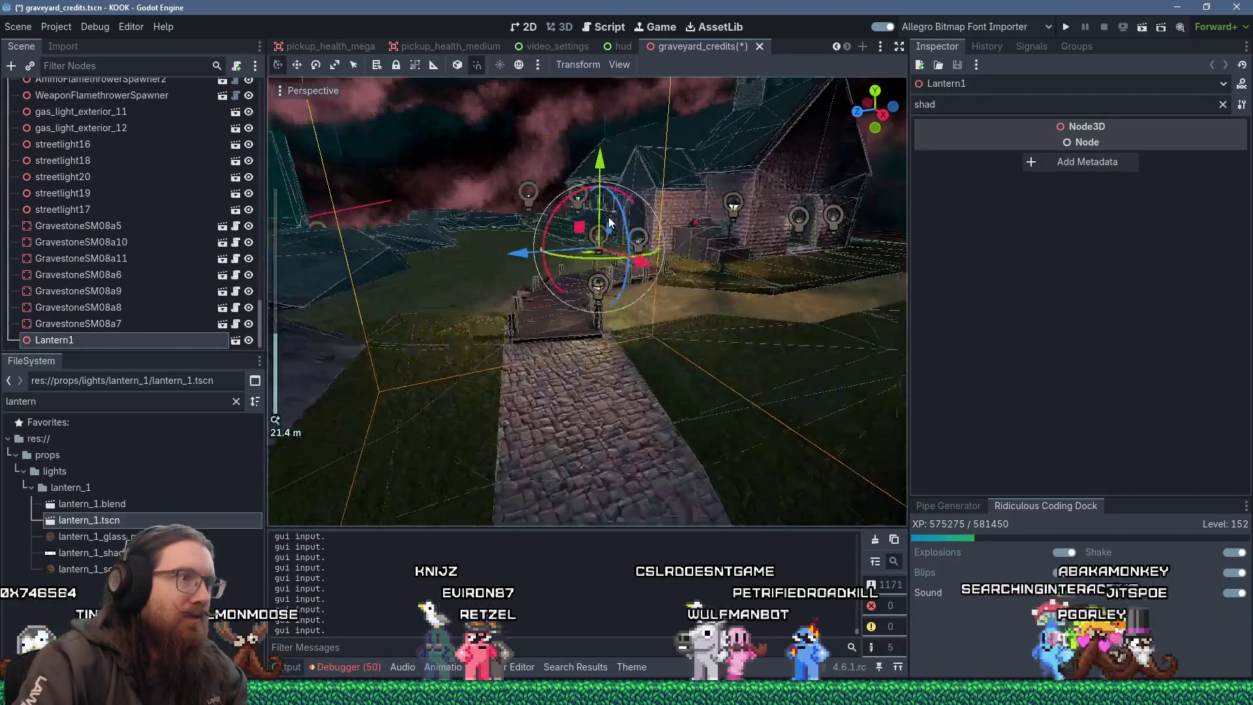
pyautogui.scroll(-3)
pyautogui.moveTo(594, 144); pyautogui.dragTo(601, 340)
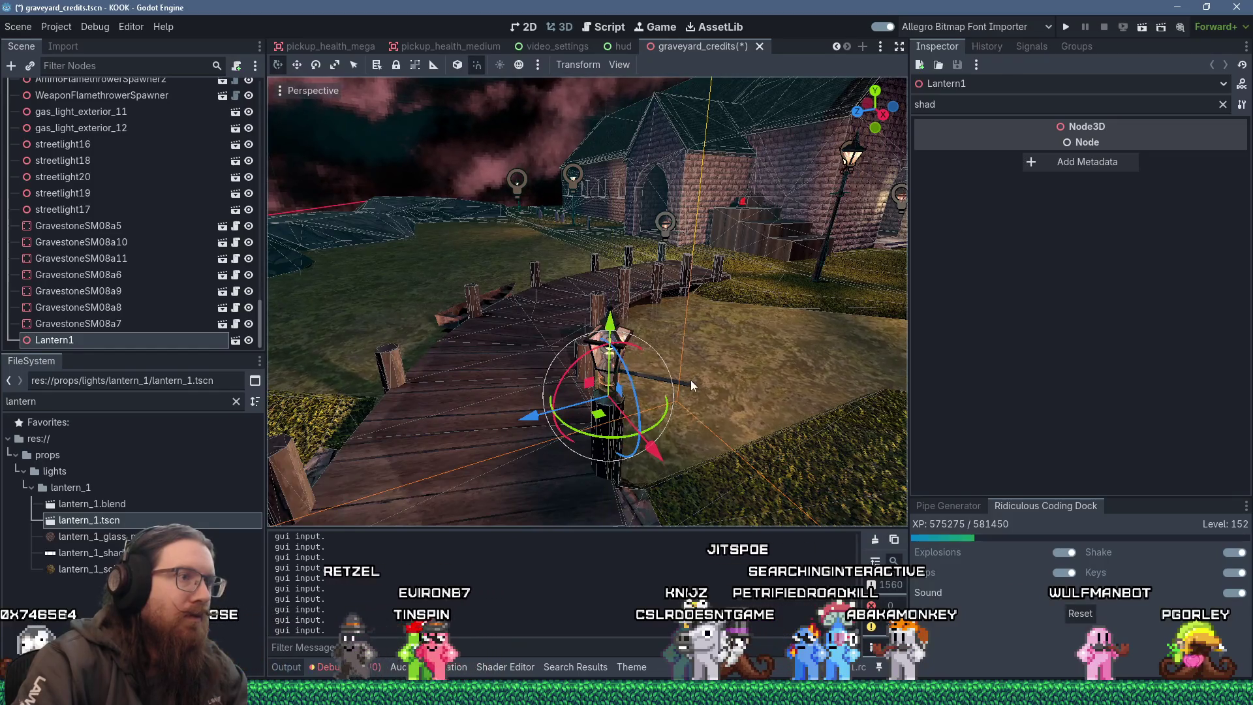
# Delete the old gas_light_exterior_9 from the dock post.
pyautogui.click(692, 388)
pyautogui.press('Delete')
pyautogui.press('Return')
pyautogui.scroll(3)
pyautogui.scroll(3)
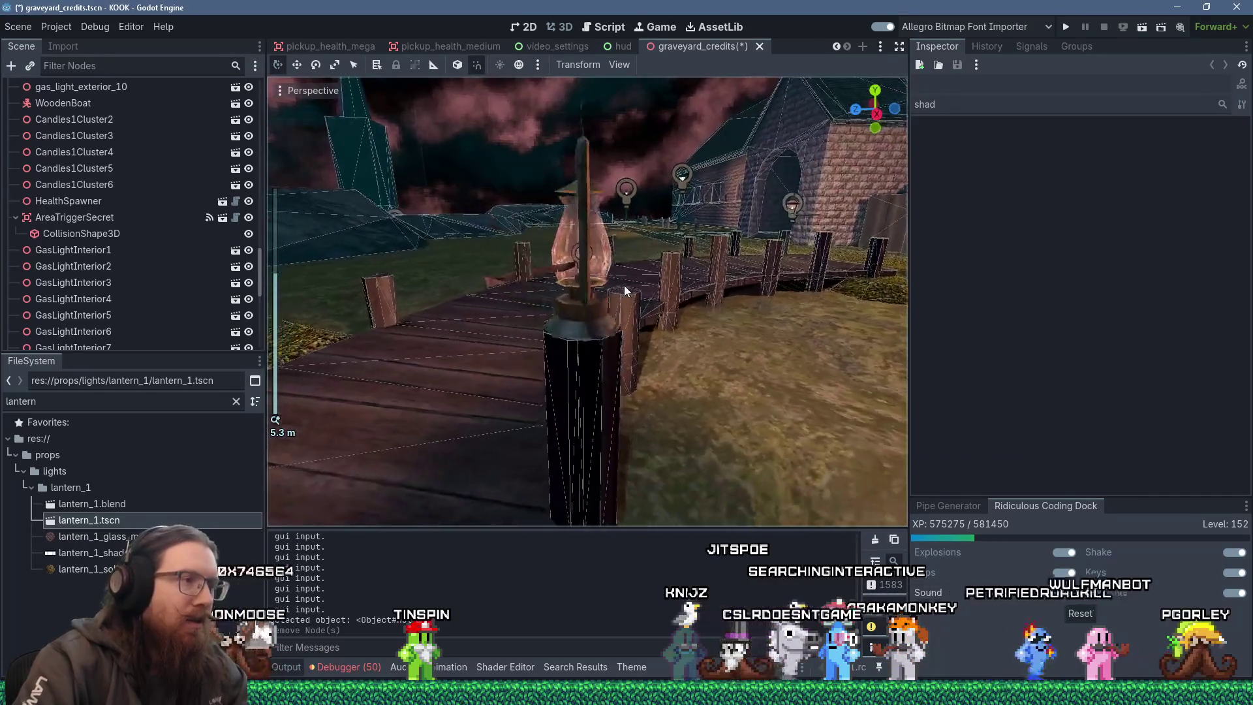
pyautogui.scroll(-3)
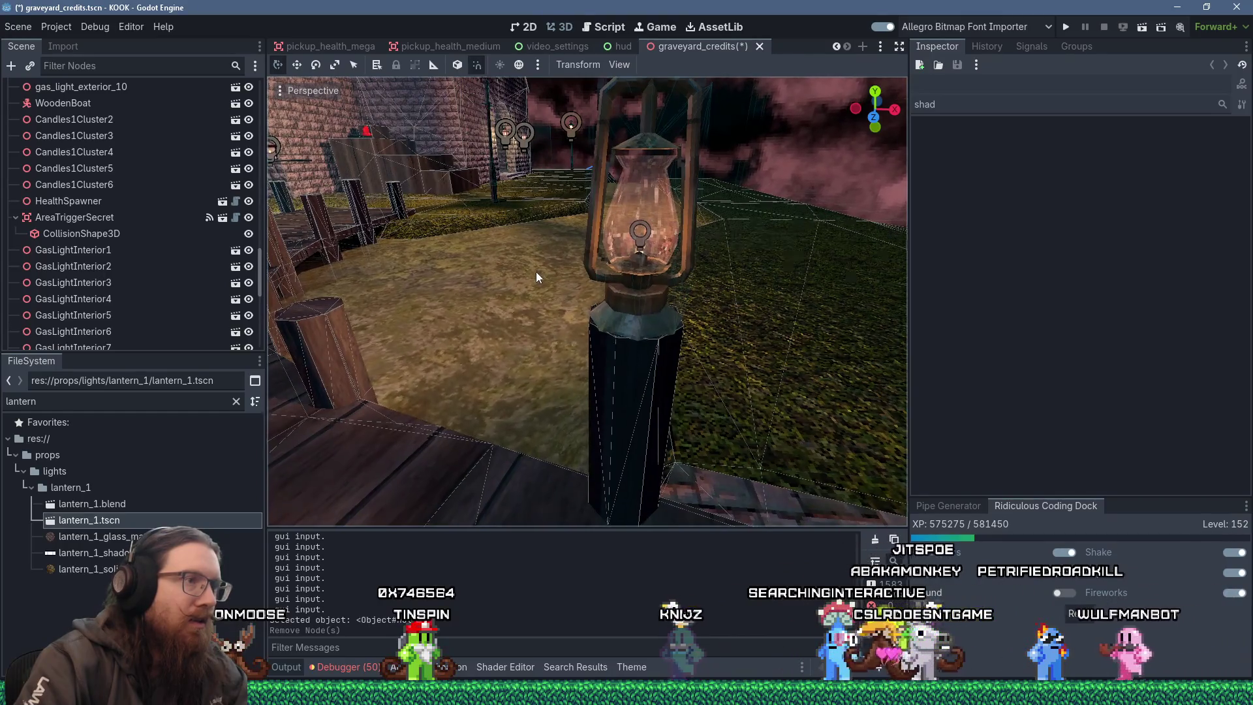
pyautogui.scroll(3)
# Fine-tune Lantern1's position on the post and check its placement from around the boardwalk.
pyautogui.click(628, 343)
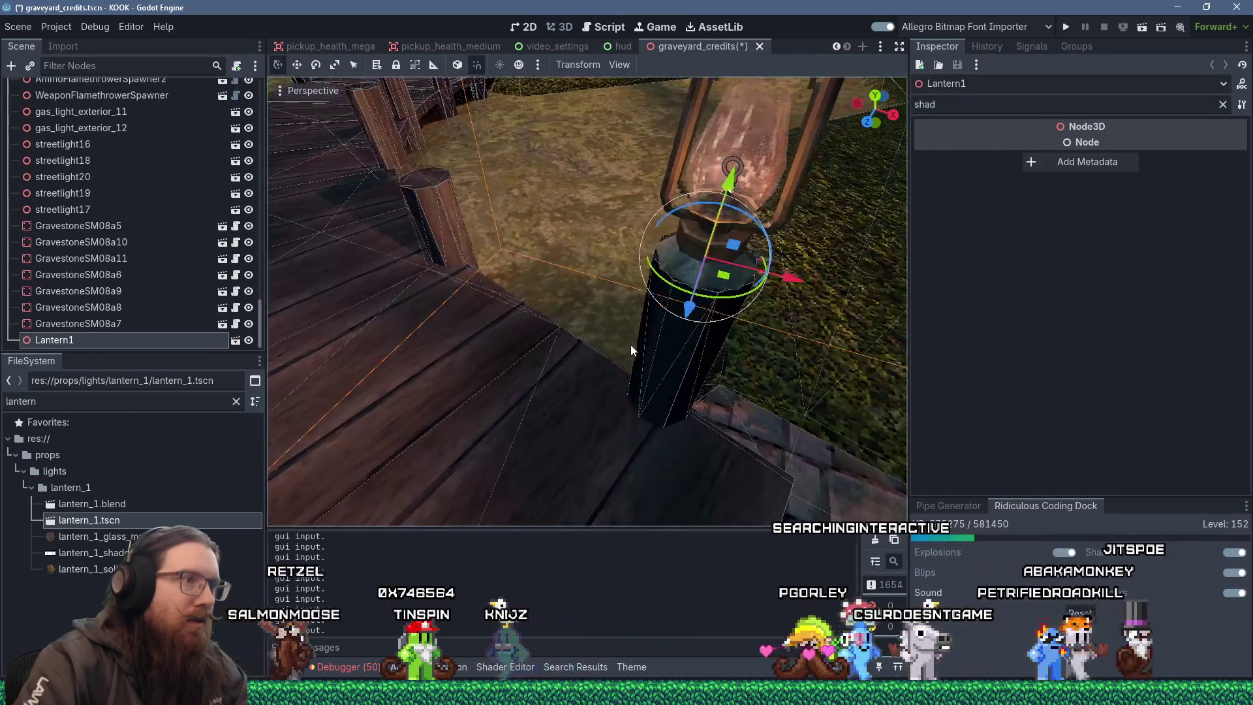
pyautogui.moveTo(632, 331); pyautogui.dragTo(646, 320)
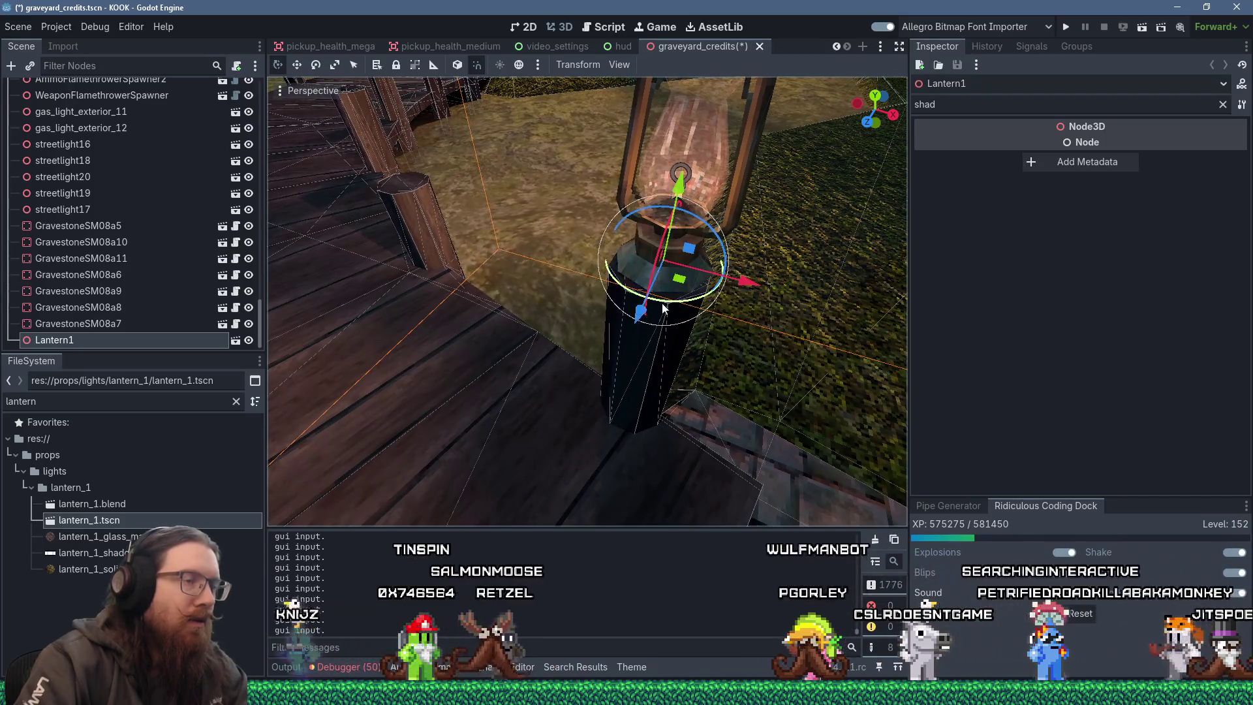
pyautogui.press('f')
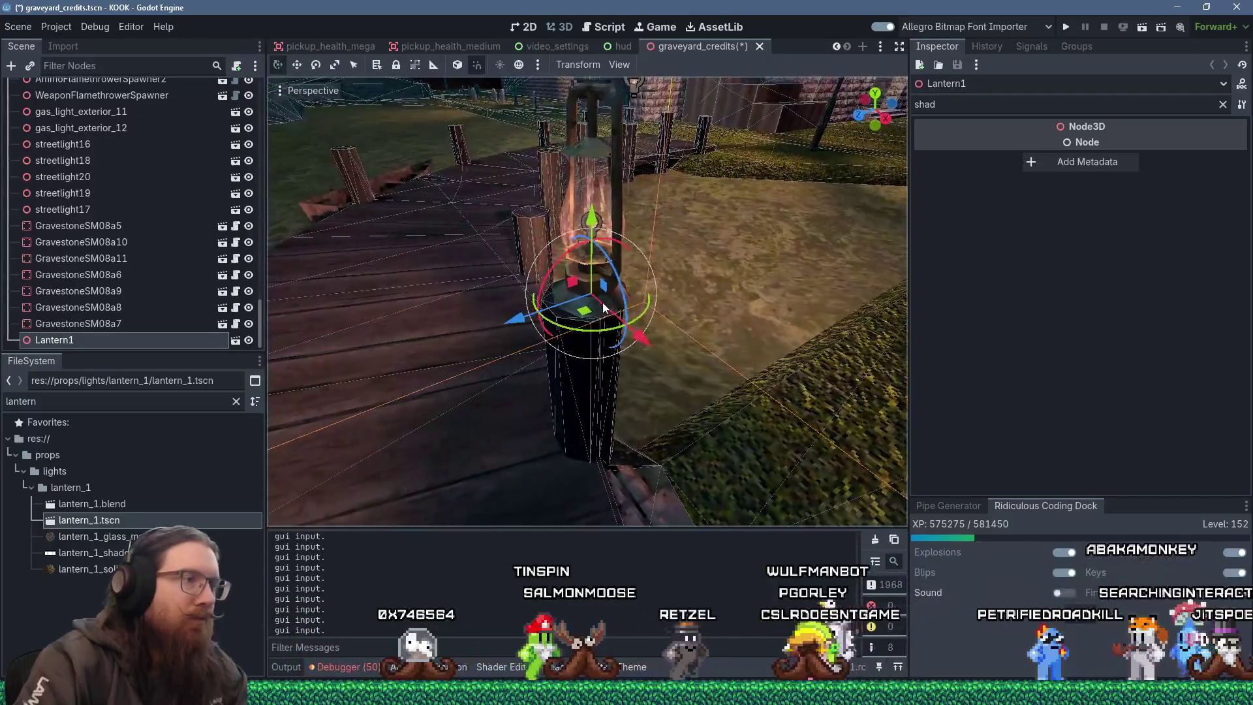
pyautogui.moveTo(577, 313); pyautogui.dragTo(581, 318)
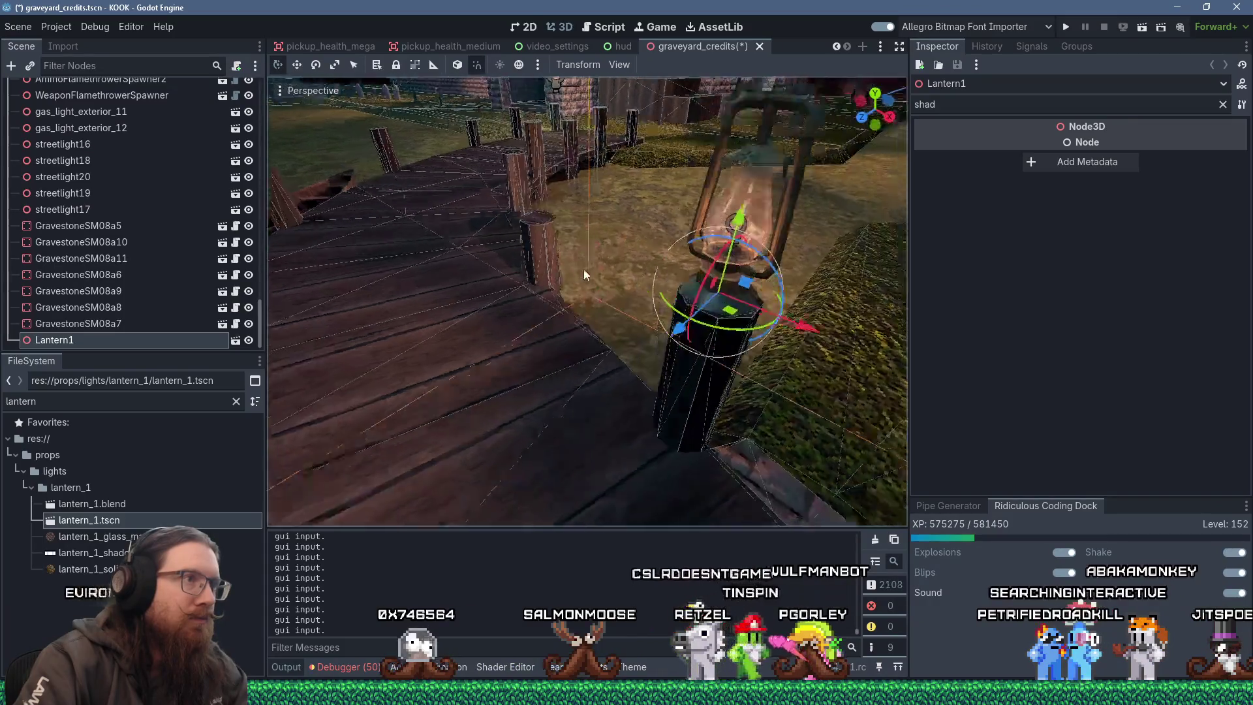
pyautogui.scroll(-3)
pyautogui.moveTo(589, 245); pyautogui.dragTo(1117, 280)
pyautogui.press('f')
pyautogui.scroll(3)
pyautogui.moveTo(702, 222); pyautogui.dragTo(502, 276)
pyautogui.scroll(3)
pyautogui.scroll(-3)
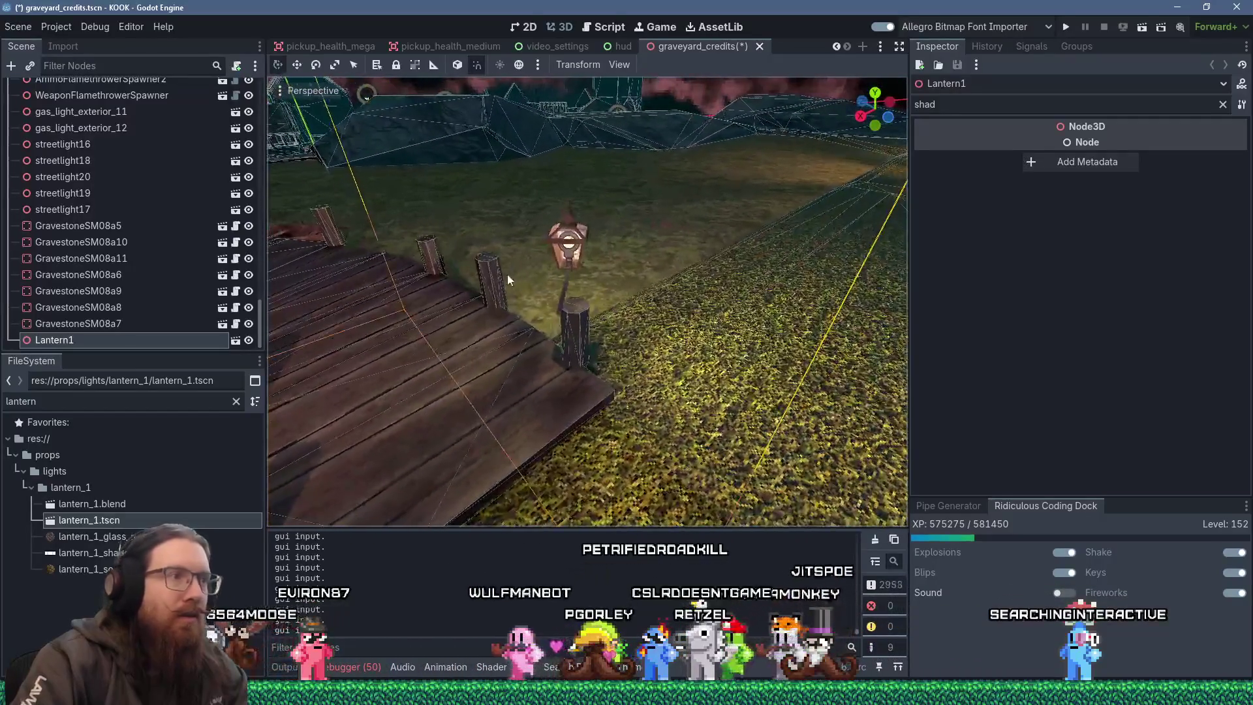
# Delete the old gas light gas_light_exterior_10 from the scene.
pyautogui.click(579, 256)
pyautogui.press('Delete')
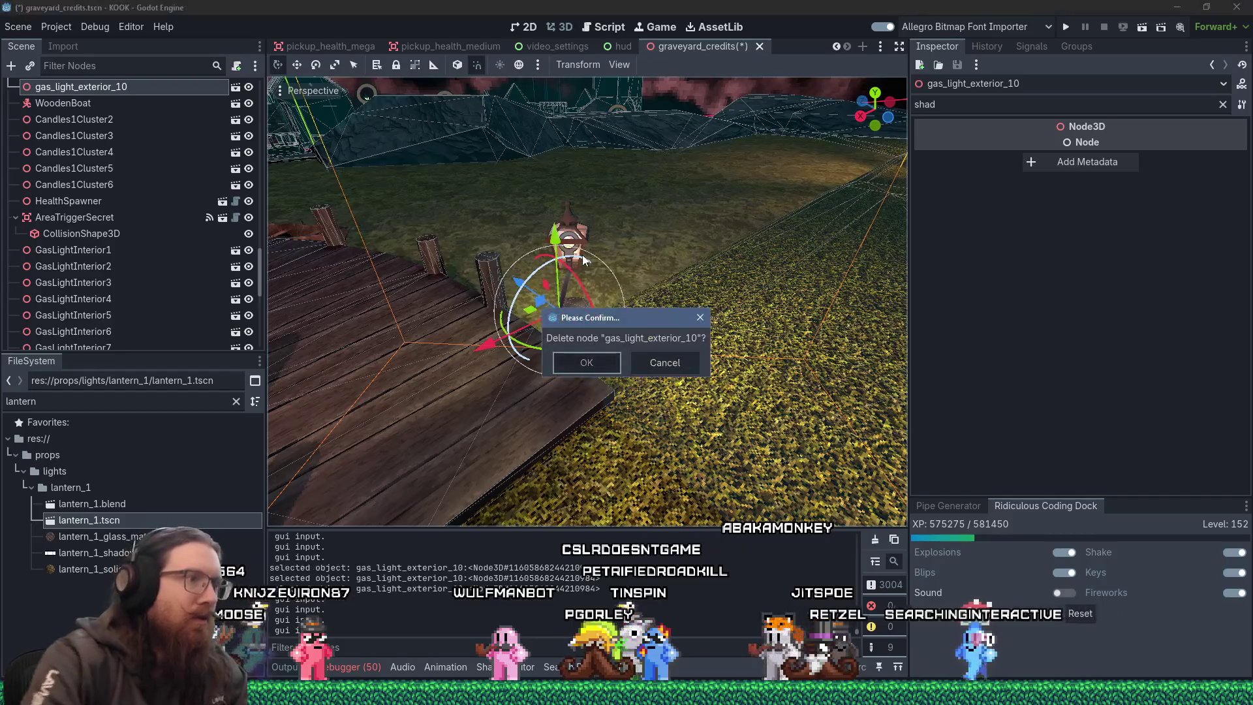
pyautogui.press('Return')
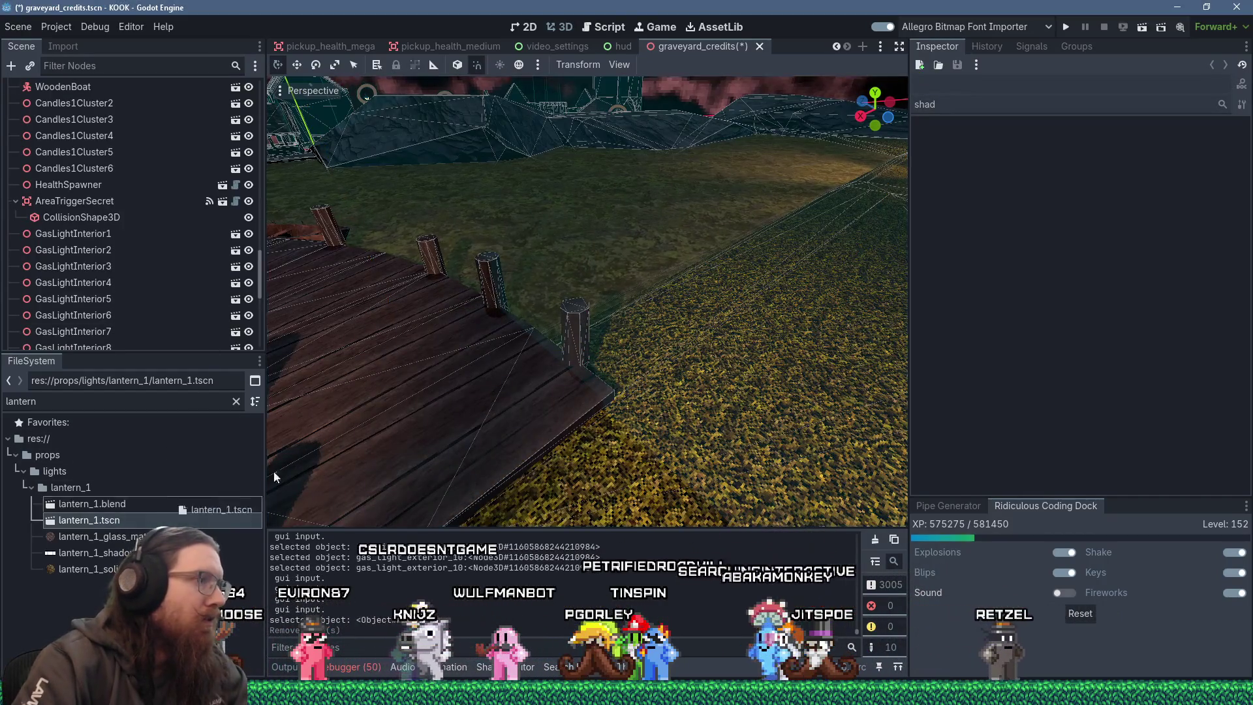
# Place a second lantern_1 instance, Lantern2, and raise it into position.
pyautogui.moveTo(573, 315); pyautogui.dragTo(573, 314)
pyautogui.scroll(-3)
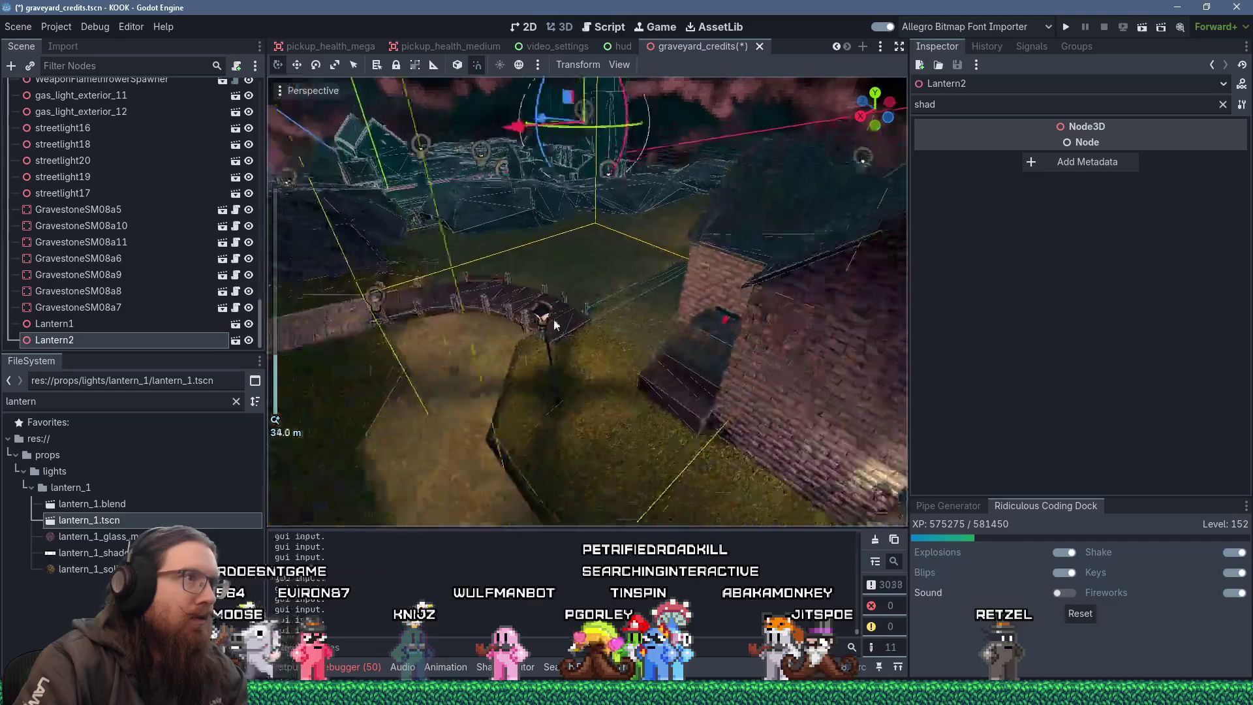
pyautogui.moveTo(581, 147); pyautogui.dragTo(561, 155)
pyautogui.press('f')
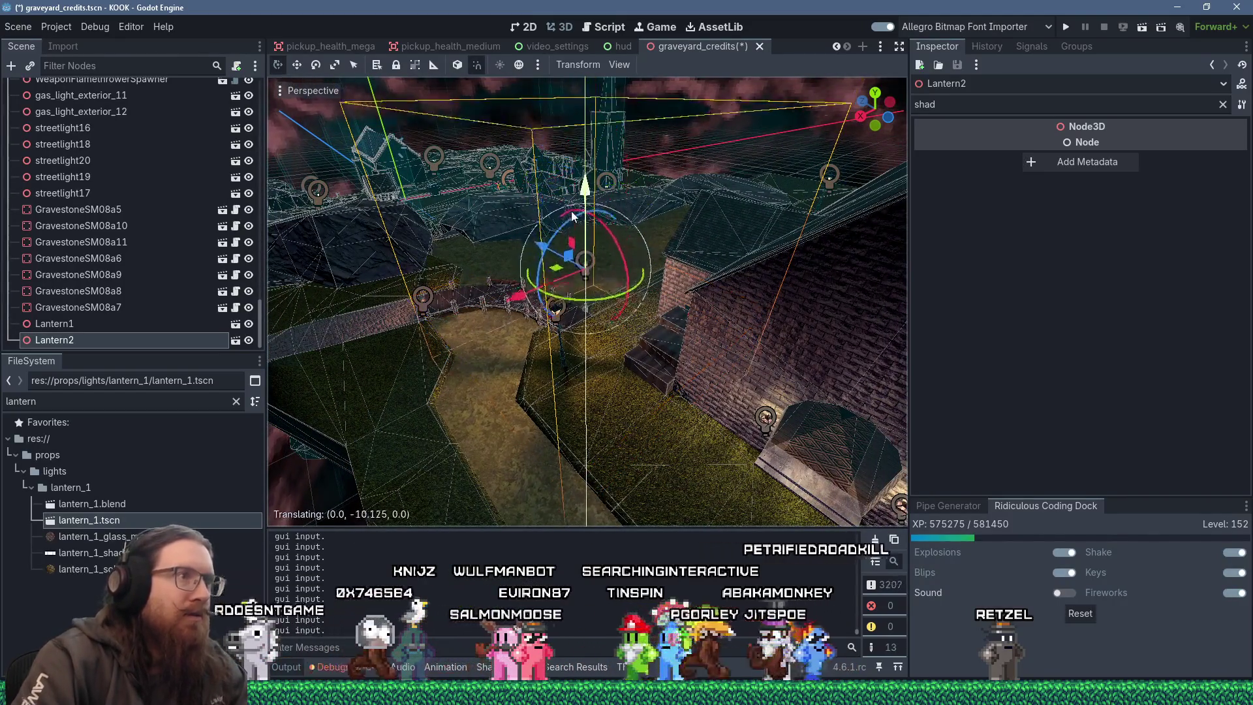
pyautogui.scroll(-3)
# Inspect Lantern2 against the brick wall, then rotate Lantern1 about 21° on its post.
pyautogui.moveTo(567, 253); pyautogui.dragTo(688, 341)
pyautogui.moveTo(689, 340); pyautogui.dragTo(578, 307)
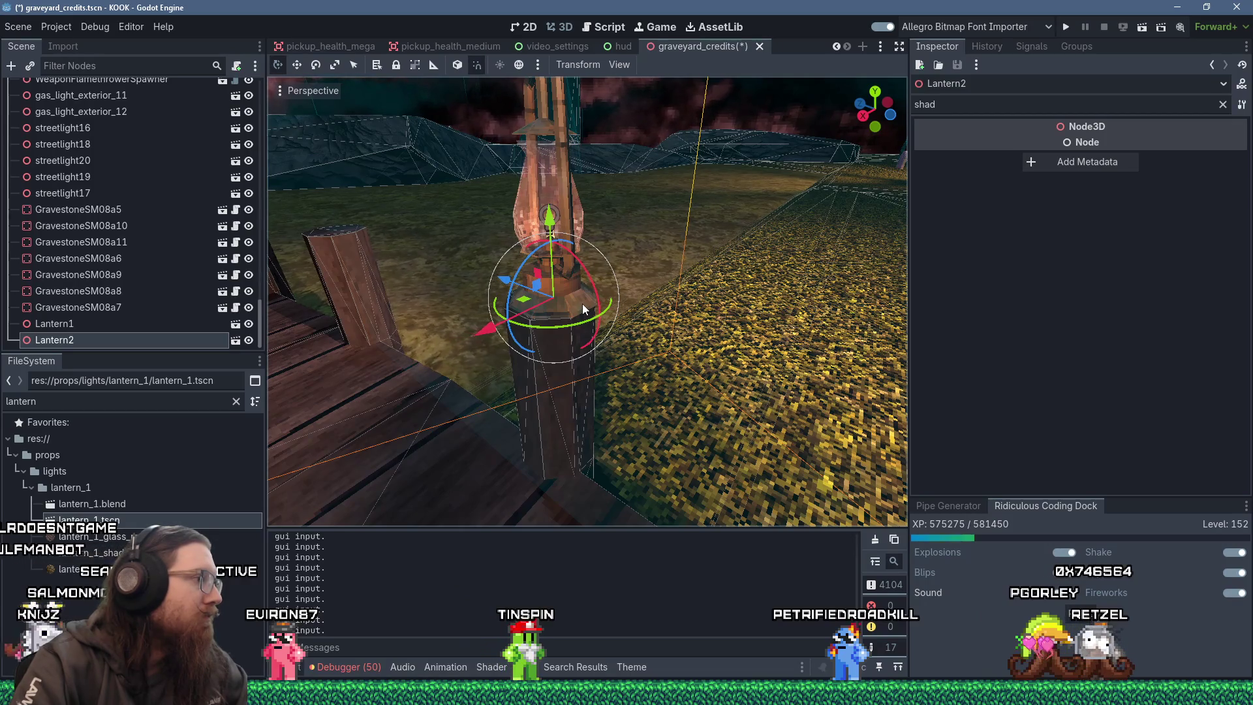
pyautogui.scroll(-3)
pyautogui.scroll(3)
pyautogui.moveTo(524, 292); pyautogui.dragTo(528, 264)
pyautogui.scroll(-3)
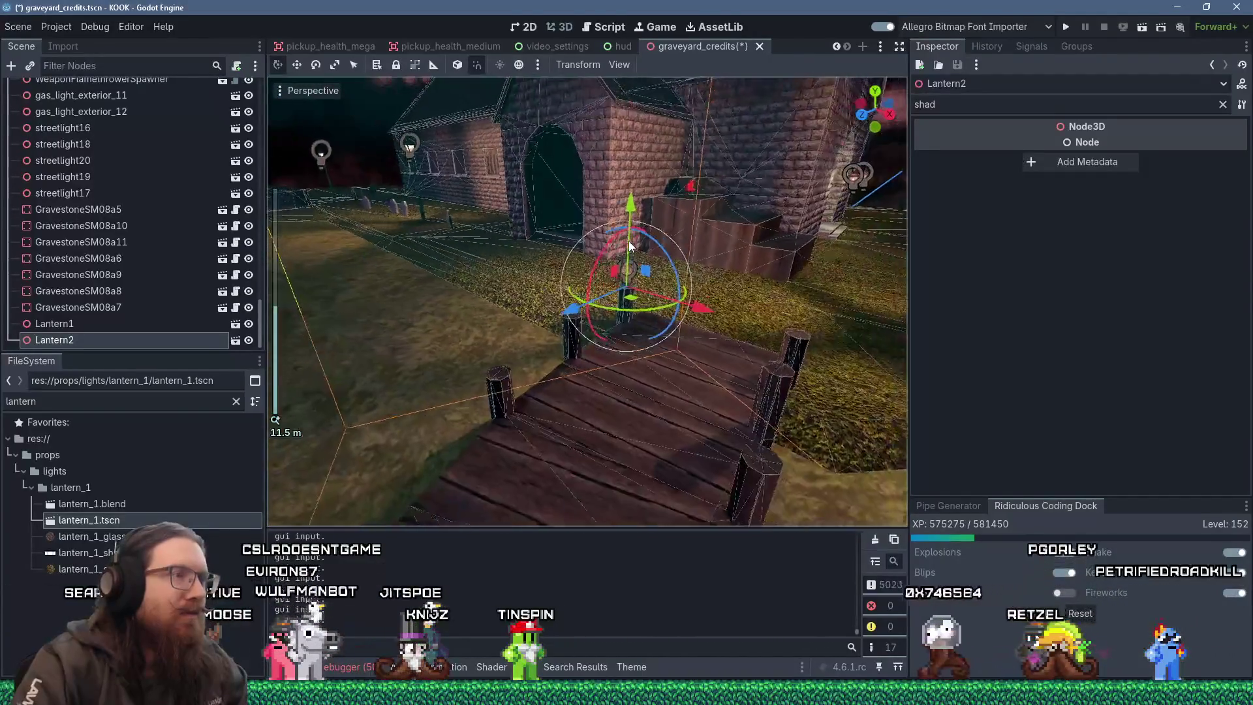
pyautogui.scroll(3)
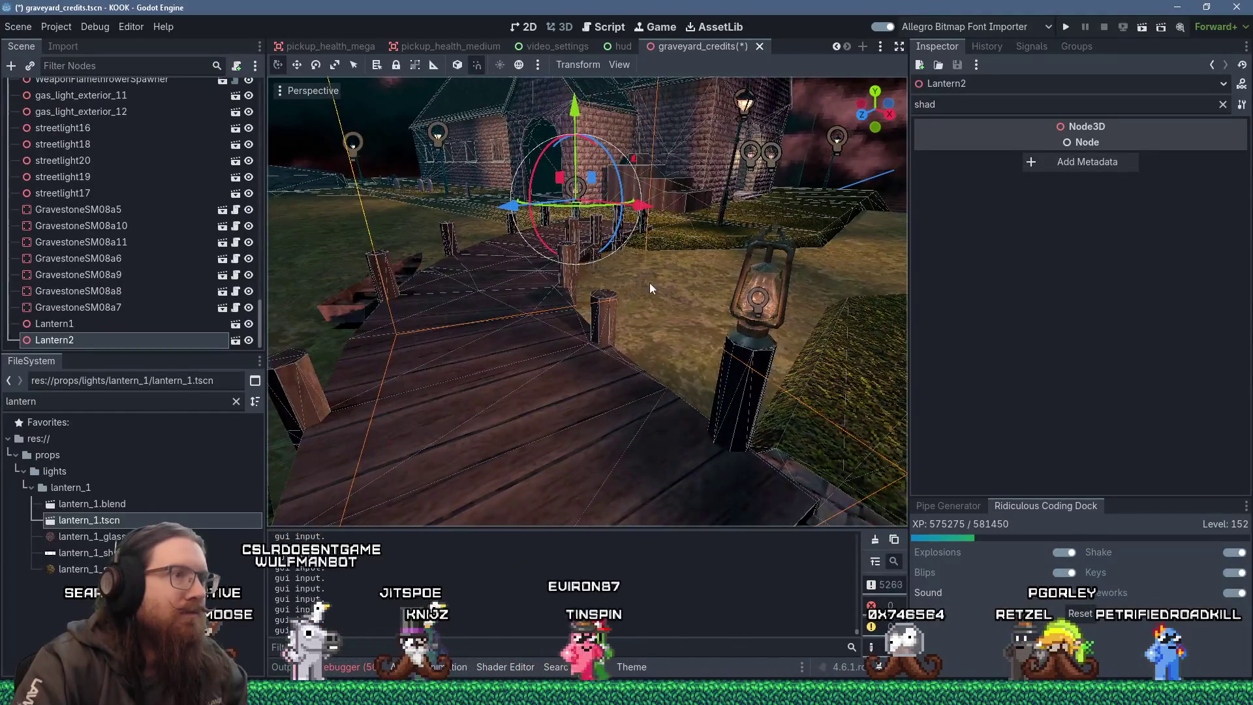
pyautogui.click(757, 352)
pyautogui.moveTo(766, 383); pyautogui.dragTo(671, 324)
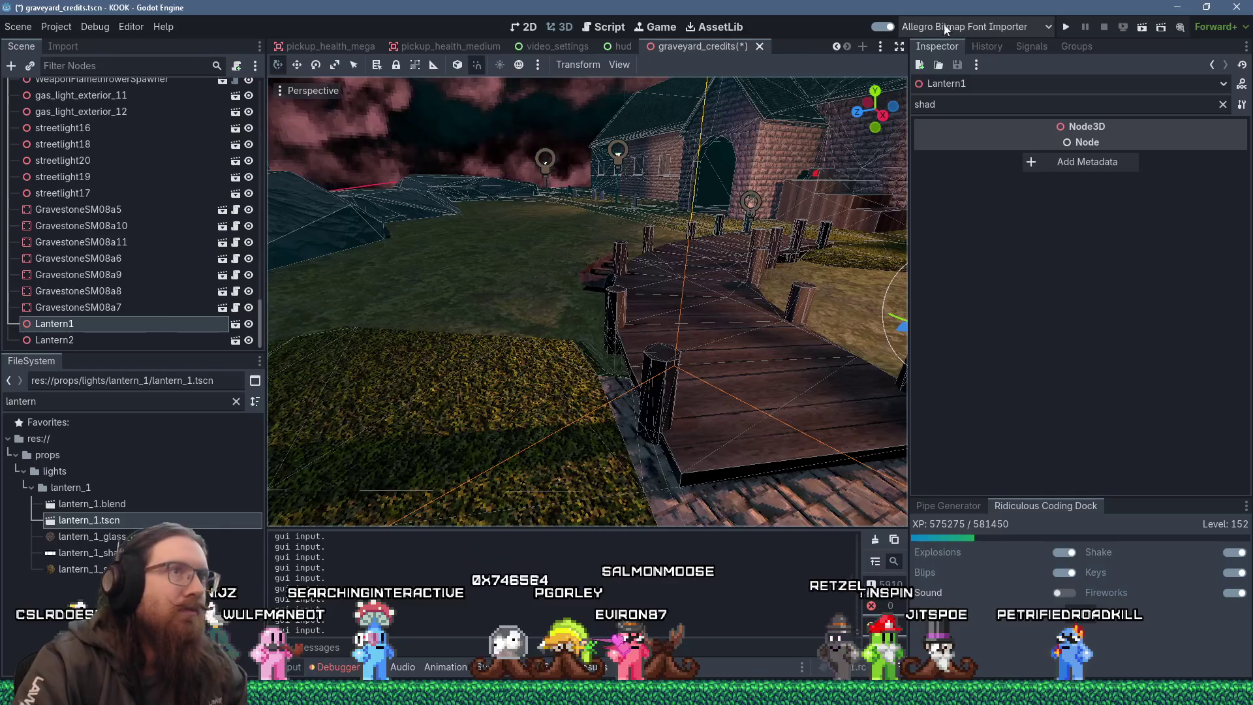
# Save graveyard_credits, run the KOOK game, and open its development console.
pyautogui.click(1064, 26)
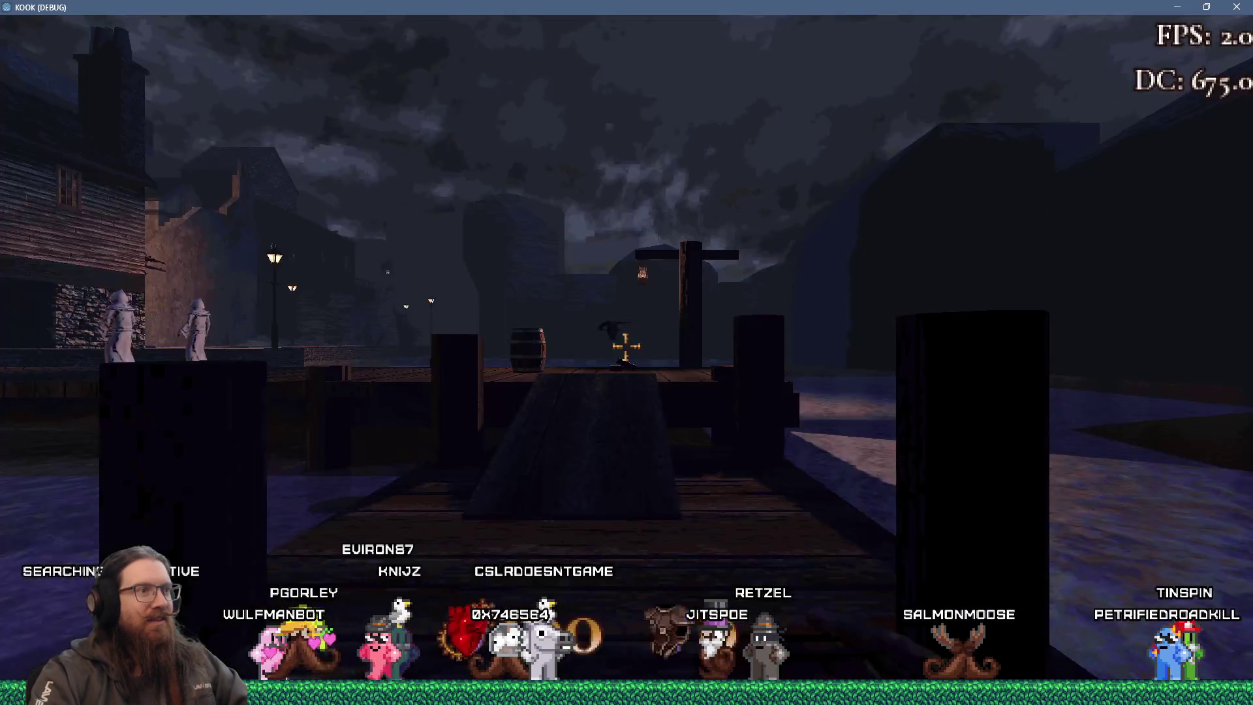
pyautogui.press('`')
# Load graveyard_credits with the console 'map' command, check the lantern, and close the game.
pyautogui.write('map graveyard_credits')
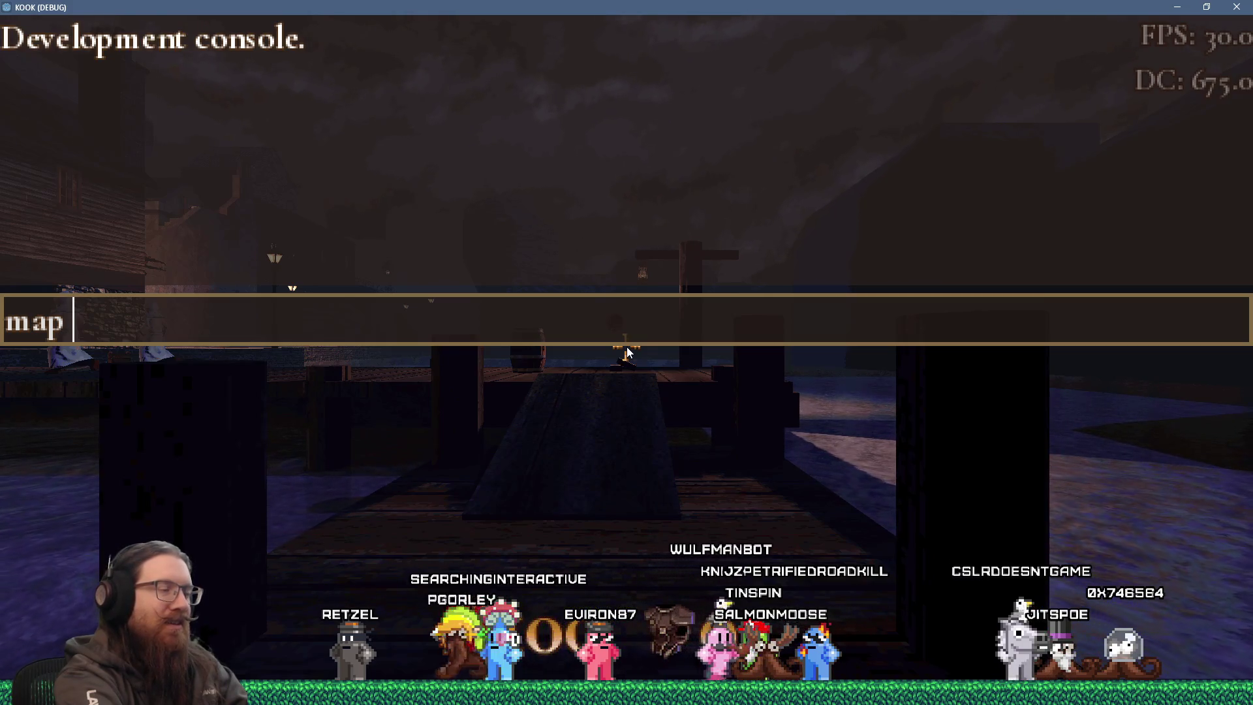
pyautogui.press('Return')
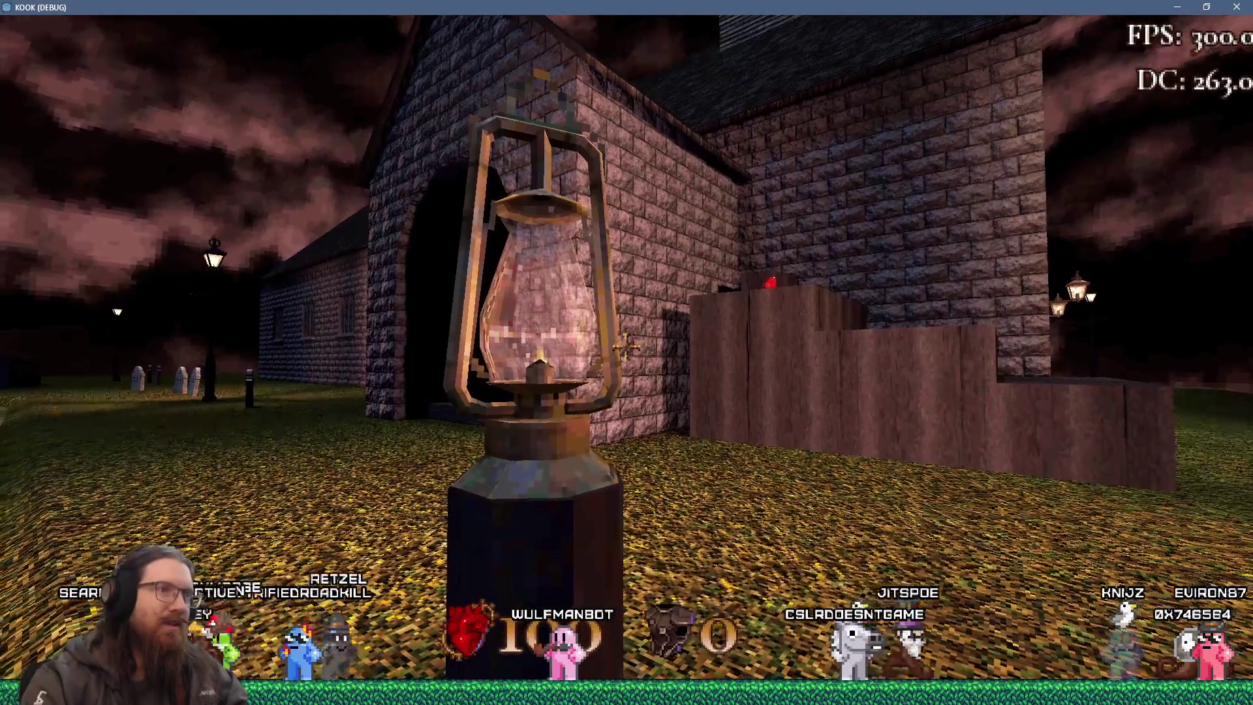
pyautogui.press('`')
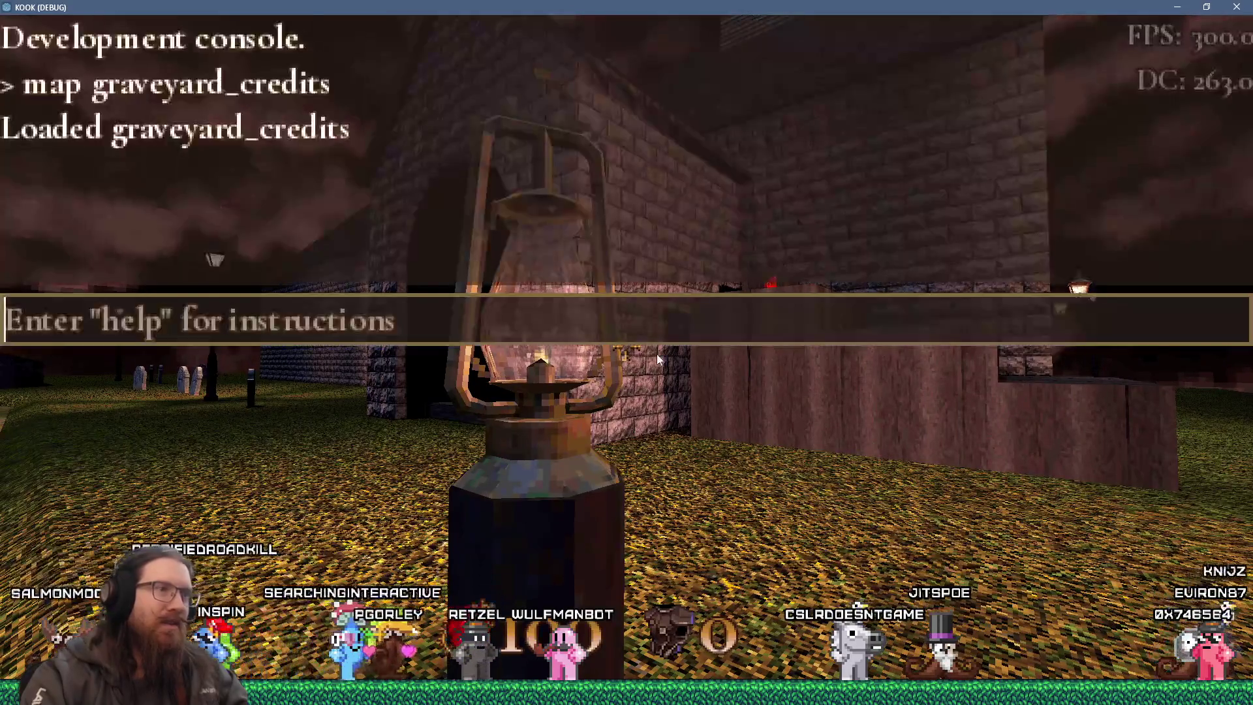
pyautogui.click(1237, 6)
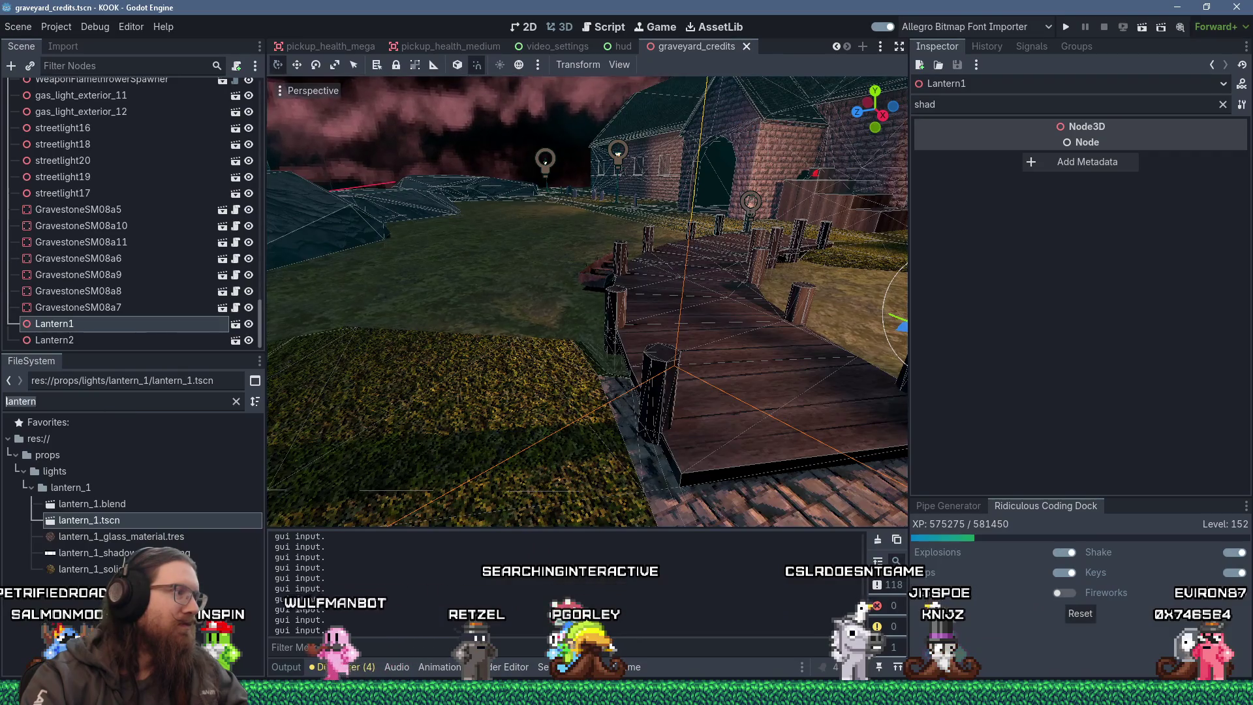
# In the lantern_1 scene, change the Lantern1 root scale from 1.8 to 1.5.
pyautogui.doubleClick(141, 522)
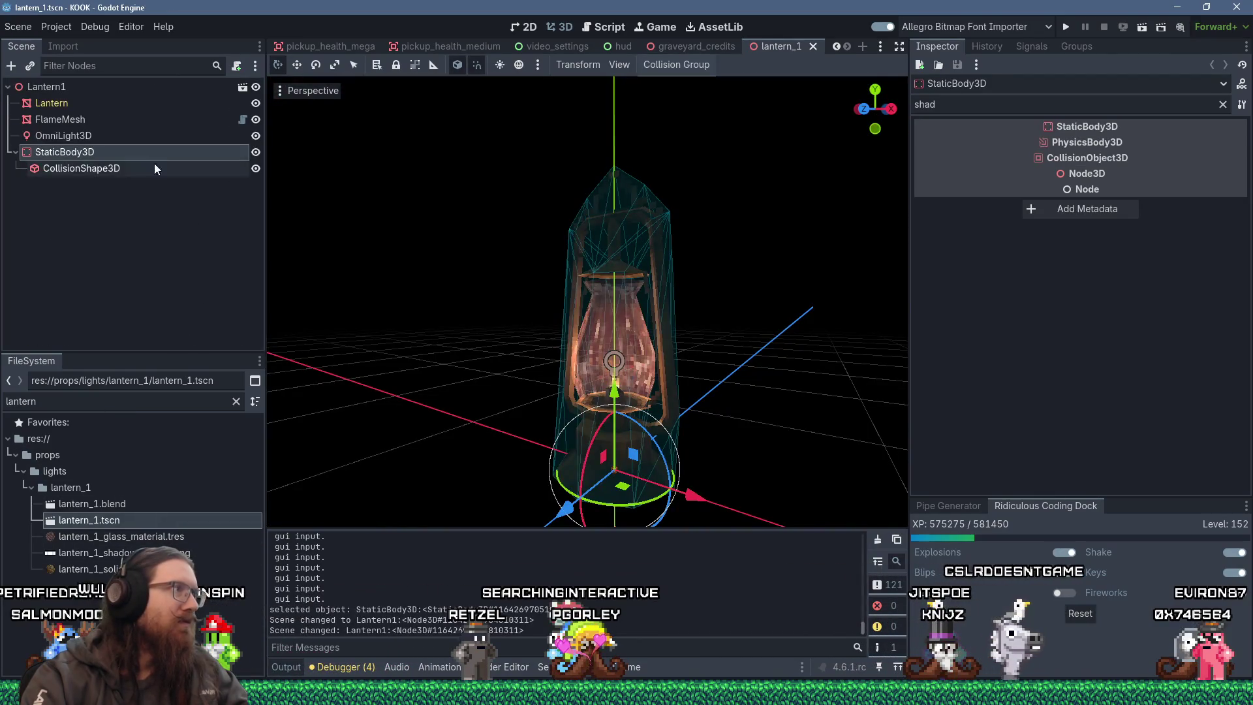
pyautogui.click(82, 90)
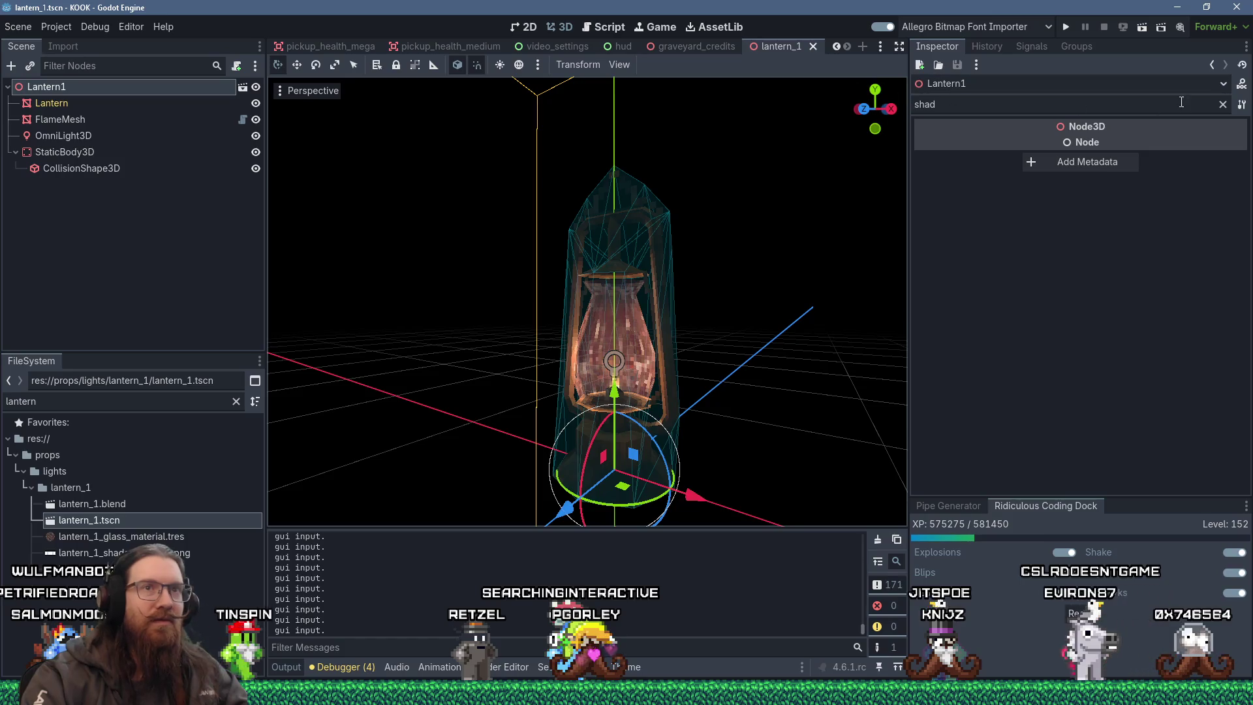
pyautogui.click(1223, 105)
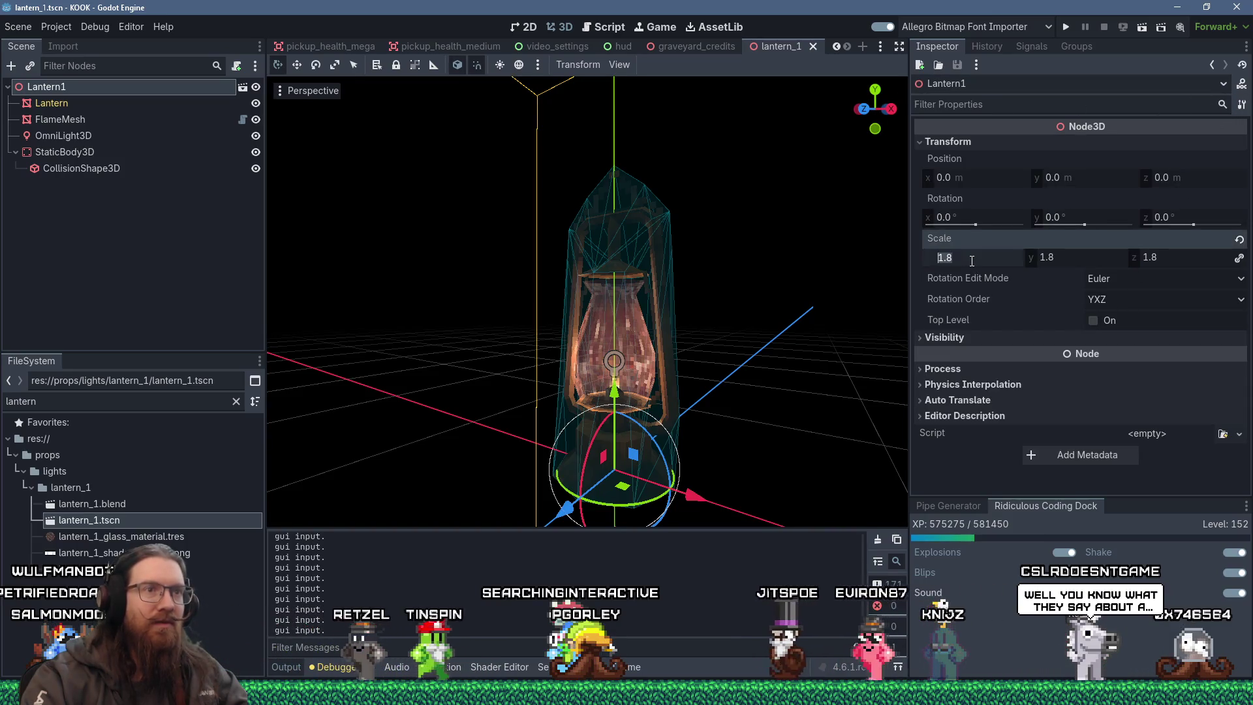
pyautogui.click(952, 257)
pyautogui.write('1.5')
pyautogui.press('Return')
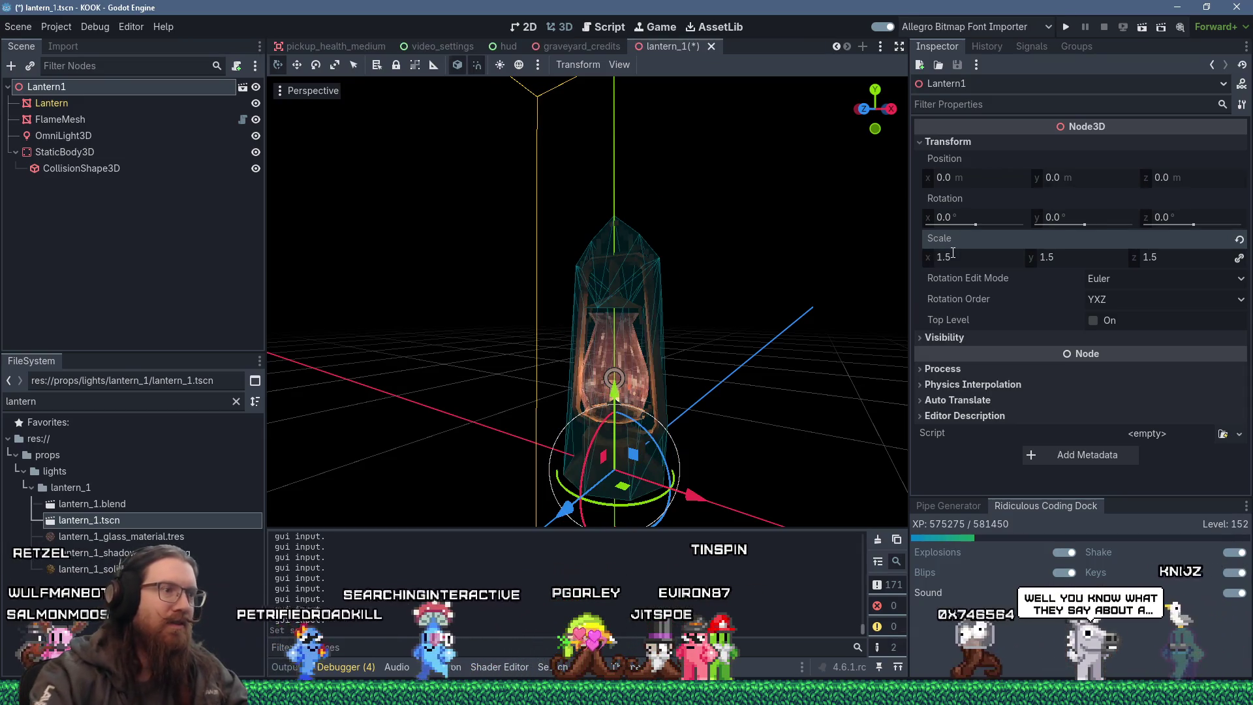
# Save lantern_1 and return to graveyard_credits, framed on Lantern1.
pyautogui.moveTo(728, 257); pyautogui.dragTo(732, 277)
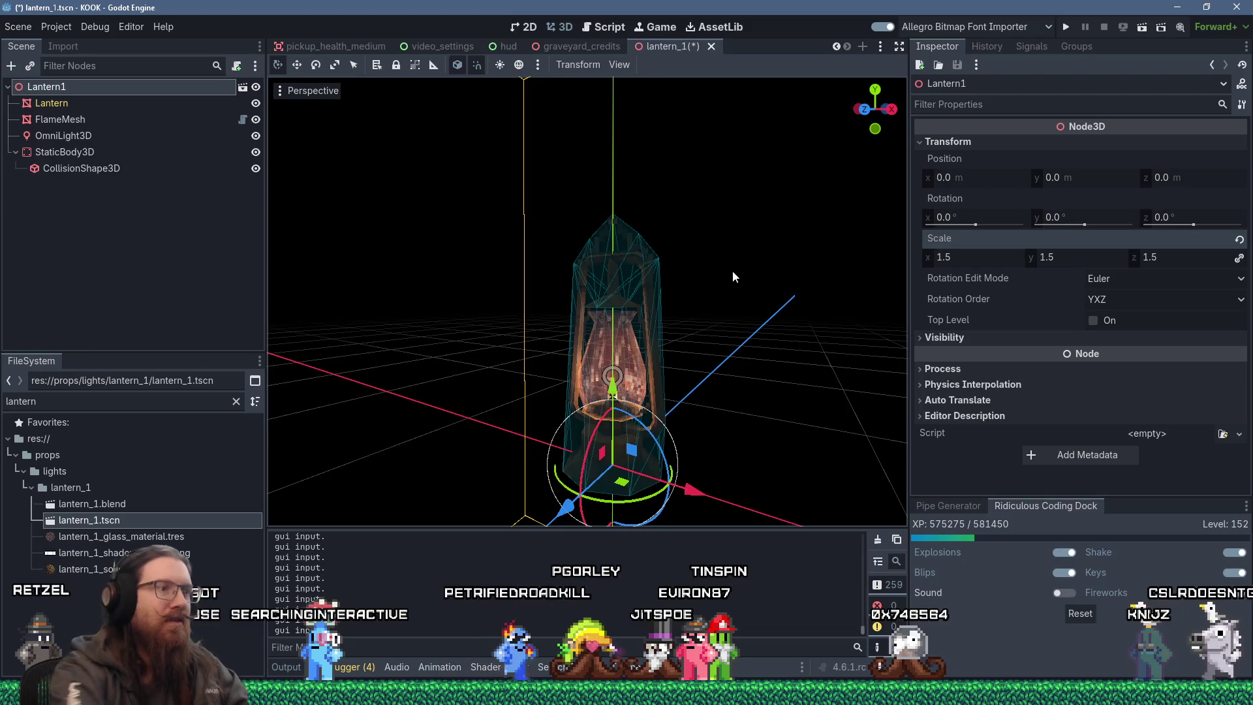
pyautogui.hotkey('ctrl', 's')
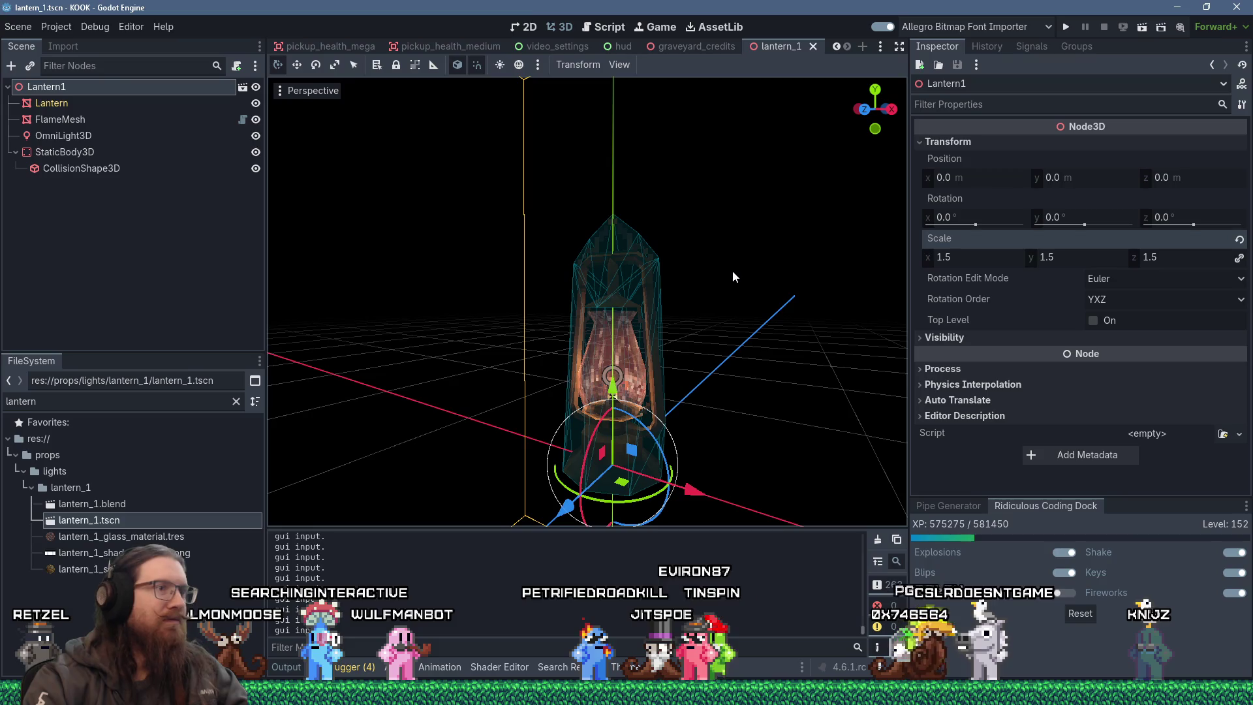
pyautogui.click(813, 46)
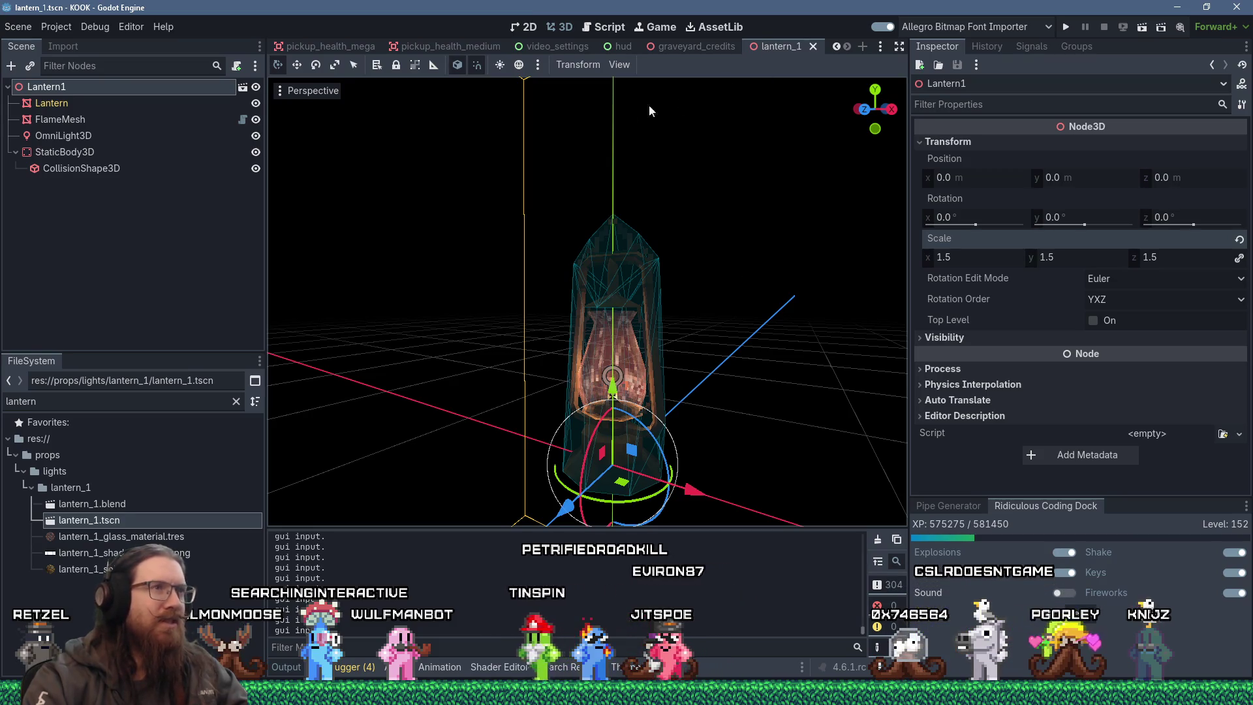
pyautogui.press('f')
pyautogui.scroll(-3)
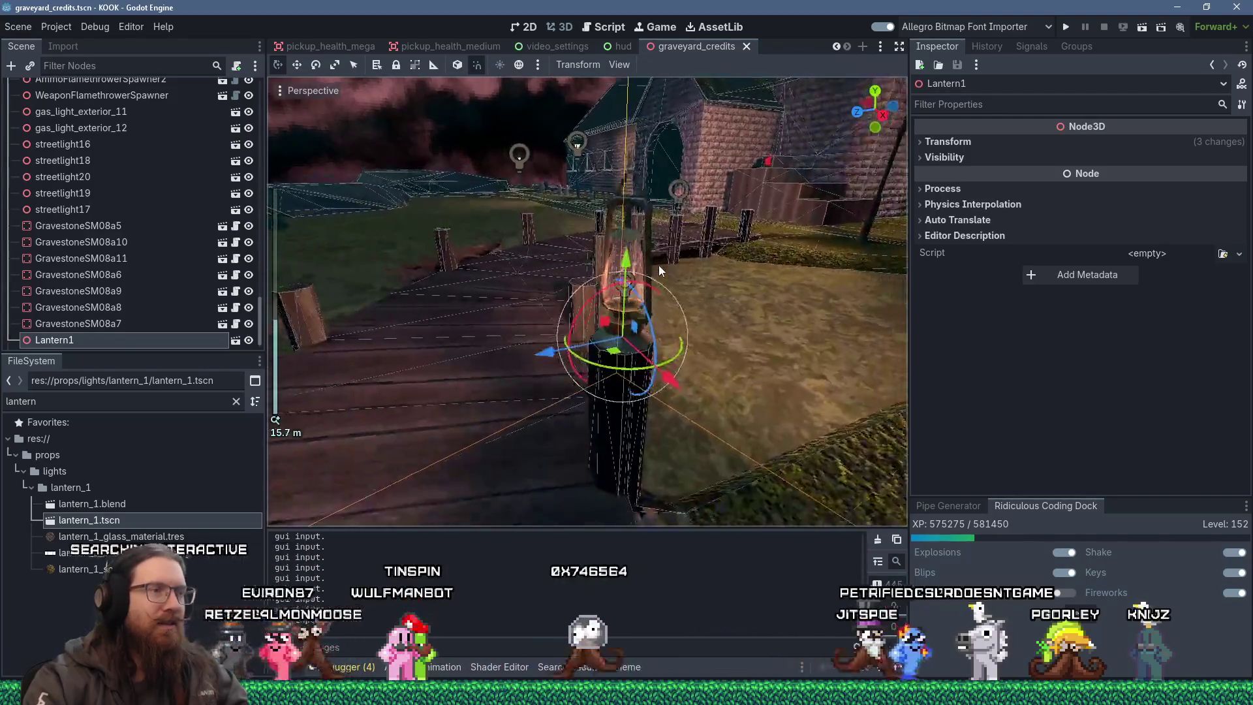
# Set Lantern1's Transform scale to 1.5.
pyautogui.click(117, 329)
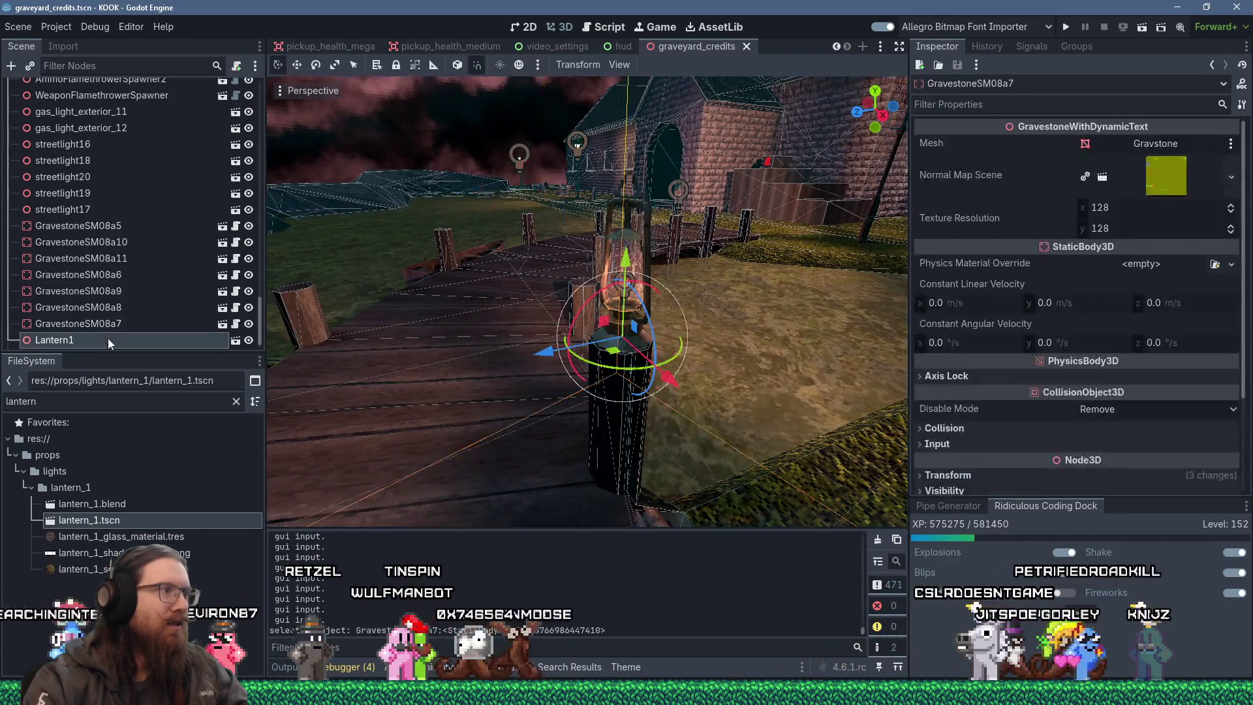
pyautogui.click(108, 338)
pyautogui.click(986, 142)
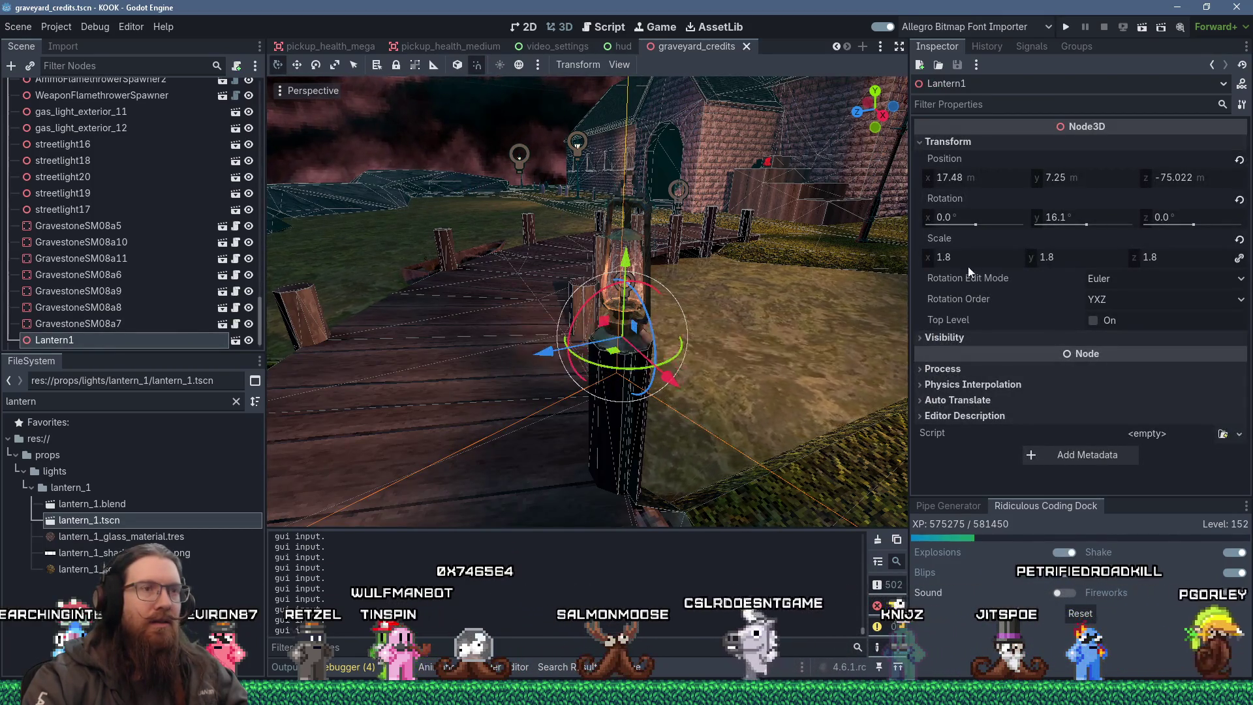
pyautogui.click(982, 256)
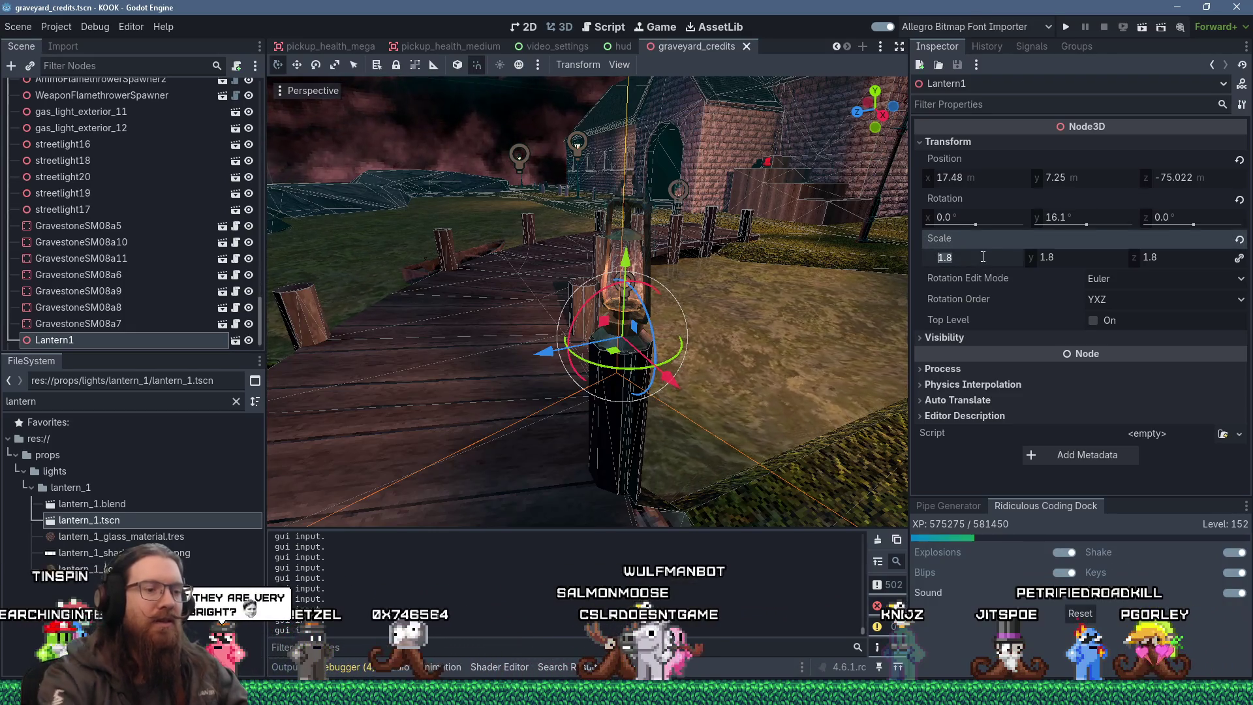
pyautogui.write('1')
pyautogui.press('Tab')
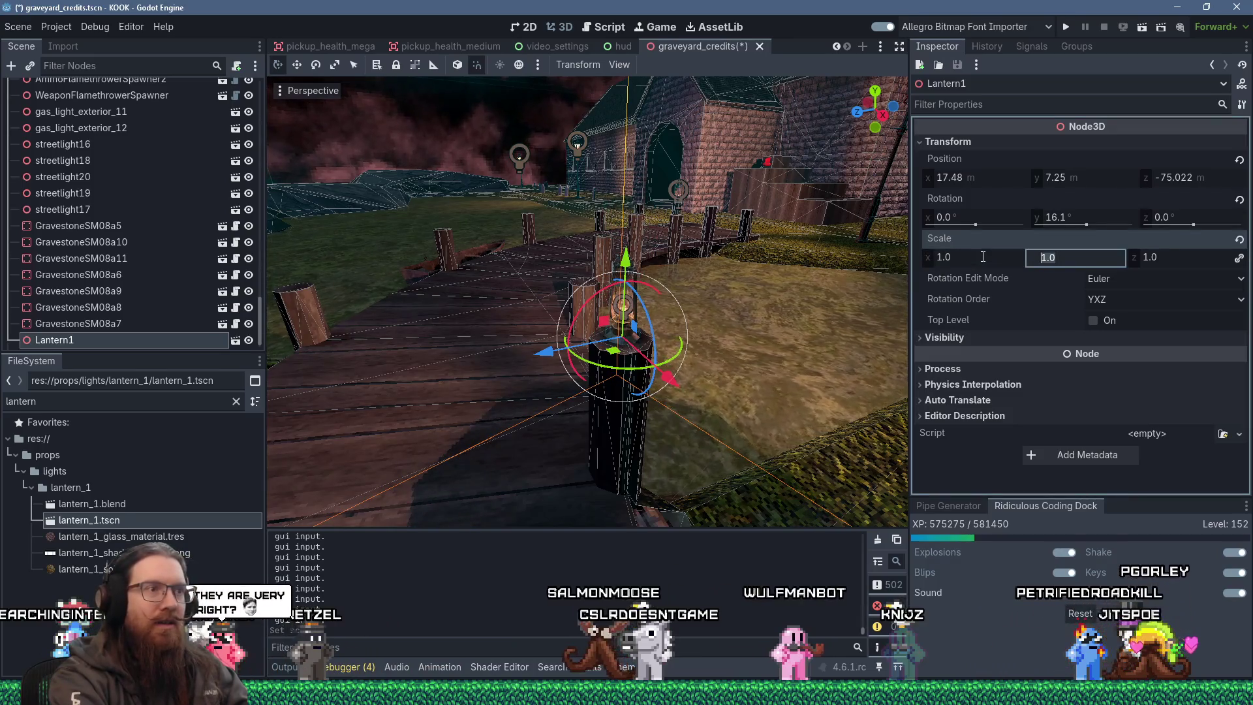
pyautogui.write('5')
pyautogui.press('Return')
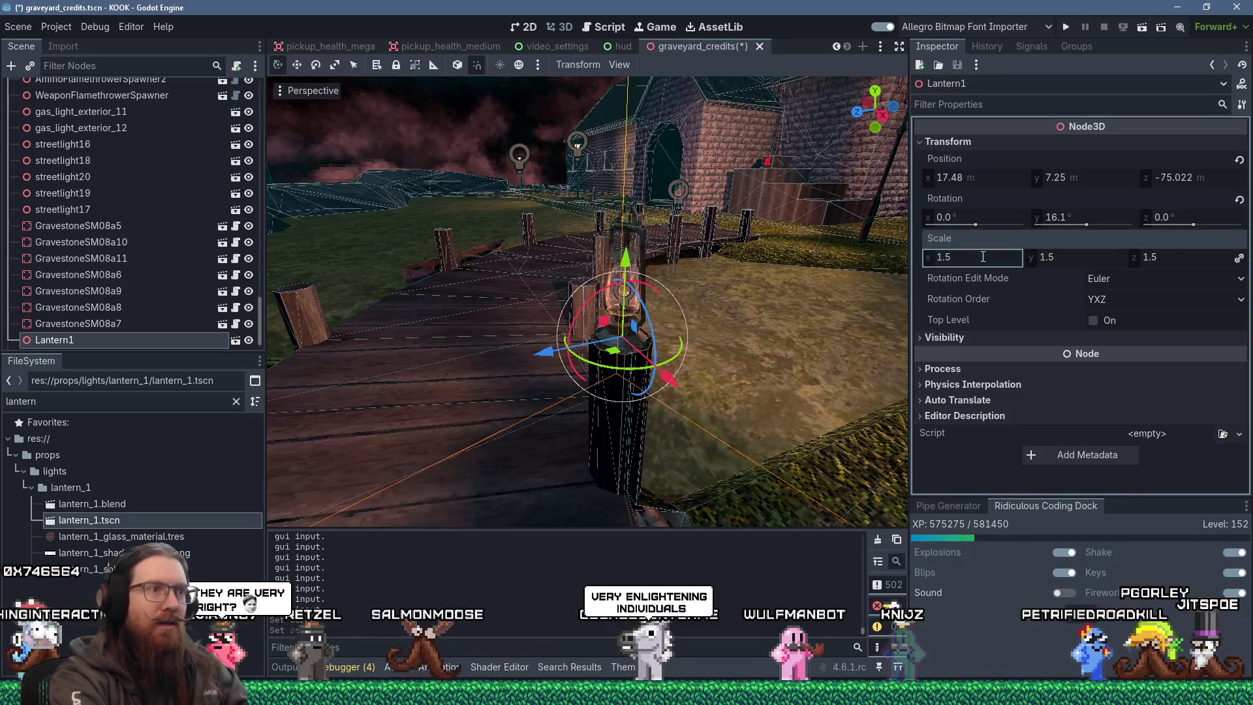
# Set Lantern2's scale to 1.5 as well.
pyautogui.scroll(3)
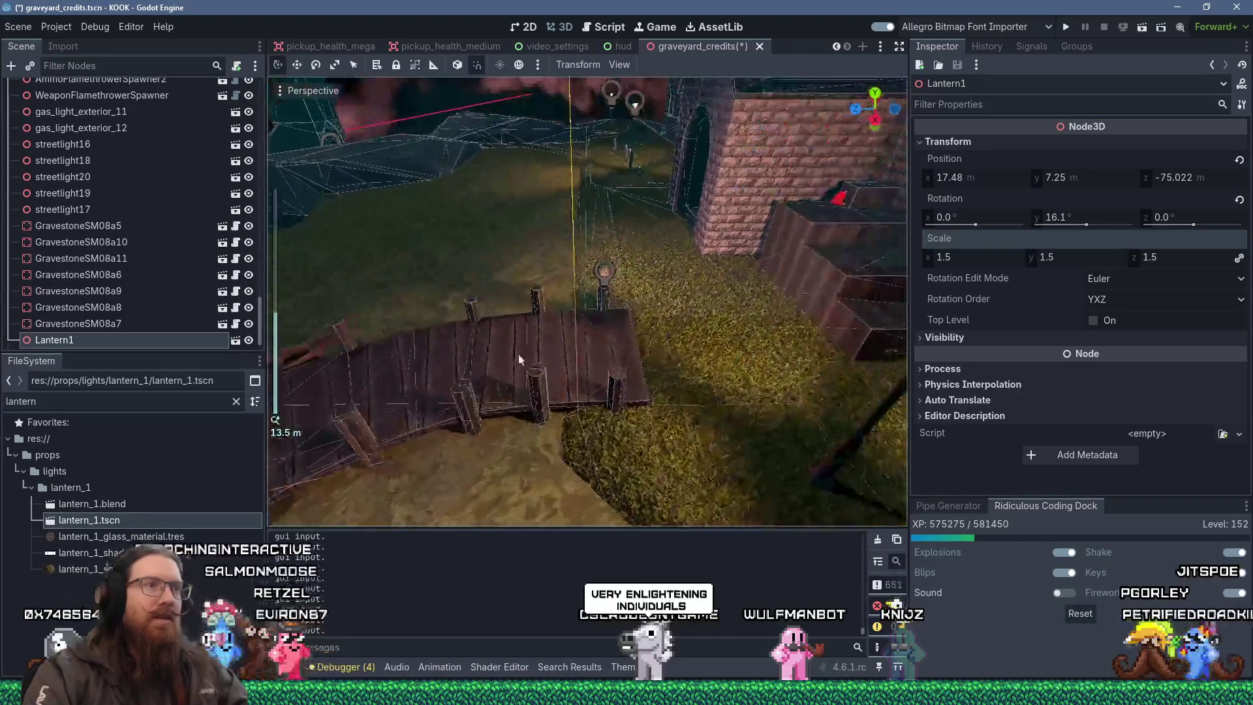
pyautogui.moveTo(89, 520); pyautogui.dragTo(643, 215)
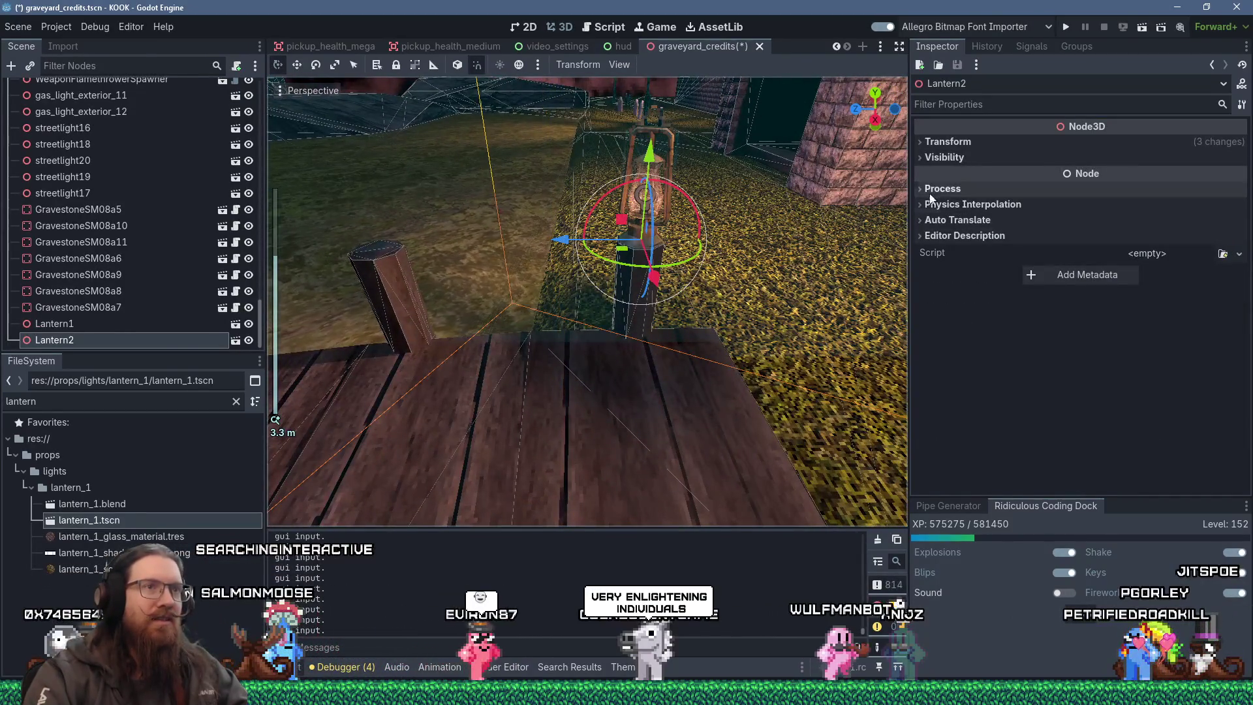
pyautogui.click(948, 142)
pyautogui.click(949, 259)
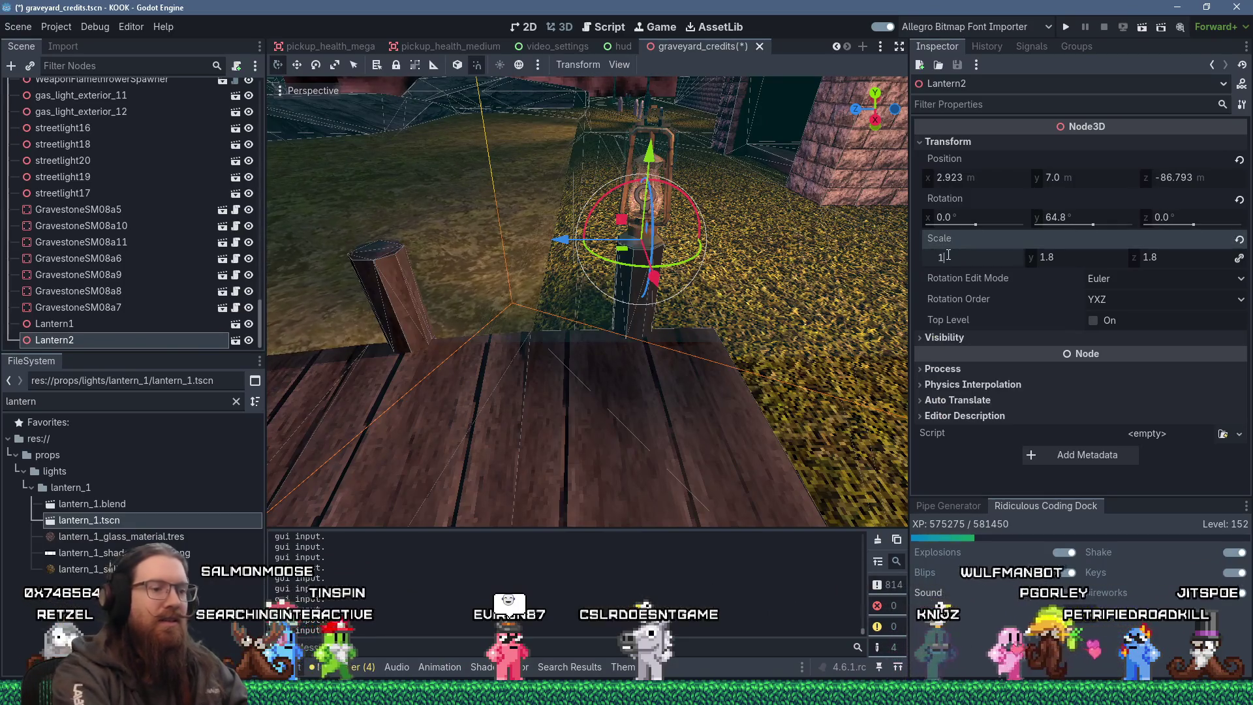
pyautogui.write('1.5')
pyautogui.press('Return')
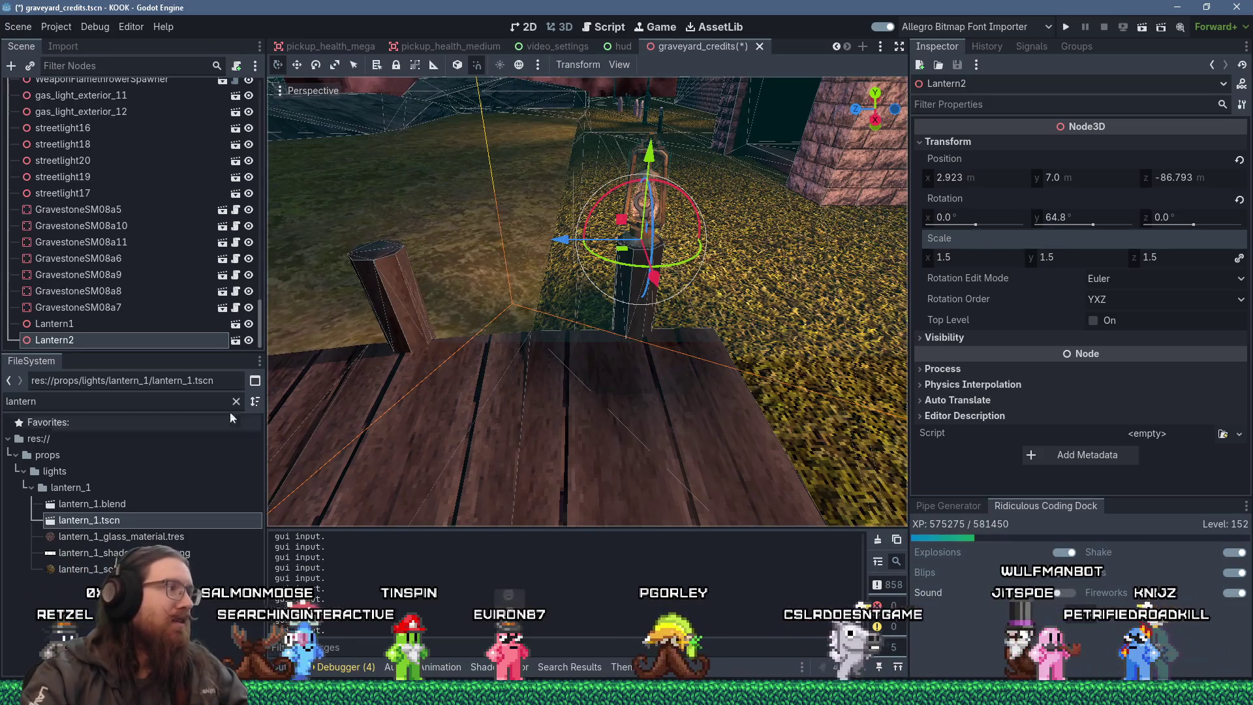
# Filter the FileSystem for 'london3' and select london3.tscn.
pyautogui.write('london3')
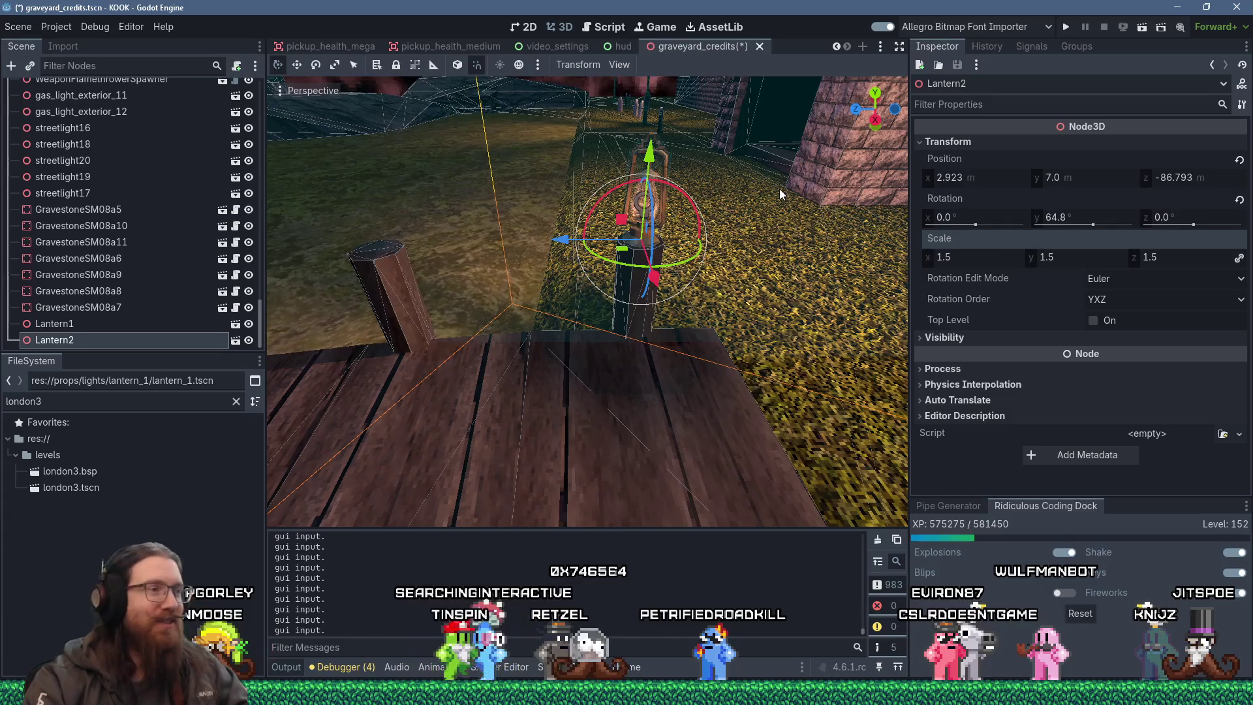
pyautogui.scroll(-3)
pyautogui.moveTo(729, 215); pyautogui.dragTo(707, 76)
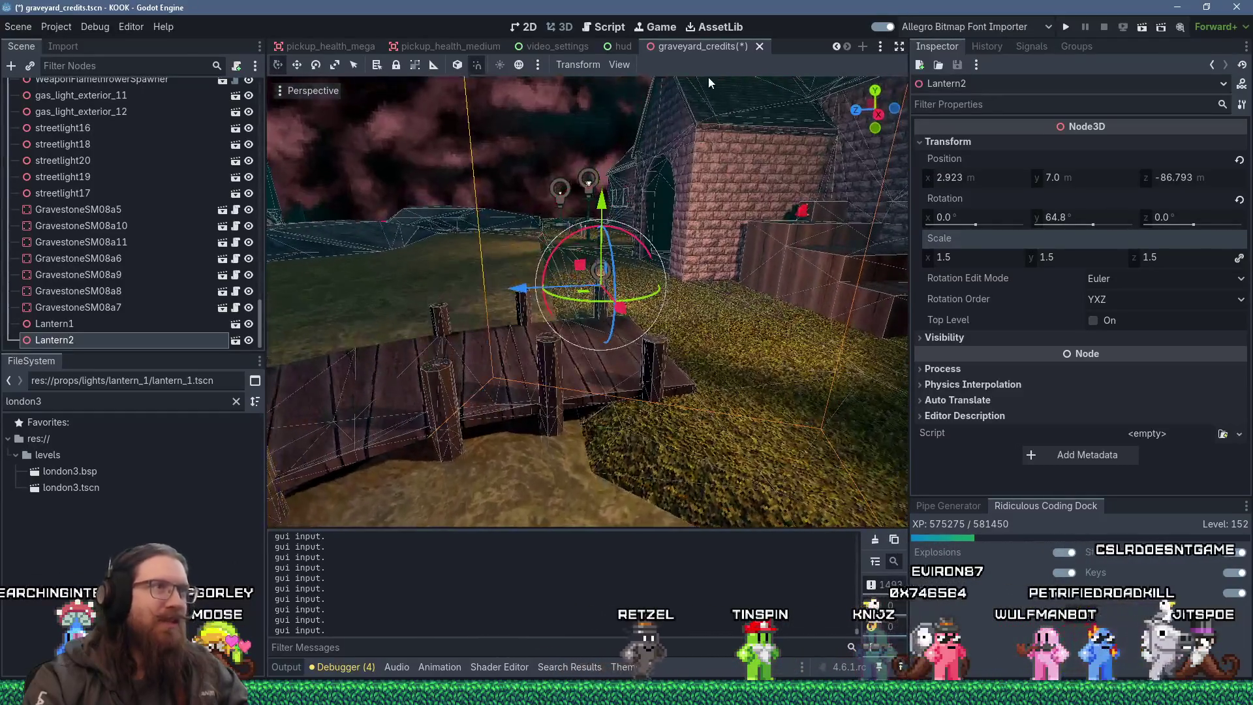
pyautogui.click(102, 487)
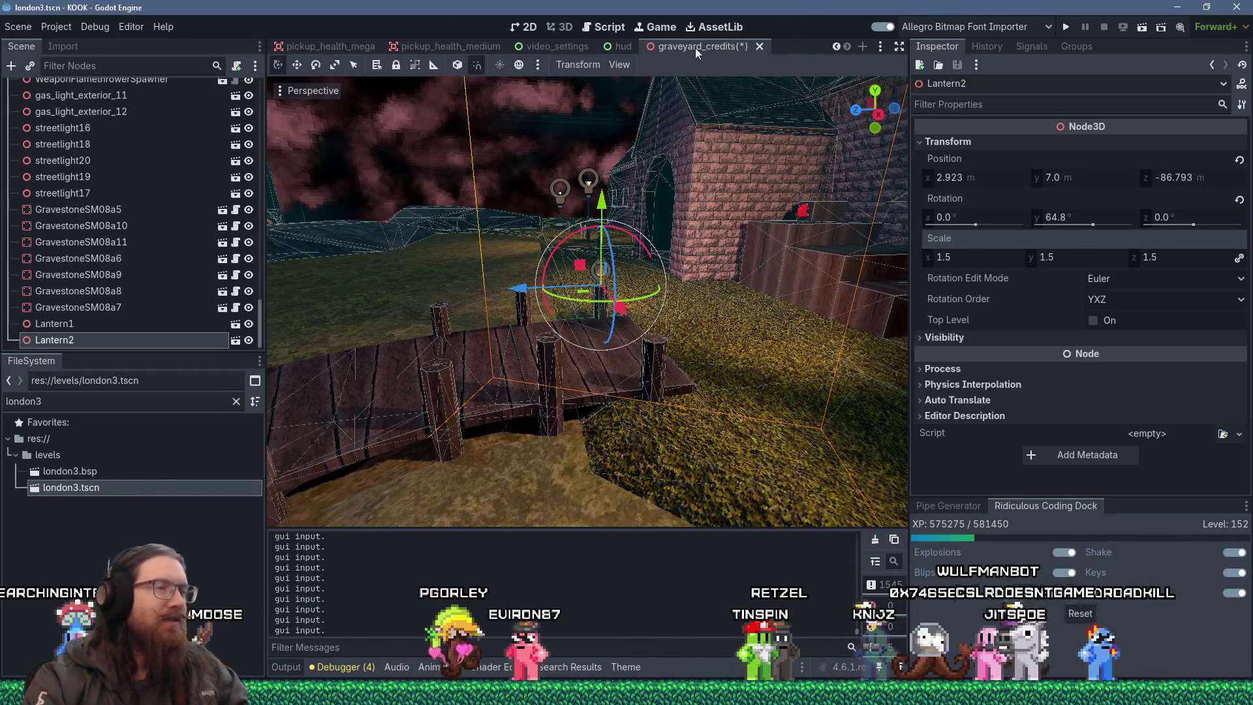
# Scale london3's Lantern1 to 1.5 on all axes.
pyautogui.moveTo(731, 196); pyautogui.dragTo(654, 289)
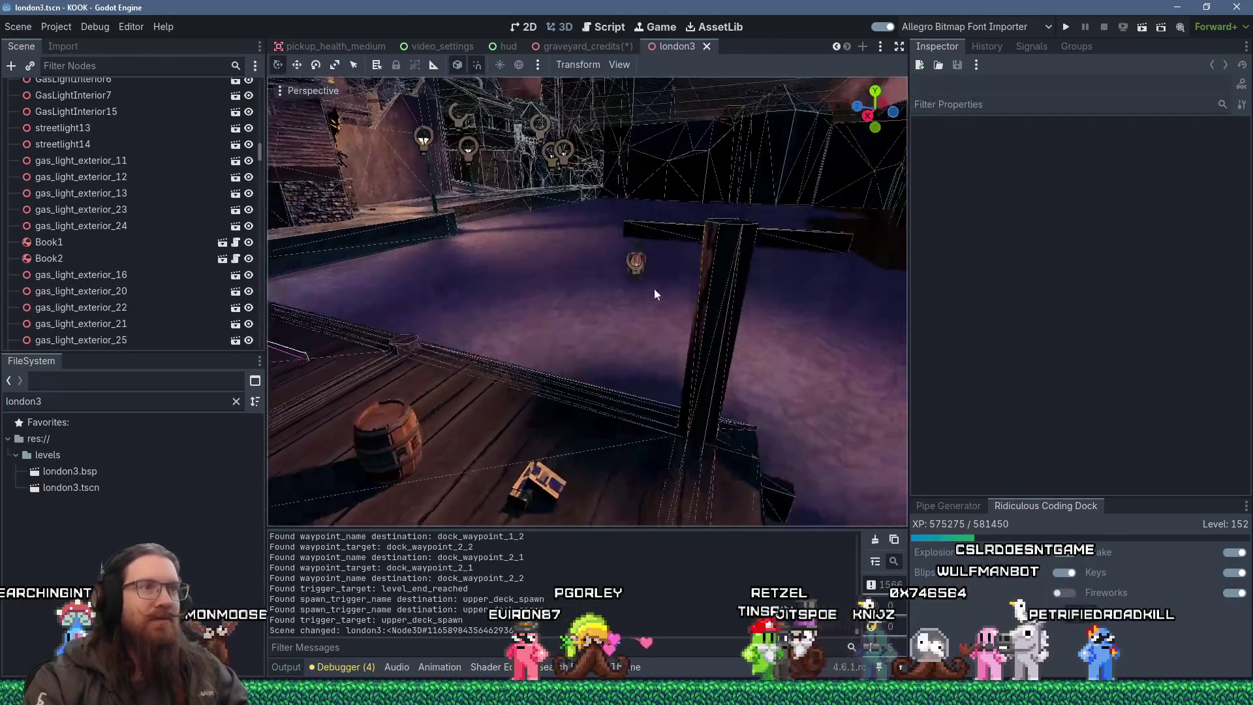
pyautogui.scroll(3)
pyautogui.click(674, 238)
pyautogui.click(957, 142)
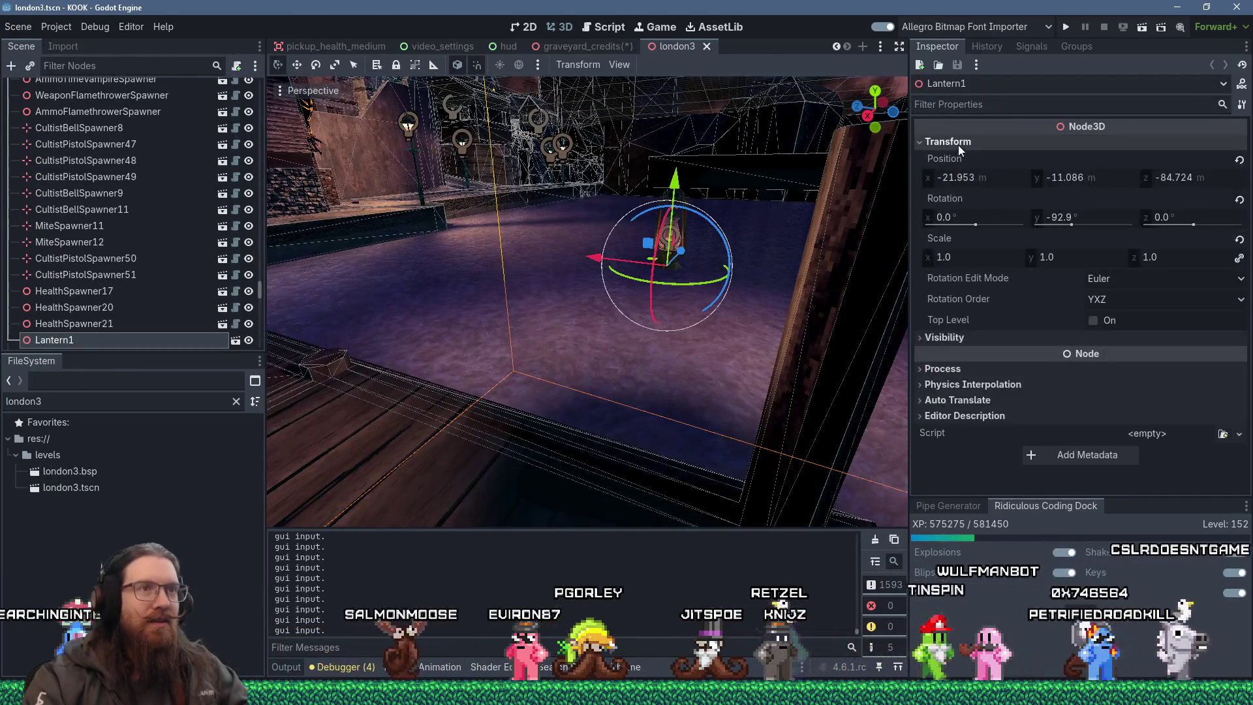
pyautogui.click(979, 255)
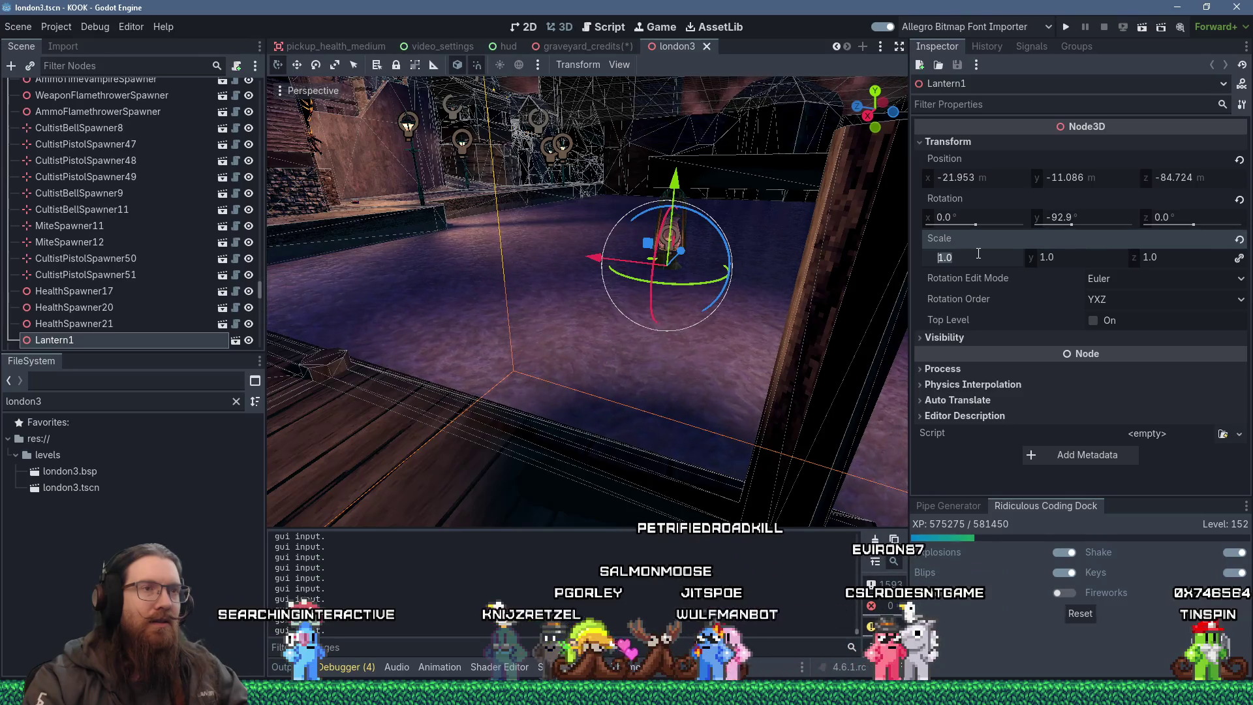
pyautogui.write('15')
pyautogui.press('Tab')
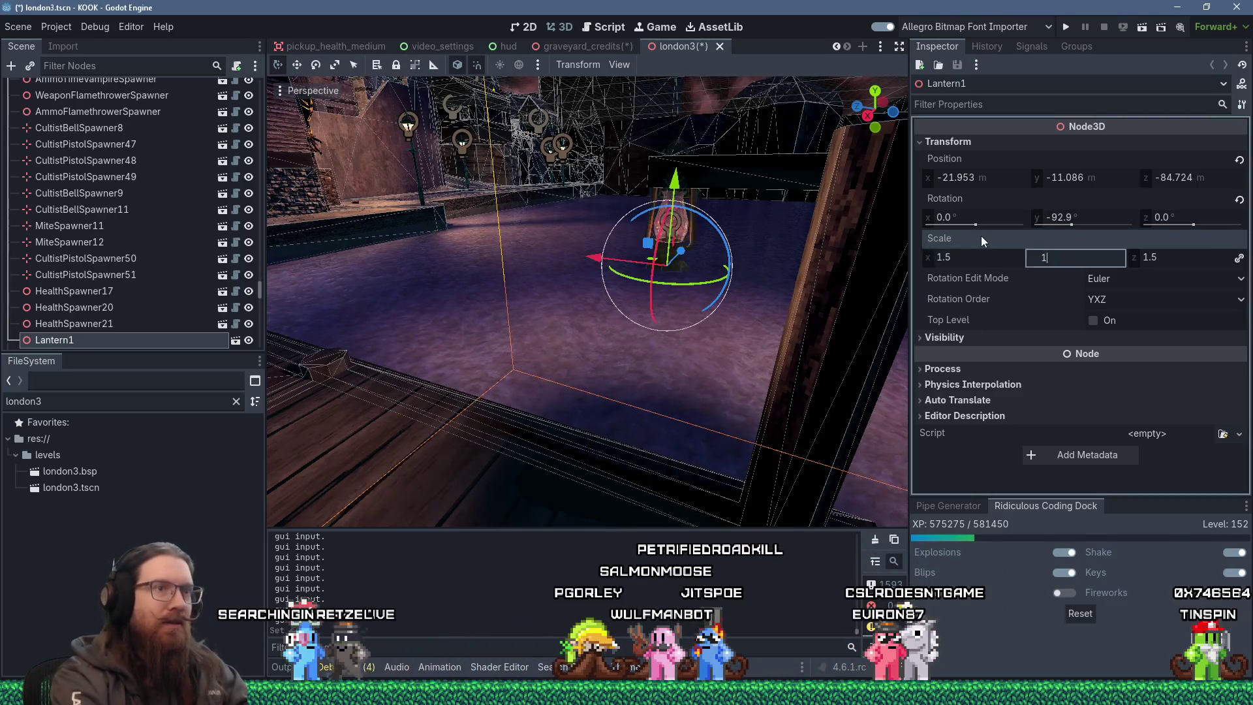
pyautogui.write('.5')
pyautogui.press('Tab')
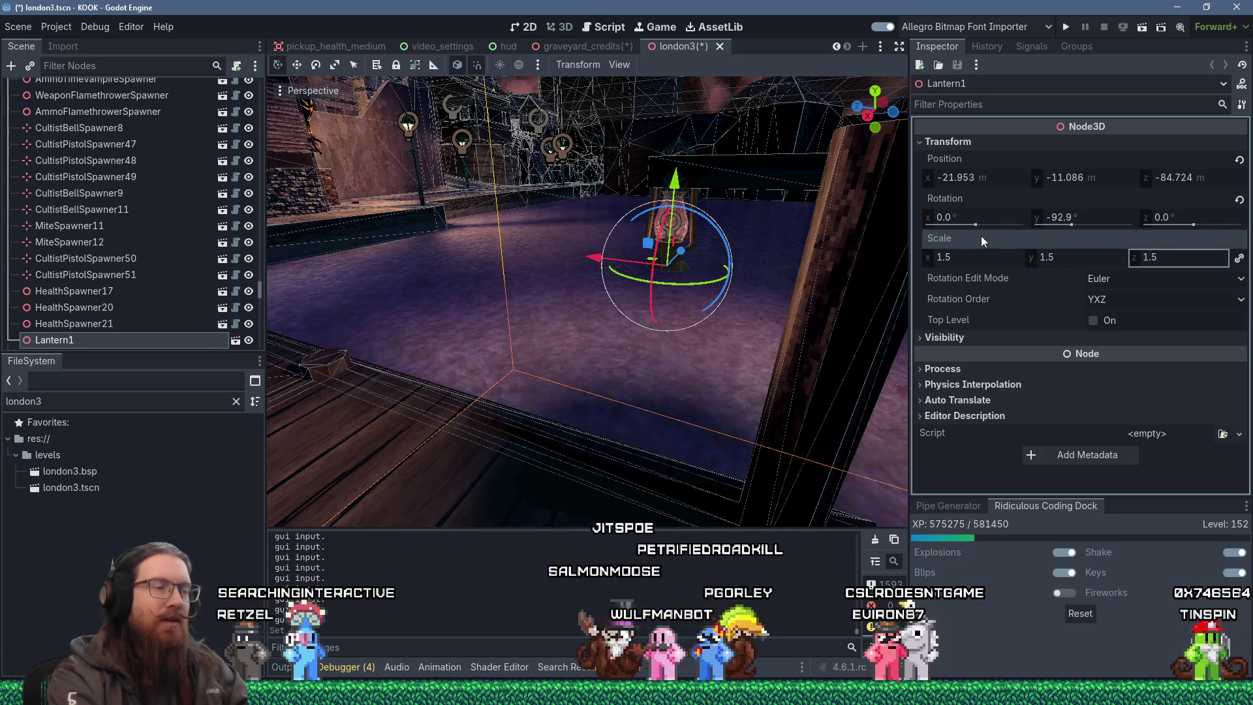
# Lower Lantern1 slightly along Y to -11.442.
pyautogui.scroll(-3)
pyautogui.scroll(3)
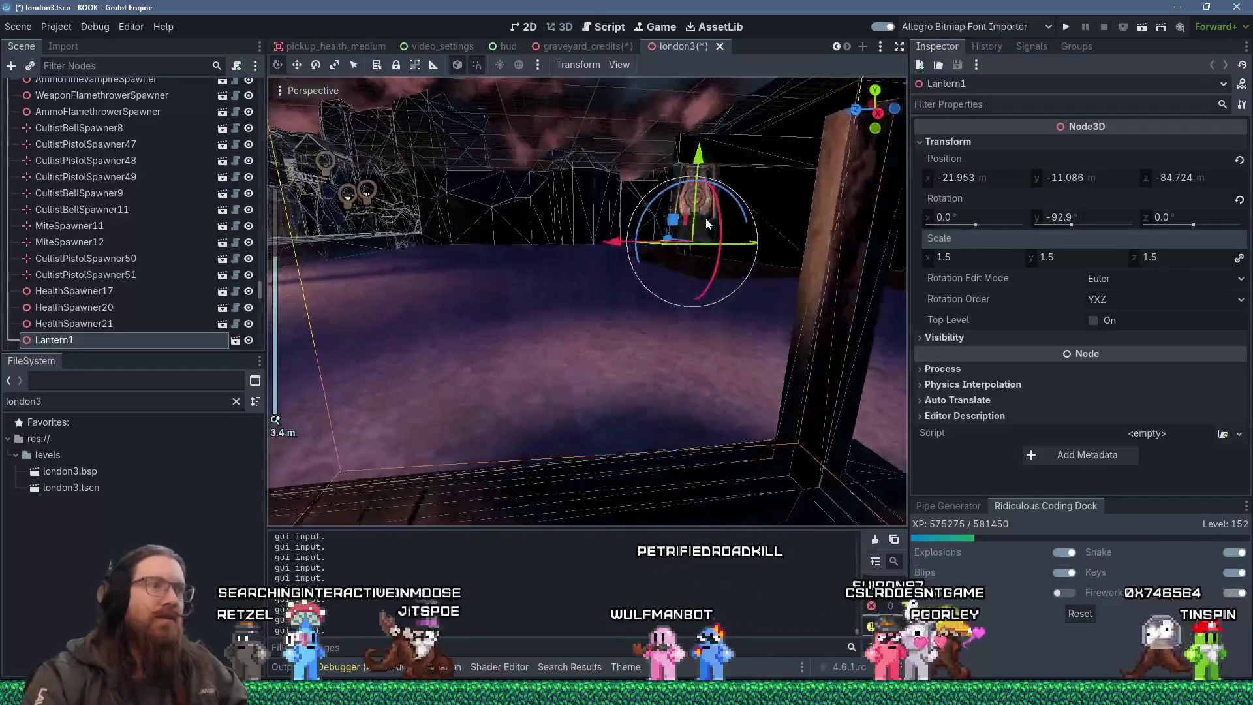
pyautogui.moveTo(636, 218); pyautogui.dragTo(683, 342)
pyautogui.scroll(-3)
pyautogui.scroll(3)
pyautogui.scroll(3)
pyautogui.scroll(-3)
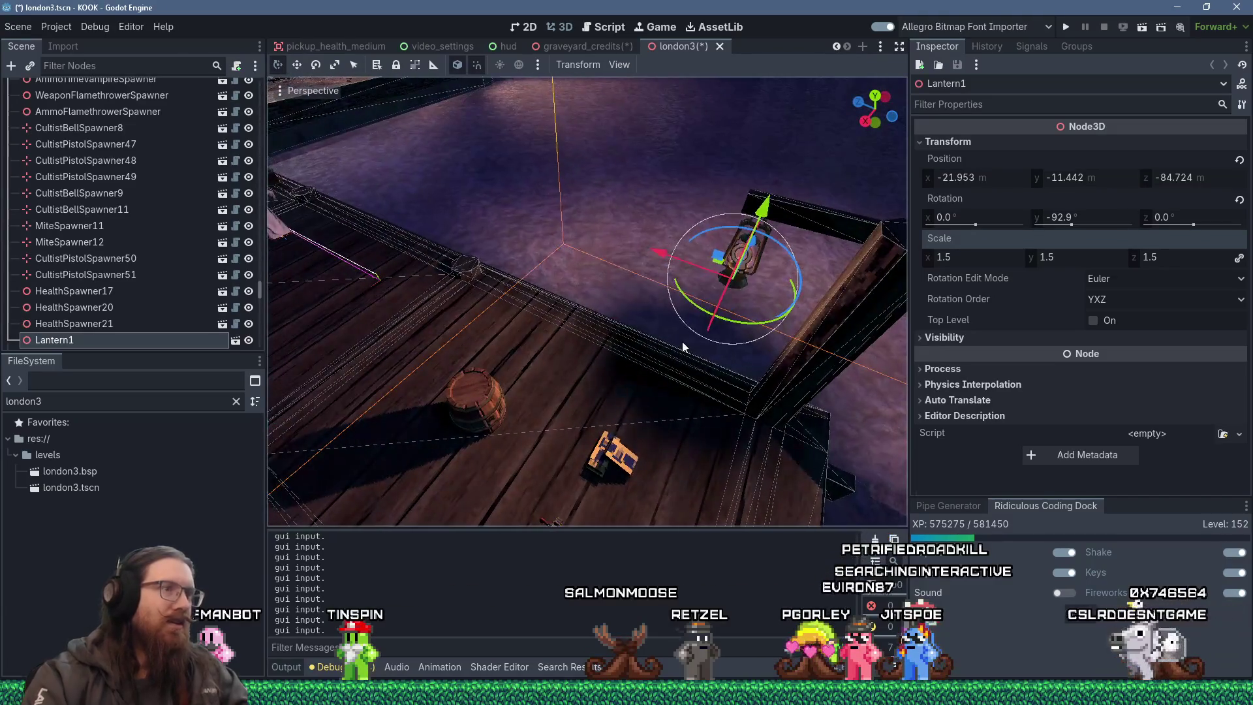
pyautogui.hotkey('ctrl', 'd')
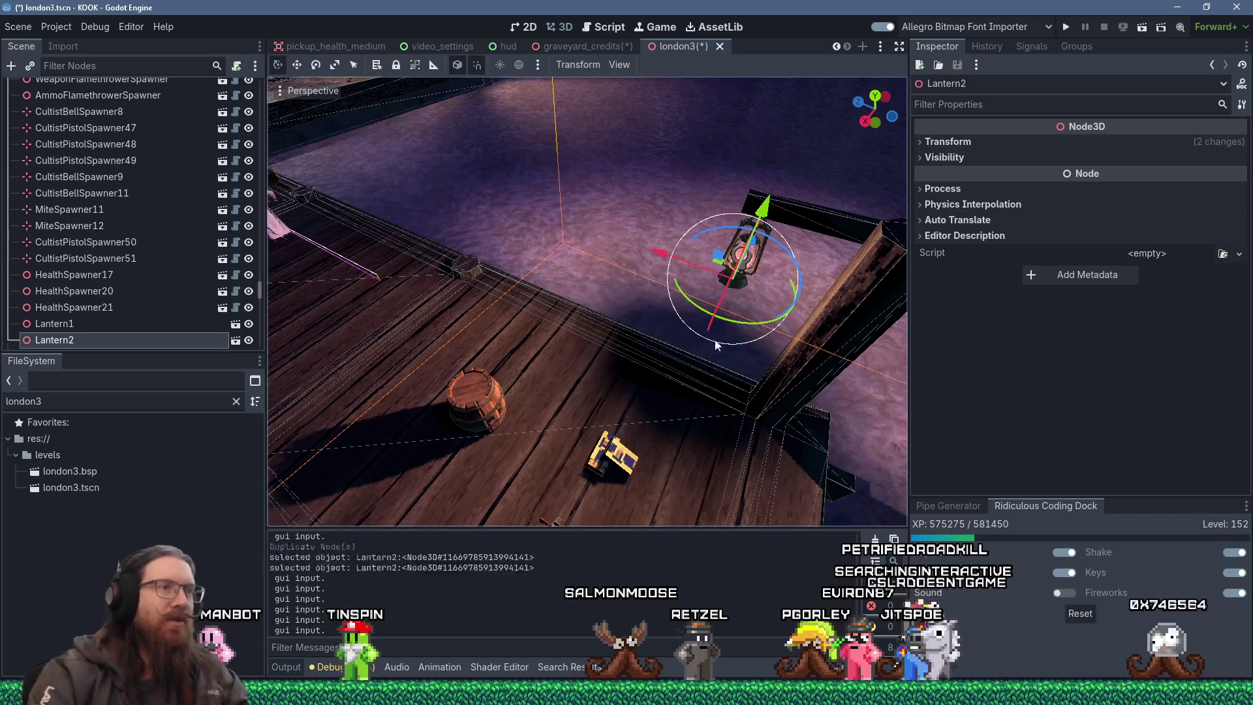
pyautogui.press('g')
pyautogui.click(382, 194)
pyautogui.moveTo(392, 196); pyautogui.dragTo(666, 361)
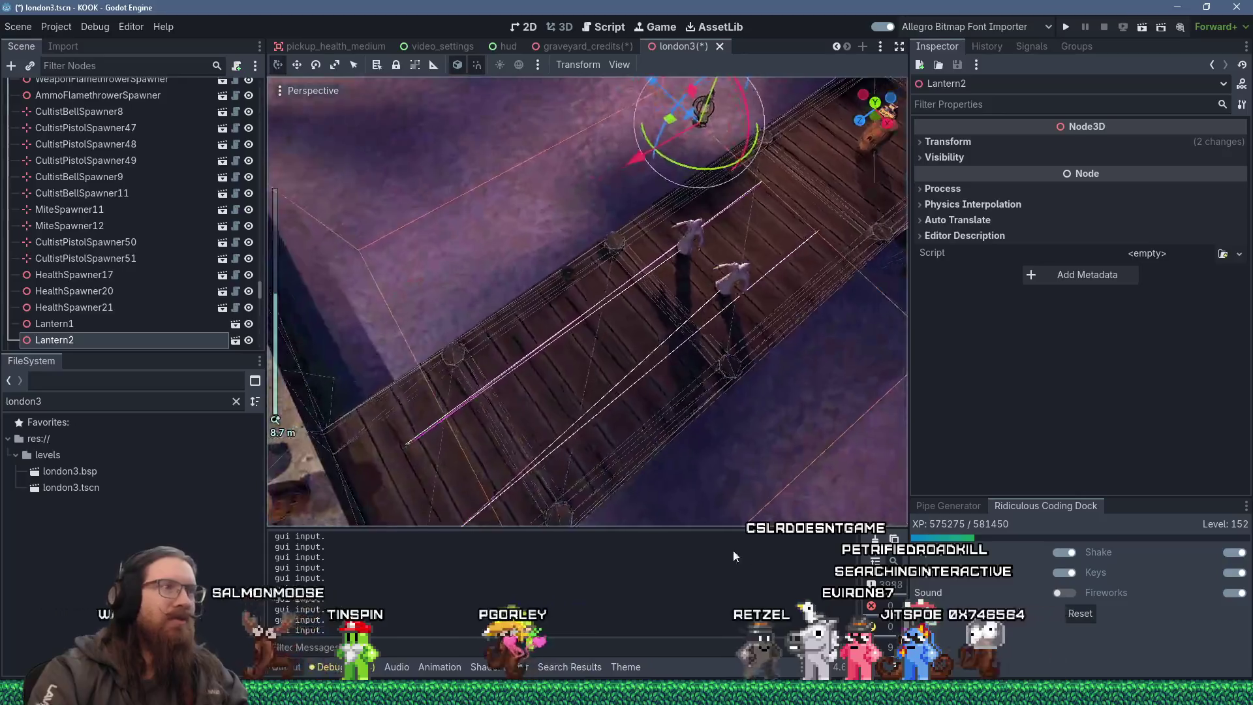
pyautogui.moveTo(666, 134); pyautogui.dragTo(598, 194)
pyautogui.scroll(3)
pyautogui.moveTo(707, 208); pyautogui.dragTo(464, 383)
pyautogui.scroll(3)
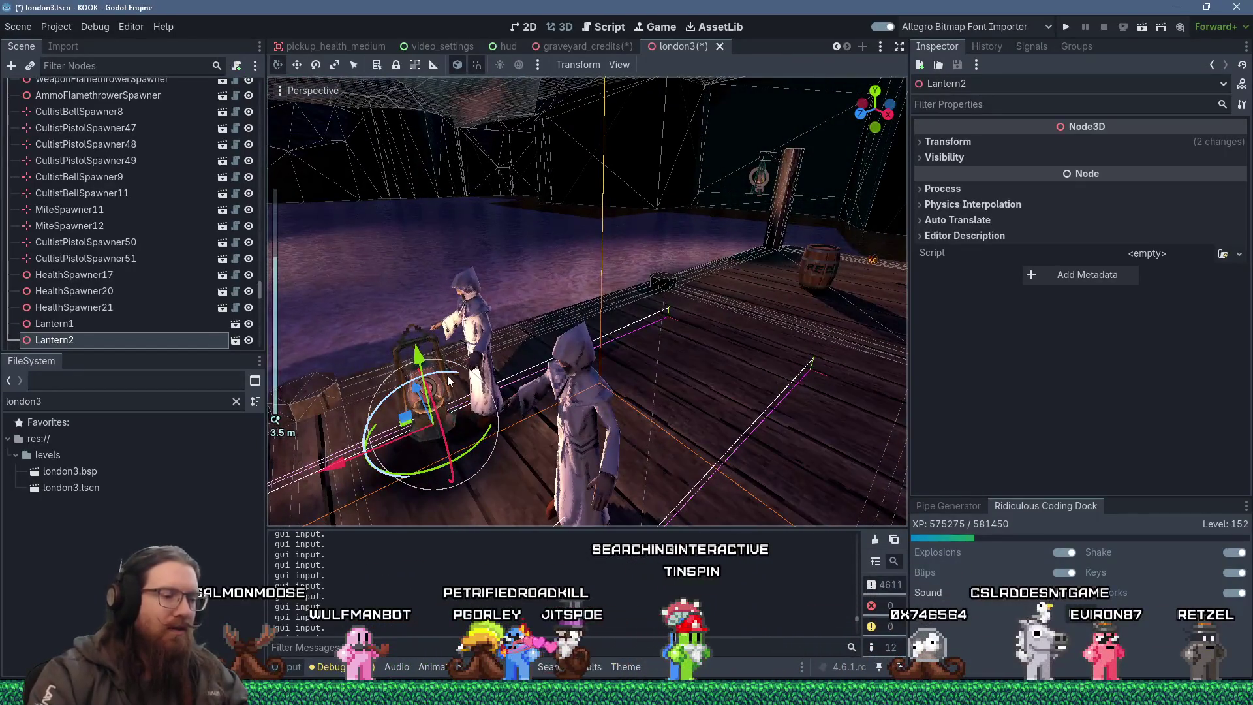
pyautogui.press('f')
pyautogui.scroll(3)
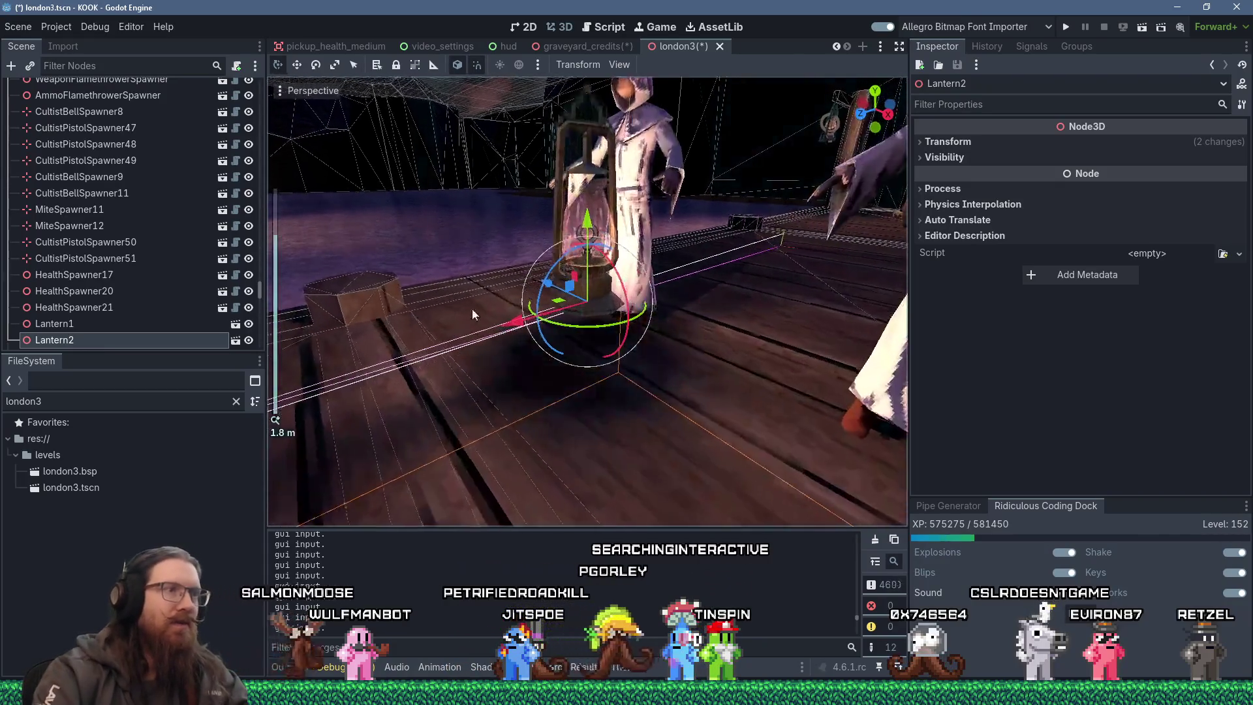
pyautogui.moveTo(563, 333); pyautogui.dragTo(510, 306)
pyautogui.moveTo(574, 215); pyautogui.dragTo(581, 256)
pyautogui.moveTo(581, 256); pyautogui.dragTo(441, 346)
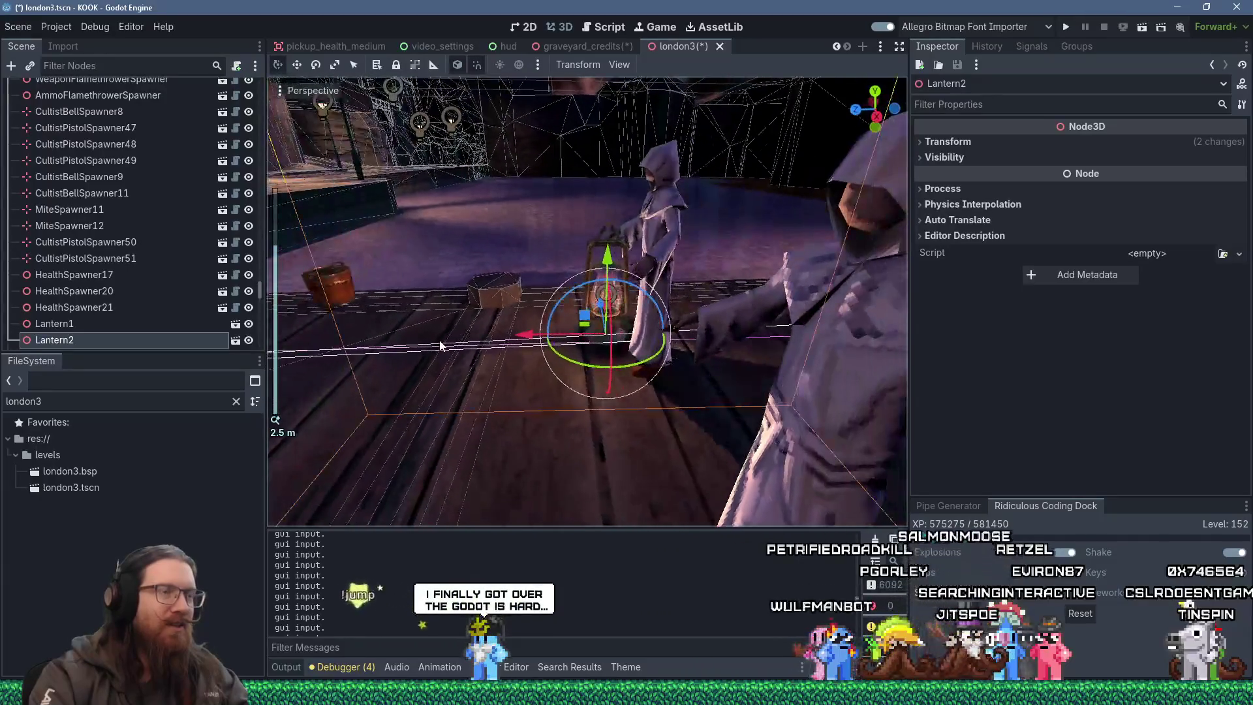
pyautogui.scroll(3)
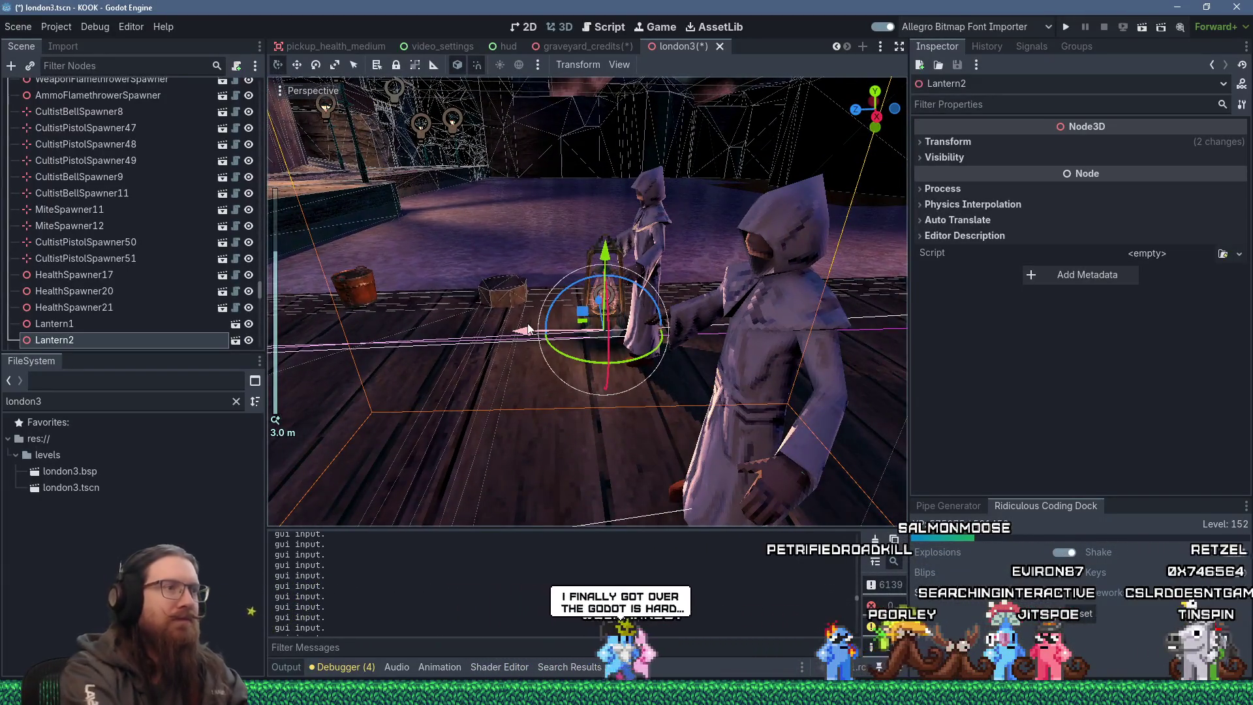
pyautogui.press('Delete')
pyautogui.press('Return')
pyautogui.moveTo(619, 260); pyautogui.dragTo(533, 316)
pyautogui.scroll(-3)
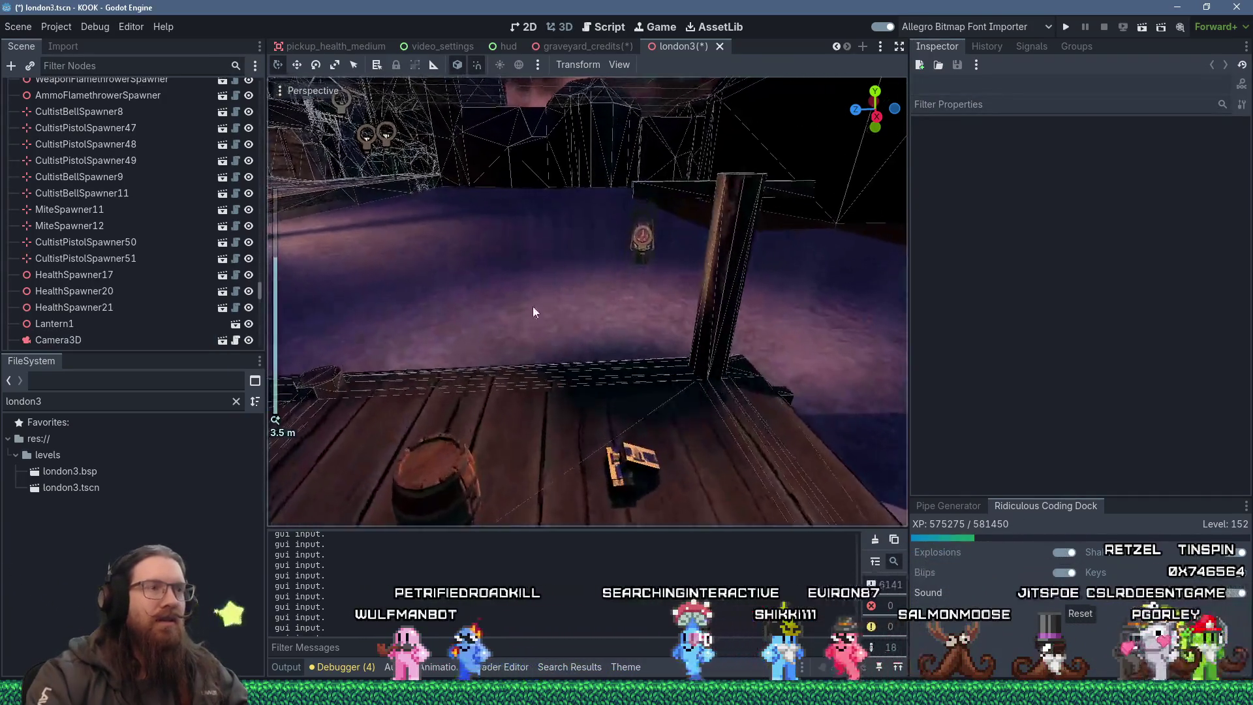
pyautogui.scroll(3)
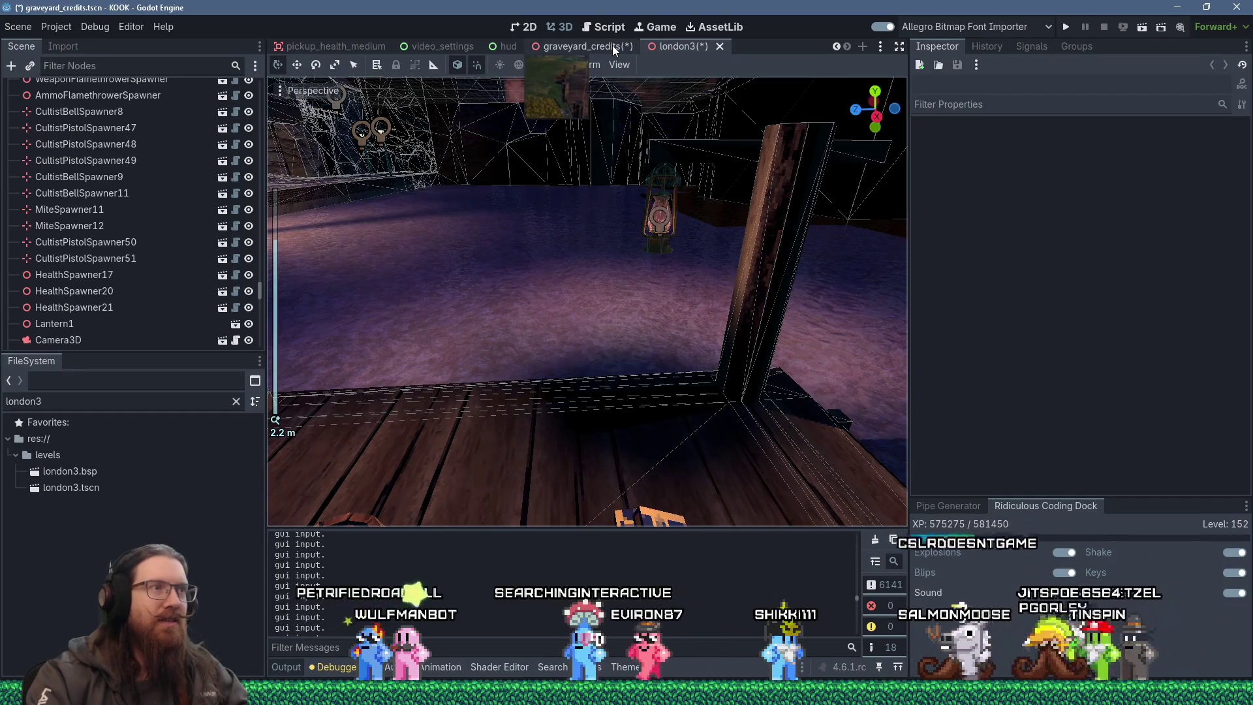
# Compare with graveyard_credits, then set london3's Lantern1 scale to 1.3.
pyautogui.click(612, 45)
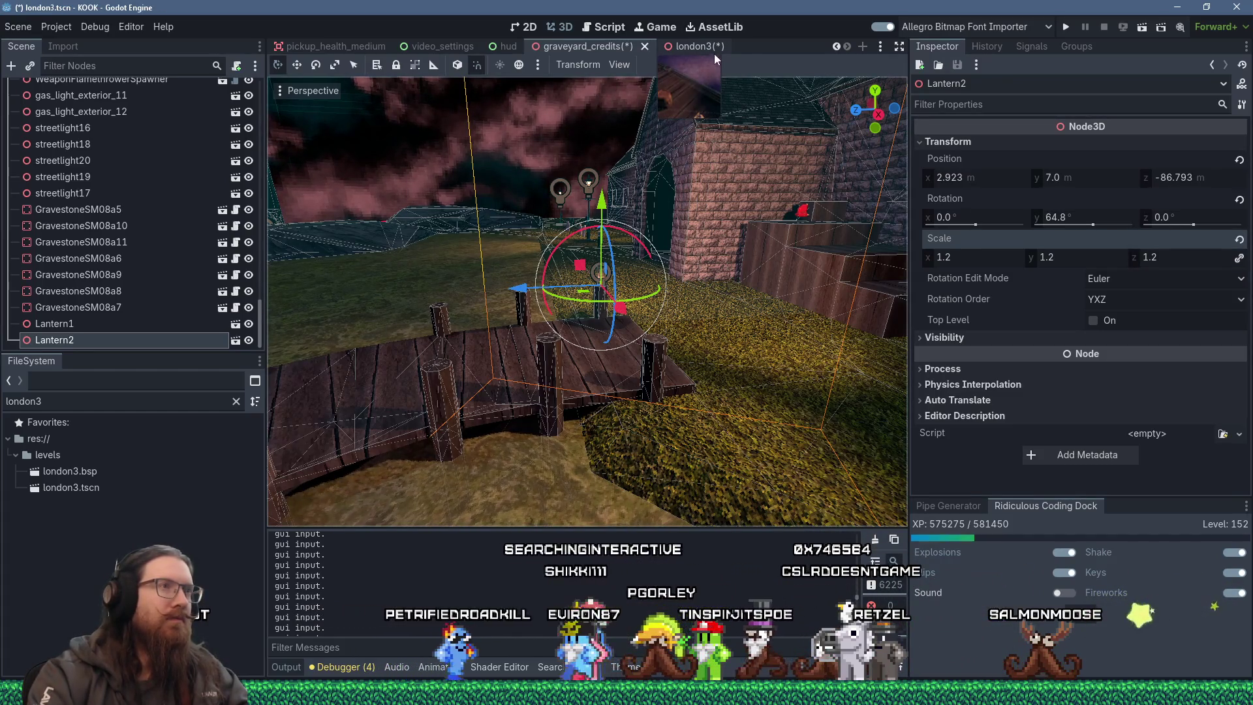
pyautogui.click(696, 44)
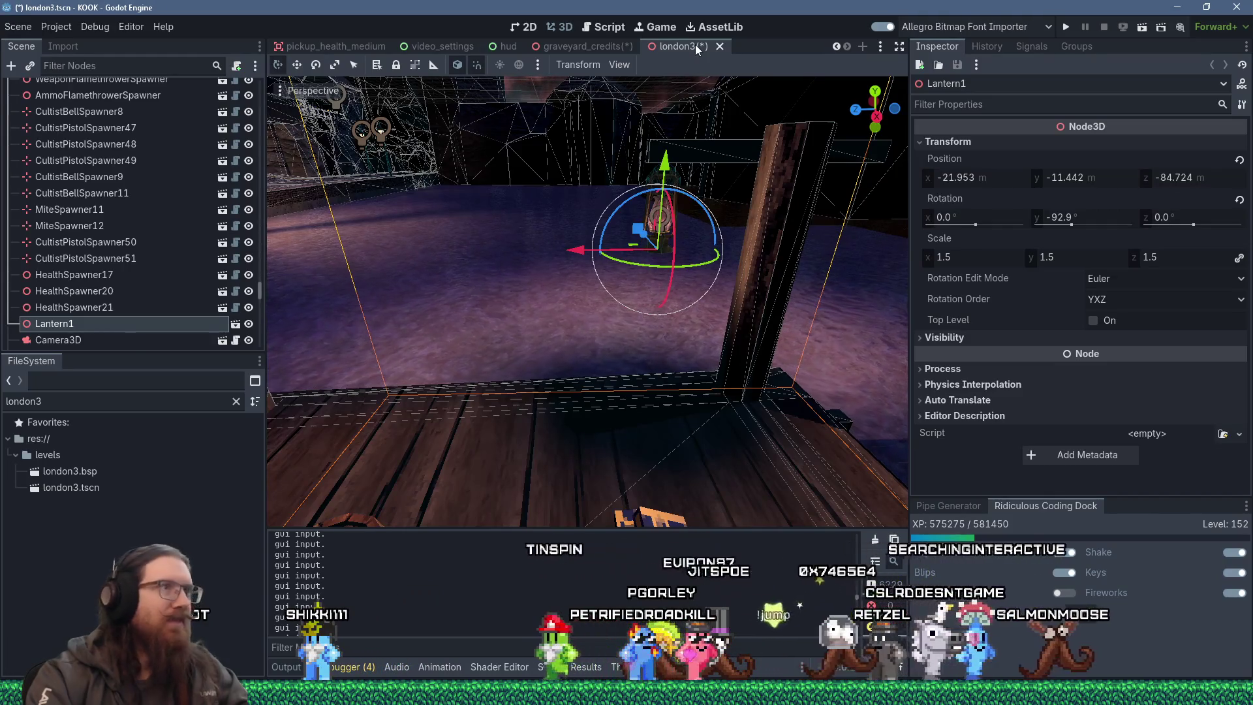
pyautogui.scroll(3)
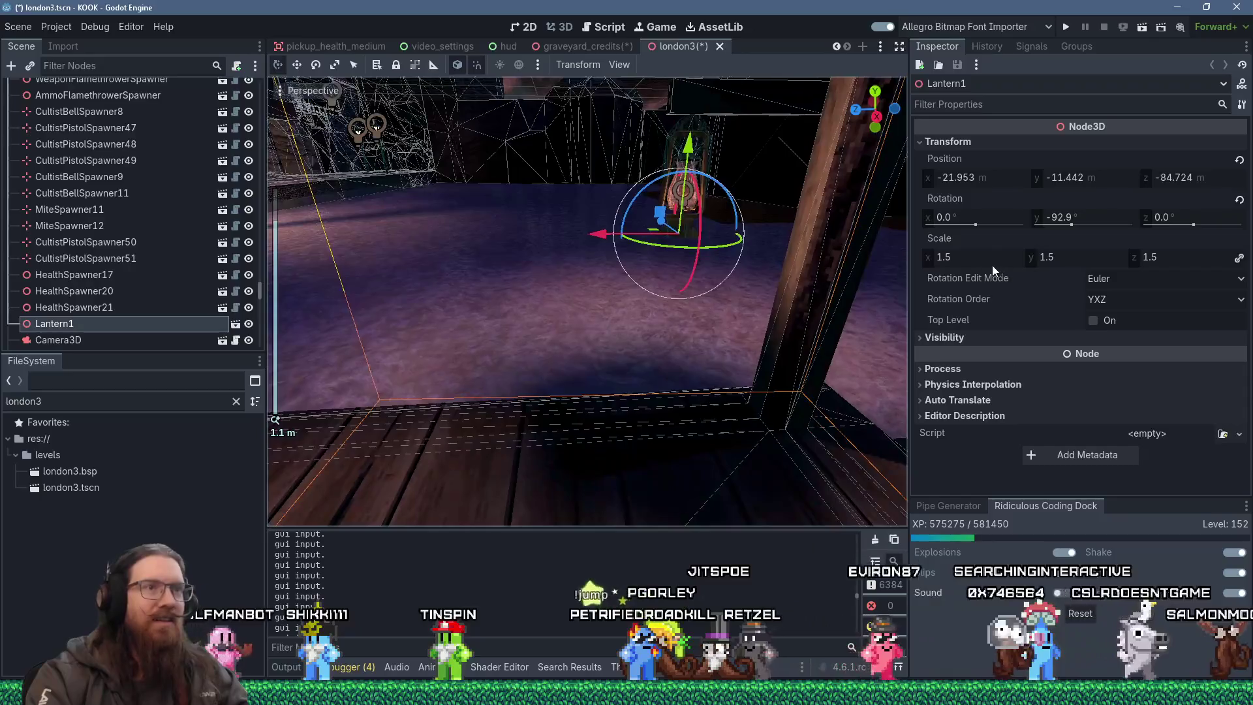
pyautogui.write('13')
pyautogui.press('Tab')
pyautogui.write('1')
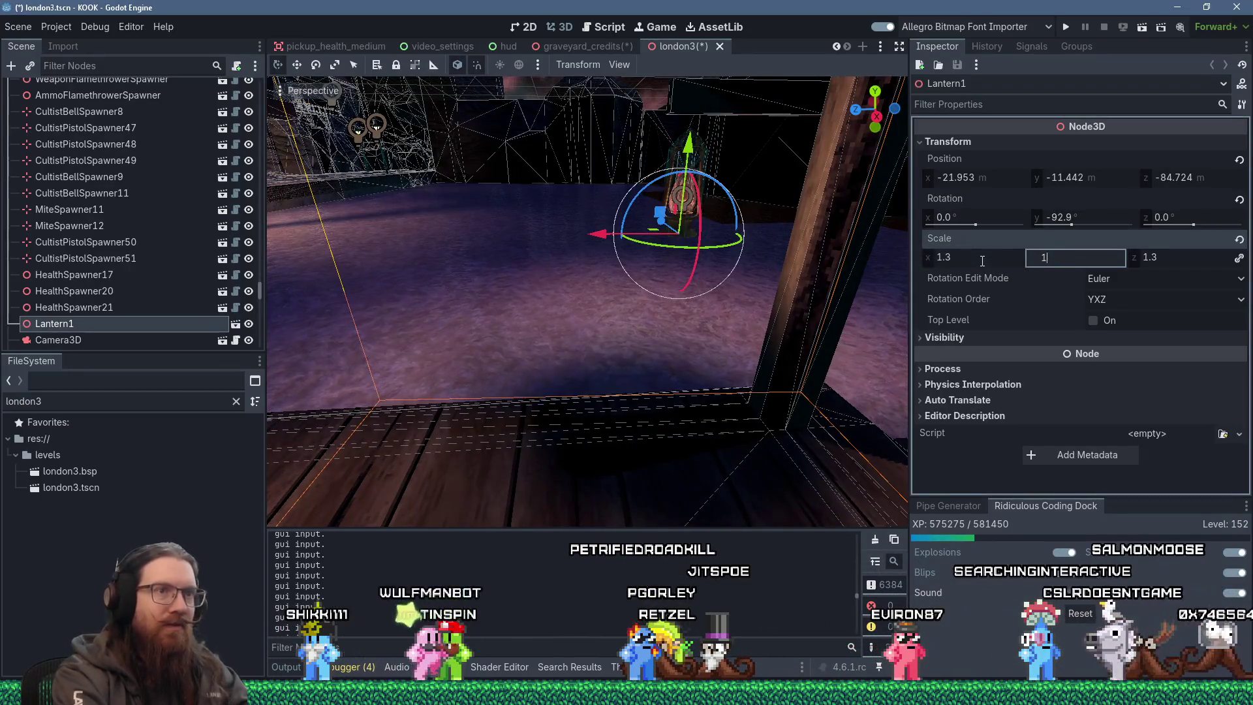
# Frame Lantern1 by the dock and filter the FileSystem for 'lantern'.
pyautogui.moveTo(731, 209); pyautogui.dragTo(697, 204)
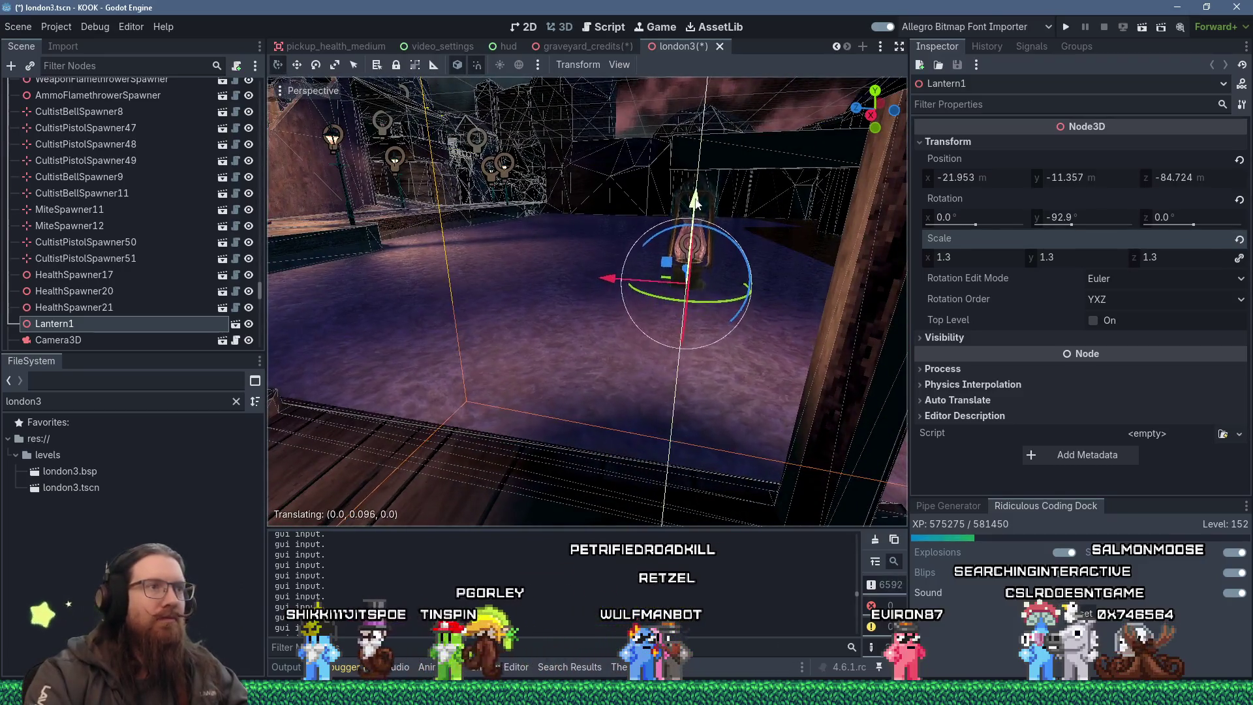
pyautogui.scroll(-3)
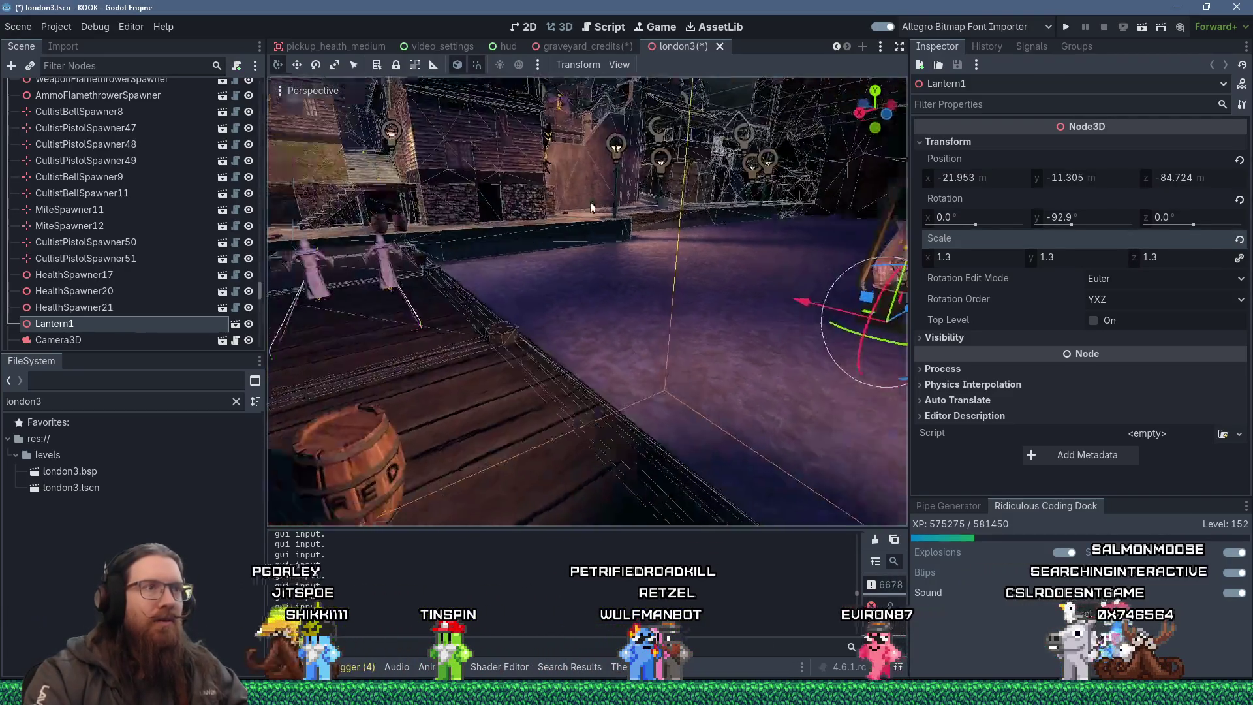
pyautogui.moveTo(707, 222); pyautogui.dragTo(548, 214)
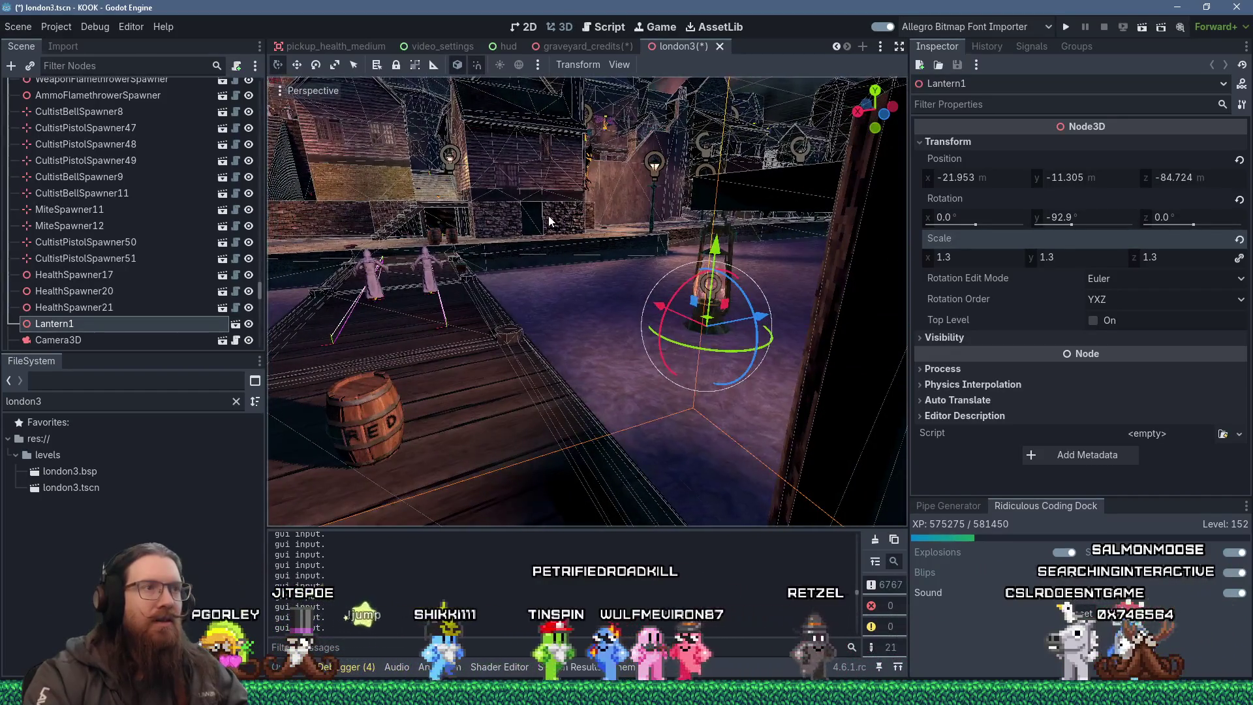
pyautogui.scroll(3)
pyautogui.moveTo(755, 203); pyautogui.dragTo(788, 278)
pyautogui.press('f')
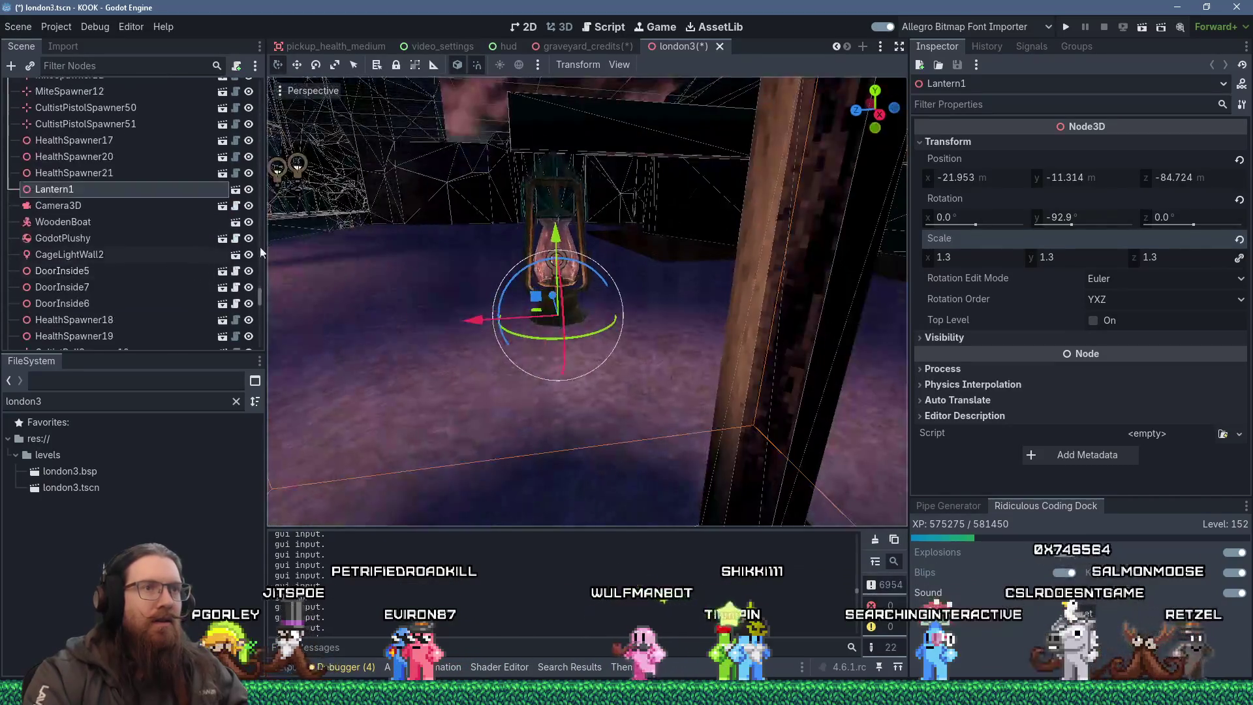
pyautogui.scroll(3)
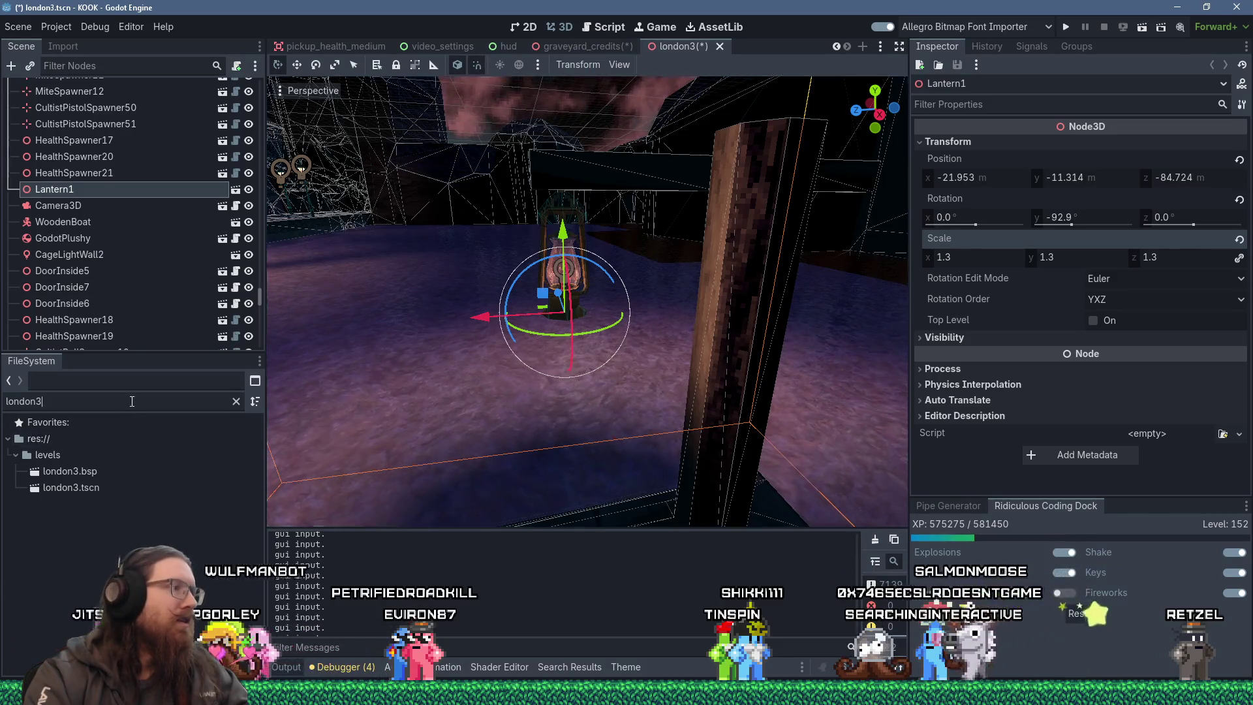
pyautogui.write('lantern')
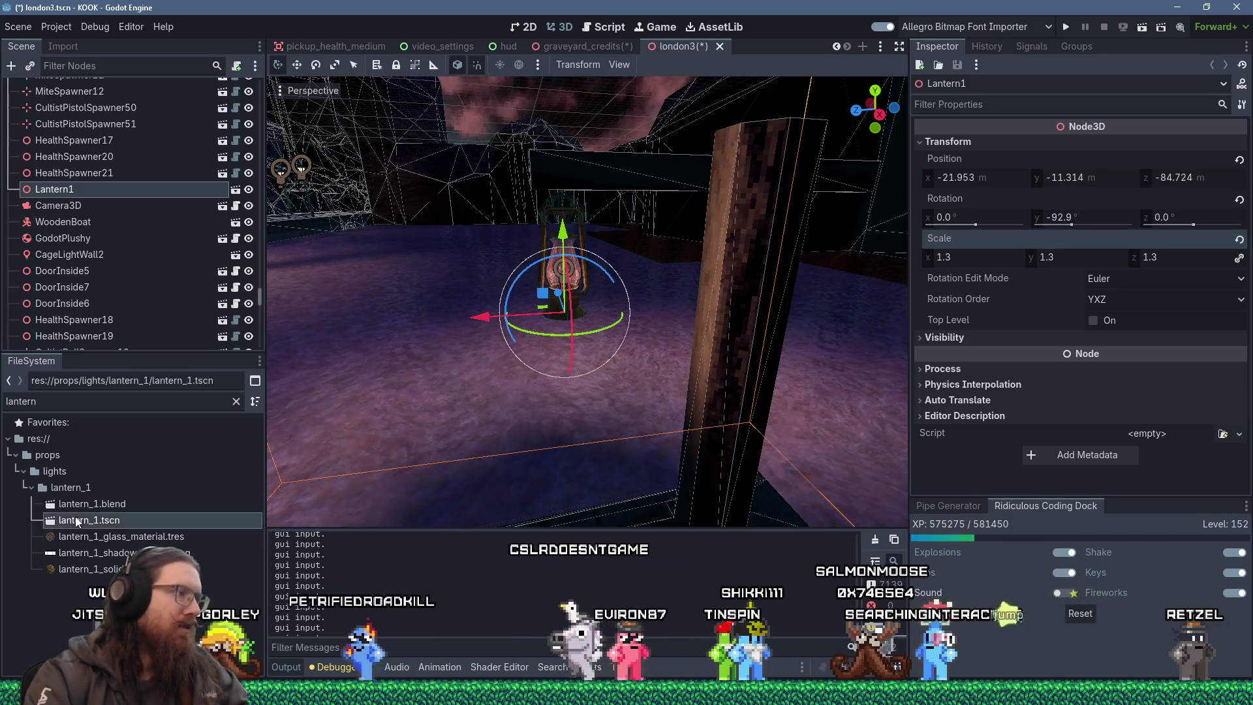
# Open the lantern_1 scene and set its root scale to 1.2 on all axes.
pyautogui.doubleClick(77, 520)
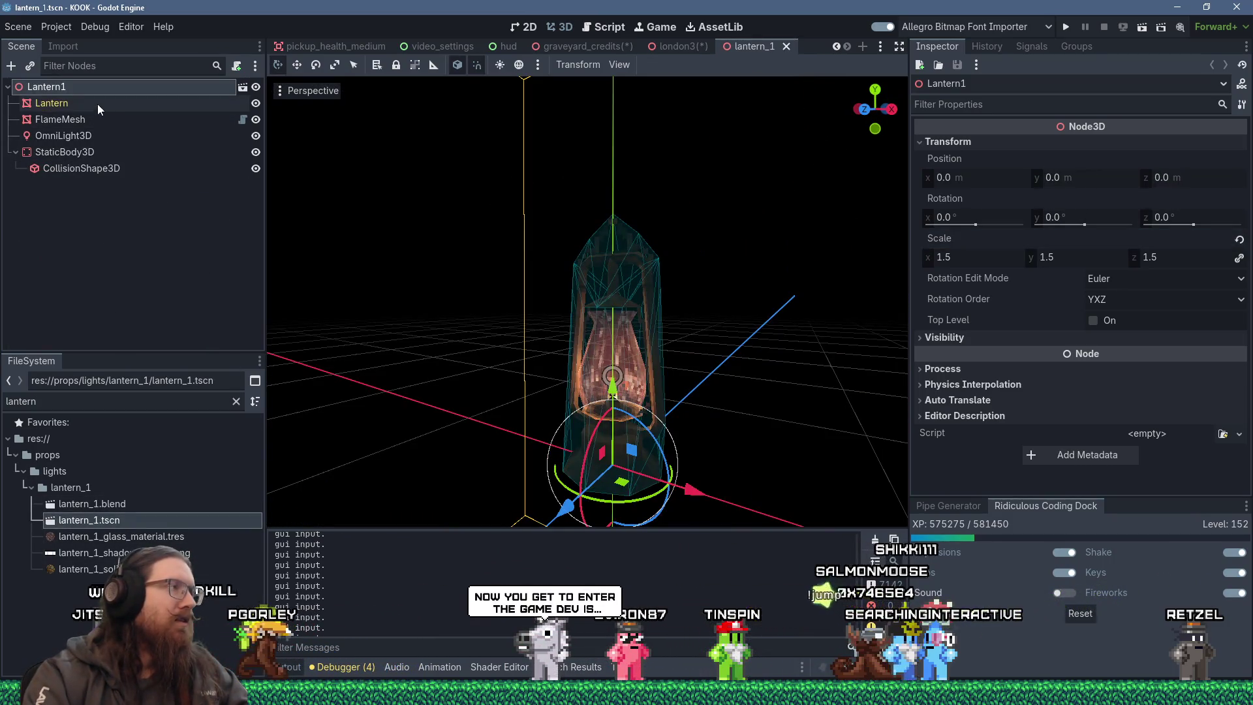
pyautogui.click(958, 257)
pyautogui.write('.2')
pyautogui.press('Tab')
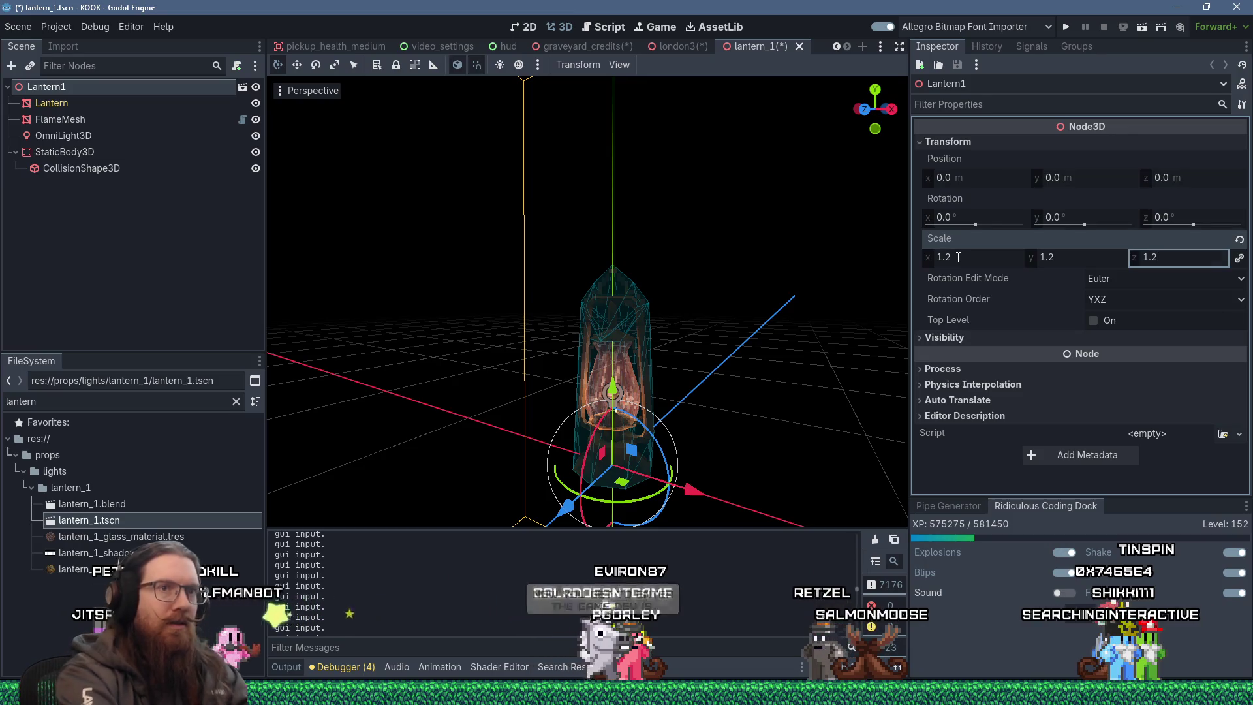
pyautogui.press('Return')
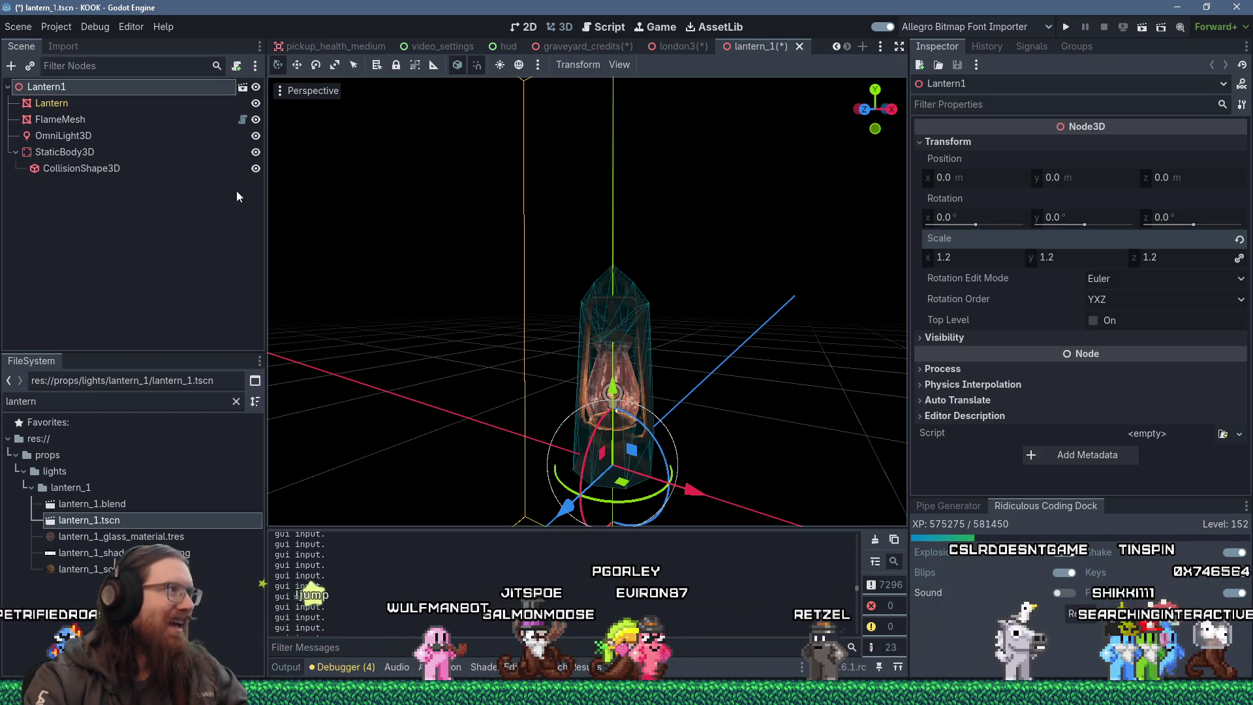
# Raise the OmniLight3D energy from 3.2 to 4.0, save lantern_1, and return to london3.
pyautogui.click(85, 135)
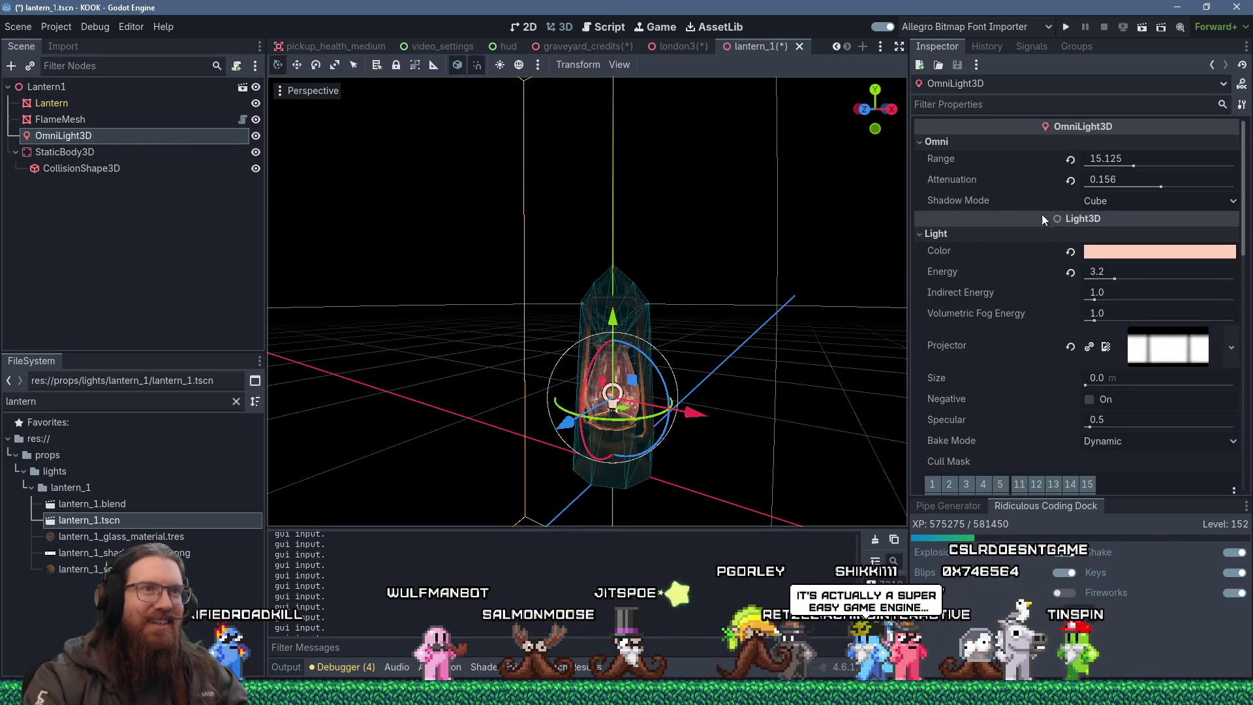
pyautogui.click(1148, 268)
pyautogui.write('4')
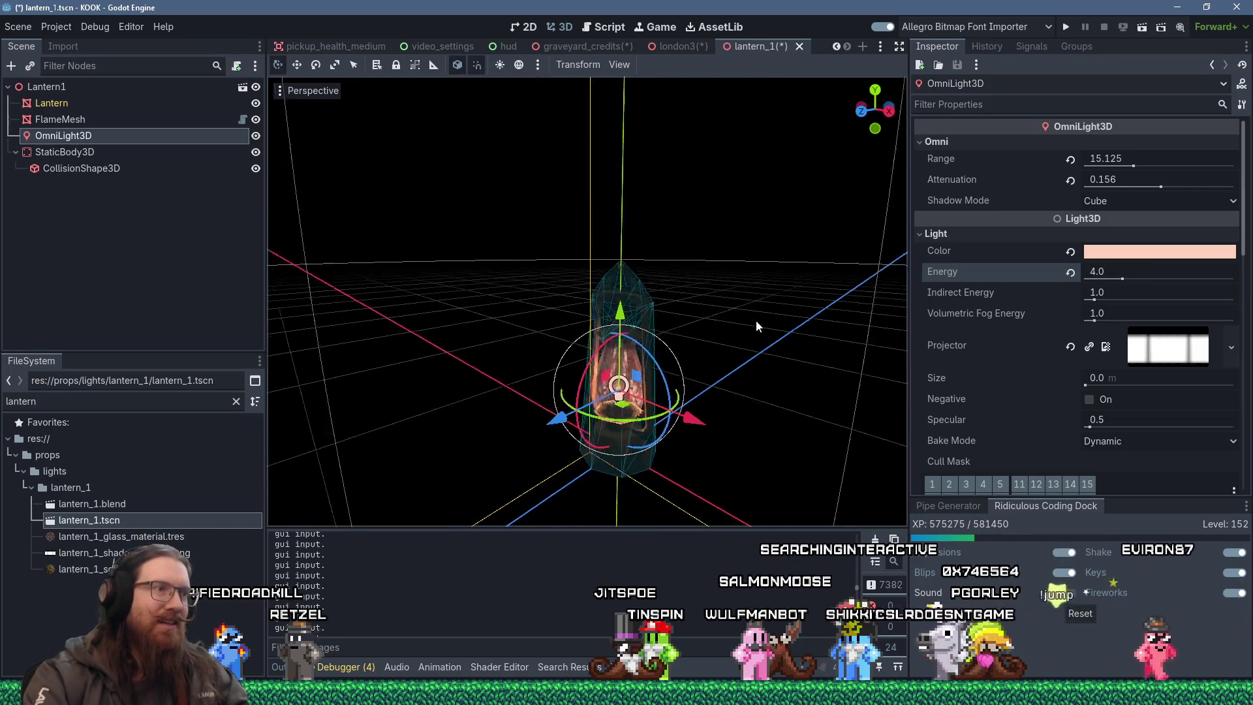
pyautogui.hotkey('ctrl', 's')
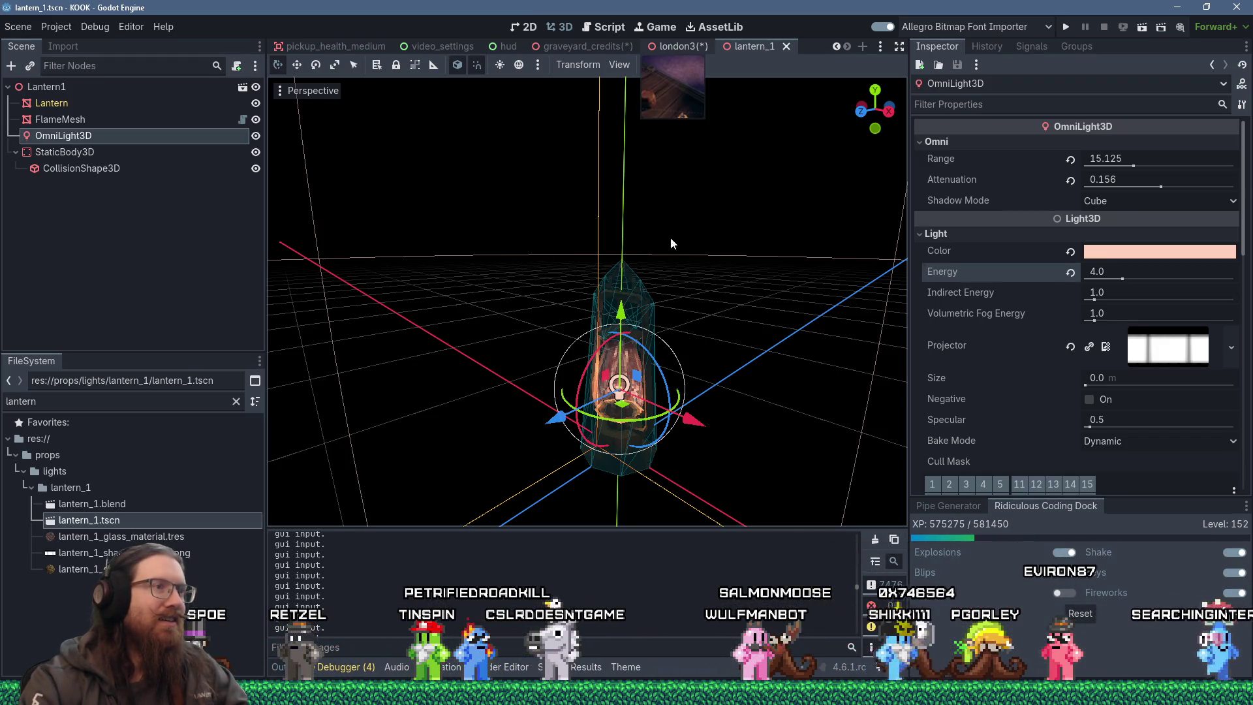
pyautogui.hotkey('ctrl', 'shift', 'Tab')
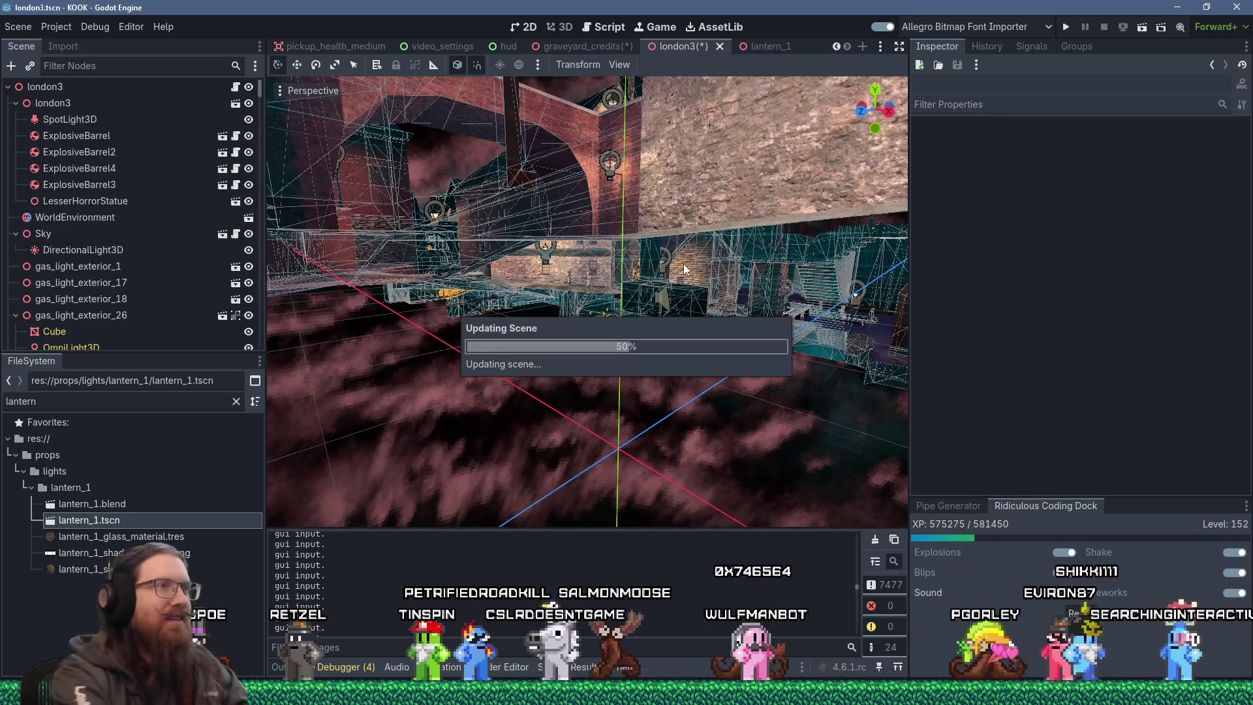
# Save london3, then switch to graveyard_credits and save it.
pyautogui.hotkey('ctrl', 's')
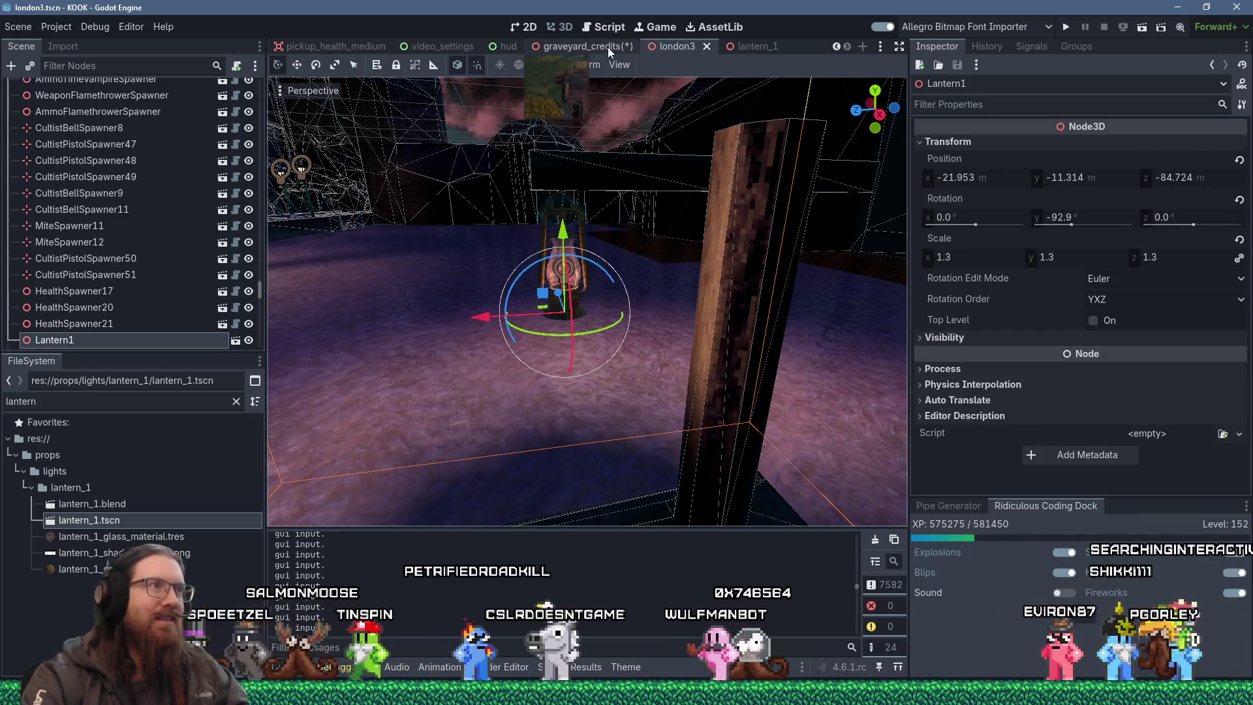
pyautogui.hotkey('ctrl', 'shift', 'Tab')
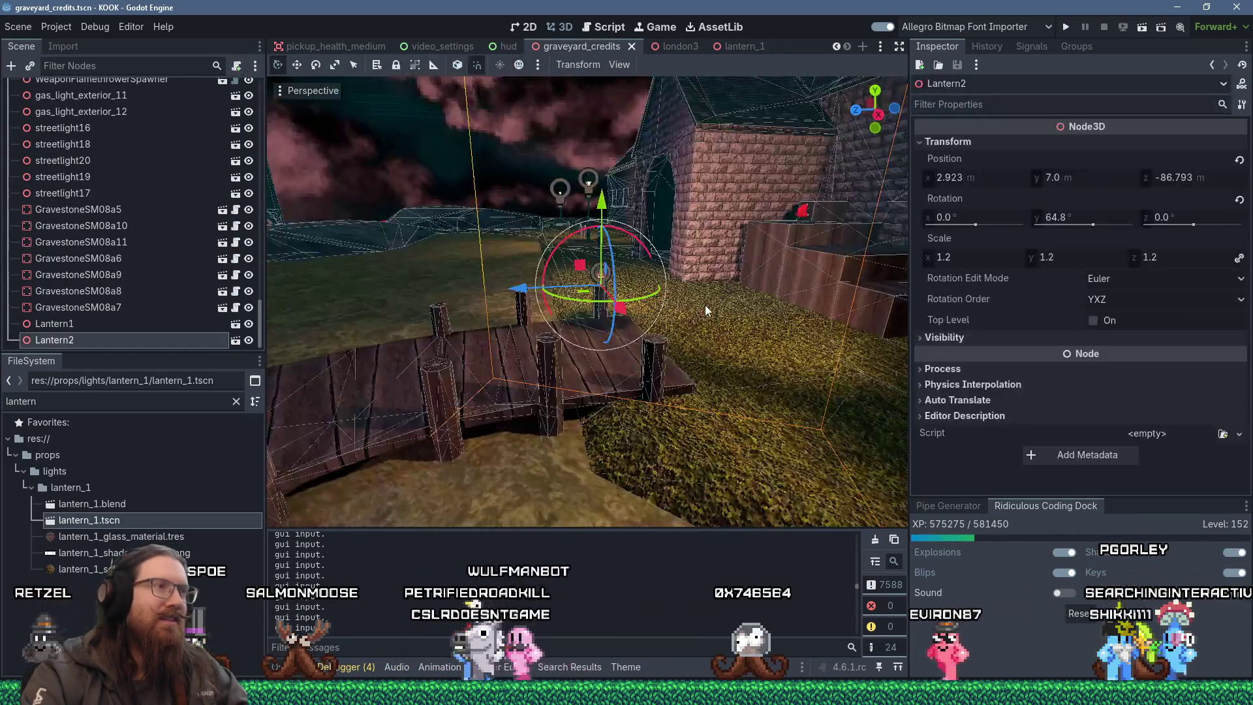
pyautogui.hotkey('ctrl', 's')
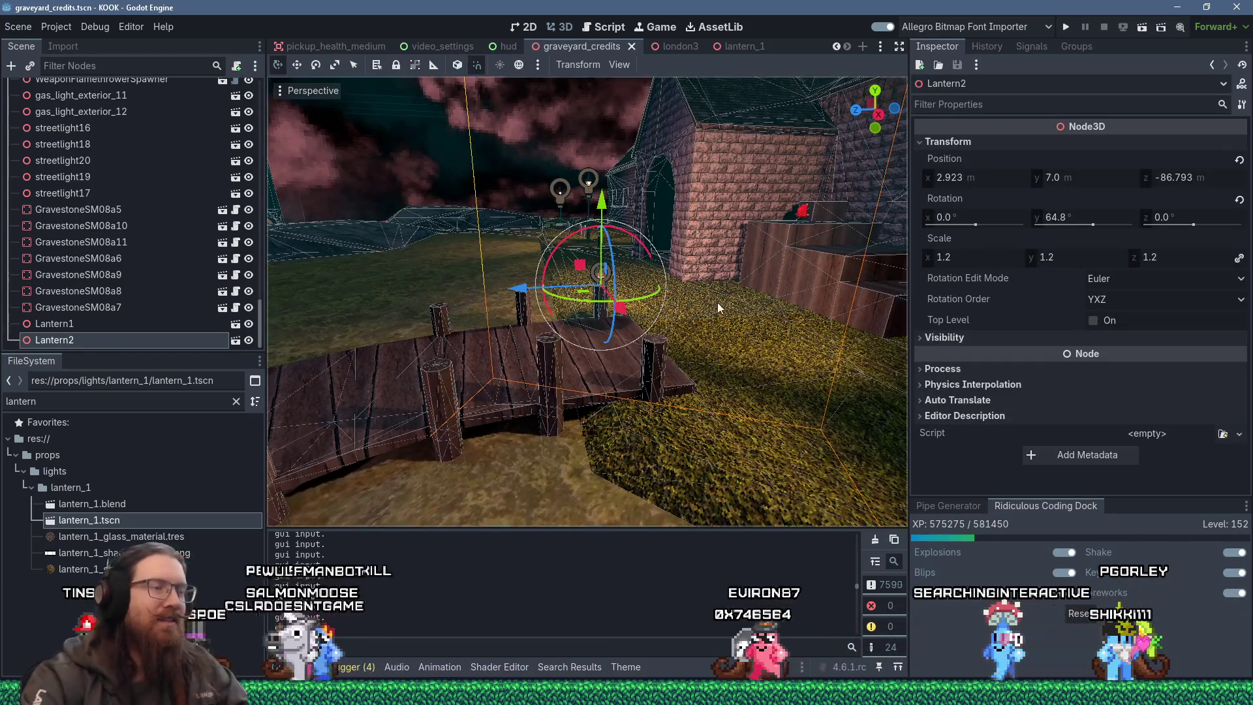
# Nudge Lantern1 slightly along the dock.
pyautogui.scroll(3)
pyautogui.scroll(-3)
pyautogui.moveTo(653, 307); pyautogui.dragTo(528, 333)
pyautogui.scroll(3)
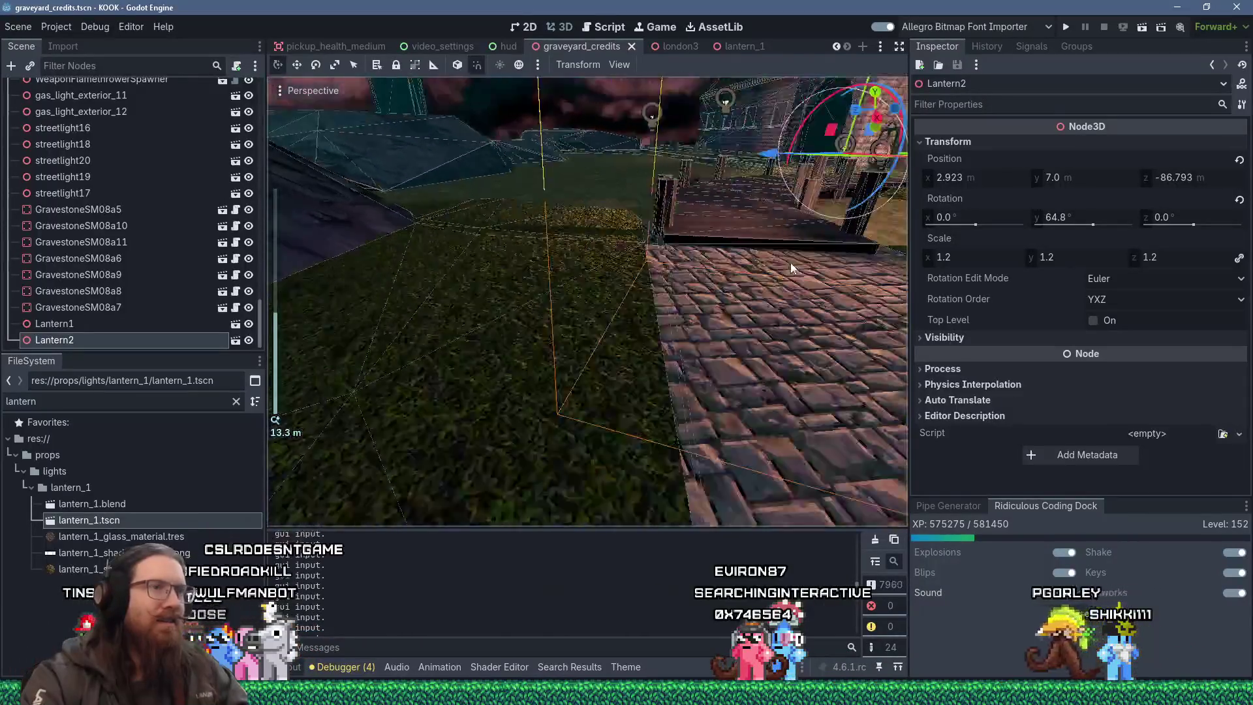
pyautogui.scroll(3)
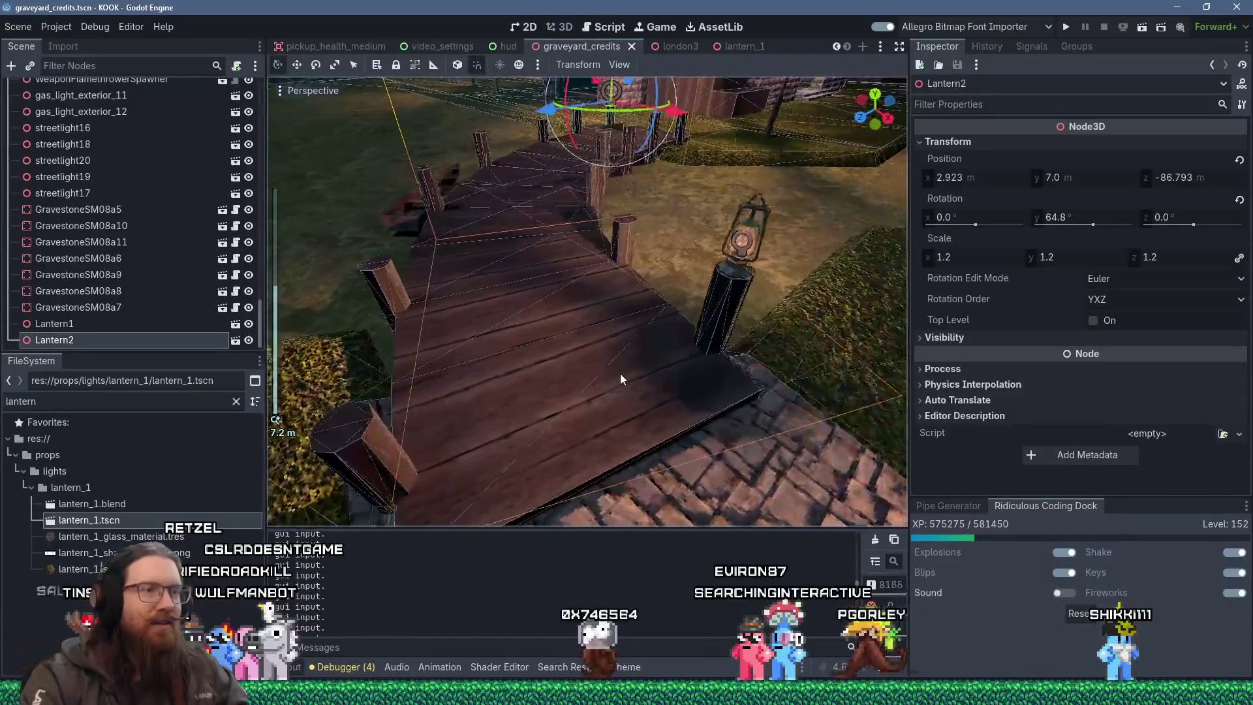
pyautogui.click(831, 261)
pyautogui.press('f')
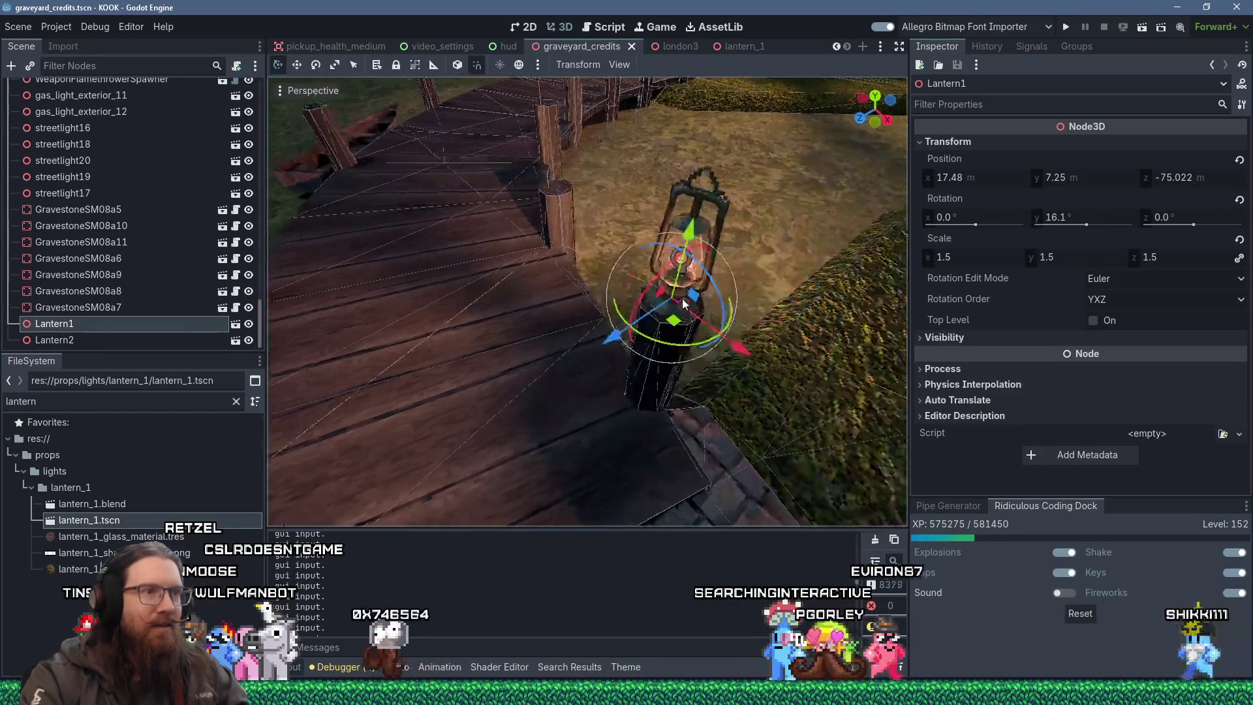
pyautogui.moveTo(634, 322); pyautogui.dragTo(704, 344)
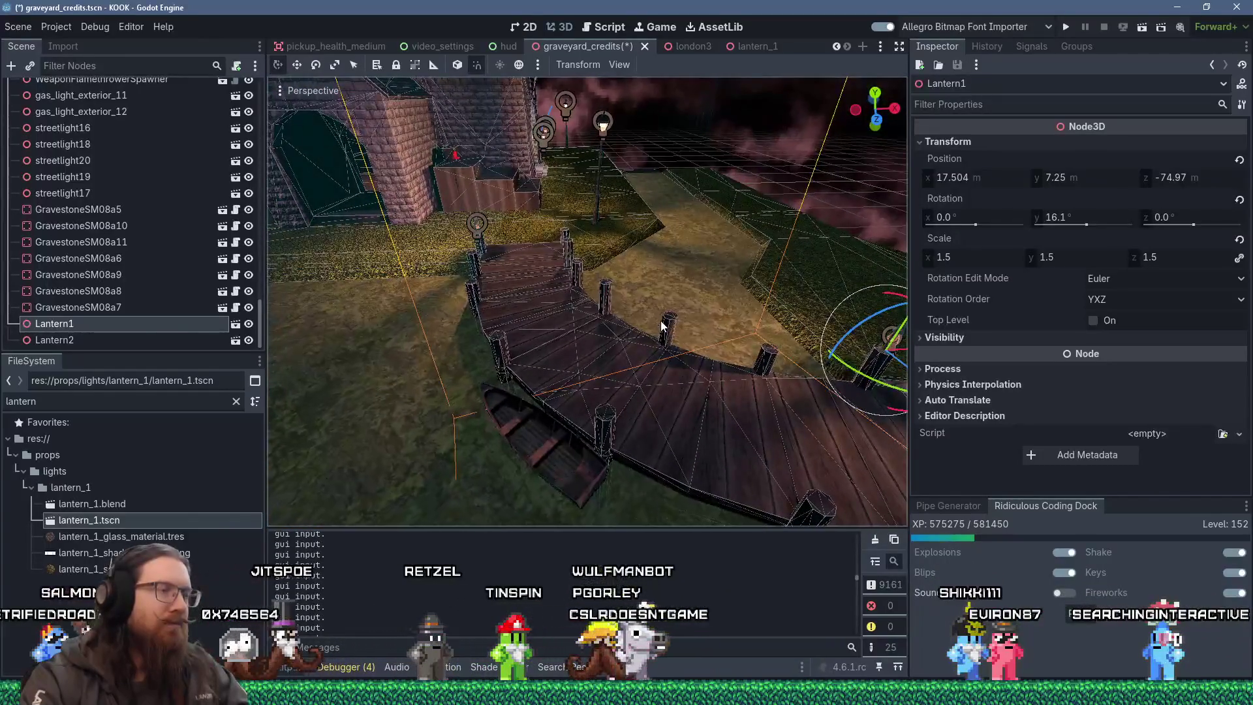
# Rotate Lantern2 to face 86°, shift it slightly along x, then save and run the game.
pyautogui.moveTo(519, 260); pyautogui.dragTo(496, 271)
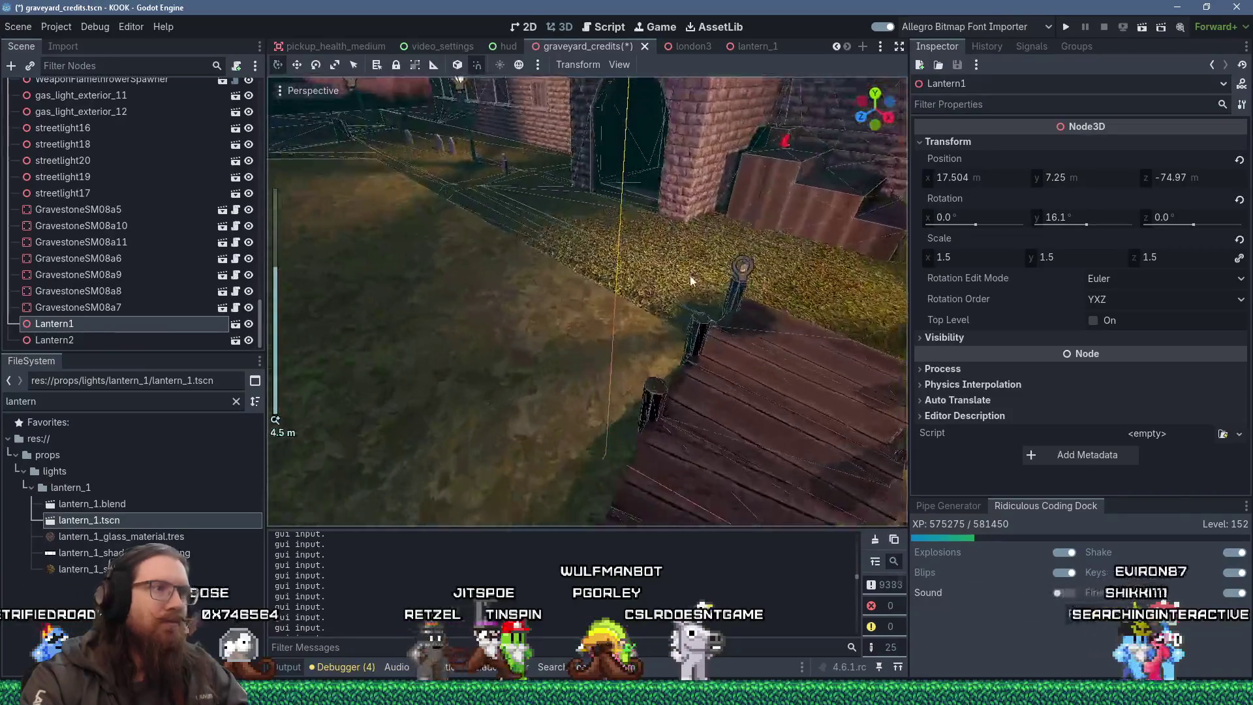
pyautogui.scroll(3)
pyautogui.scroll(-3)
pyautogui.click(606, 277)
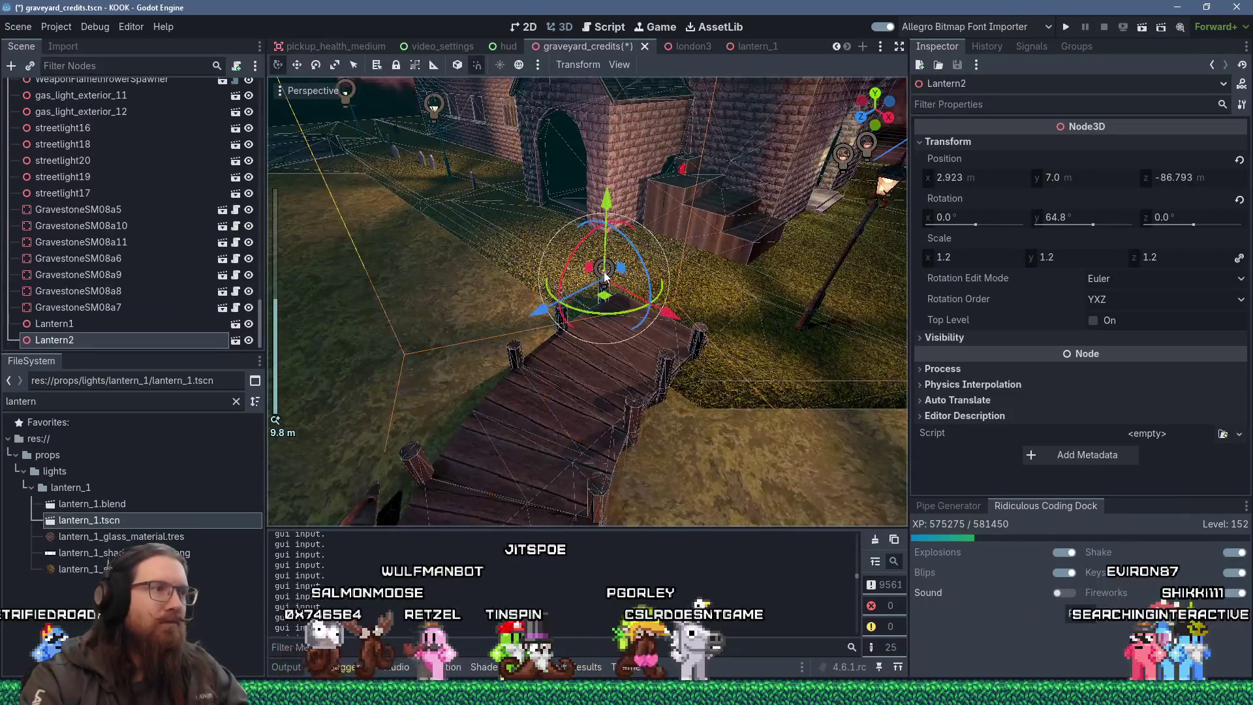
pyautogui.press('f')
pyautogui.scroll(3)
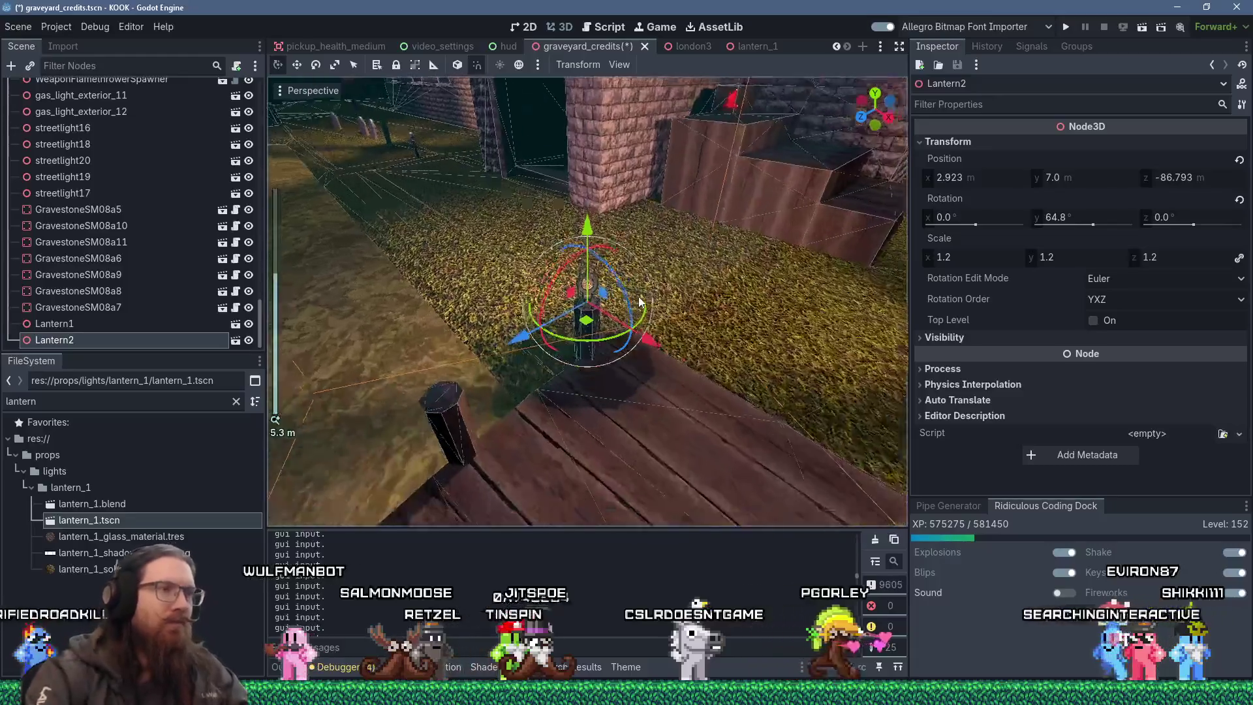
pyautogui.moveTo(620, 329); pyautogui.dragTo(398, 346)
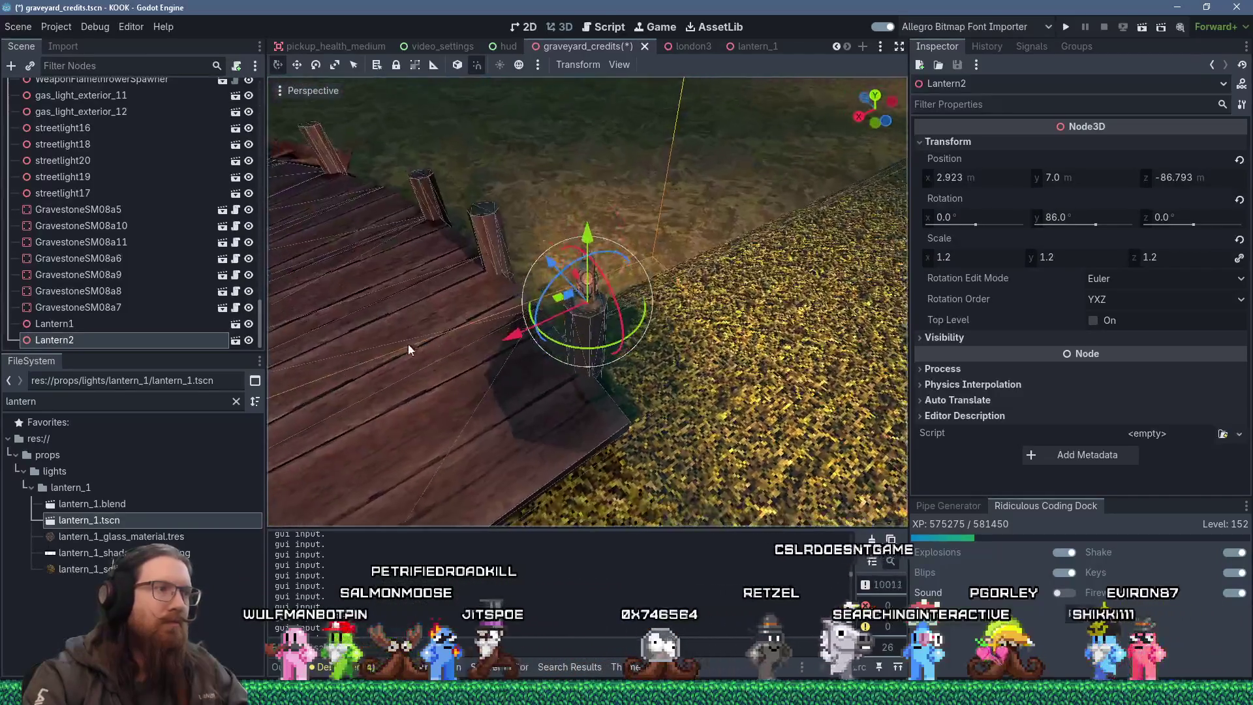
pyautogui.scroll(3)
pyautogui.moveTo(509, 340); pyautogui.dragTo(406, 219)
pyautogui.scroll(3)
pyautogui.click(1062, 28)
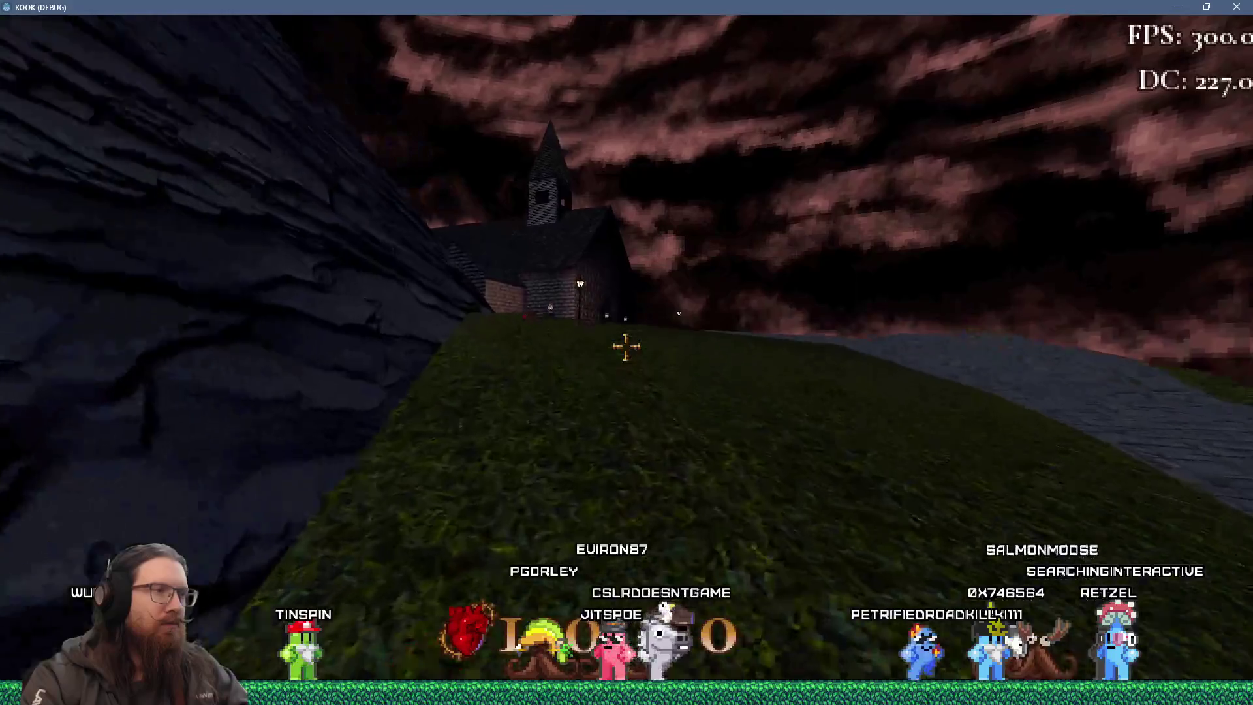
# Walk toward the church and along the dock, then pick up the lantern from its pedestal.
pyautogui.press('w')
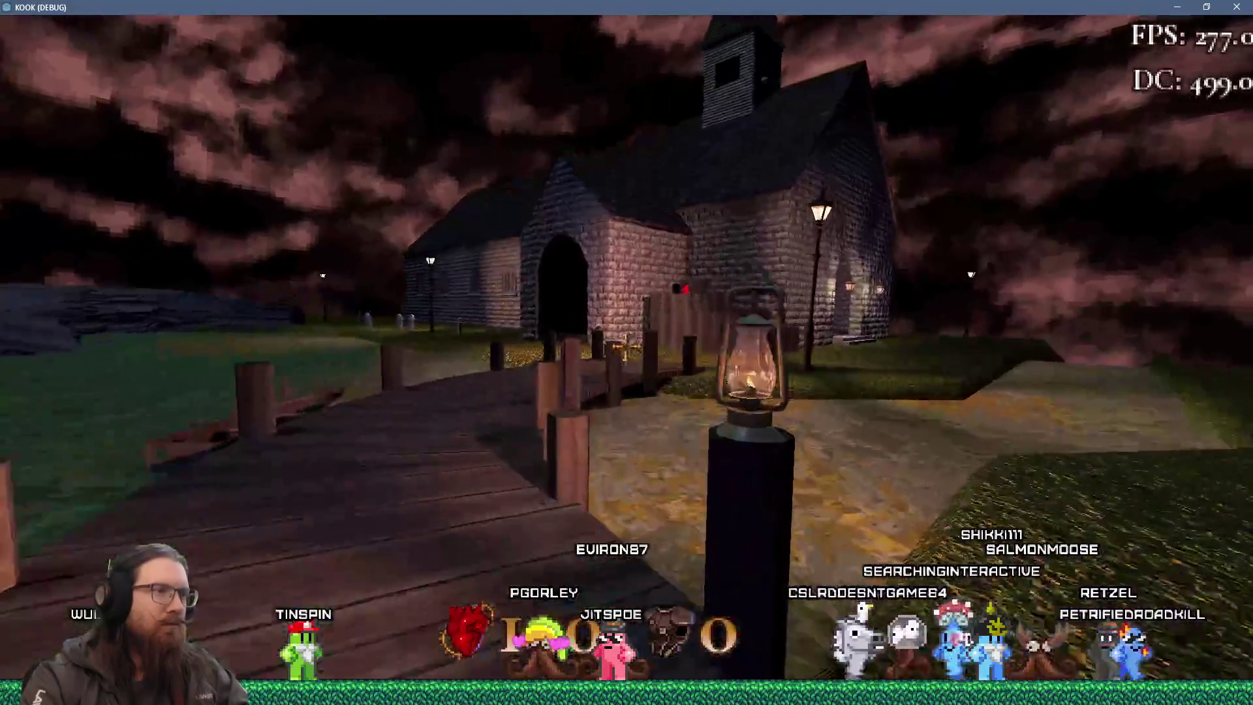
pyautogui.press('w')
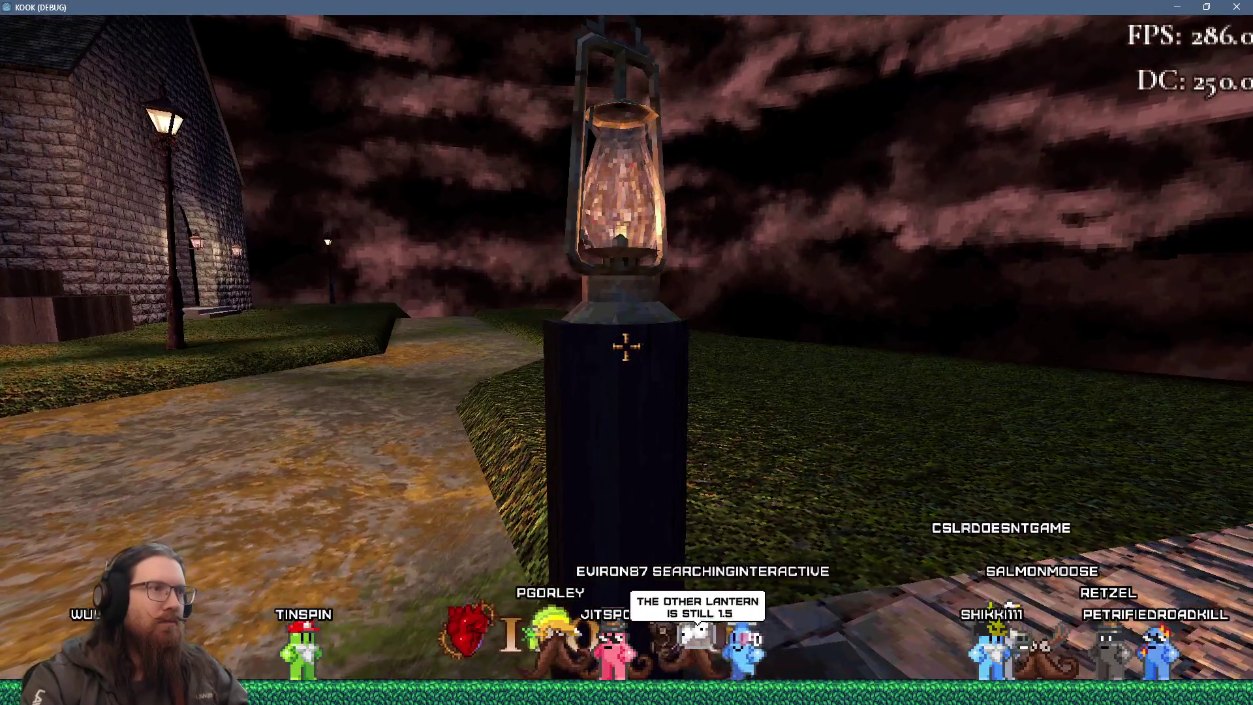
pyautogui.press('s')
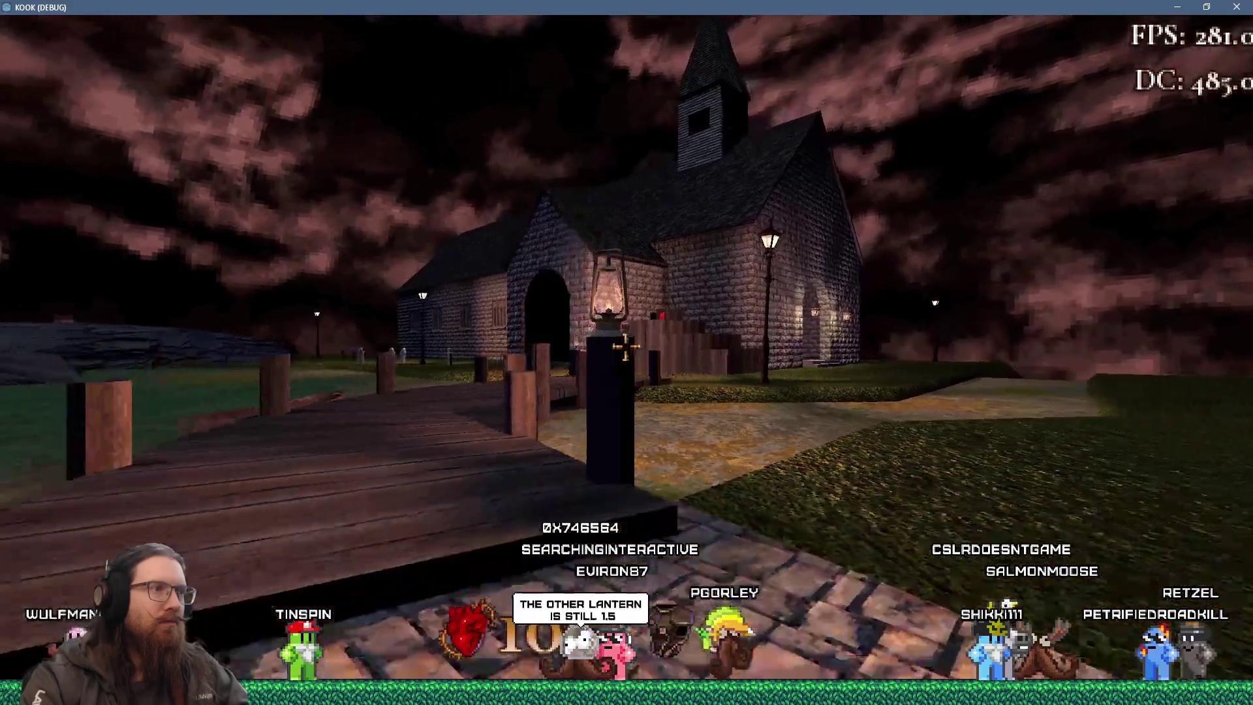
pyautogui.press('a')
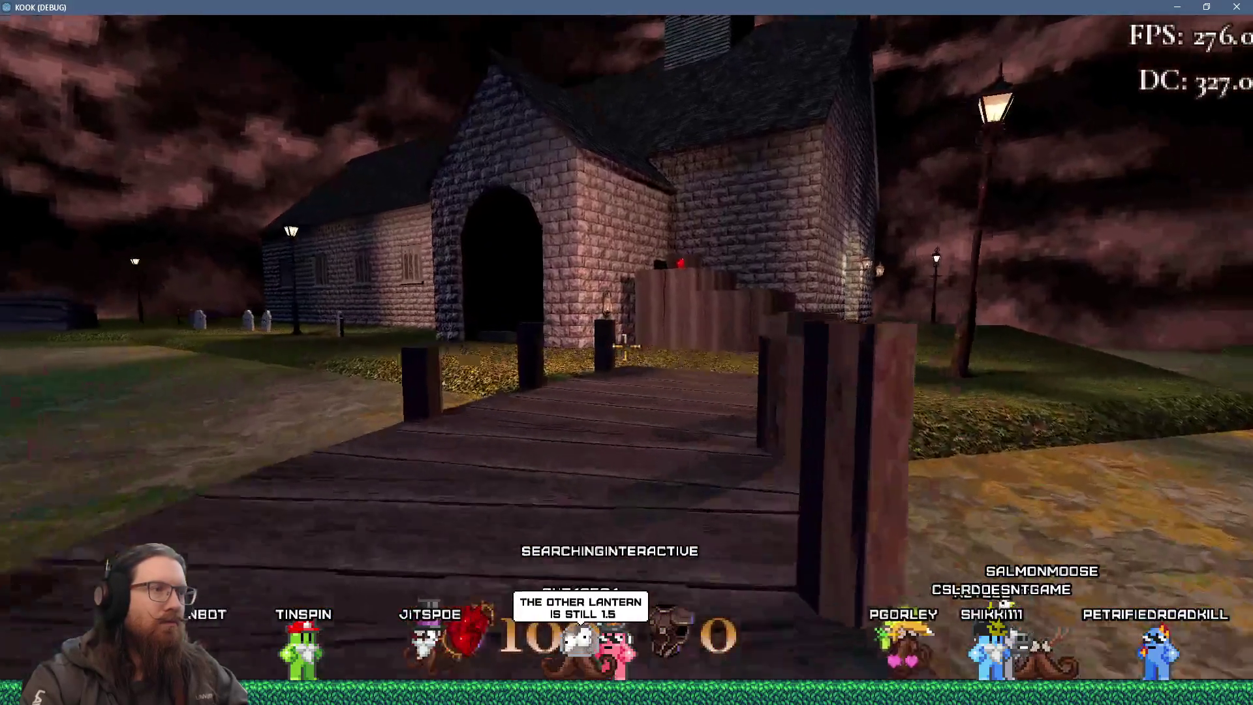
pyautogui.press('w')
pyautogui.press('w')
pyautogui.press('e')
# Back away from the pedestal and walk off the dock past the wooden fence.
pyautogui.moveTo(626, 457)
pyautogui.moveTo(626, 346)
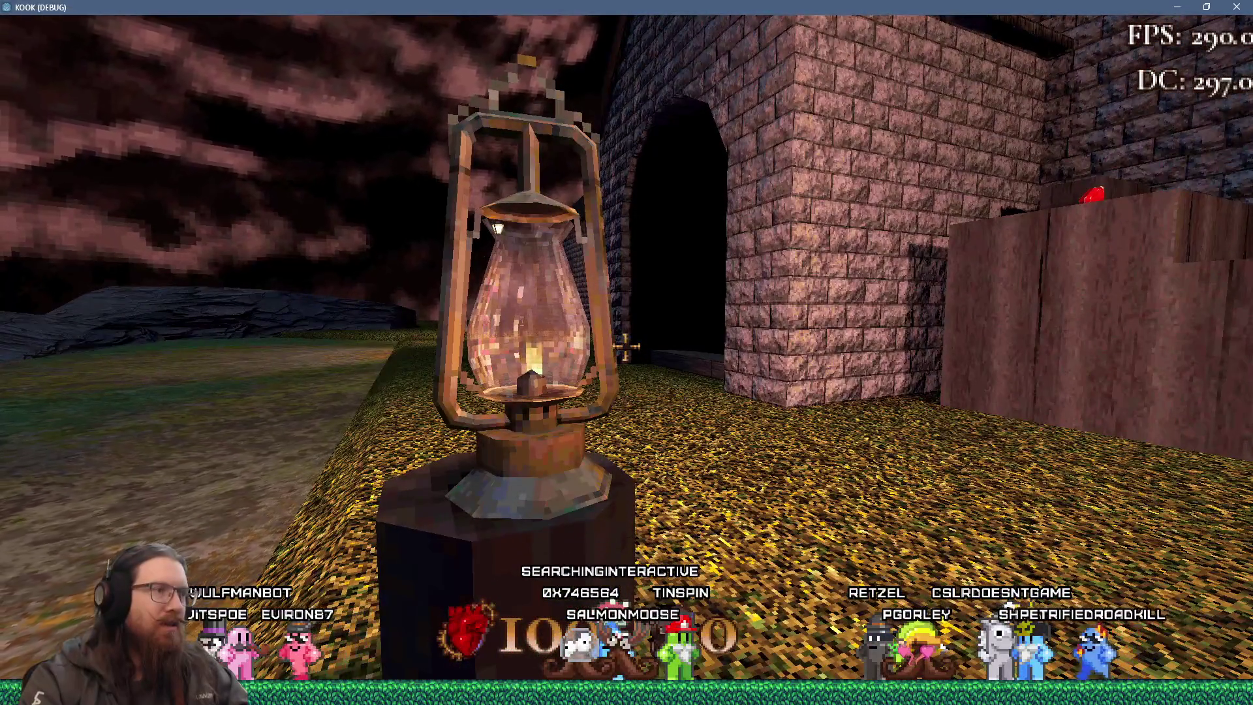
pyautogui.press('s')
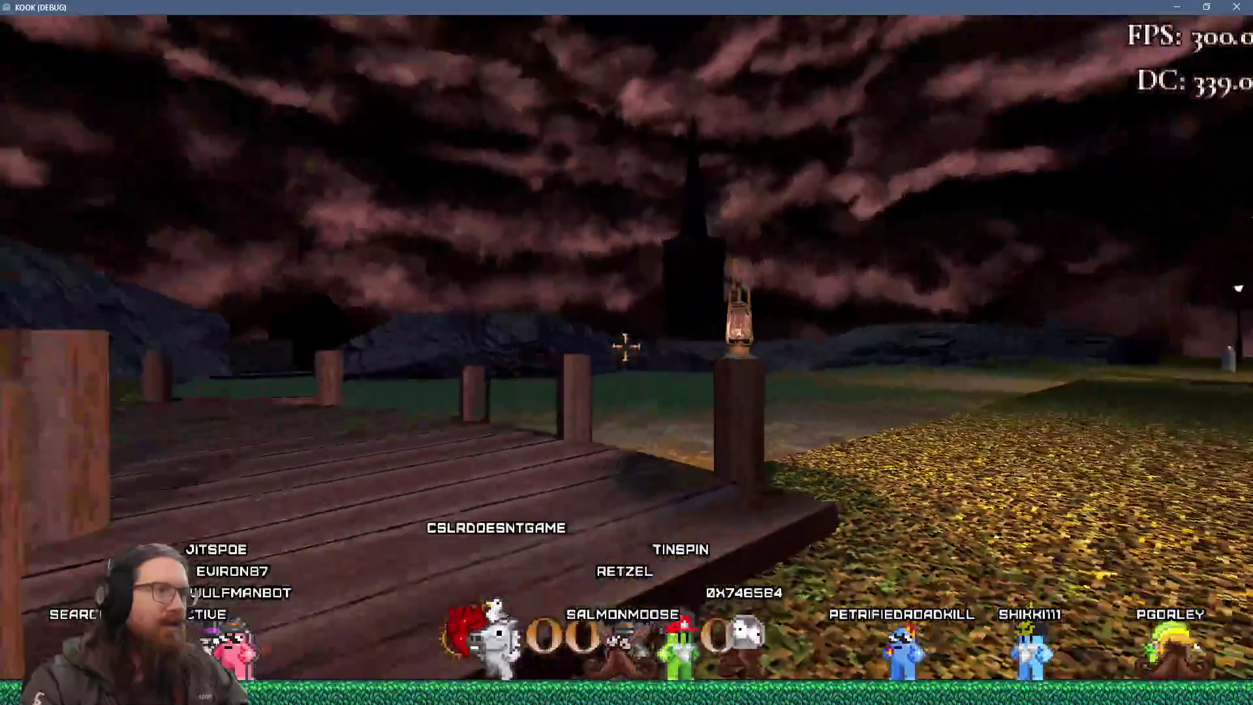
pyautogui.press('w')
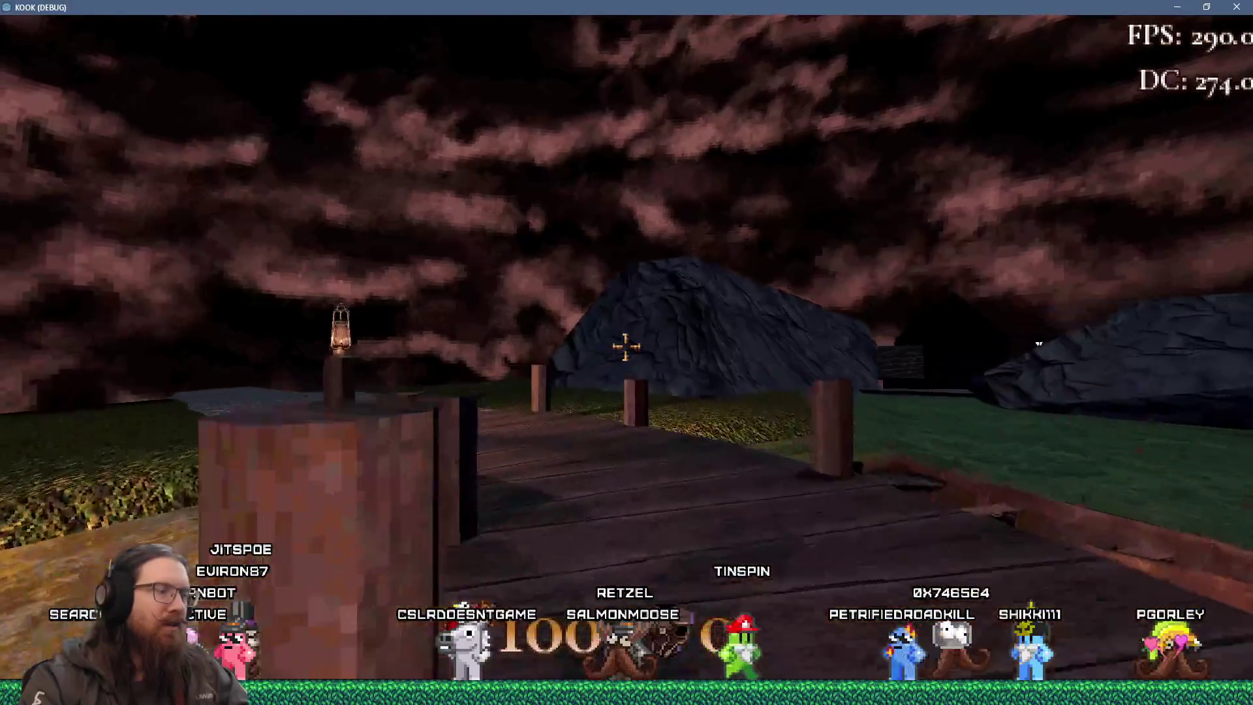
pyautogui.press('w')
pyautogui.press('w')
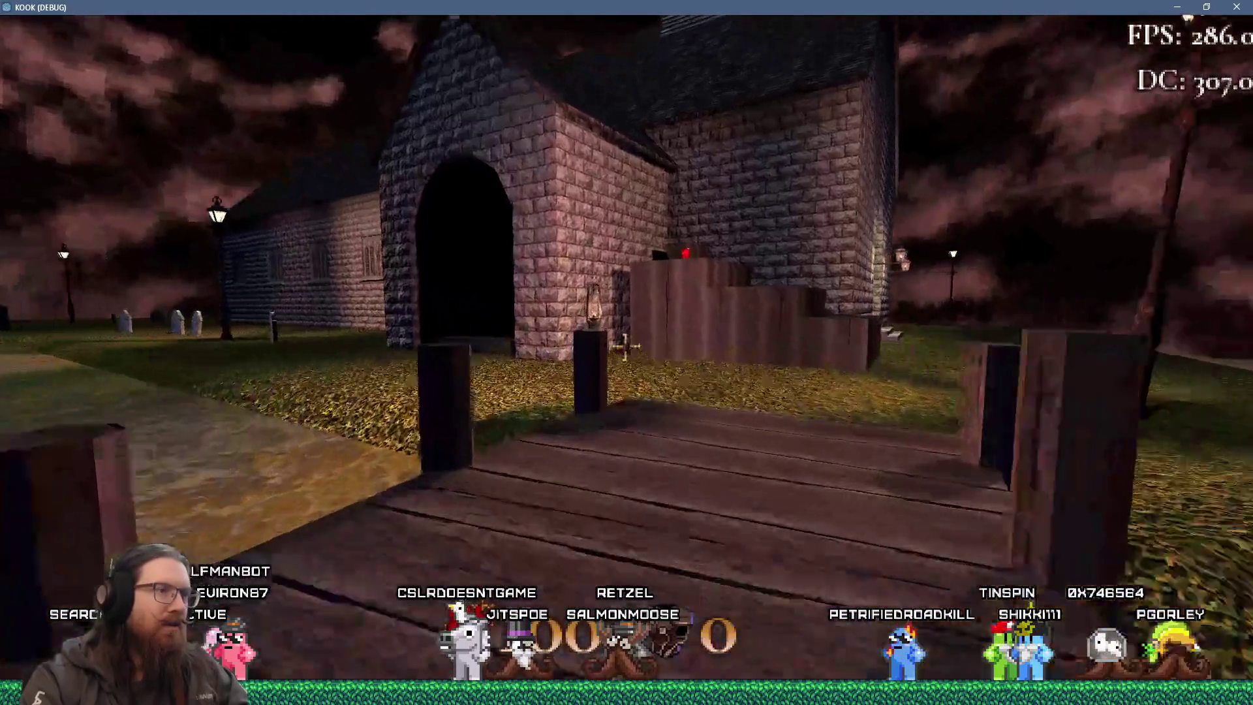
pyautogui.press('w')
pyautogui.press('w')
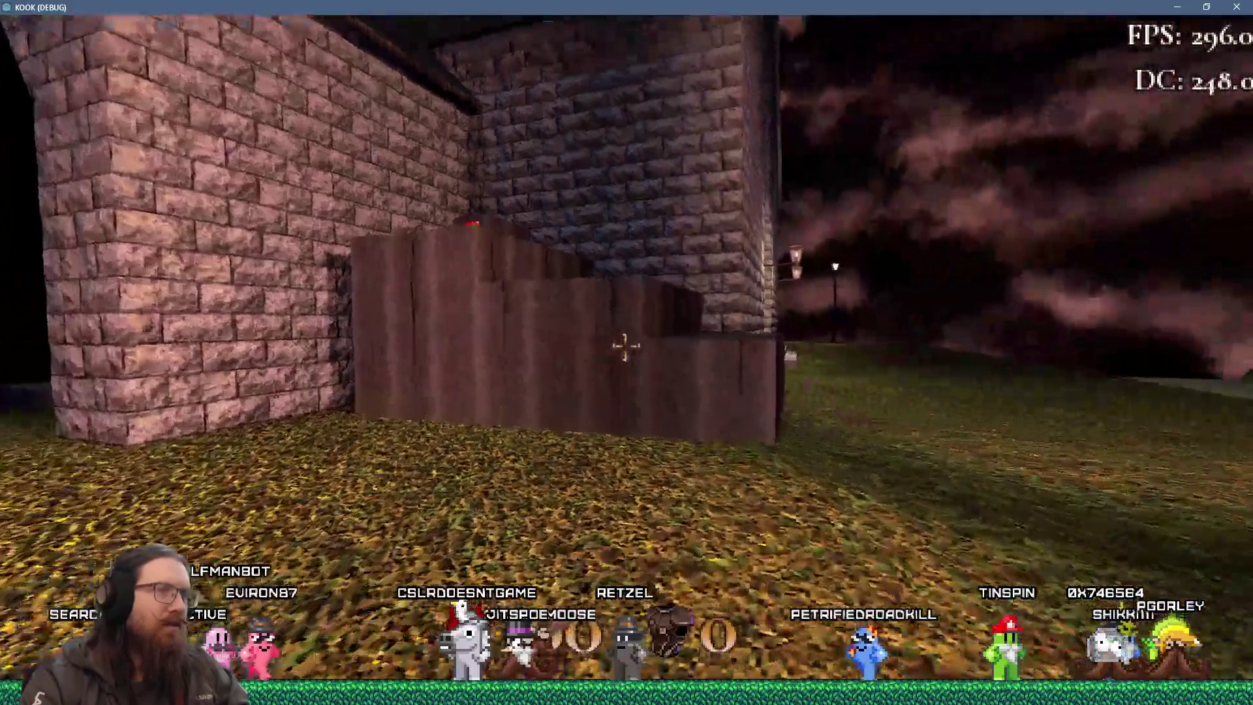
# Cross the grass, walk the brick corridor, and exit onto the cobblestone path.
pyautogui.press('w')
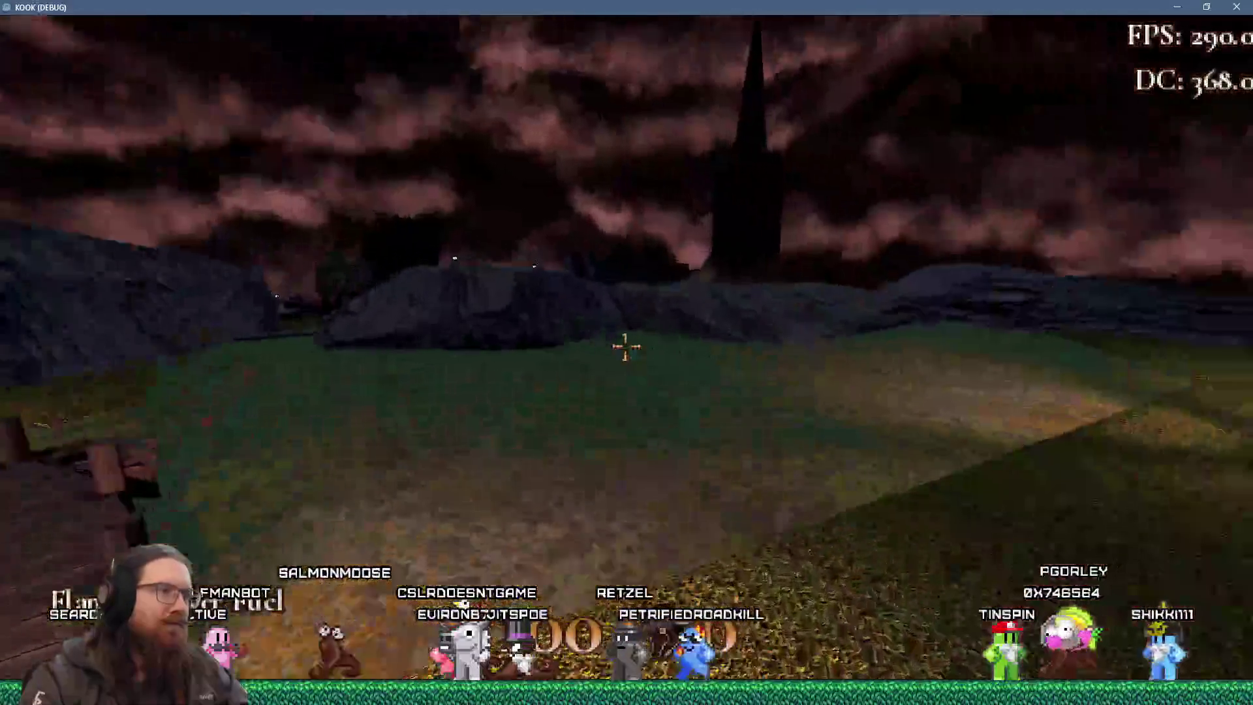
pyautogui.press('w')
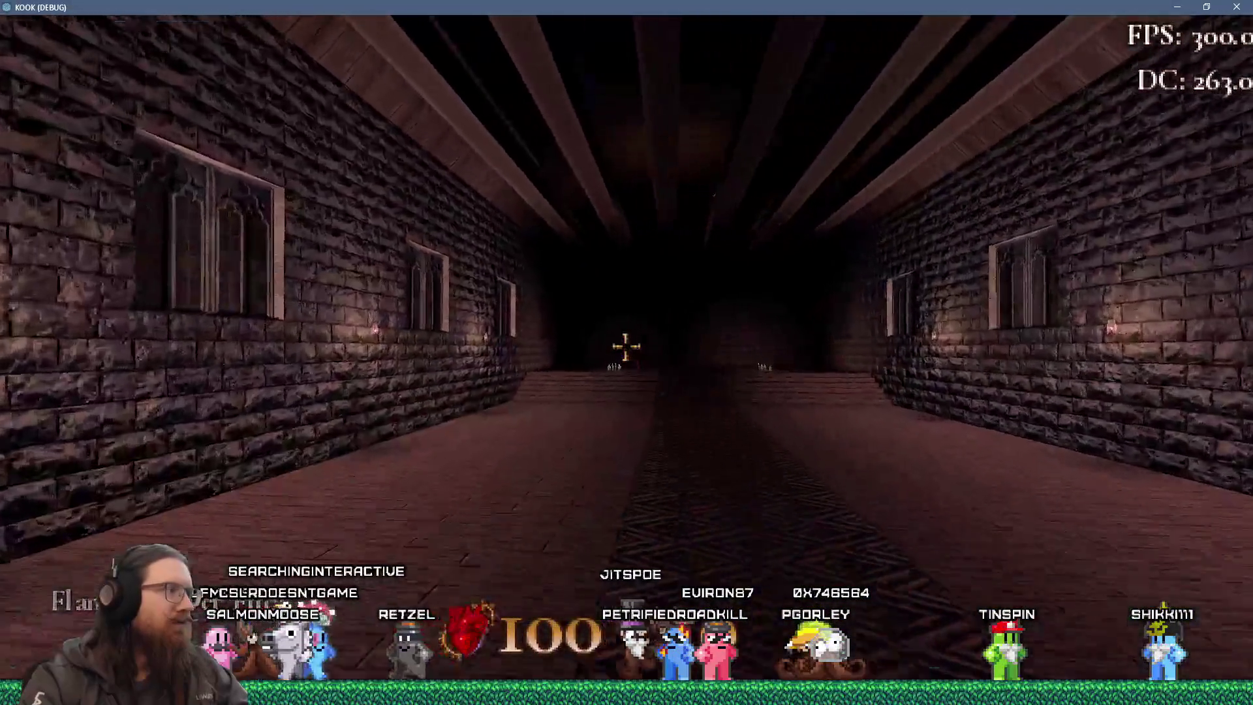
pyautogui.press('w')
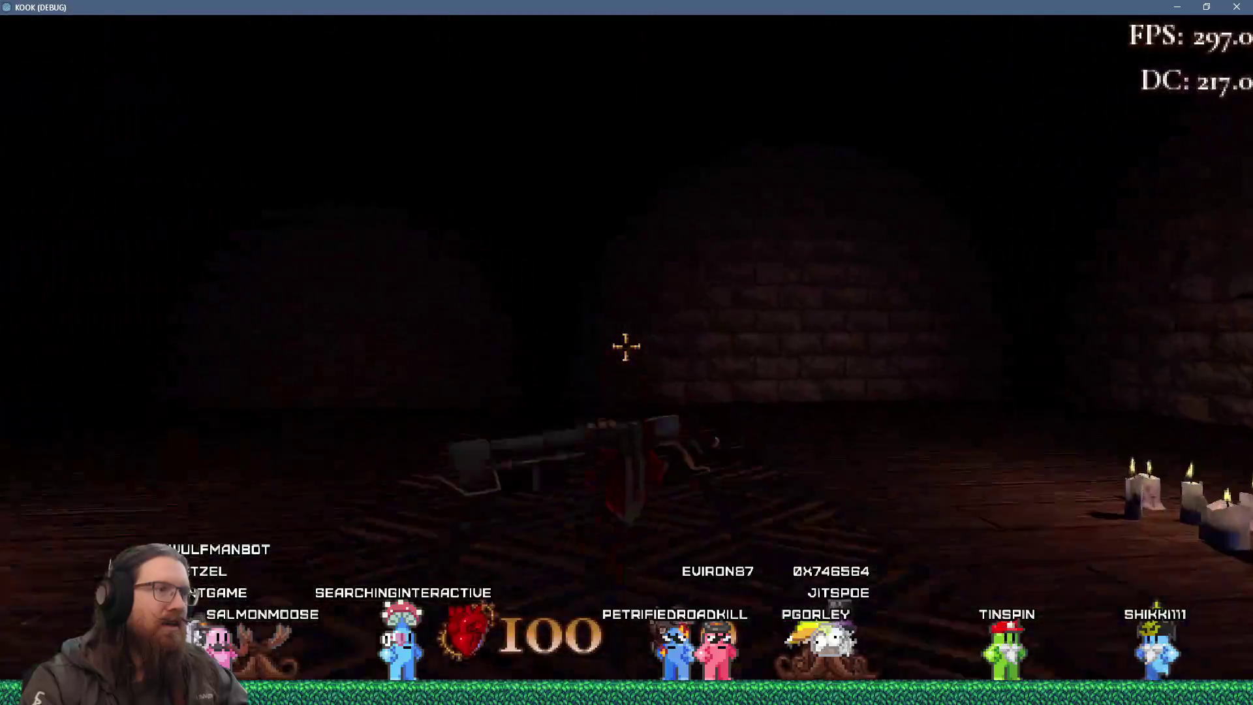
pyautogui.press('w')
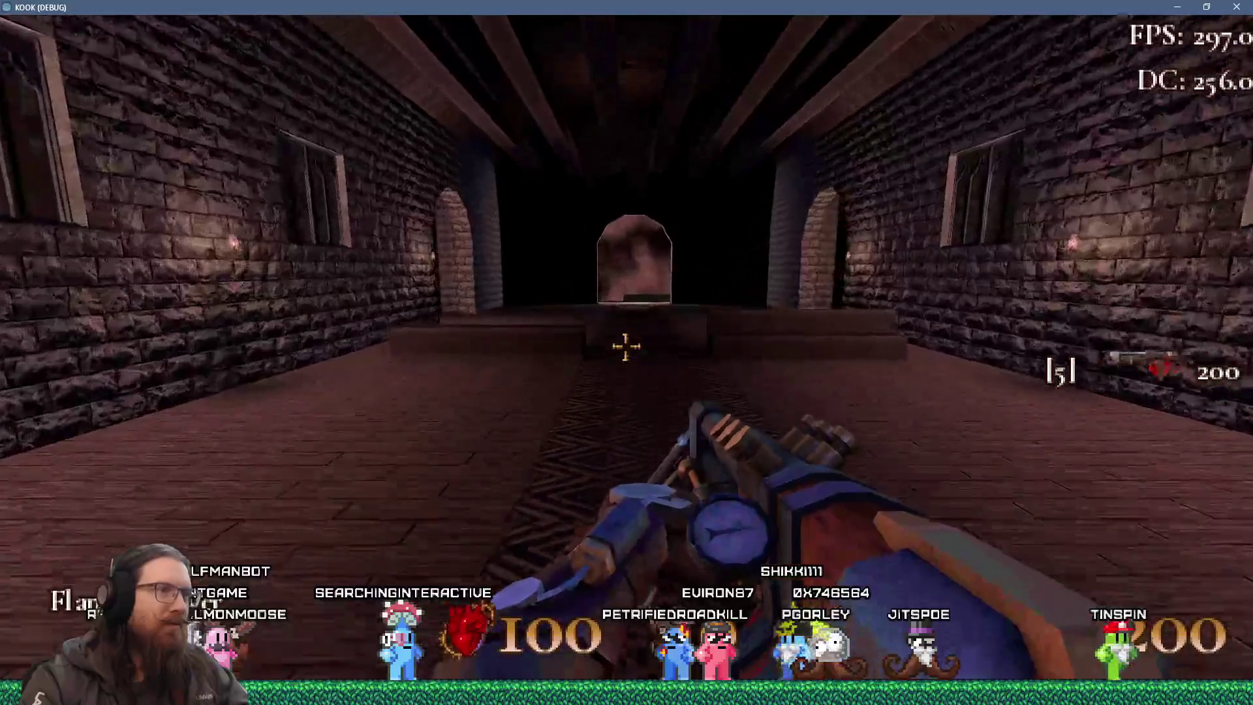
pyautogui.press('w')
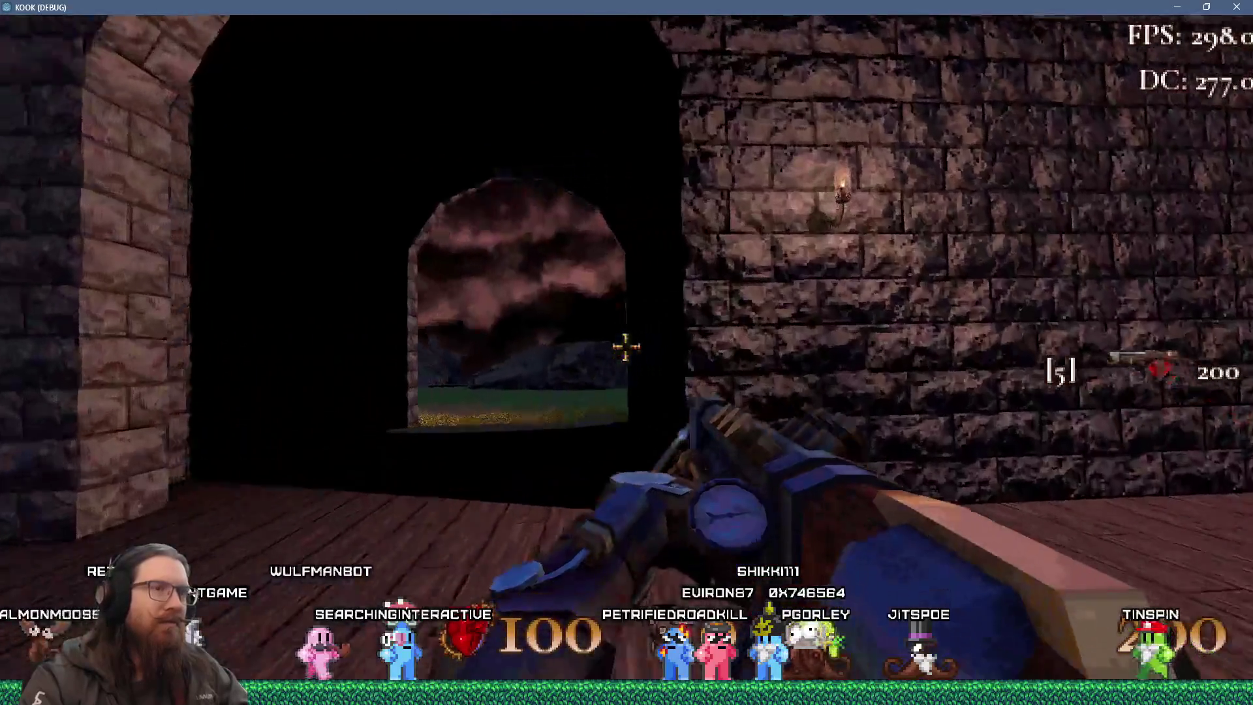
pyautogui.press('w')
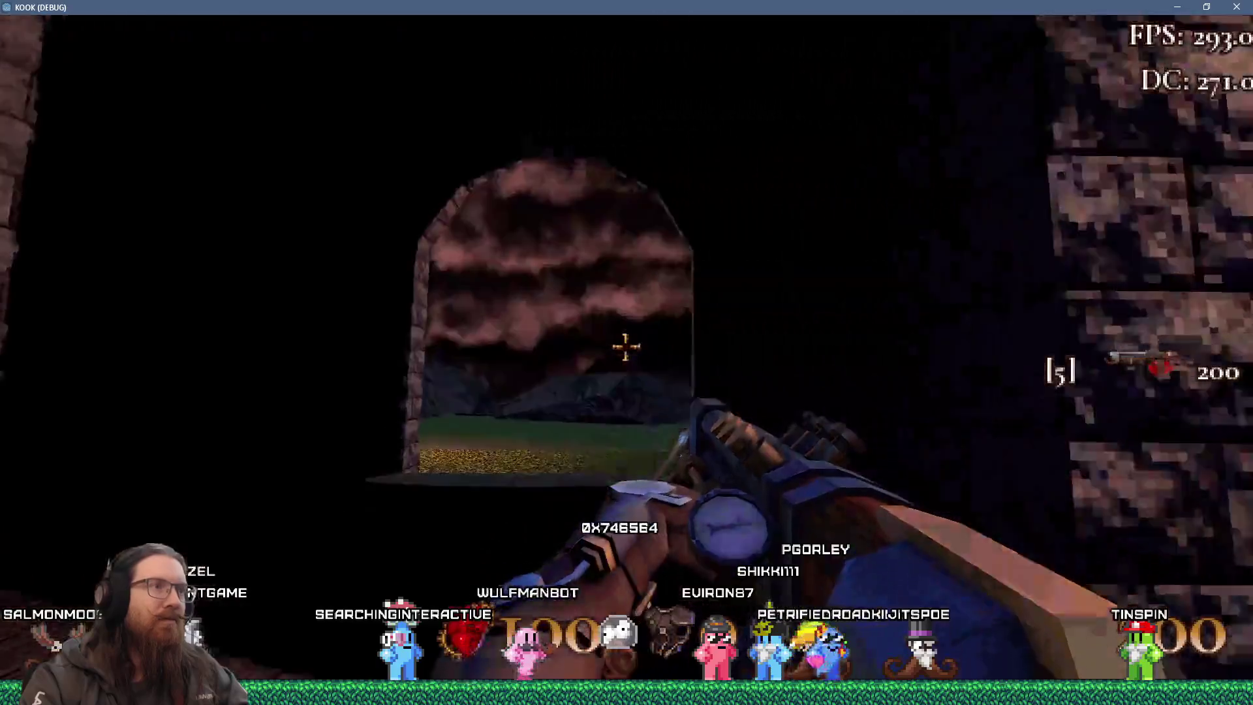
pyautogui.press('w')
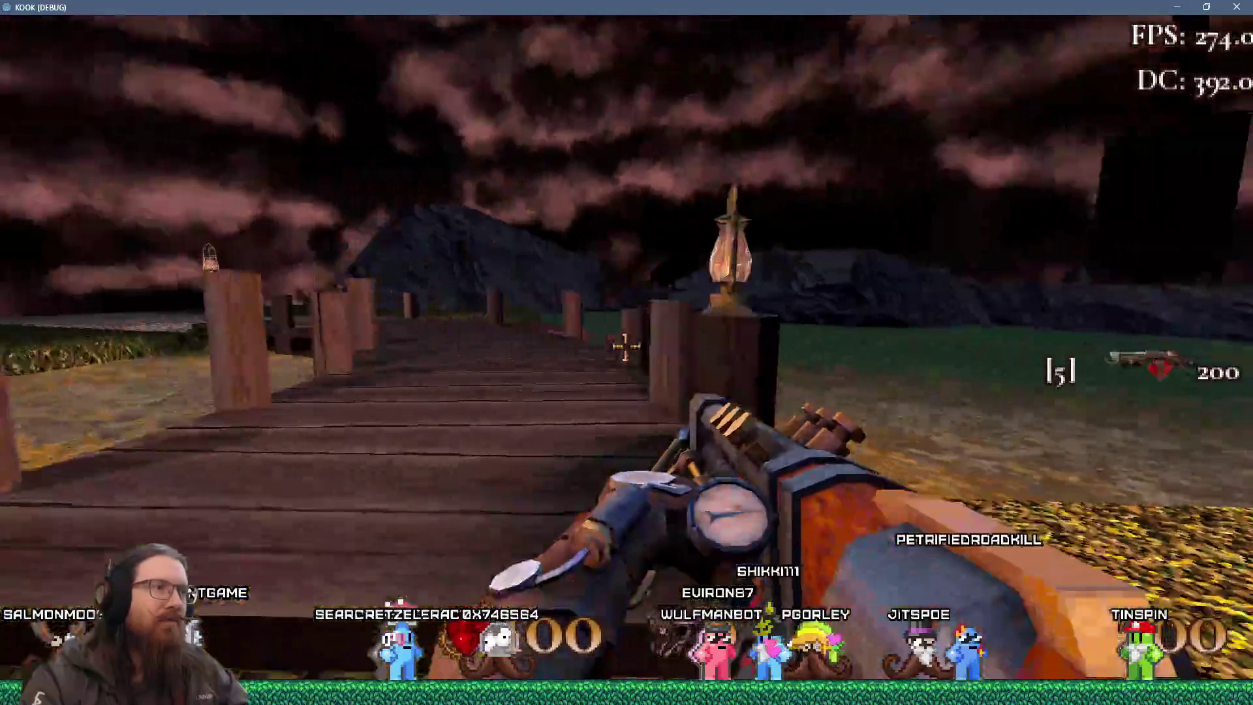
pyautogui.press('w')
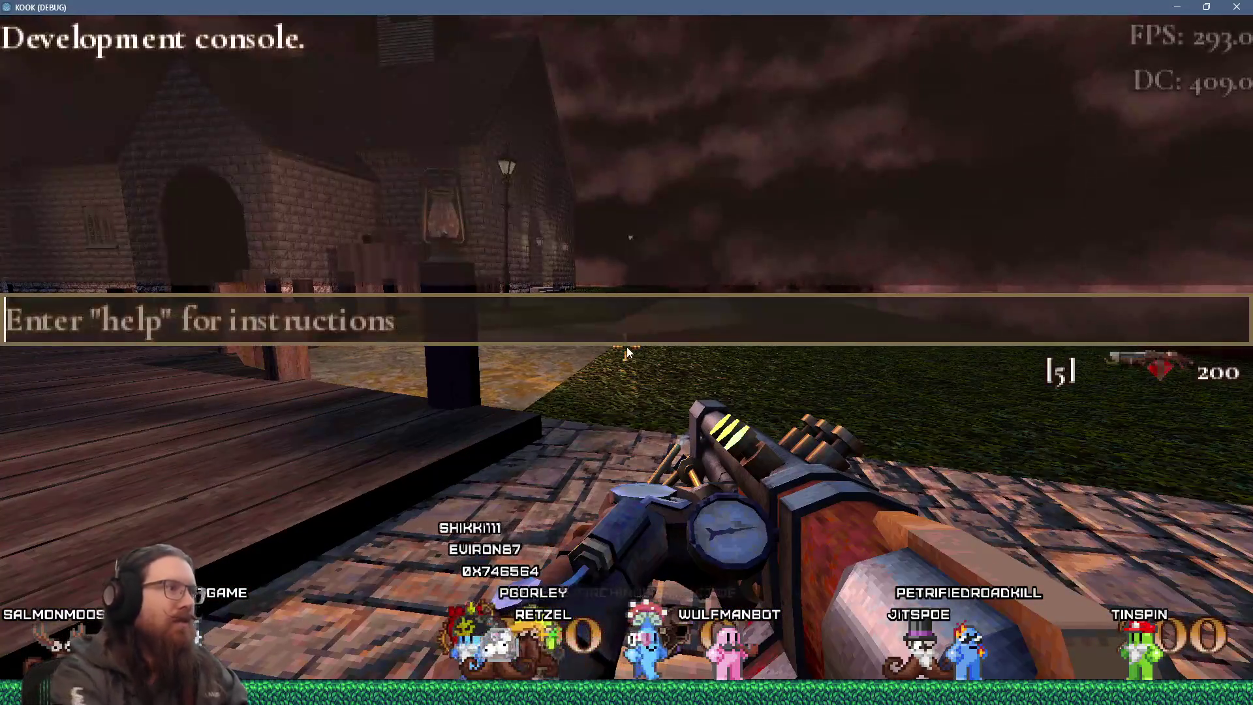
# Load the london3 map, walk the dock past the lantern post and shoot the harbour enemies.
pyautogui.write('map london3')
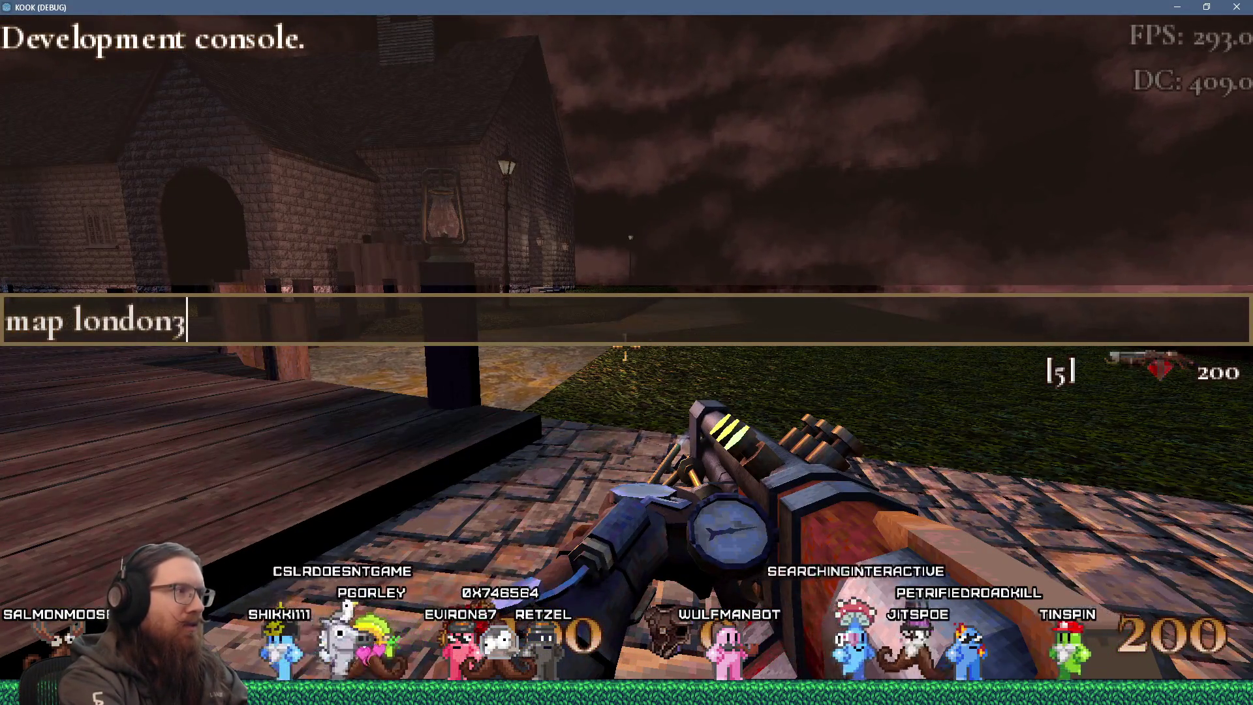
pyautogui.press('Return')
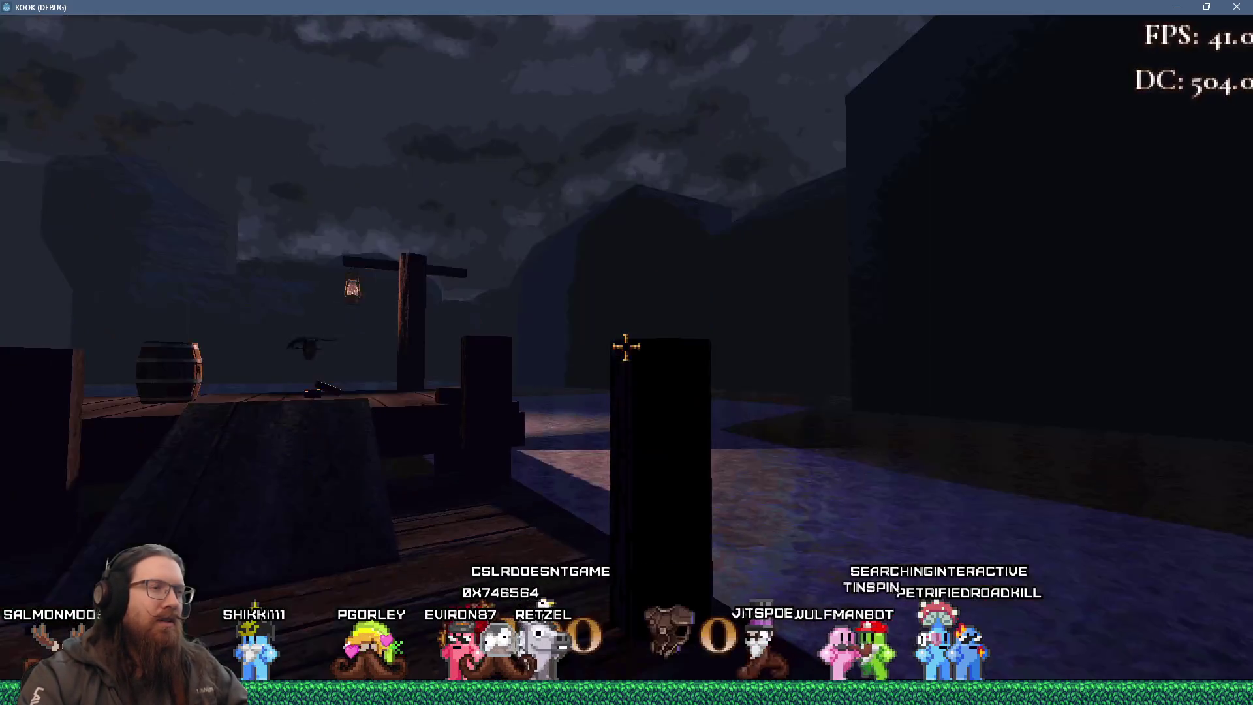
pyautogui.press('w')
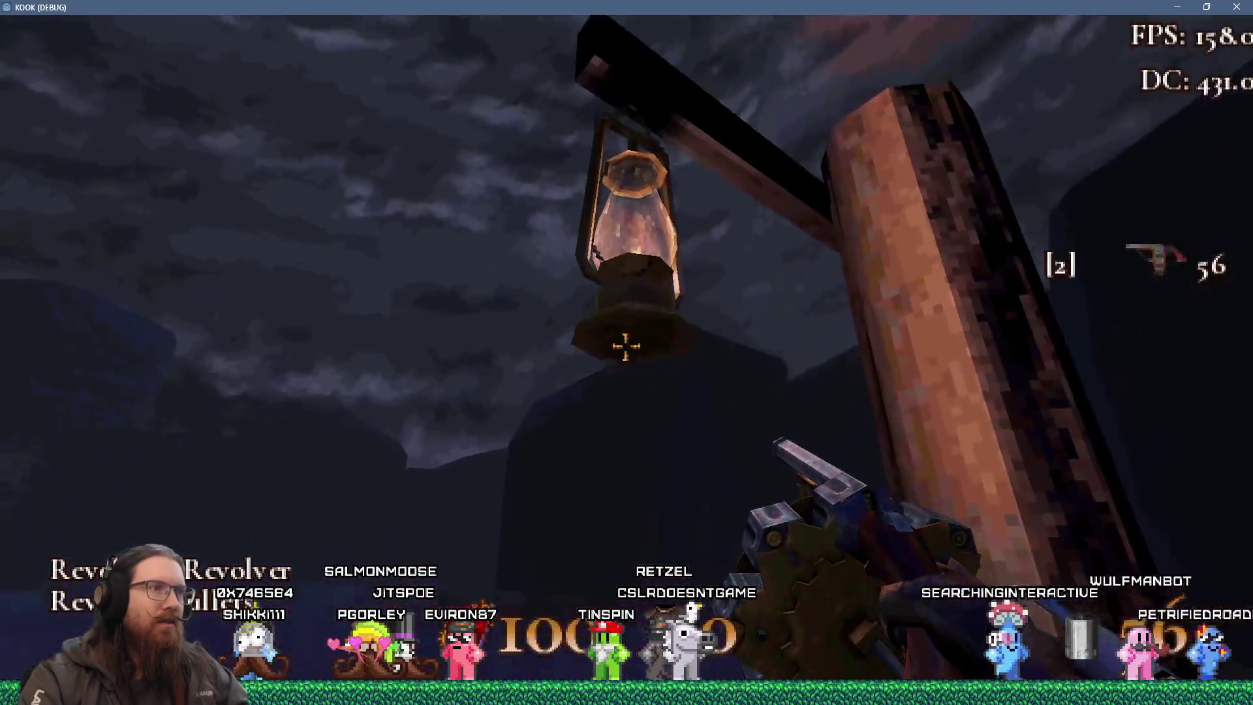
pyautogui.press('s')
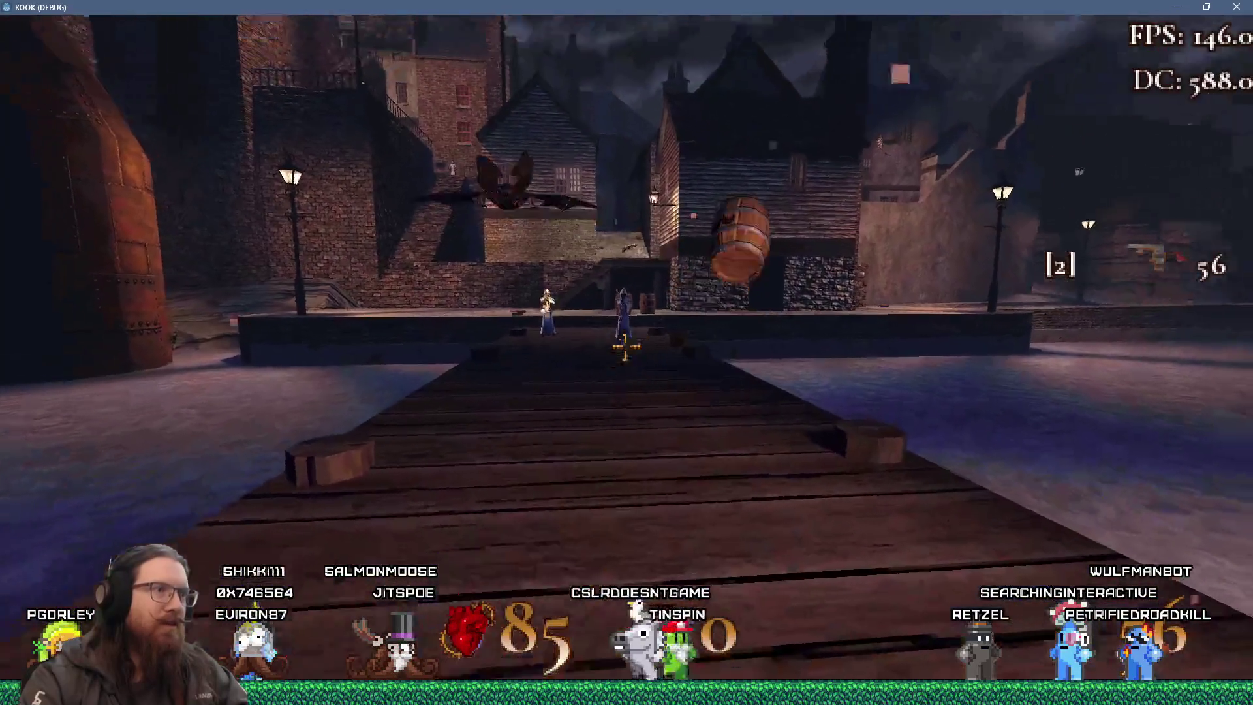
pyautogui.click(626, 346)
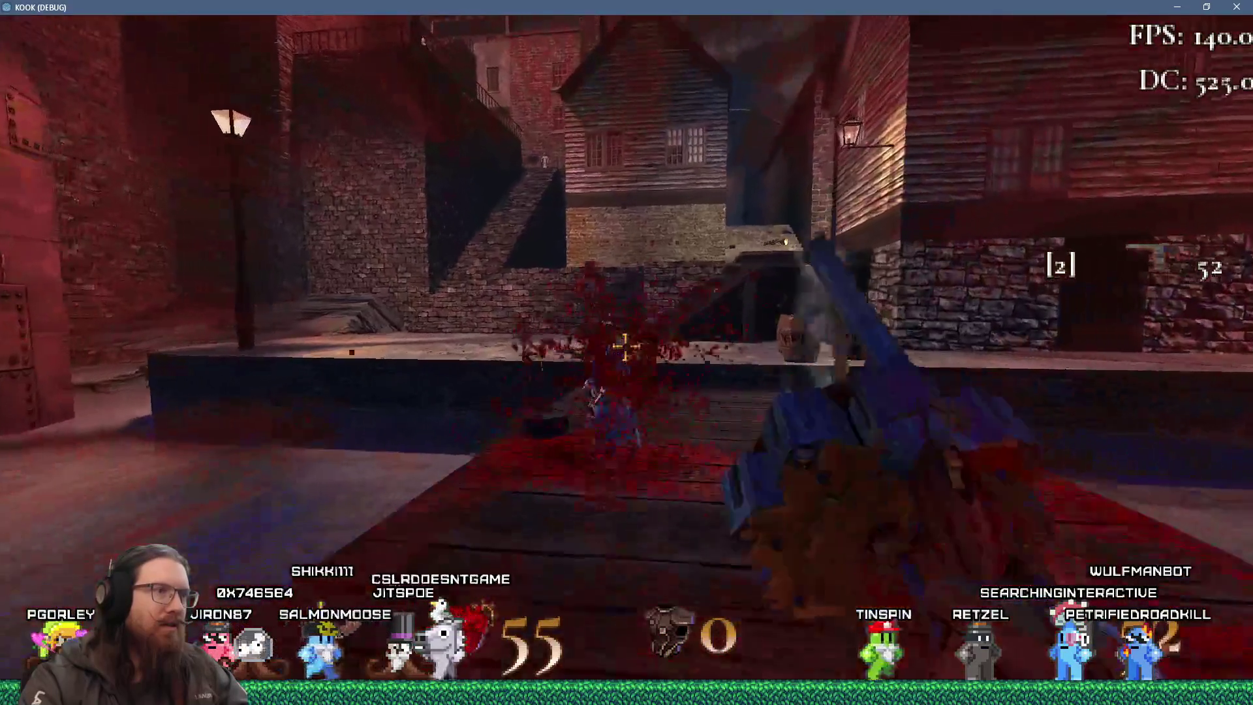
pyautogui.click(626, 346)
pyautogui.click(625, 346)
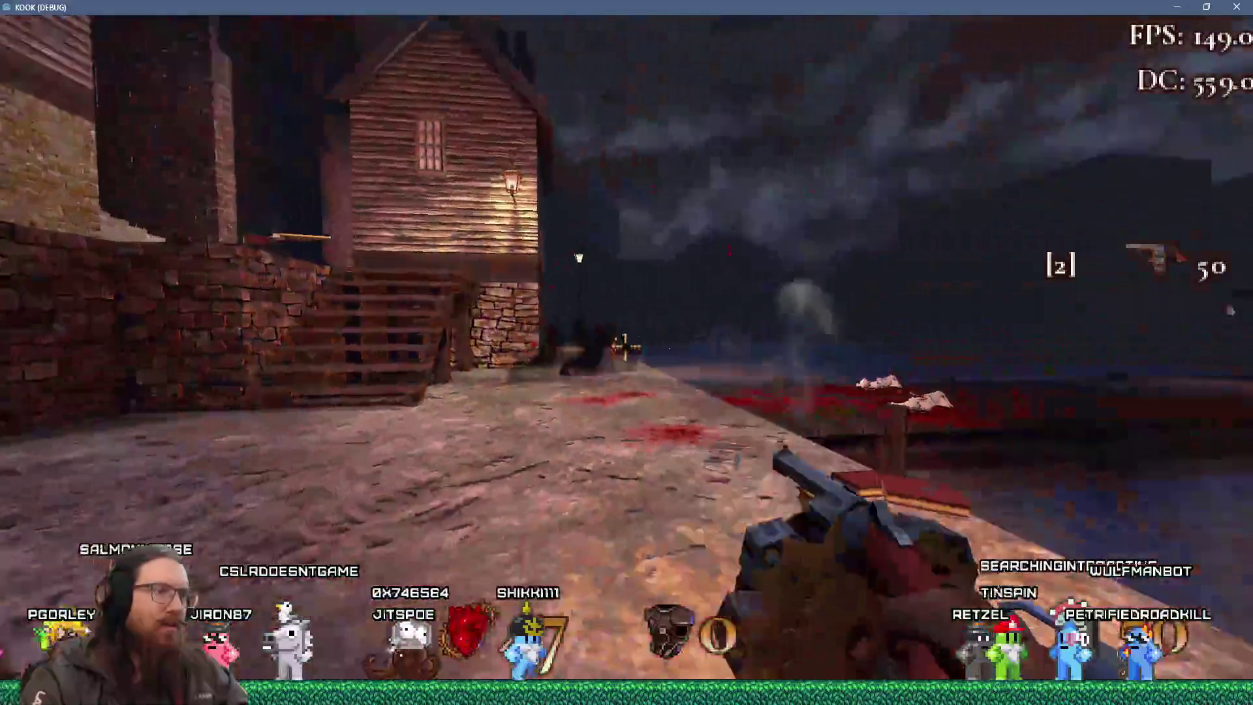
pyautogui.moveTo(626, 346)
# Grab the health syringe and clear enemies by the stairs, brick alley and railed walkway.
pyautogui.press('w')
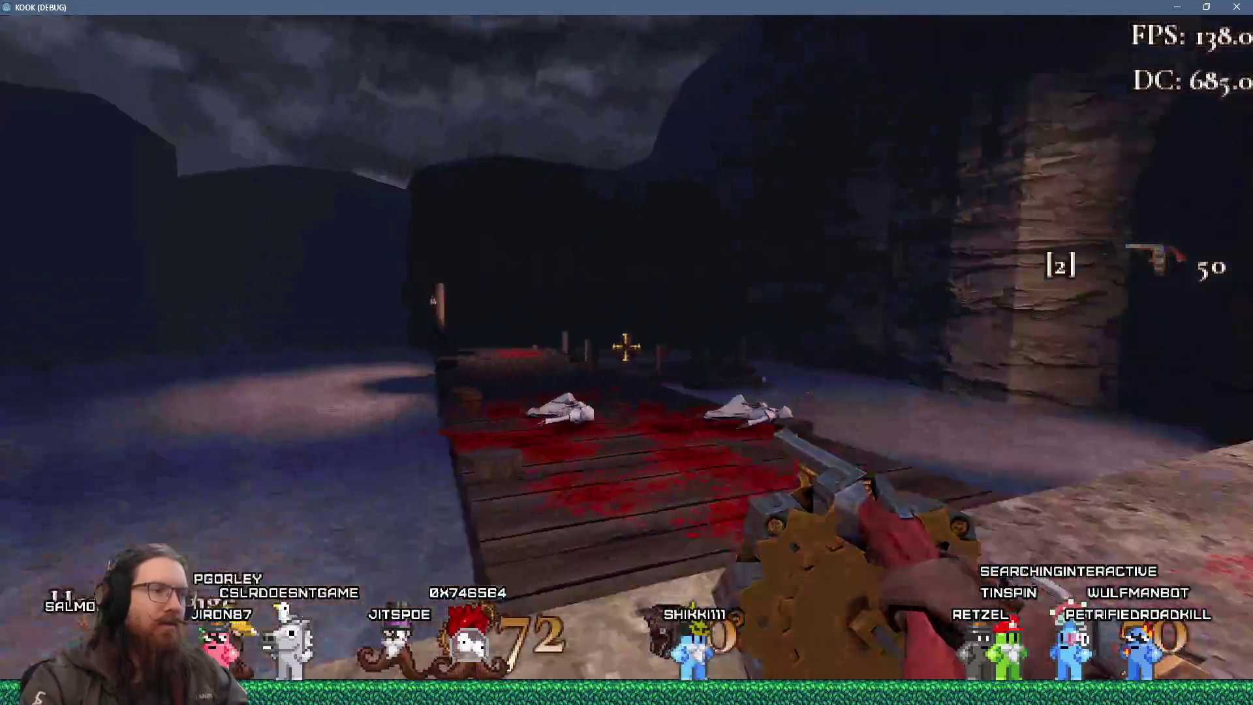
pyautogui.click(625, 346)
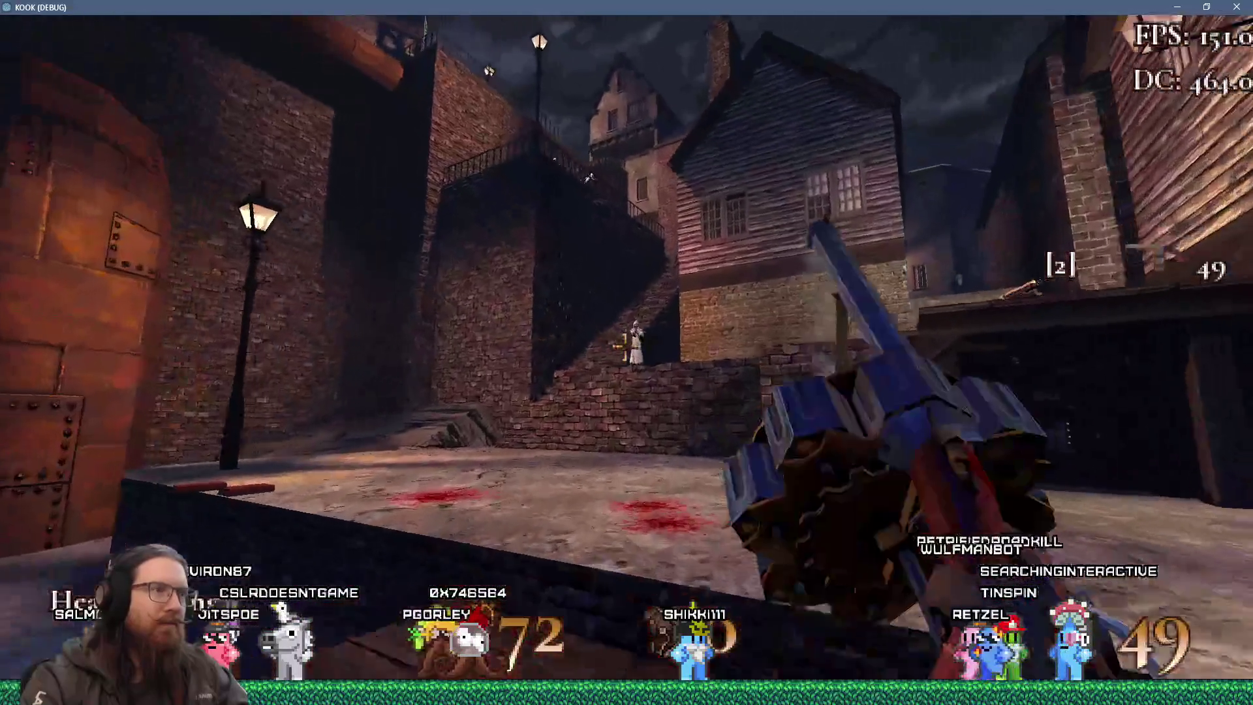
pyautogui.click(626, 346)
pyautogui.click(625, 346)
pyautogui.click(625, 346)
pyautogui.click(626, 346)
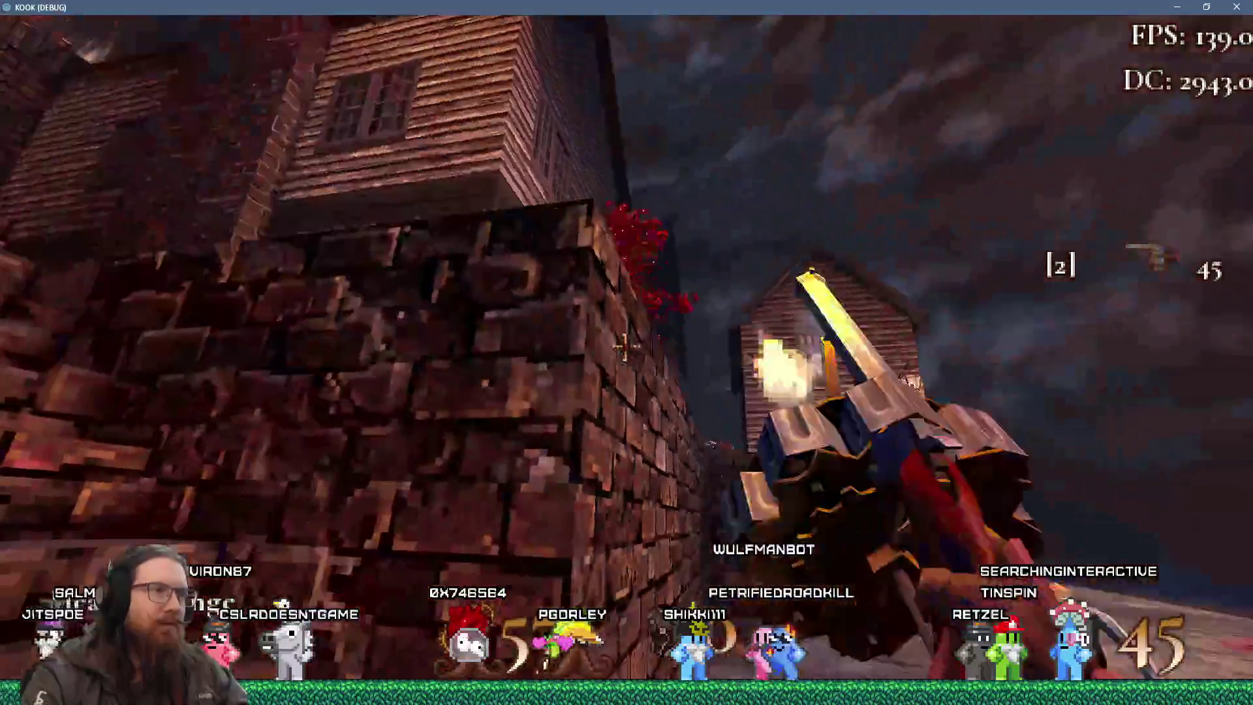
pyautogui.press('w')
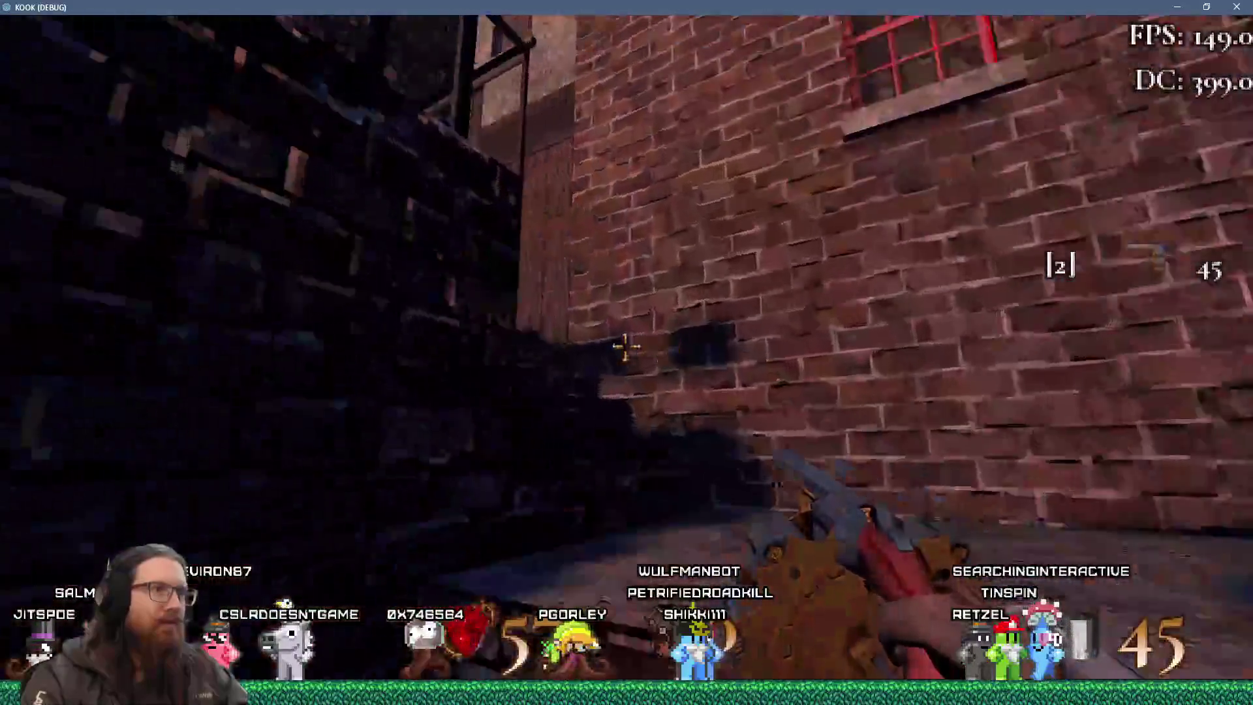
pyautogui.click(626, 346)
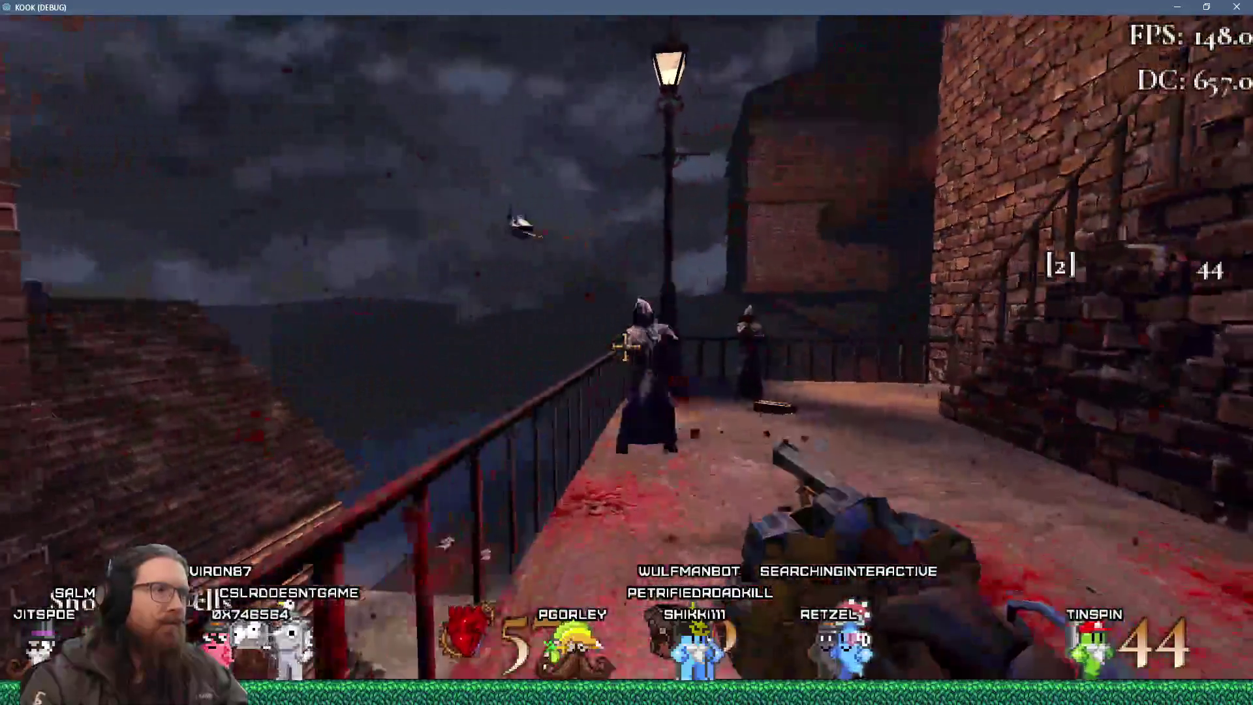
pyautogui.click(625, 346)
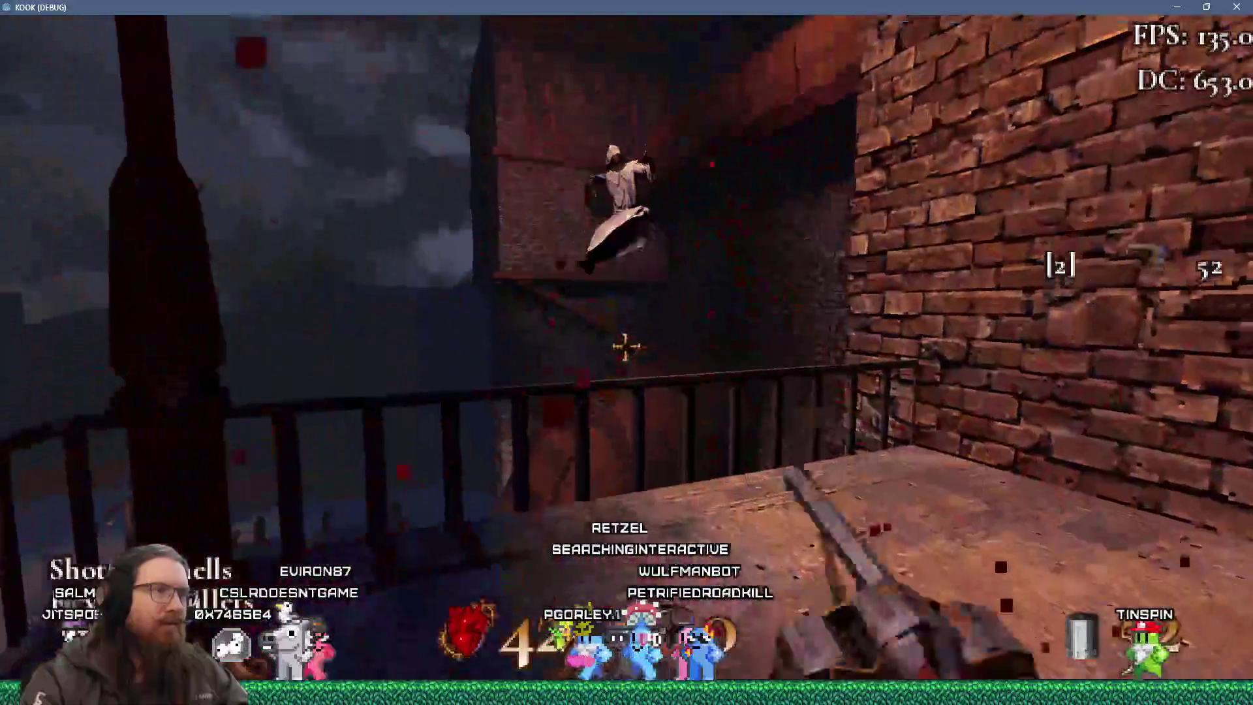
# Cross the rooftop into the alley, take the Super Shotgun and blast enemies and the spider.
pyautogui.press('w')
pyautogui.press('w')
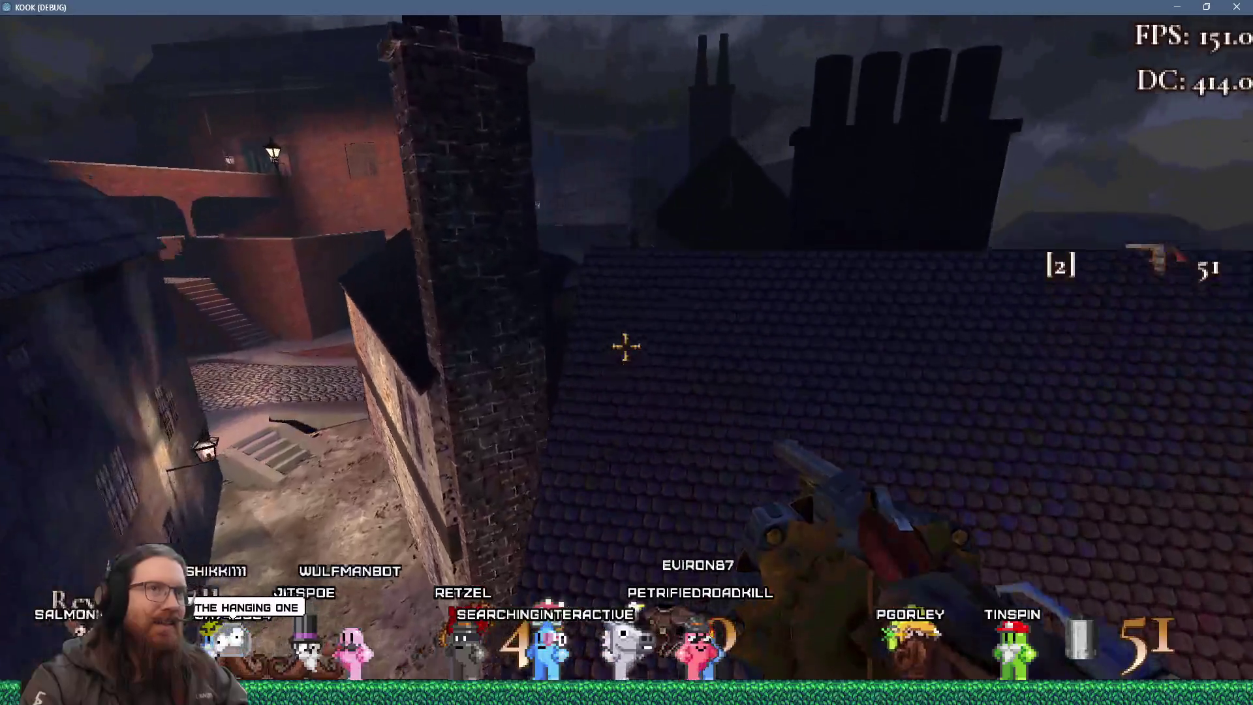
pyautogui.press('w')
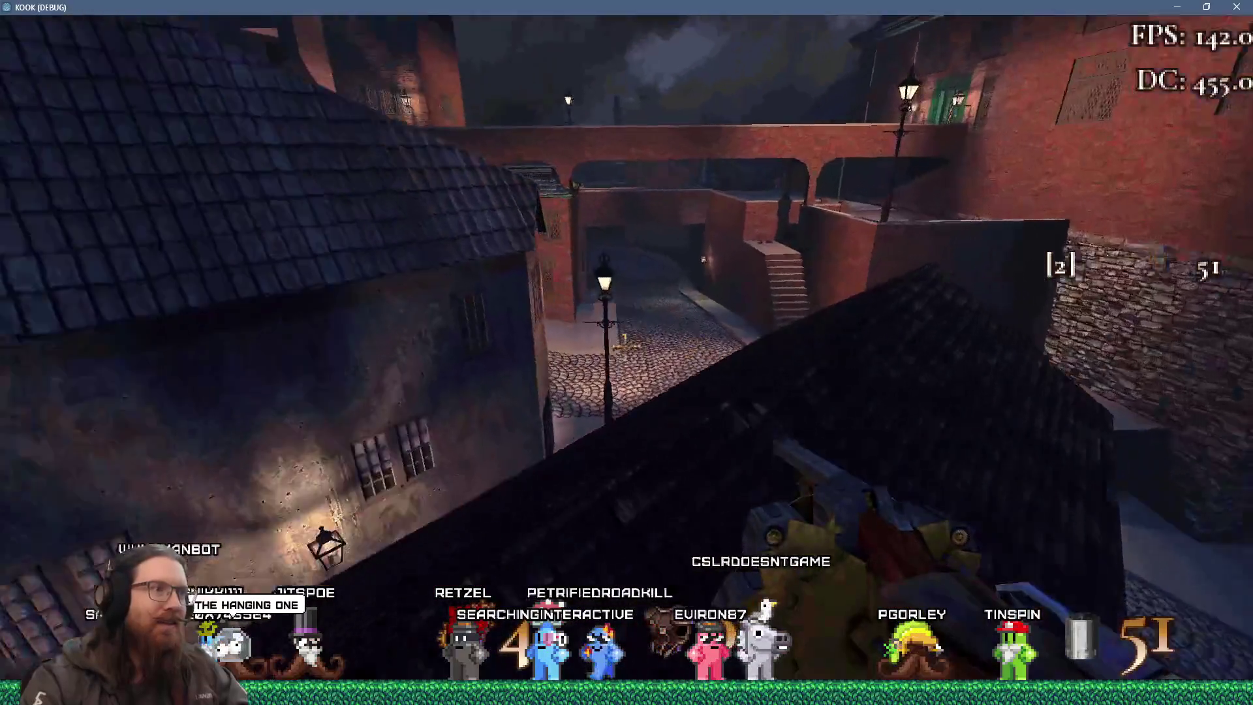
pyautogui.press('w')
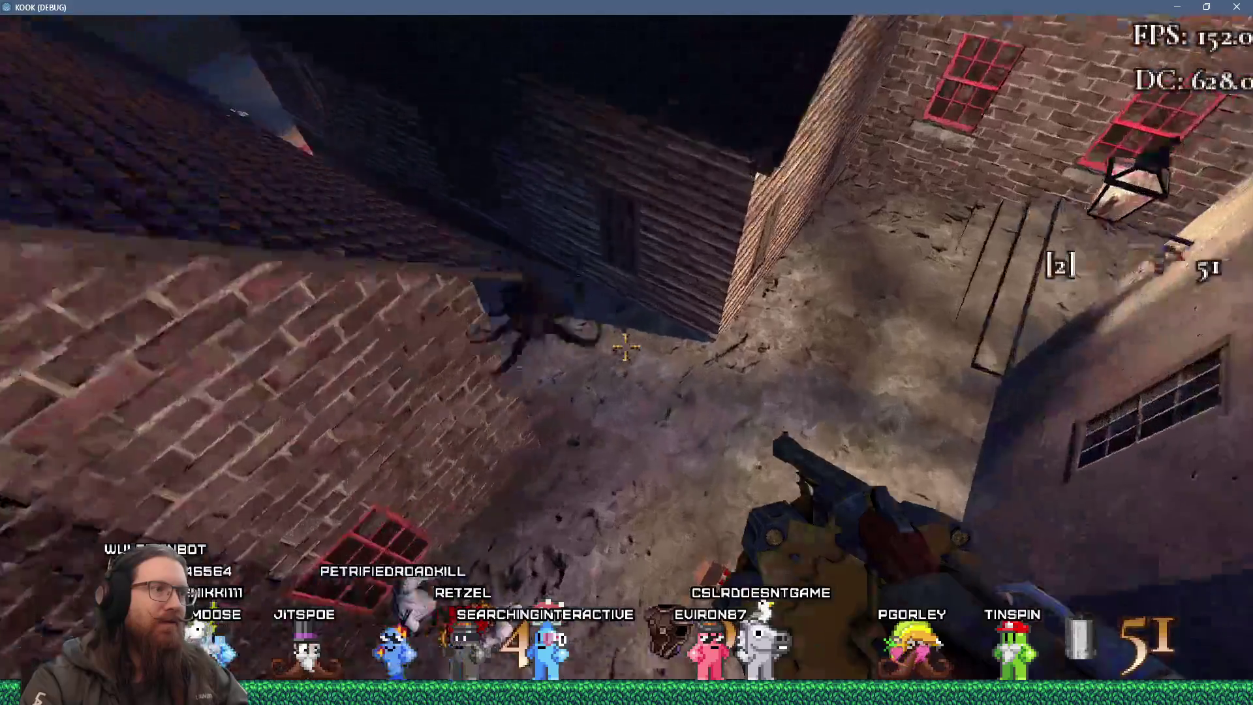
pyautogui.press('w')
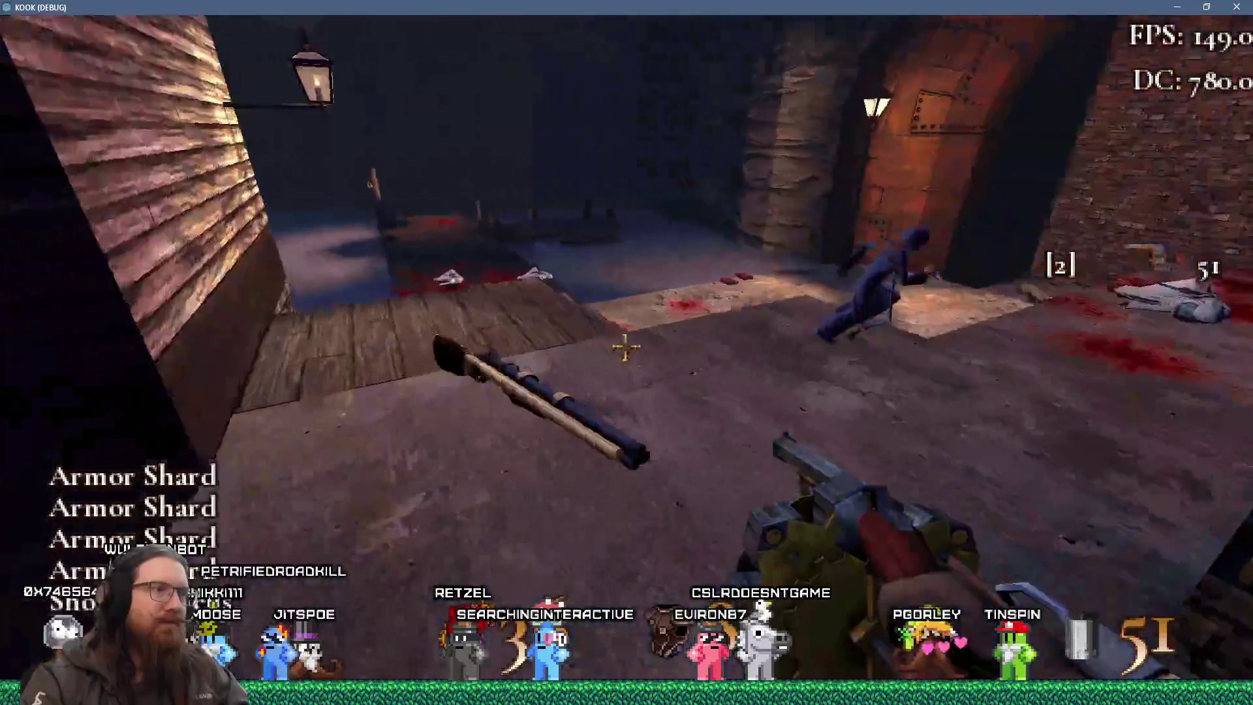
pyautogui.click(627, 346)
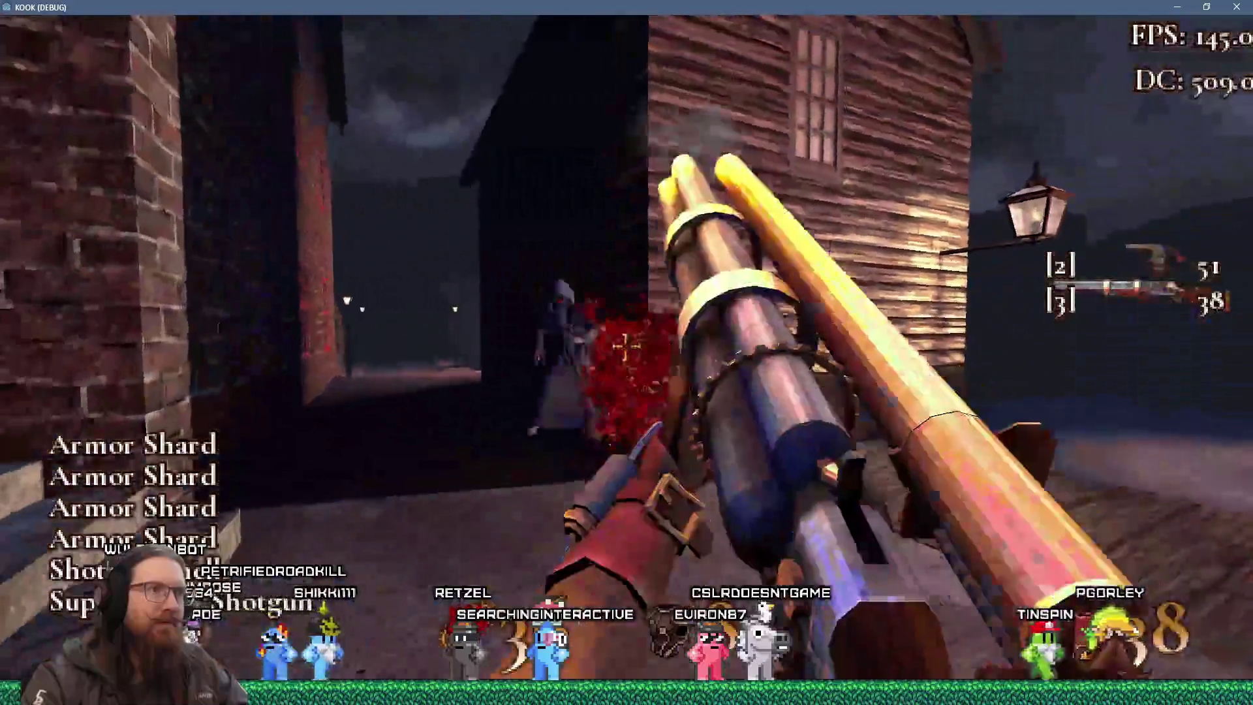
pyautogui.click(626, 346)
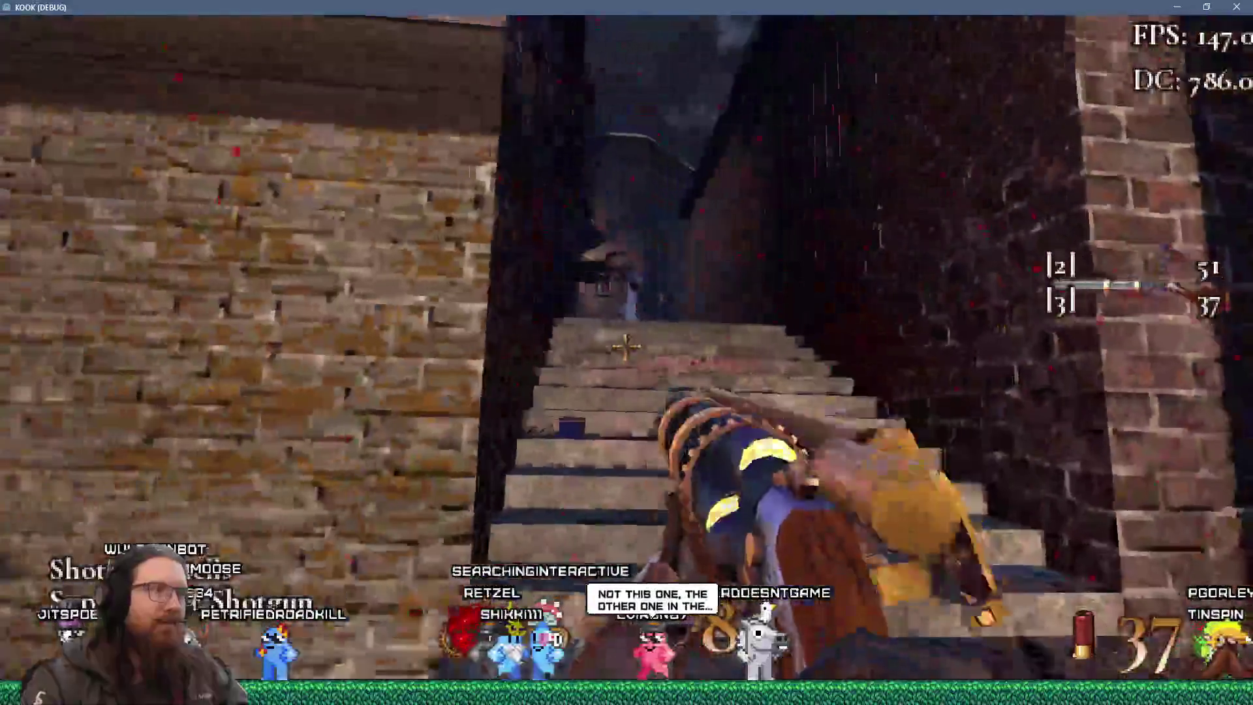
pyautogui.click(627, 346)
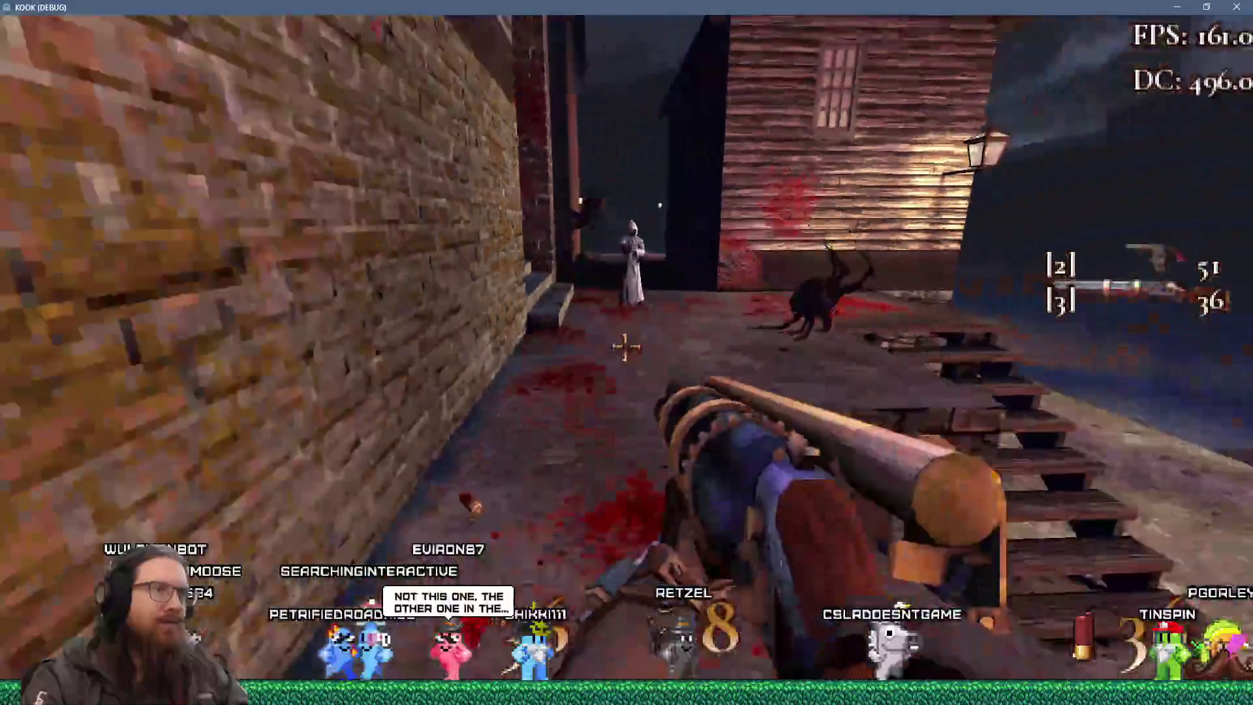
pyautogui.click(627, 346)
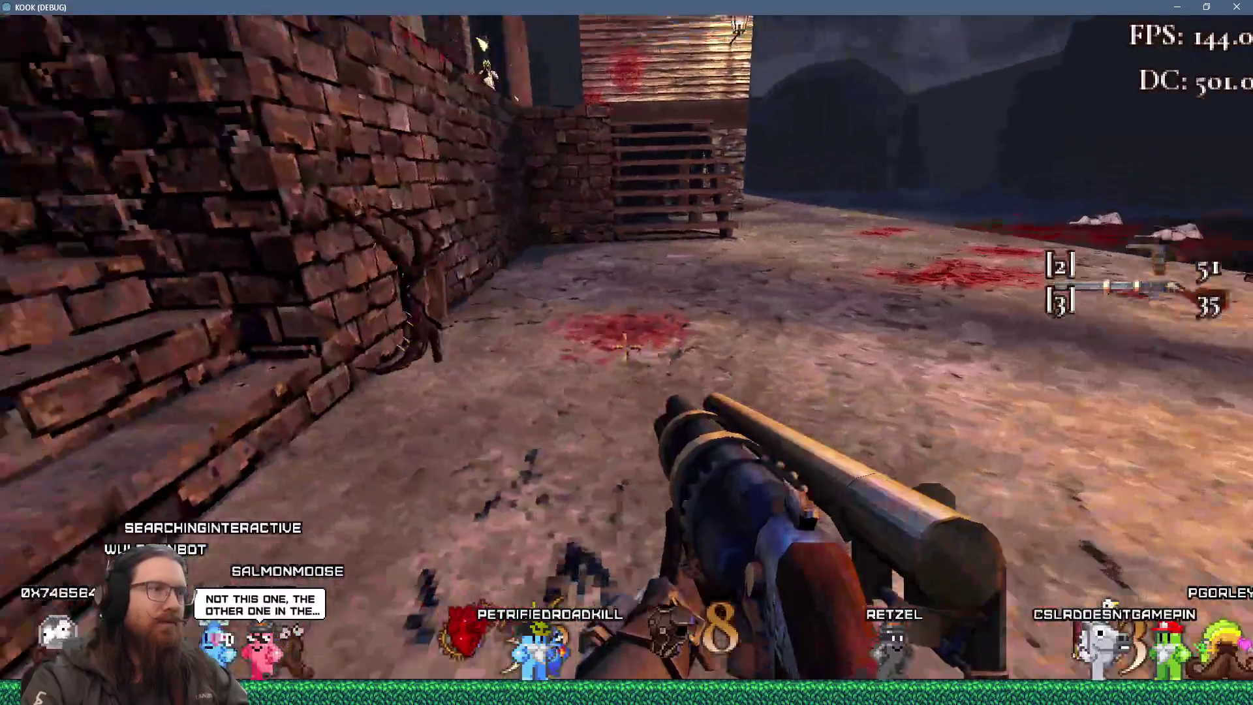
pyautogui.click(625, 350)
pyautogui.click(625, 349)
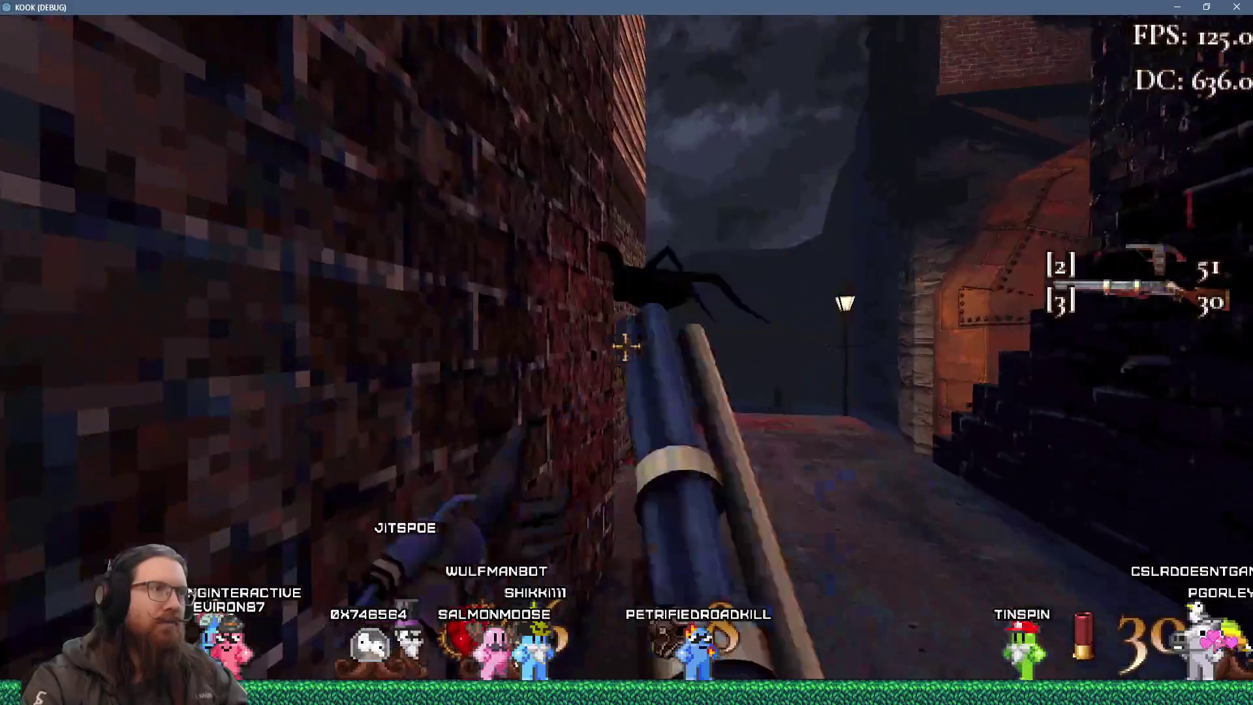
pyautogui.click(626, 346)
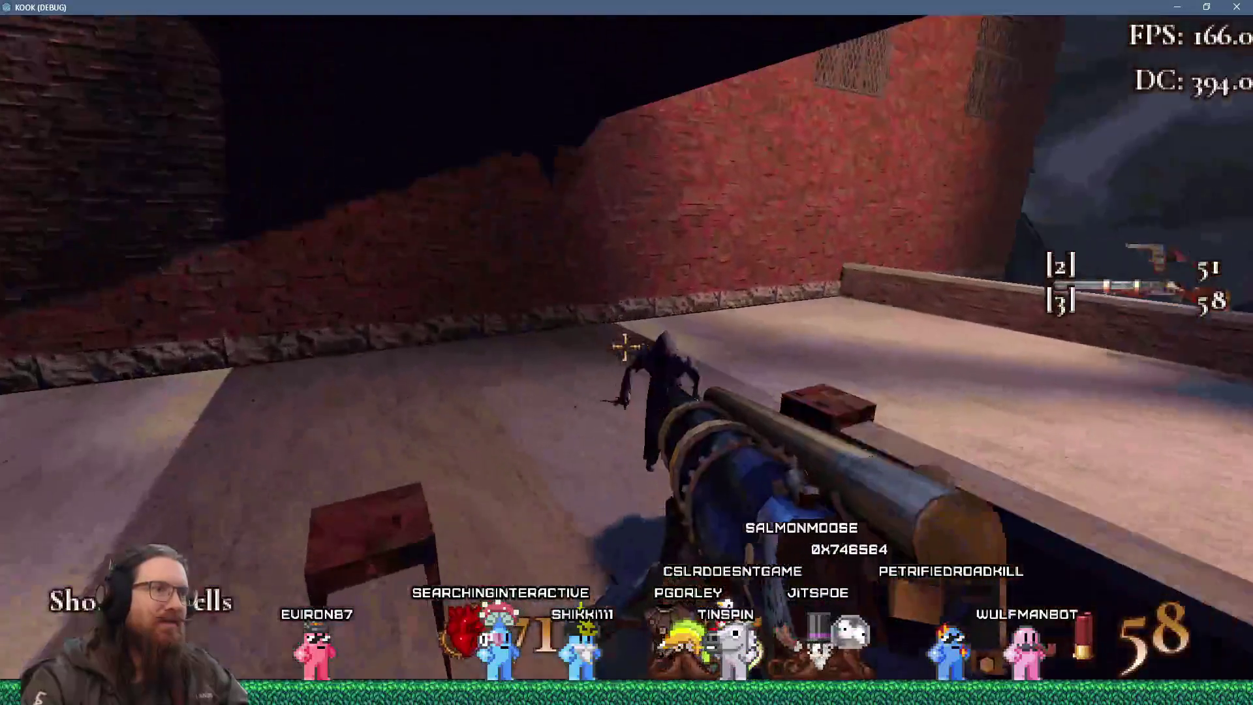
# Shoot enemies along the street, bridge, brick-walled street and cobblestone plaza.
pyautogui.click(626, 348)
pyautogui.click(625, 348)
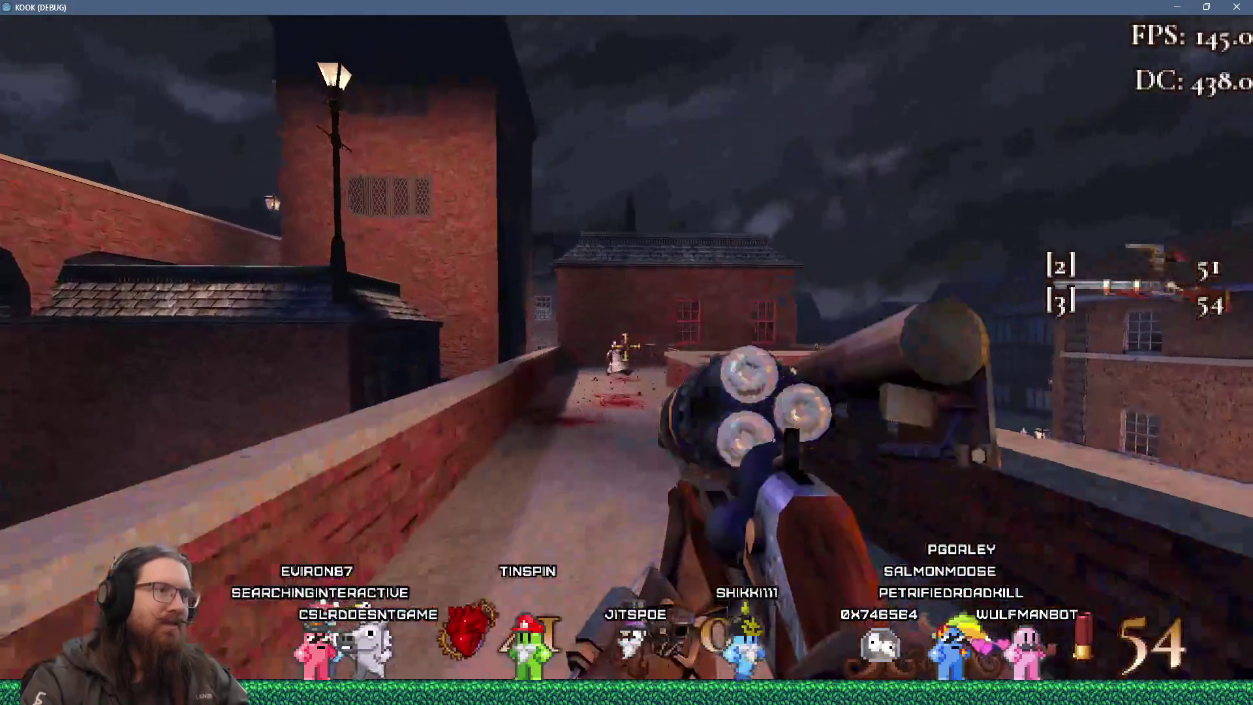
pyautogui.click(626, 348)
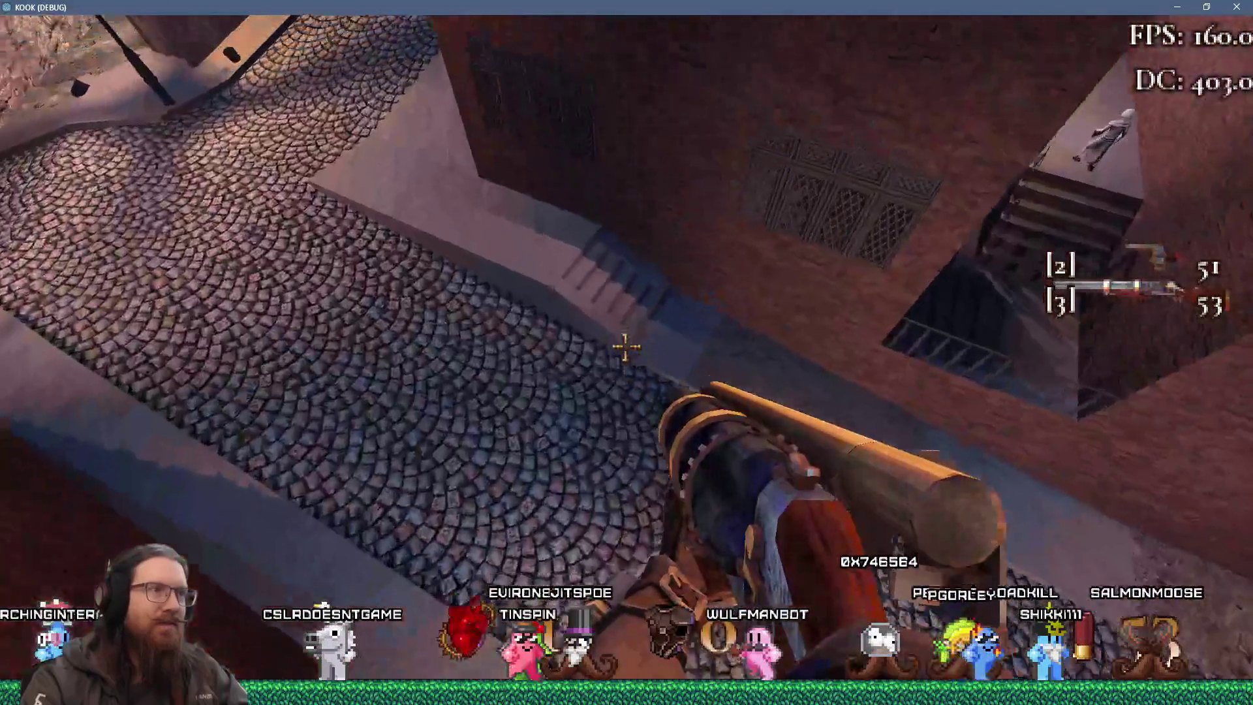
pyautogui.click(625, 348)
pyautogui.click(625, 348)
pyautogui.click(627, 348)
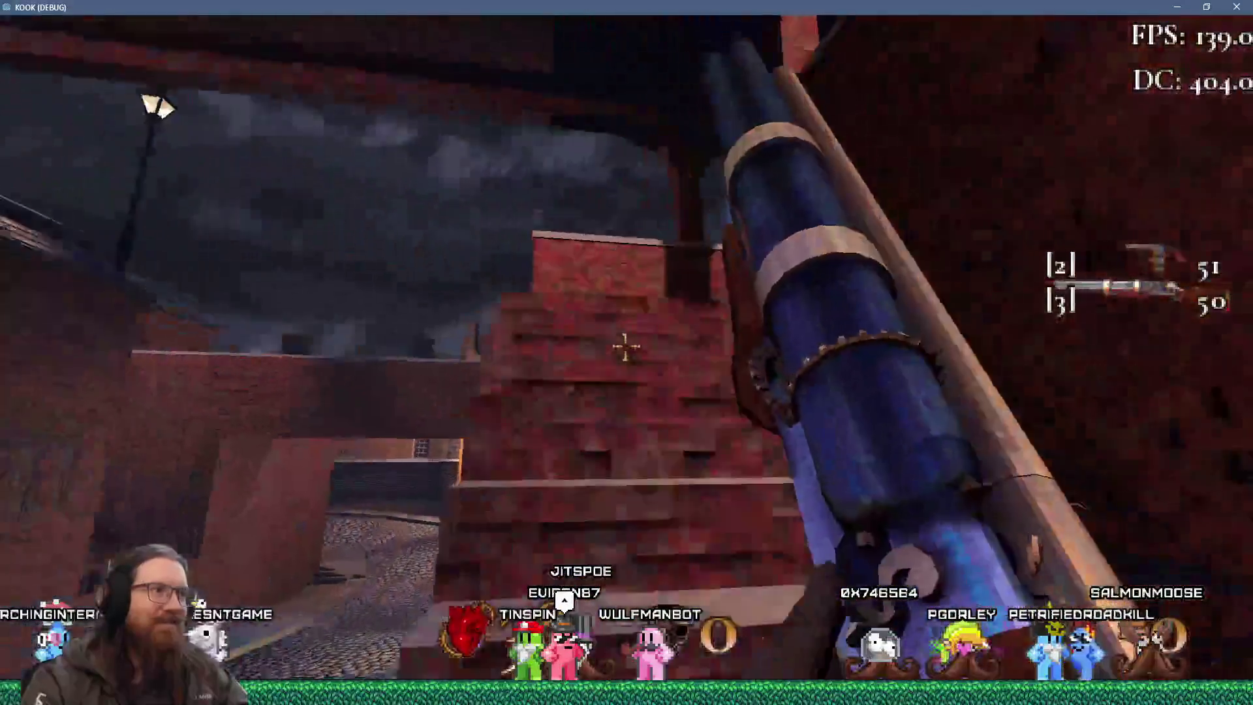
pyautogui.click(626, 348)
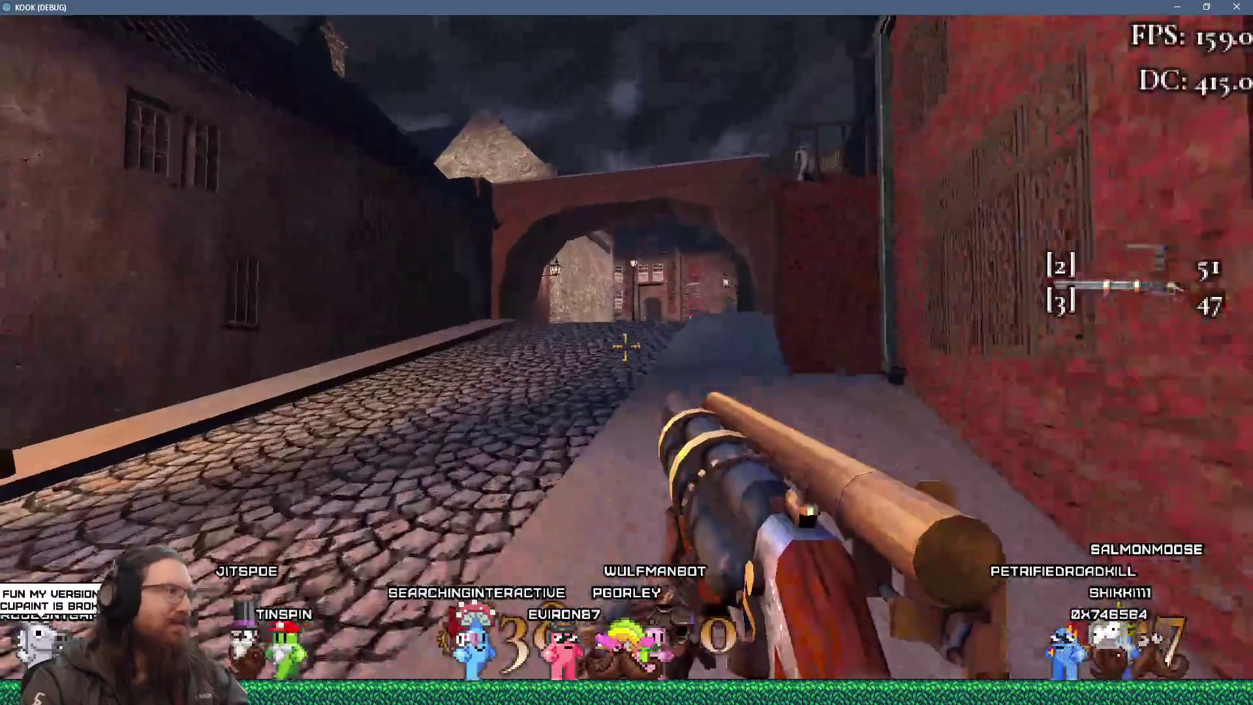
pyautogui.click(626, 348)
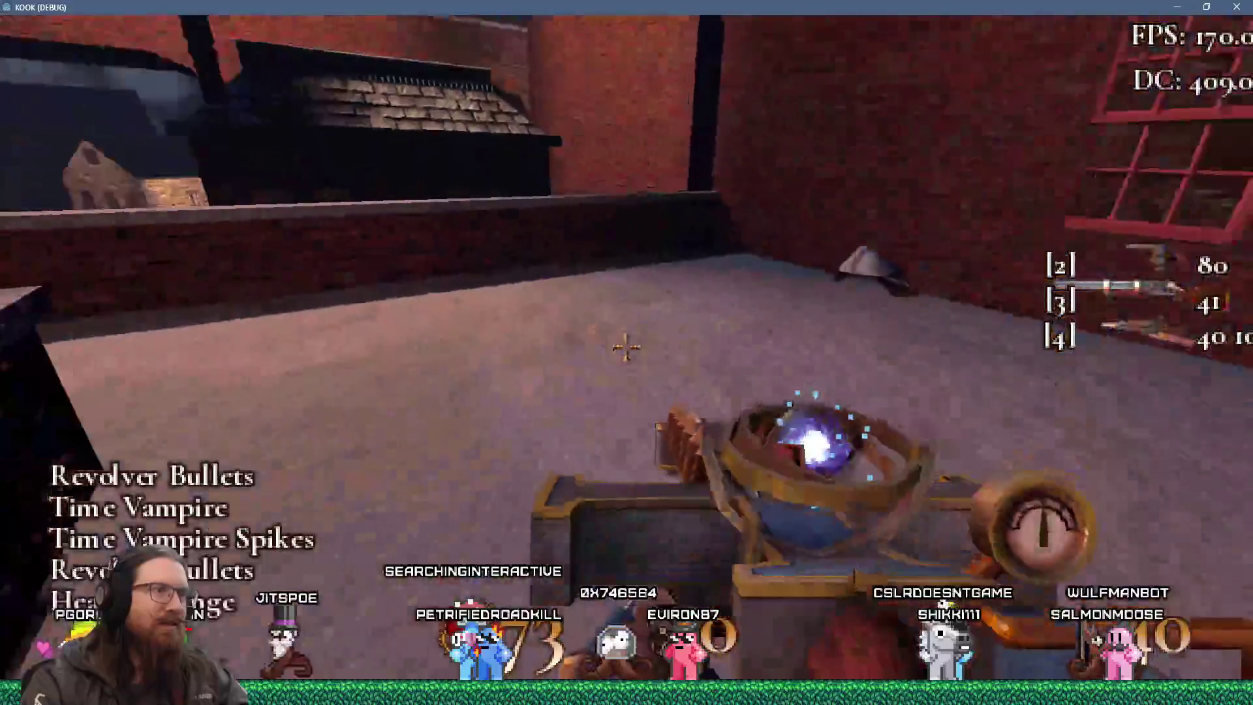
# Fire the heavy weapon, long gun, alternate fire and orb device down the alley, then stop the game with F8.
pyautogui.click(625, 346)
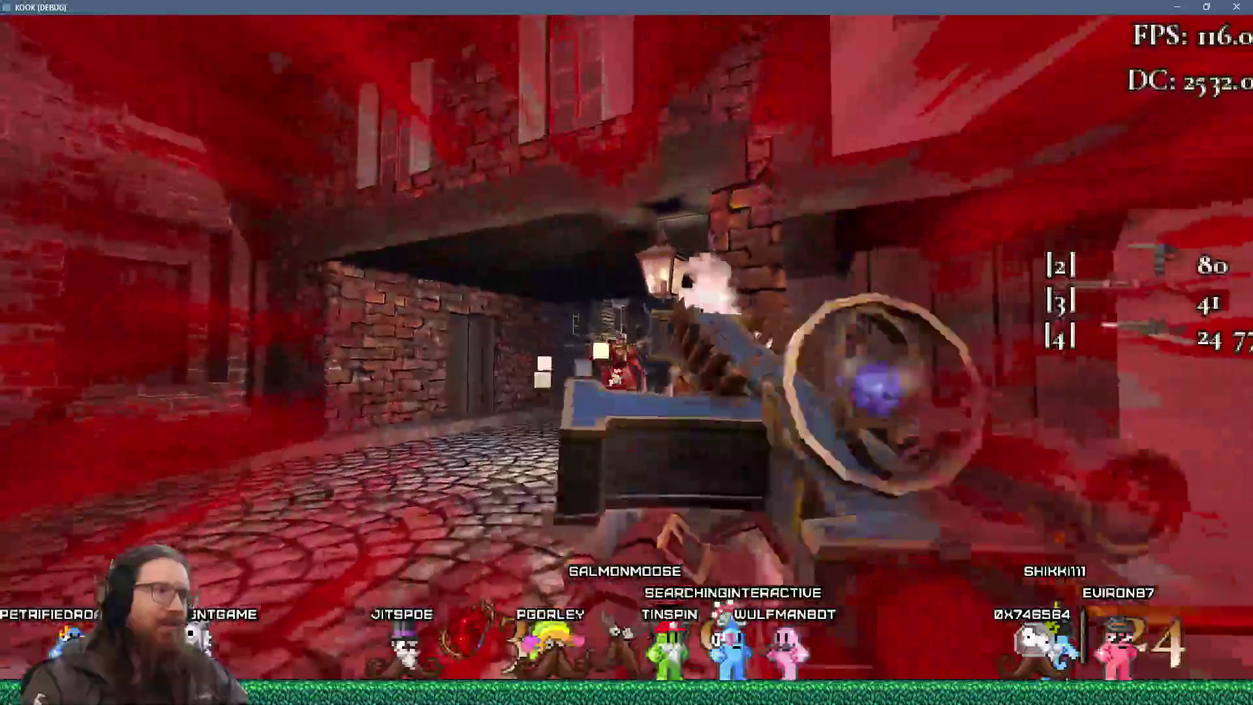
pyautogui.click(625, 346)
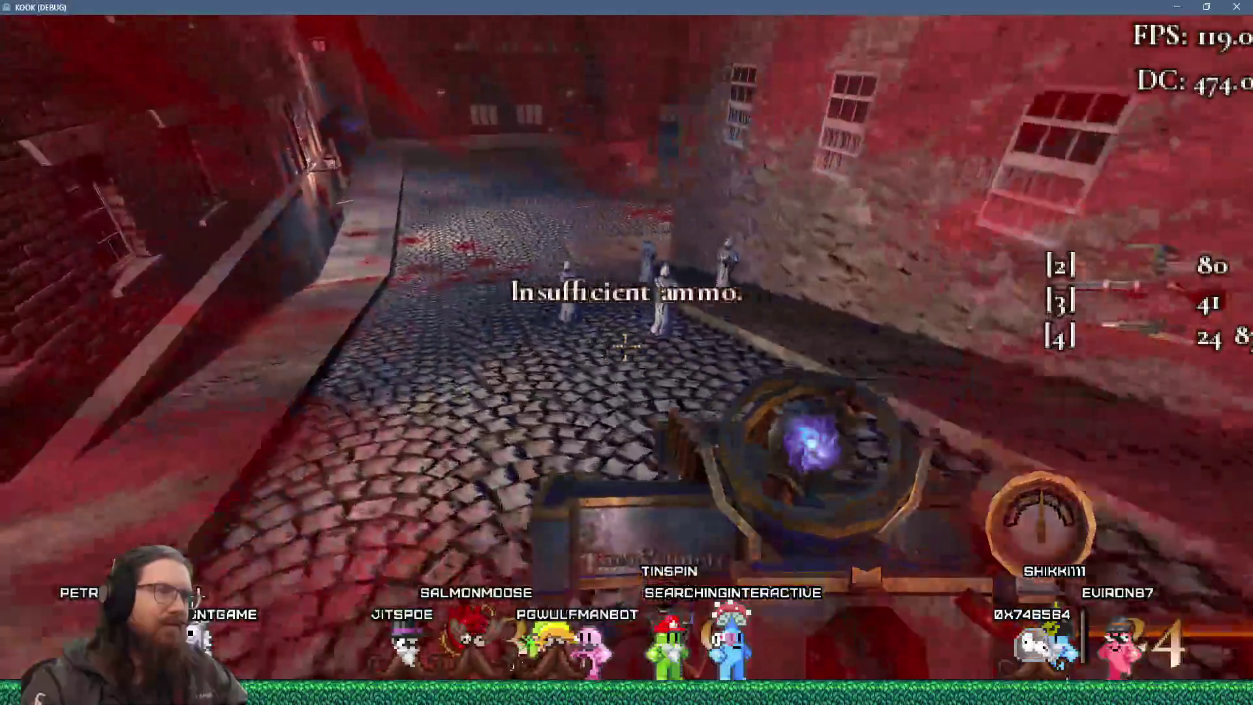
pyautogui.click(624, 346)
pyautogui.click(624, 347)
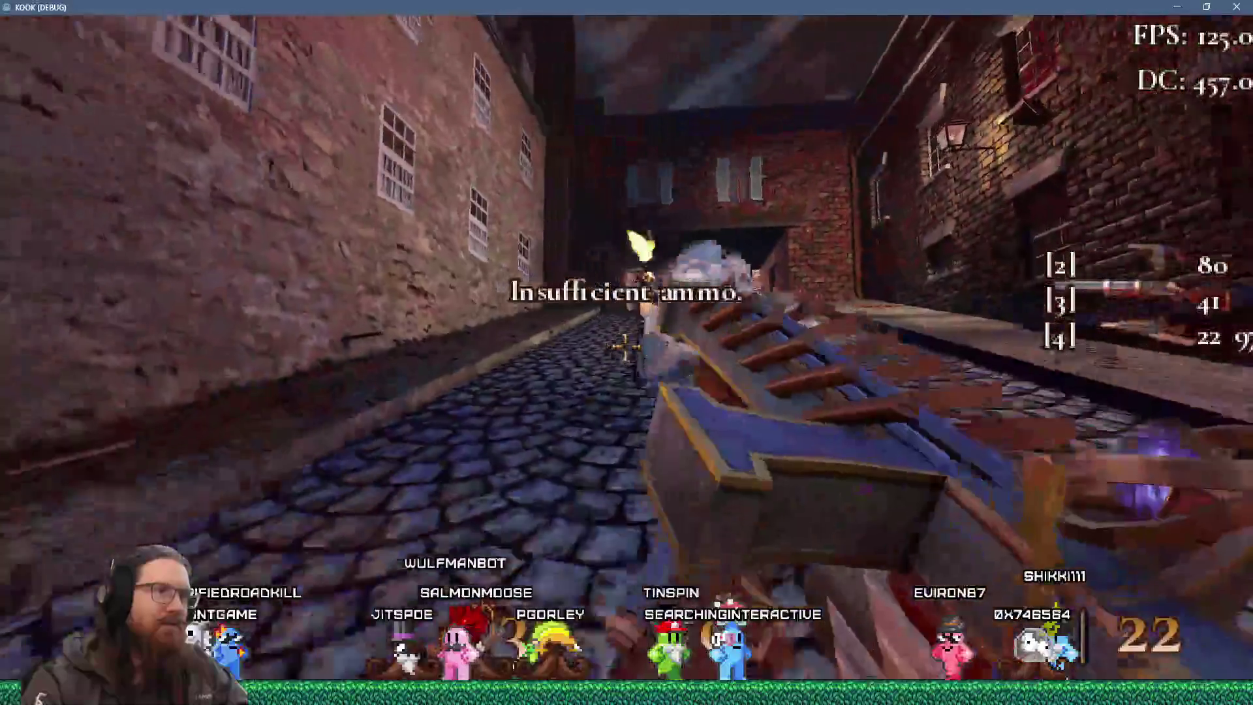
pyautogui.click(625, 347)
pyautogui.rightClick(625, 346)
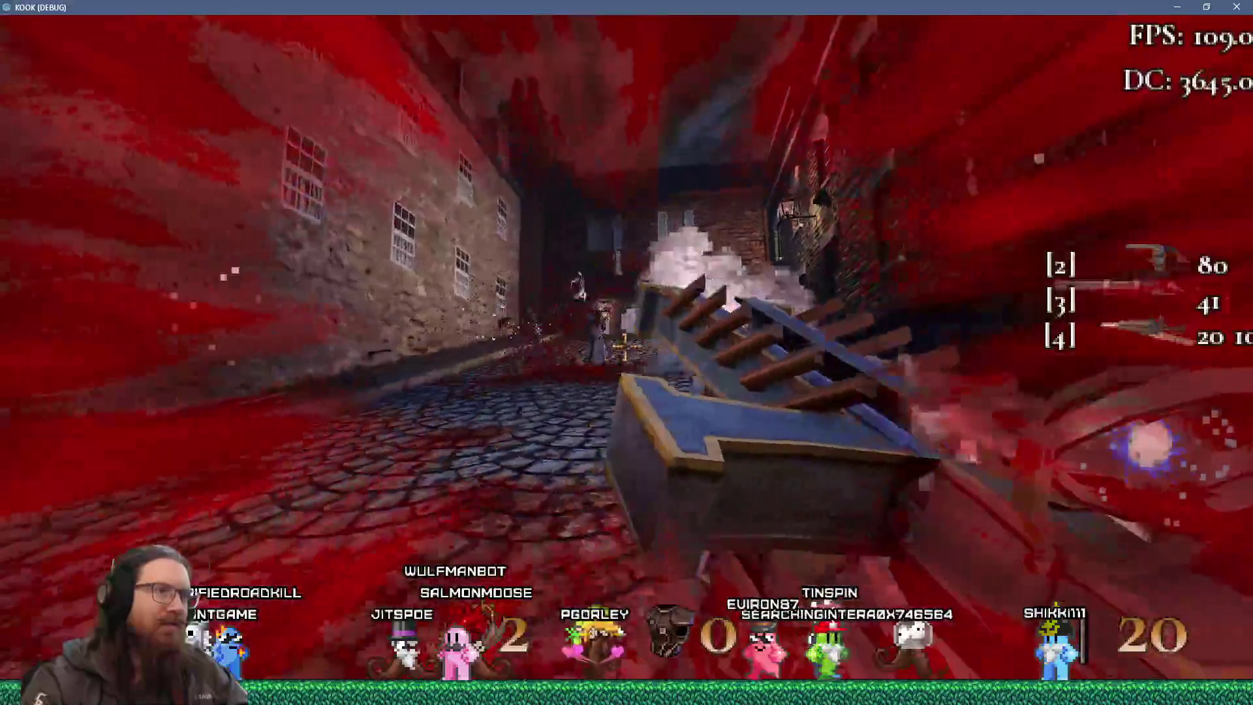
pyautogui.click(625, 347)
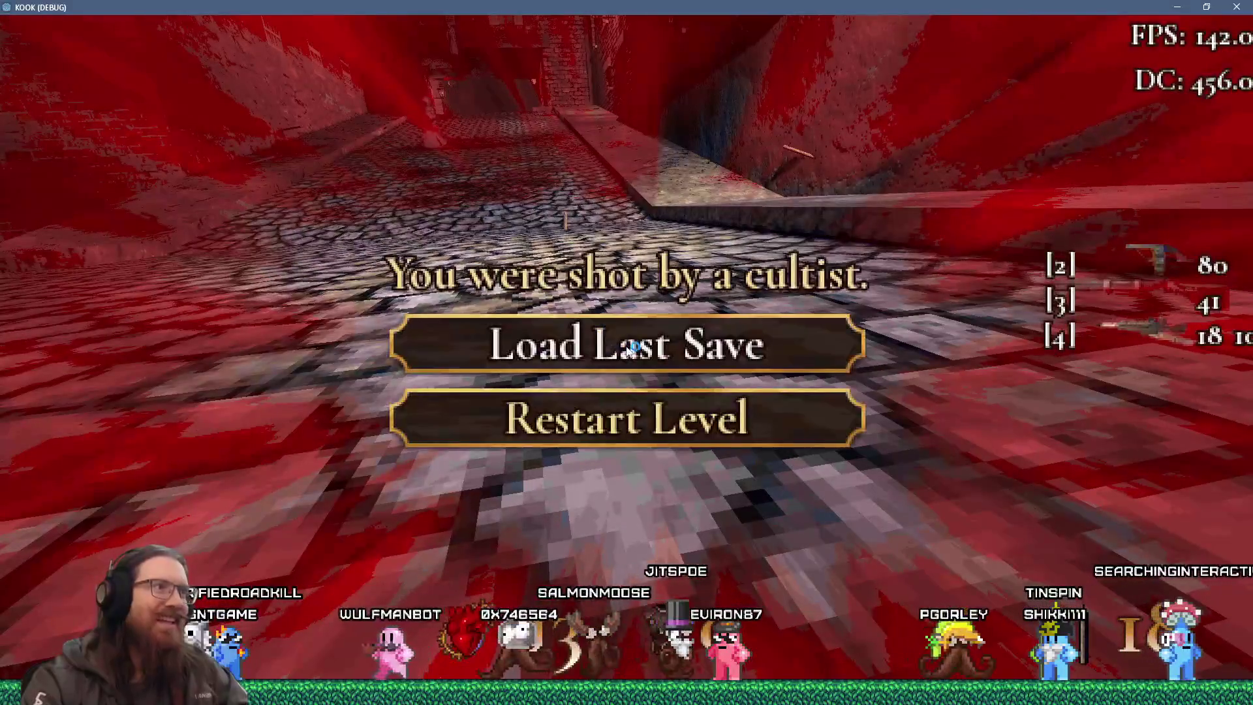
pyautogui.press('F8')
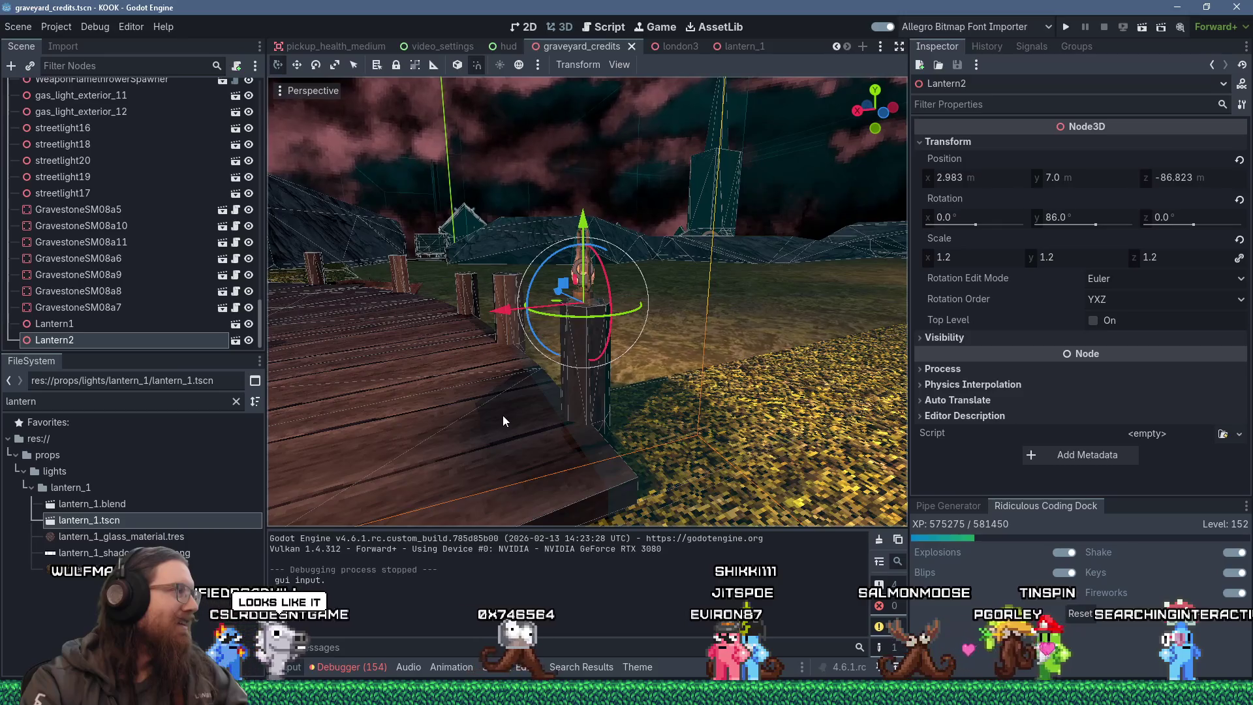
# Select Lantern1 on the dock and set its Inspector scale to 1.2 to match Lantern2.
pyautogui.moveTo(533, 422); pyautogui.dragTo(425, 370)
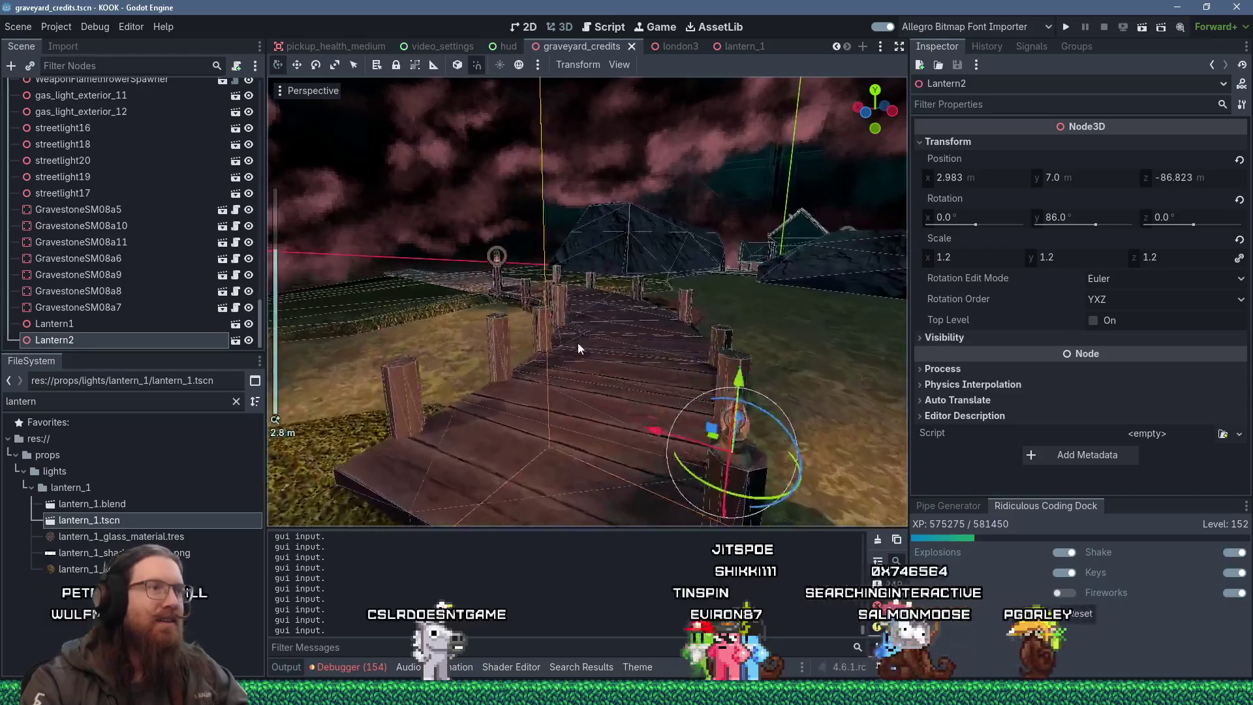
pyautogui.click(495, 258)
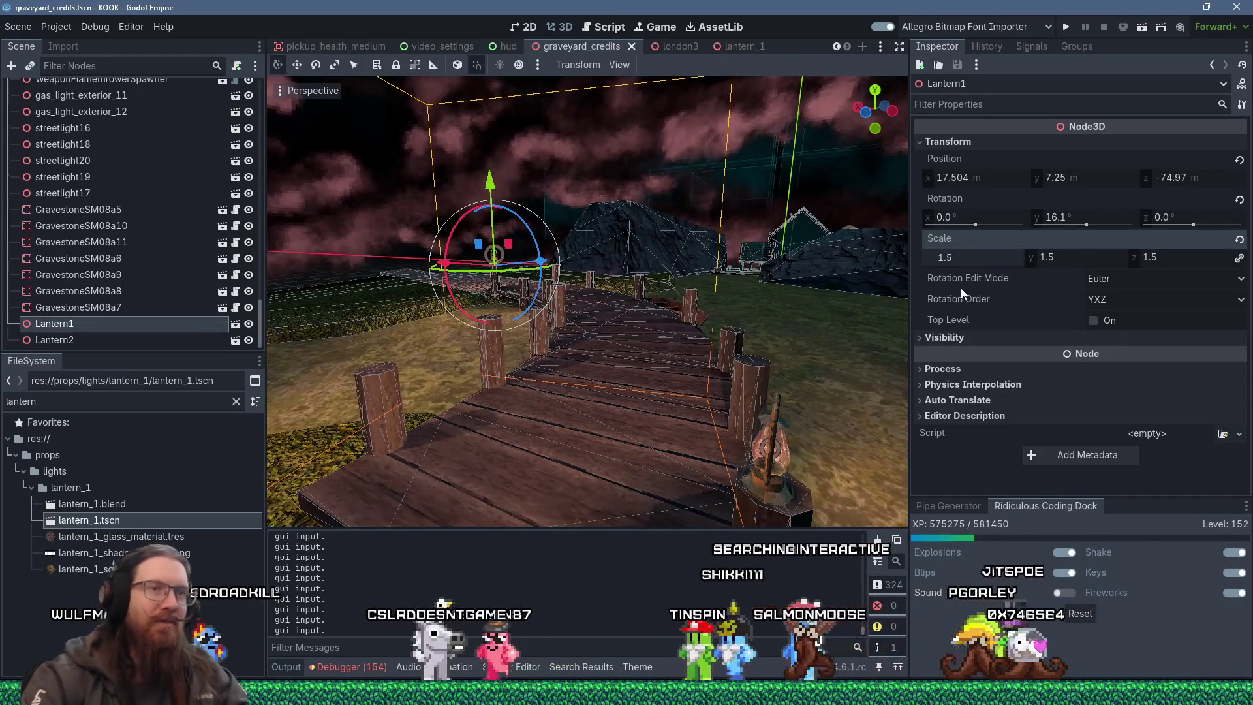
pyautogui.press('BackSpace')
pyautogui.write('2')
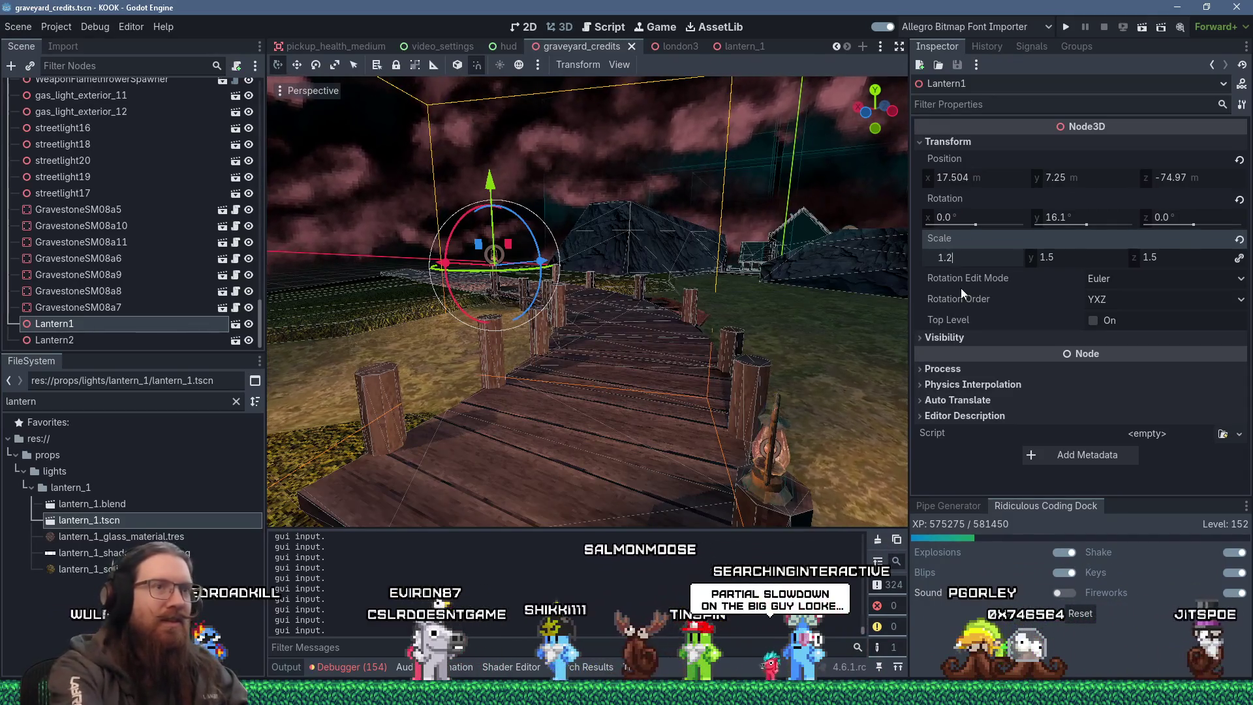
pyautogui.press('Return')
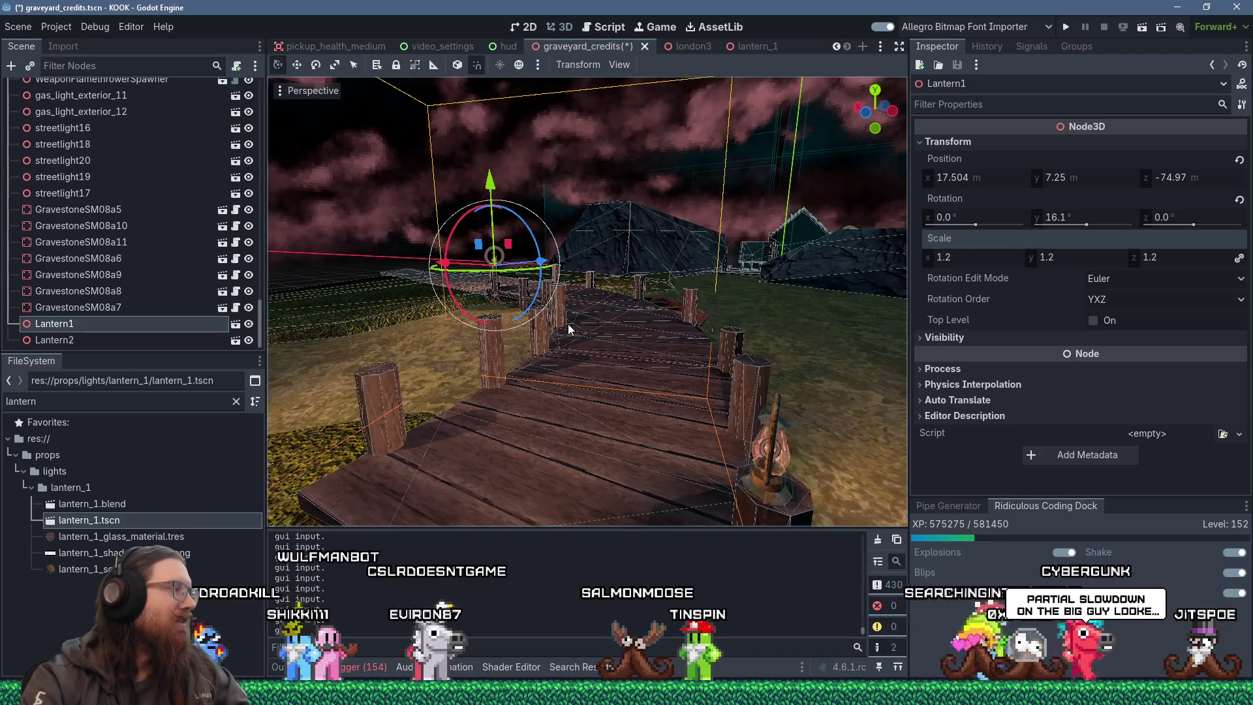
pyautogui.moveTo(539, 322); pyautogui.dragTo(641, 327)
# Select the WoodenBoat and nudge it slightly along the ground beside the boardwalk.
pyautogui.moveTo(565, 350); pyautogui.dragTo(607, 356)
pyautogui.click(591, 373)
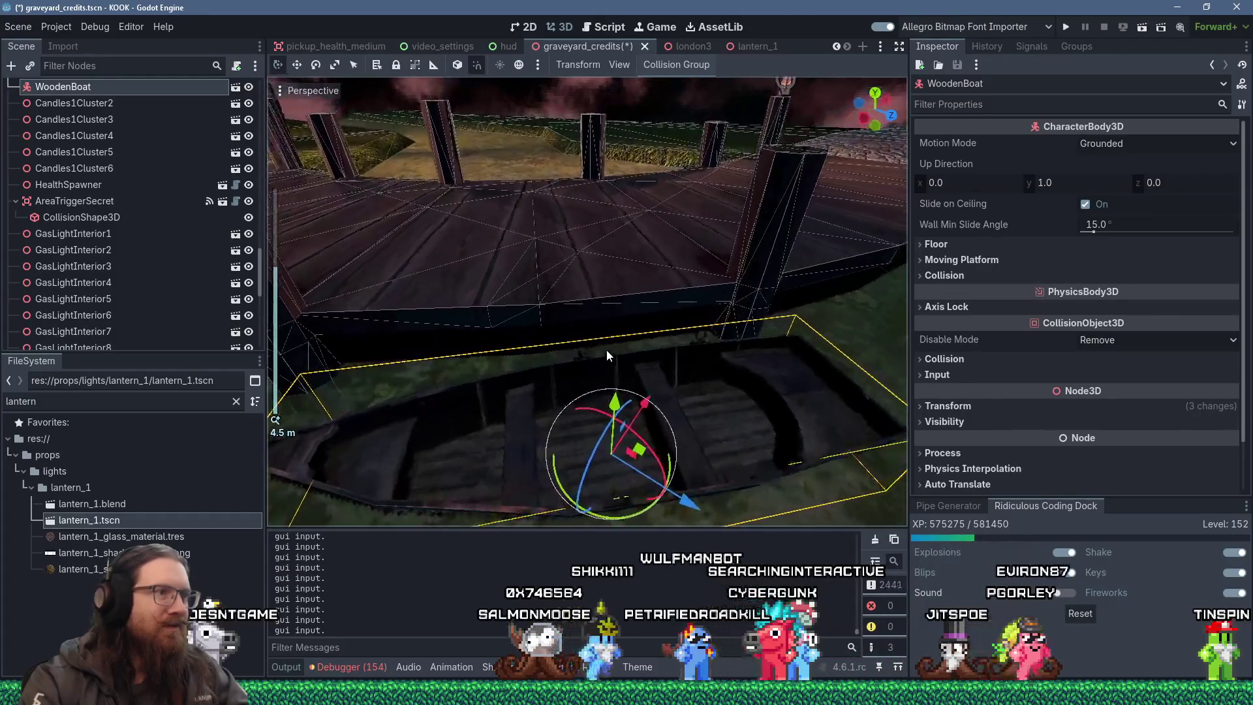
pyautogui.moveTo(652, 282); pyautogui.dragTo(534, 353)
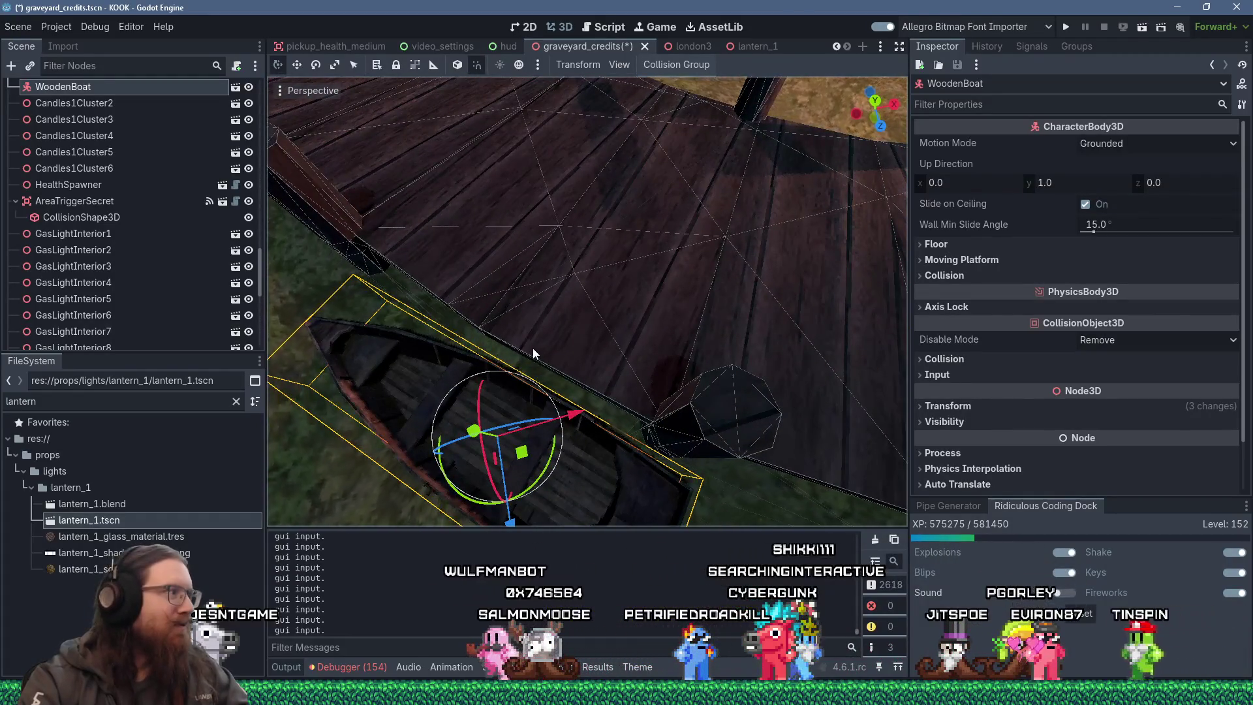
pyautogui.moveTo(522, 451); pyautogui.dragTo(623, 266)
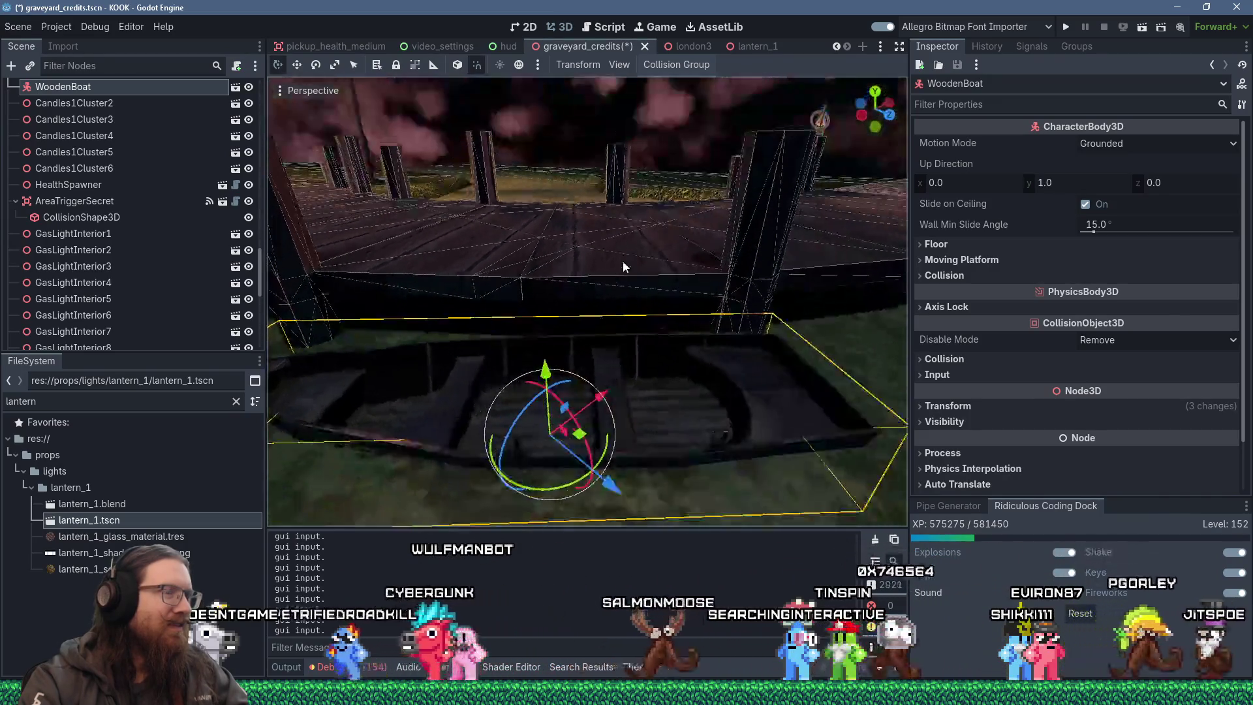
pyautogui.scroll(-3)
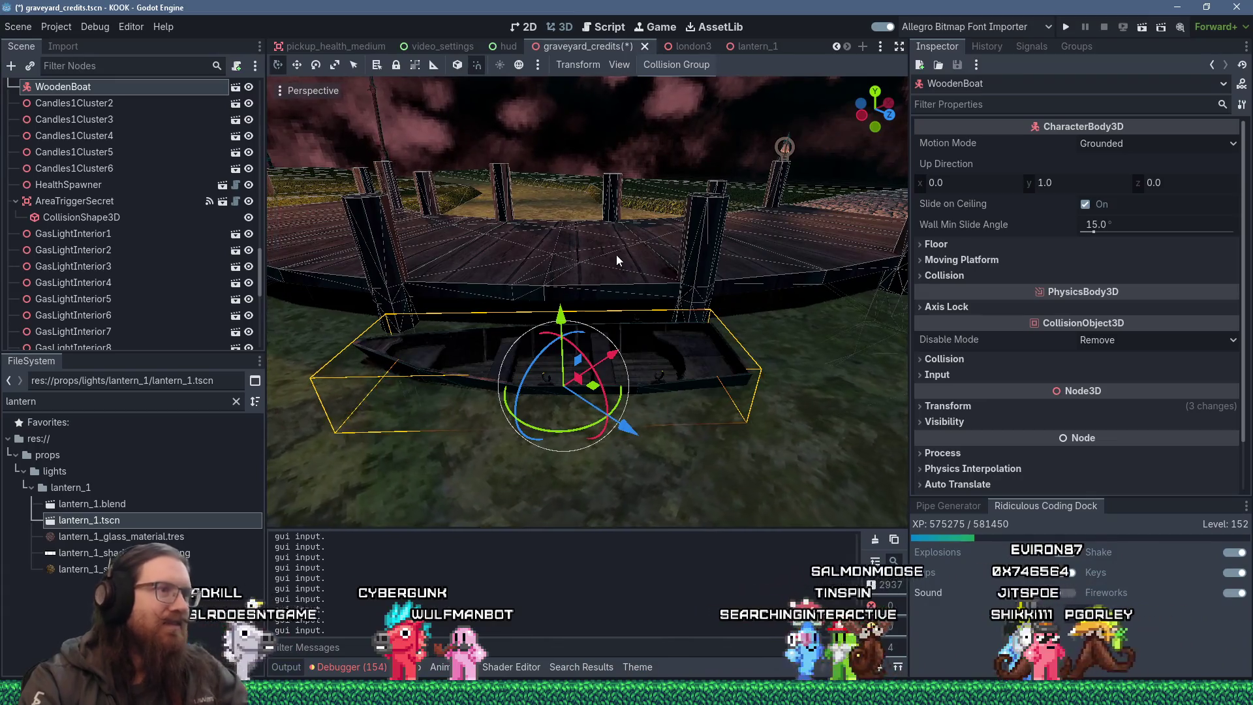
# Save the graveyard_credits scene from the Scene menu and switch to another window.
pyautogui.click(18, 26)
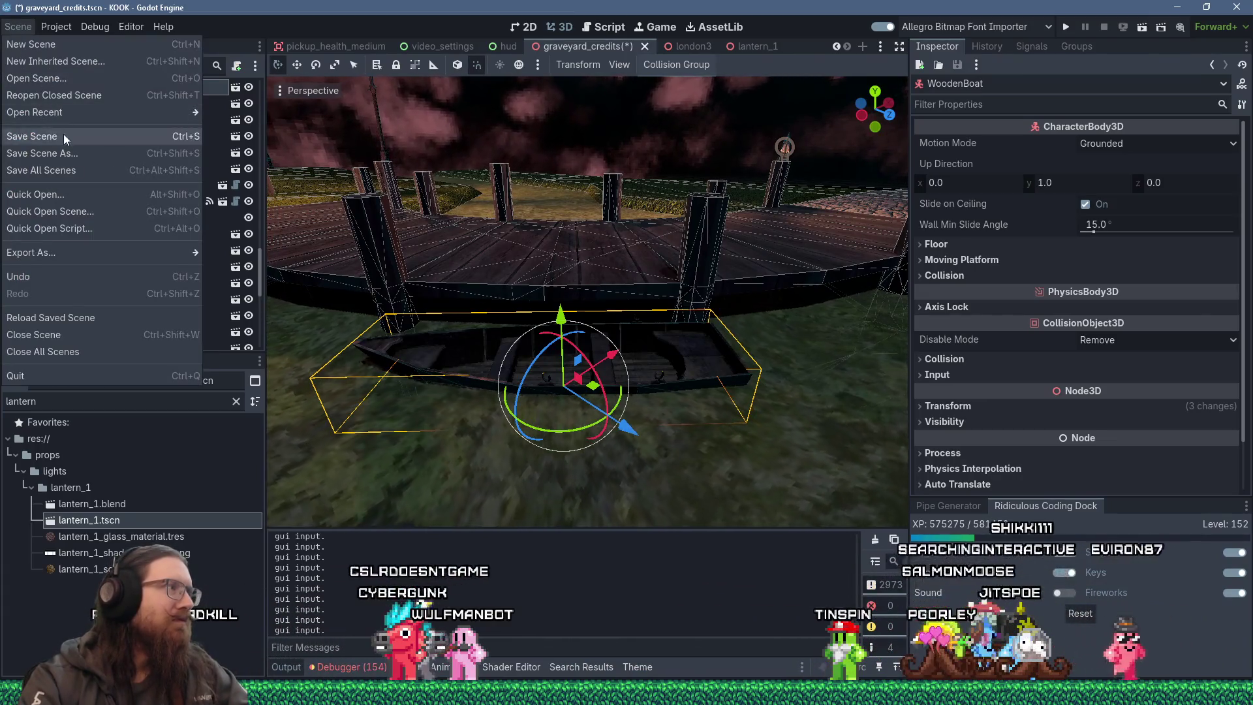
pyautogui.click(55, 136)
pyautogui.hotkey('alt', 'Tab')
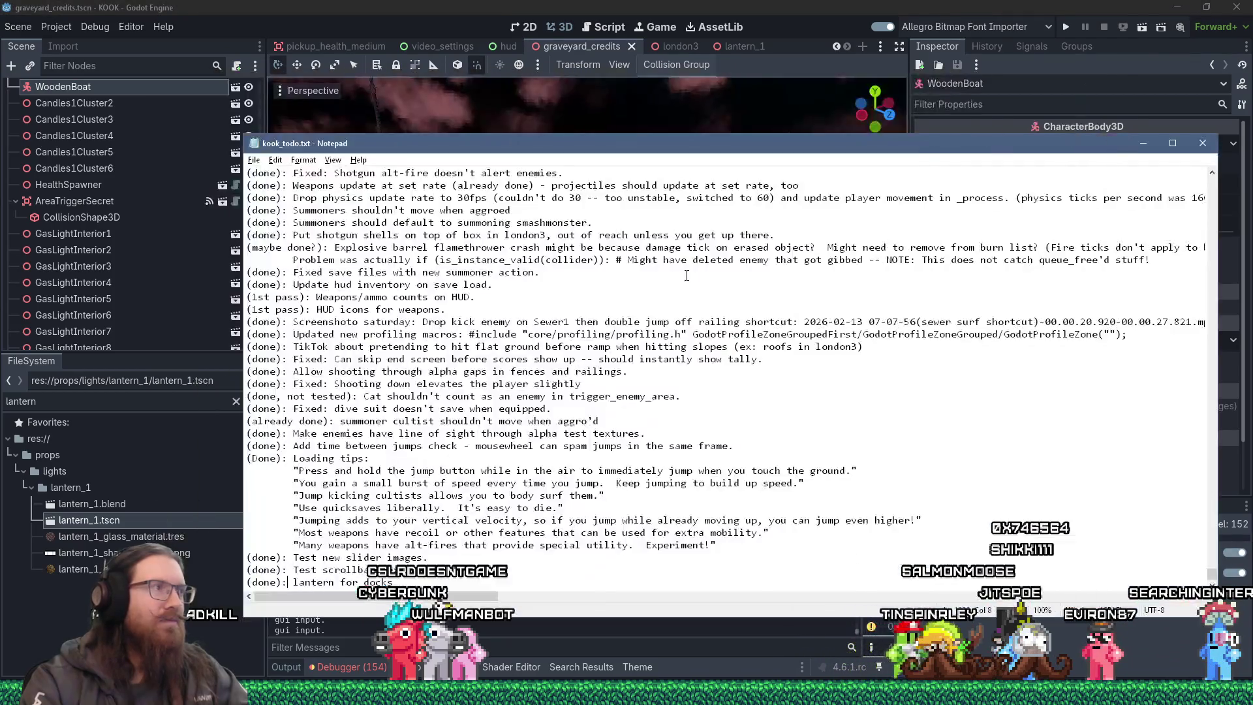
# Scroll kook_todo.txt to the top to show the 'Things I want to do next' list.
pyautogui.moveTo(1211, 580); pyautogui.dragTo(1201, 168)
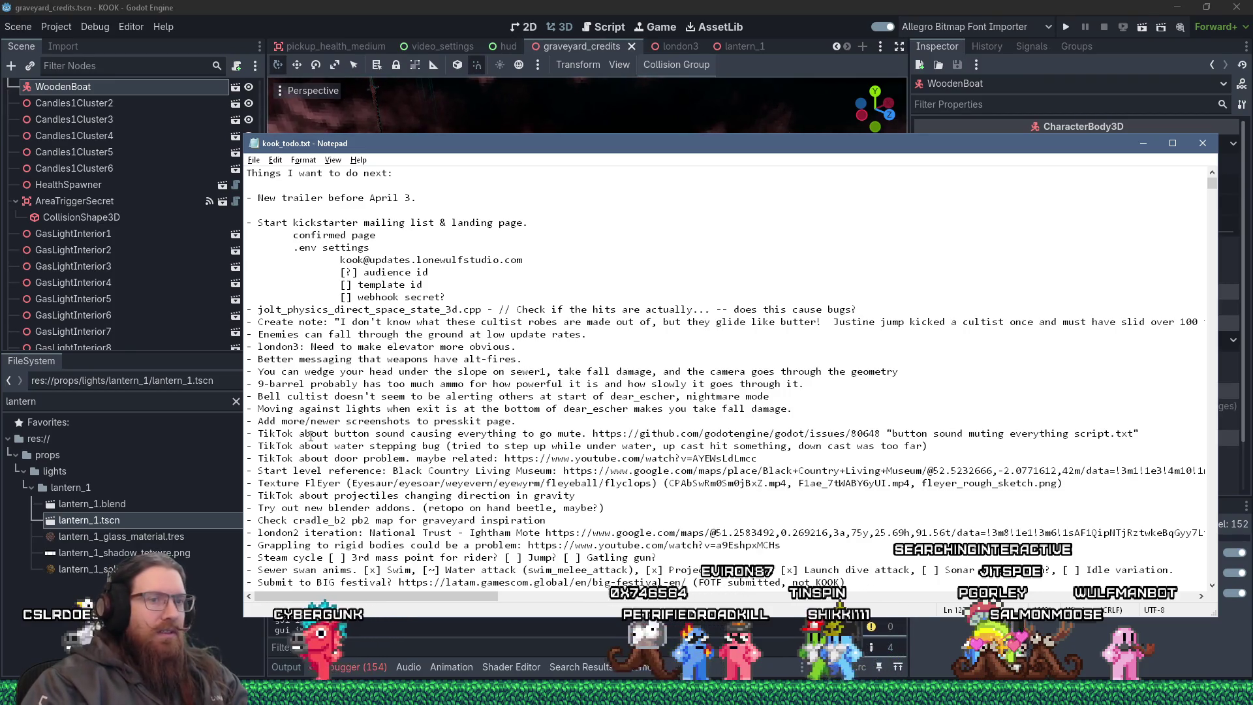
pyautogui.scroll(-3)
pyautogui.scroll(3)
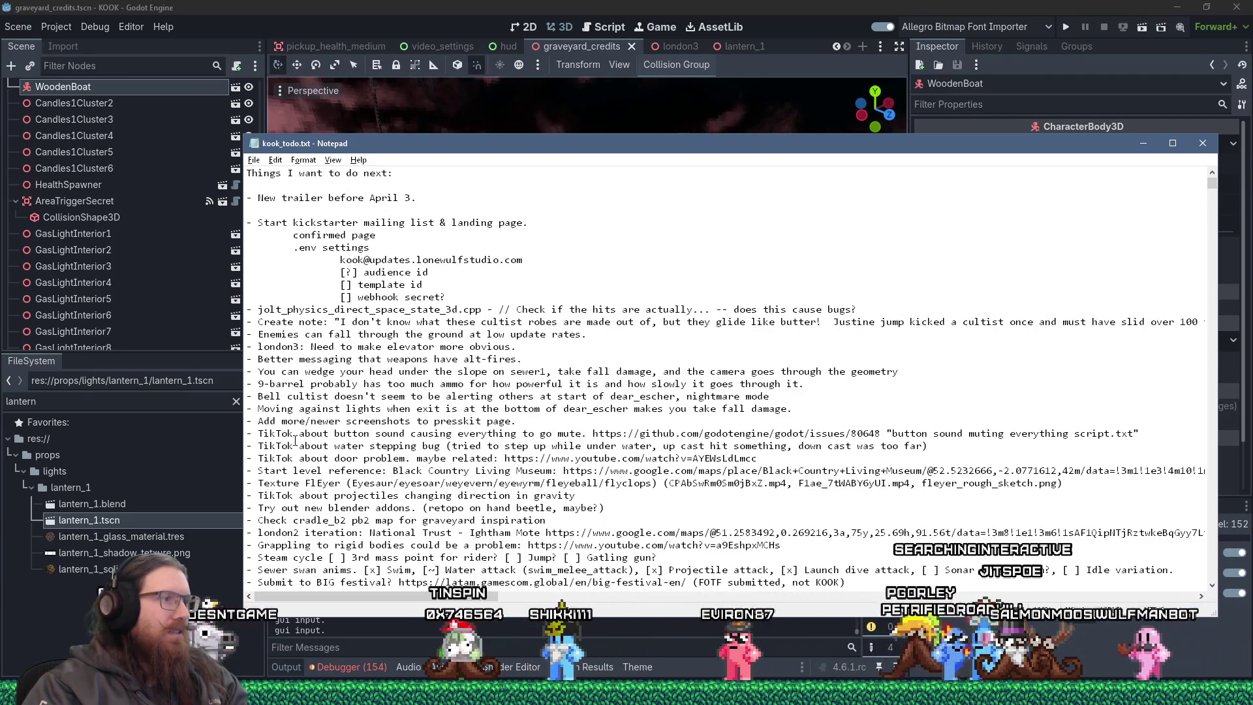
pyautogui.scroll(-3)
pyautogui.scroll(-3)
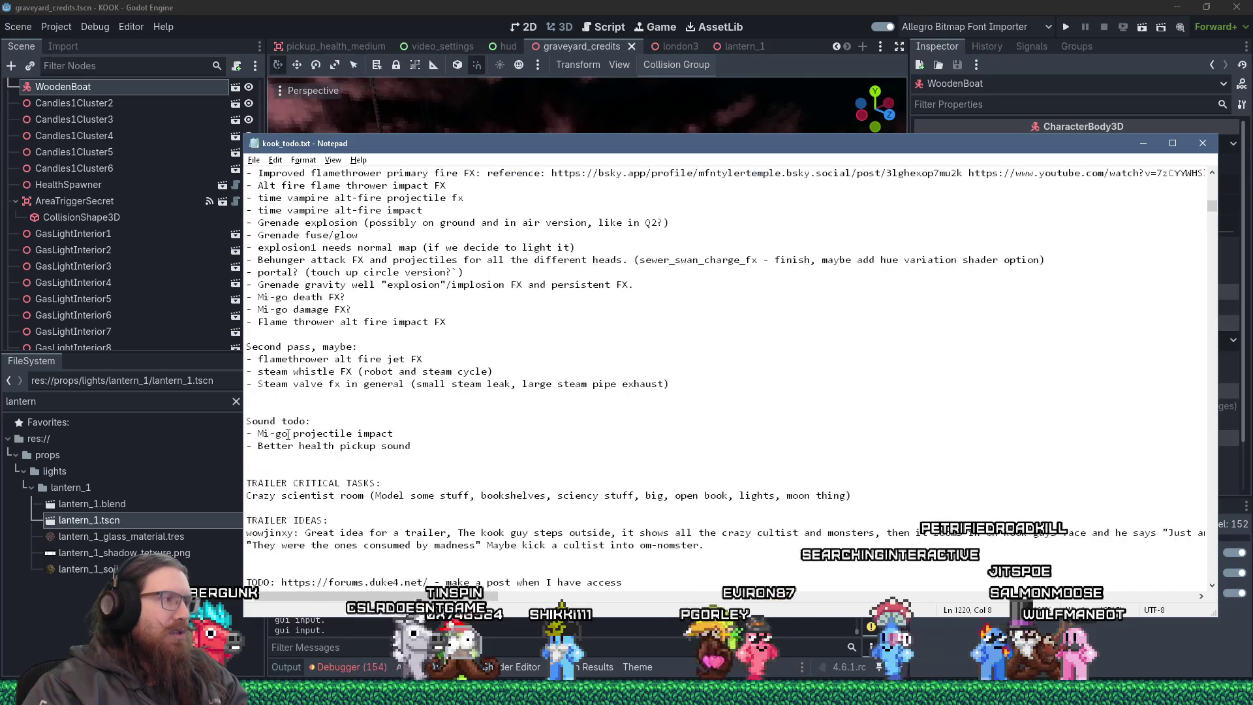
pyautogui.scroll(-3)
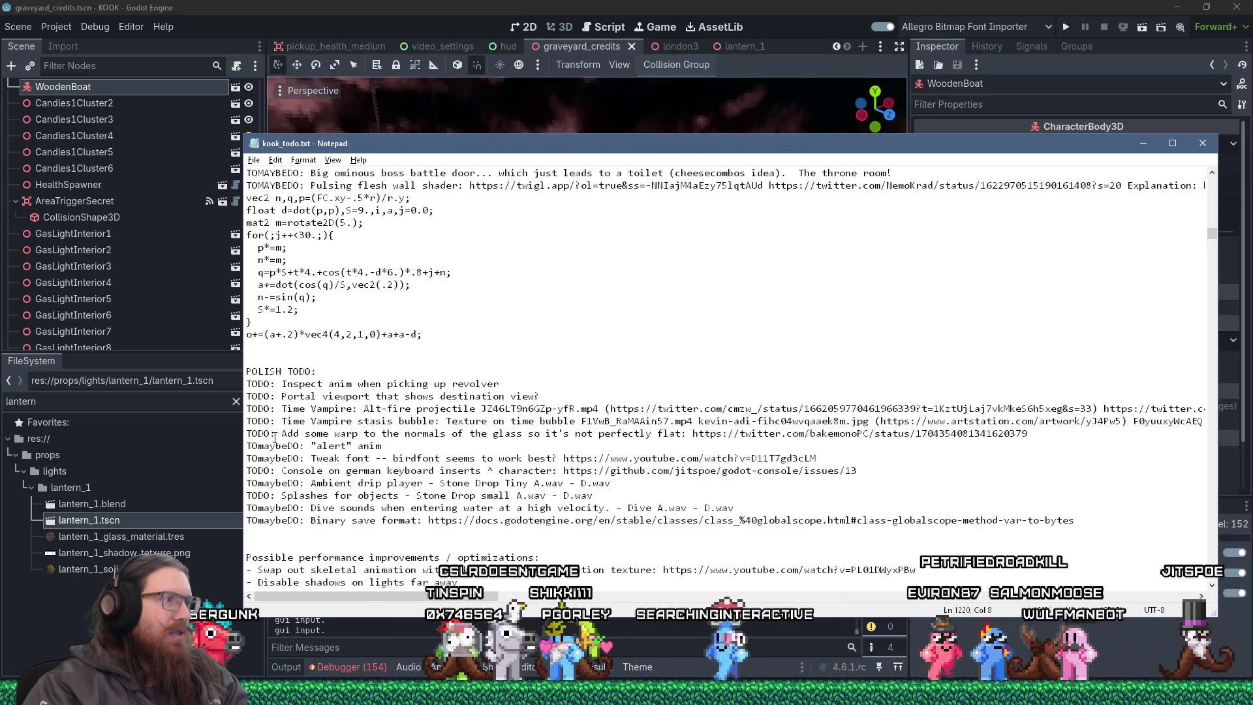
pyautogui.scroll(-3)
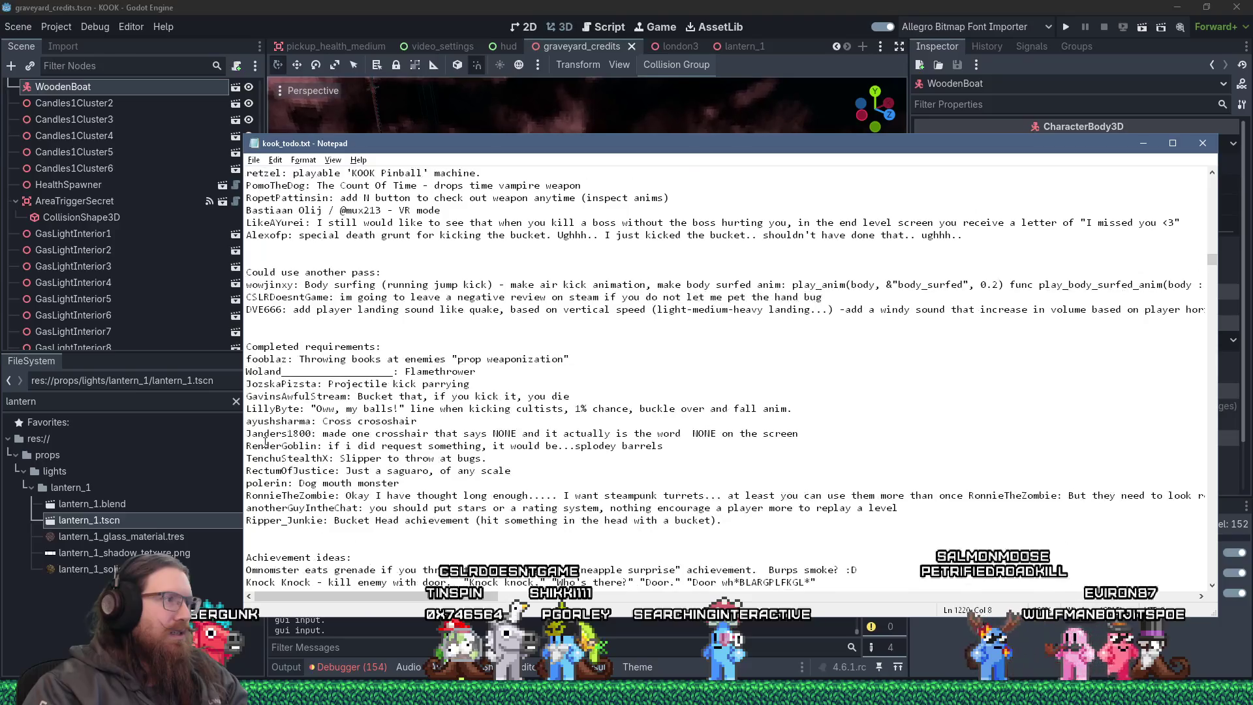
pyautogui.scroll(3)
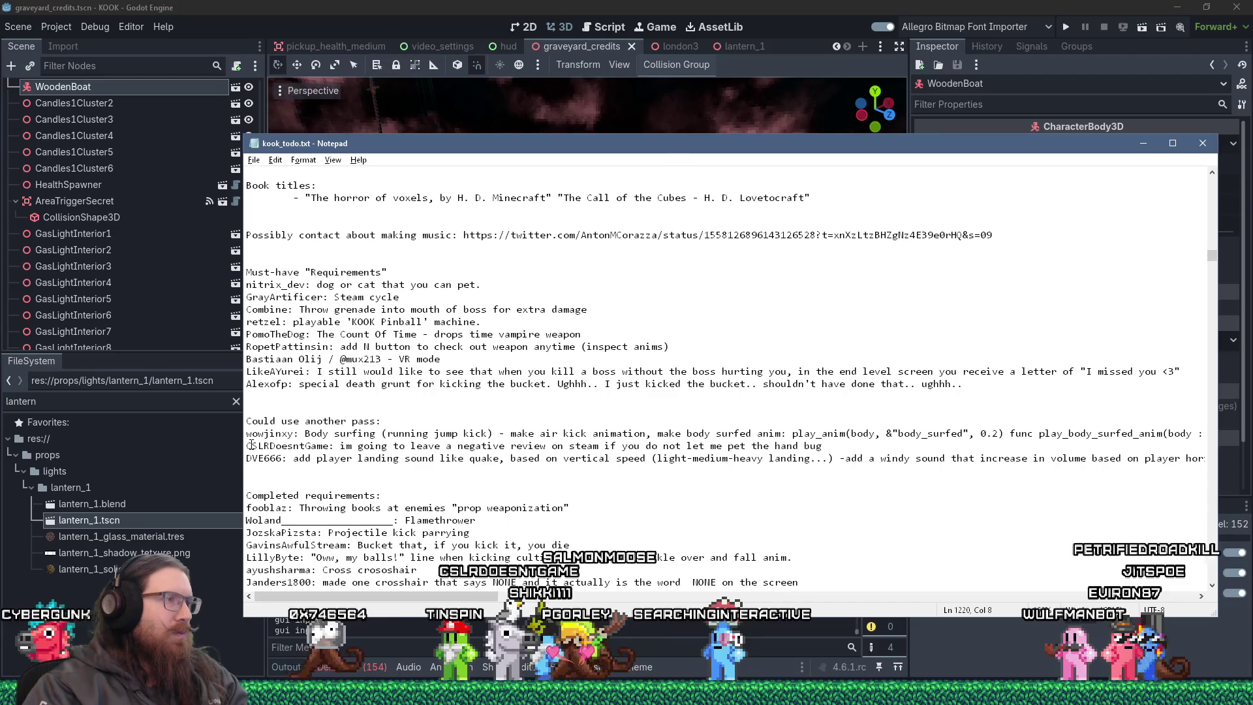
pyautogui.scroll(3)
pyautogui.scroll(3)
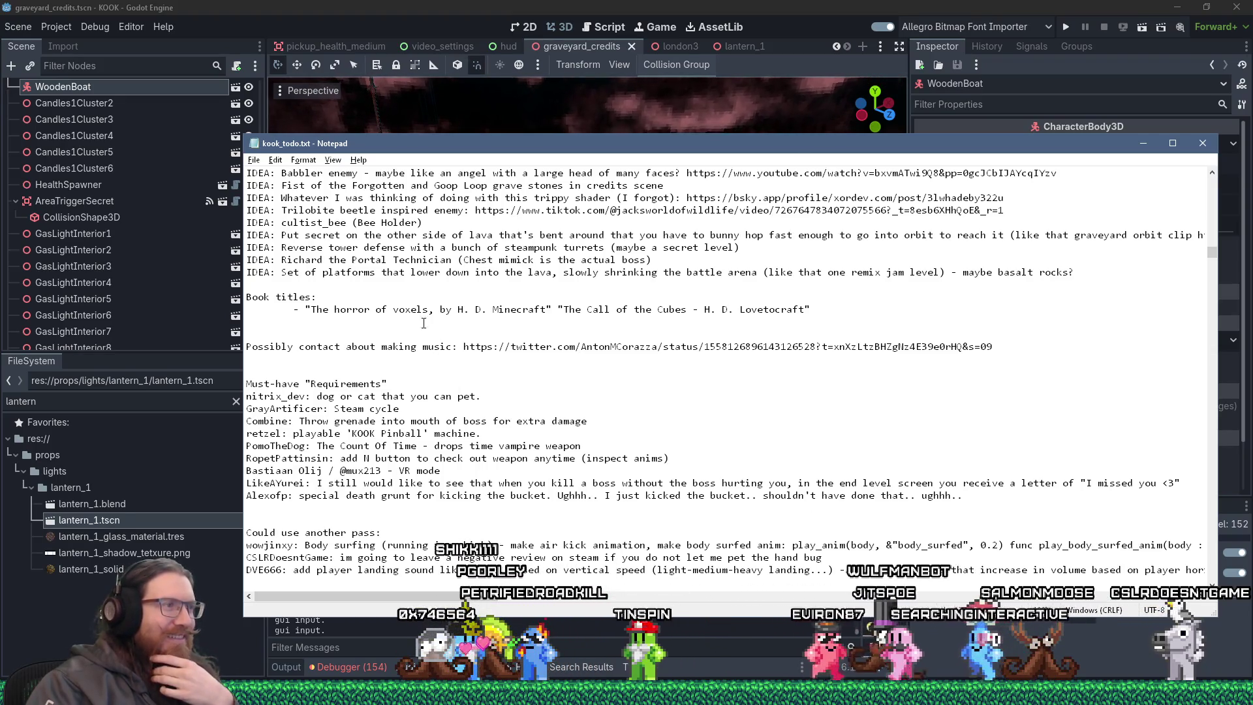
pyautogui.press('Down')
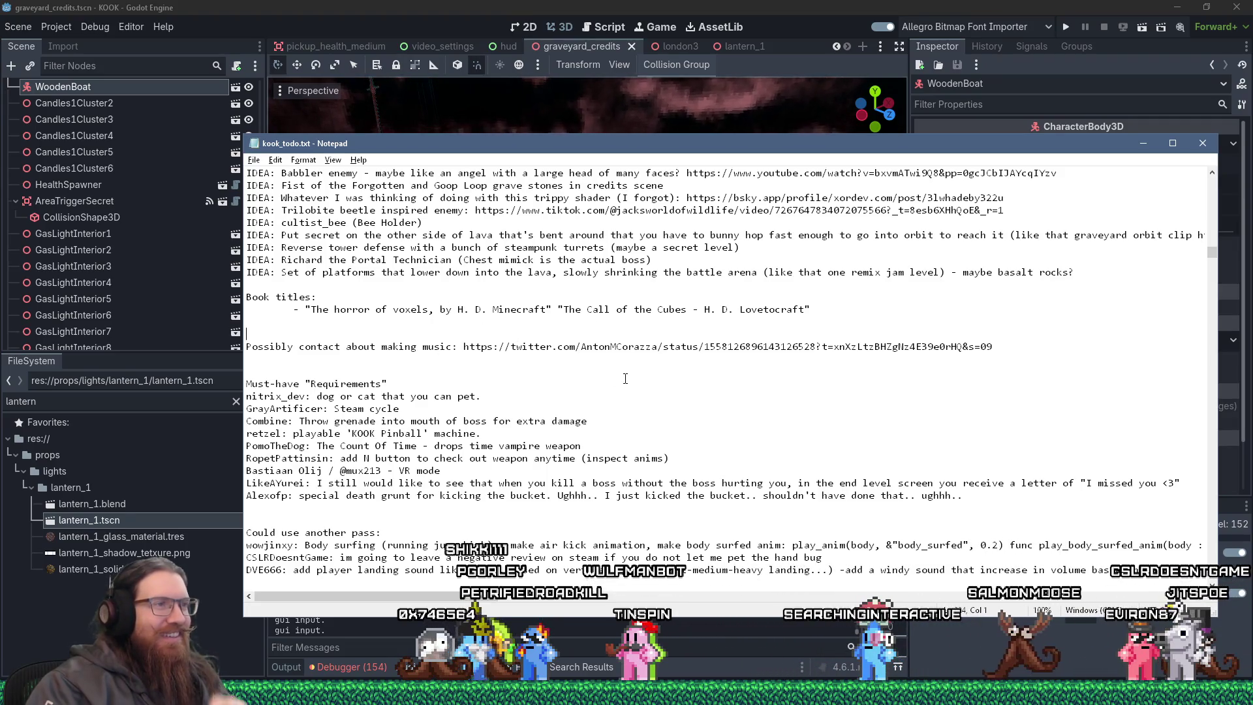
pyautogui.moveTo(560, 309); pyautogui.dragTo(810, 310)
pyautogui.click(813, 350)
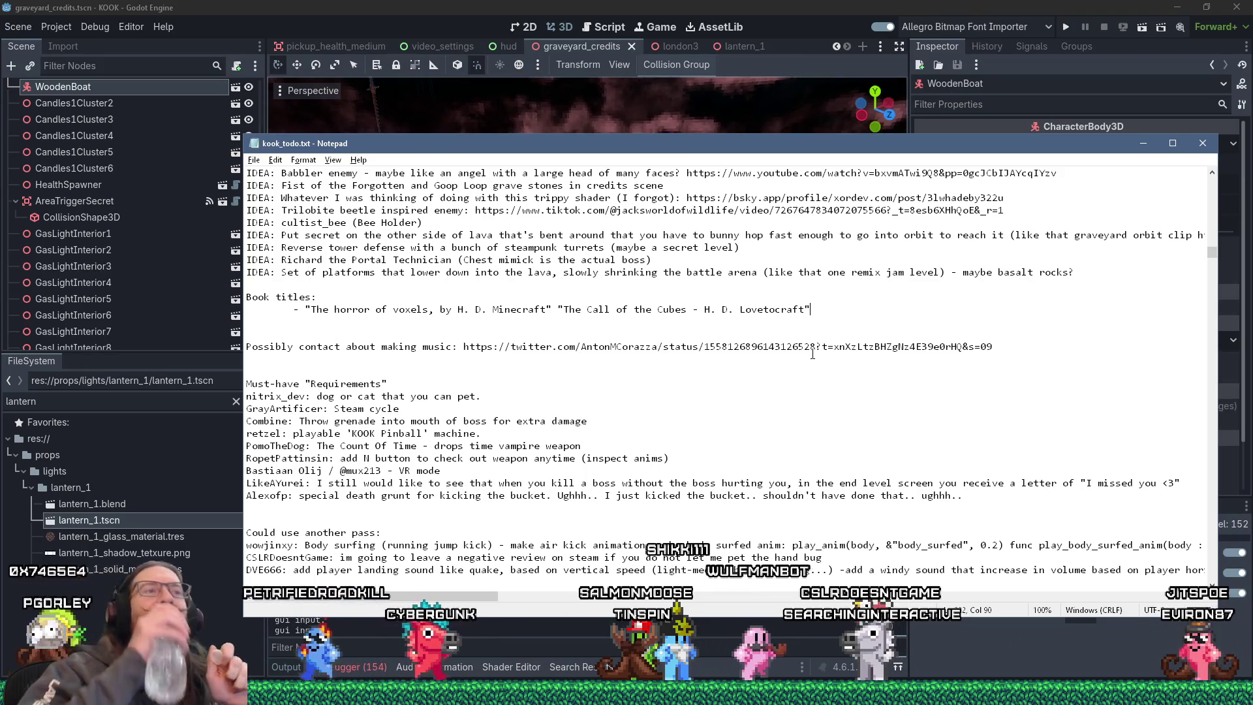
pyautogui.press('Up')
pyautogui.press('Up')
pyautogui.press('Up')
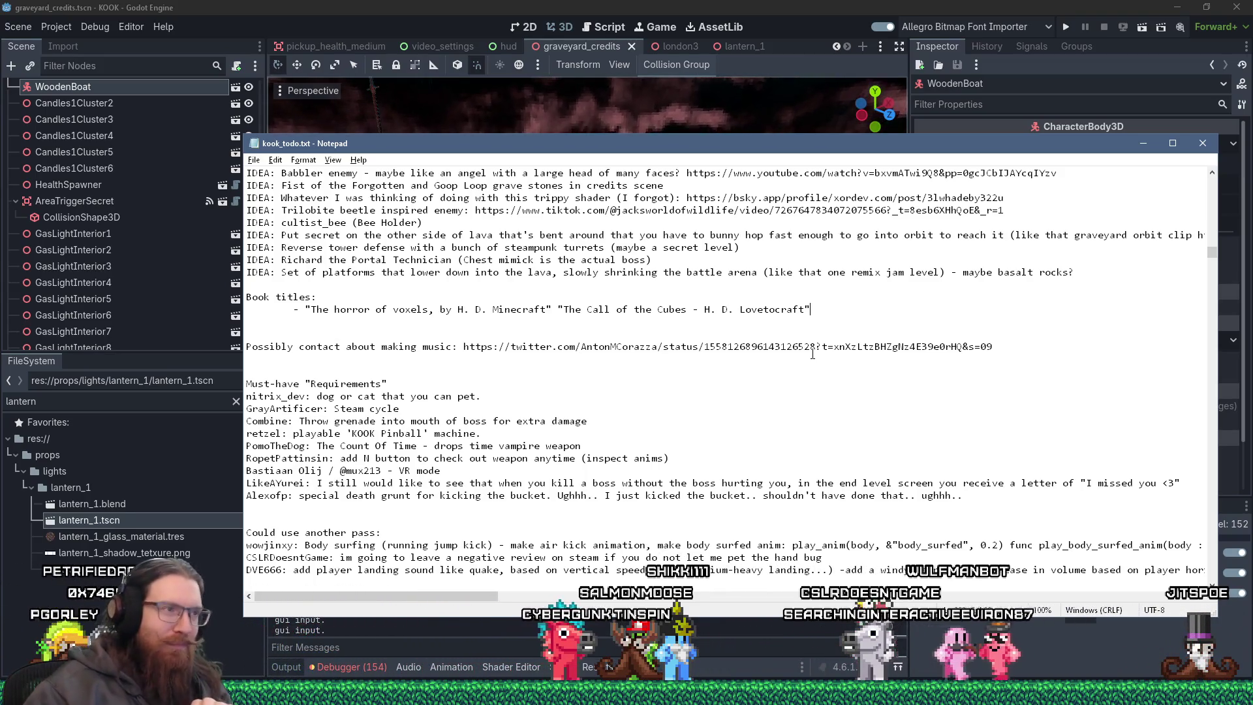
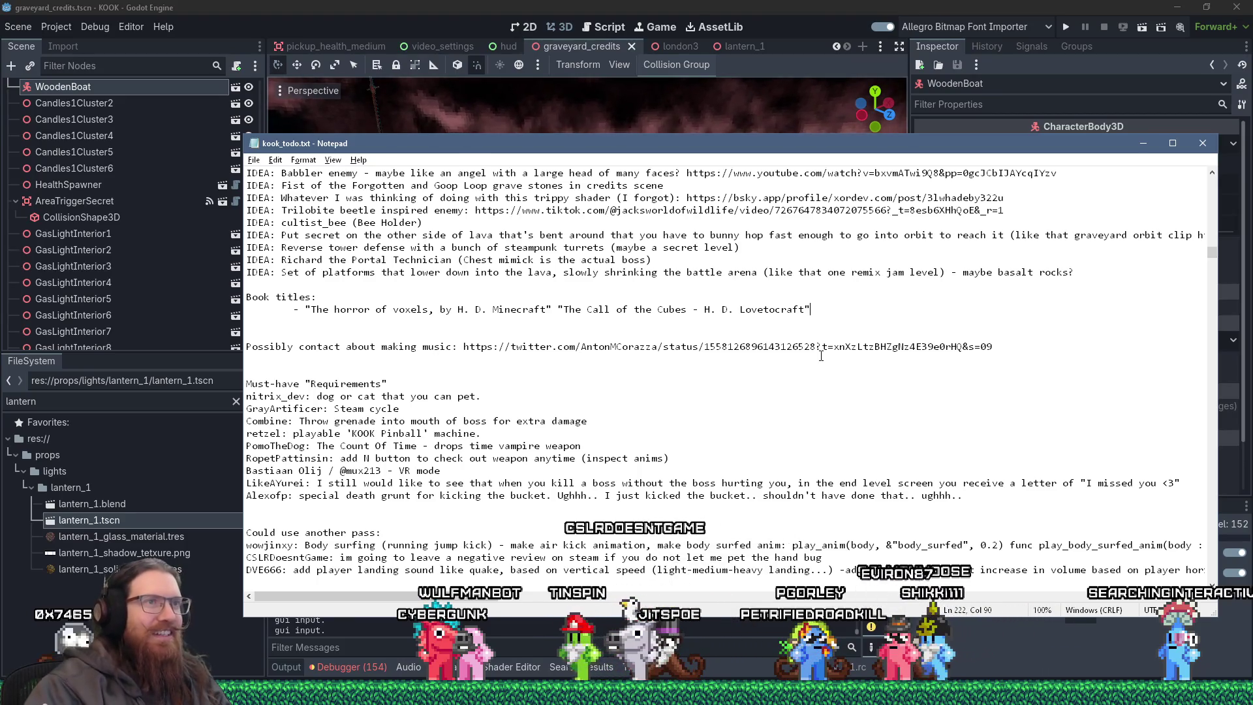
# Bring Godot forward and raise the WoodenBoat about 0.12 units along its Y axis.
pyautogui.click(738, 70)
pyautogui.moveTo(649, 320); pyautogui.dragTo(569, 304)
pyautogui.moveTo(491, 281); pyautogui.dragTo(495, 274)
pyautogui.moveTo(494, 274); pyautogui.dragTo(605, 376)
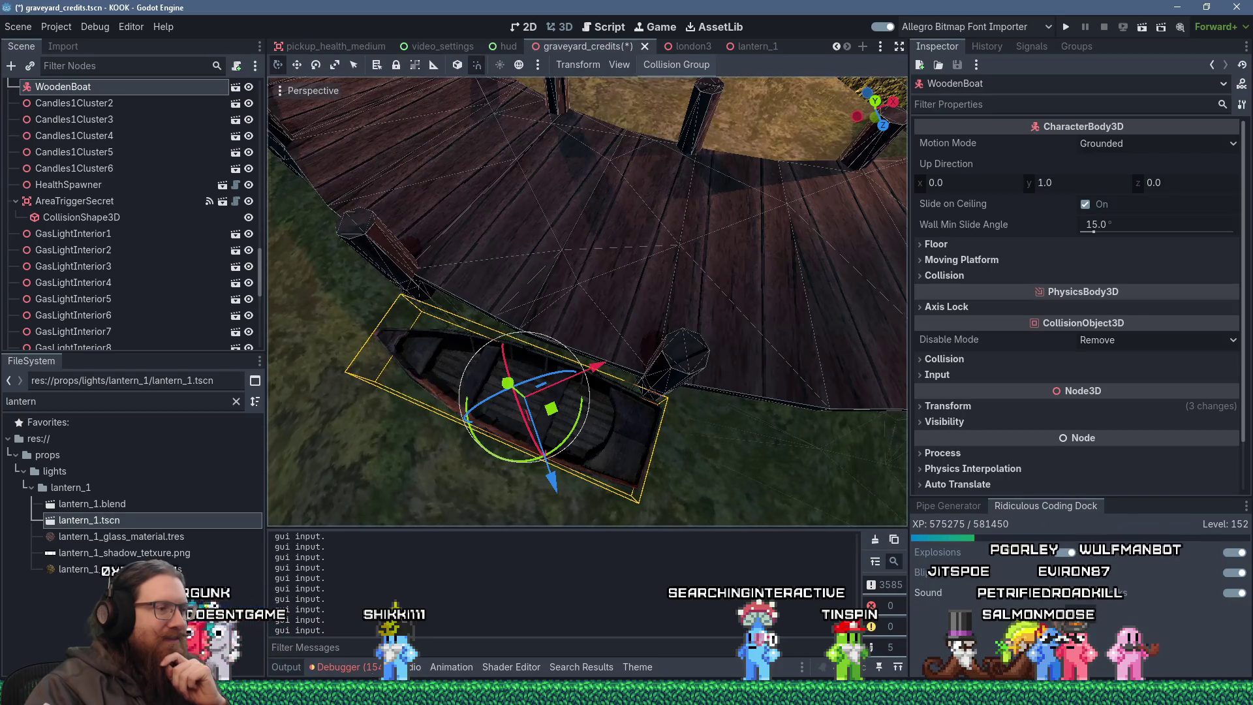
# Show the debugger's 154 errors in a taller panel, then return to the kook_todo.txt notes.
pyautogui.click(378, 668)
pyautogui.click(371, 499)
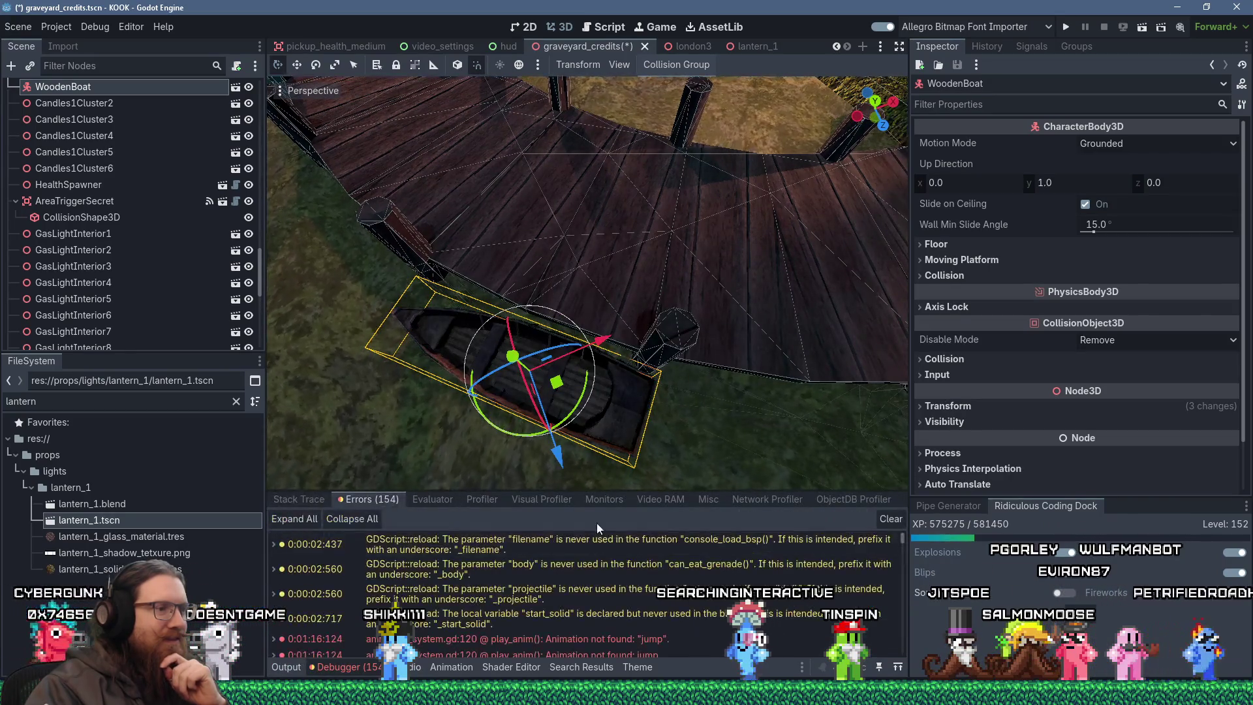
pyautogui.moveTo(718, 491); pyautogui.dragTo(718, 403)
pyautogui.scroll(-3)
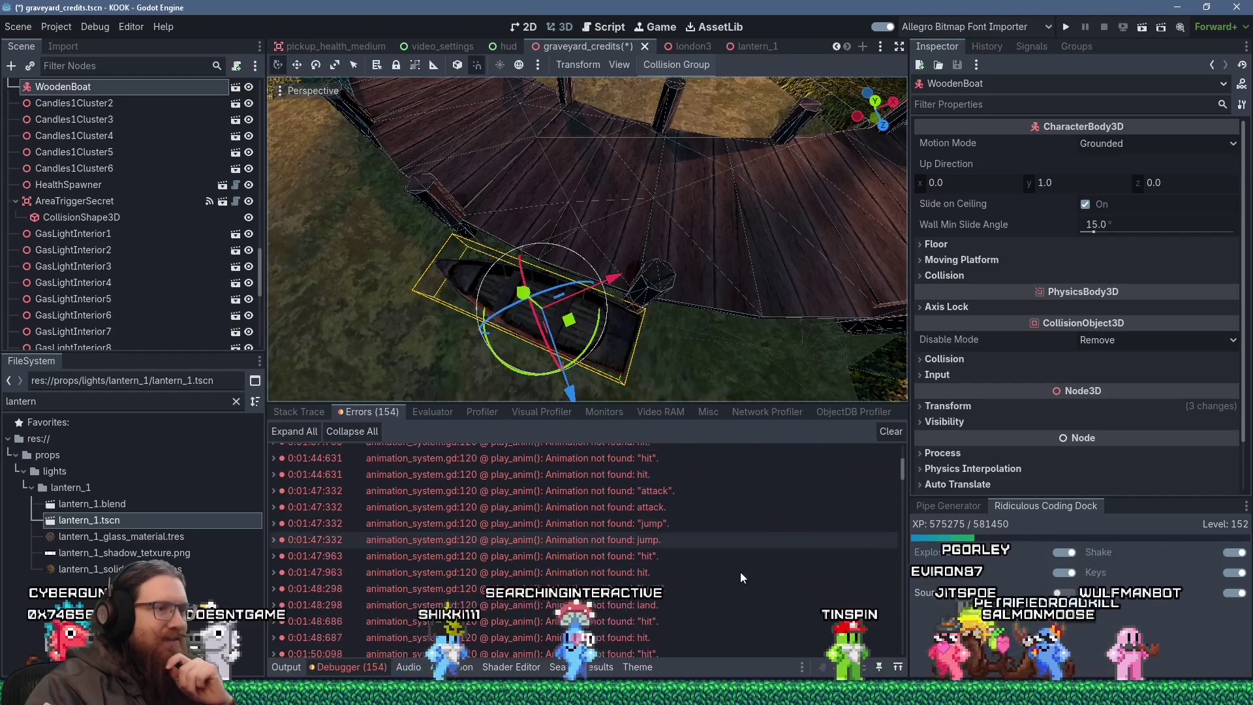
pyautogui.moveTo(898, 653); pyautogui.dragTo(897, 637)
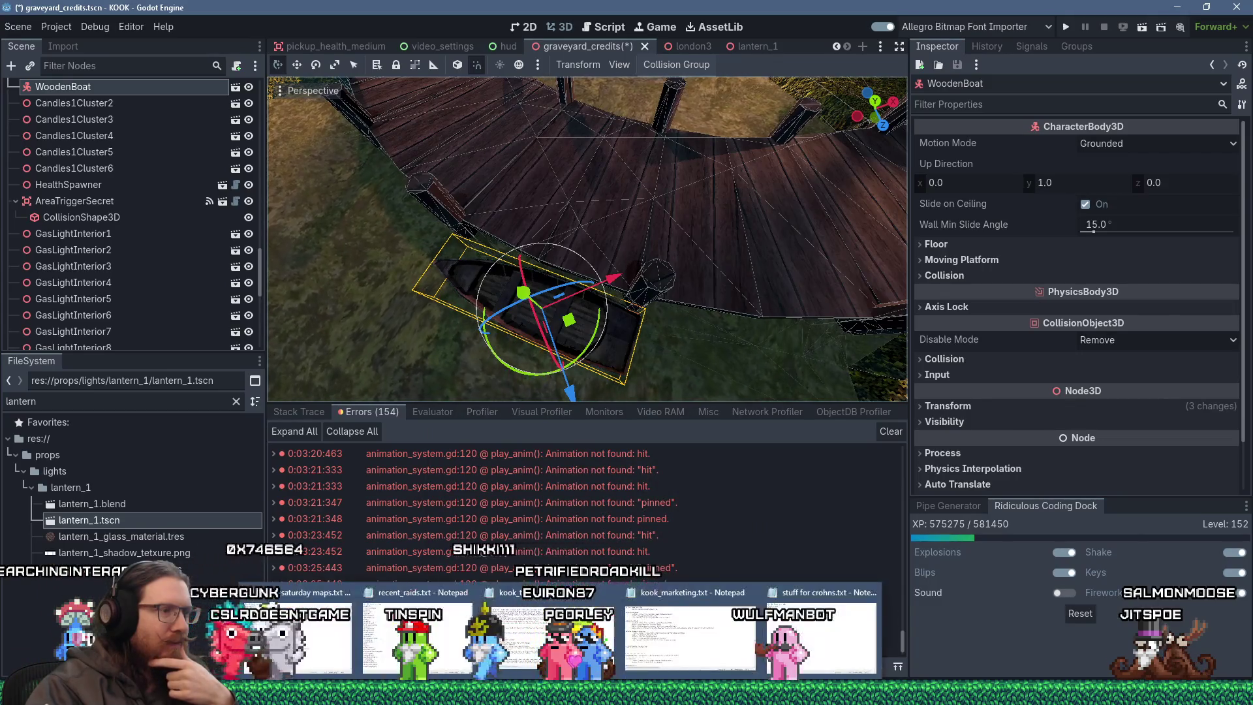
pyautogui.hotkey('alt', 'Tab')
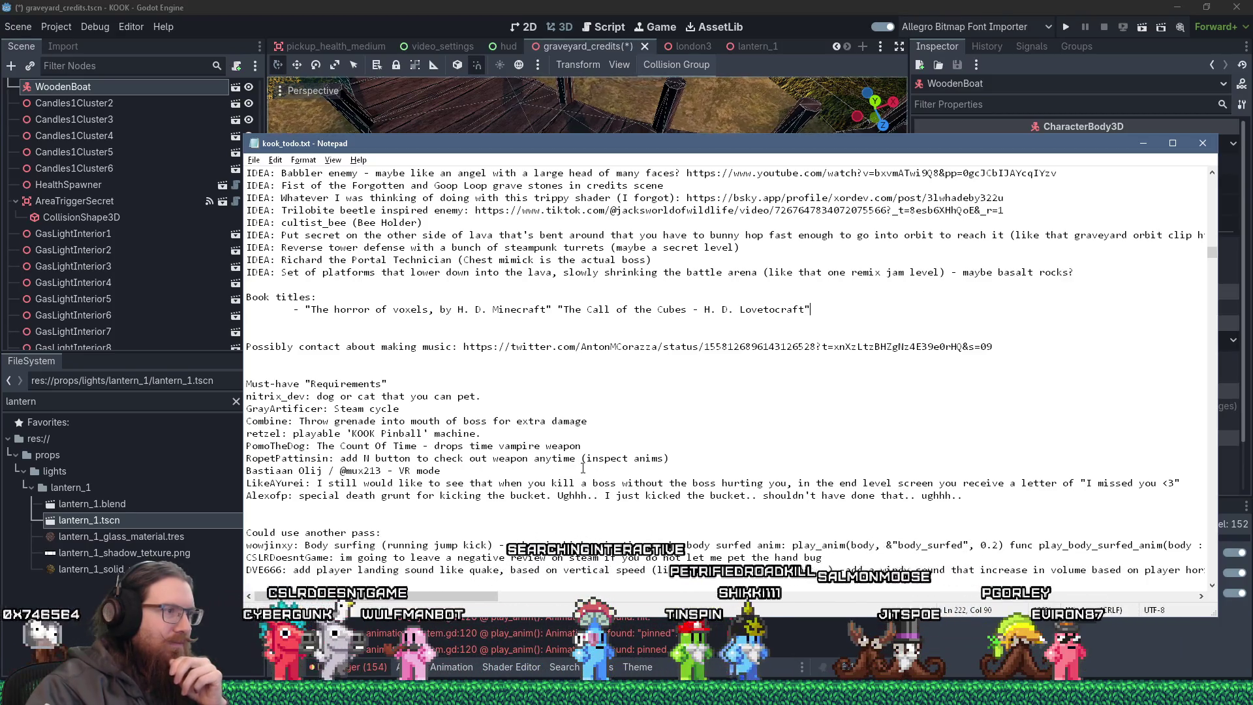
# Delete the VR mode request line from Must-have Requirements and save kook_todo.txt.
pyautogui.moveTo(583, 469); pyautogui.dragTo(718, 458)
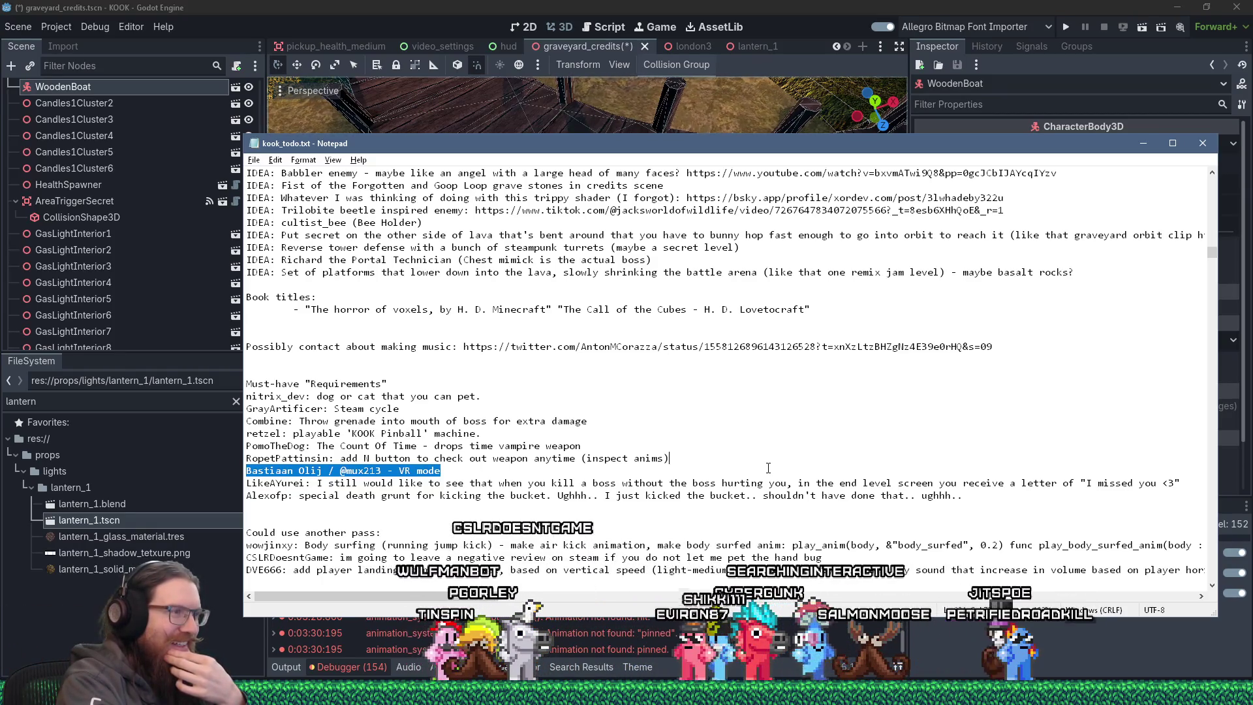
pyautogui.press('Delete')
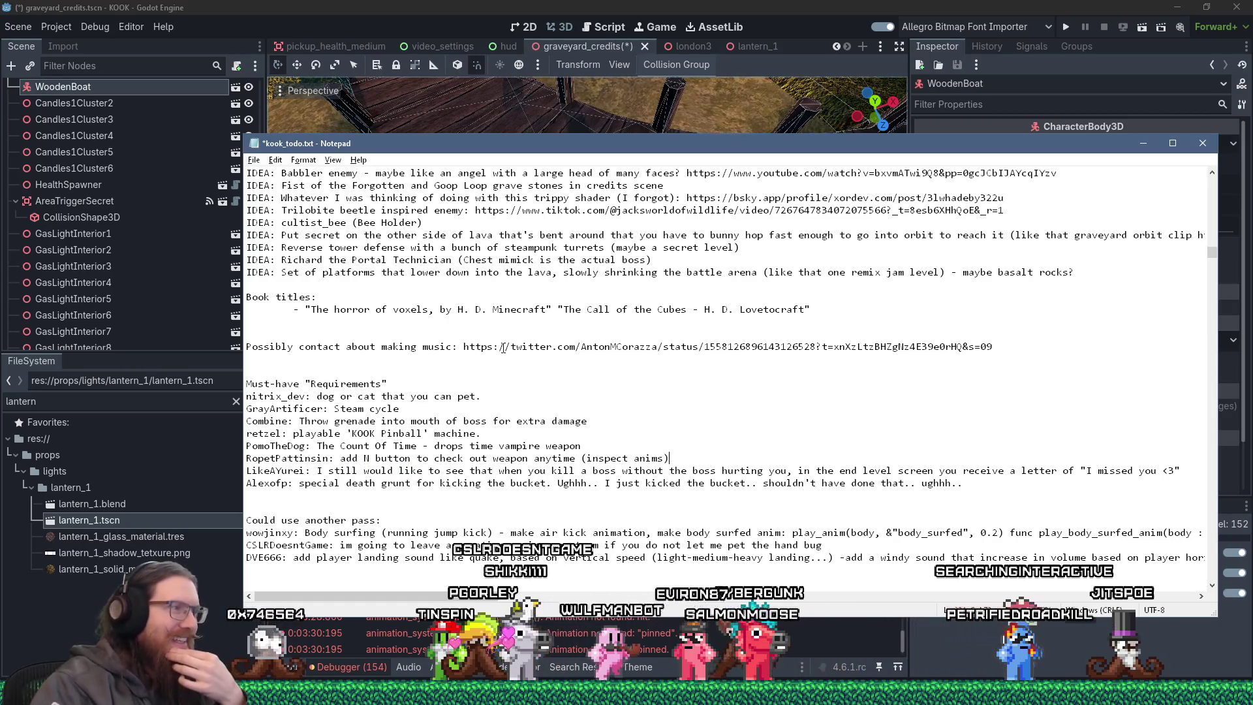
pyautogui.click(253, 159)
pyautogui.click(274, 217)
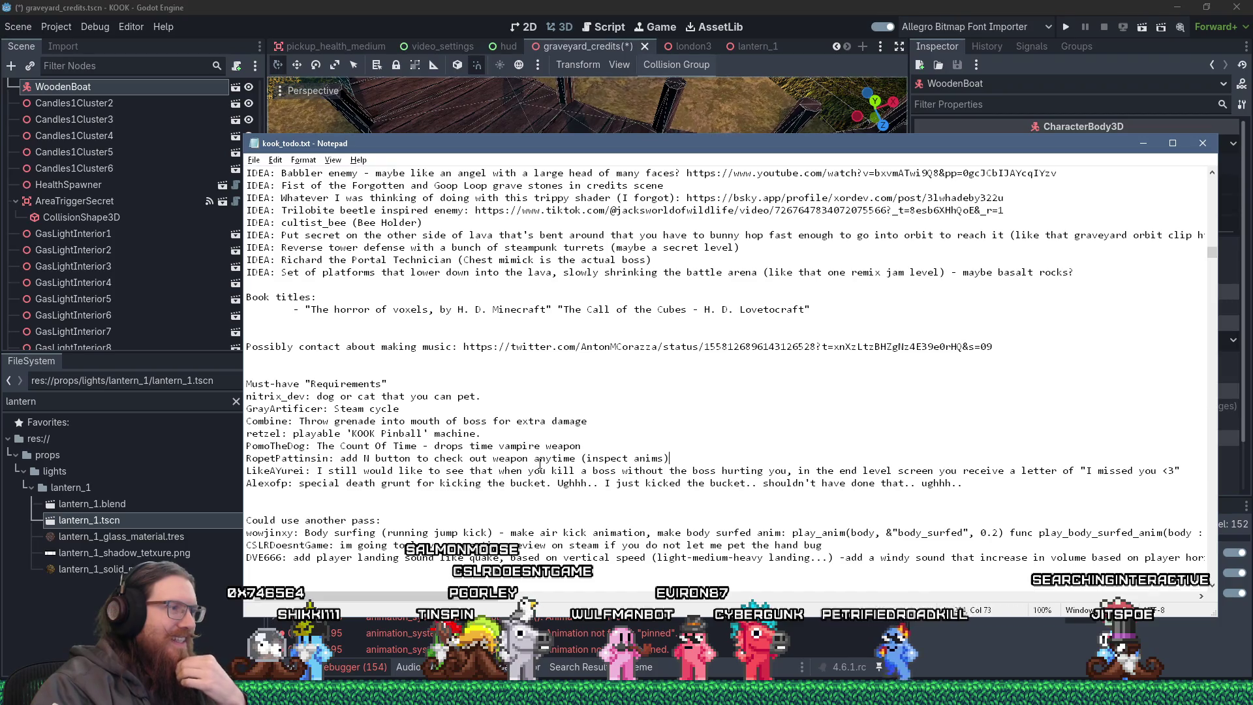
pyautogui.scroll(3)
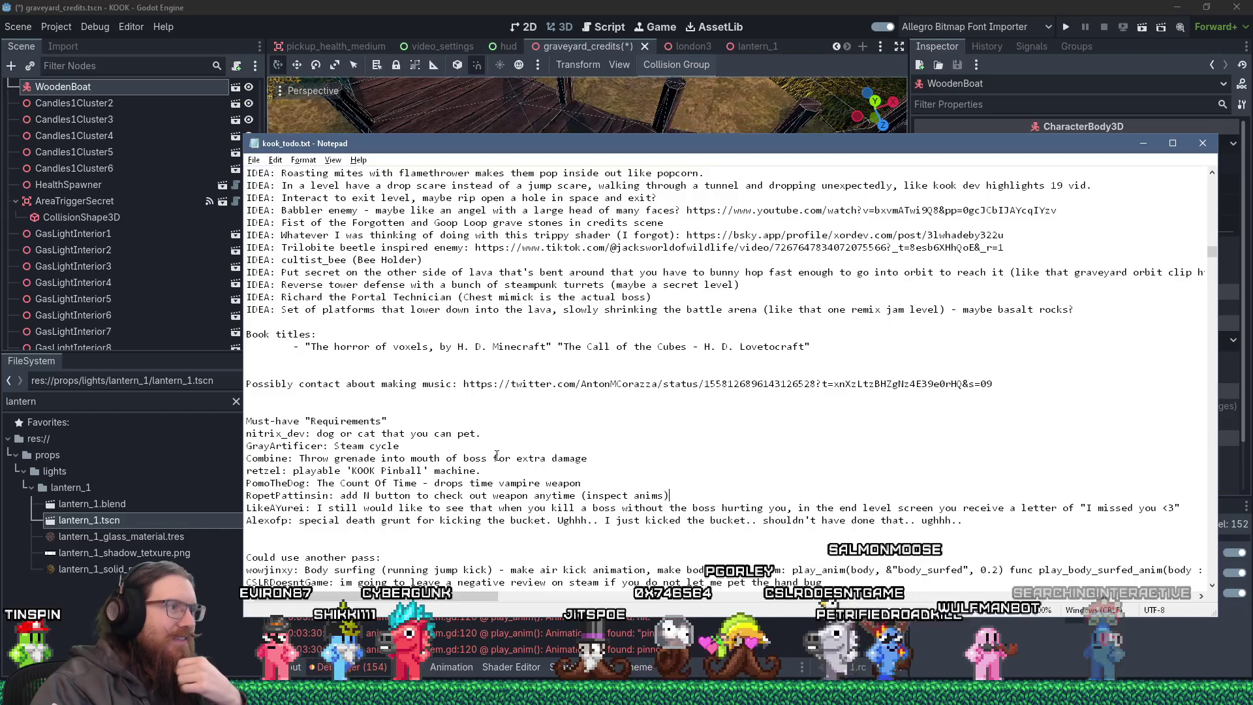
pyautogui.scroll(3)
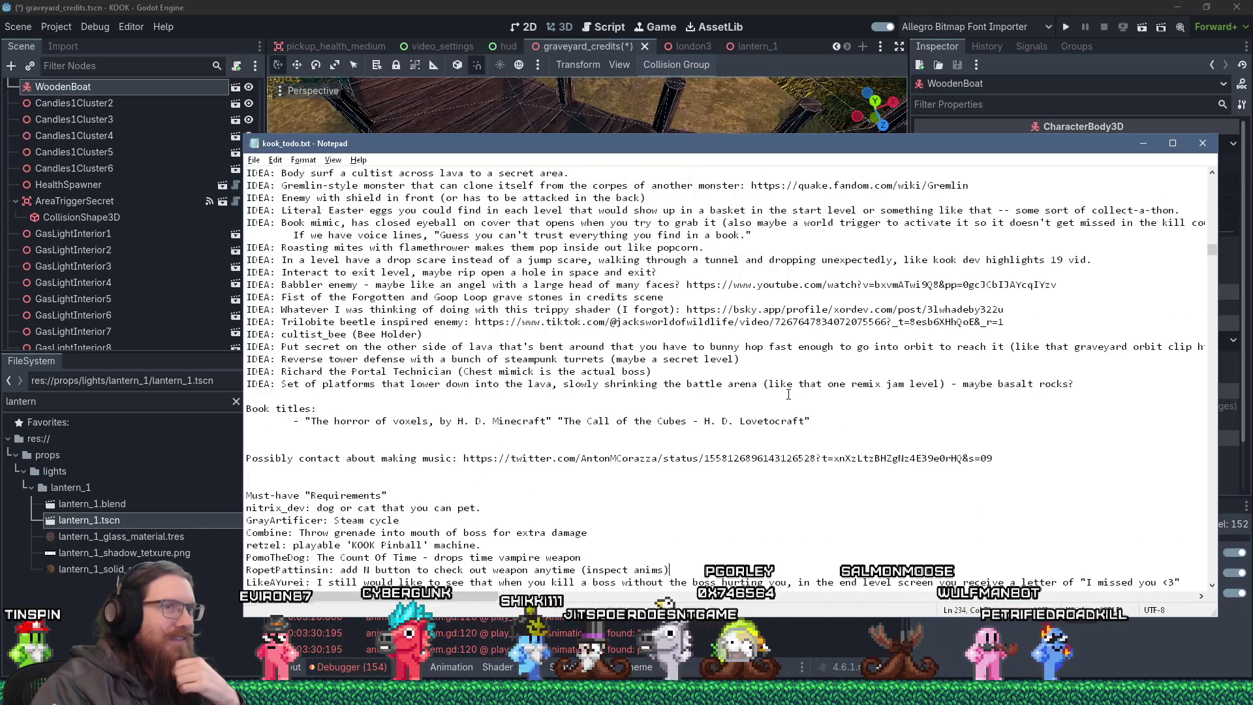
pyautogui.moveTo(1211, 251); pyautogui.dragTo(1211, 171)
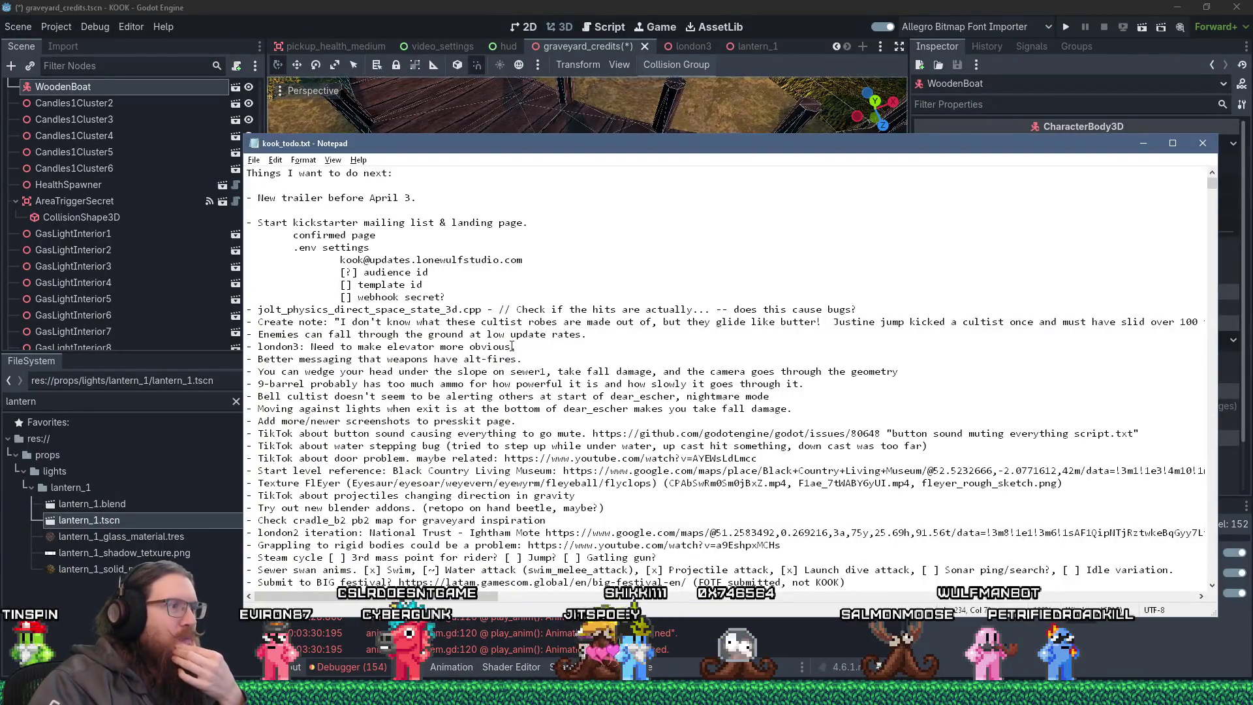
pyautogui.scroll(-3)
pyautogui.scroll(-3)
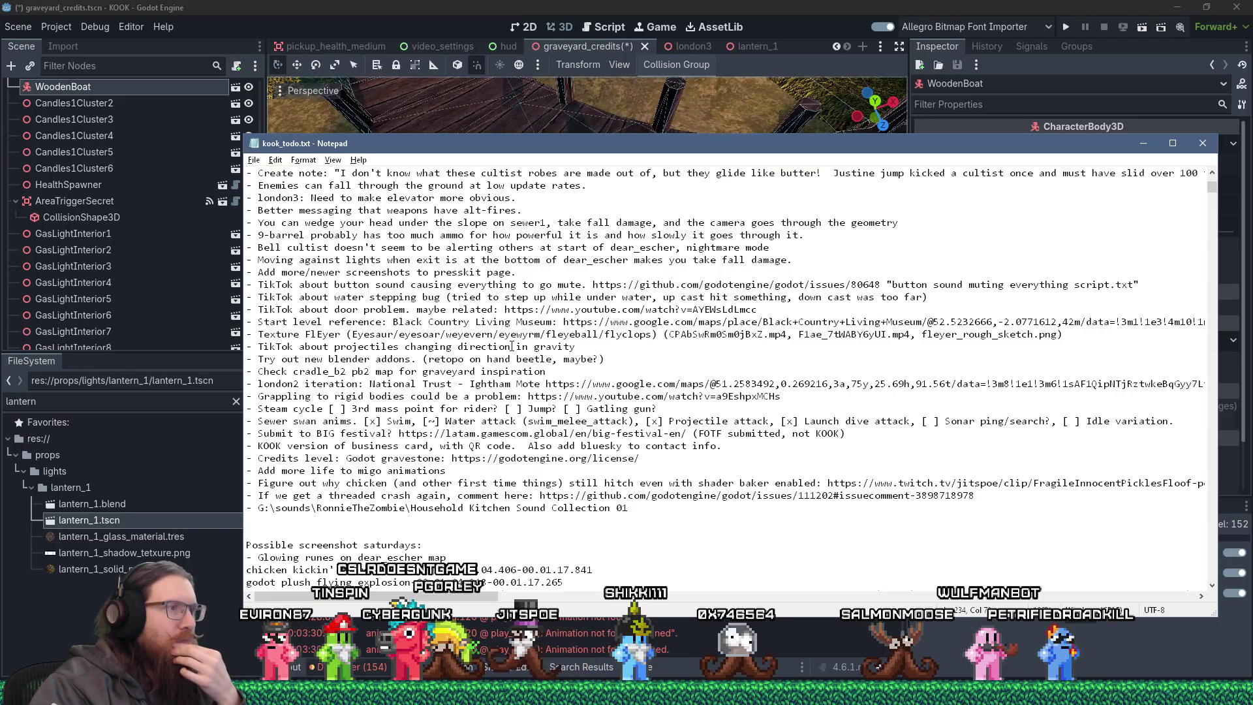
pyautogui.scroll(-3)
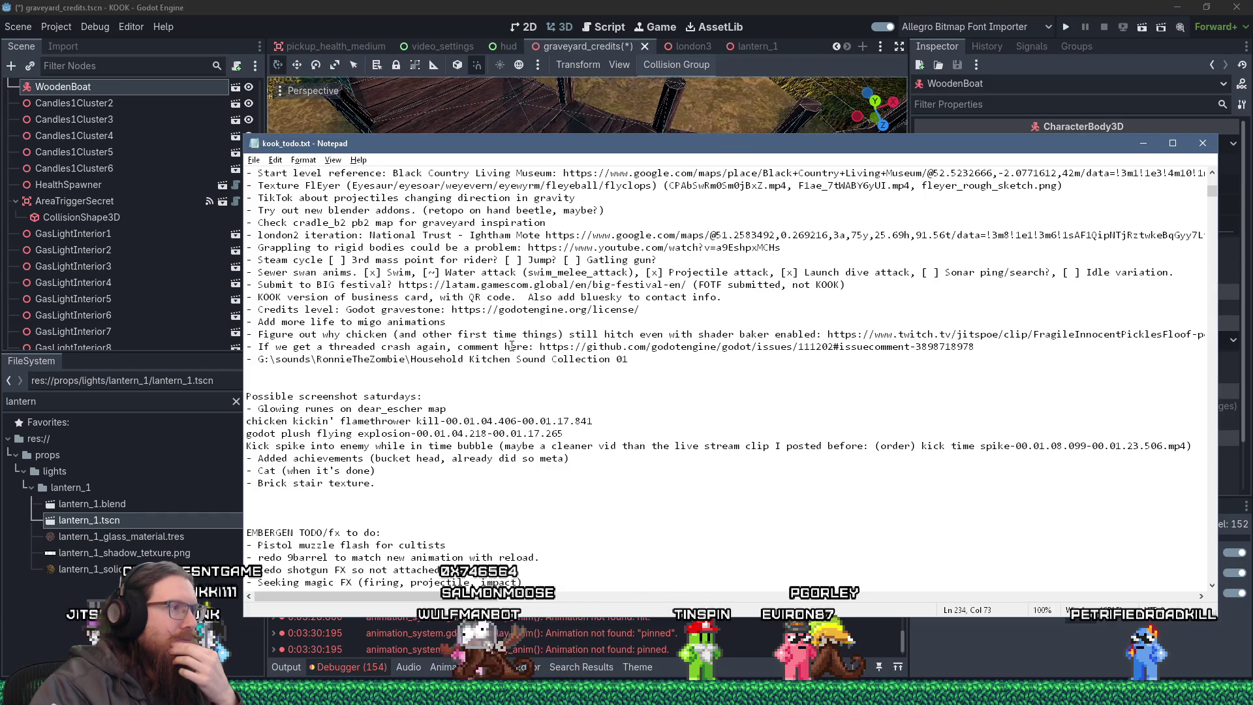
pyautogui.scroll(-3)
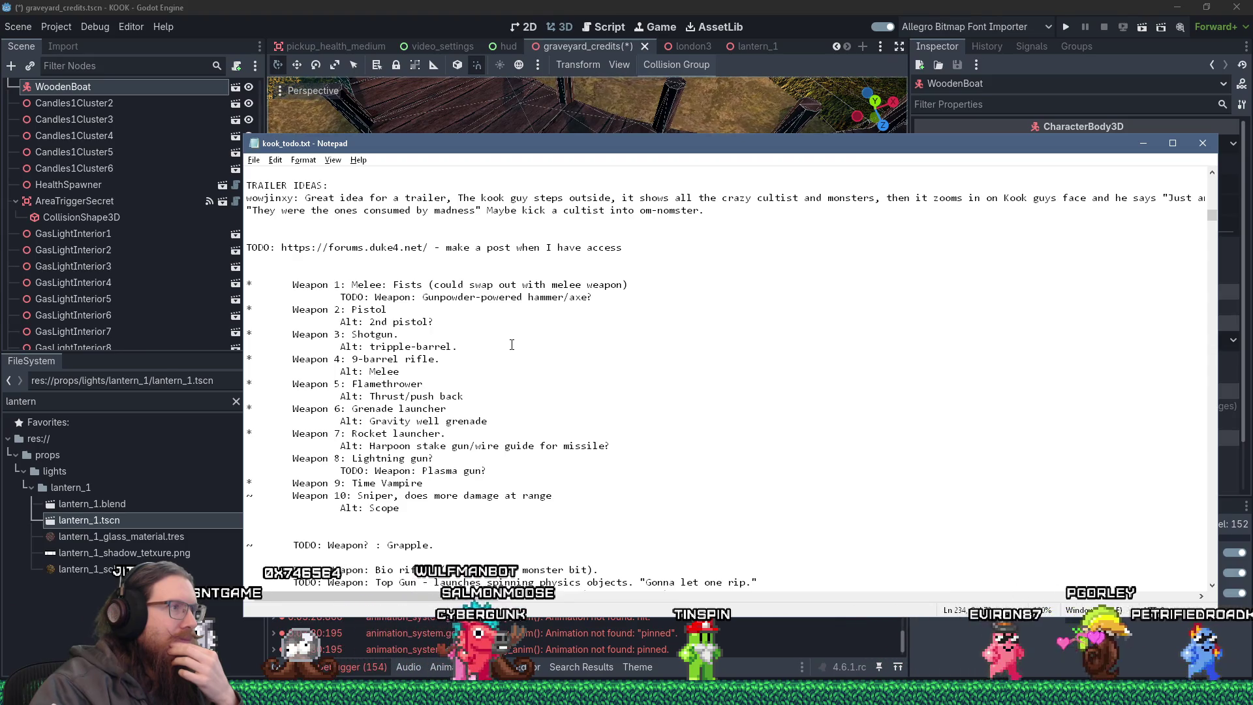
pyautogui.scroll(3)
pyautogui.scroll(-3)
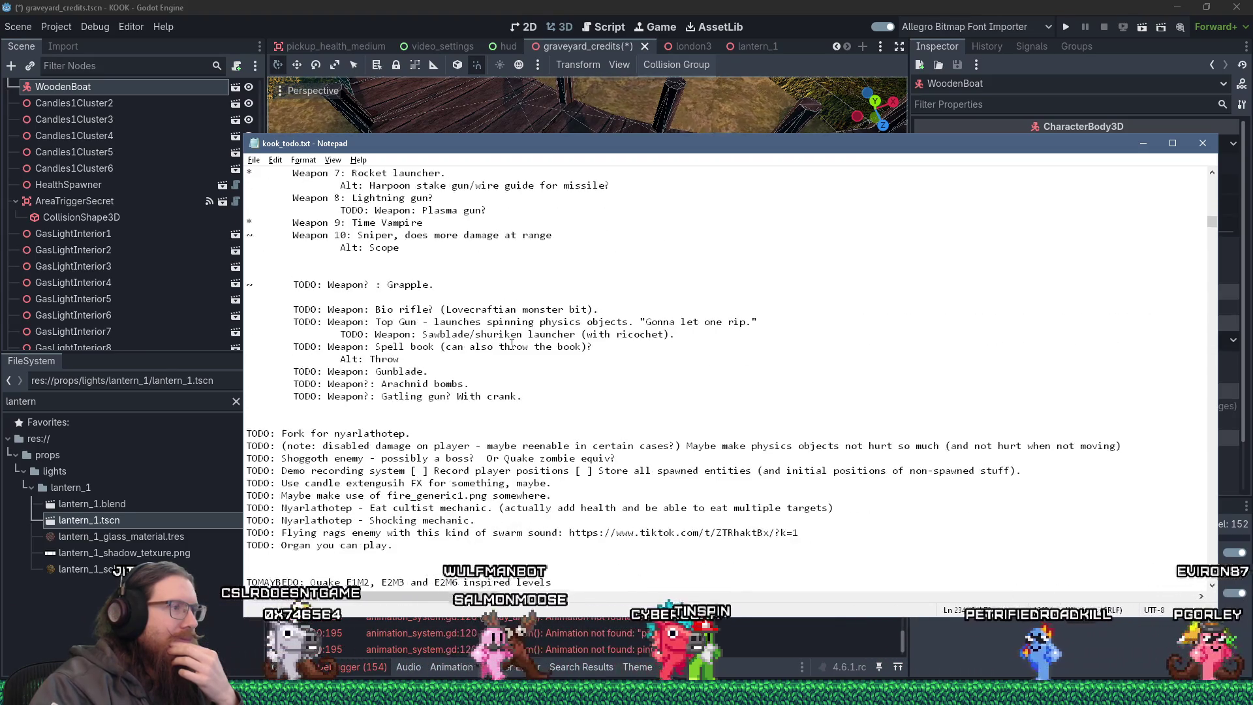
pyautogui.scroll(-3)
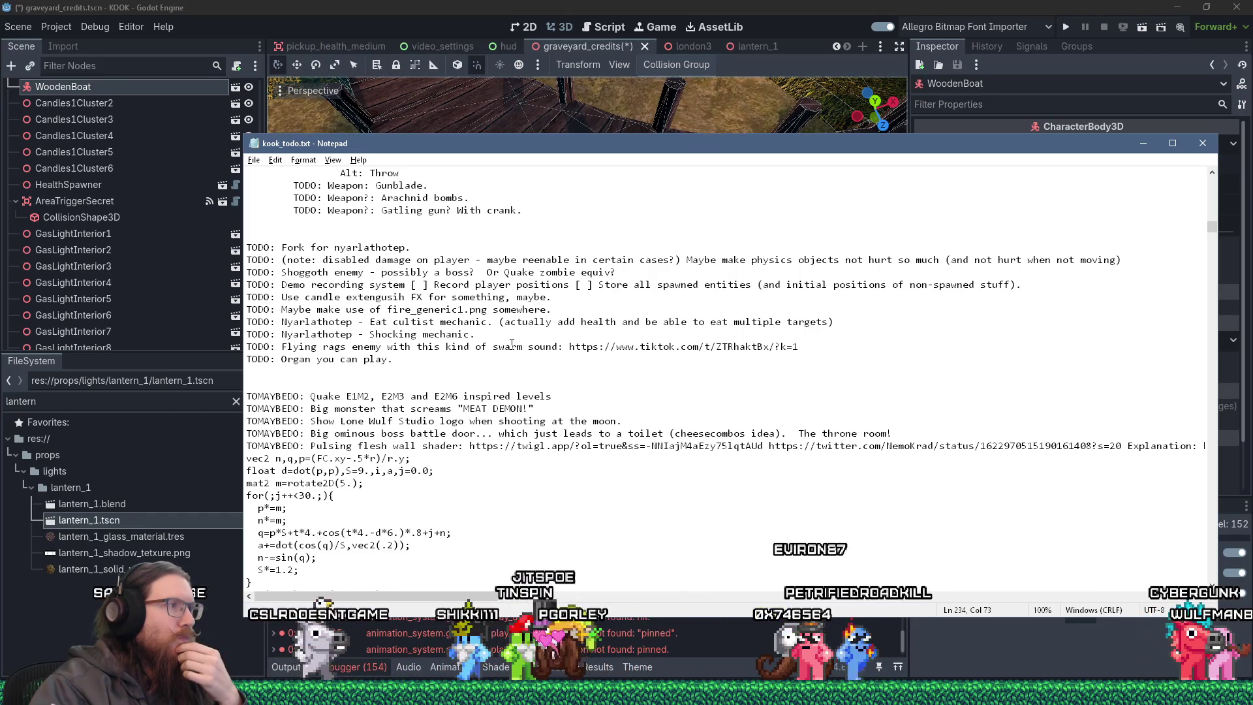
pyautogui.scroll(3)
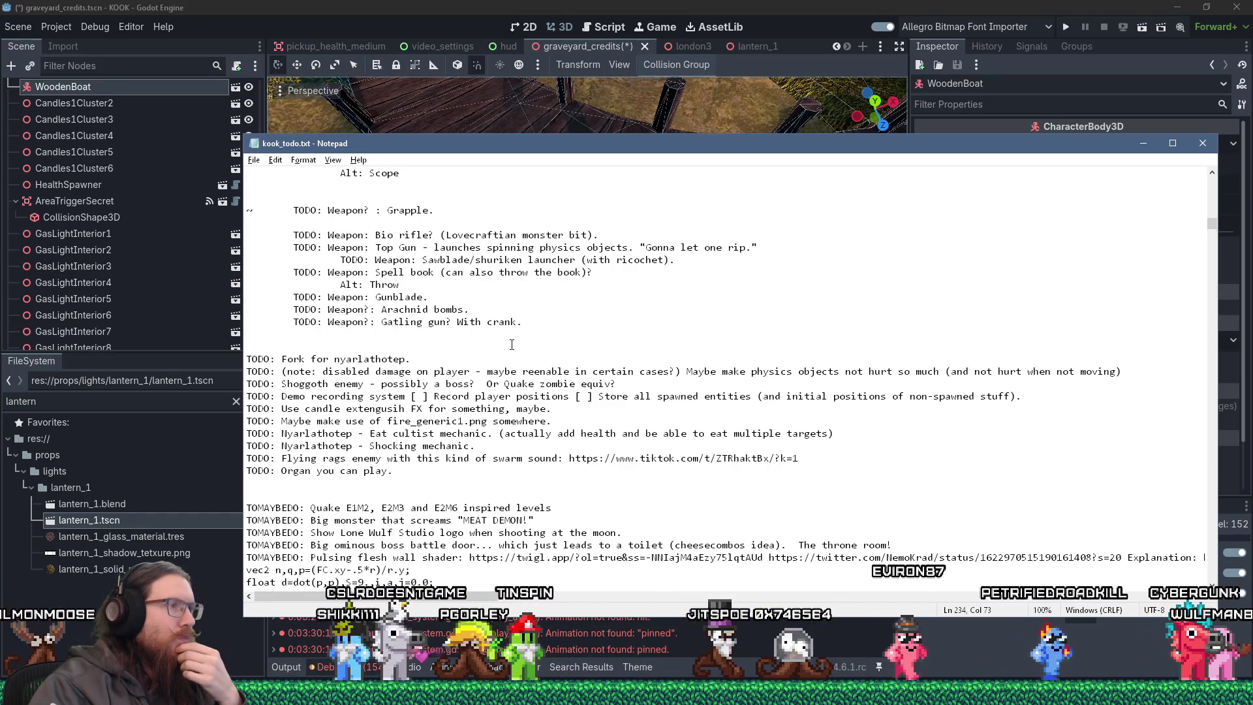
pyautogui.scroll(3)
pyautogui.scroll(3)
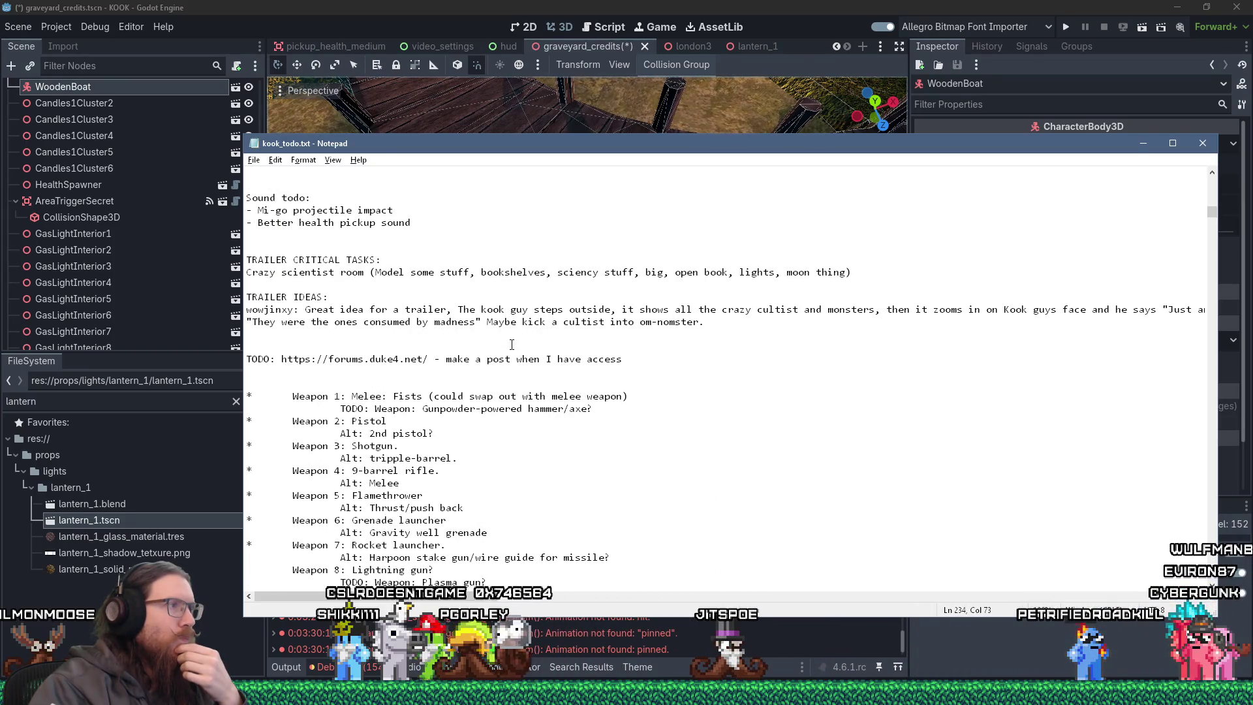
pyautogui.scroll(-3)
pyautogui.scroll(-3)
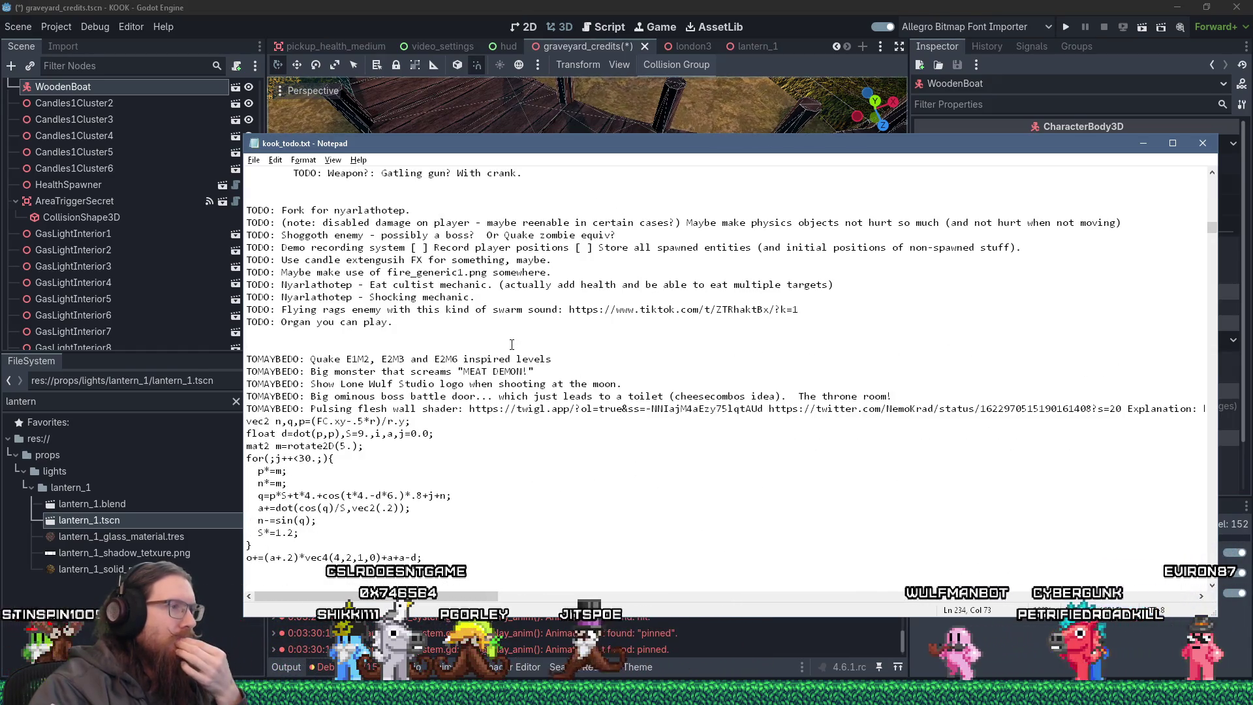
pyautogui.scroll(3)
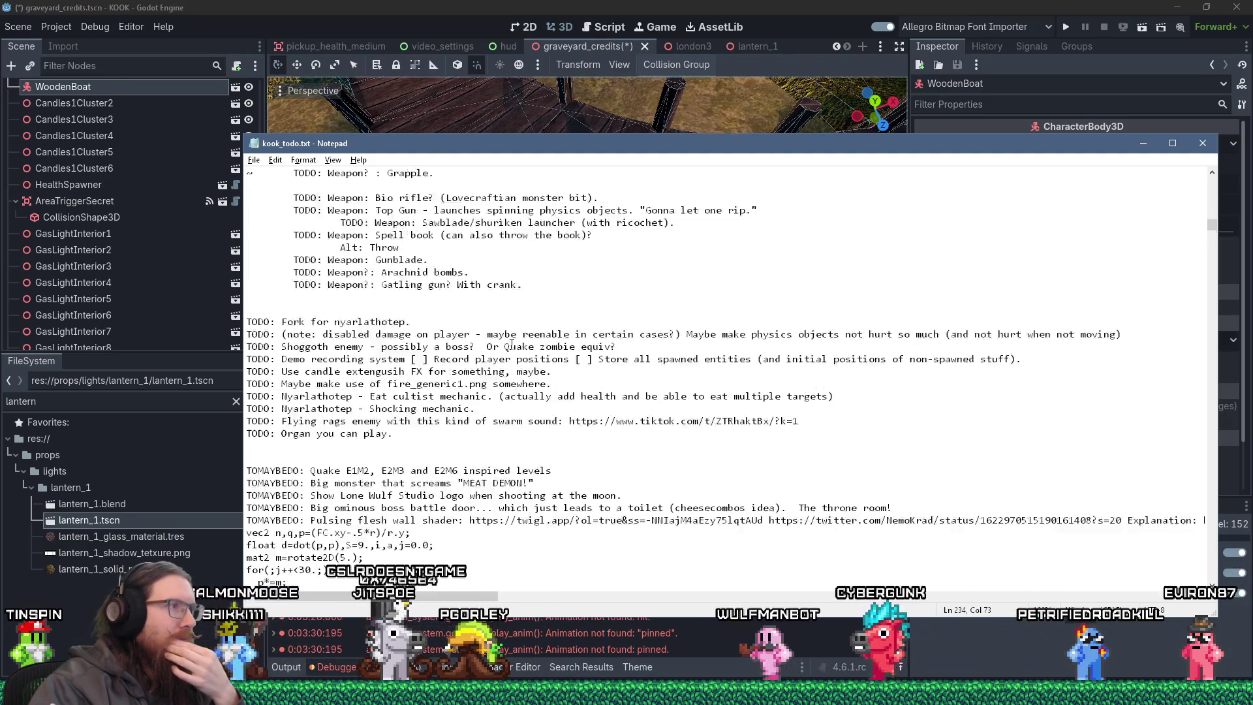
# Add '- Mi-go clearer attack windup sound' below Mi-go projectile impact in the Sound list.
pyautogui.click(437, 322)
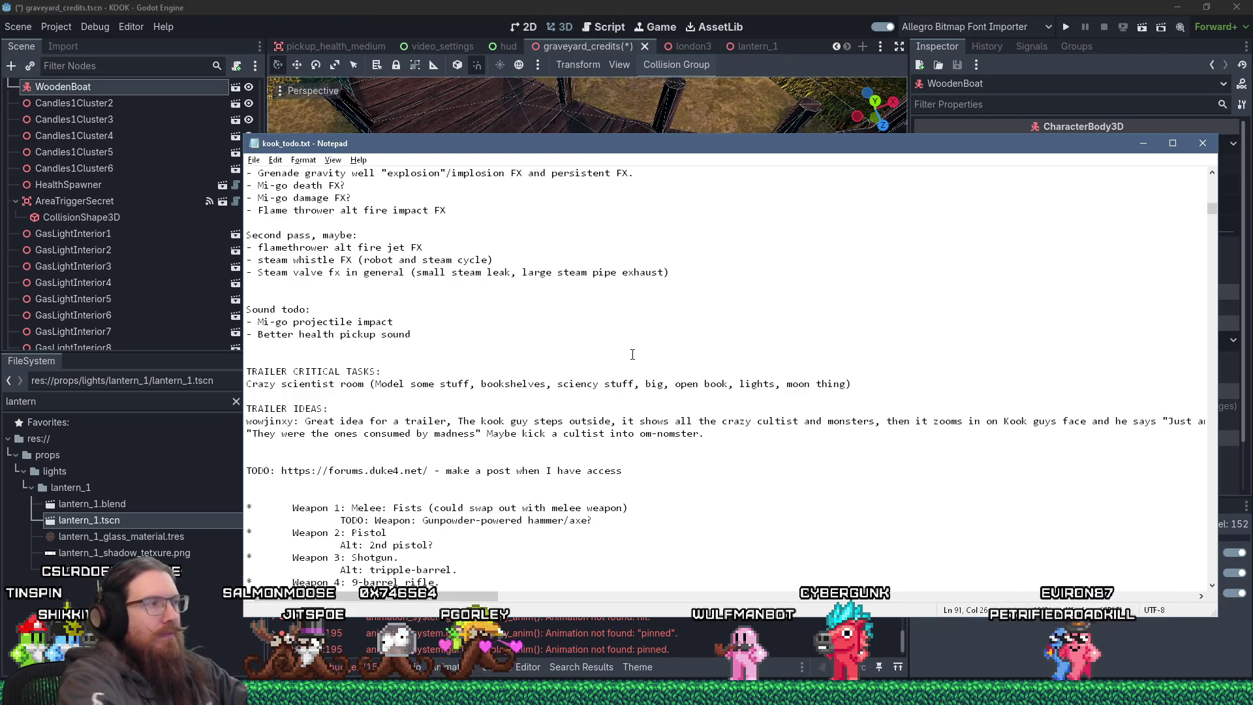
pyautogui.press('Return')
pyautogui.write('- Mi-go')
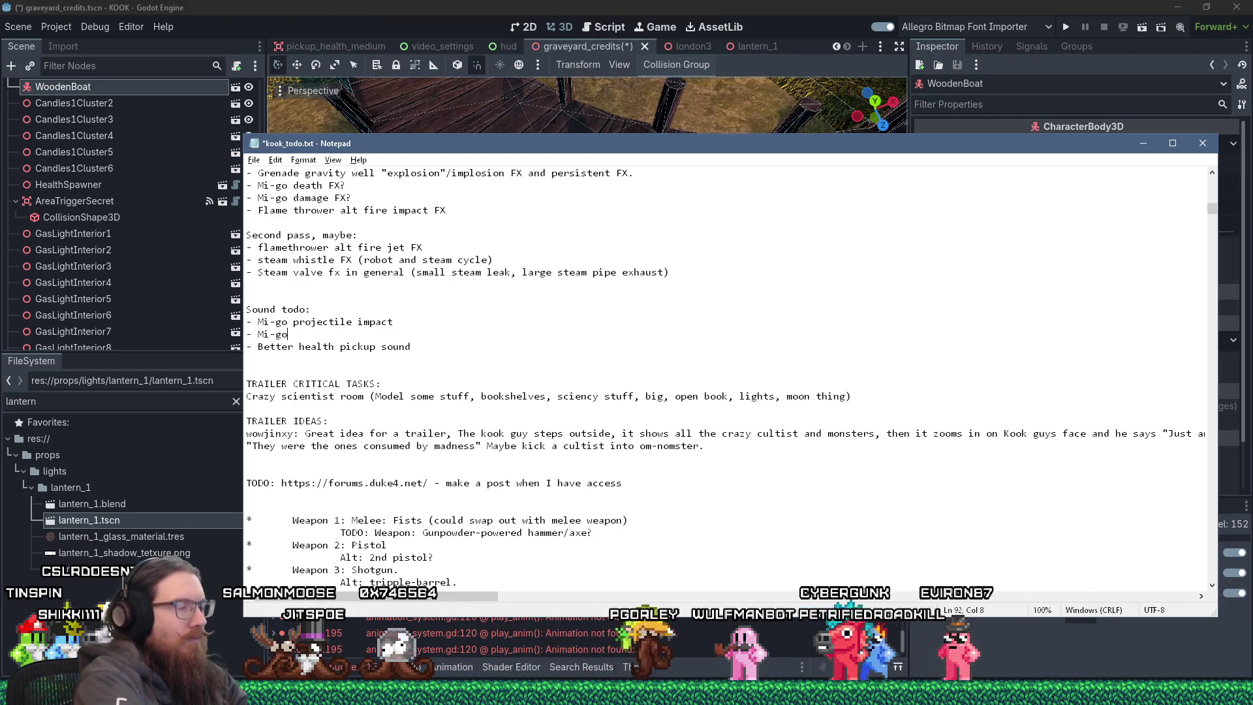
pyautogui.write(' clearer attack windup soun')
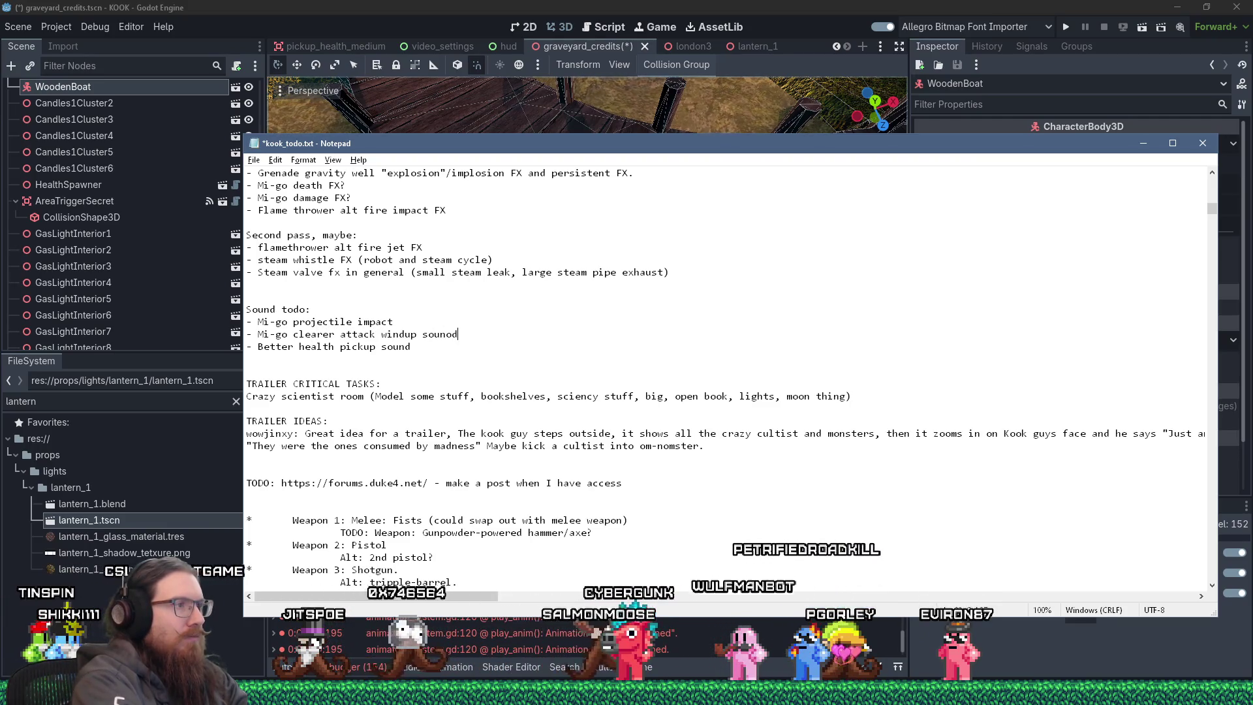
pyautogui.press('BackSpace')
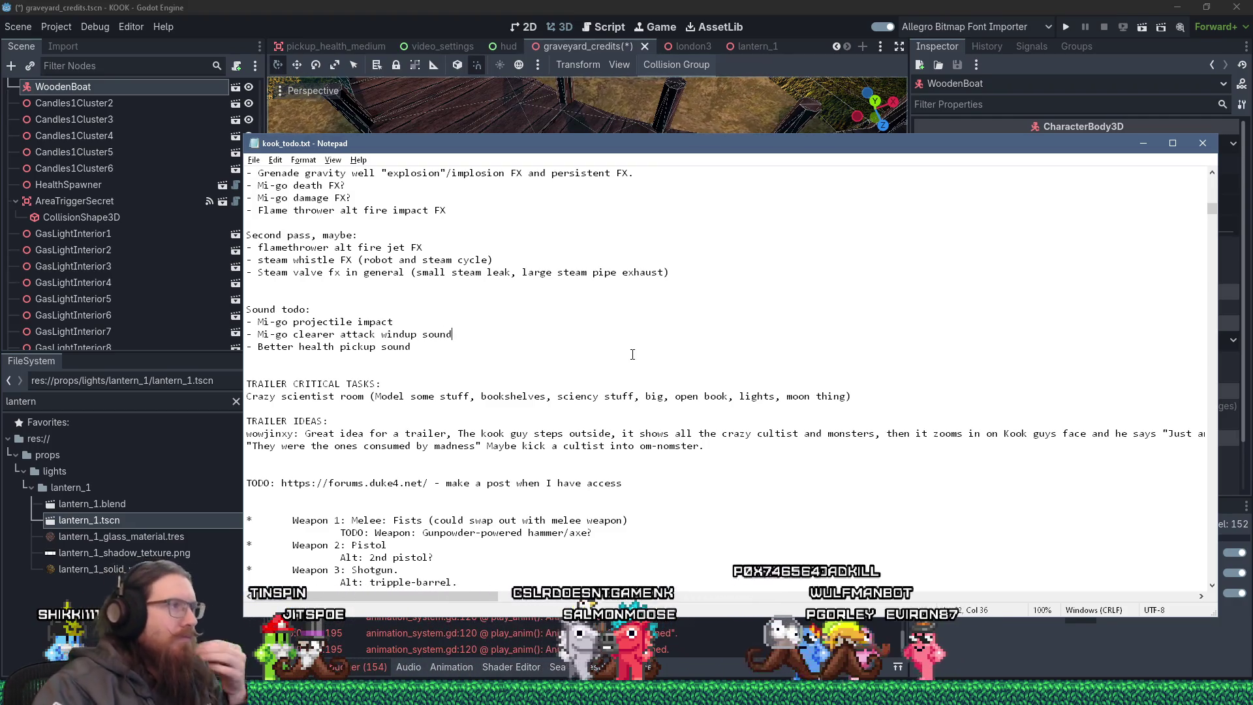
# Go back to the Godot editor's script workspace.
pyautogui.scroll(3)
pyautogui.scroll(3)
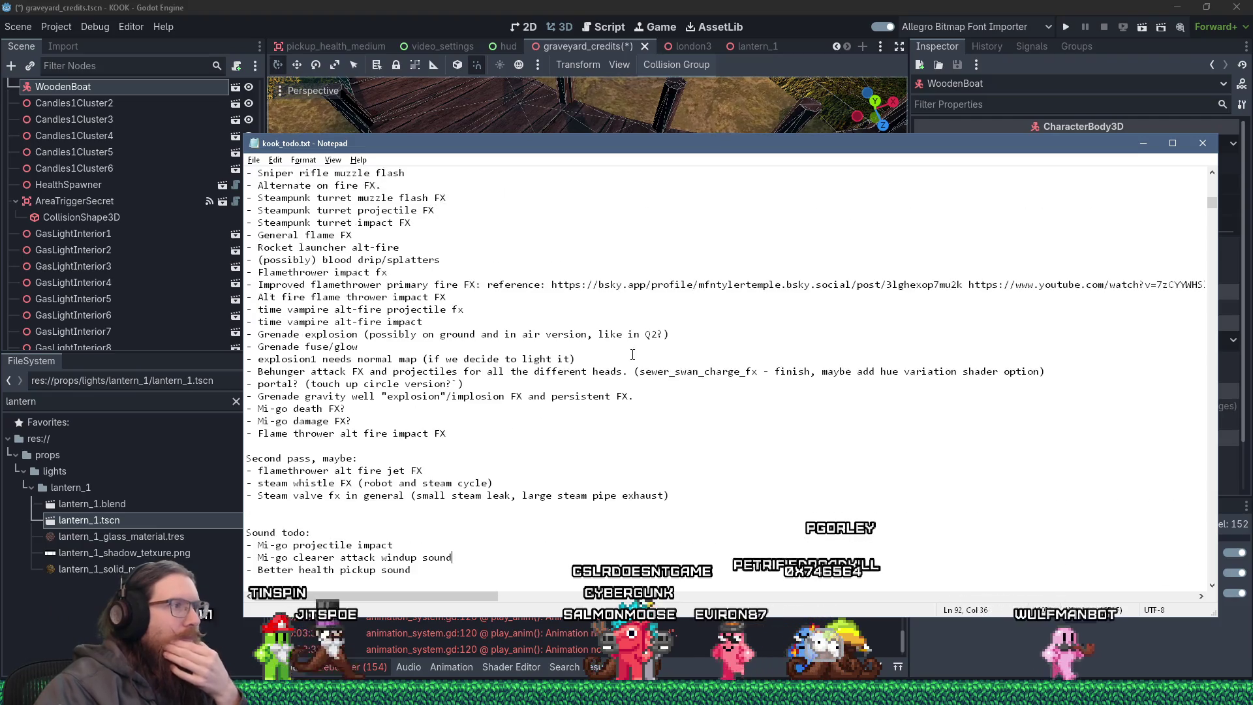
pyautogui.scroll(3)
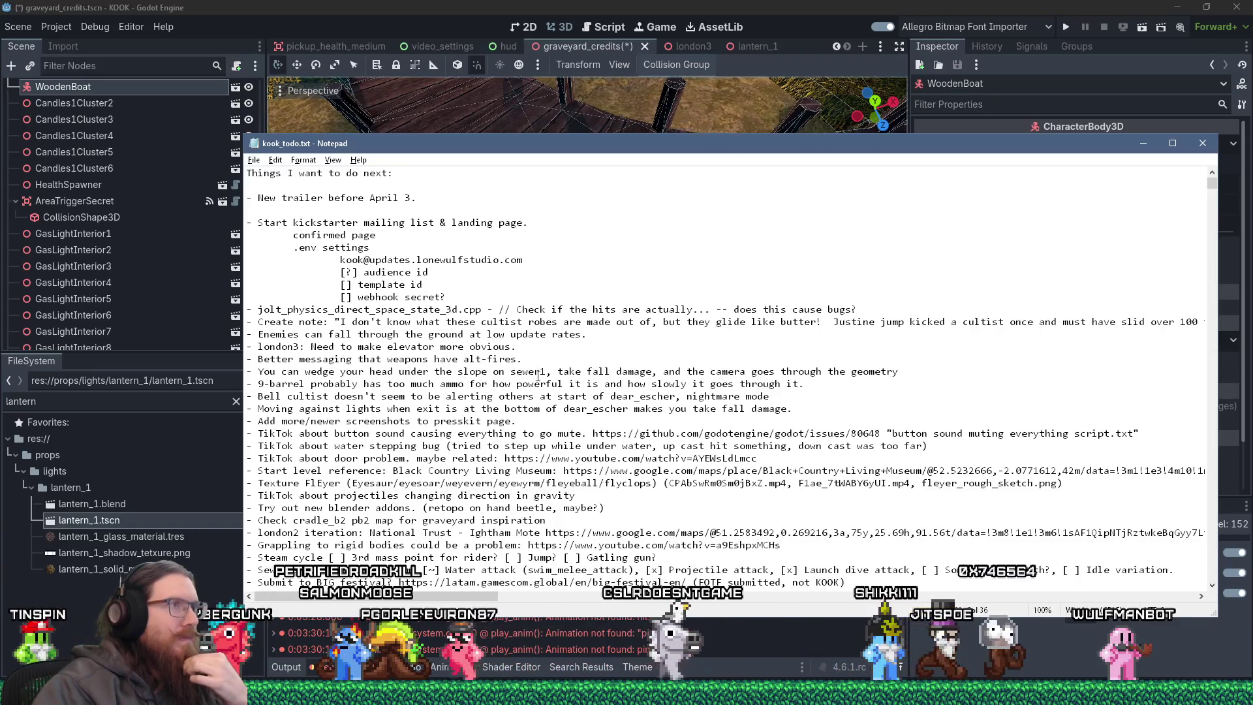
pyautogui.click(560, 77)
pyautogui.click(604, 27)
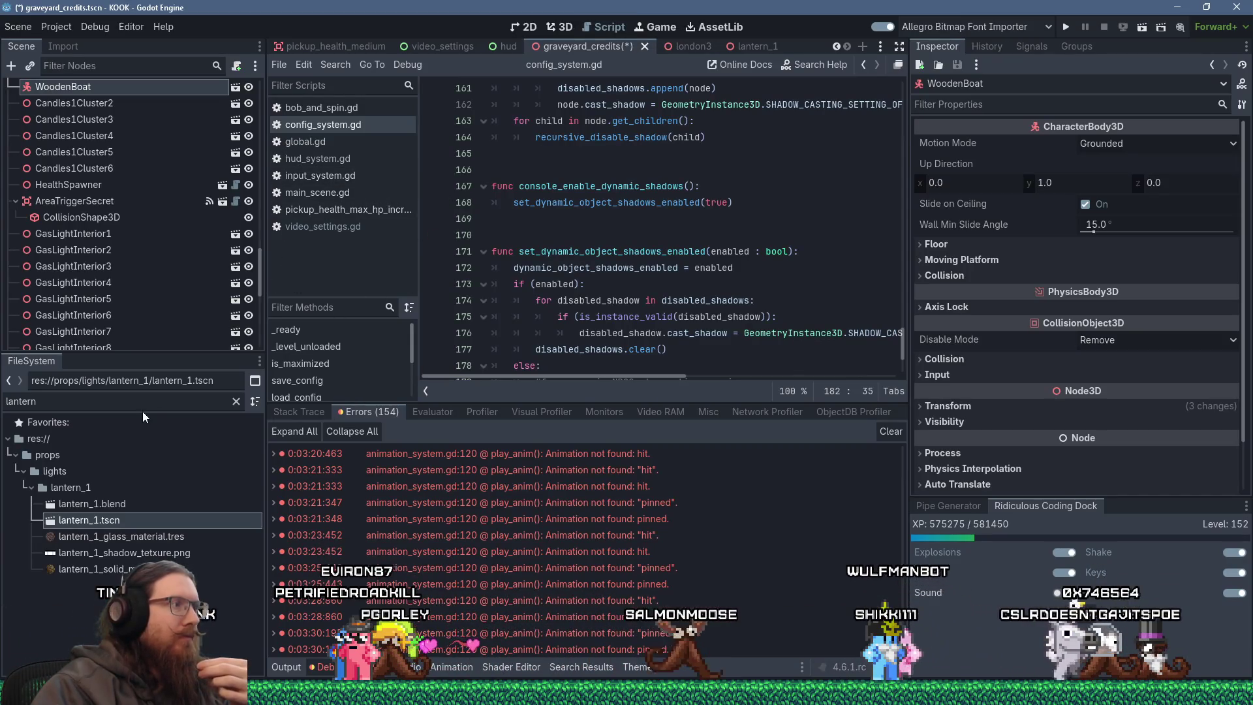
# Filter the script list with 'inventor' and open inventory_system.gd.
pyautogui.click(146, 408)
pyautogui.write('inventor')
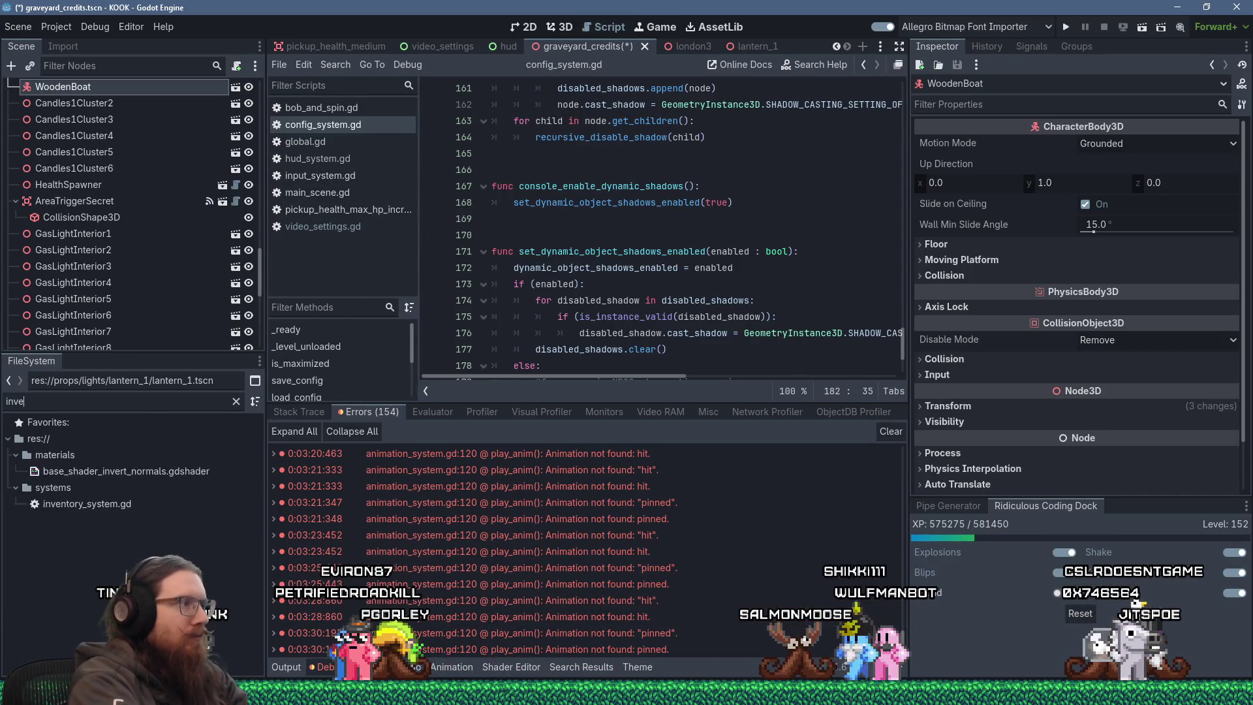
pyautogui.doubleClick(116, 477)
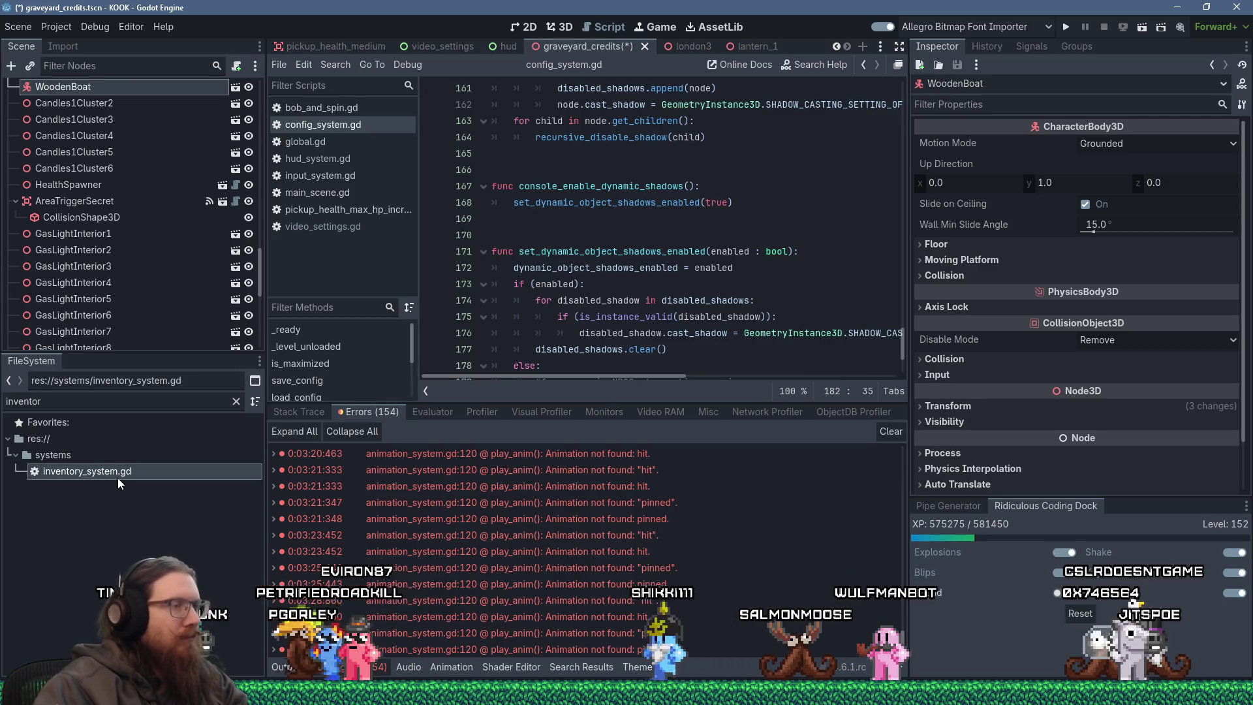
# Widen the code area and return to the top of inventory_system.gd.
pyautogui.moveTo(269, 375); pyautogui.dragTo(178, 377)
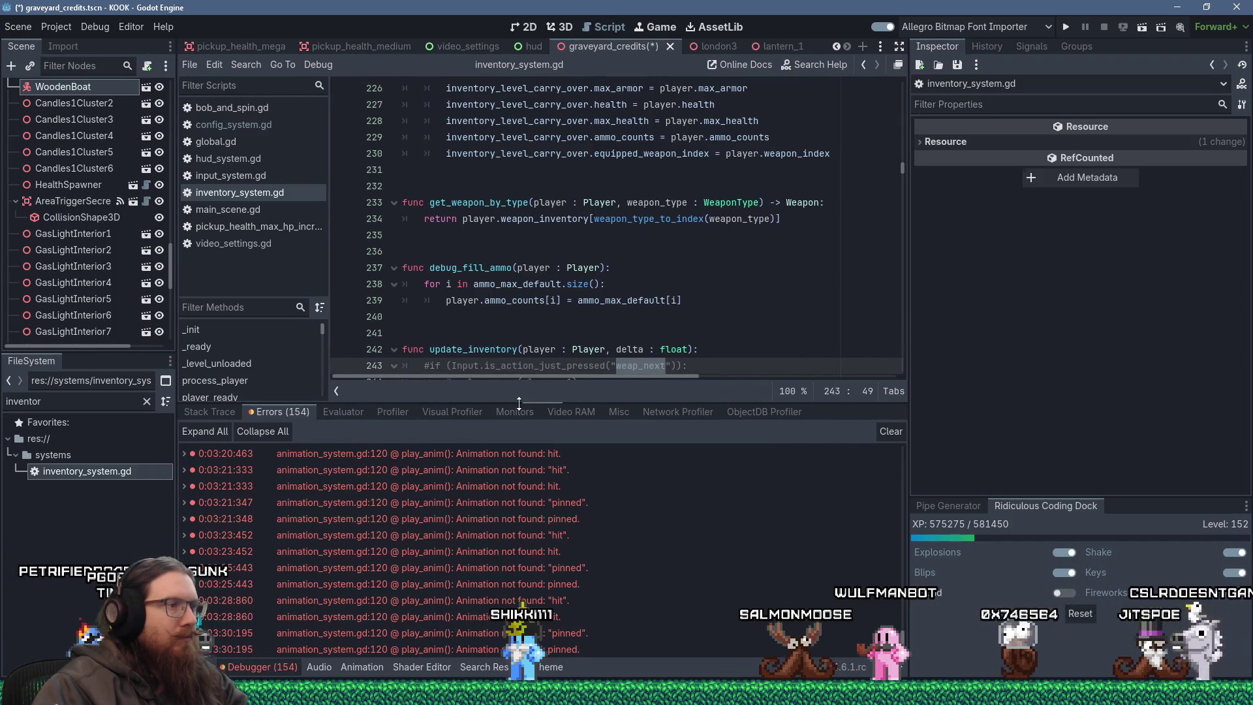
pyautogui.moveTo(509, 404); pyautogui.dragTo(520, 529)
pyautogui.scroll(-3)
pyautogui.scroll(3)
pyautogui.scroll(3)
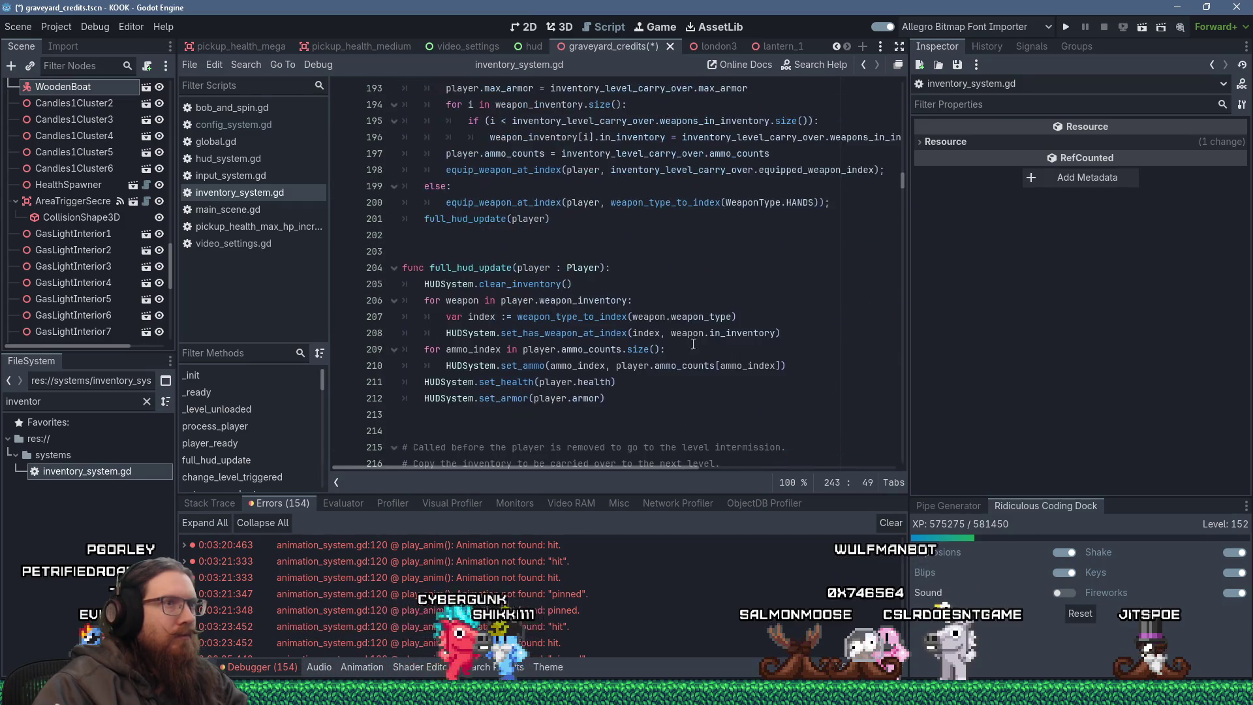
pyautogui.moveTo(906, 167); pyautogui.dragTo(906, 88)
pyautogui.click(786, 137)
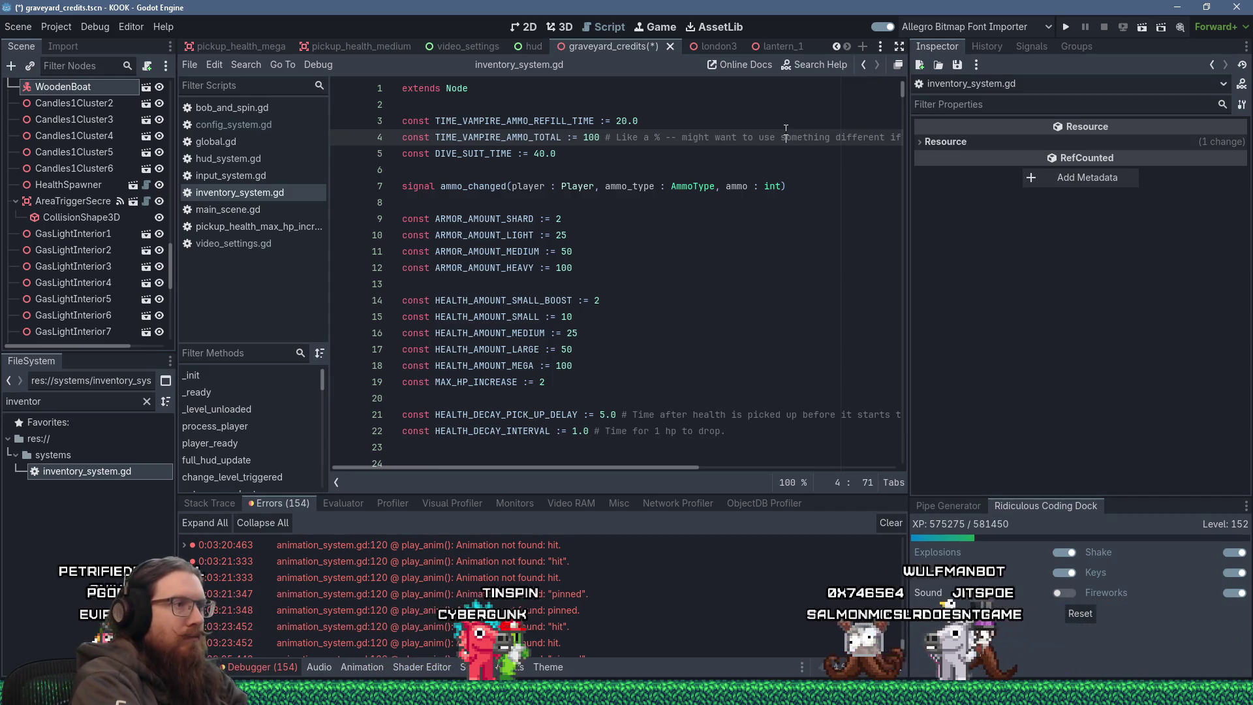
# Search 'default' and set _init() max ammo: NINE_BARREL 20, ROCKET 50, GRENADE_LAUNCHED 50.
pyautogui.hotkey('ctrl', 'f')
pyautogui.write('default')
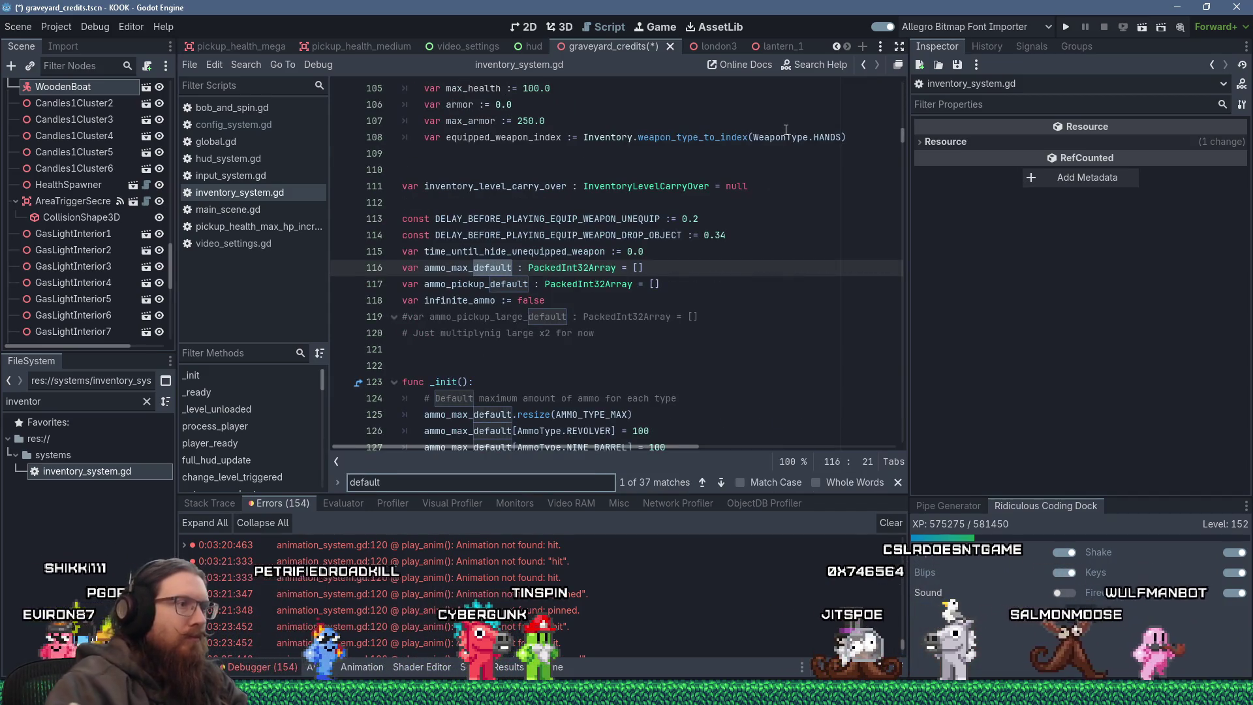
pyautogui.scroll(-3)
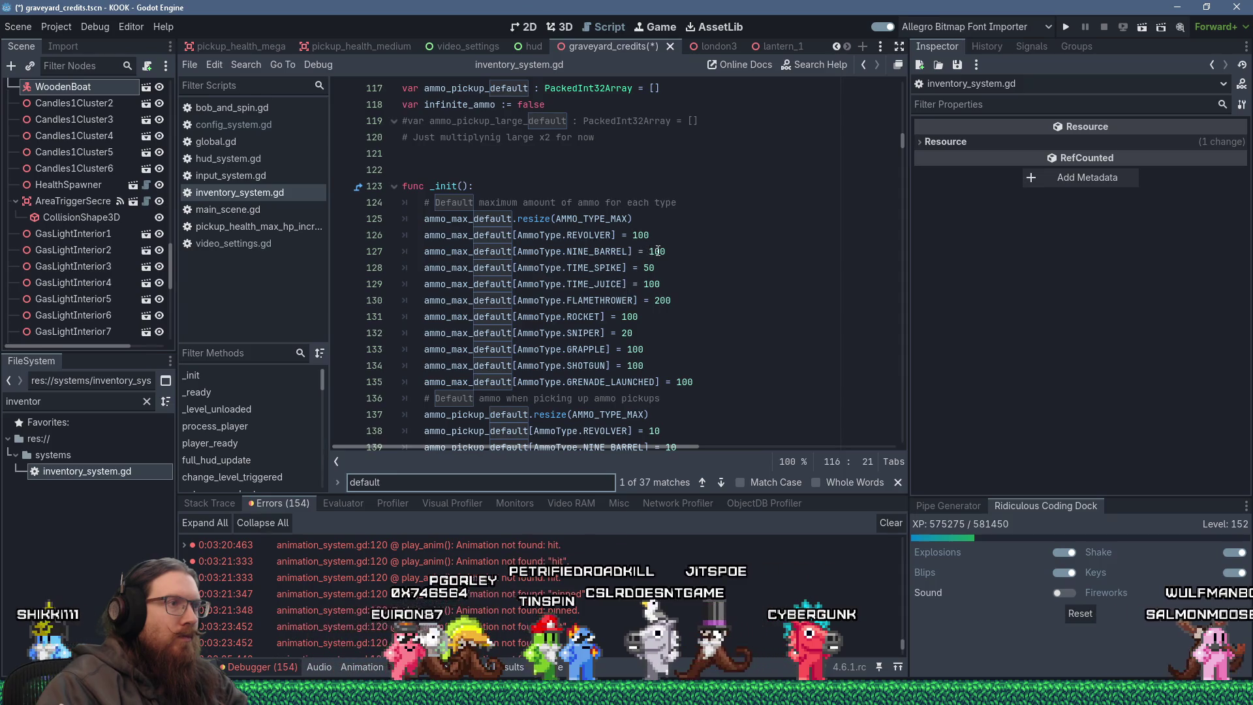
pyautogui.click(663, 252)
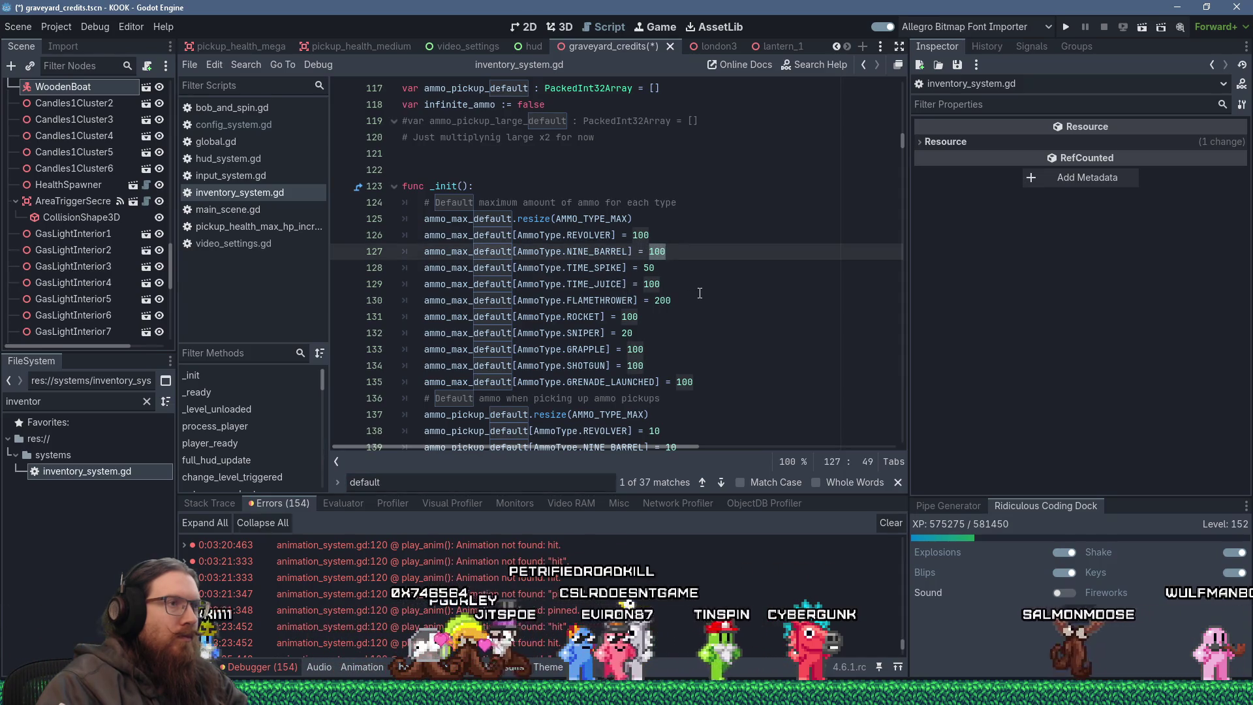
pyautogui.write('20')
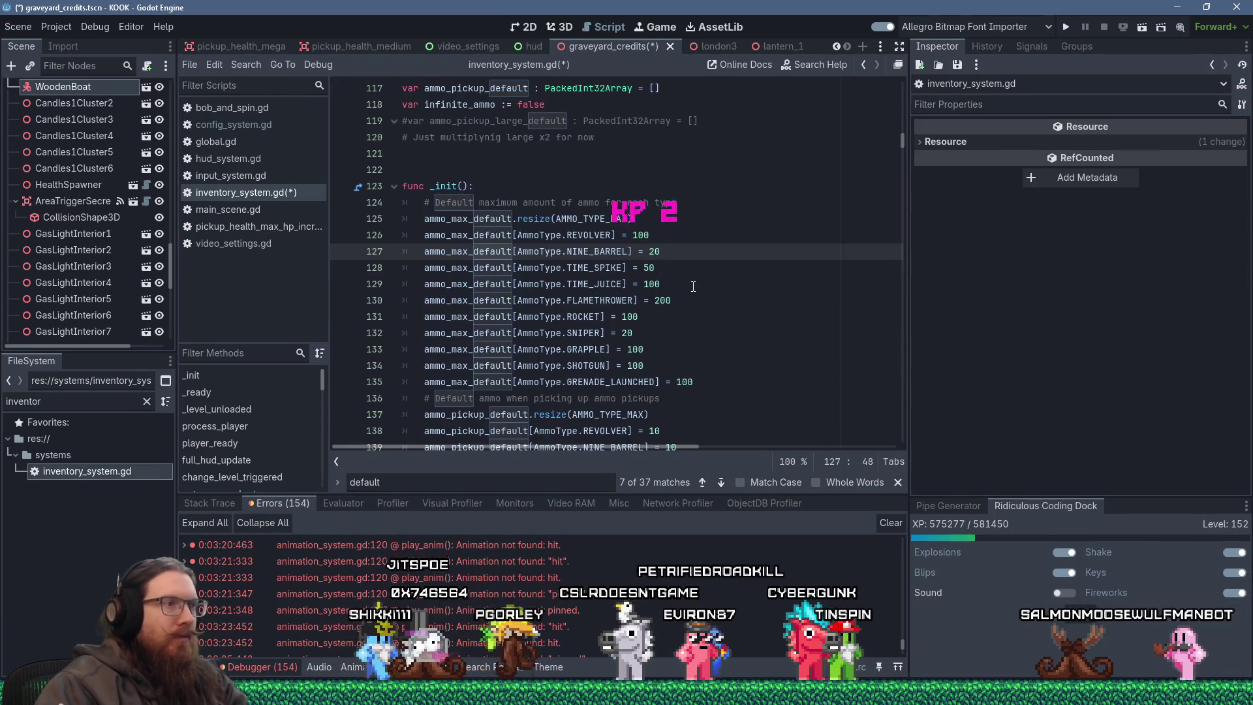
pyautogui.click(694, 287)
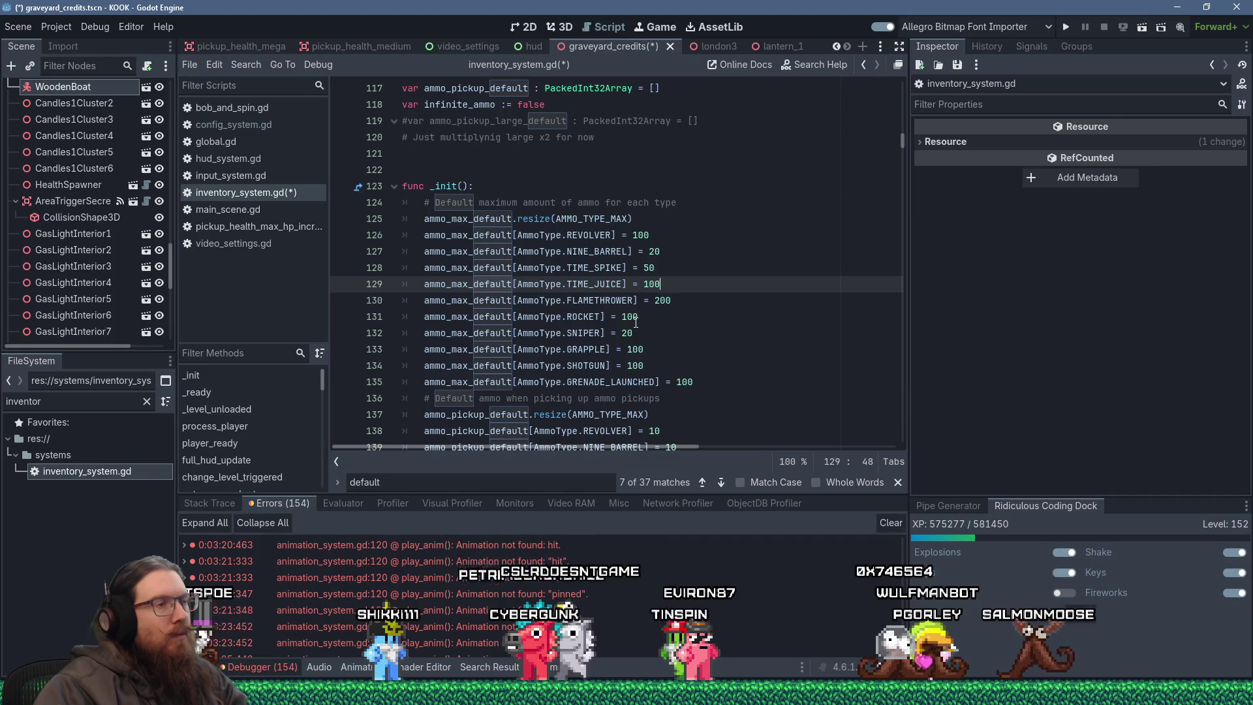
pyautogui.doubleClick(630, 317)
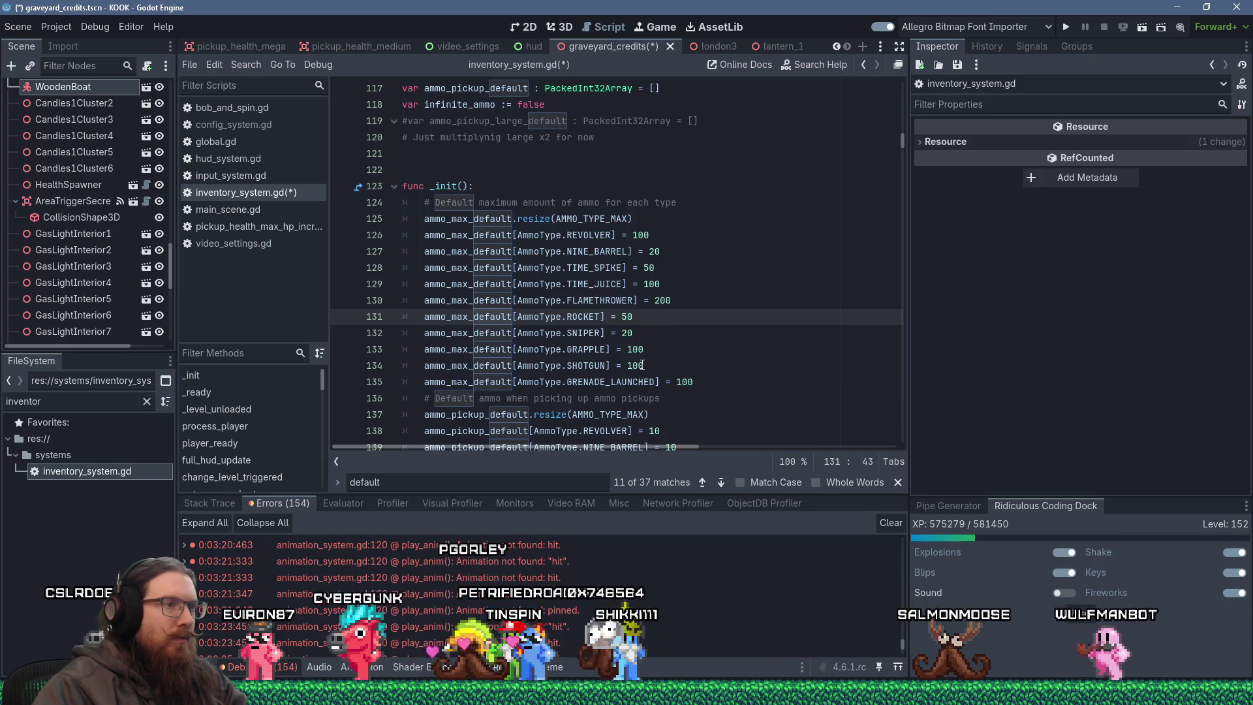
pyautogui.click(689, 383)
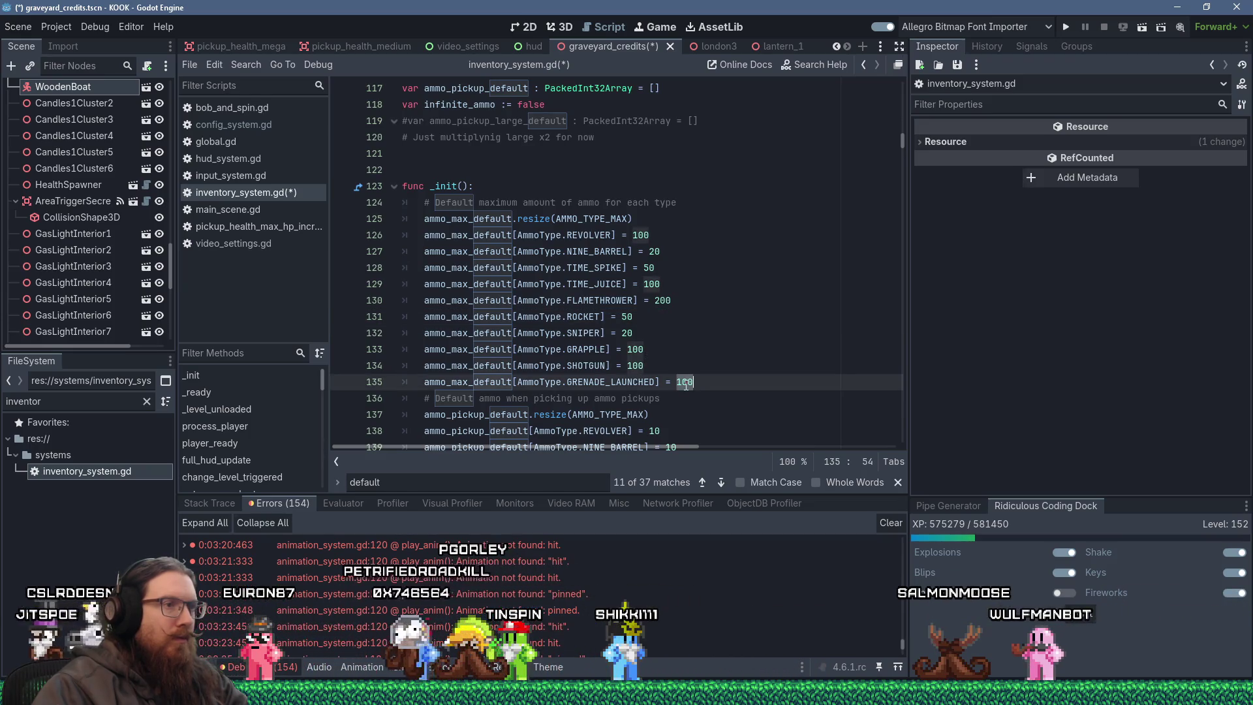
pyautogui.press('BackSpace')
pyautogui.press('BackSpace')
pyautogui.press('BackSpace')
pyautogui.write('50')
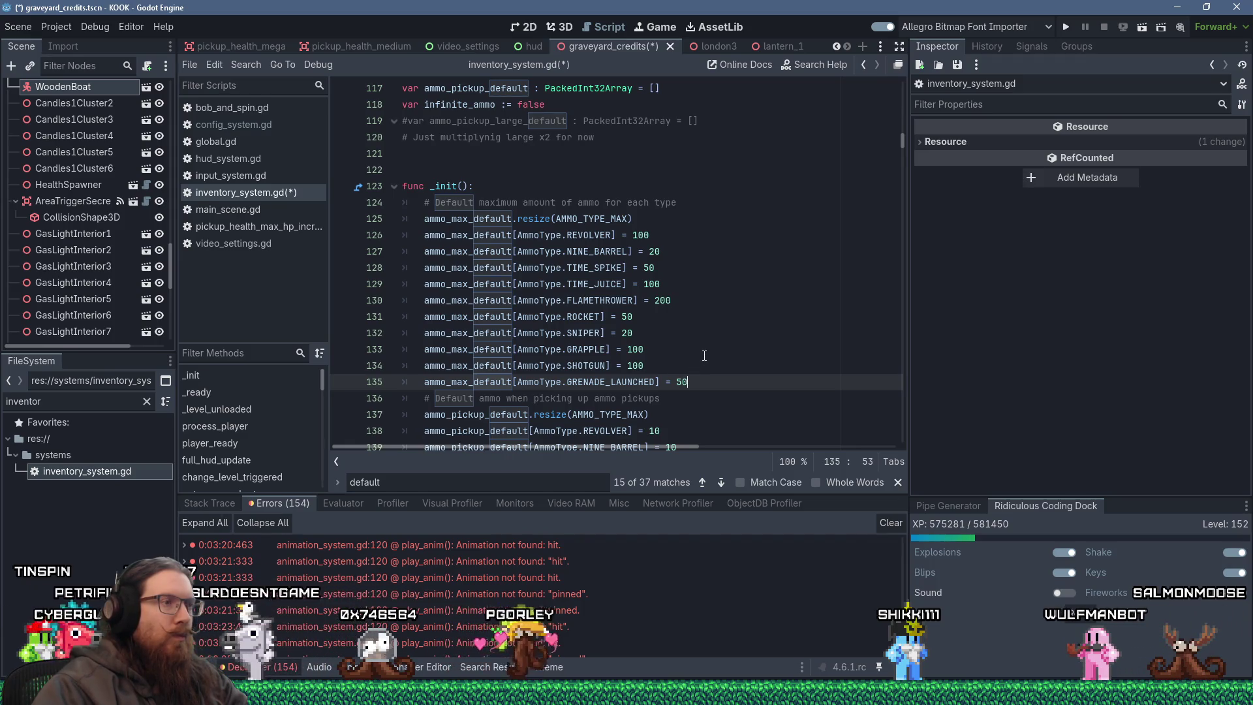
pyautogui.scroll(-3)
pyautogui.scroll(-3)
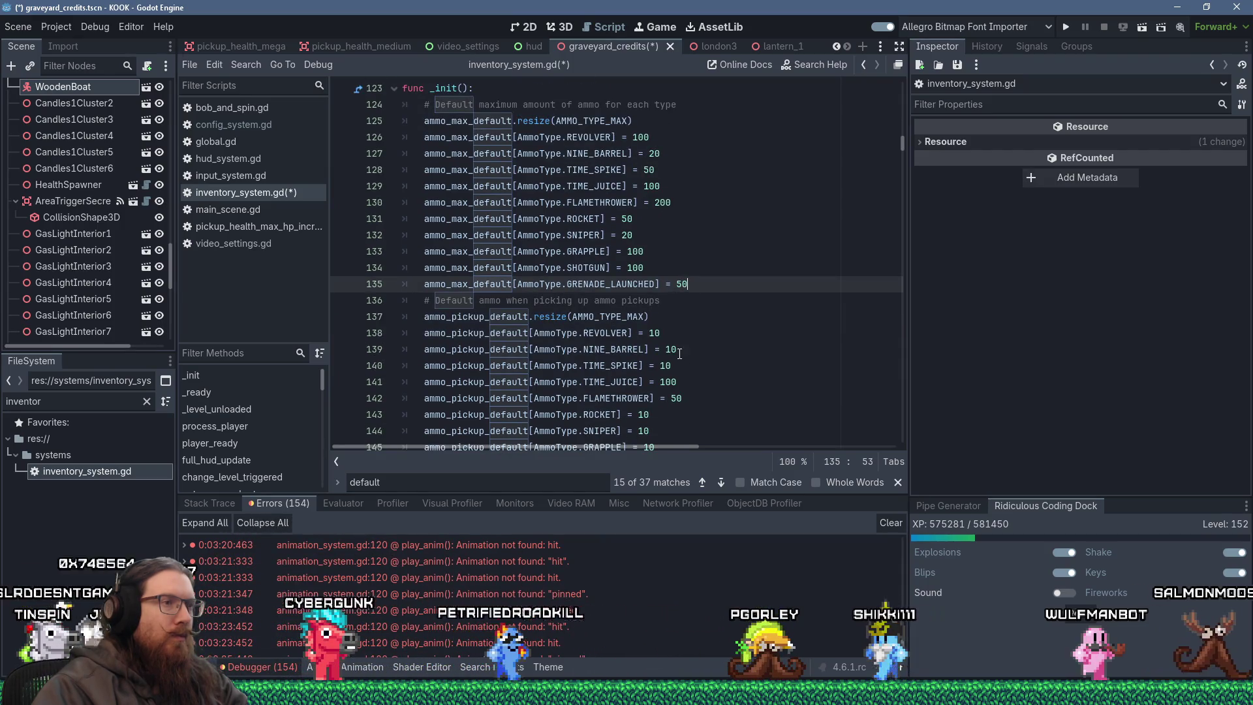
# Change the NINE_BARREL ammo_pickup_default on line 139 from 10 to 5.
pyautogui.doubleClick(671, 349)
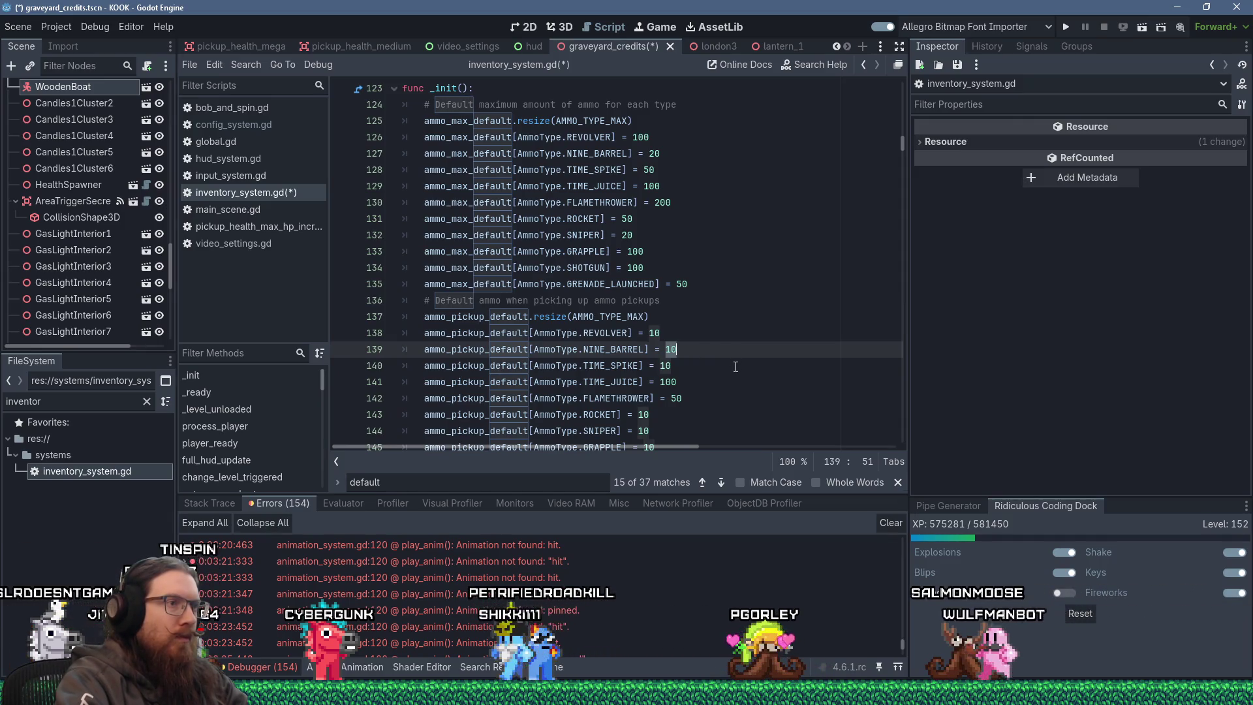
pyautogui.scroll(-3)
pyautogui.write('5')
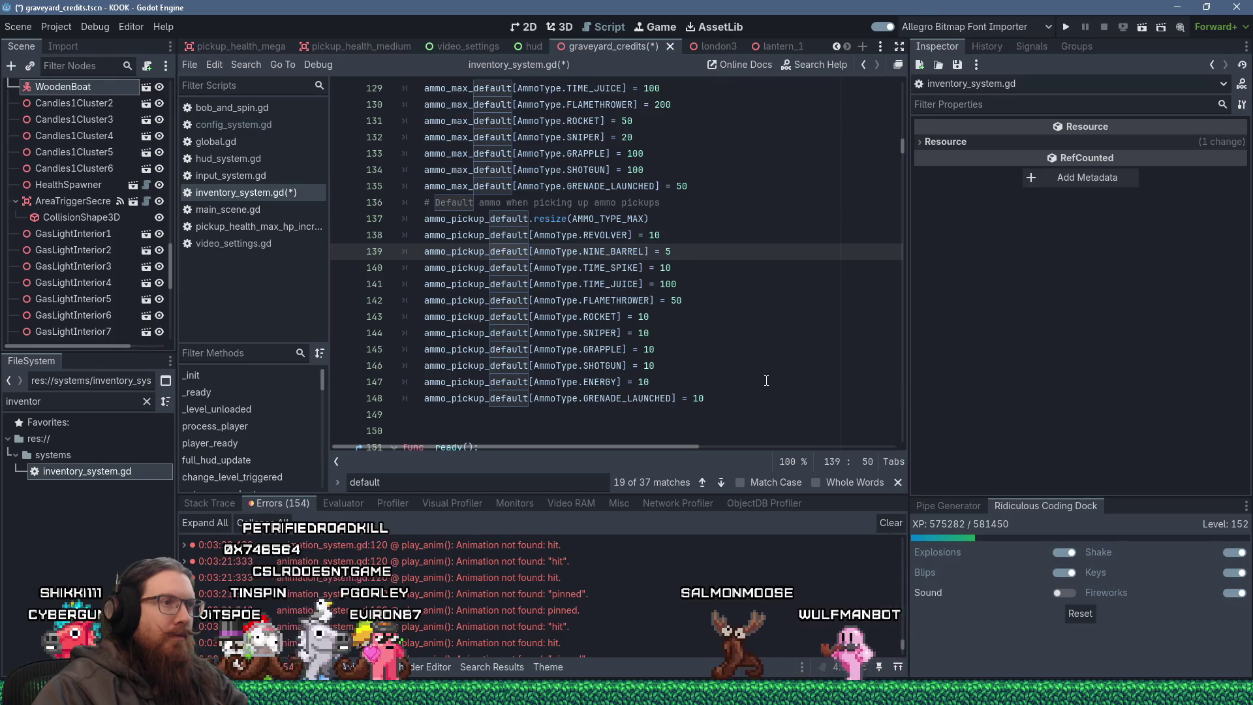
pyautogui.scroll(-3)
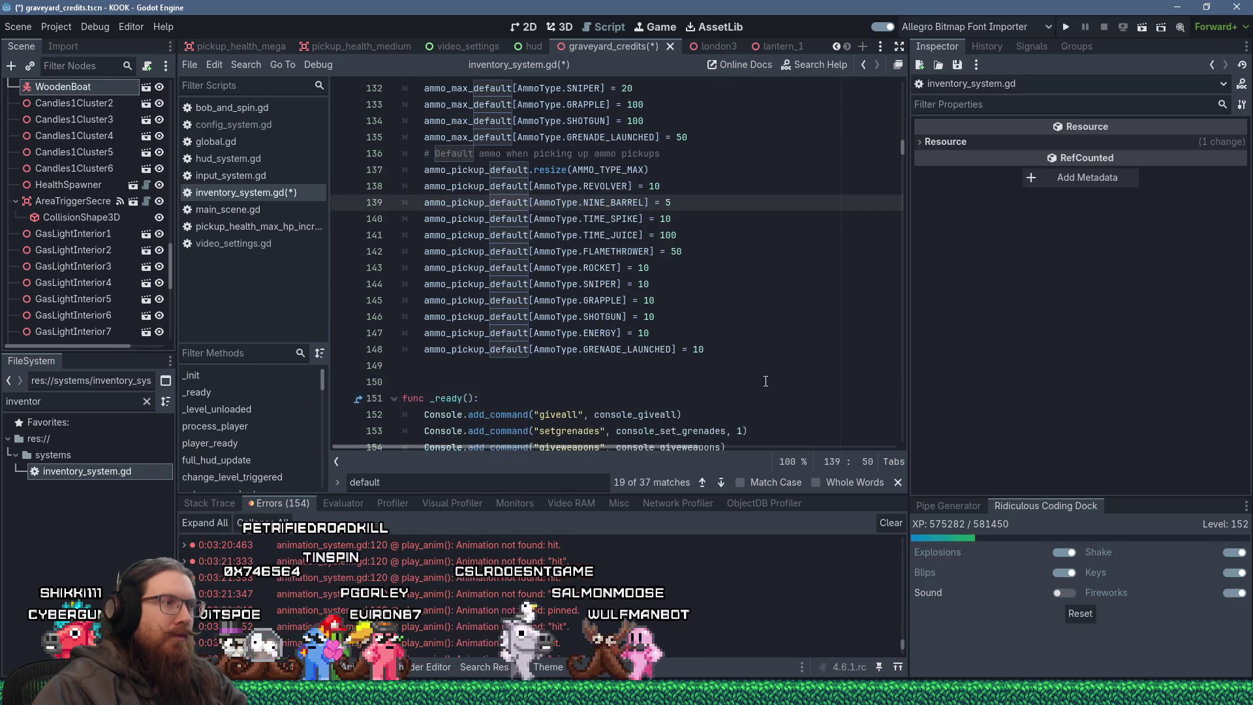
pyautogui.scroll(3)
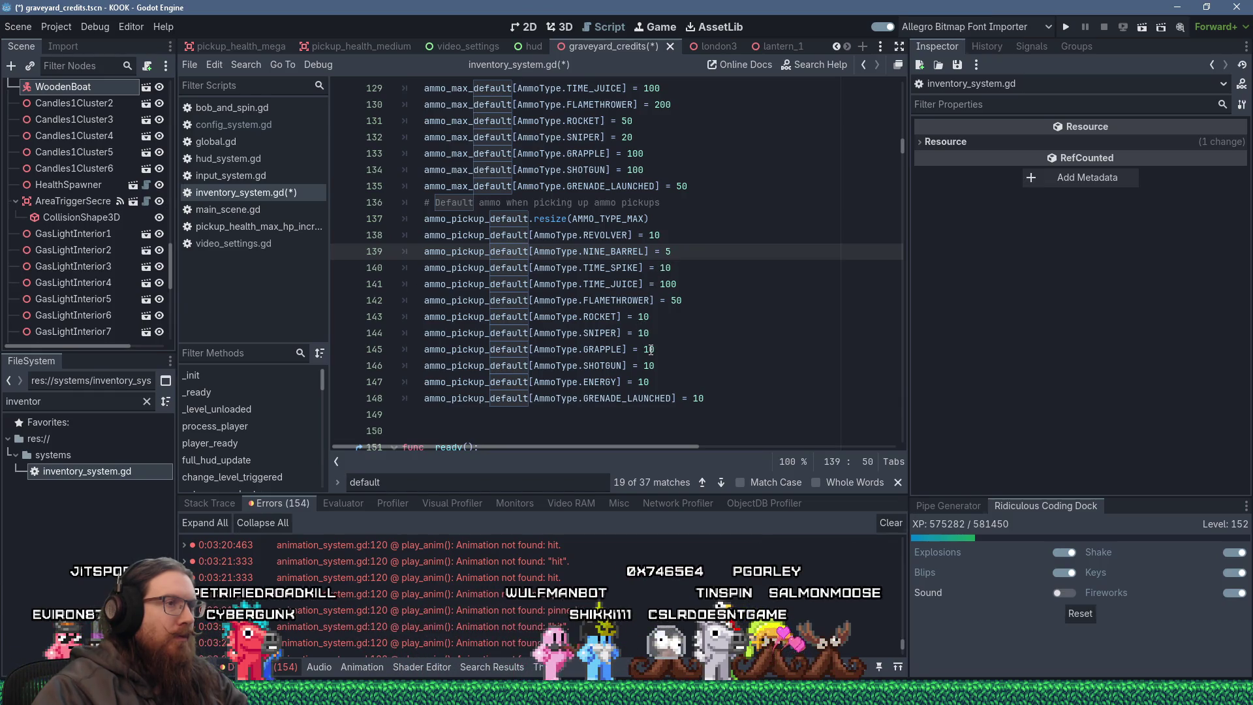
# Browse the ammo pickup defaults down to the REVOLVER pickup line.
pyautogui.scroll(-3)
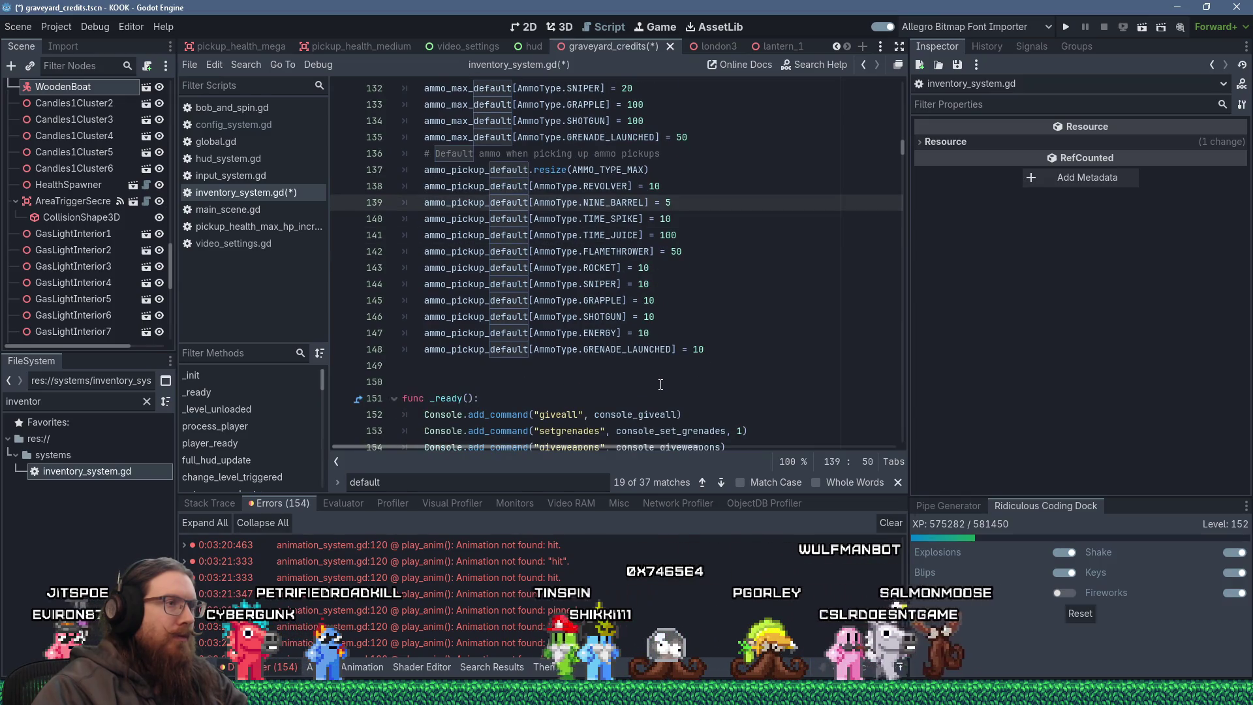
pyautogui.scroll(-3)
pyautogui.scroll(-3)
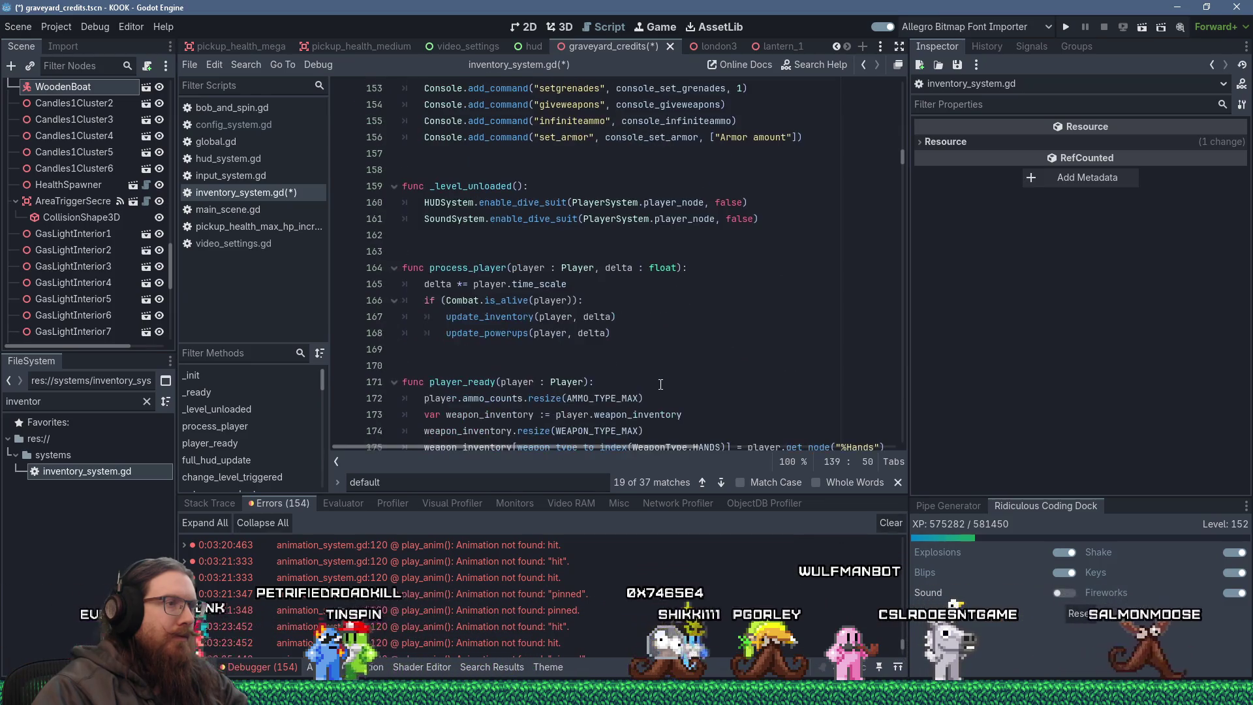
pyautogui.scroll(-3)
pyautogui.scroll(-3)
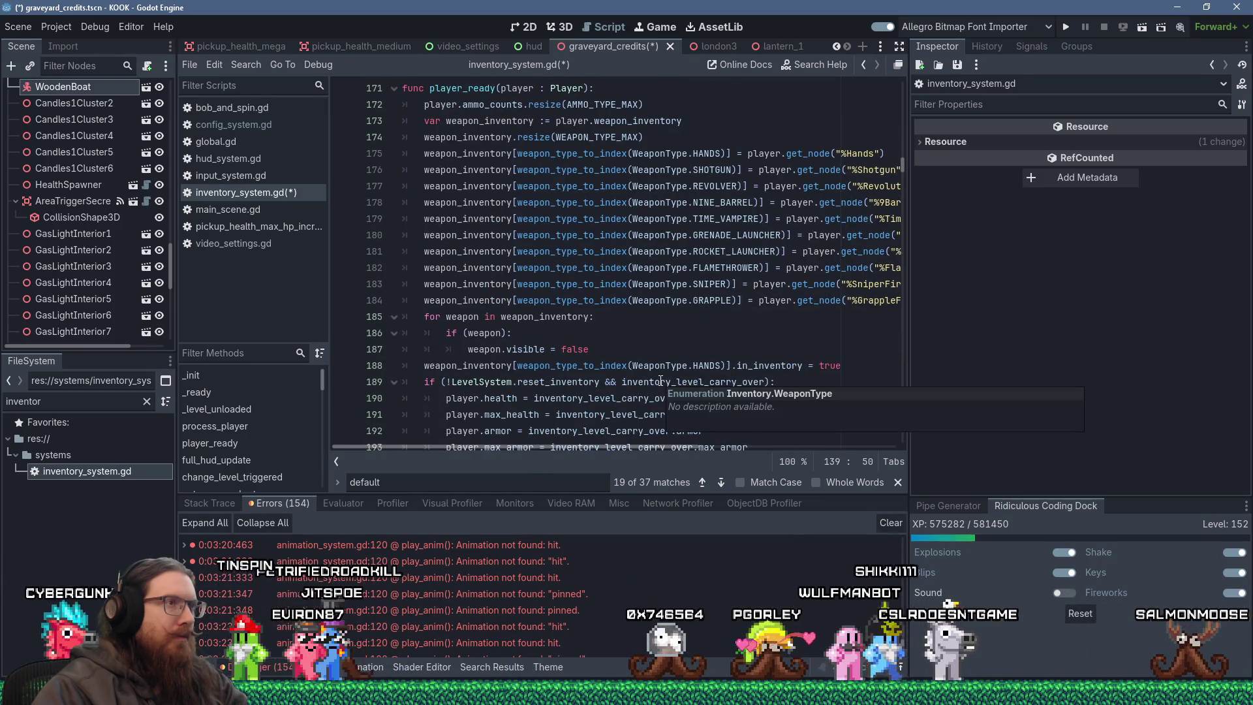
pyautogui.scroll(3)
pyautogui.scroll(-3)
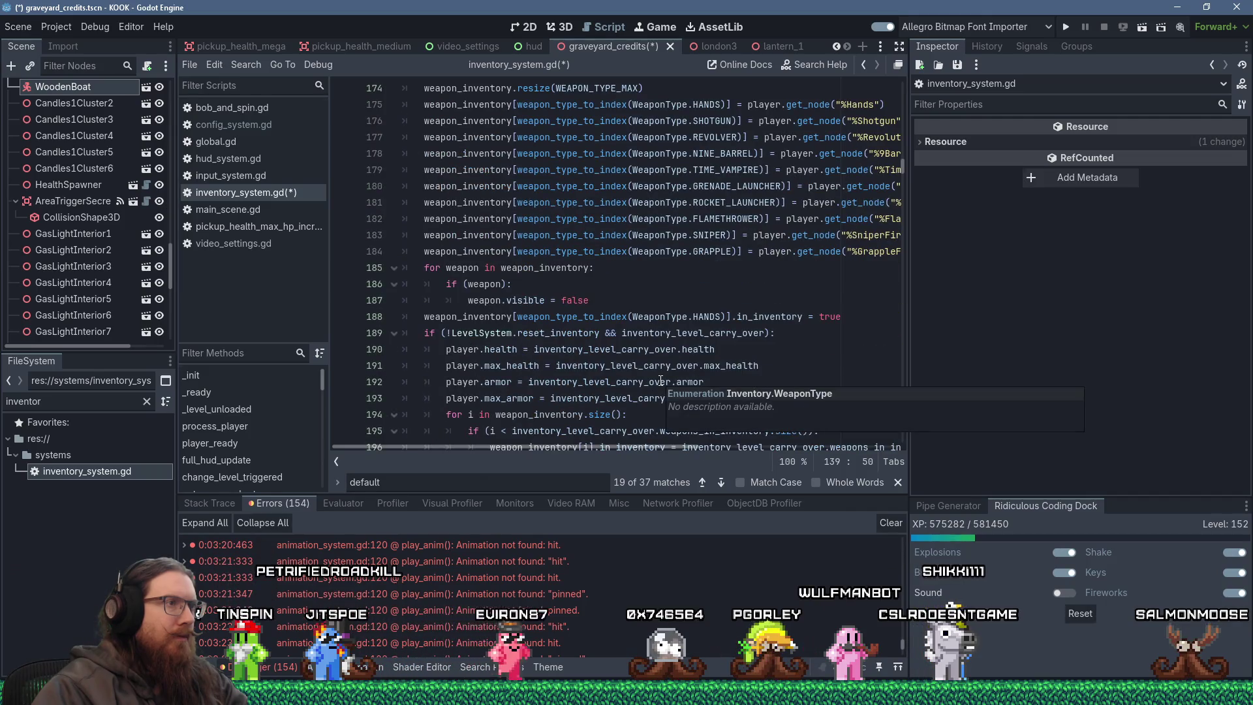
pyautogui.scroll(3)
pyautogui.scroll(3)
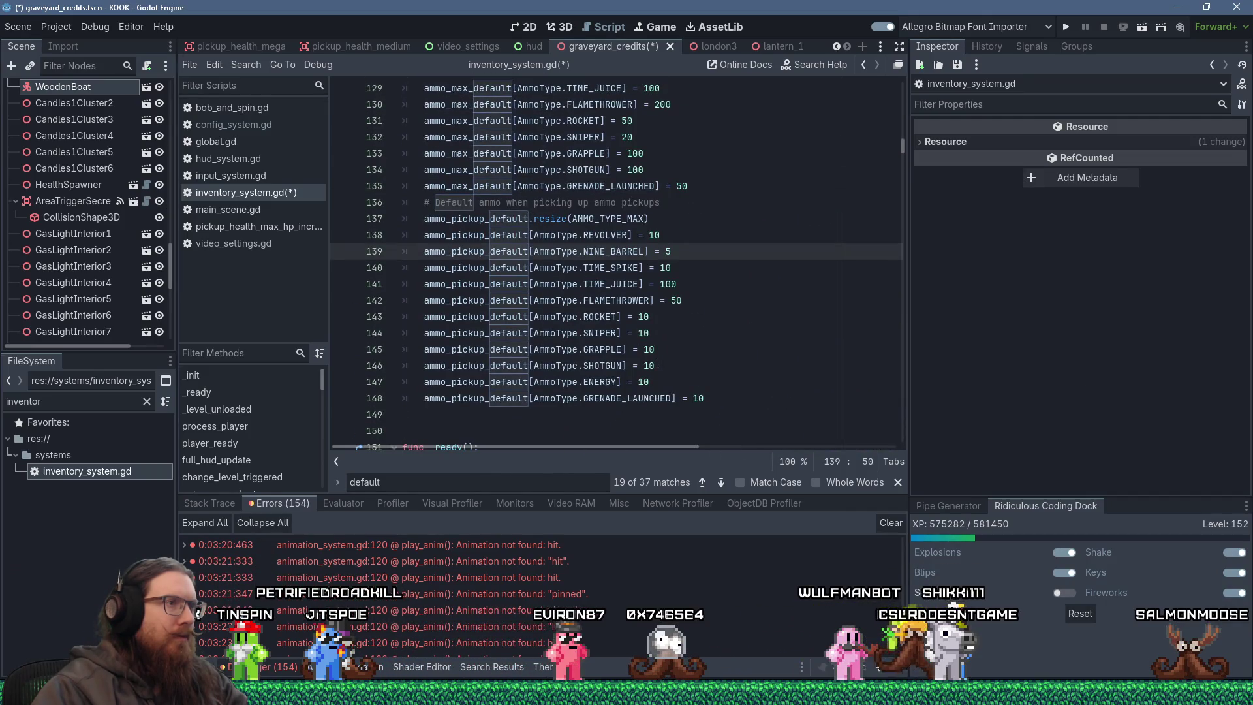
pyautogui.scroll(3)
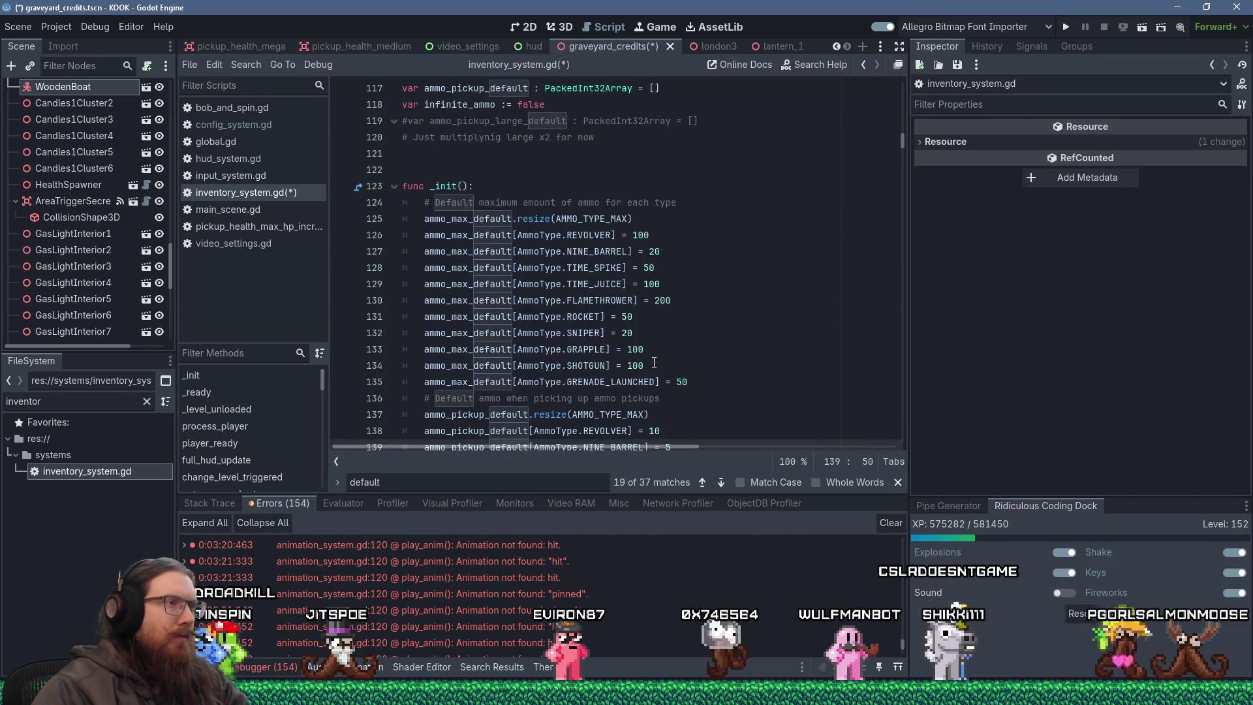
pyautogui.scroll(3)
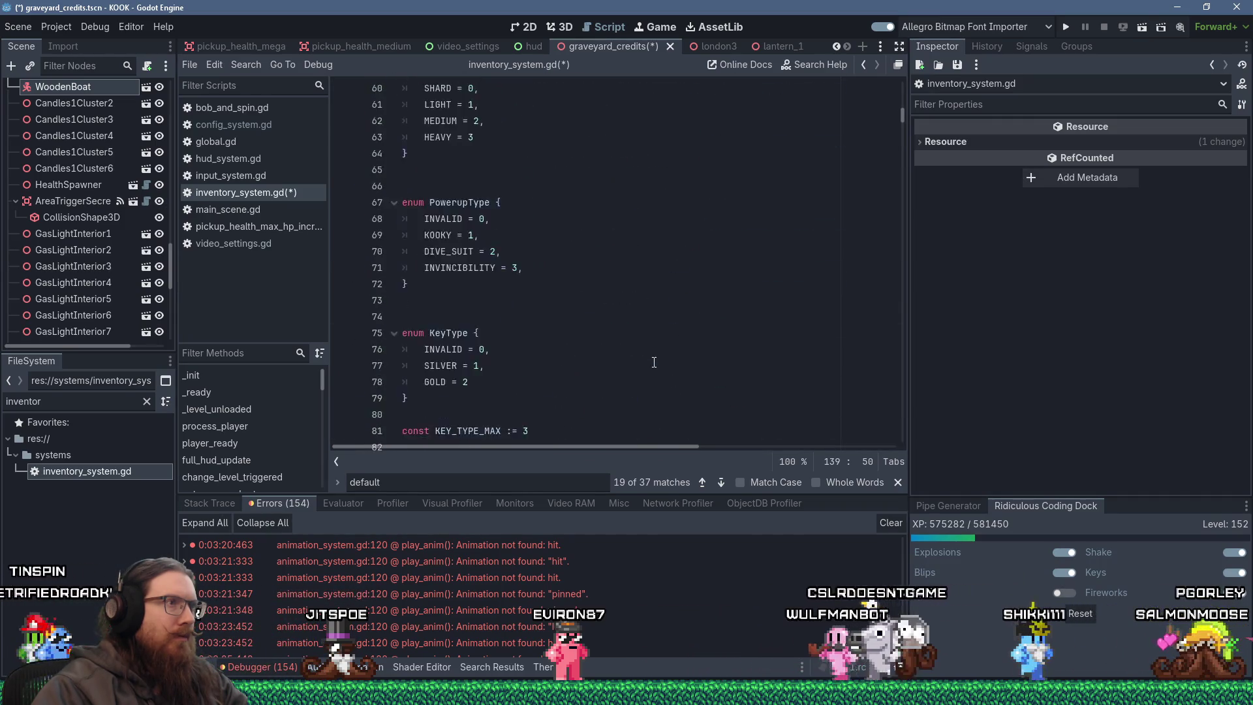
pyautogui.scroll(3)
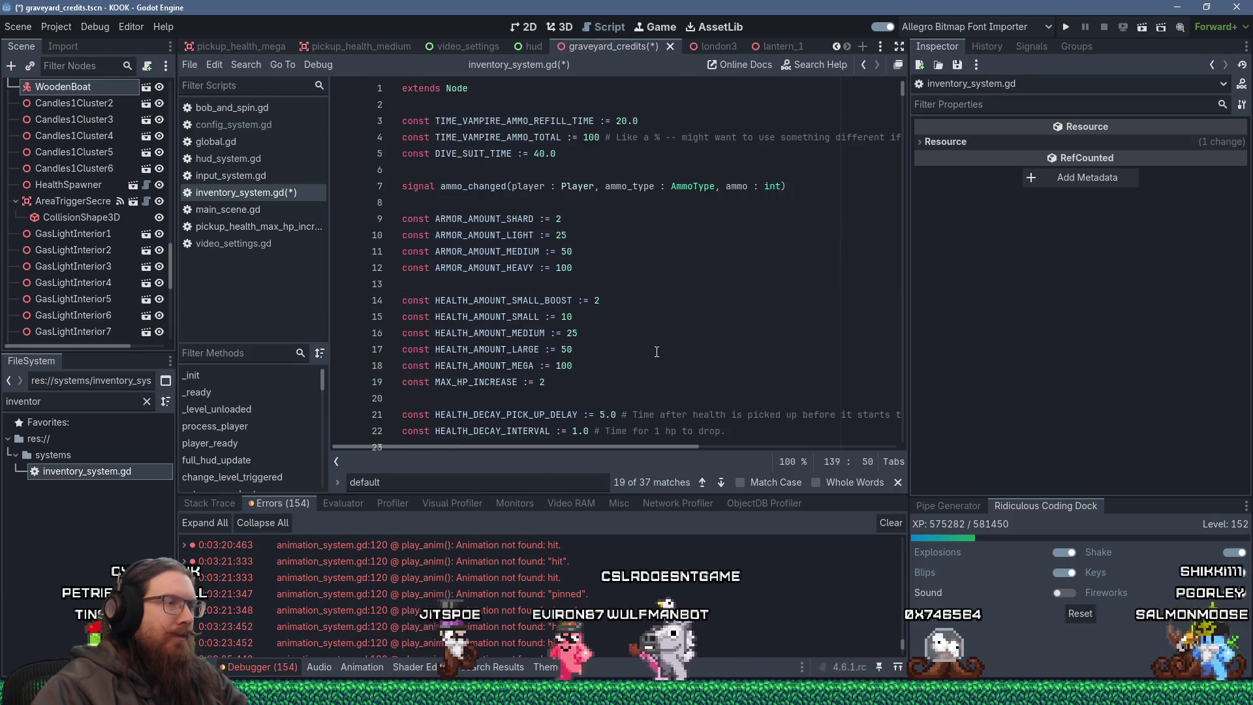
pyautogui.scroll(-3)
pyautogui.scroll(-3)
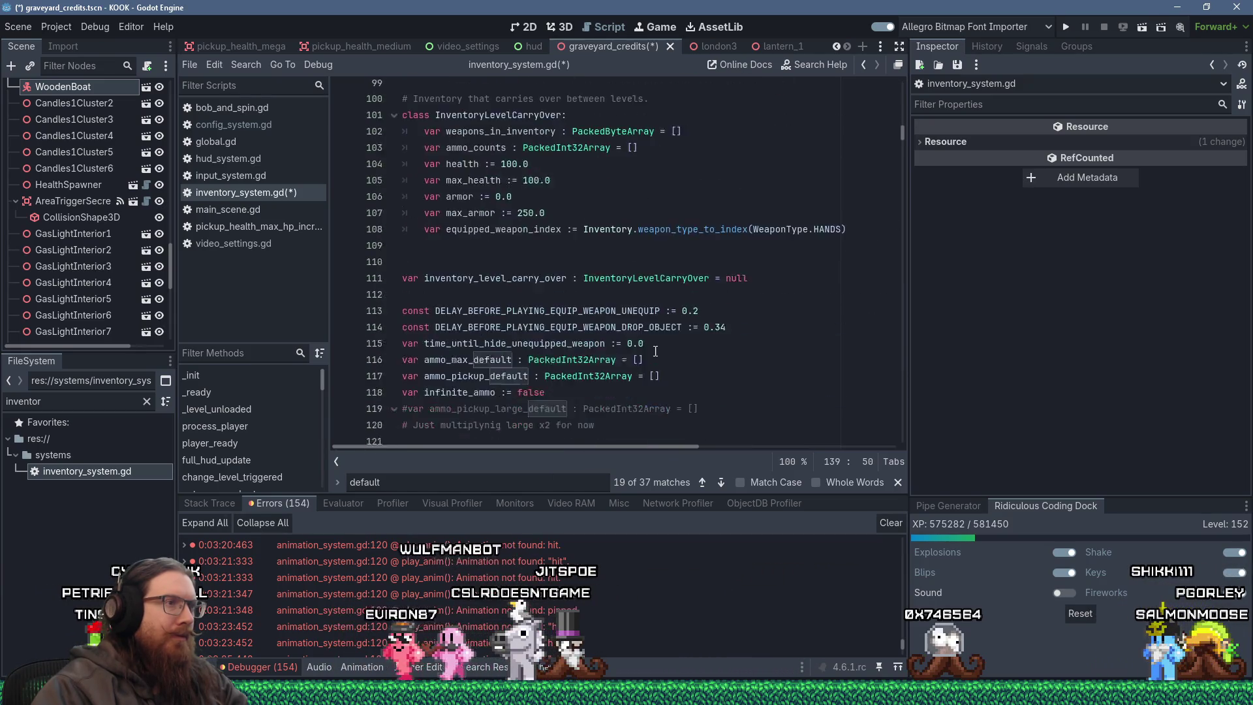
pyautogui.scroll(-3)
pyautogui.click(777, 269)
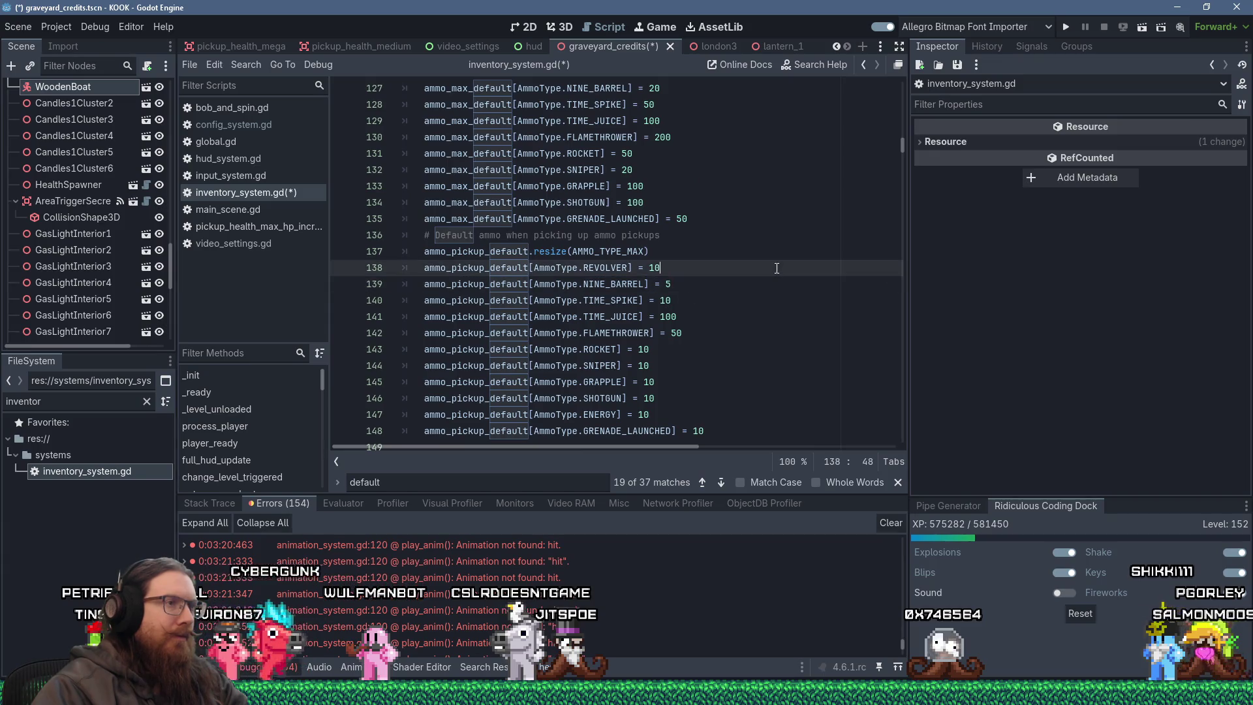
# Search 'default' and step through matches to add_default_ammo at line 452.
pyautogui.hotkey('ctrl', 'f')
pyautogui.write('pickup')
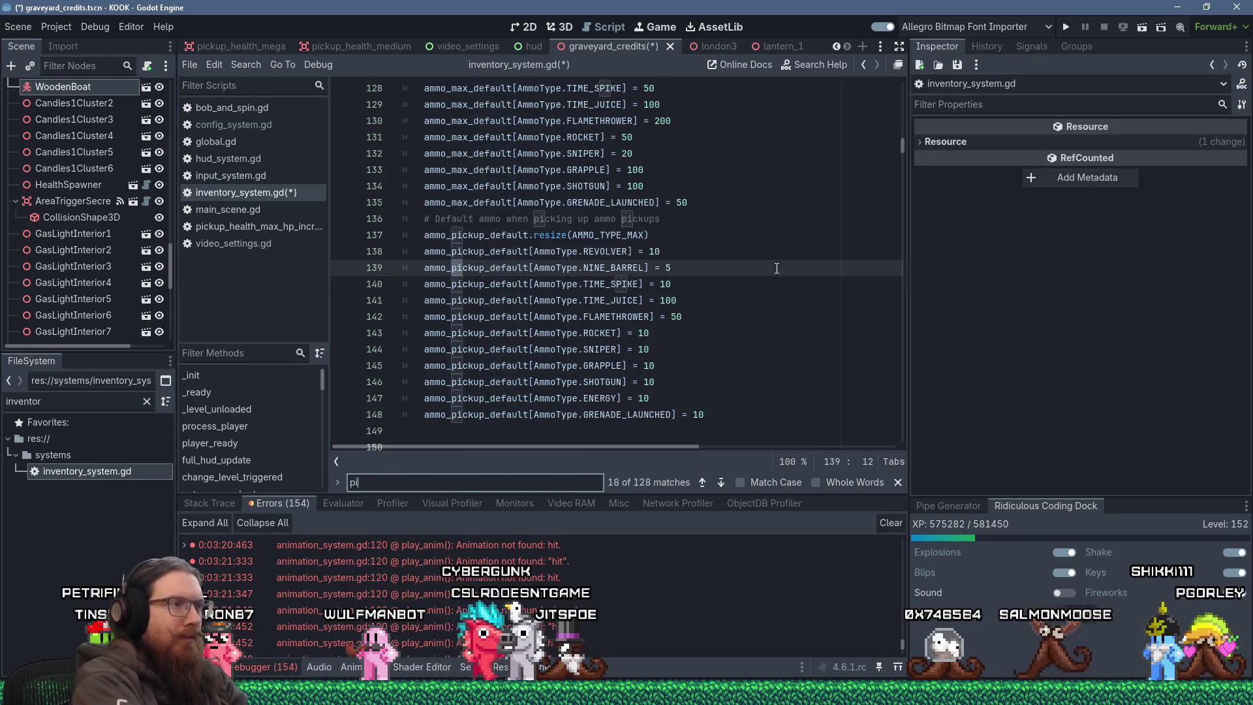
pyautogui.press('BackSpace')
pyautogui.press('BackSpace')
pyautogui.press('BackSpace')
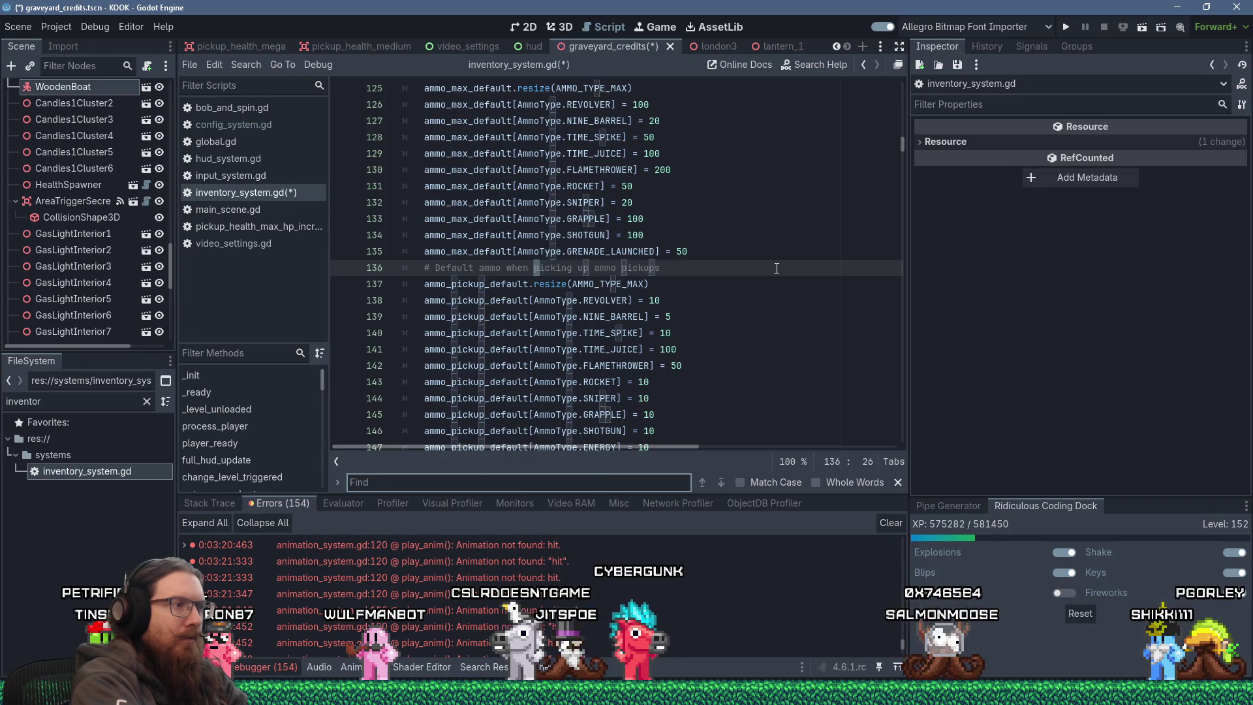
pyautogui.write('defau')
pyautogui.press('Return')
pyautogui.press('Return')
pyautogui.press('Return')
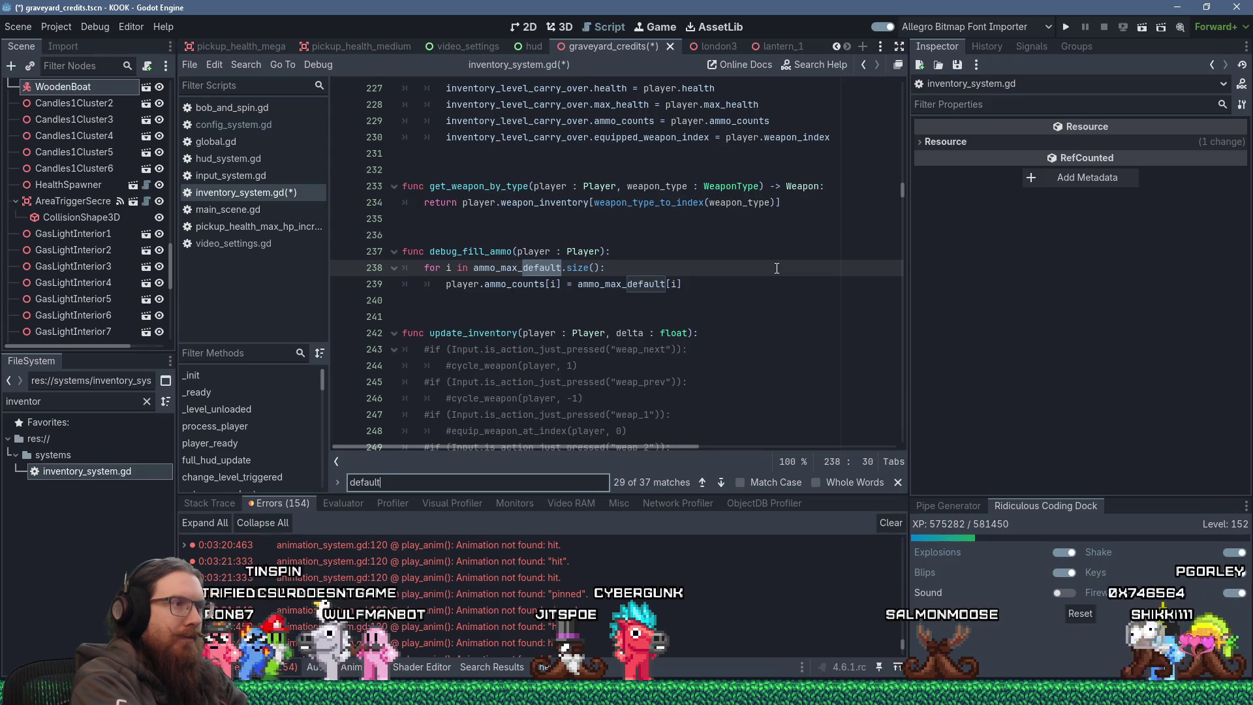
pyautogui.press('Return')
pyautogui.press('Return')
pyautogui.press('Return')
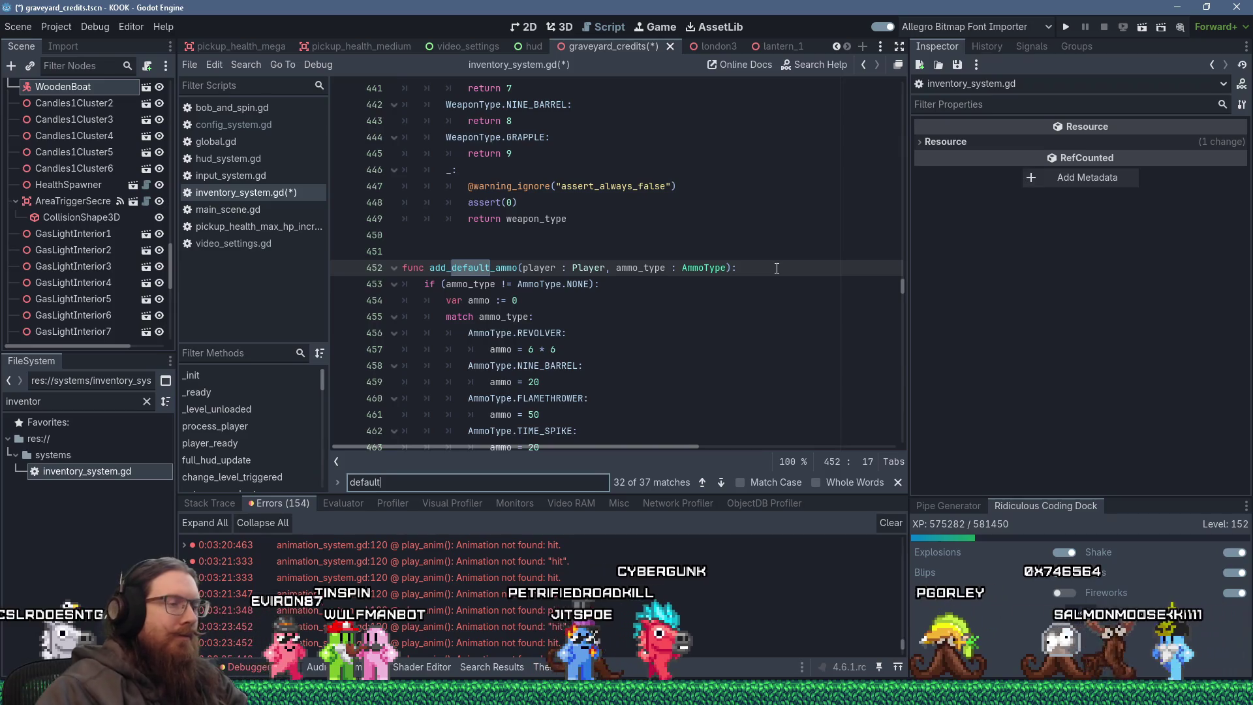
pyautogui.doubleClick(532, 382)
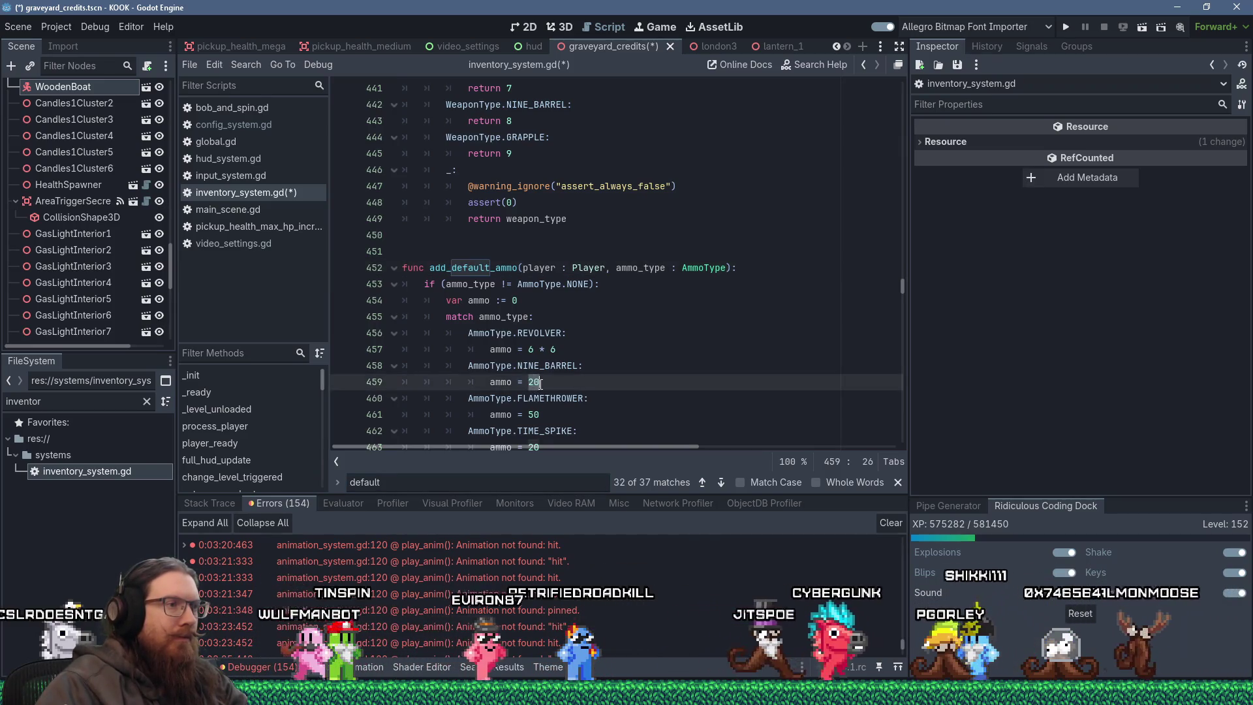
# In add_default_ammo, set GRENADE_LAUNCHED ammo from 20 to 5 and ROCKET from 10 to 5.
pyautogui.scroll(-3)
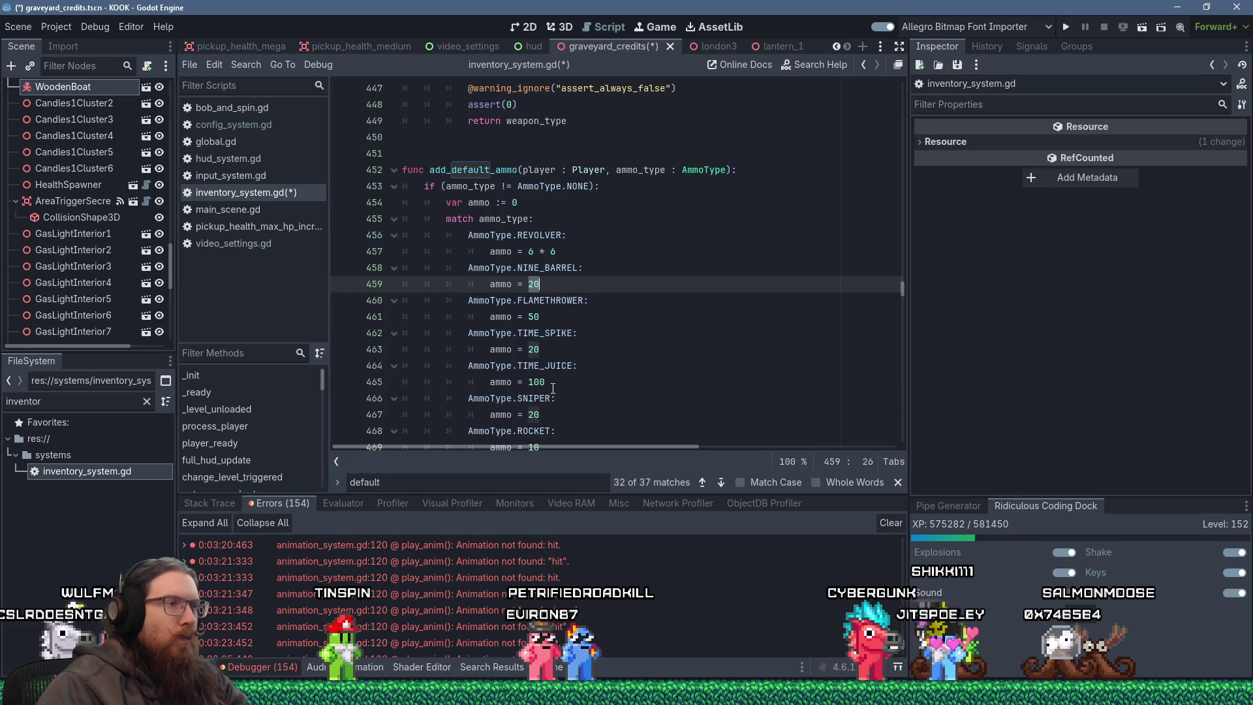
pyautogui.click(541, 353)
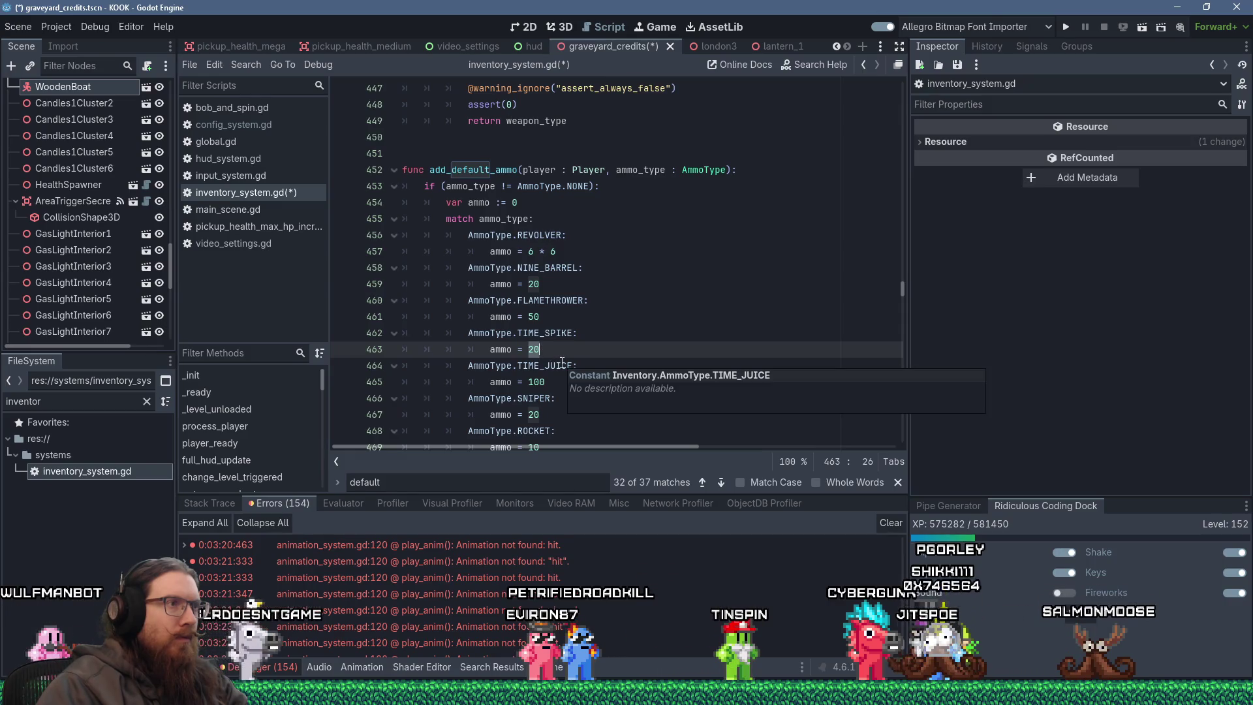
pyautogui.scroll(-3)
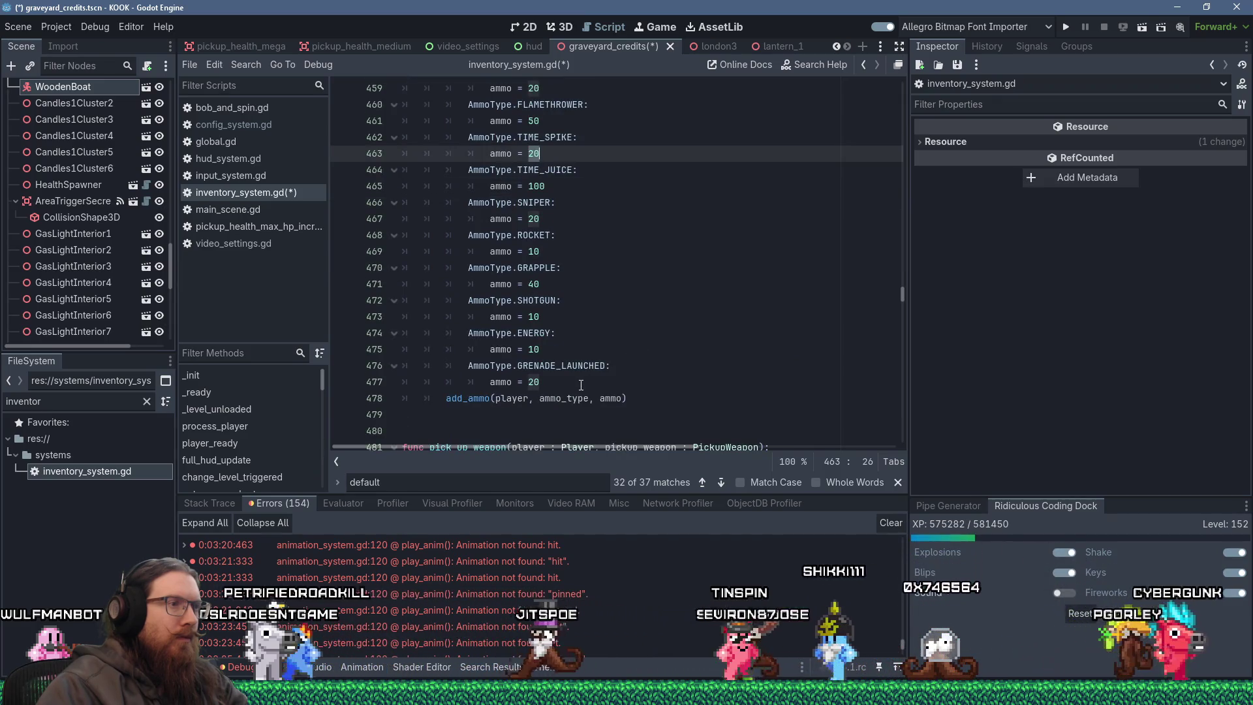
pyautogui.click(530, 382)
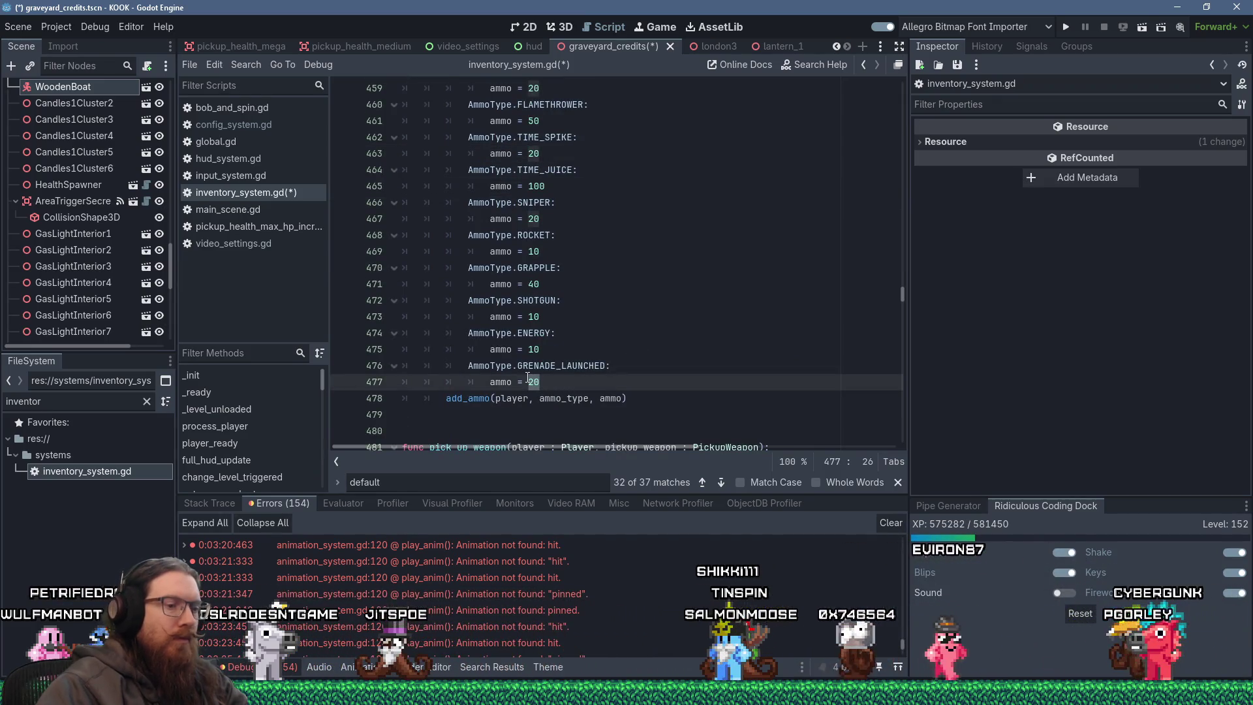
pyautogui.write('5')
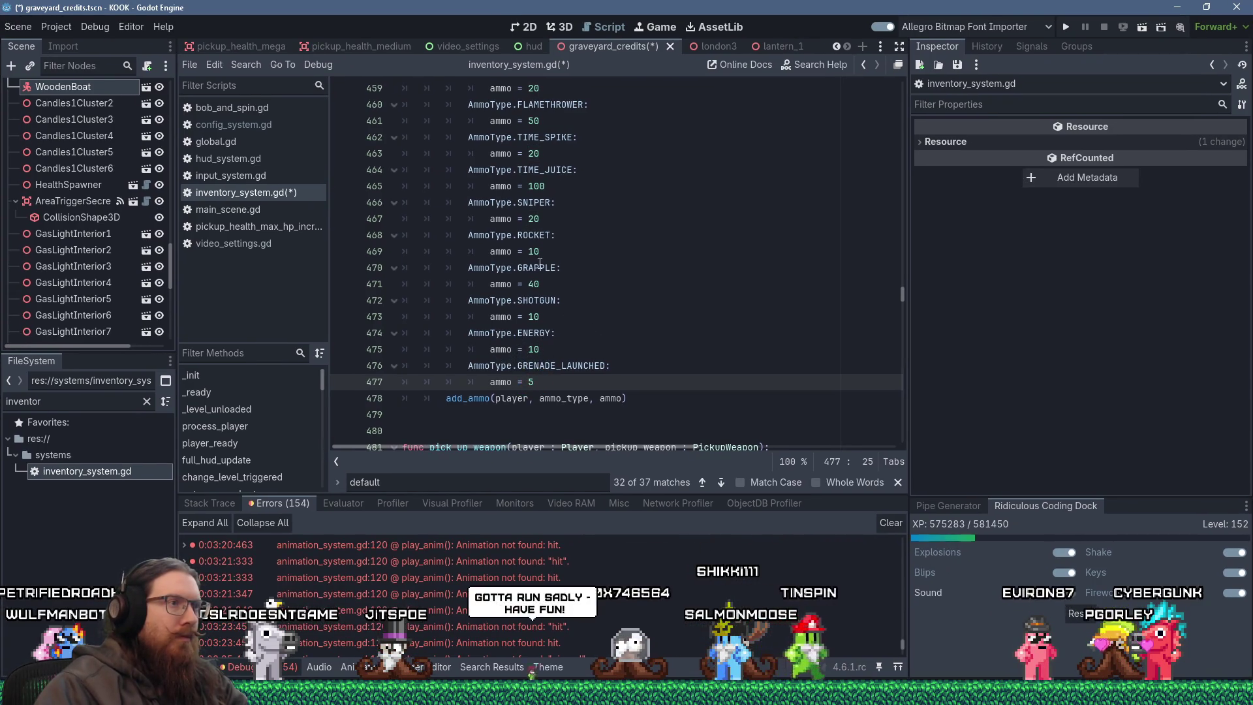
pyautogui.click(536, 253)
pyautogui.write('5')
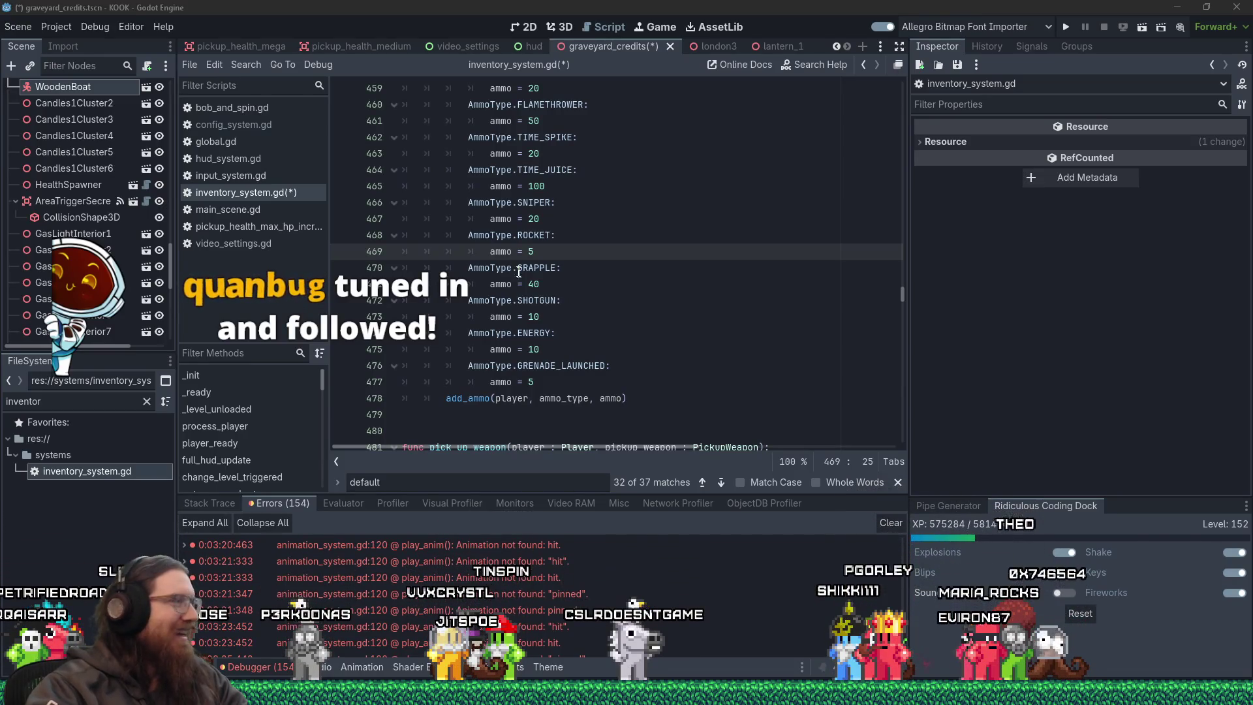
pyautogui.scroll(3)
pyautogui.click(600, 268)
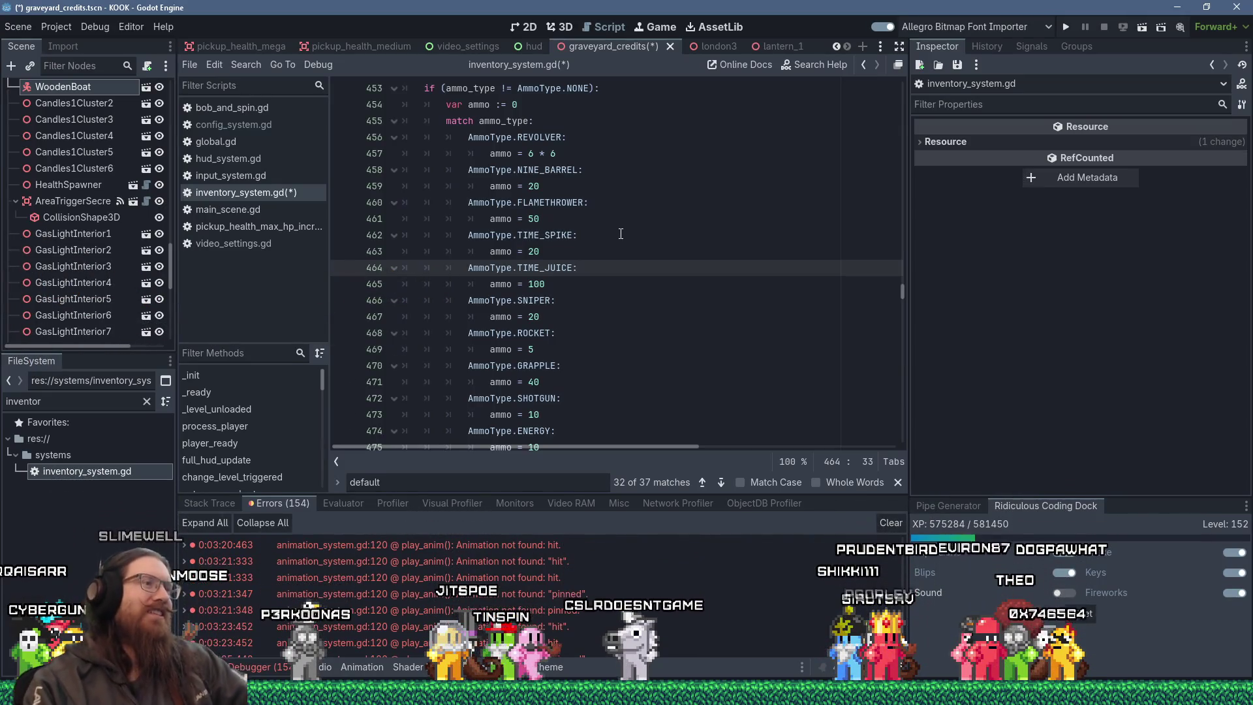
# Set SNIPER default ammo to 5 and TIME_SPIKE default ammo to 6.
pyautogui.click(533, 317)
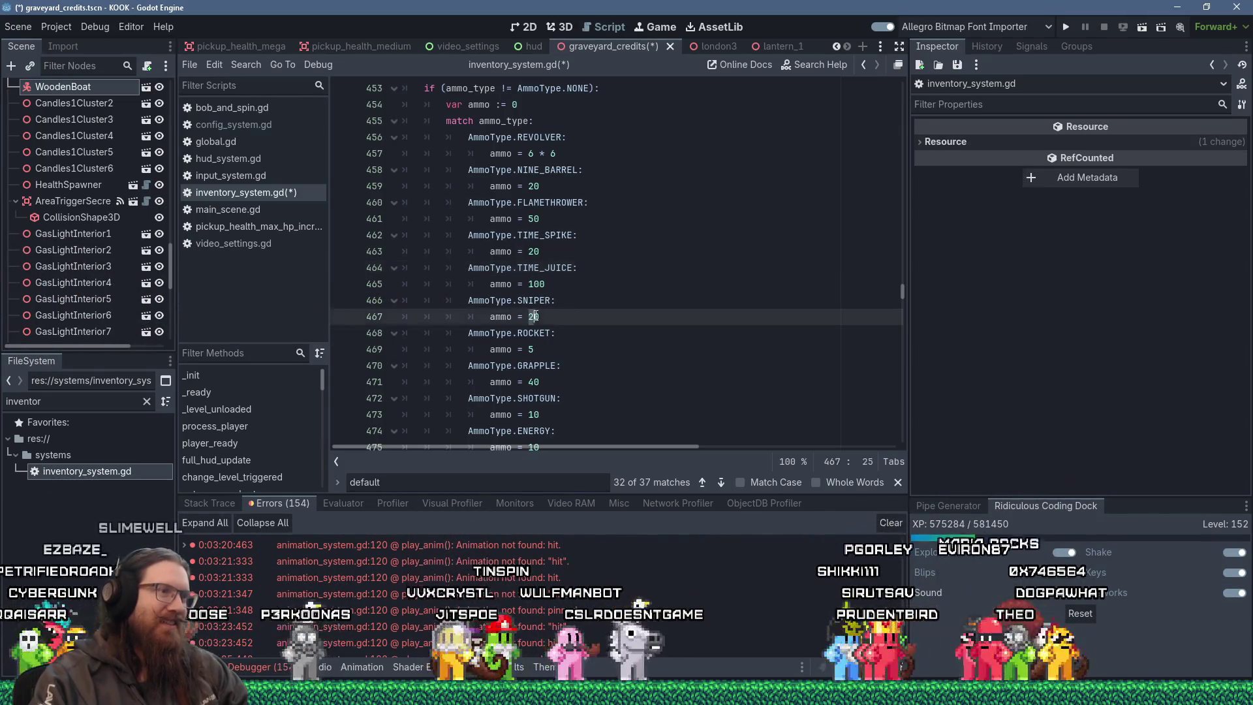
pyautogui.write('5')
pyautogui.doubleClick(534, 251)
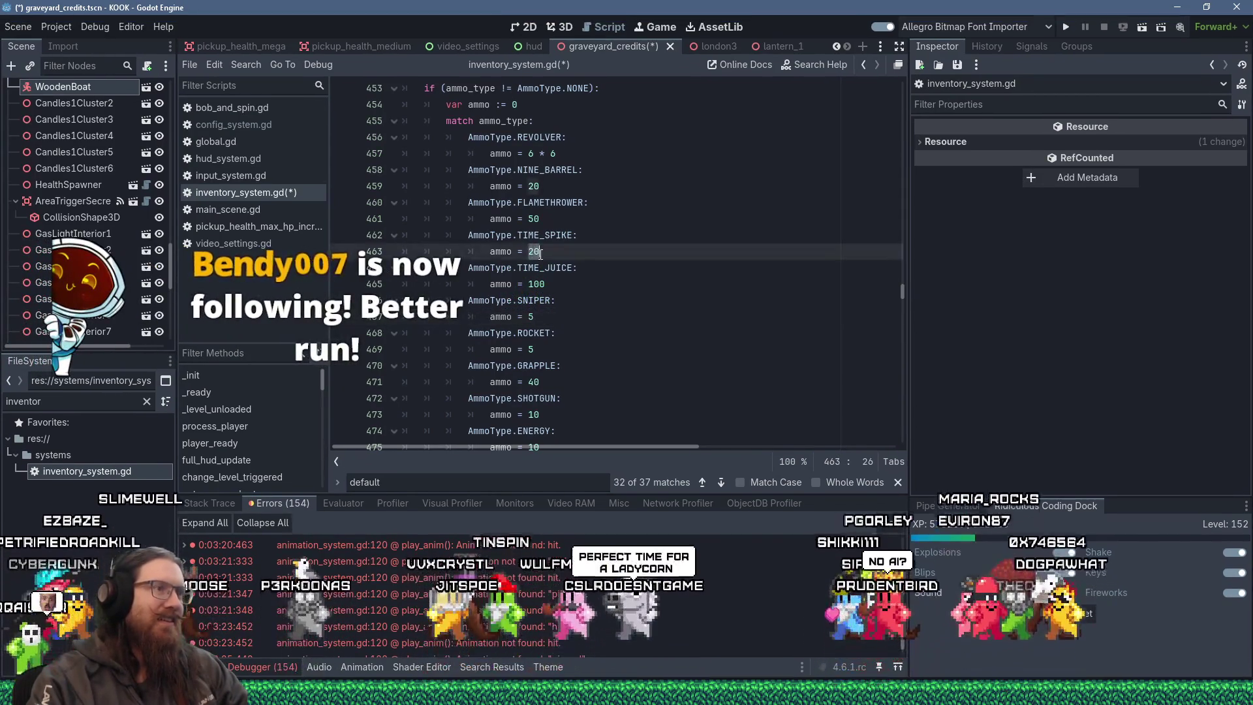
pyautogui.write('6')
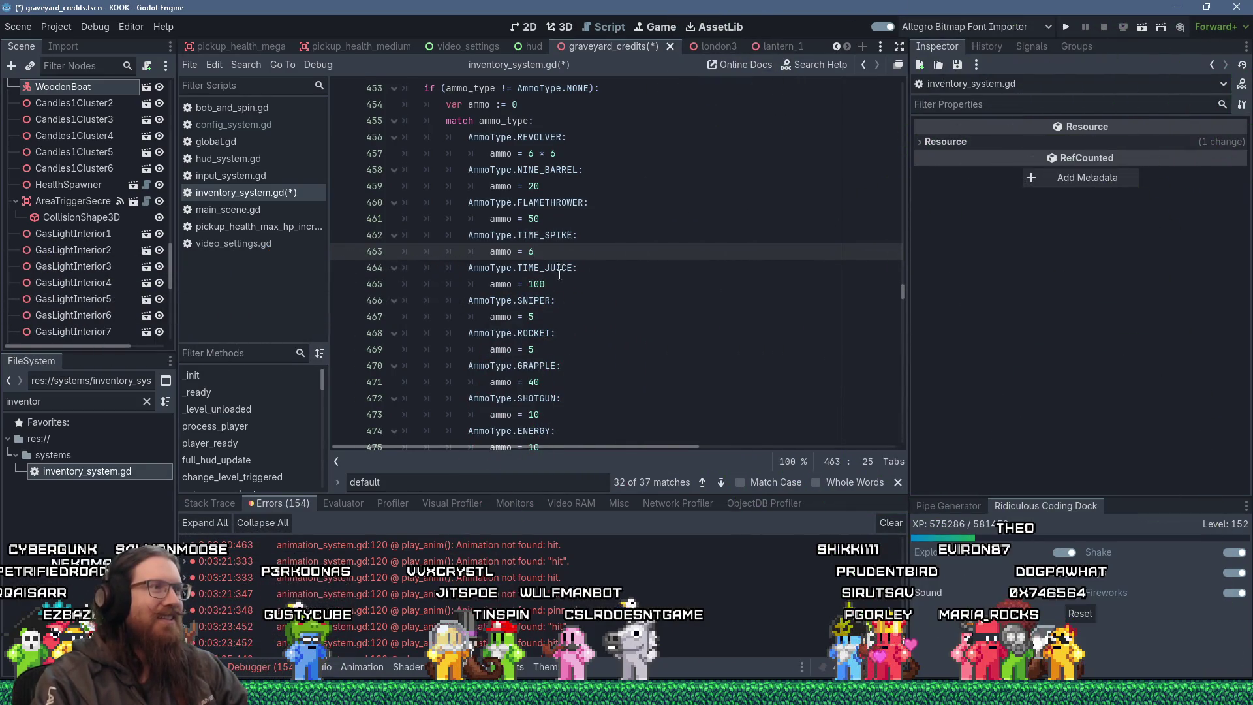
# Change SHOTGUN's default ammo from 10 to 8 and start a debug run of the game.
pyautogui.scroll(-3)
pyautogui.scroll(3)
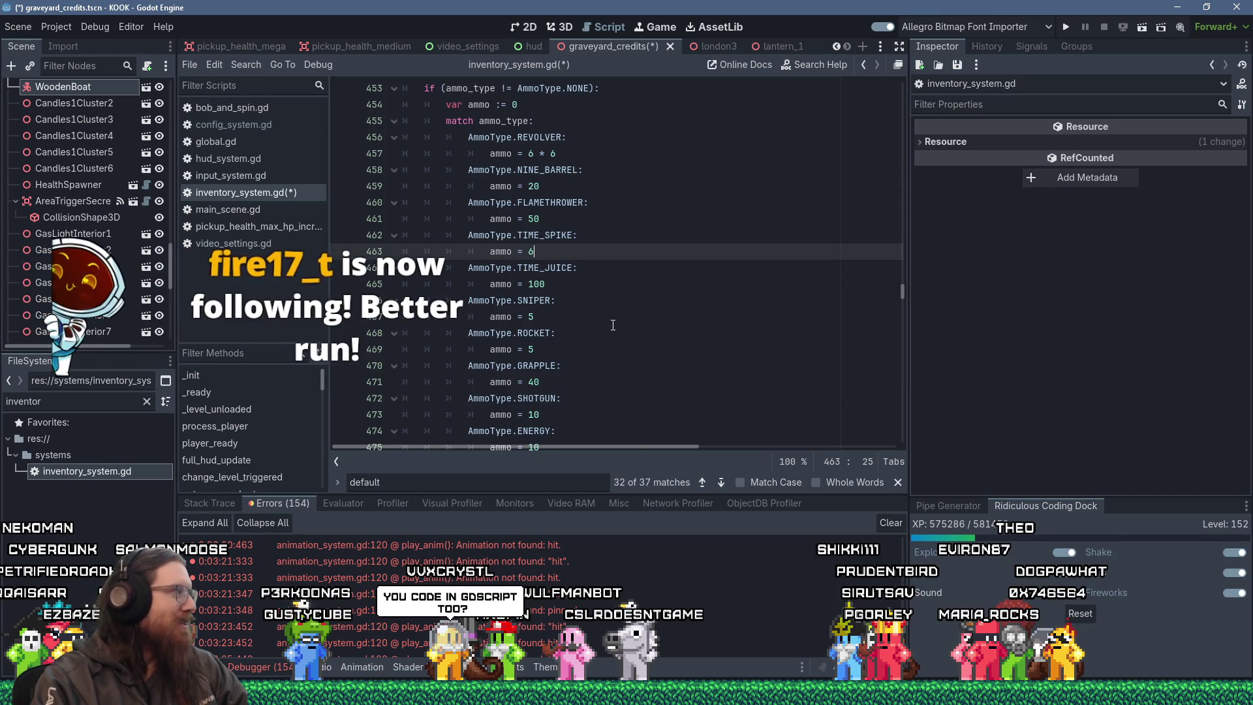
pyautogui.scroll(-3)
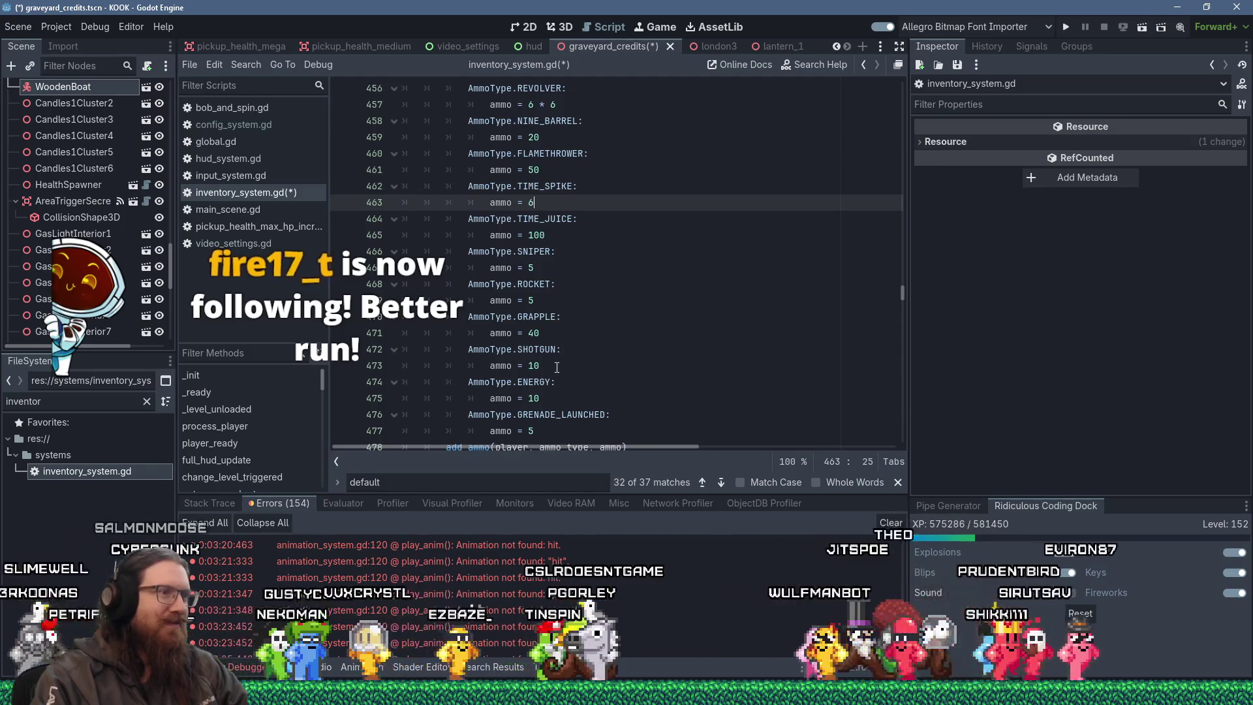
pyautogui.scroll(3)
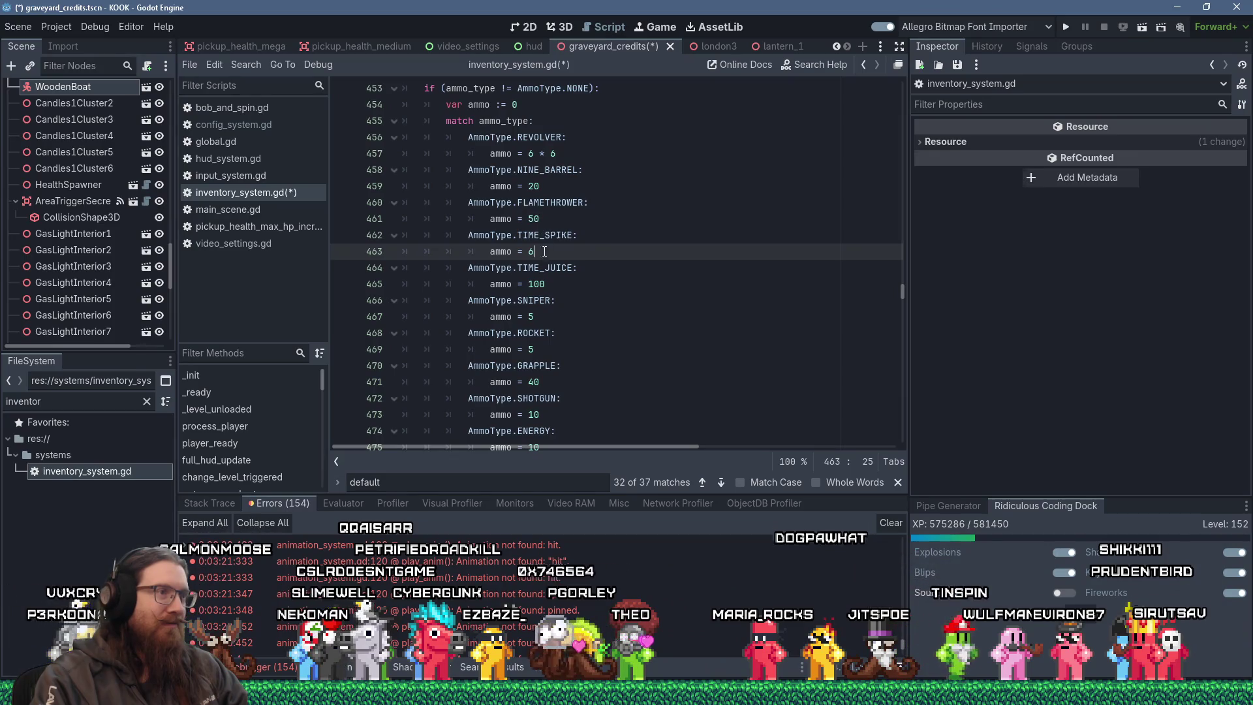
pyautogui.scroll(-3)
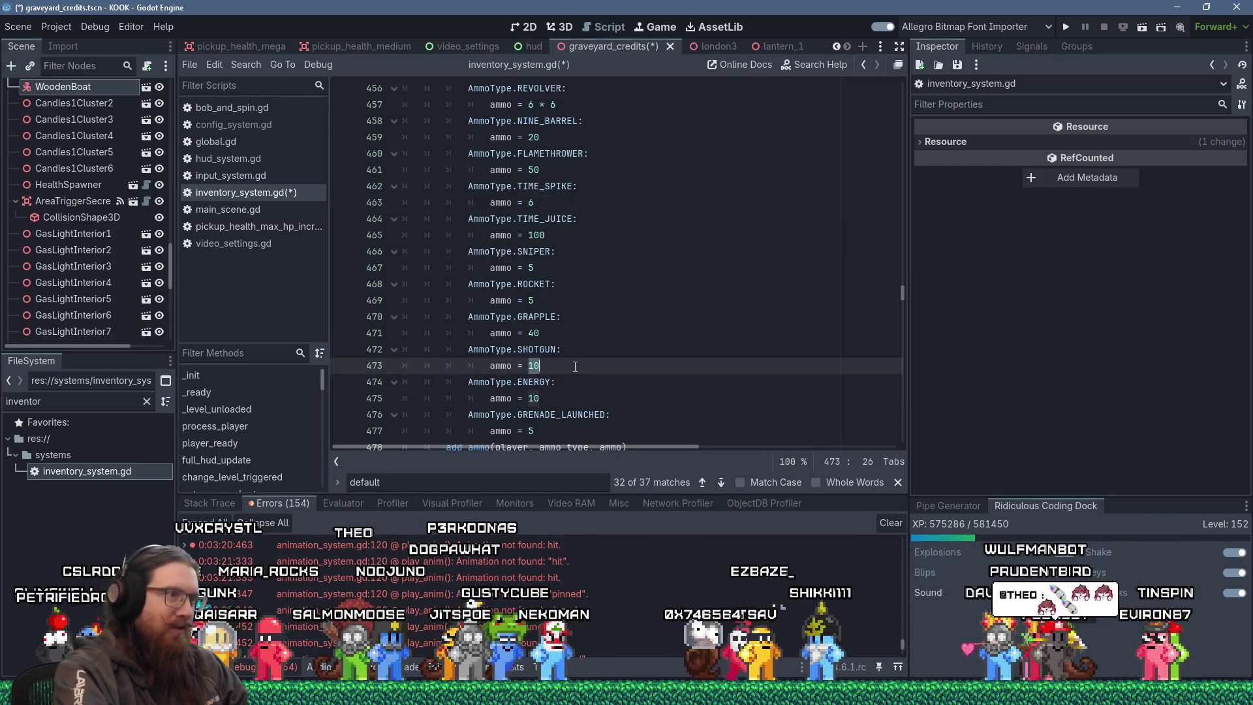
pyautogui.write('8')
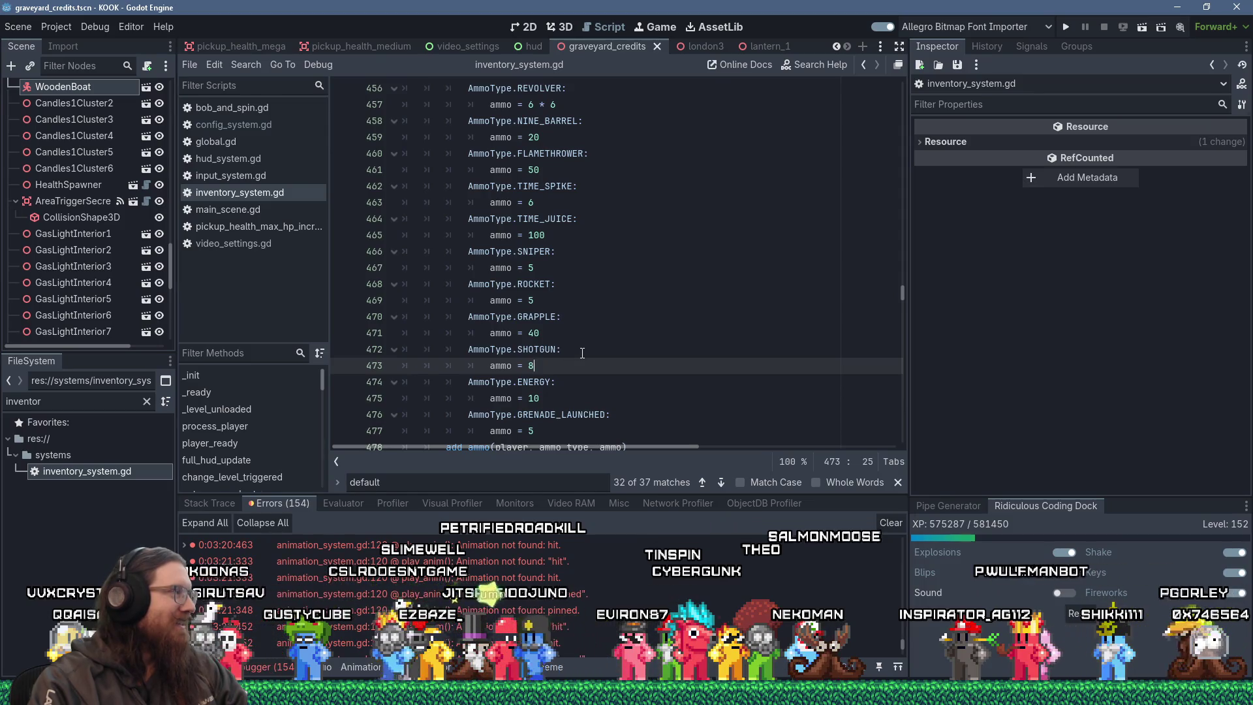
pyautogui.click(1066, 29)
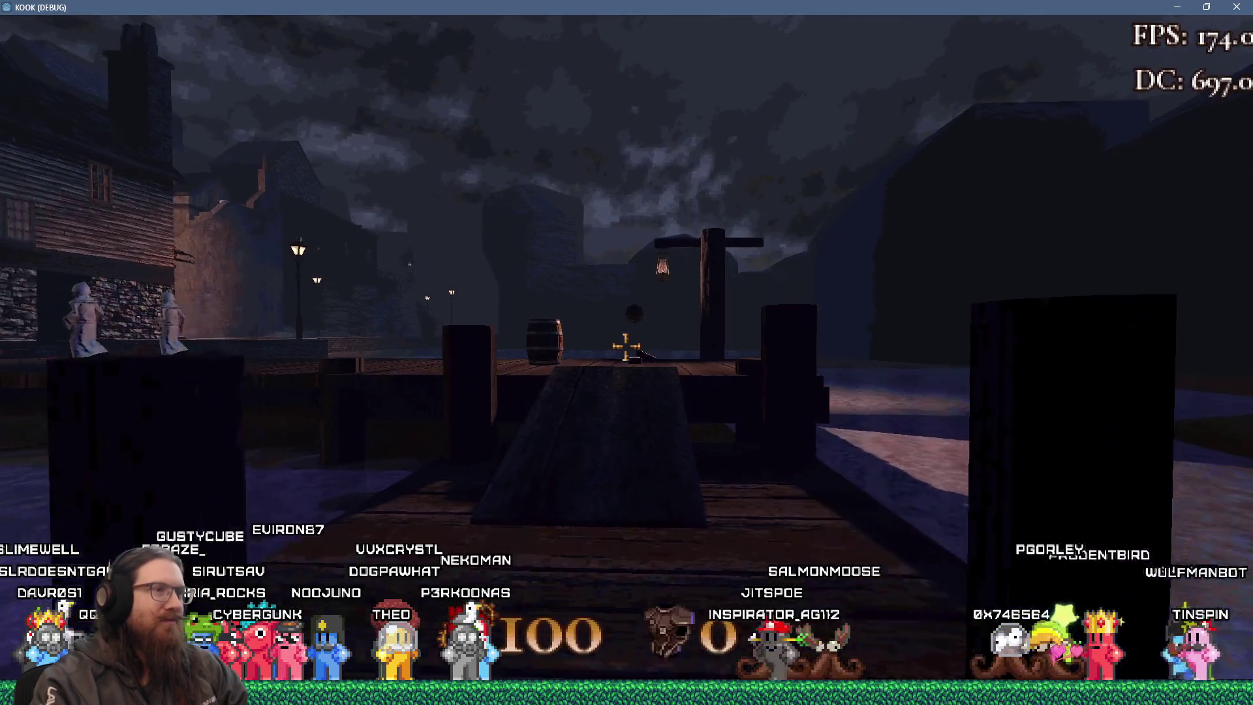
# Close the development console and walk along the dock to pick up the revolver.
pyautogui.press('w')
pyautogui.press('`')
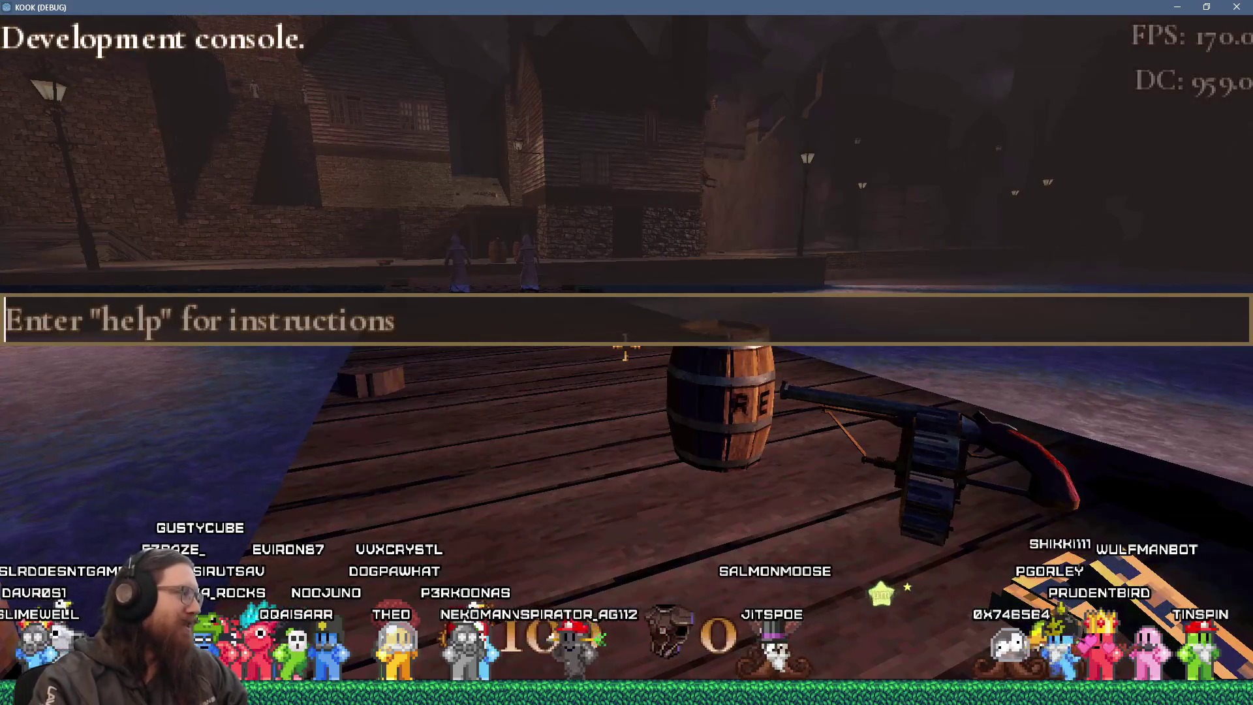
pyautogui.hotkey('alt', 'Tab')
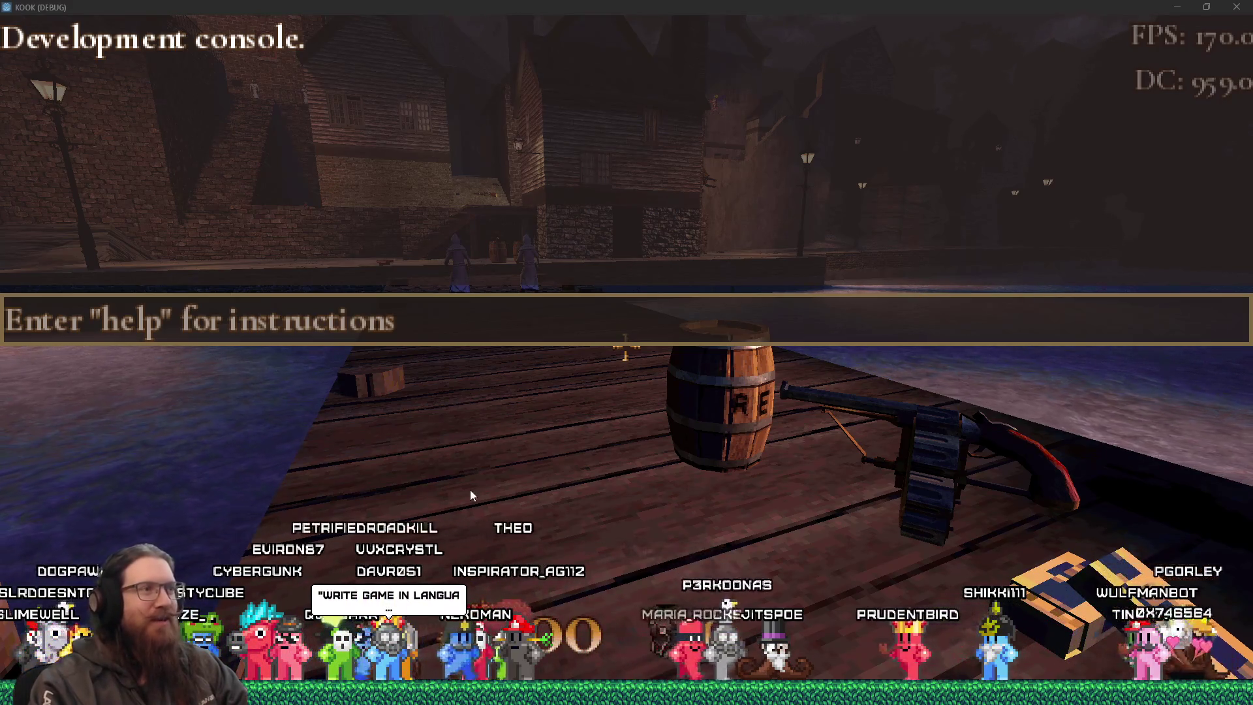
pyautogui.click(440, 432)
pyautogui.press('`')
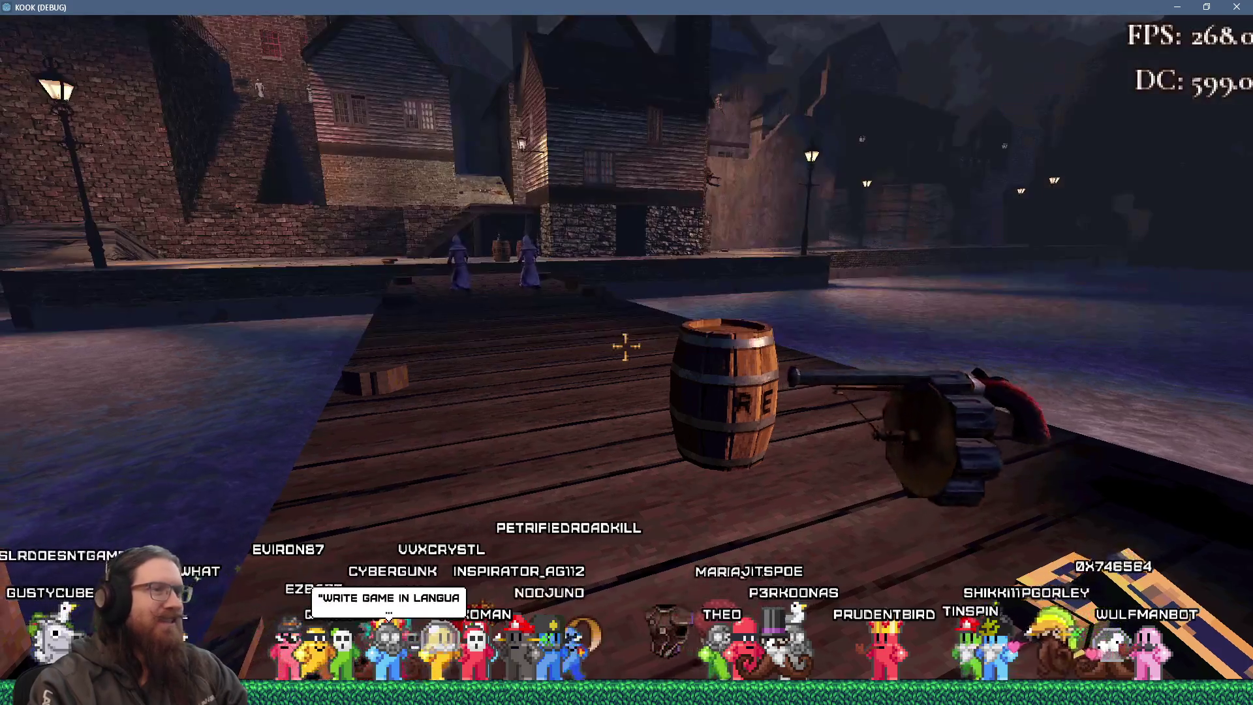
pyautogui.press('w')
pyautogui.press('w')
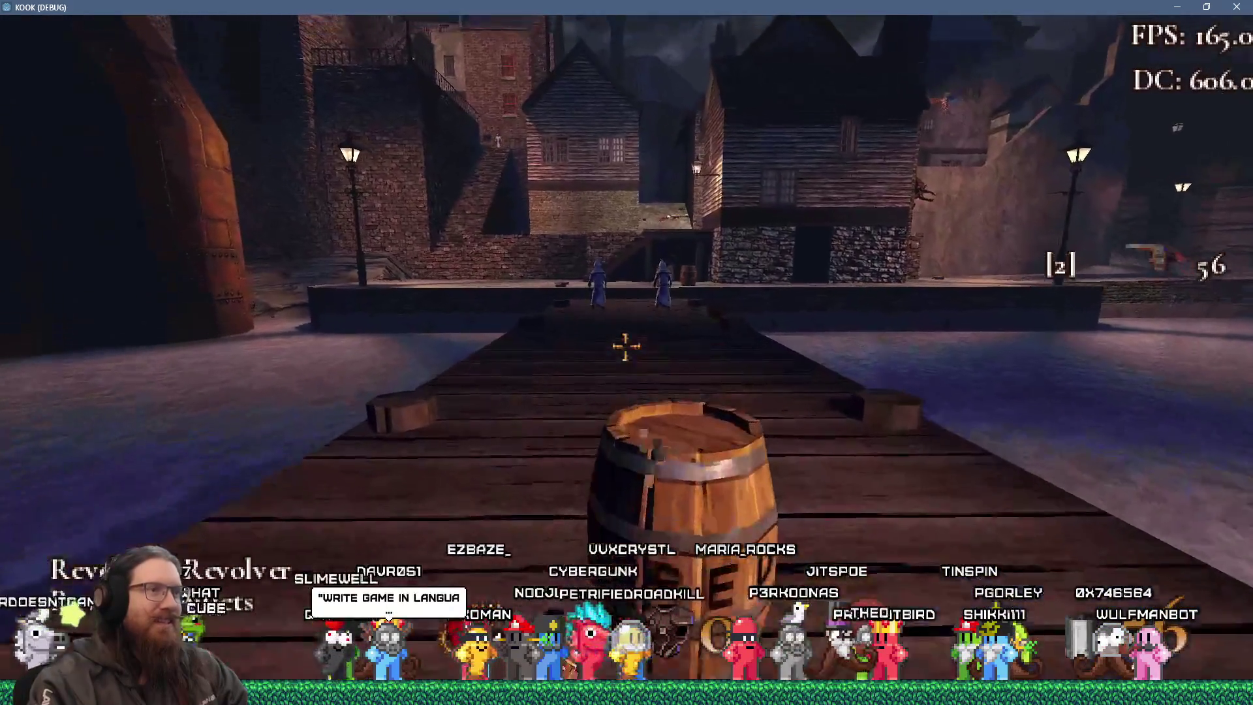
pyautogui.press('w')
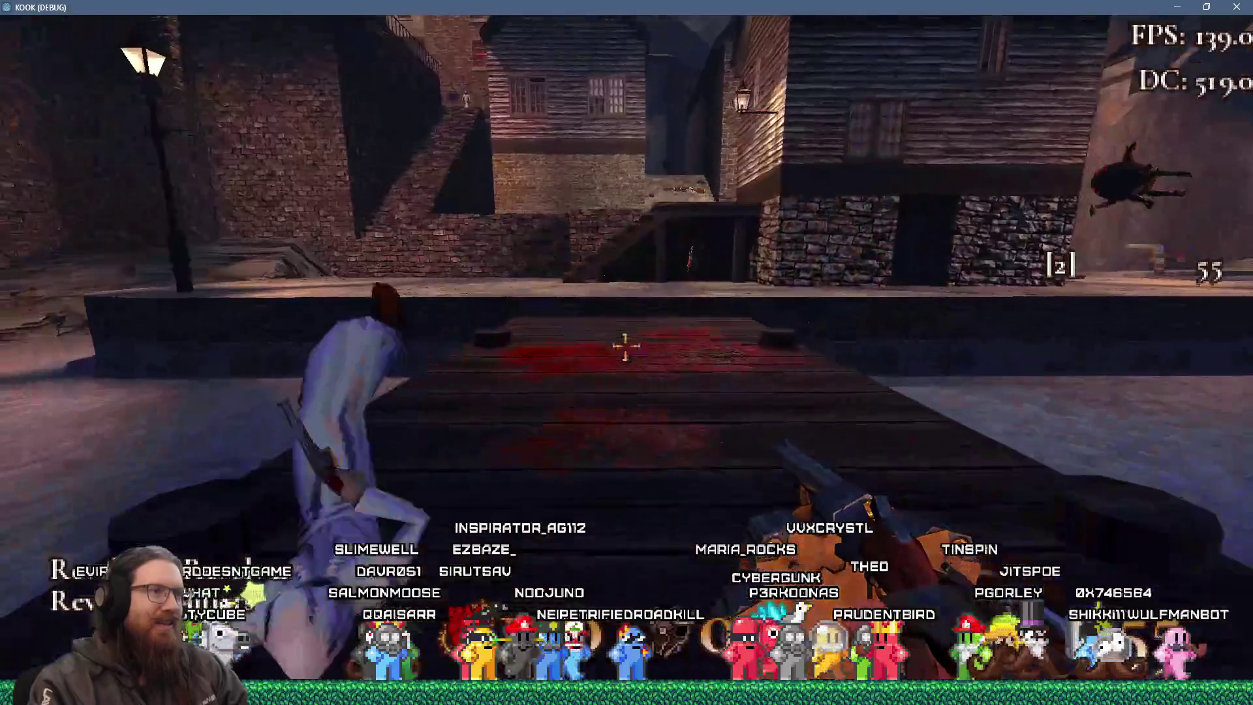
# Shoot the revolver at the enemies, killing the one by the water.
pyautogui.click(625, 347)
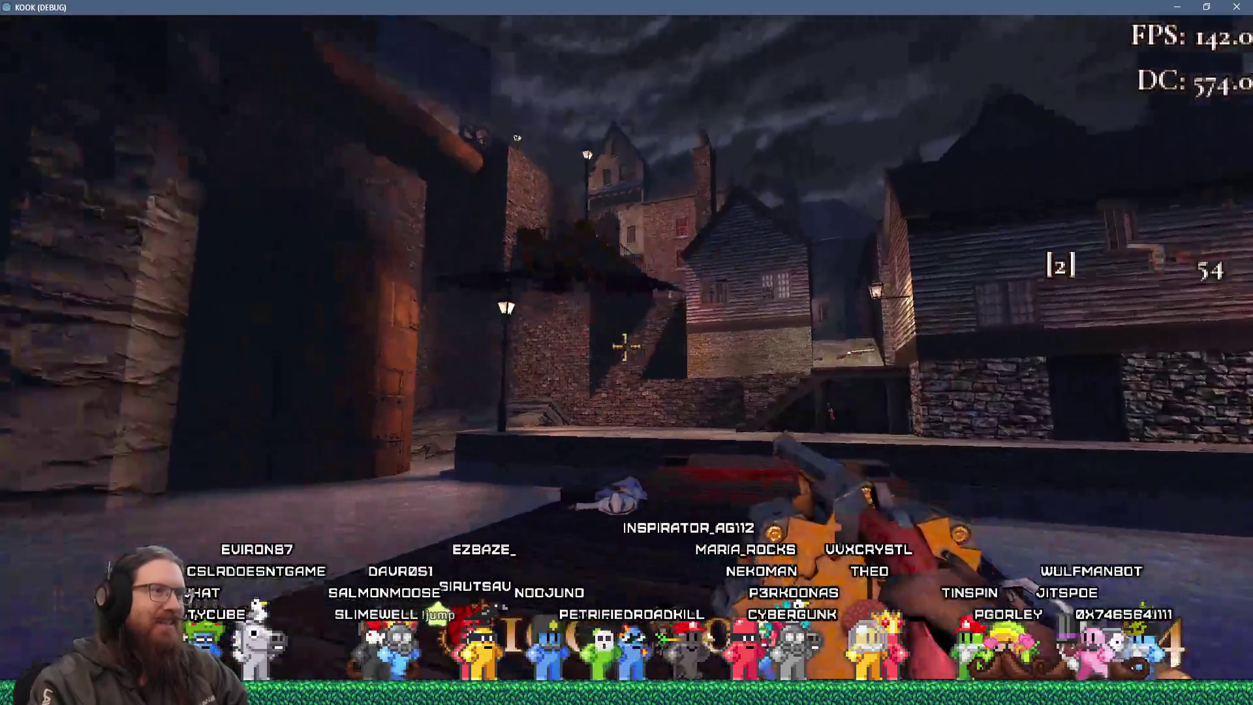
pyautogui.click(625, 346)
pyautogui.press('w')
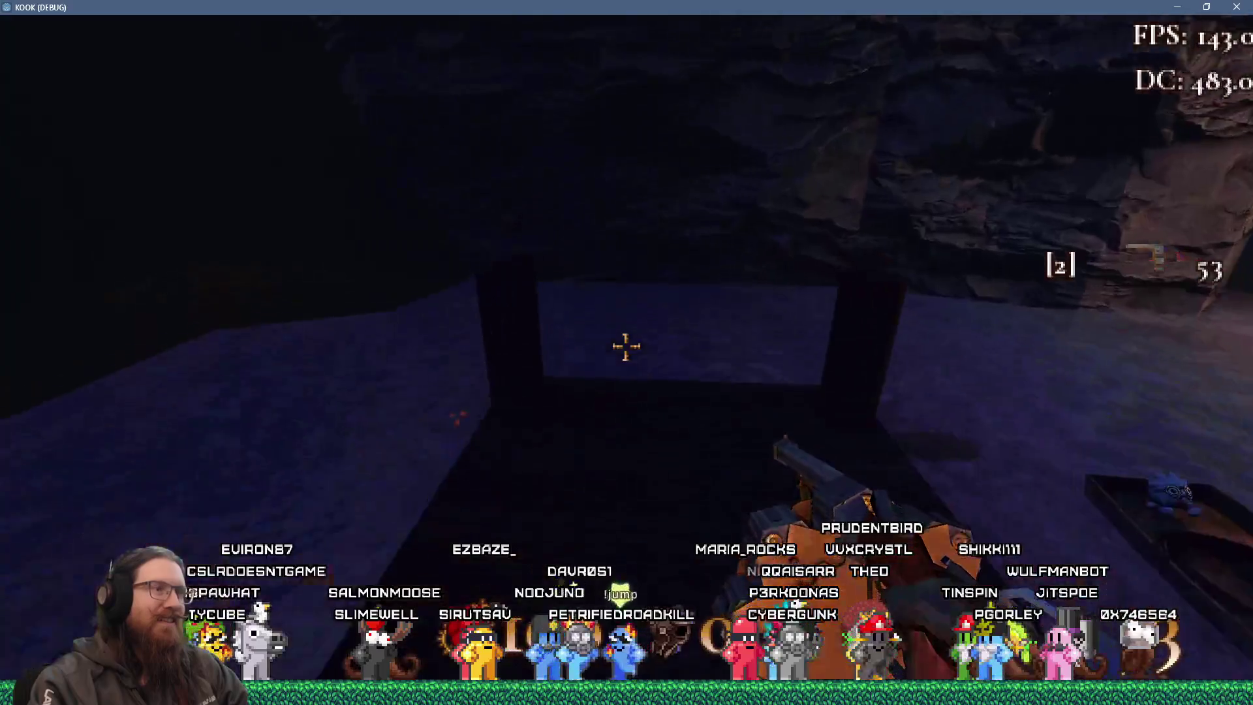
pyautogui.click(625, 346)
pyautogui.click(625, 346)
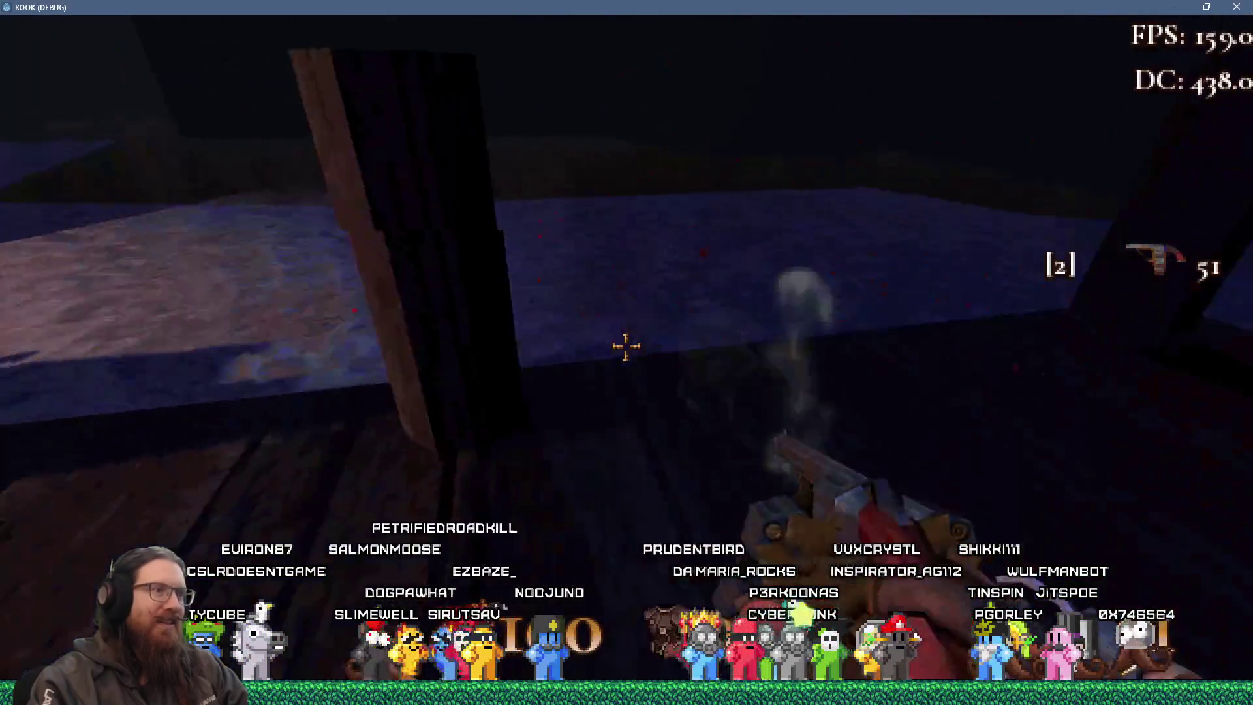
# Head back toward town, firing at the stone ledge and killing the ghost enemy.
pyautogui.press('w')
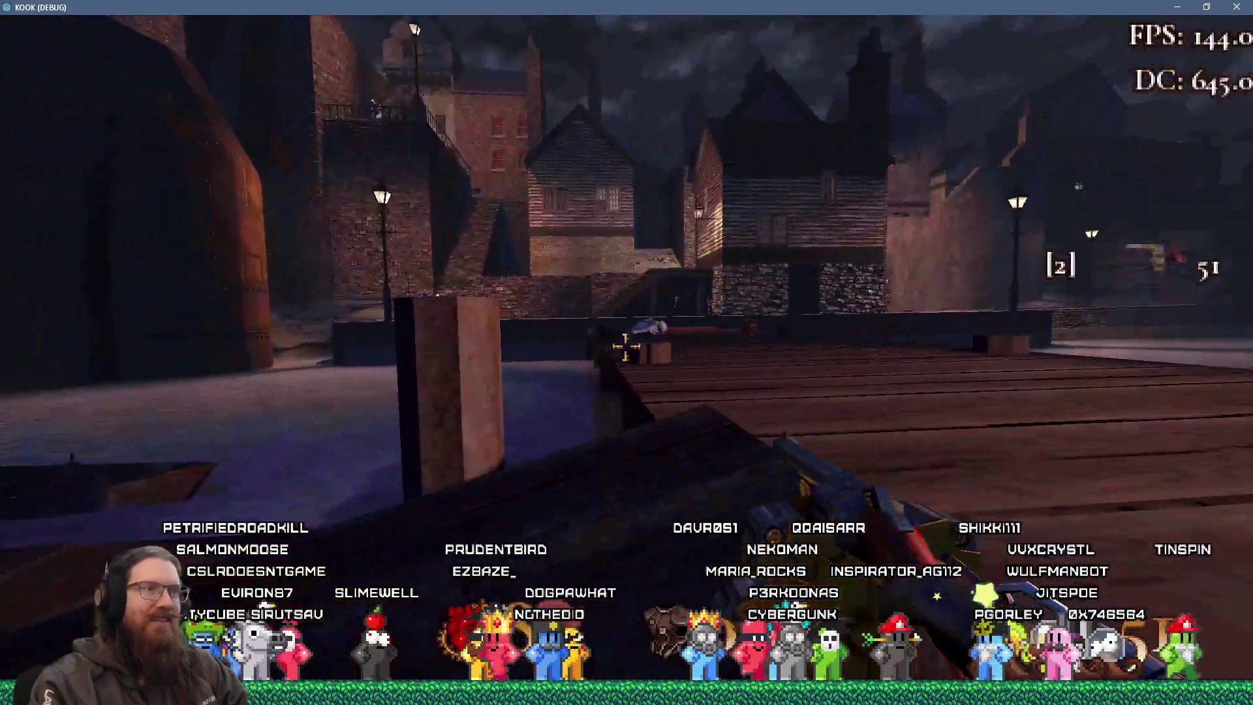
pyautogui.click(625, 347)
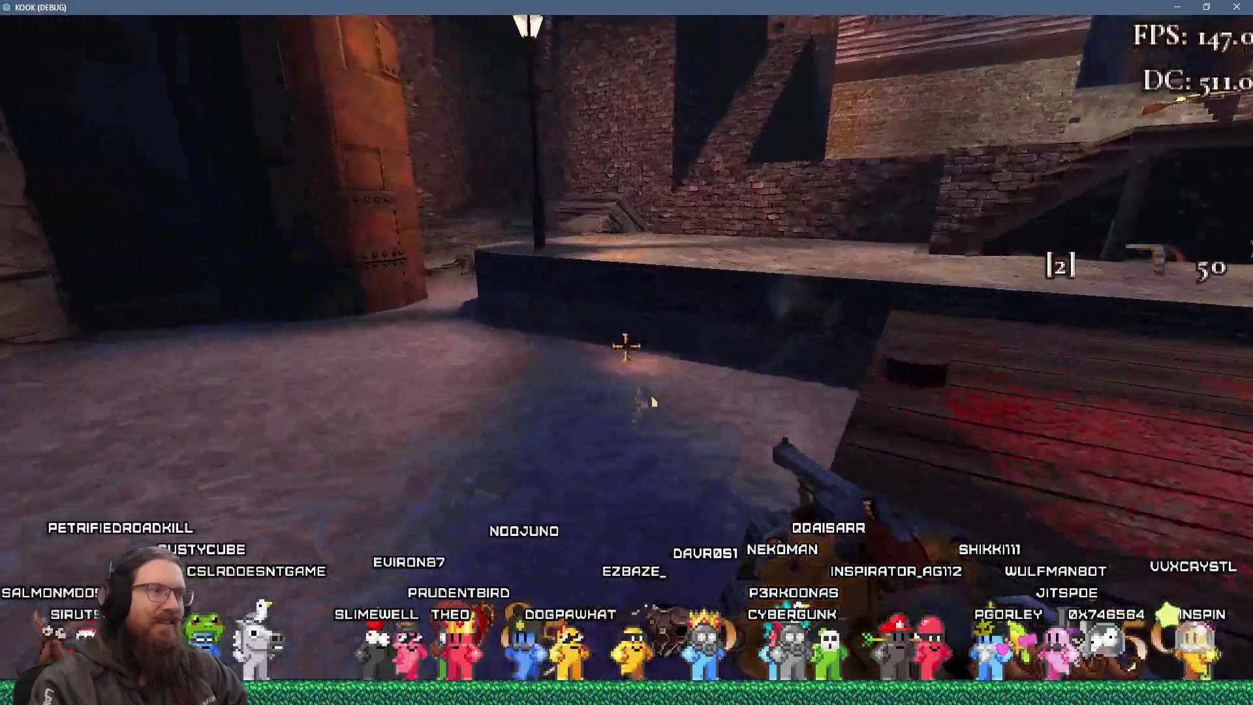
pyautogui.click(626, 347)
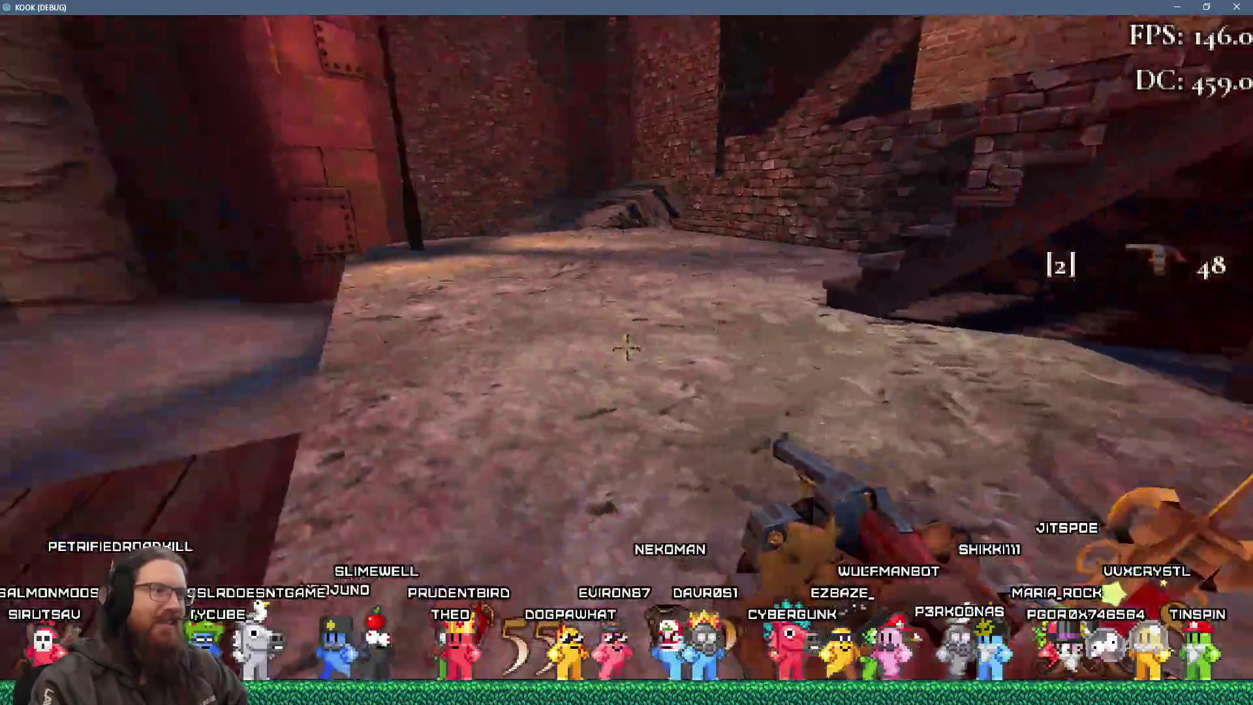
pyautogui.click(625, 346)
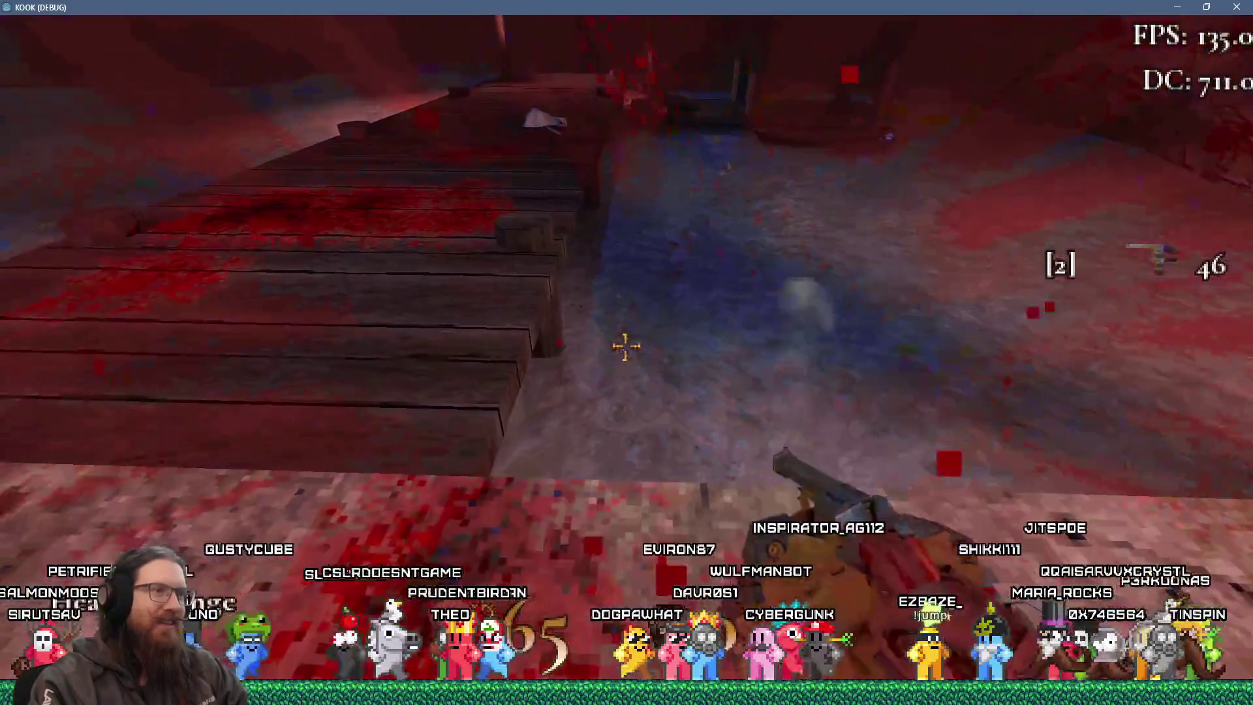
pyautogui.click(626, 347)
pyautogui.click(625, 347)
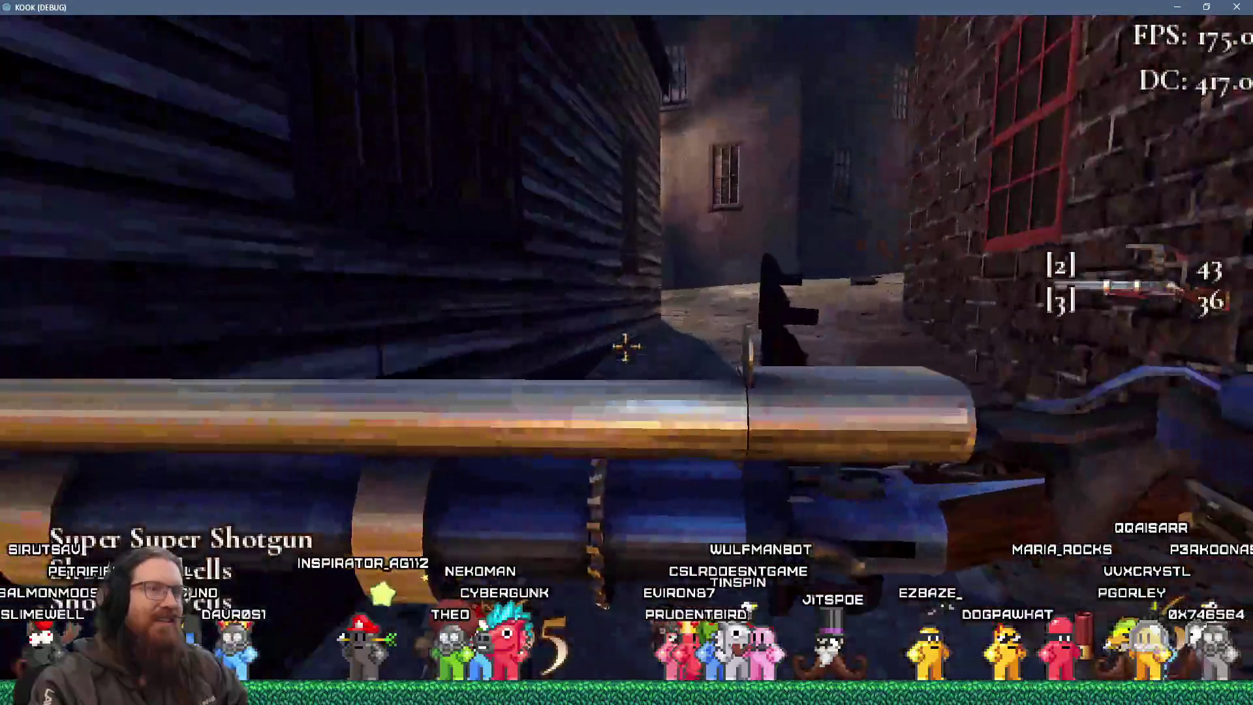
# Blast the alley and stair enemies with the Super Super Shotgun.
pyautogui.click(625, 347)
pyautogui.click(625, 346)
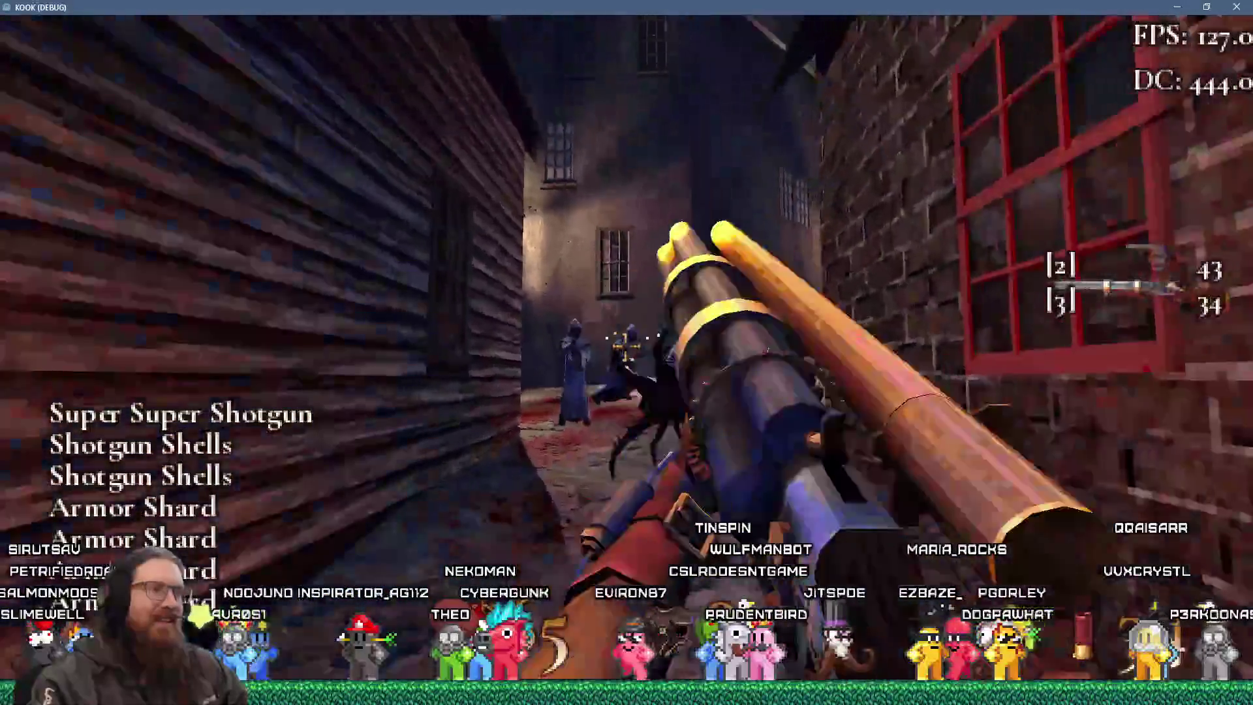
pyautogui.click(625, 347)
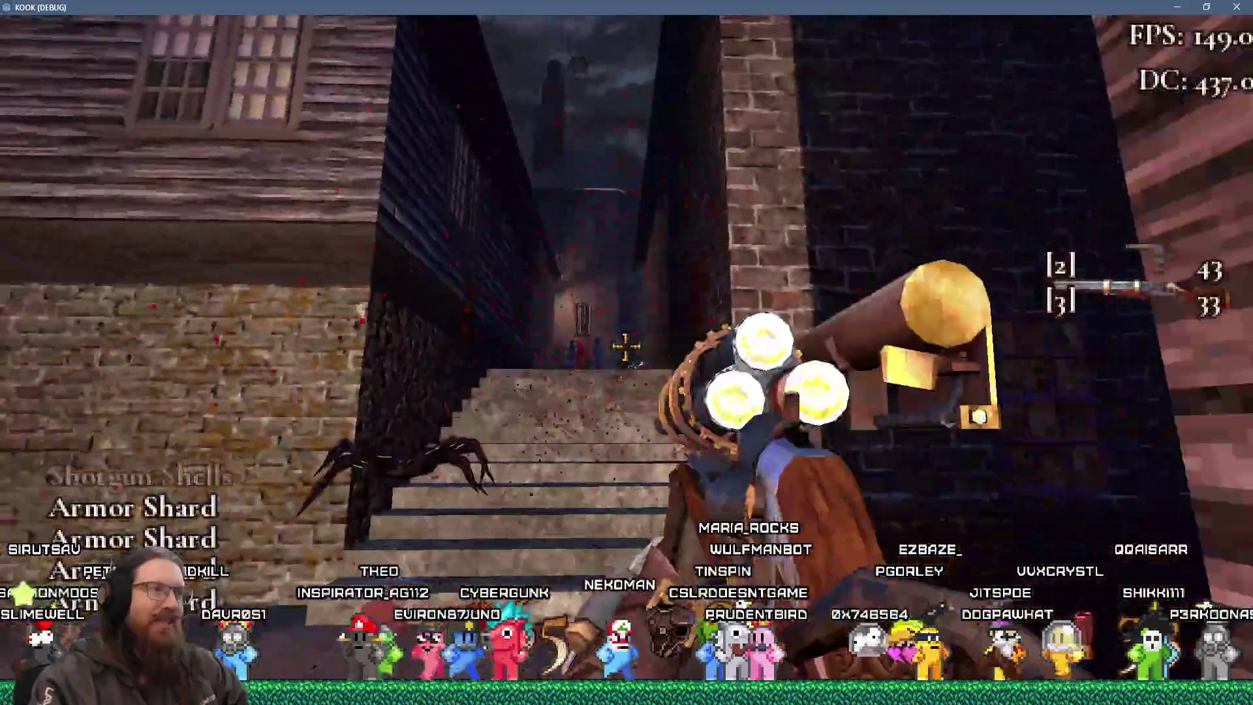
pyautogui.click(626, 347)
pyautogui.click(625, 347)
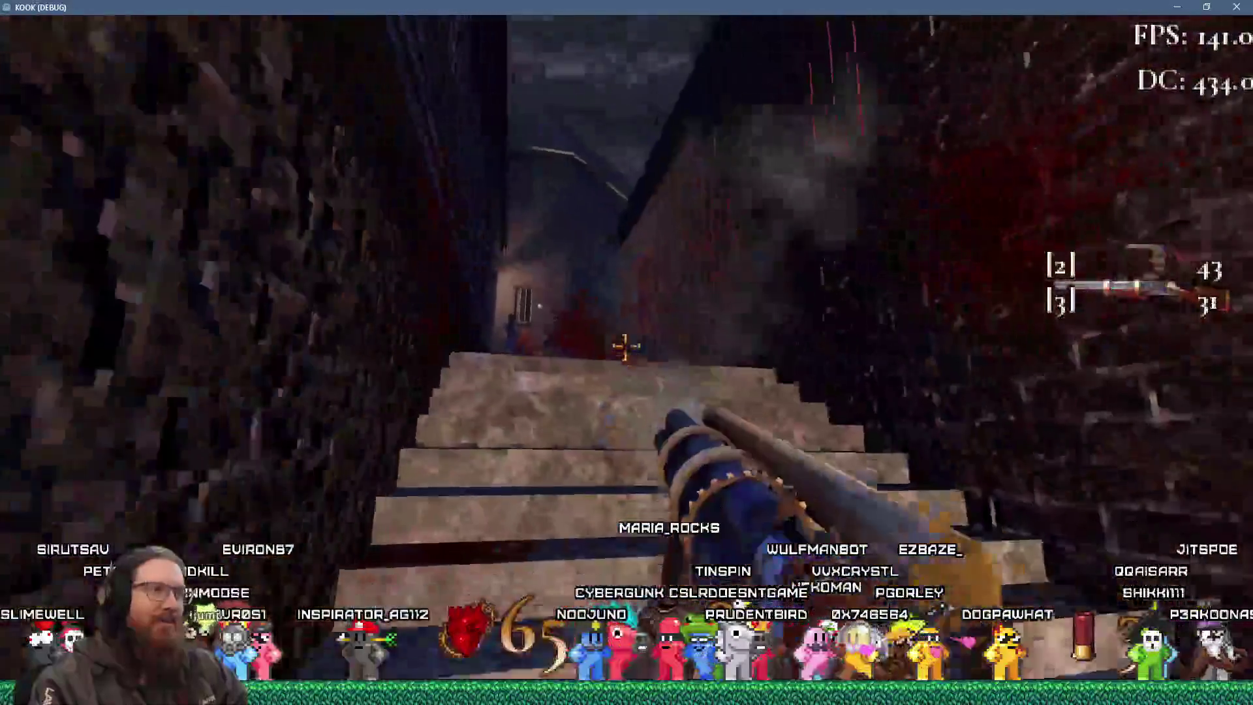
pyautogui.click(625, 347)
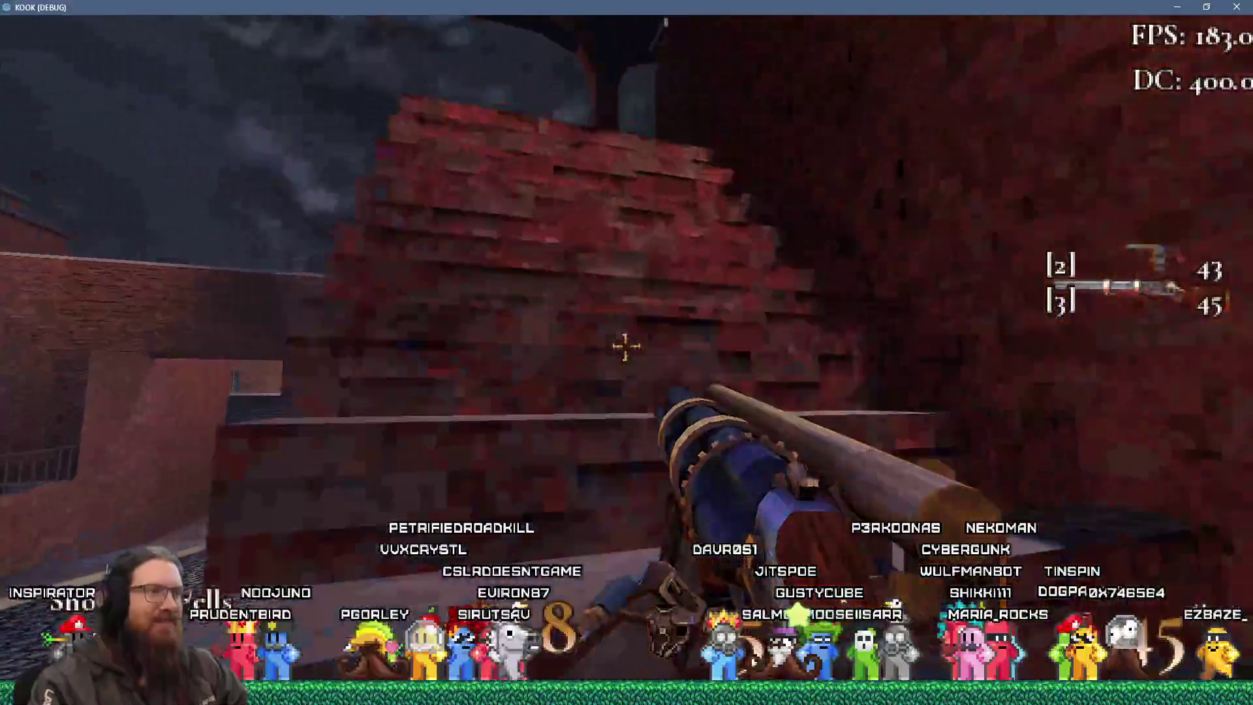
# Shoot enemies down the street and pick up the dropped weapon into slot 4.
pyautogui.click(626, 346)
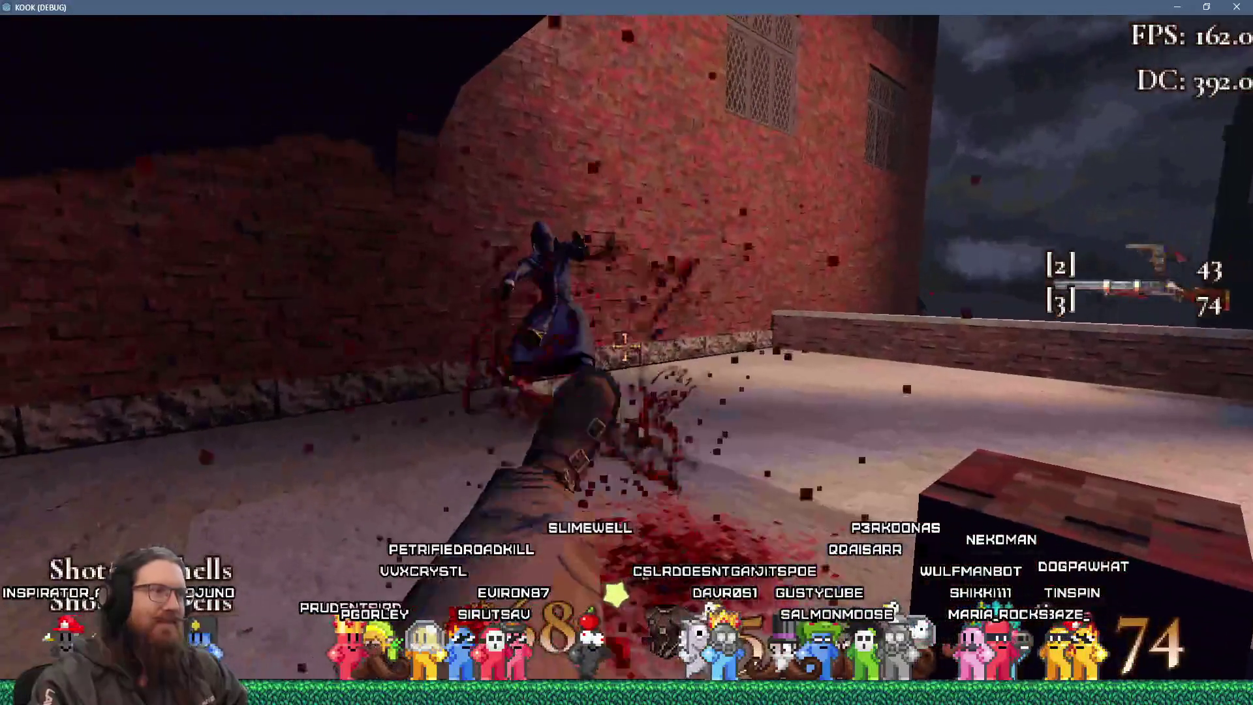
pyautogui.click(627, 346)
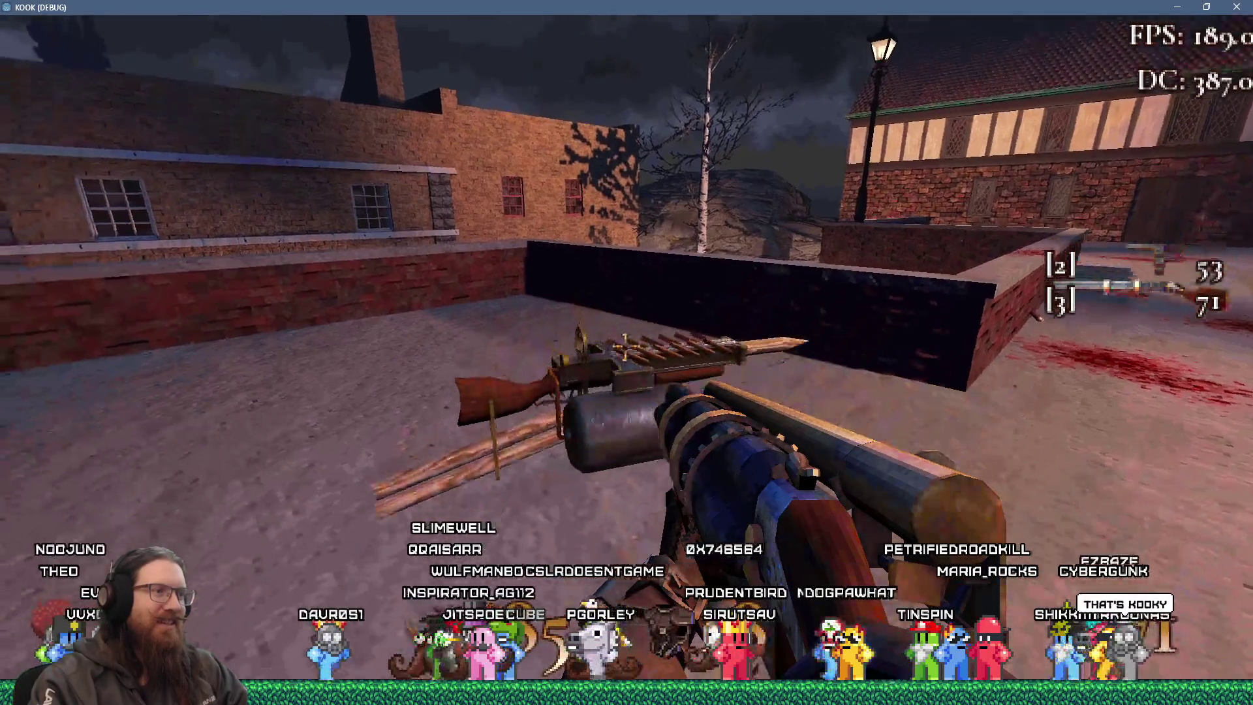
pyautogui.press('e')
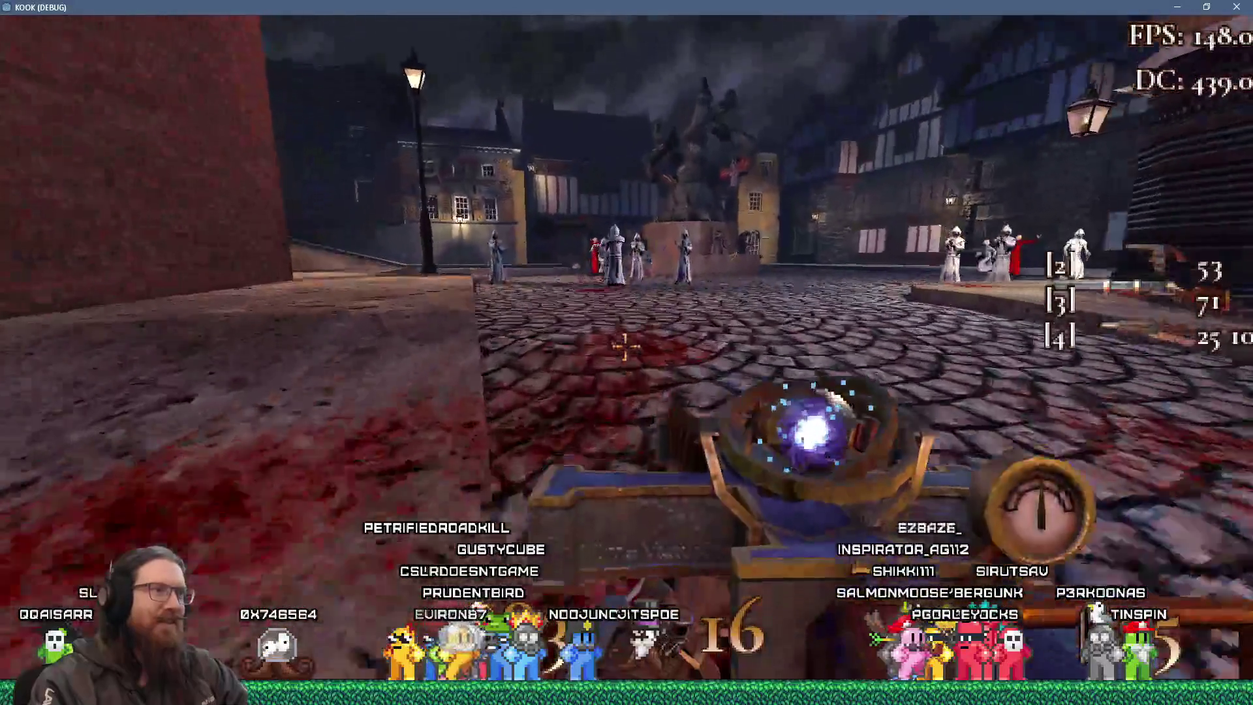
# Fire the orb weapon repeatedly, raising a dome over the enemies in the square.
pyautogui.click(625, 347)
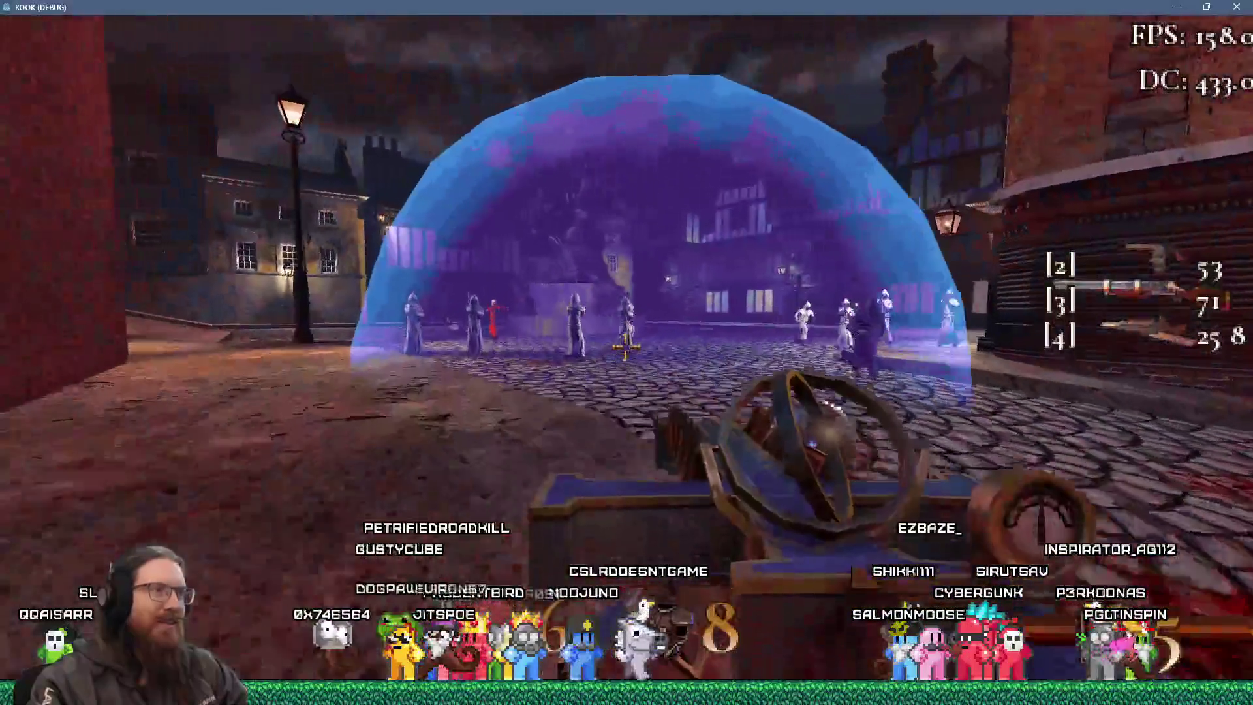
pyautogui.click(626, 347)
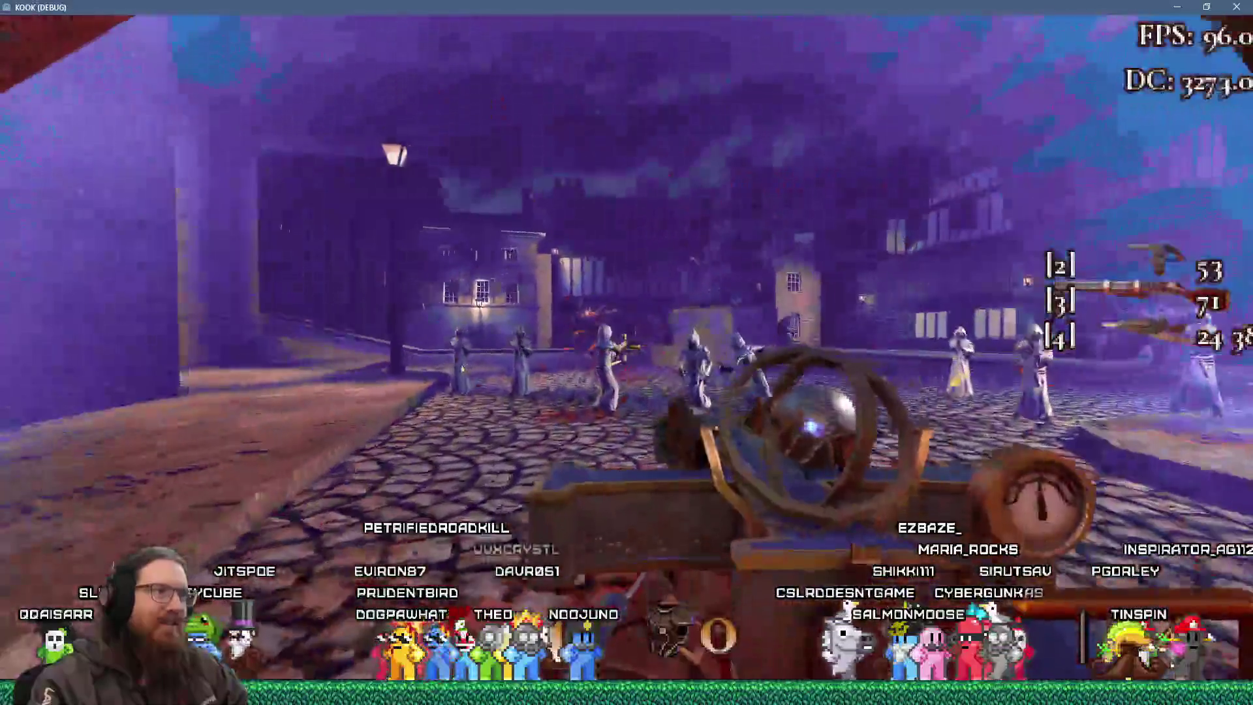
pyautogui.click(625, 347)
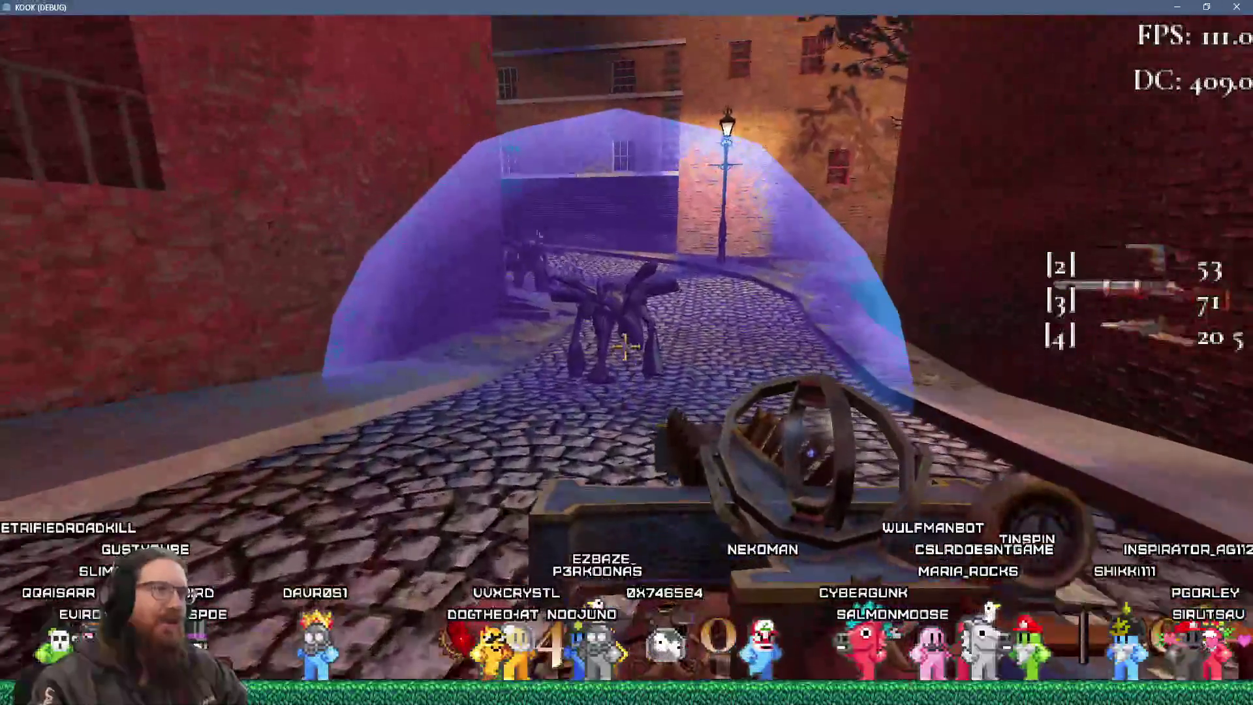
pyautogui.click(625, 348)
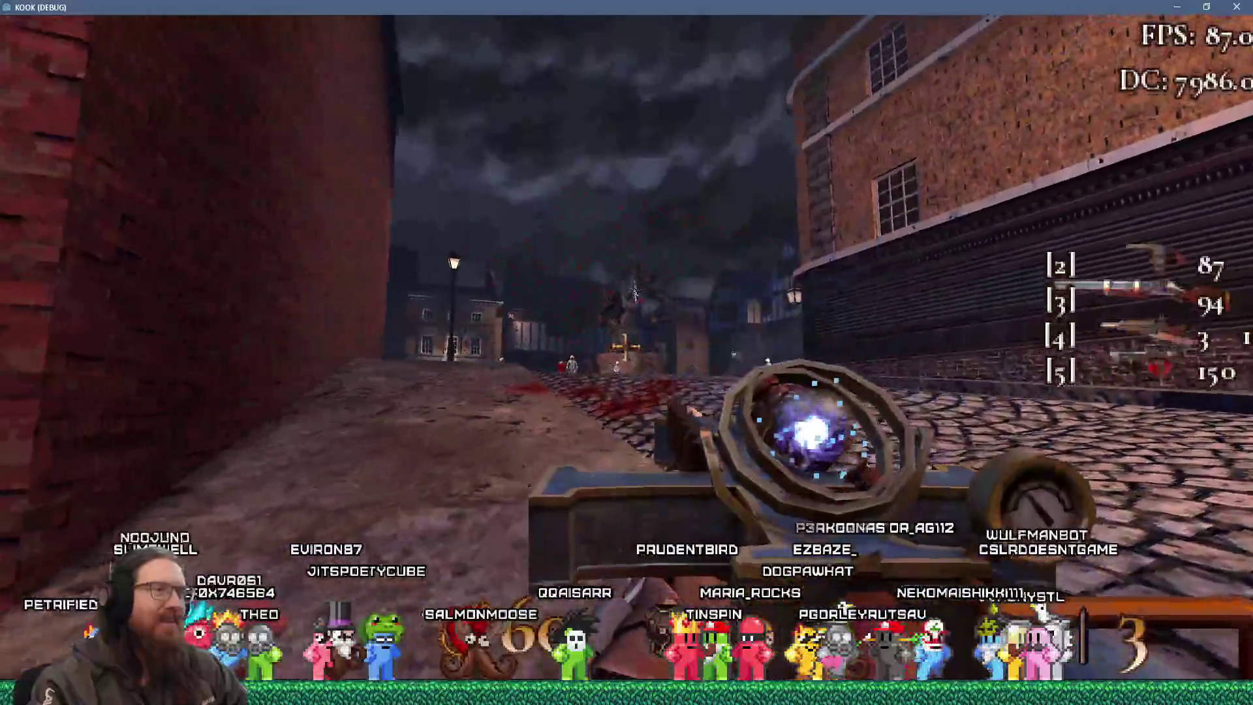
pyautogui.click(625, 348)
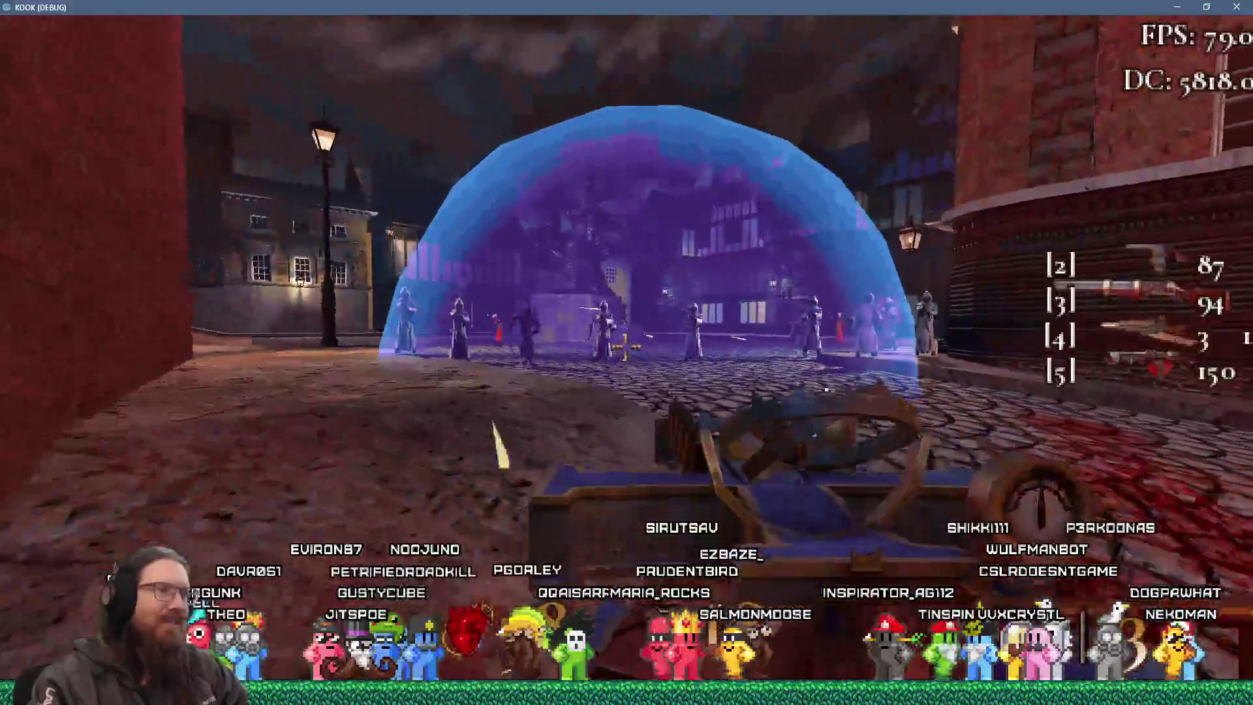
pyautogui.click(625, 347)
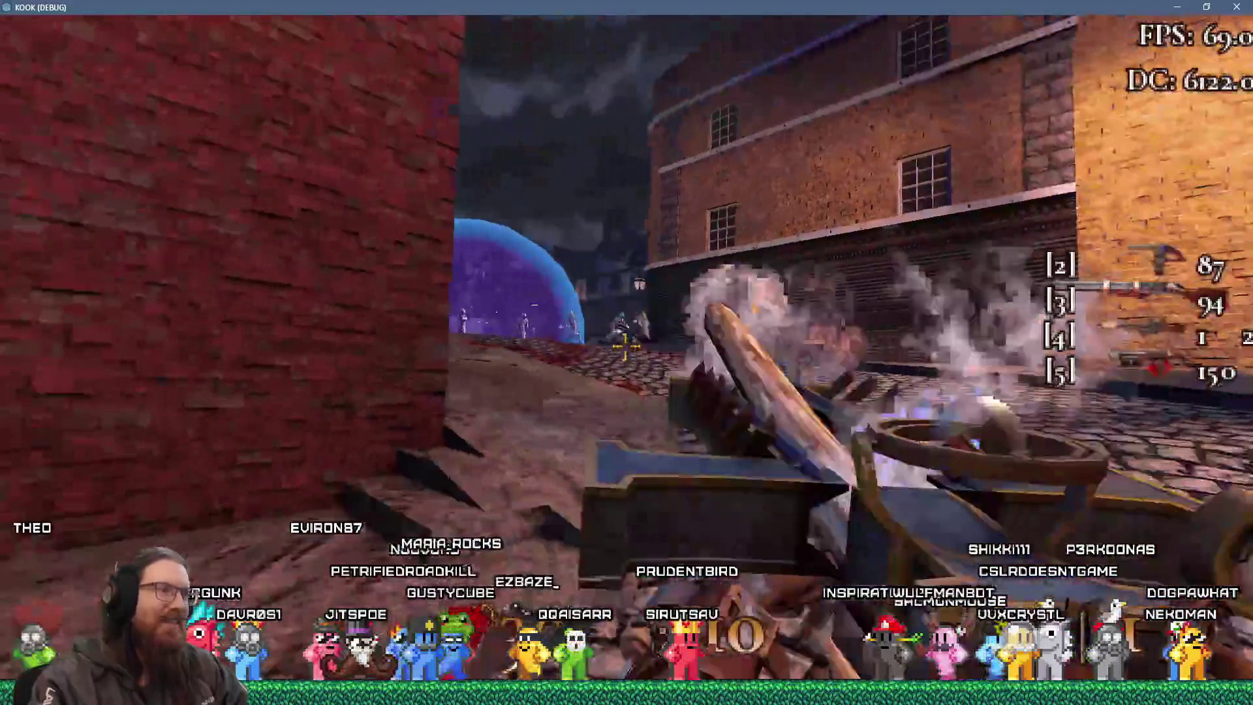
# Fire until 'Insufficient ammo' appears, then reload the quick save with F9 and open the console.
pyautogui.press('w')
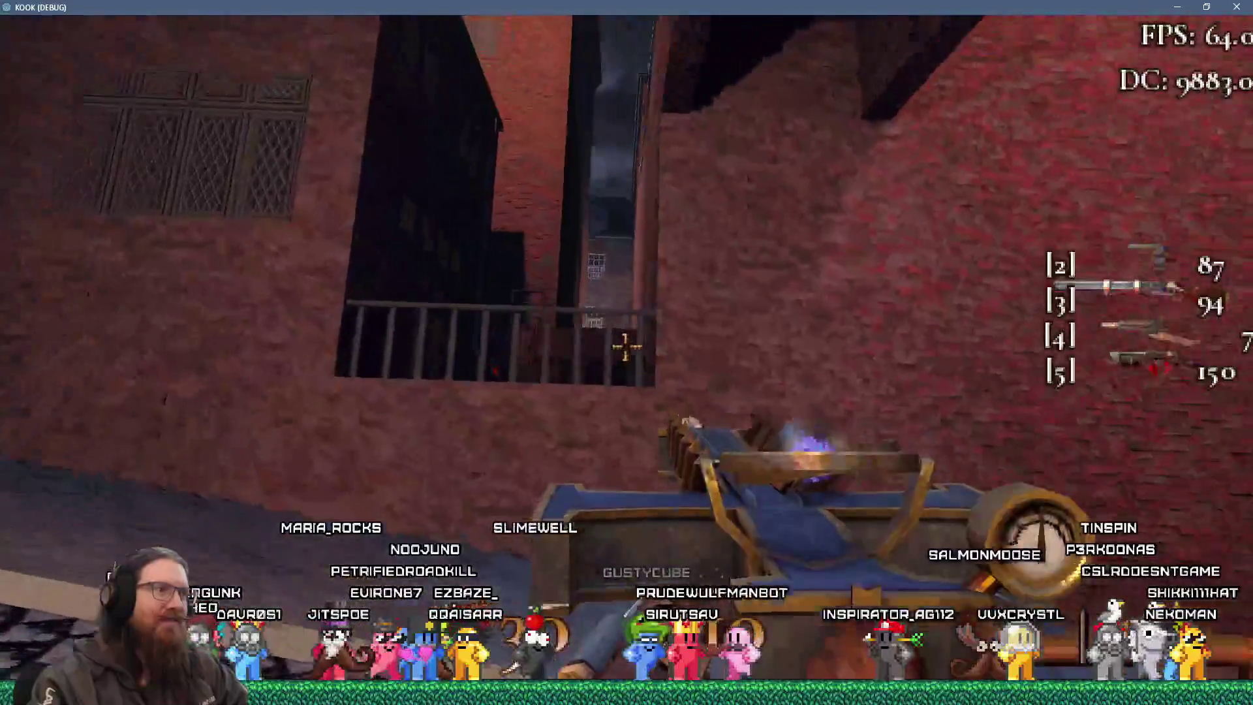
pyautogui.click(625, 347)
pyautogui.press('w')
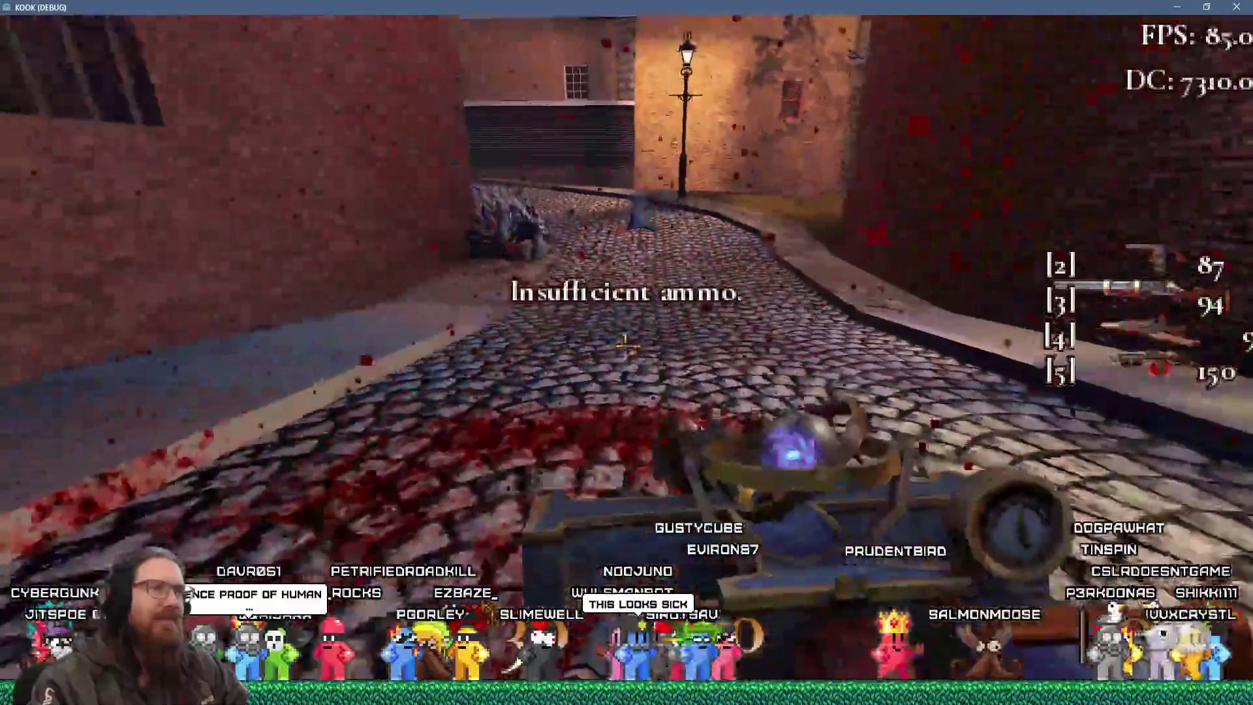
pyautogui.press('w')
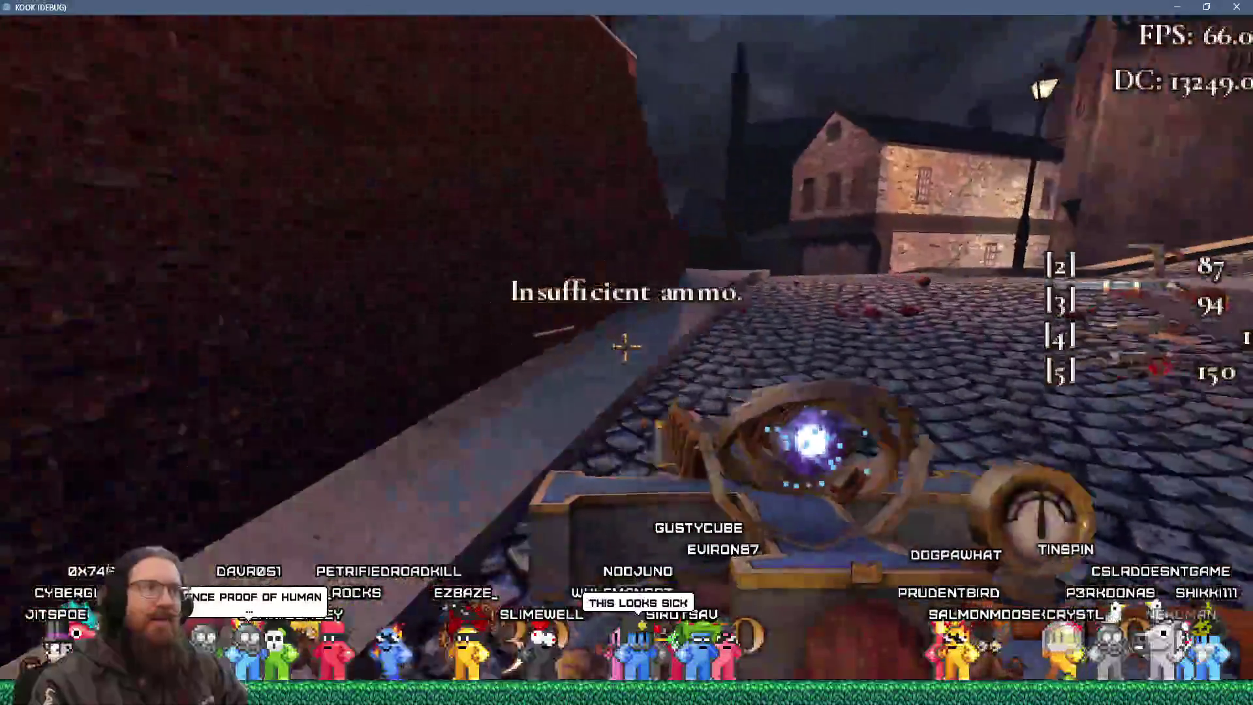
pyautogui.press('F9')
pyautogui.press('`')
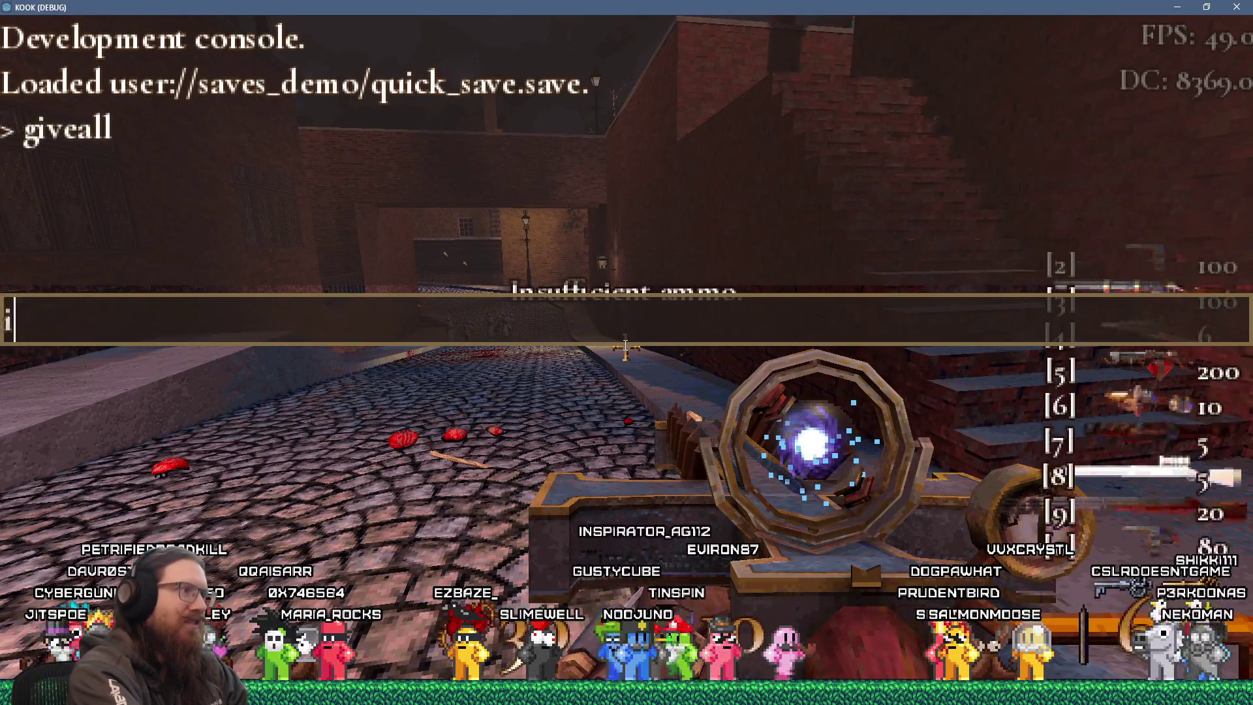
# Close the console, switch to the crossbow and fire bolts at the enemies.
pyautogui.press('`')
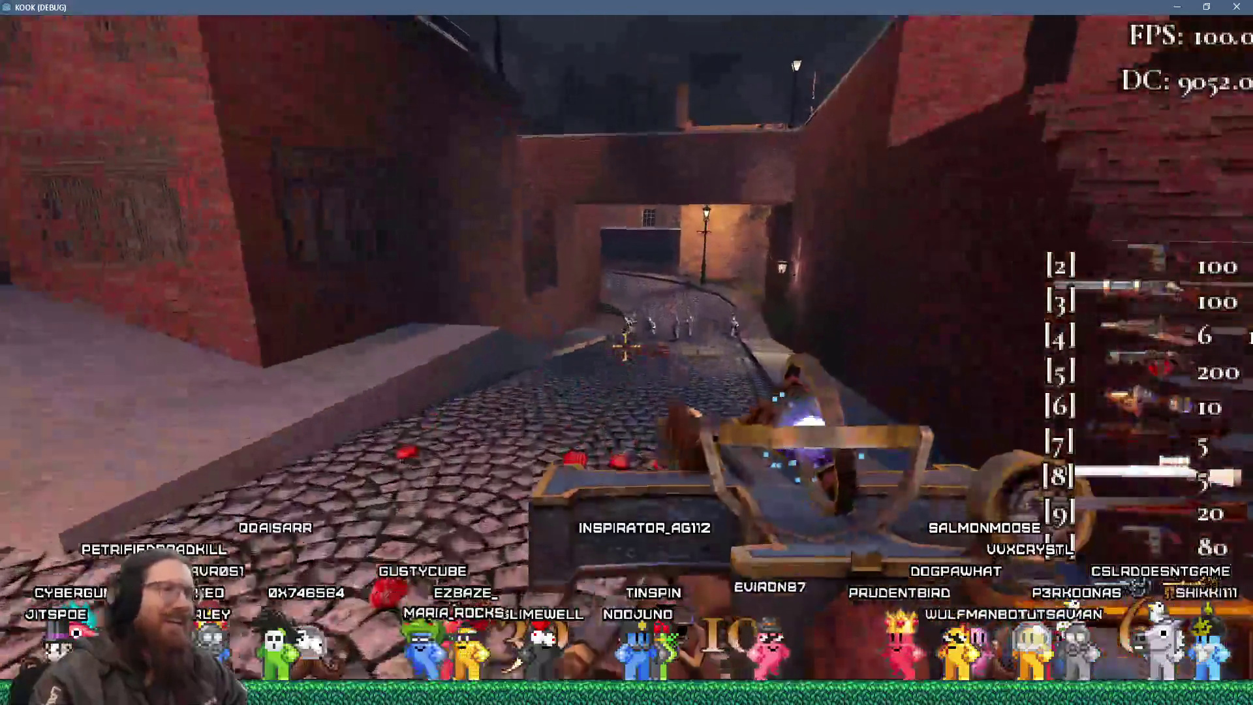
pyautogui.press('w')
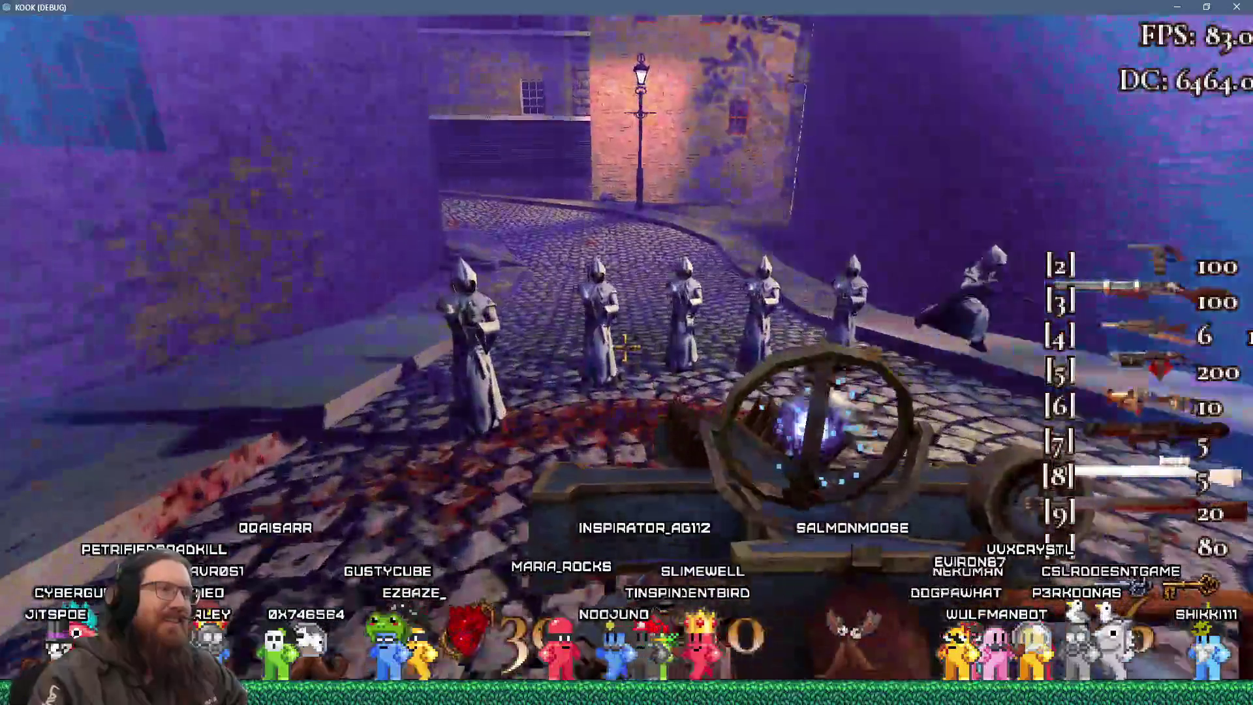
pyautogui.press('s')
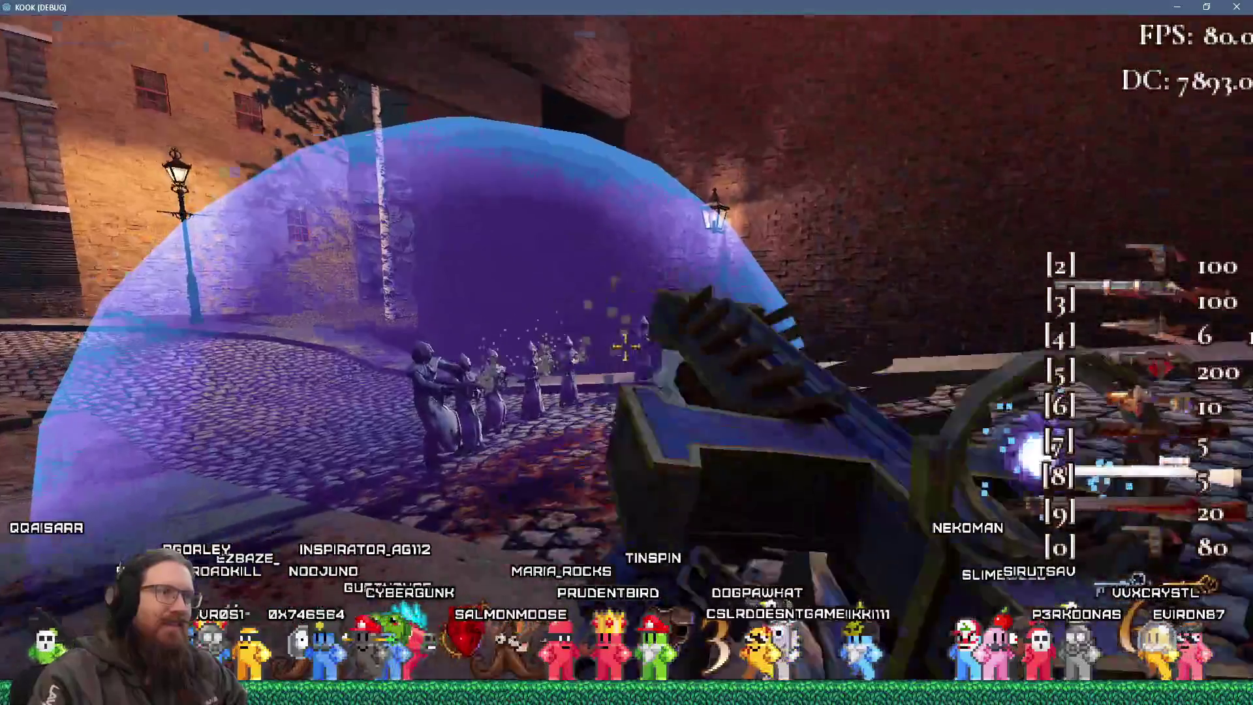
pyautogui.scroll(-3)
pyautogui.scroll(-3)
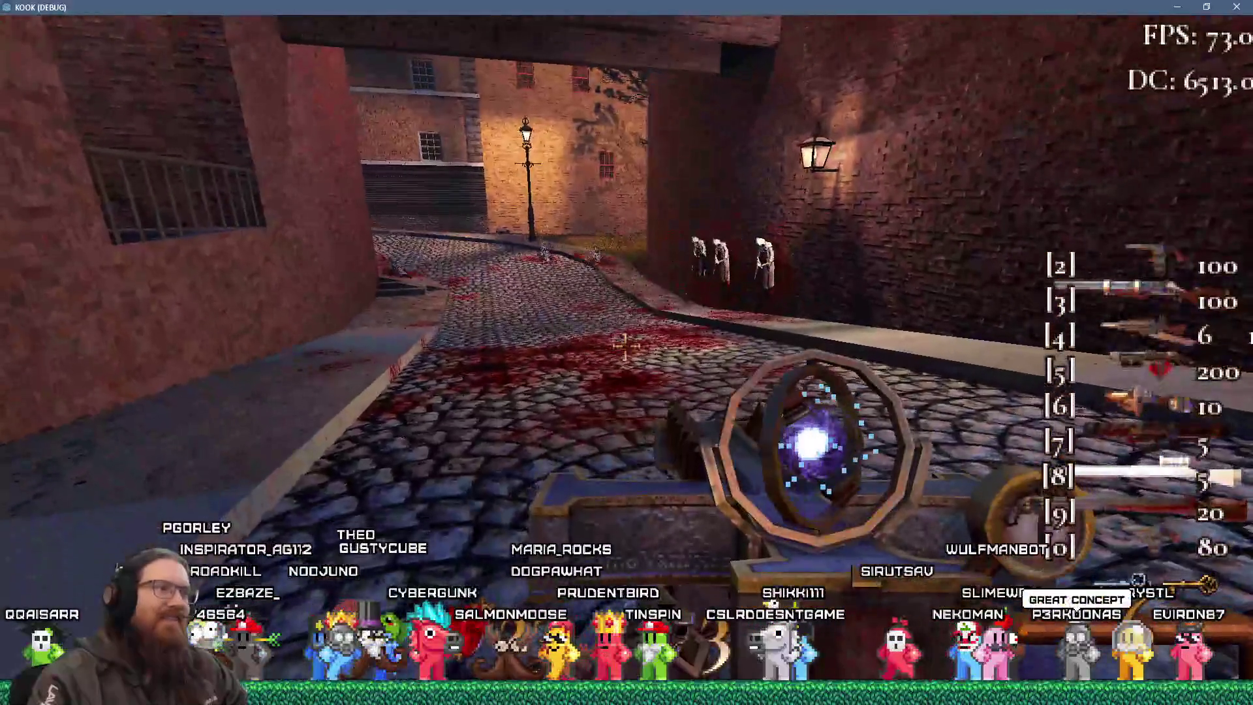
# Advance up the alley into the square and shoot the enemy near the lamp post.
pyautogui.press('w')
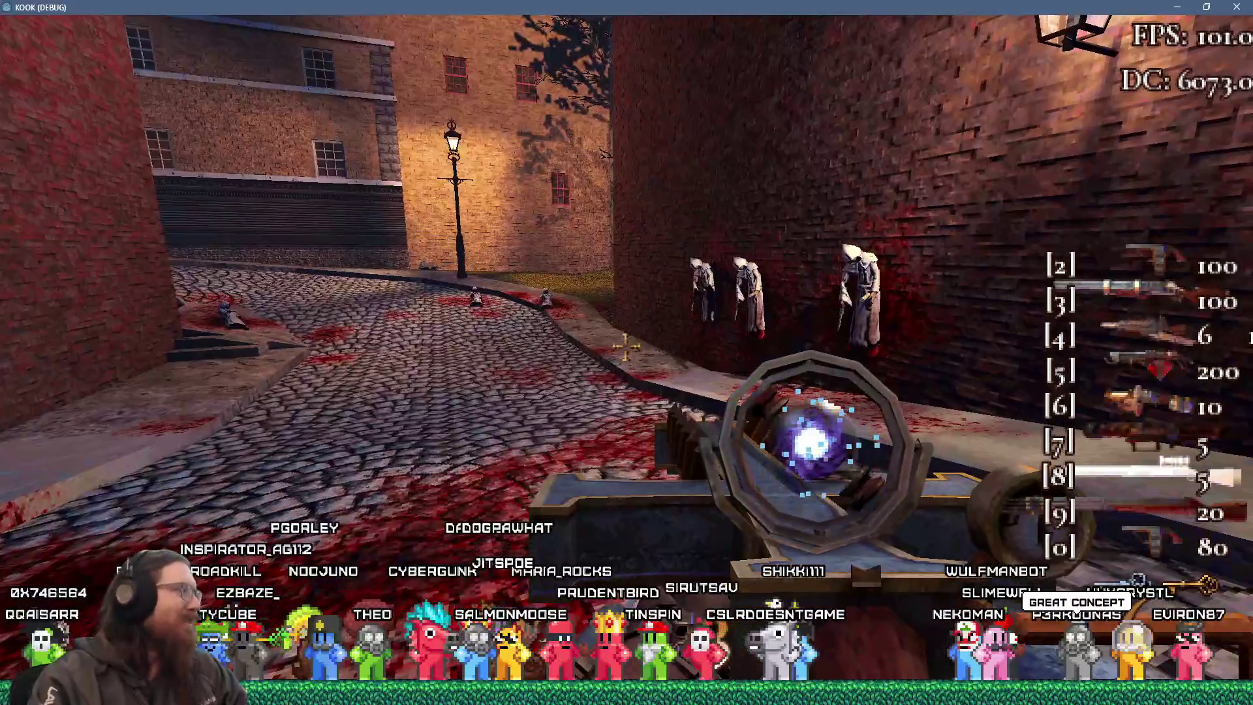
pyautogui.press('w')
pyautogui.press('w')
pyautogui.press('w')
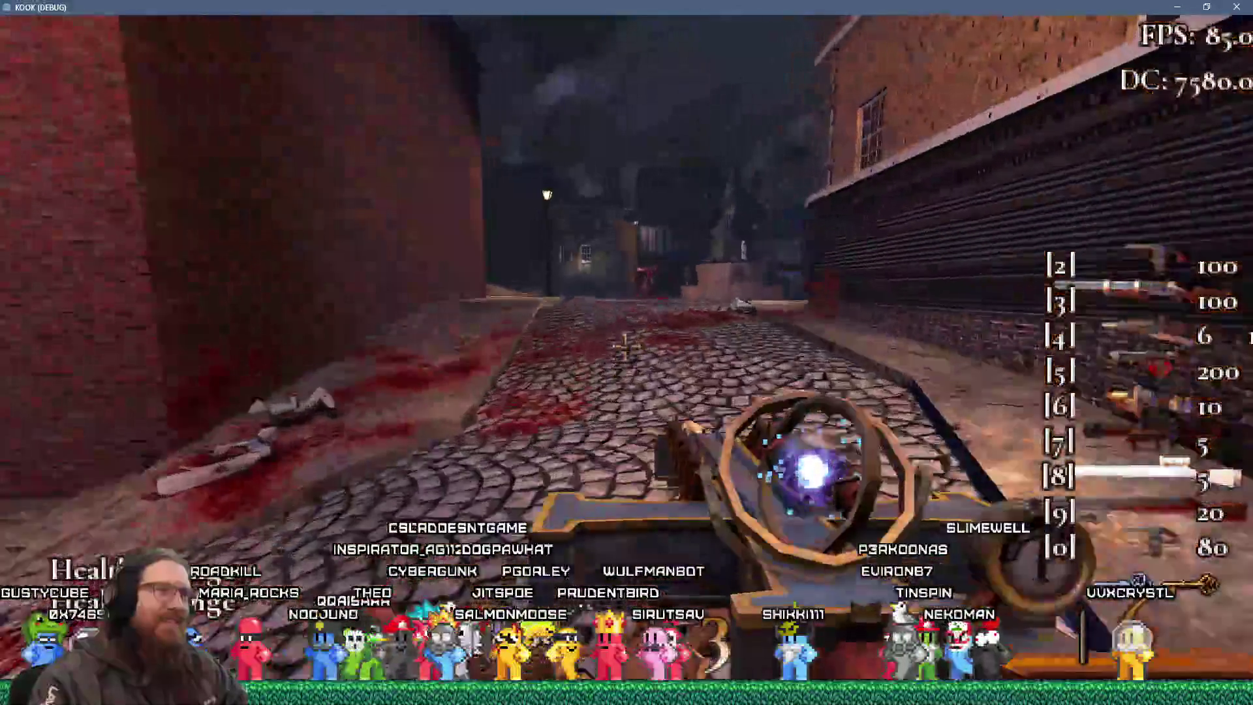
pyautogui.press('w')
pyautogui.press('w')
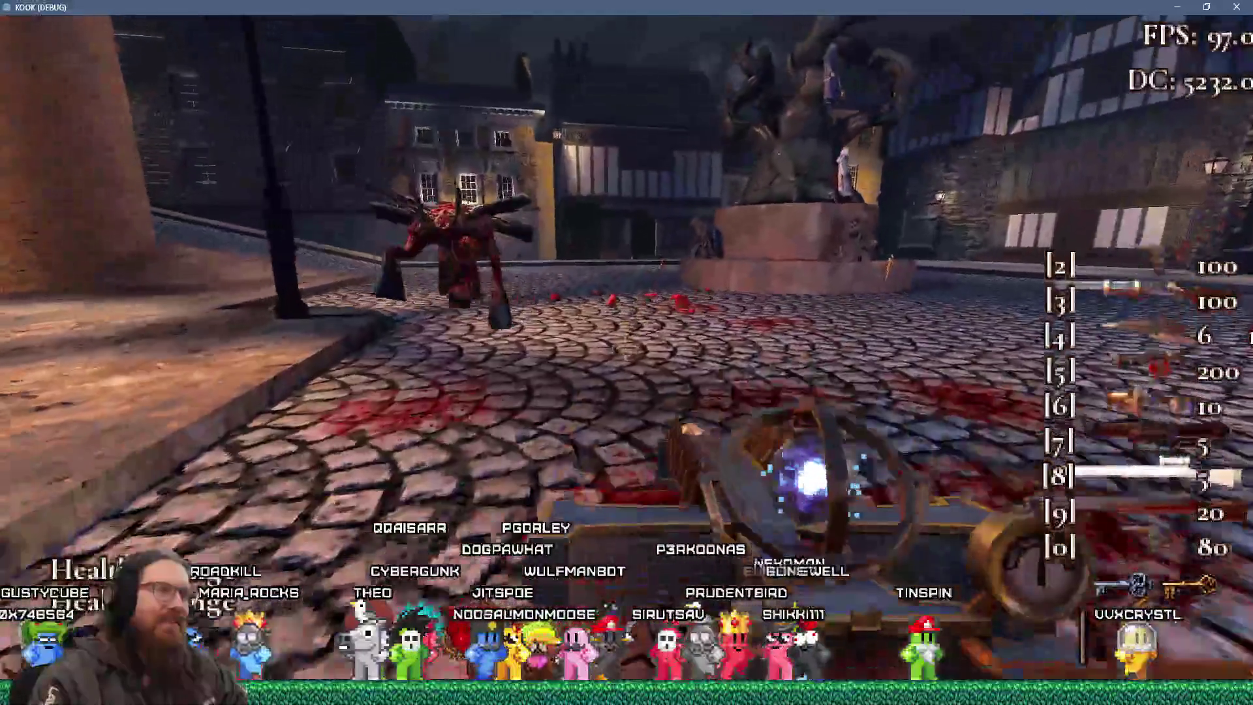
pyautogui.press('w')
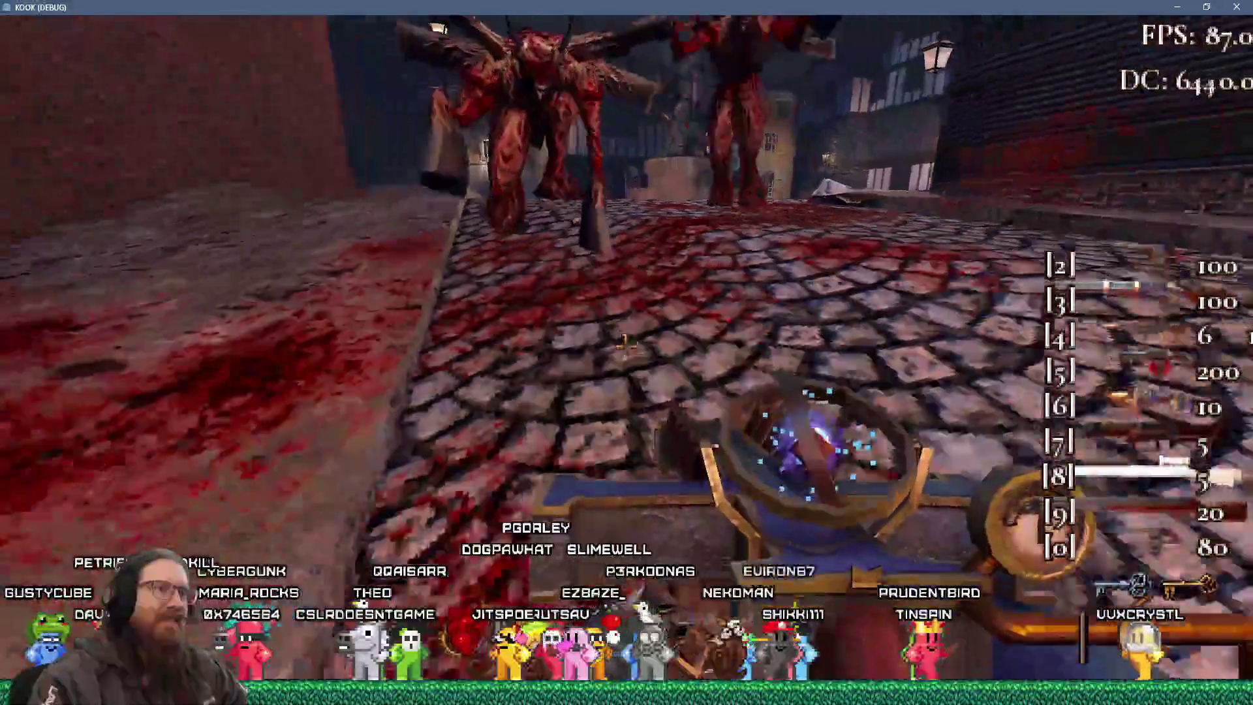
pyautogui.click(625, 346)
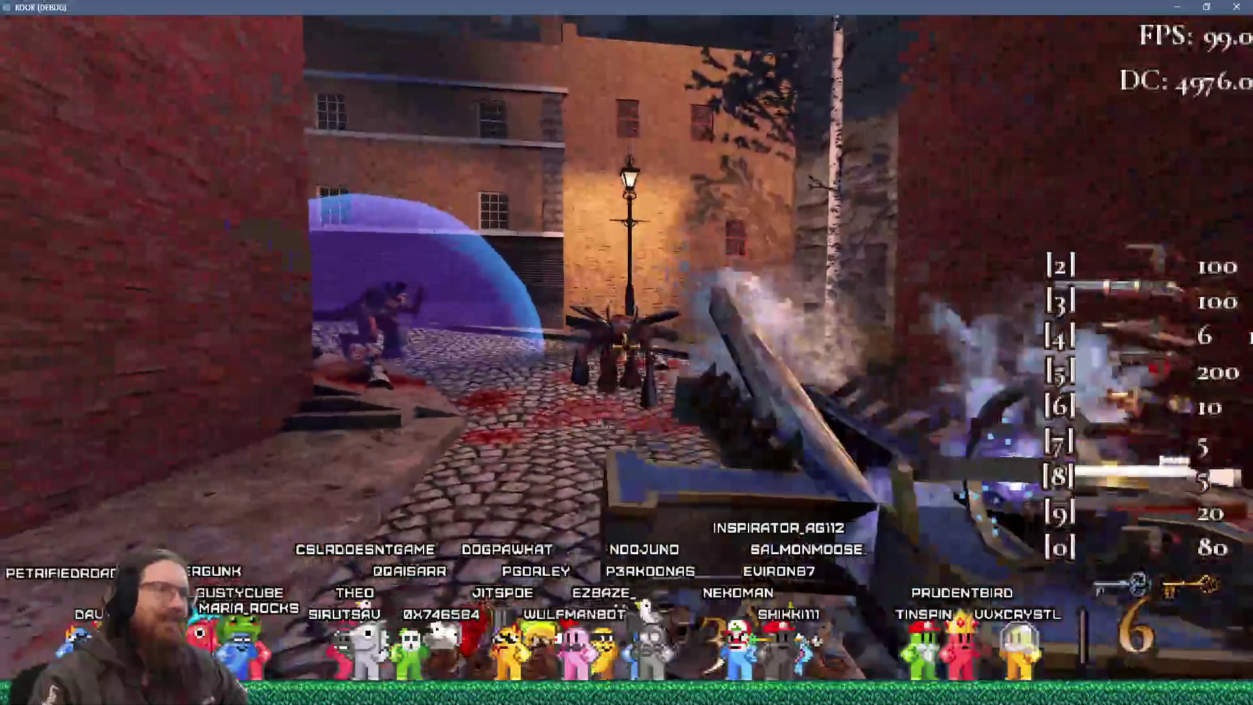
# Cross the square past the statue and blue dome, switching weapons to fire at the monster.
pyautogui.press('w')
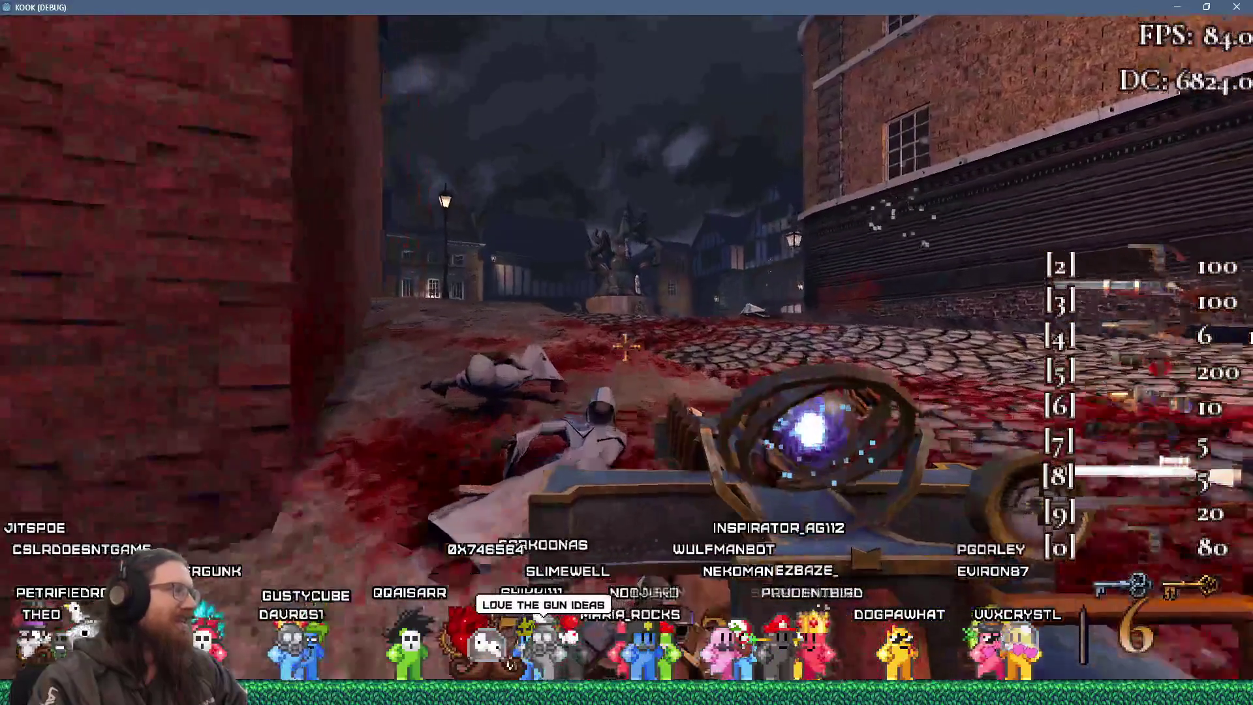
pyautogui.press('w')
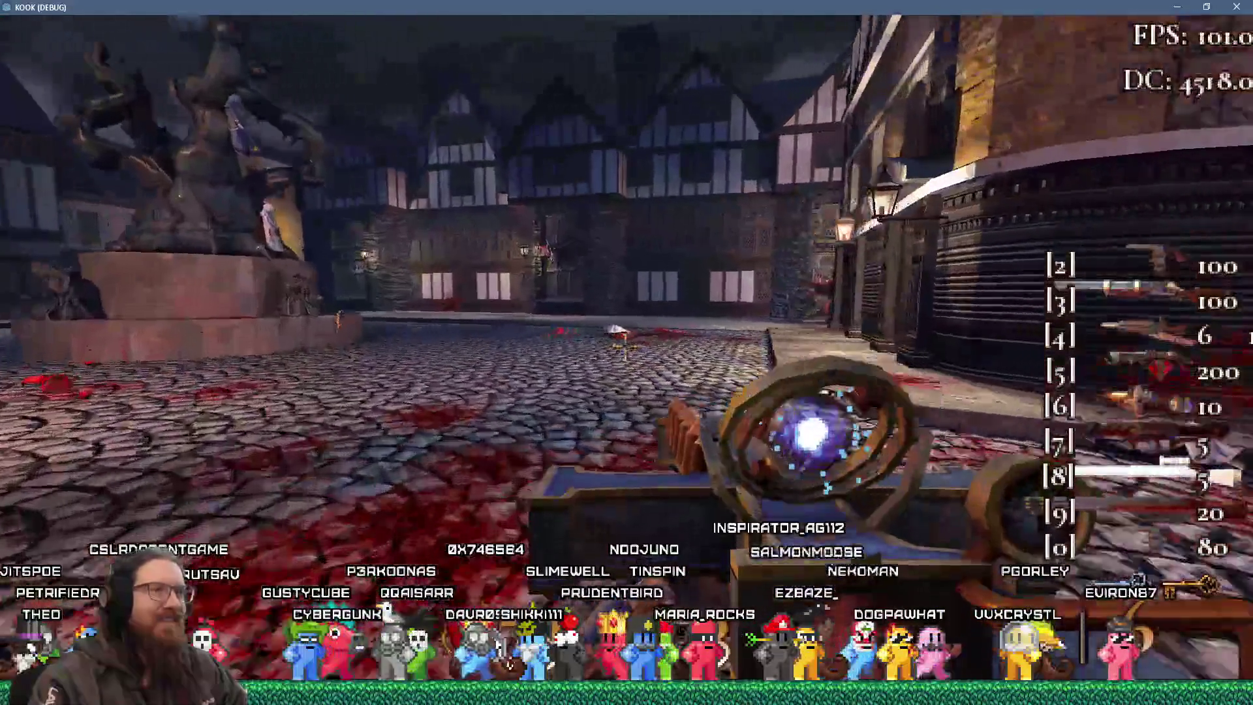
pyautogui.press('w')
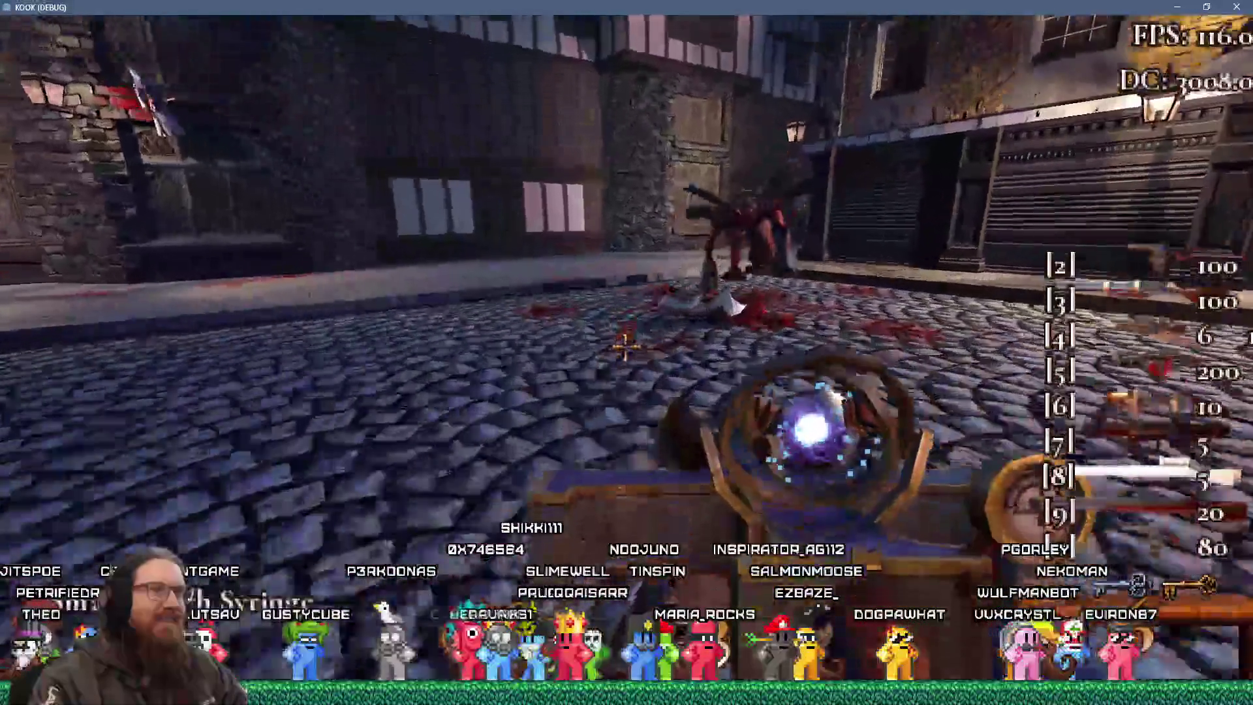
pyautogui.press('w')
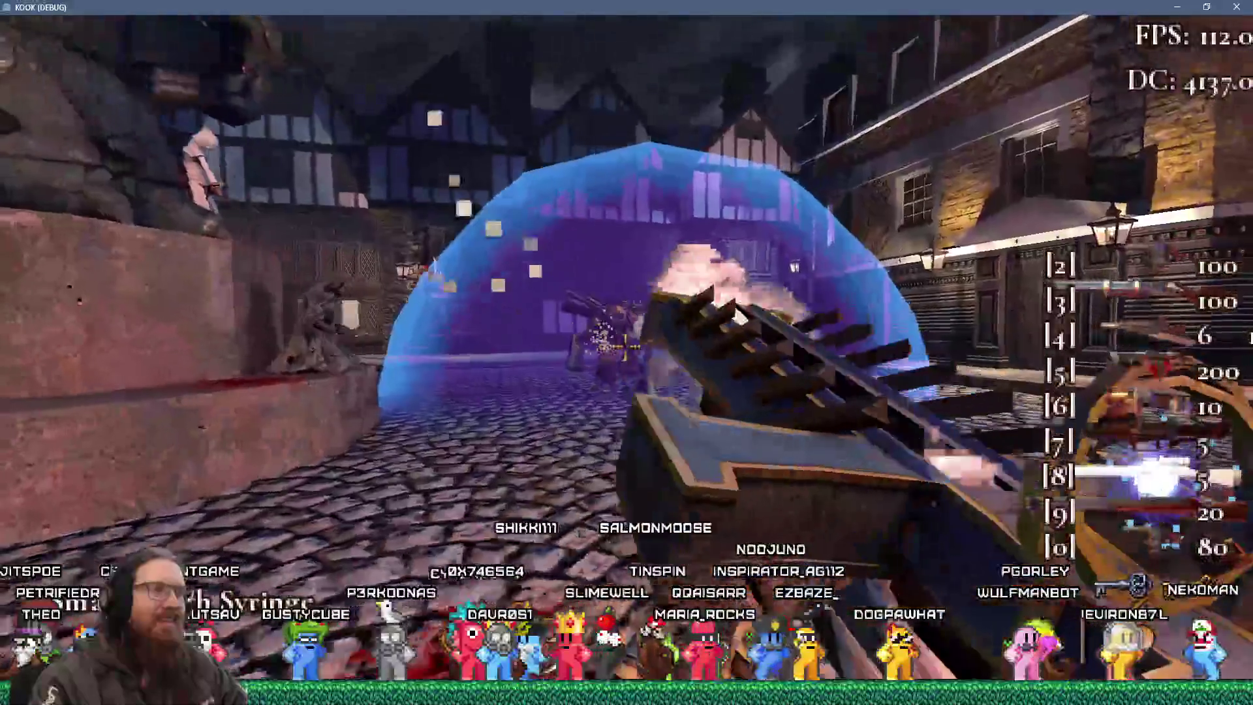
pyautogui.press('w')
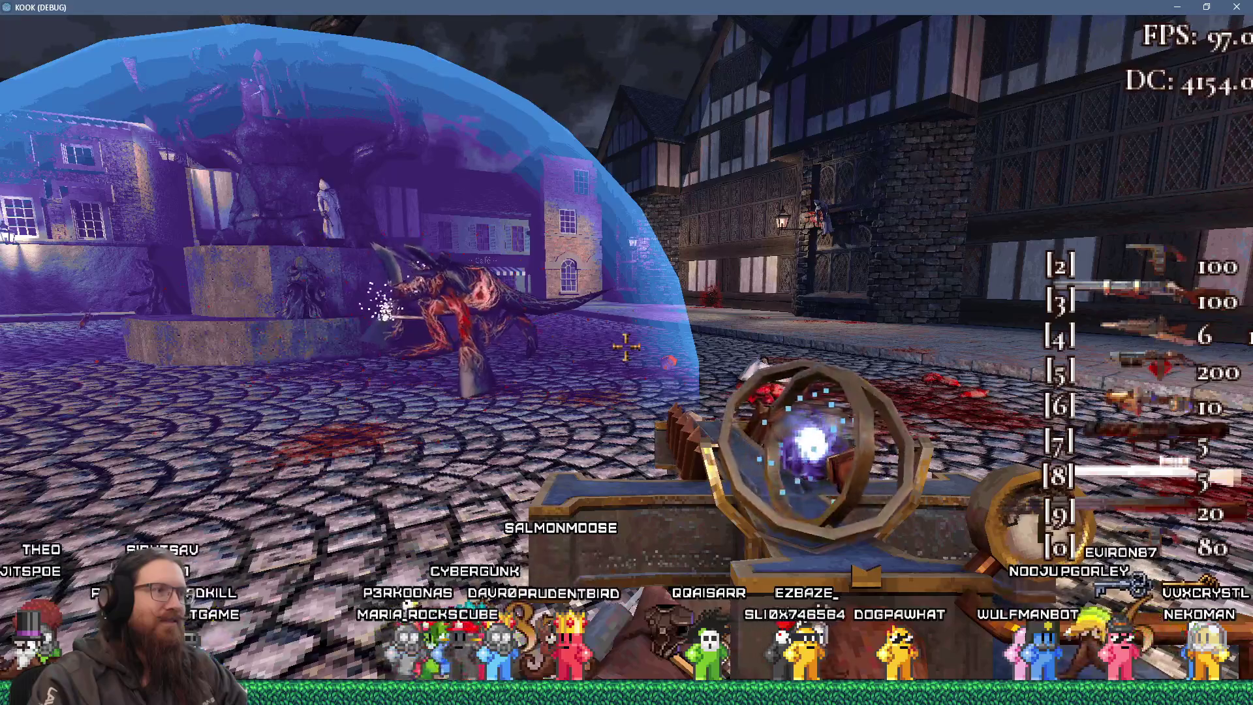
pyautogui.press('w')
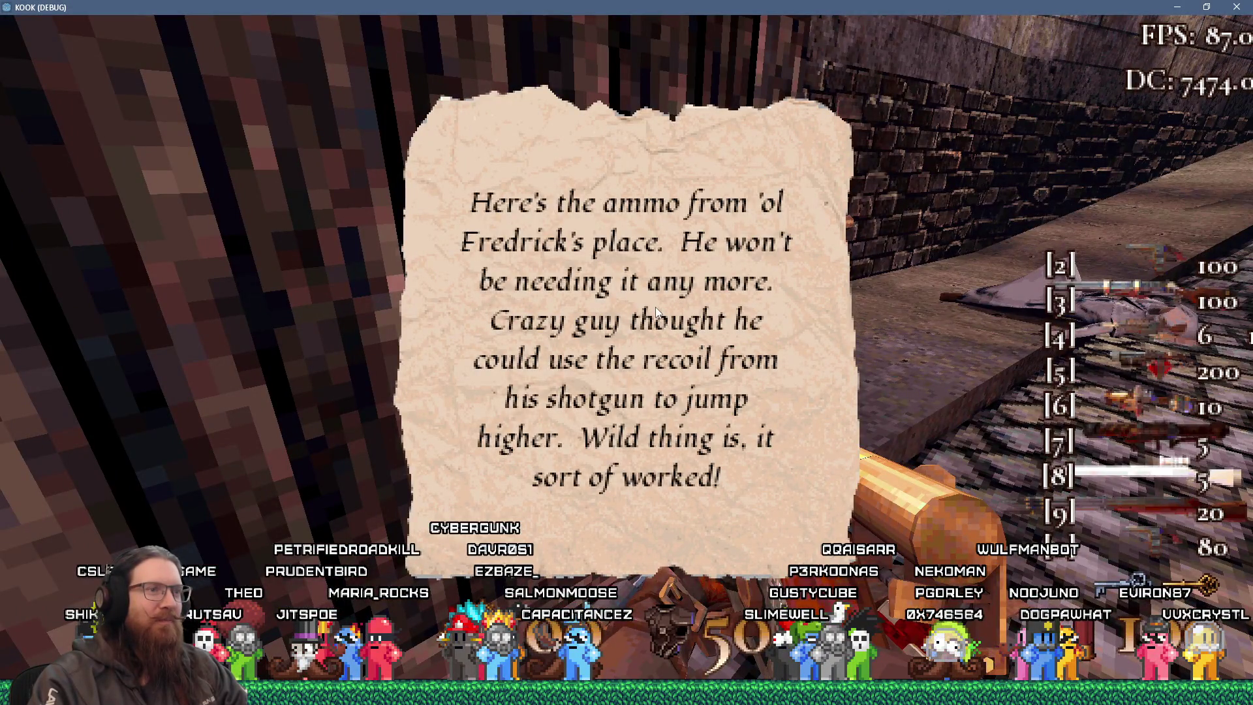
# Close the parchment note beside the Shotgun Ammo sign.
pyautogui.press('.')
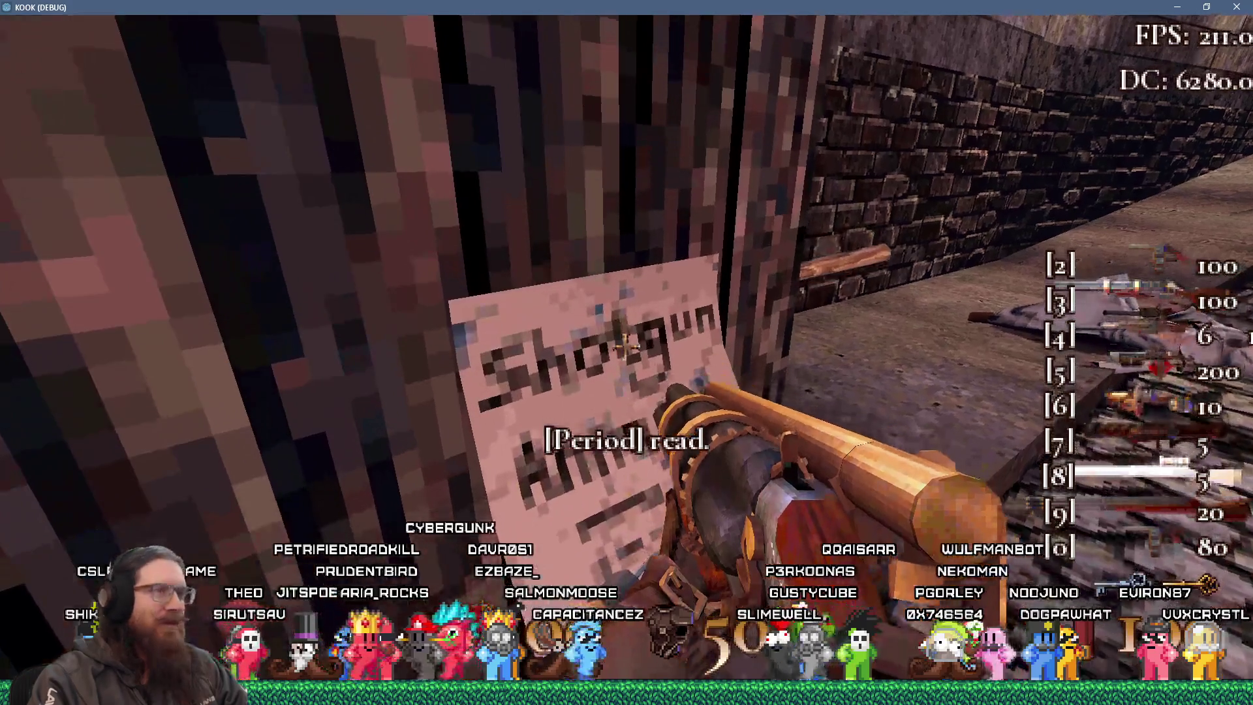